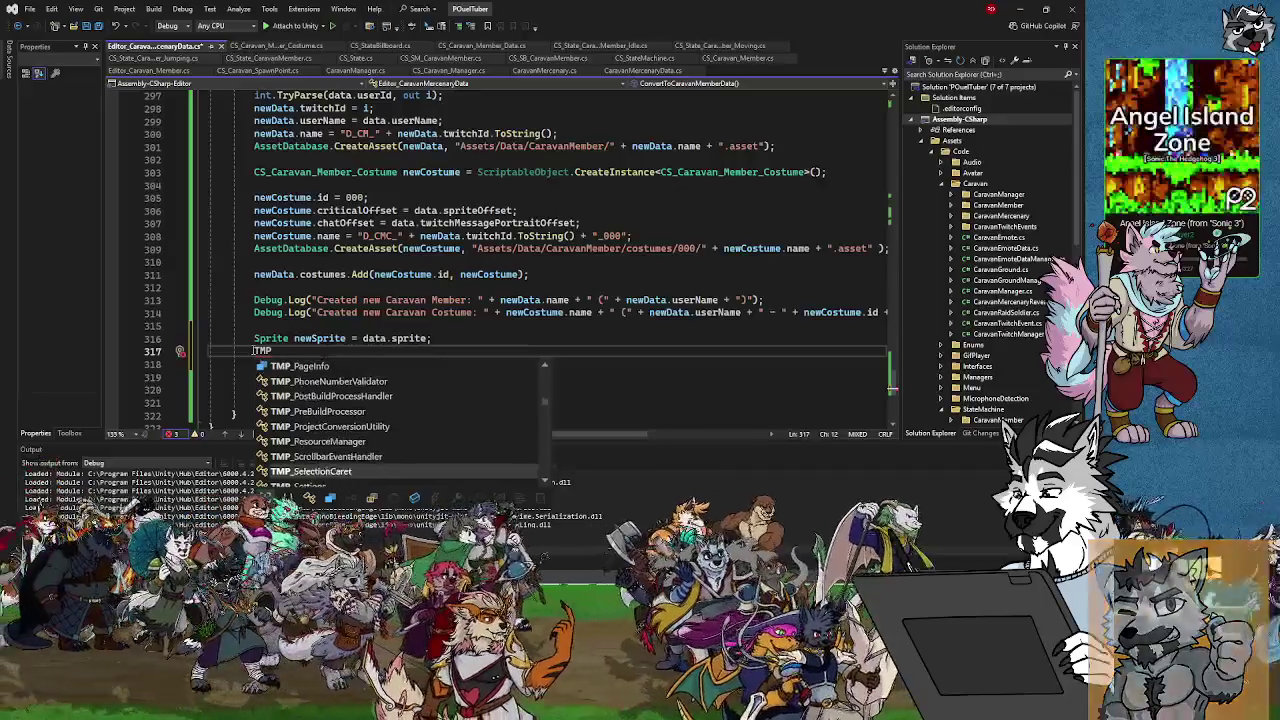
pyautogui.press('Down')
pyautogui.press('Down')
pyautogui.press('Down')
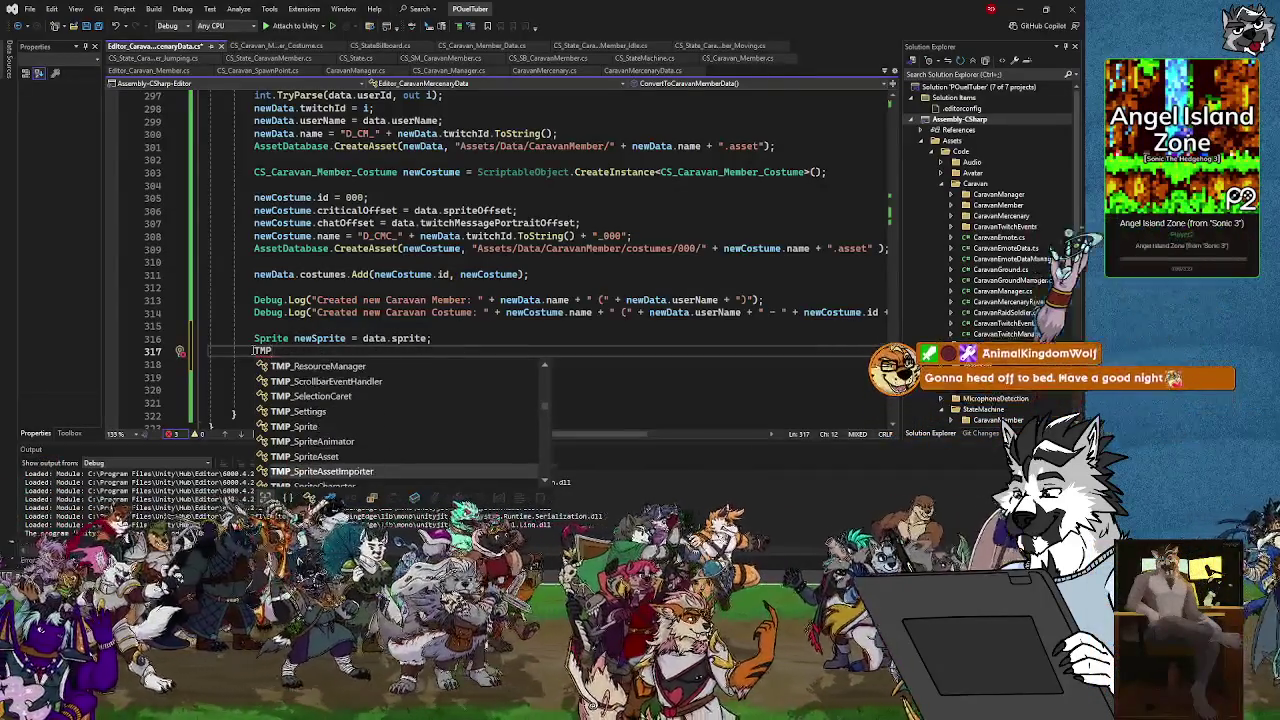
# Declare line 317 as 'TMP_SpriteAsset spriteAsset = ScriptableObject.CreateInstance<TMP_SpriteAsset>();'
pyautogui.press('Tab')
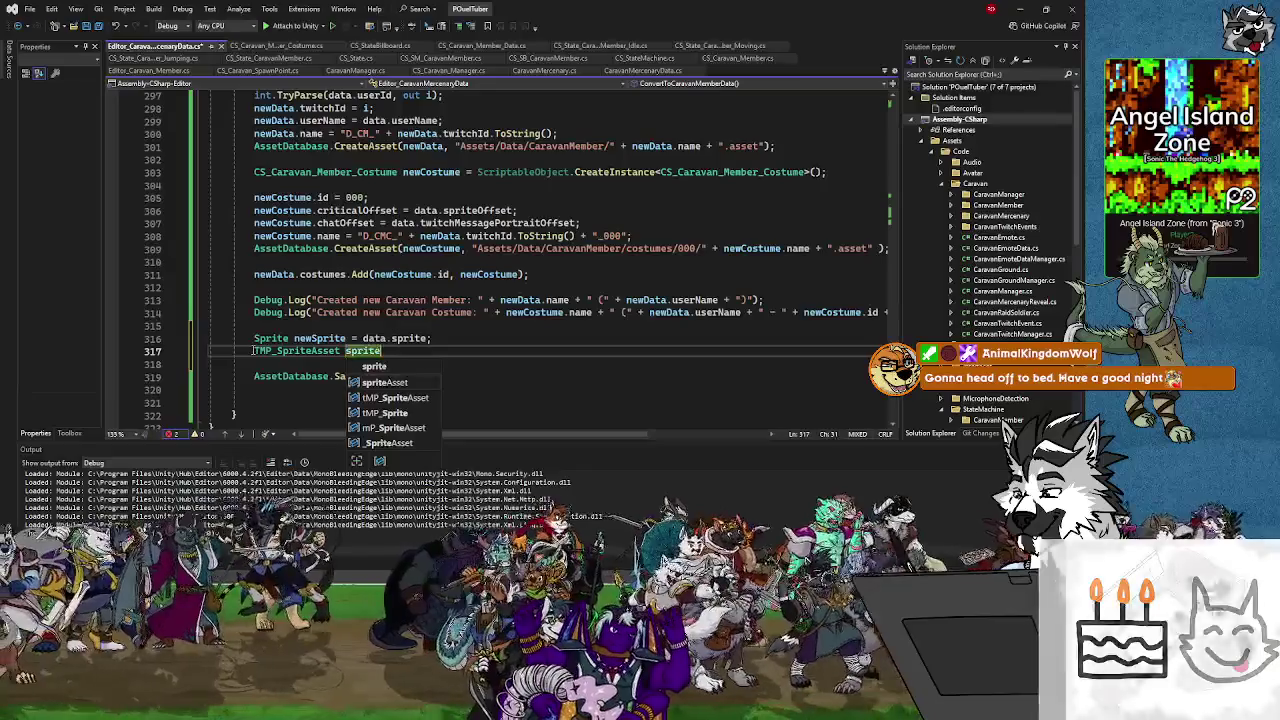
pyautogui.write('Asset =')
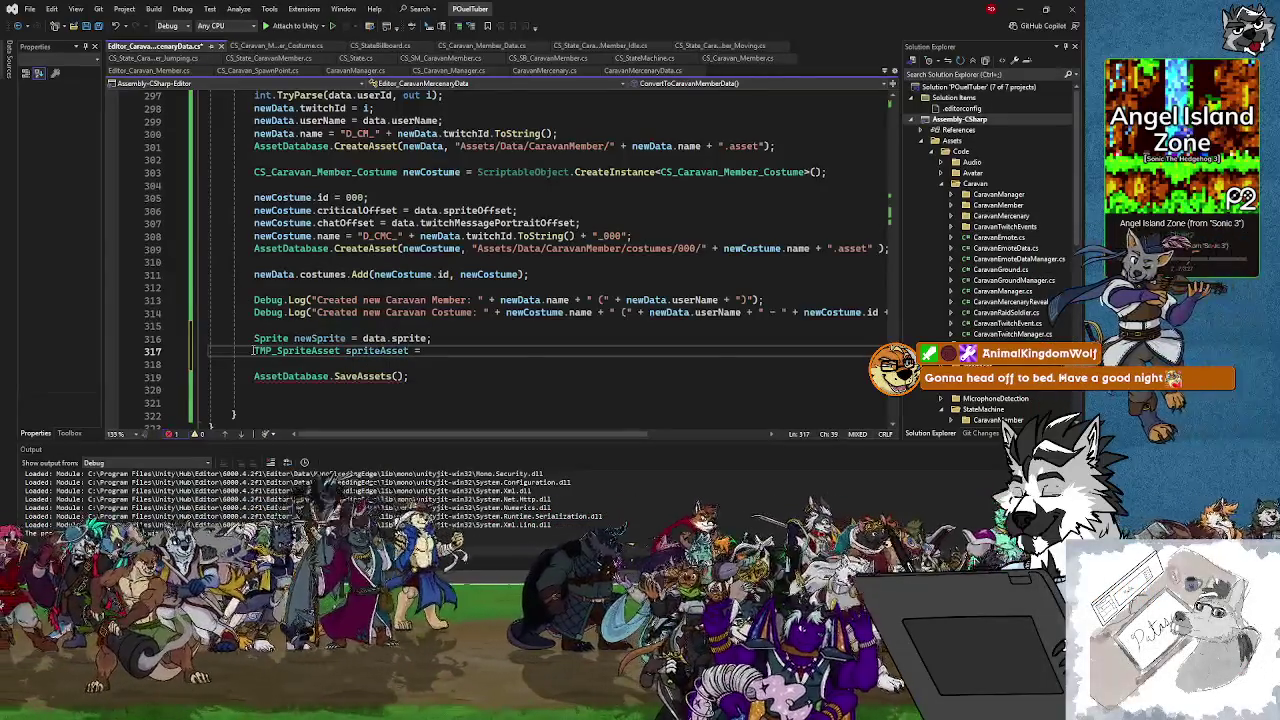
pyautogui.write(' ScriptableObjec')
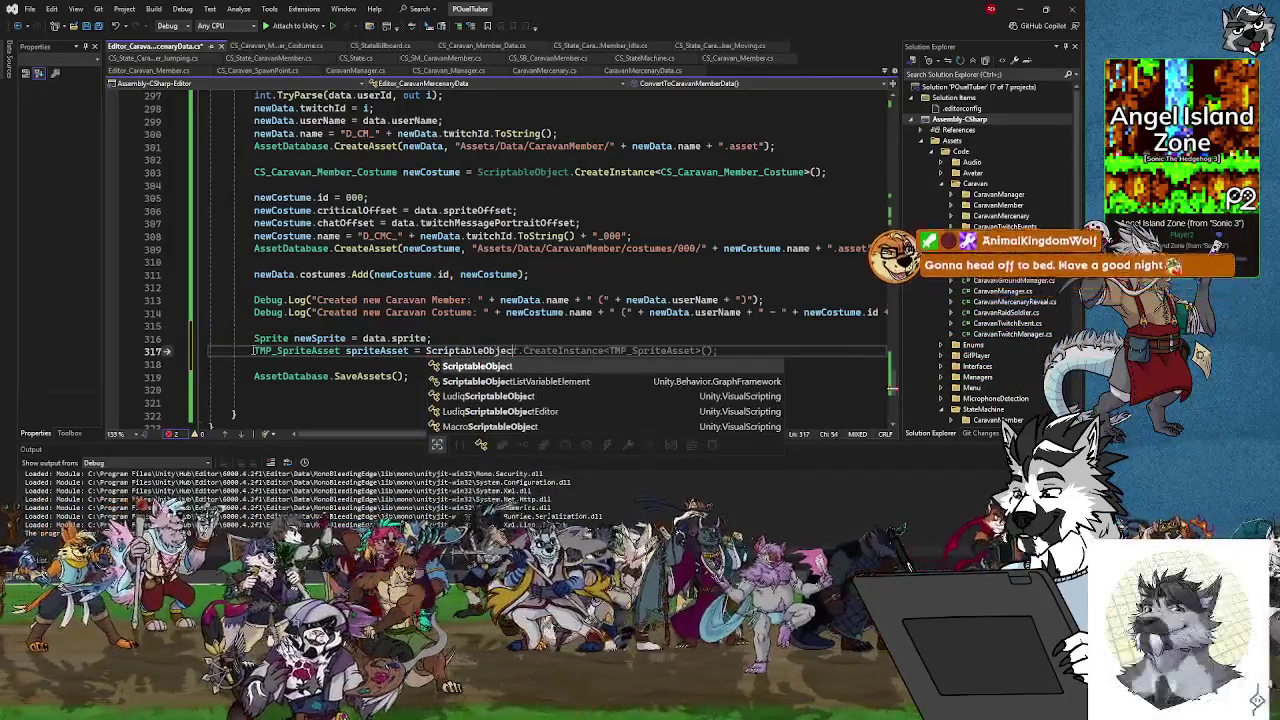
pyautogui.write('t.CreateIns')
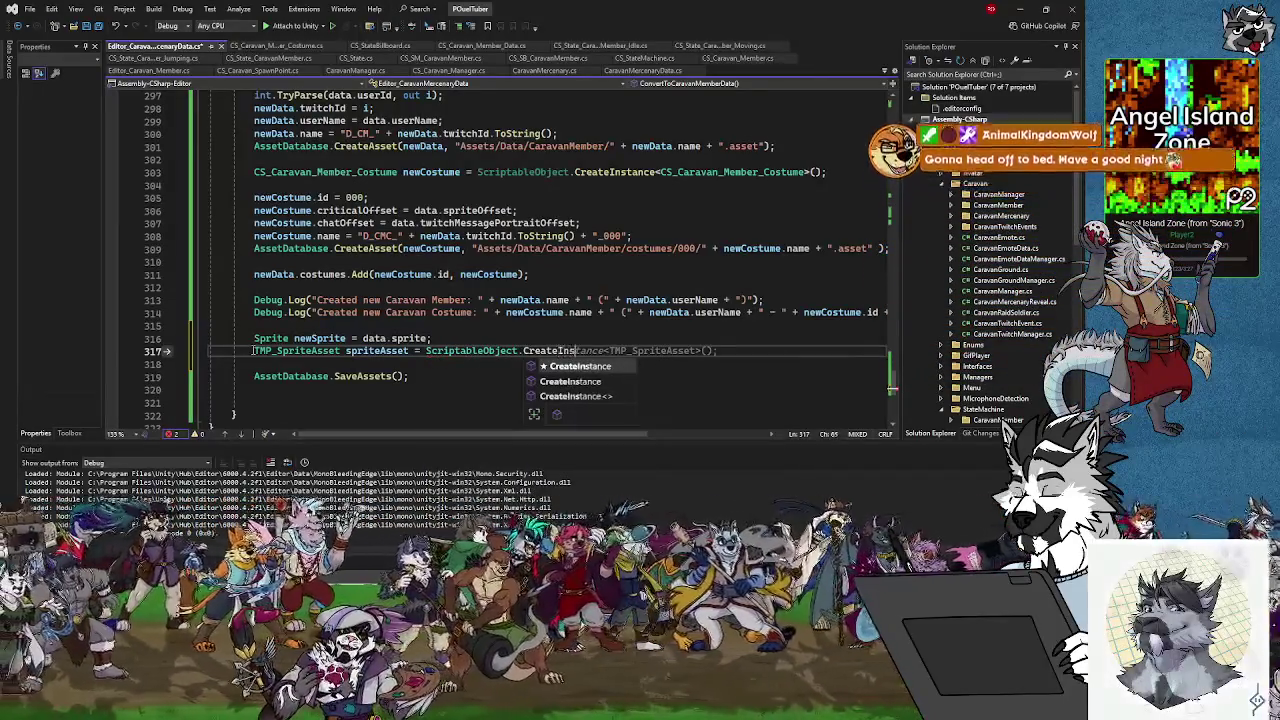
pyautogui.write('tance')
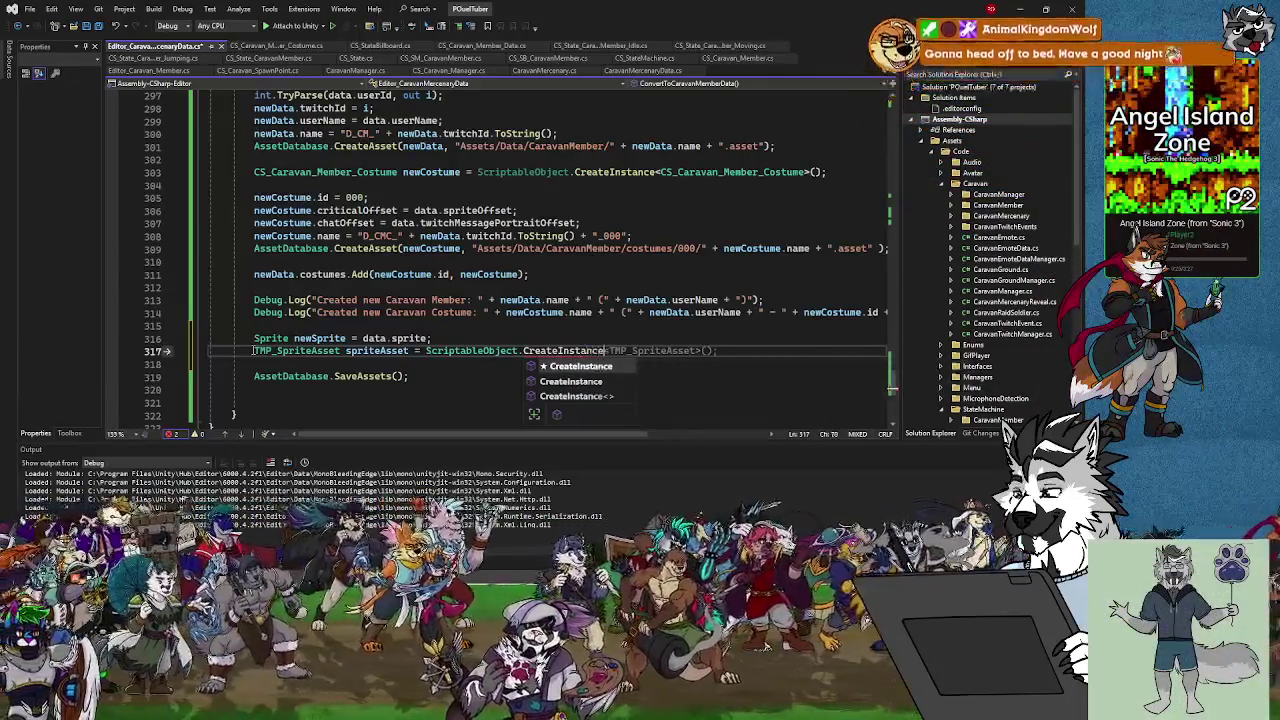
pyautogui.write('<T')
pyautogui.write('MP_SpriteA')
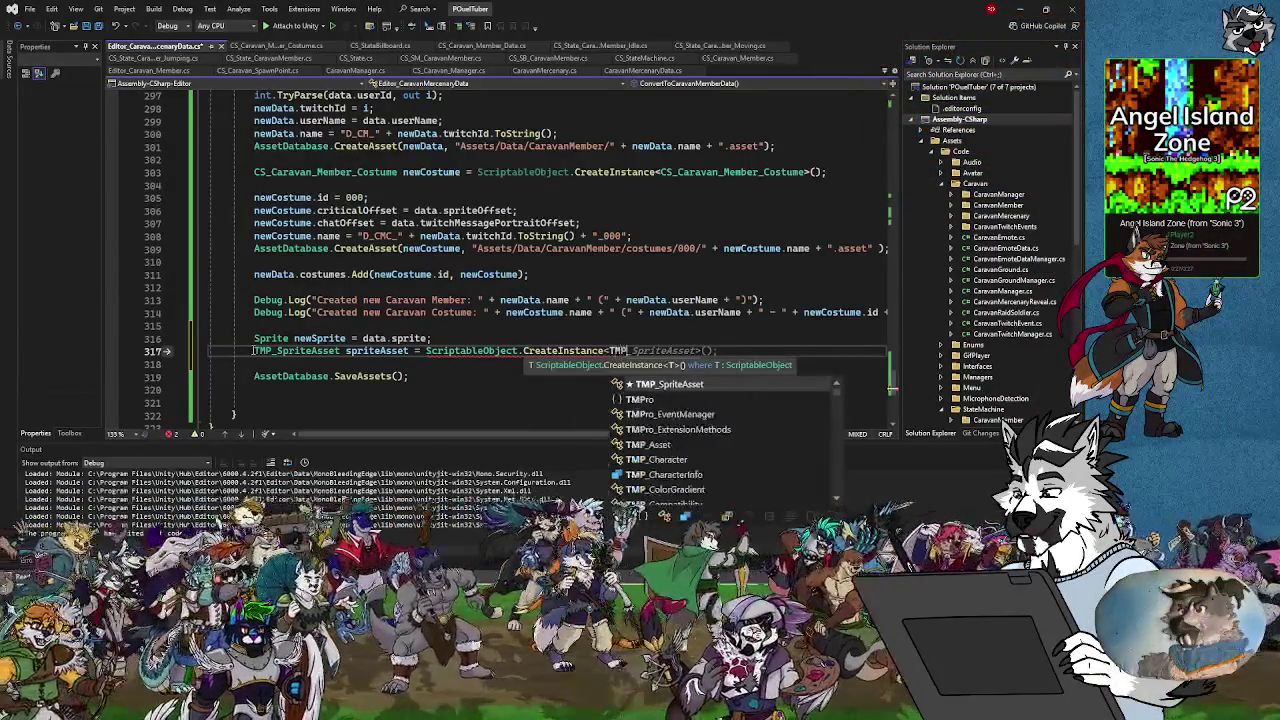
pyautogui.write('sse')
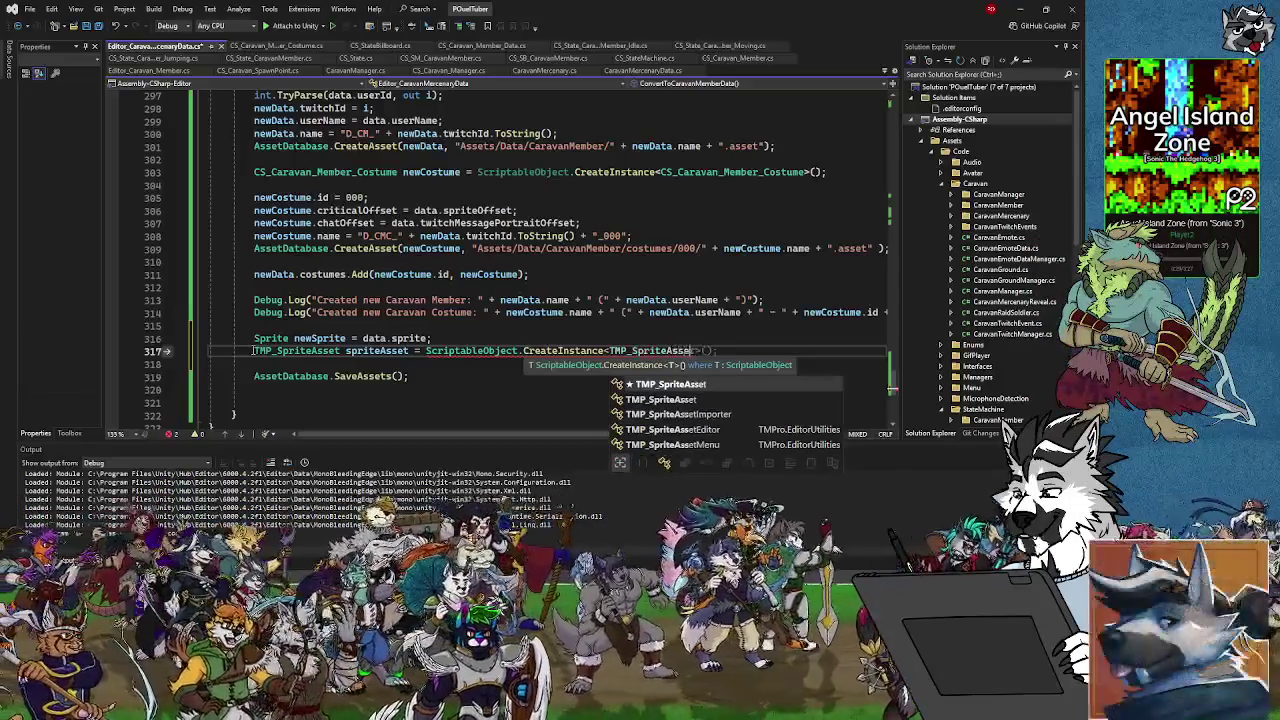
pyautogui.write('t>();')
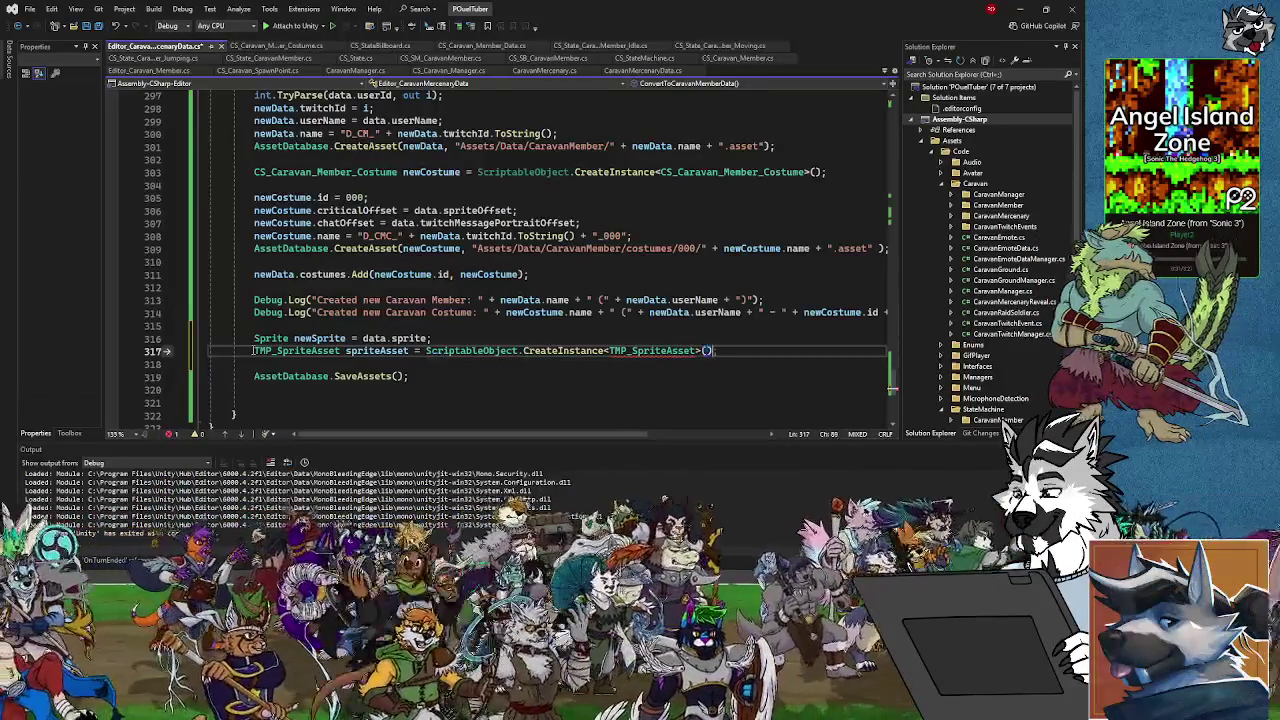
# Start line 318 with 'spriteAsset.' and scroll through the sprite asset's available members
pyautogui.press('Return')
pyautogui.write('s')
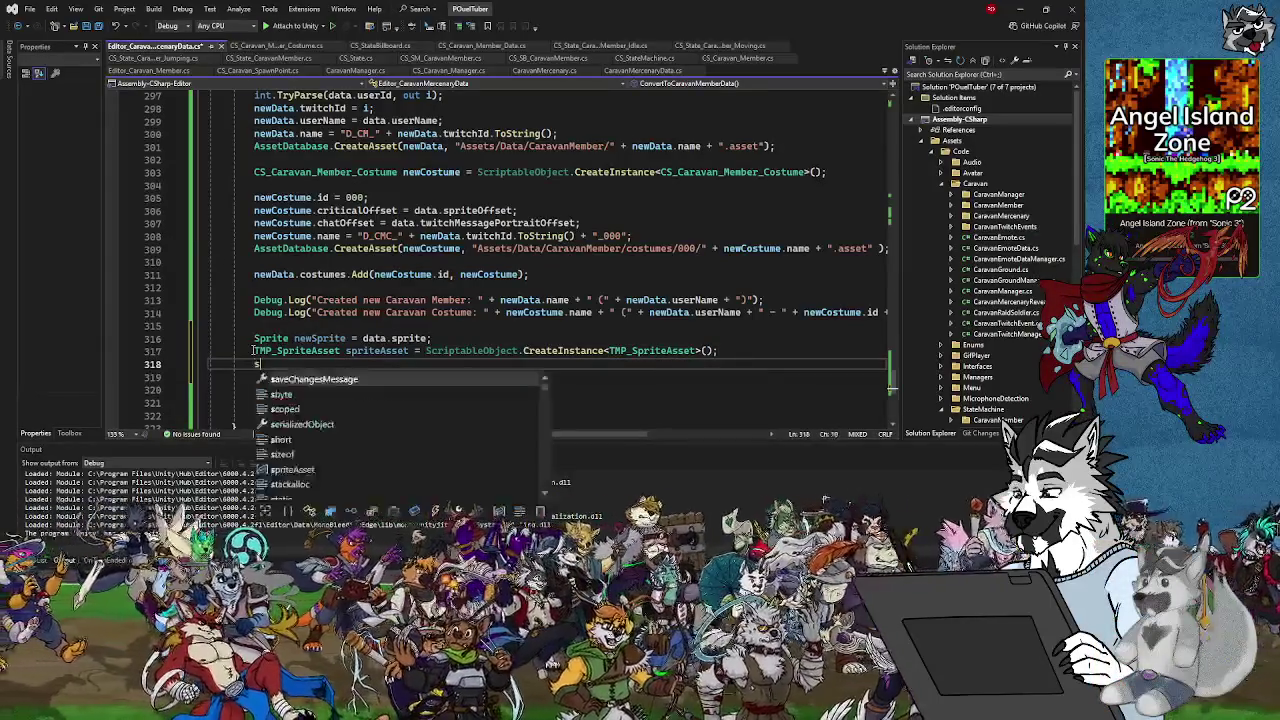
pyautogui.write('priteAsset.')
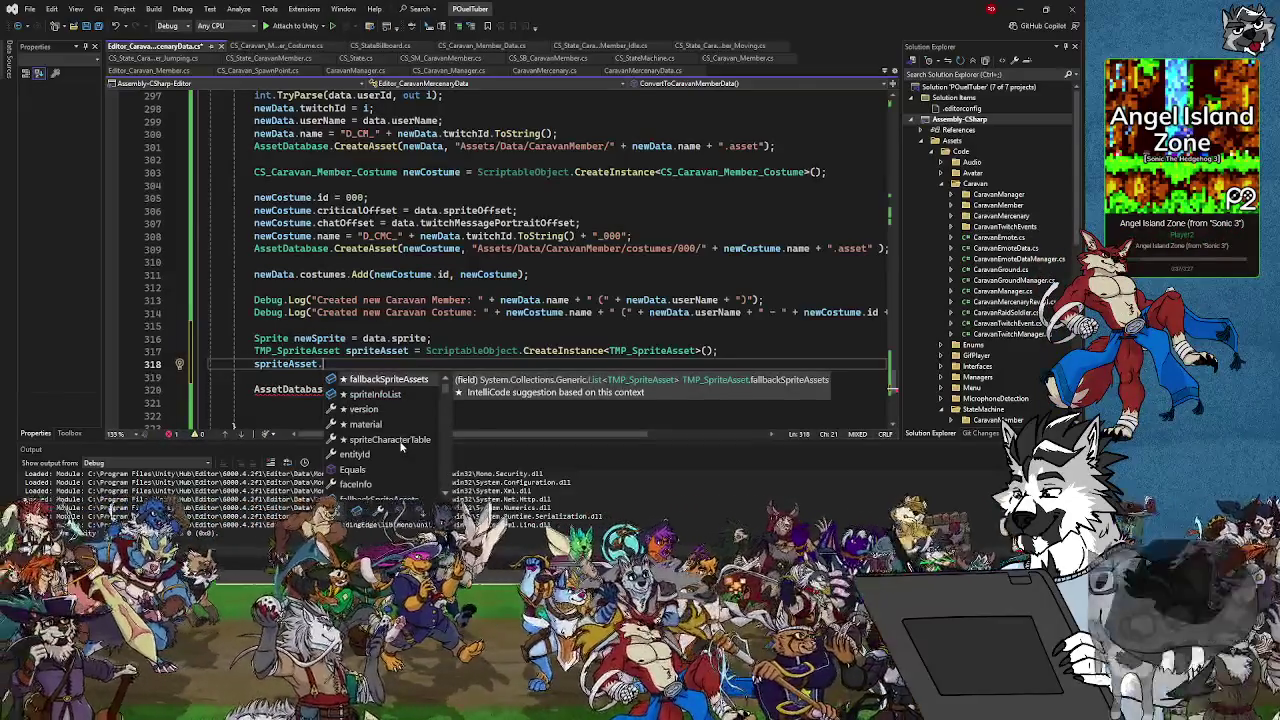
pyautogui.scroll(-4, 398, 444)
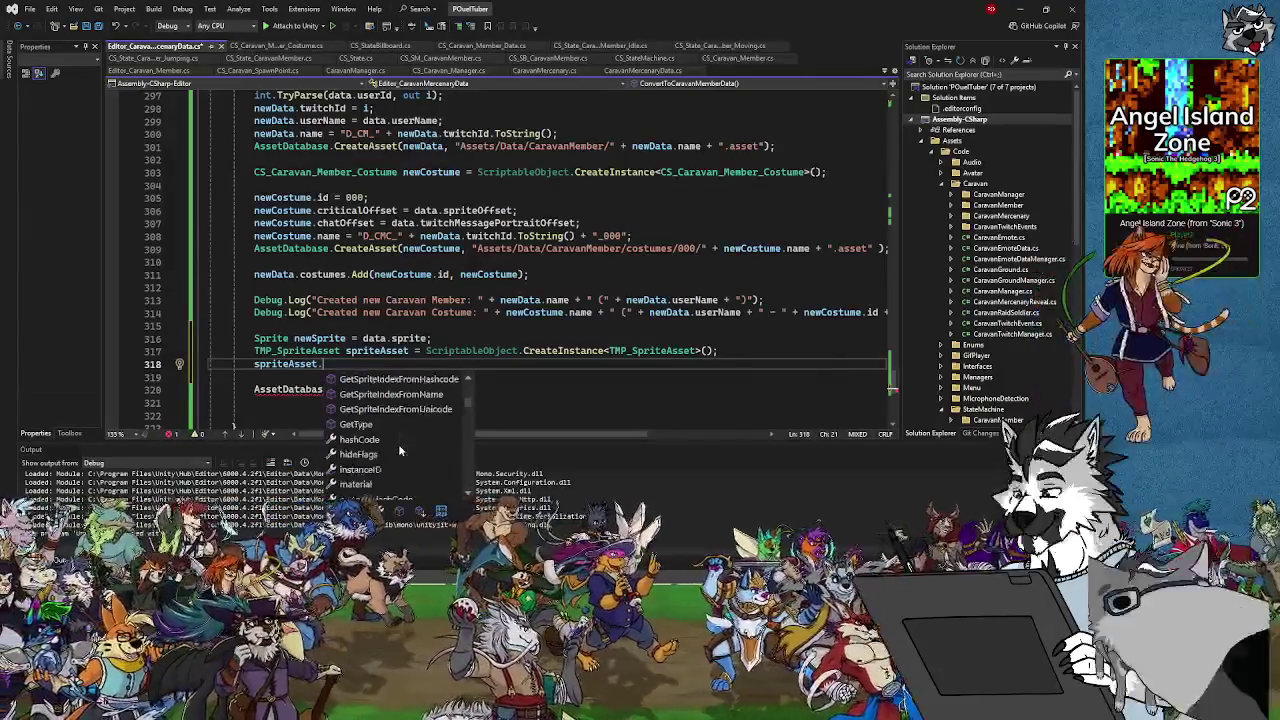
pyautogui.scroll(-1, 399, 447)
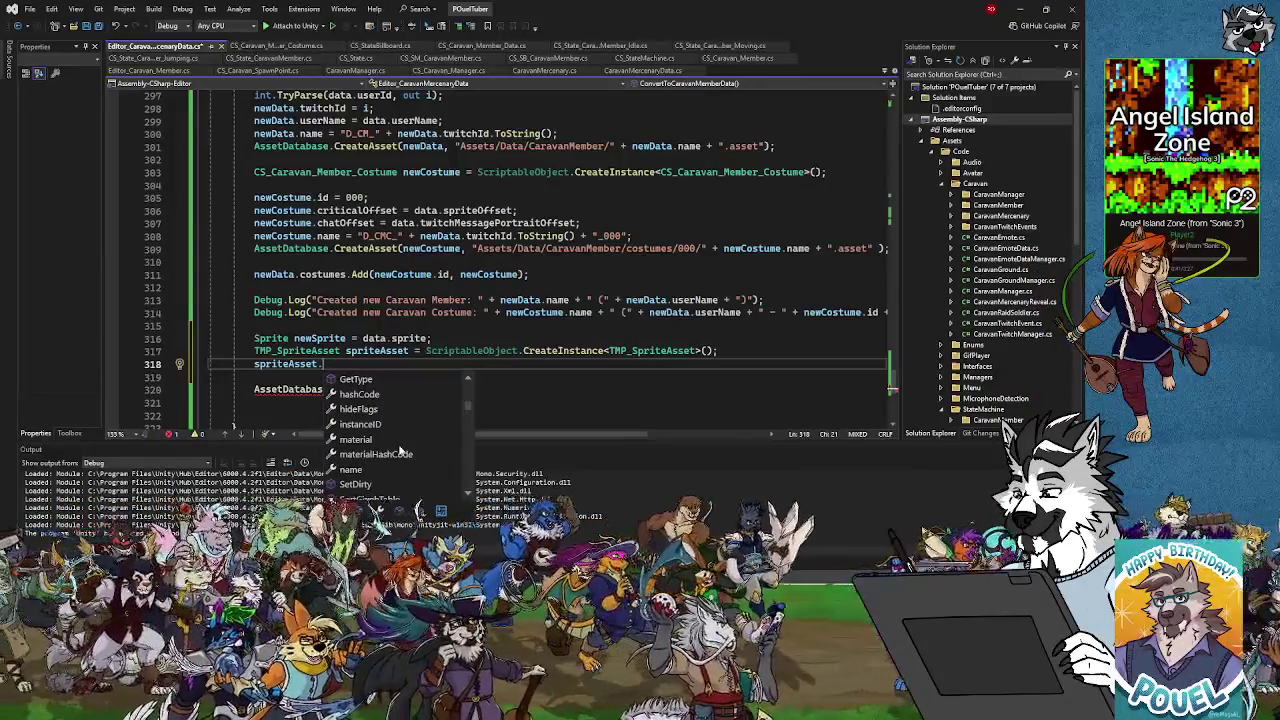
pyautogui.scroll(-1, 399, 449)
pyautogui.scroll(-1, 399, 452)
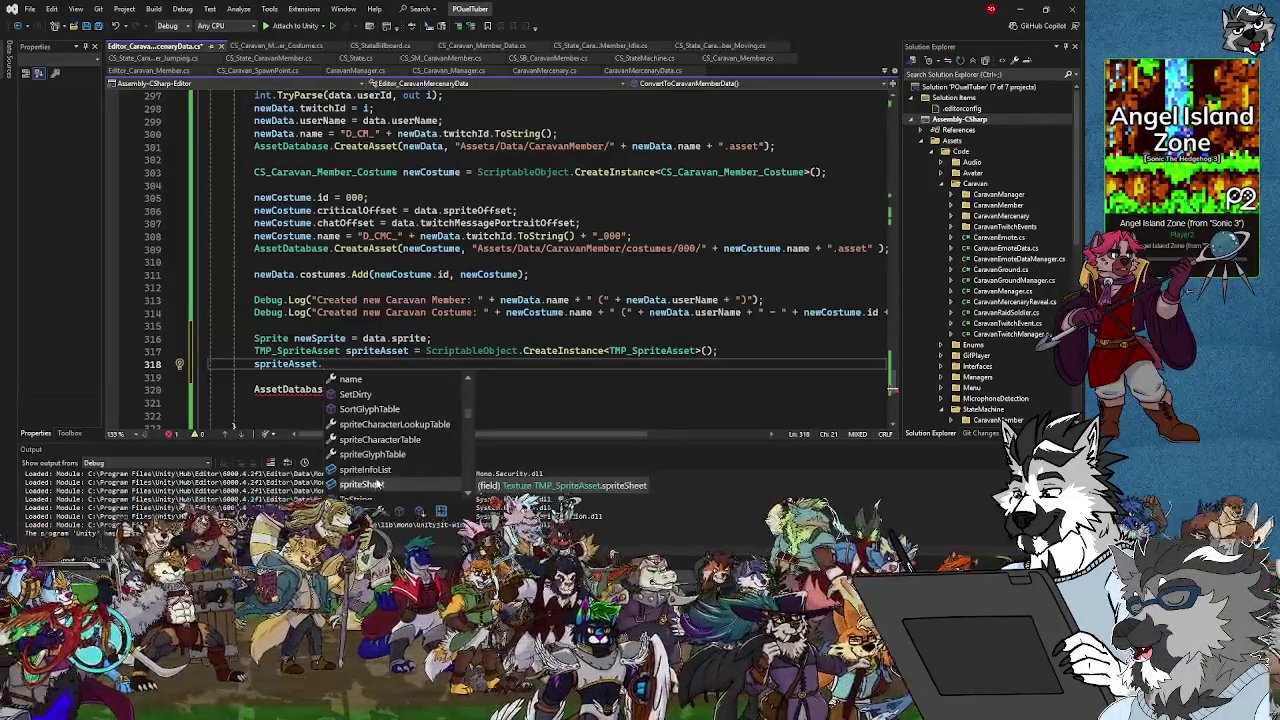
pyautogui.scroll(-1, 378, 484)
pyautogui.scroll(1, 377, 484)
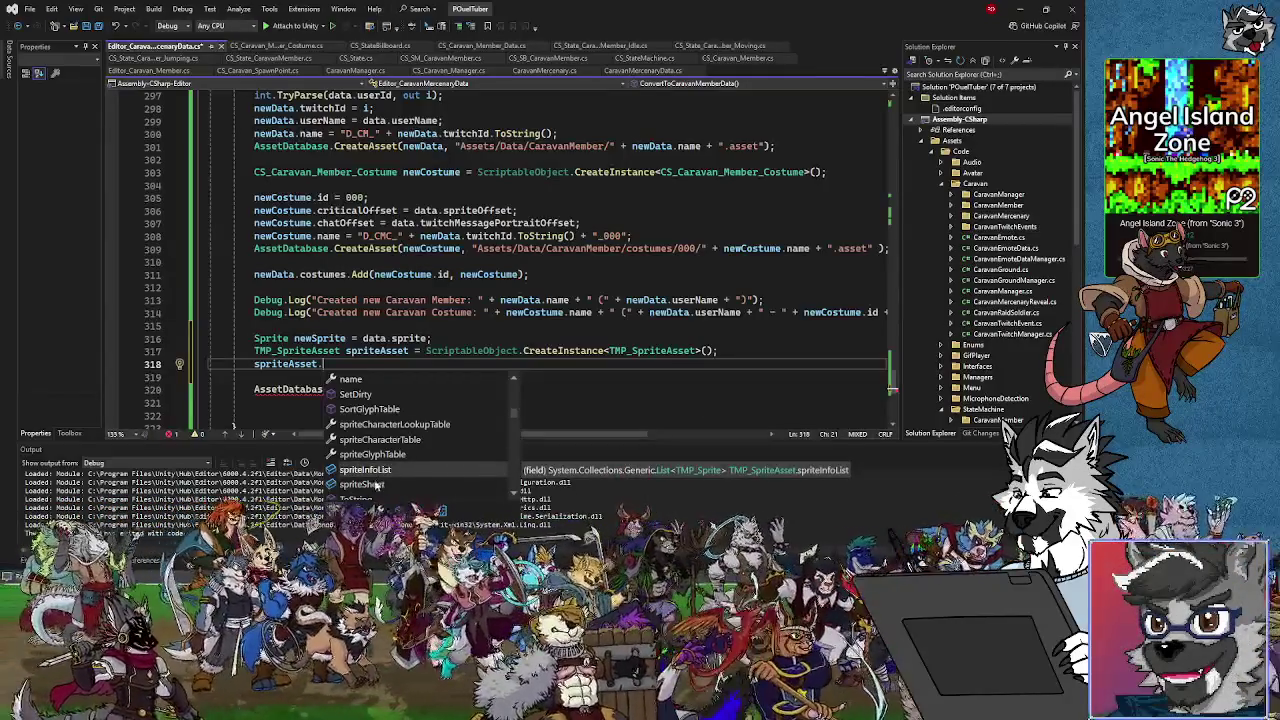
# Append the spriteSheet member and a dot after spriteAsset on line 318
pyautogui.doubleClick(362, 484)
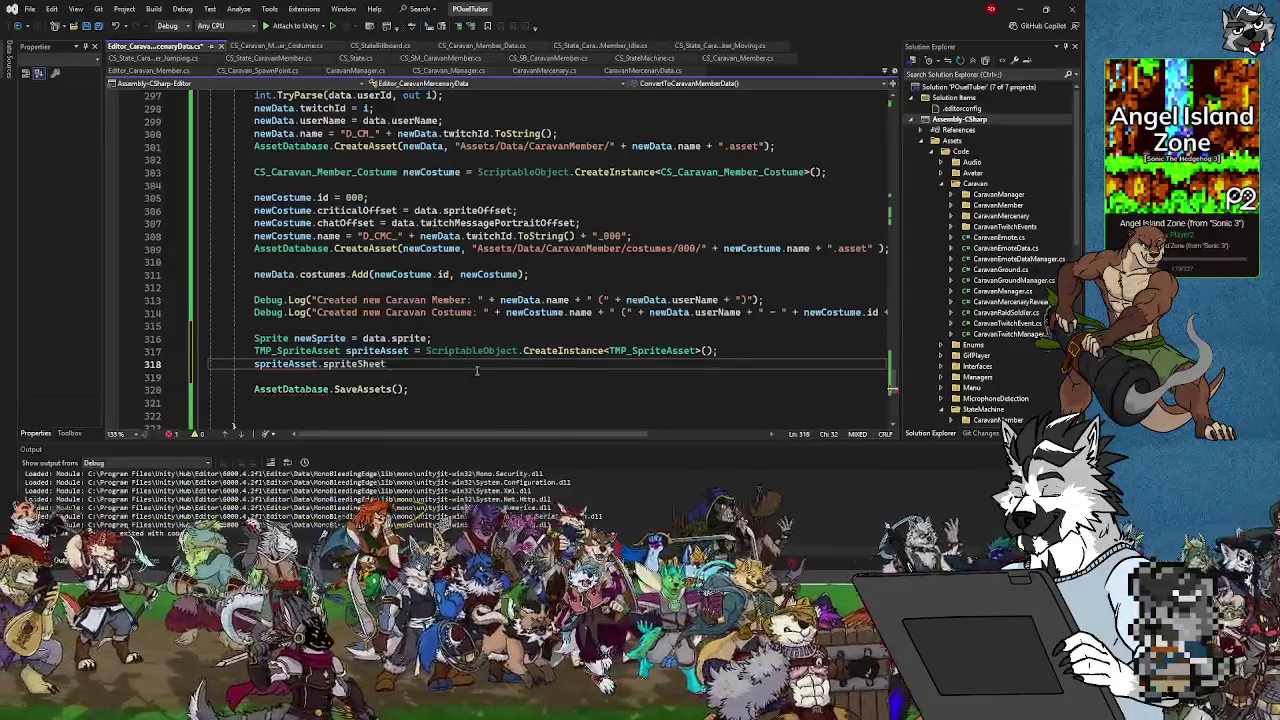
pyautogui.write('.')
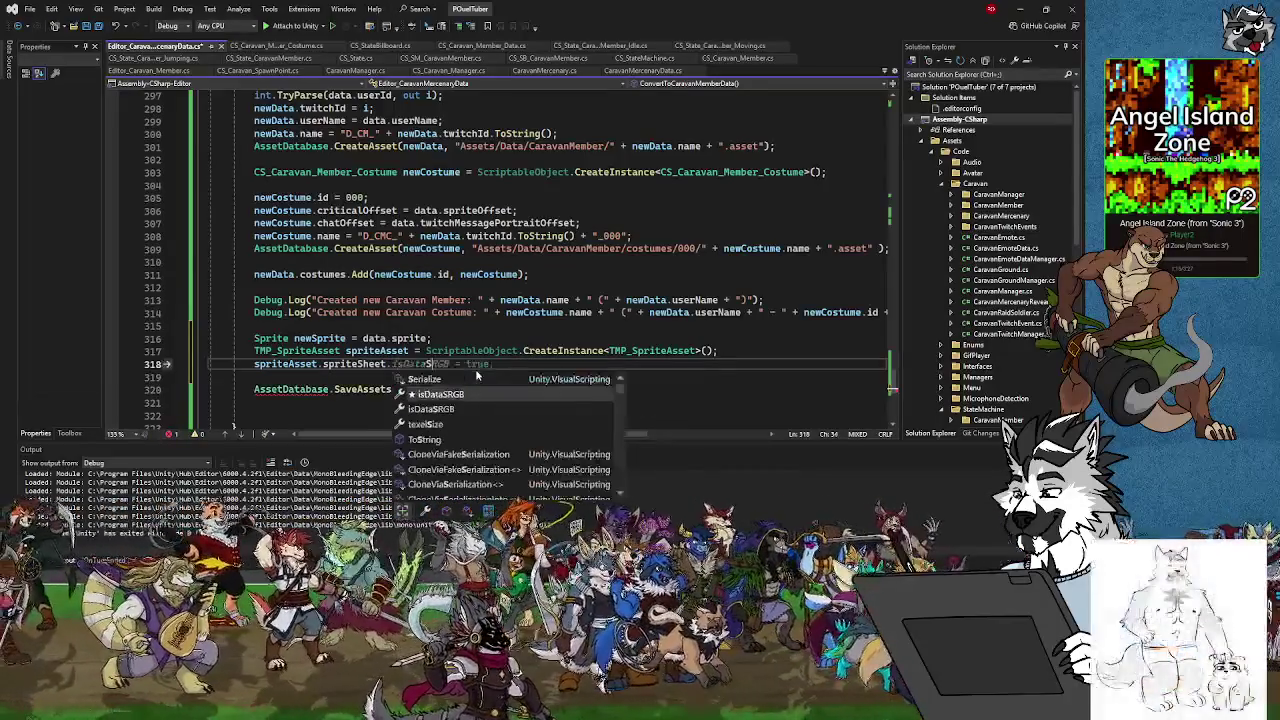
pyautogui.write('sp')
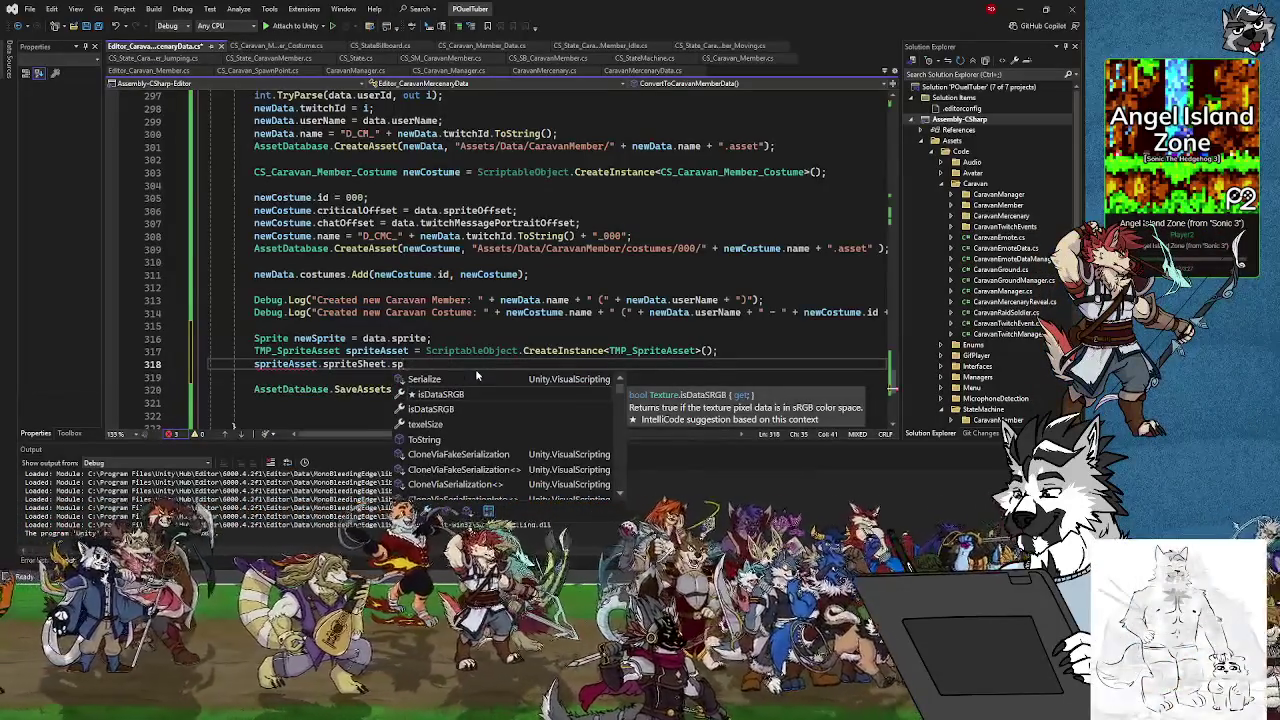
pyautogui.press('BackSpace')
pyautogui.press('BackSpace')
pyautogui.press('BackSpace')
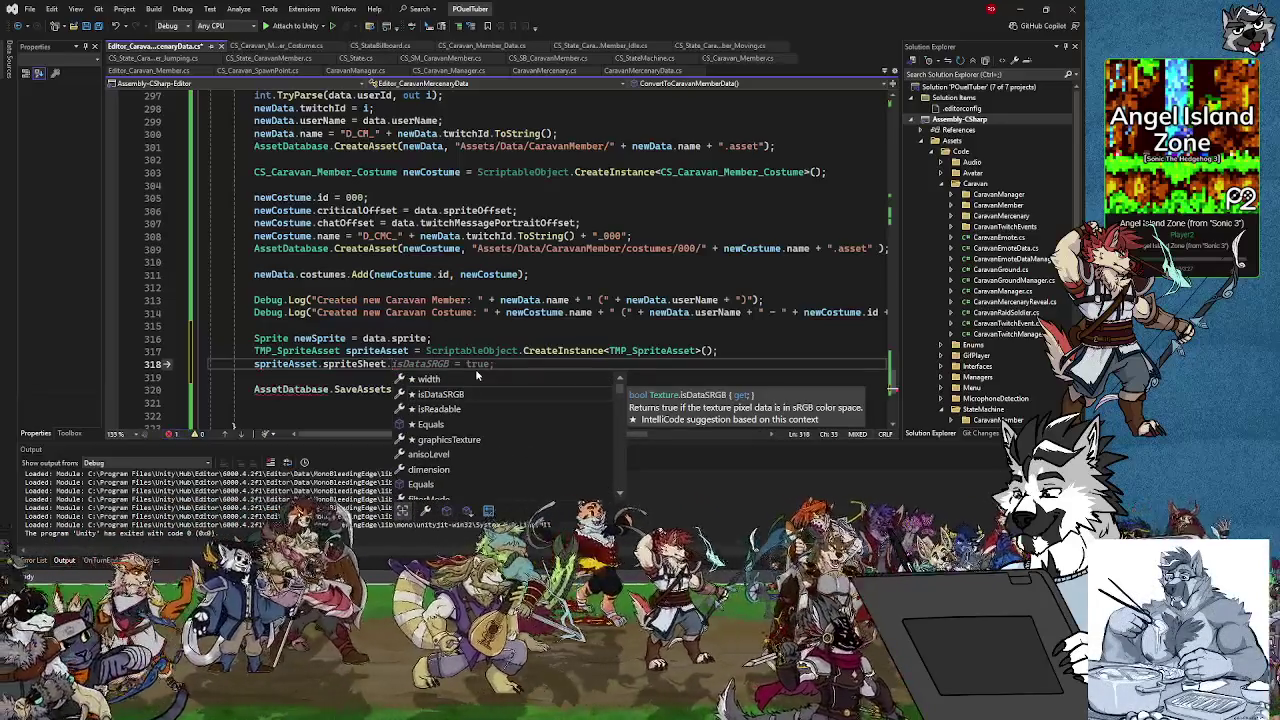
# Browse spriteSheet's Texture members, checking GetNativeTextureID and graphicsTexture, then dismiss the list
pyautogui.scroll(-1, 484, 464)
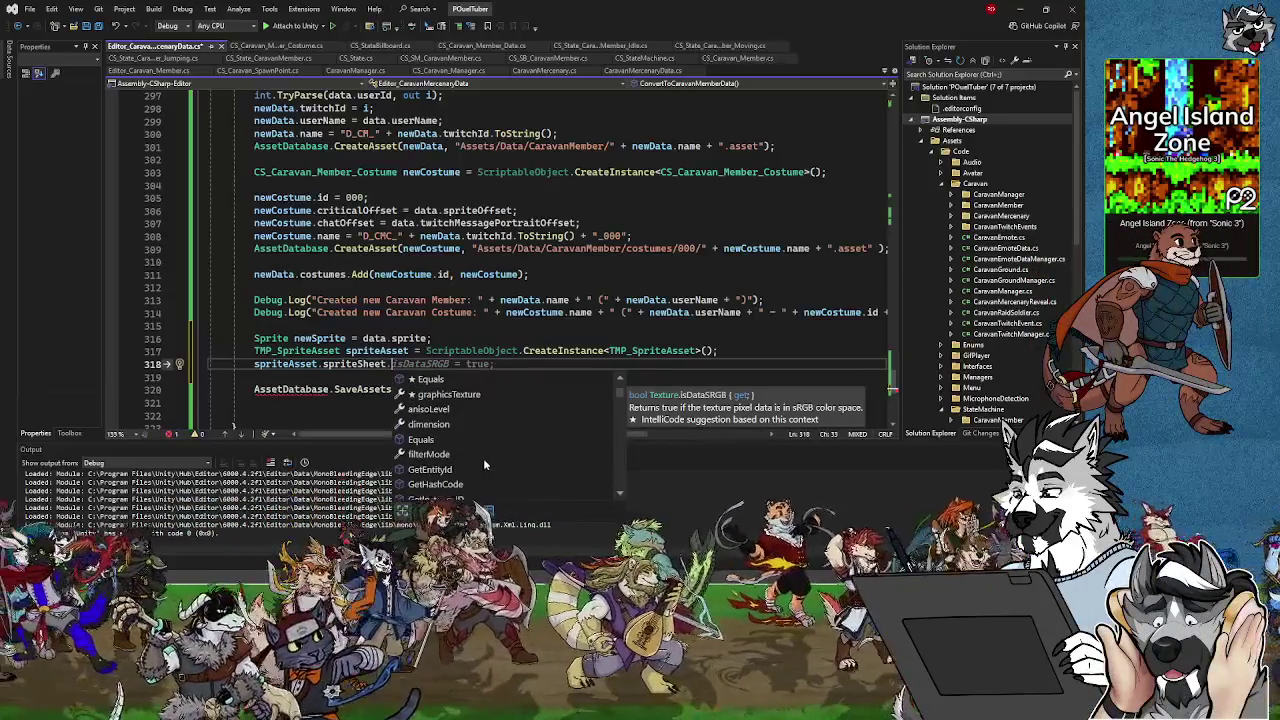
pyautogui.scroll(-3, 483, 458)
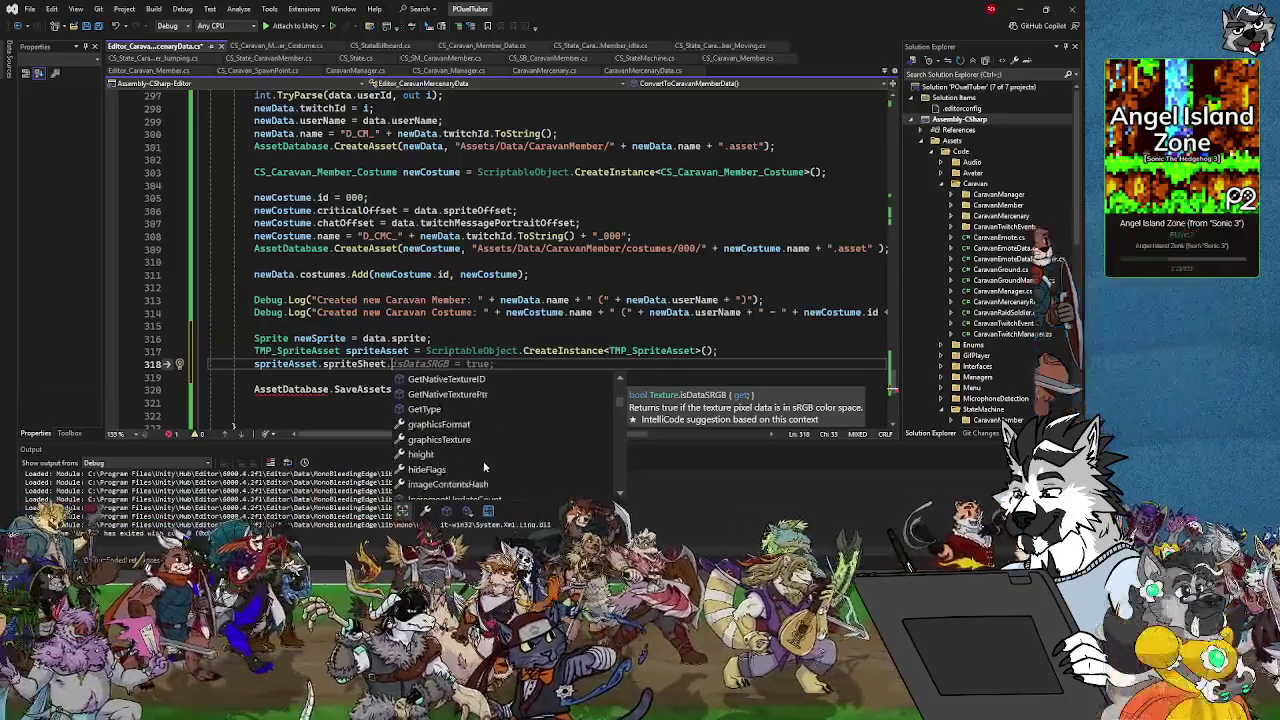
pyautogui.scroll(-2, 484, 467)
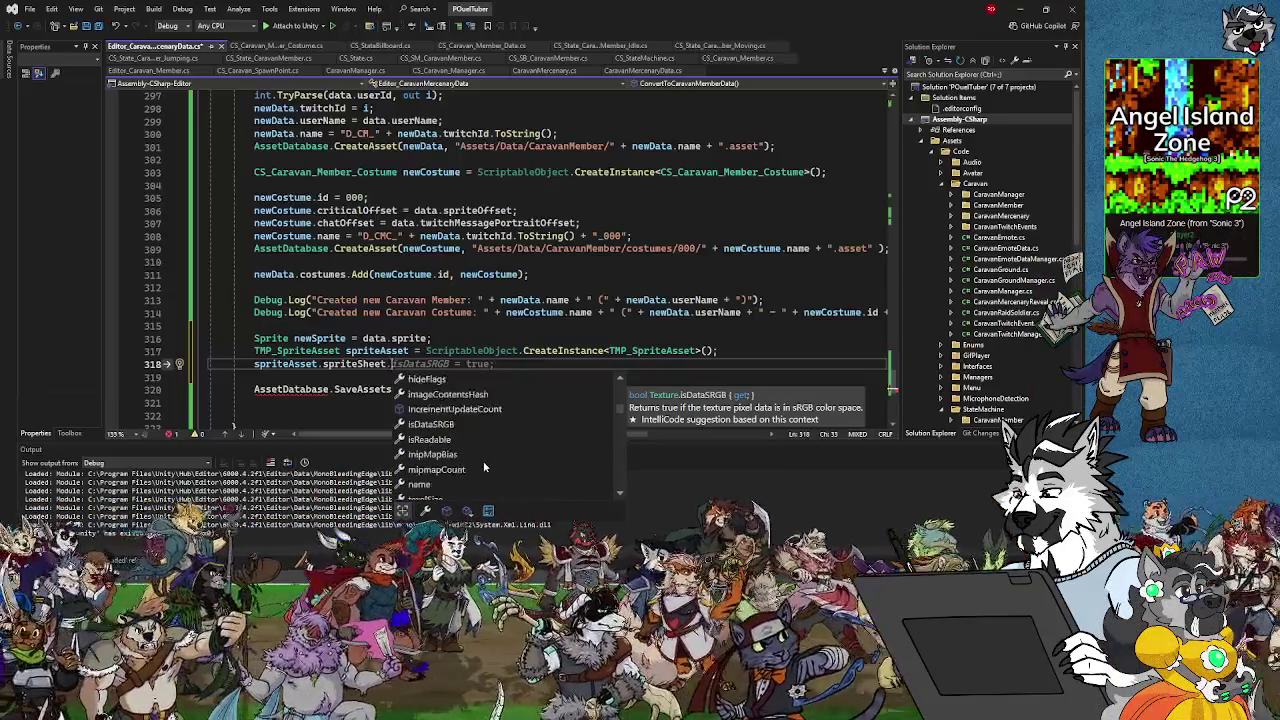
pyautogui.scroll(-10, 483, 467)
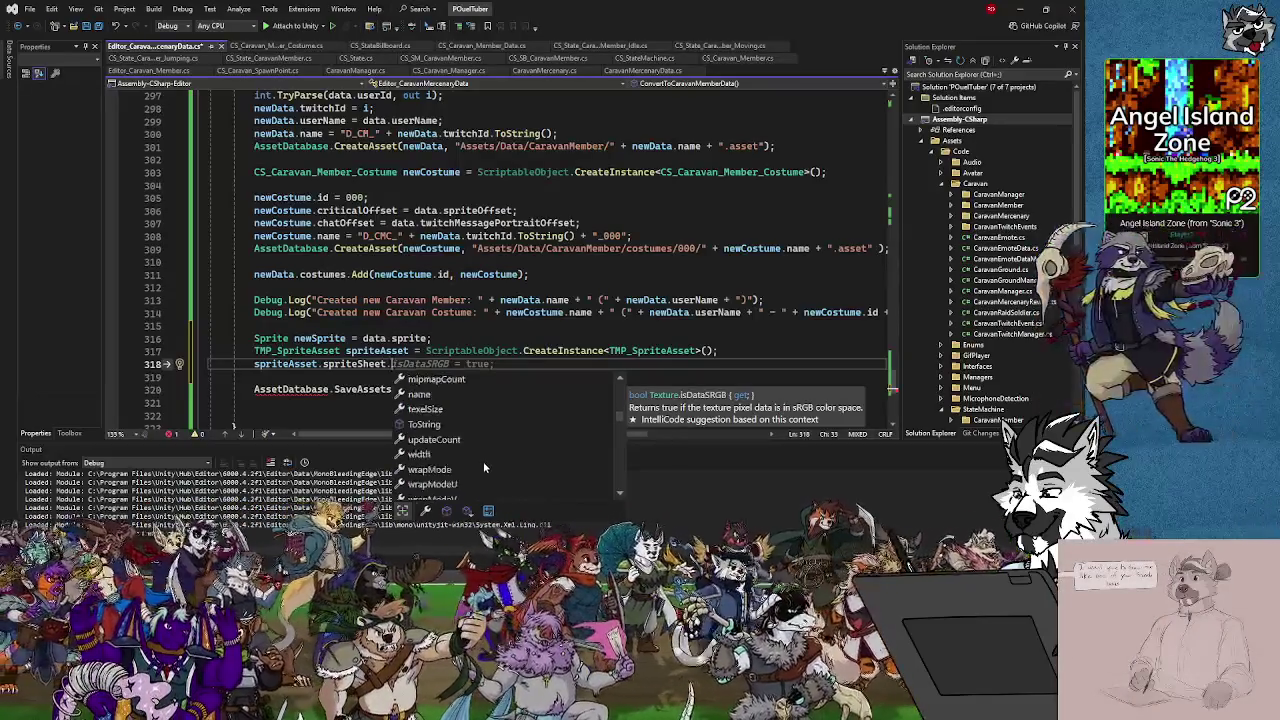
pyautogui.scroll(-10, 483, 467)
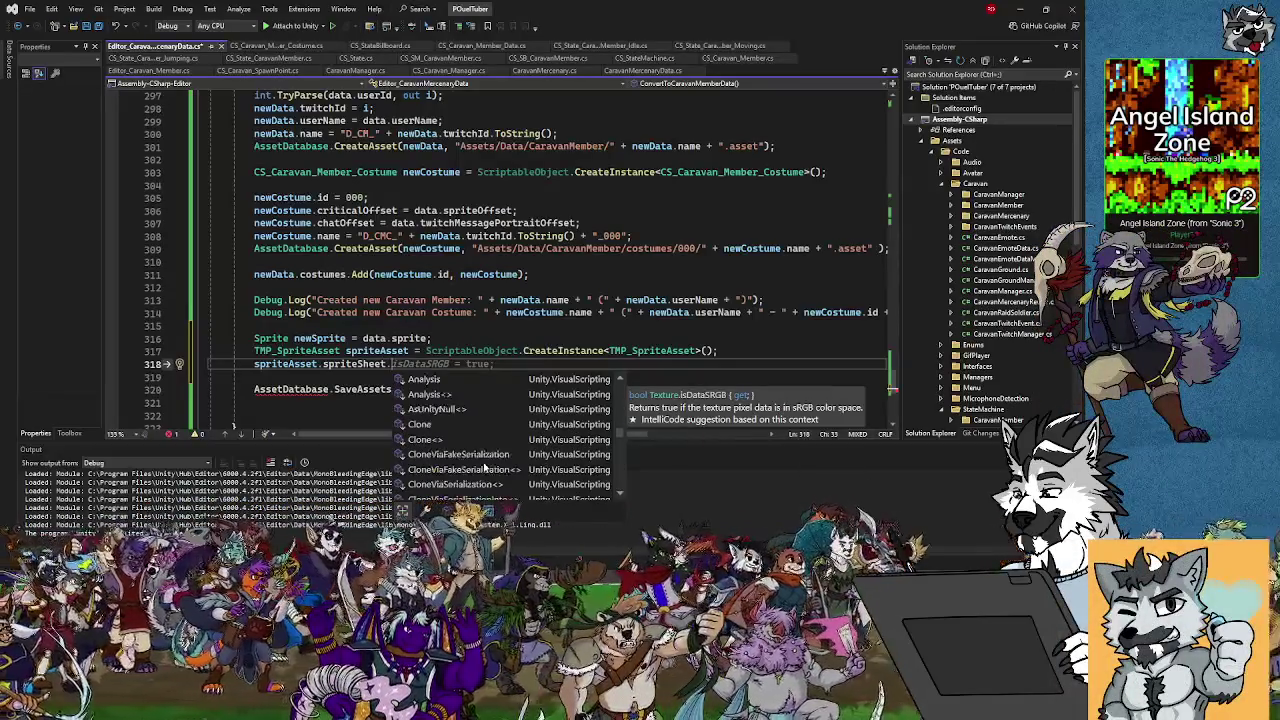
pyautogui.scroll(-4, 483, 467)
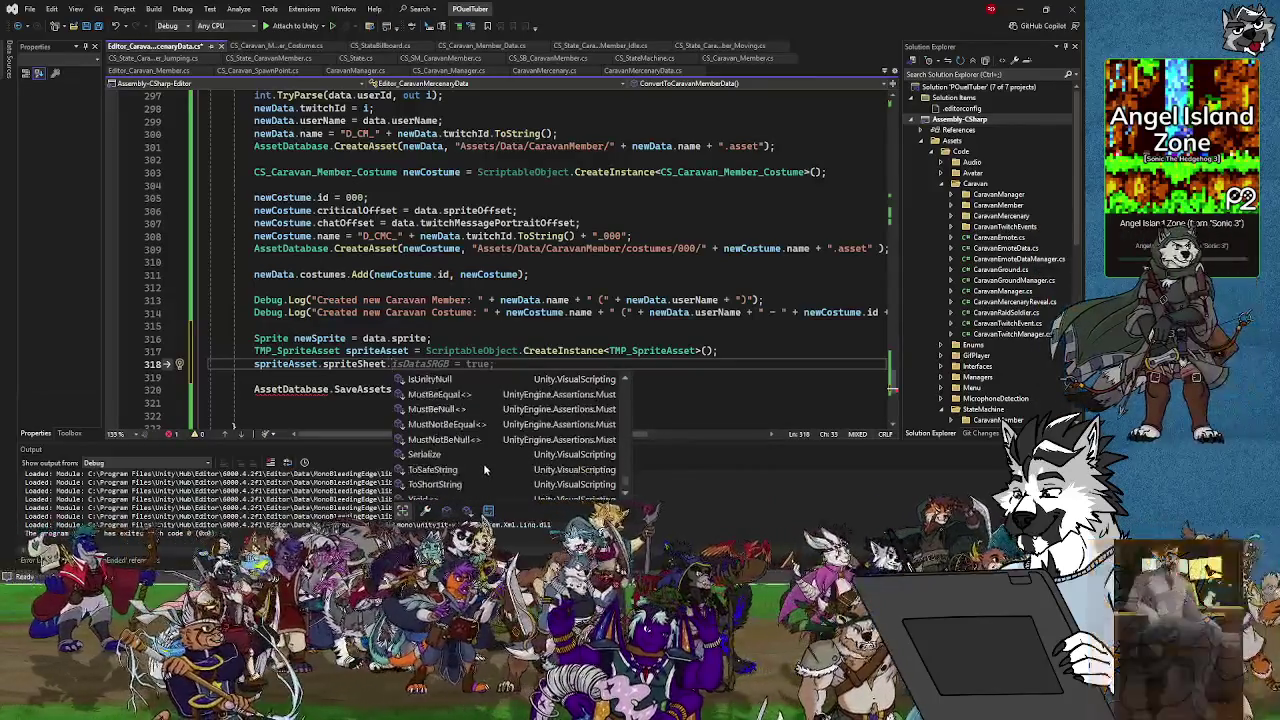
pyautogui.scroll(15, 486, 467)
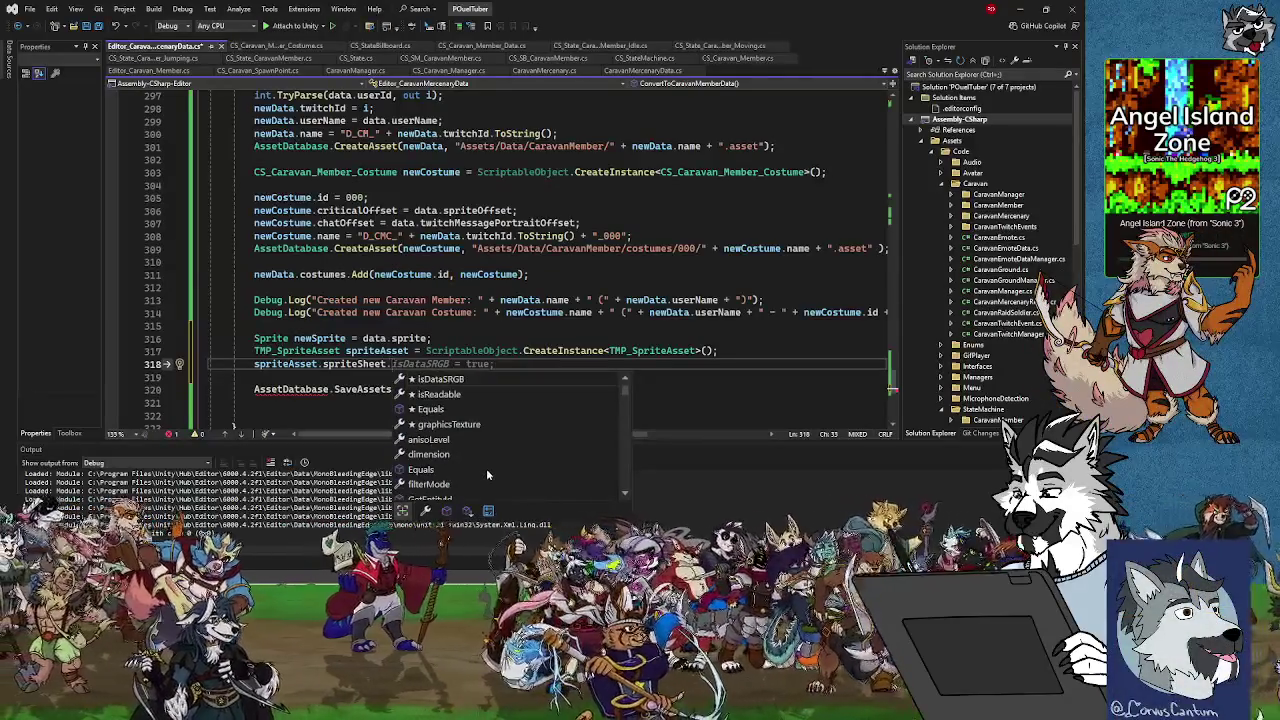
pyautogui.scroll(1, 486, 468)
pyautogui.click(475, 412)
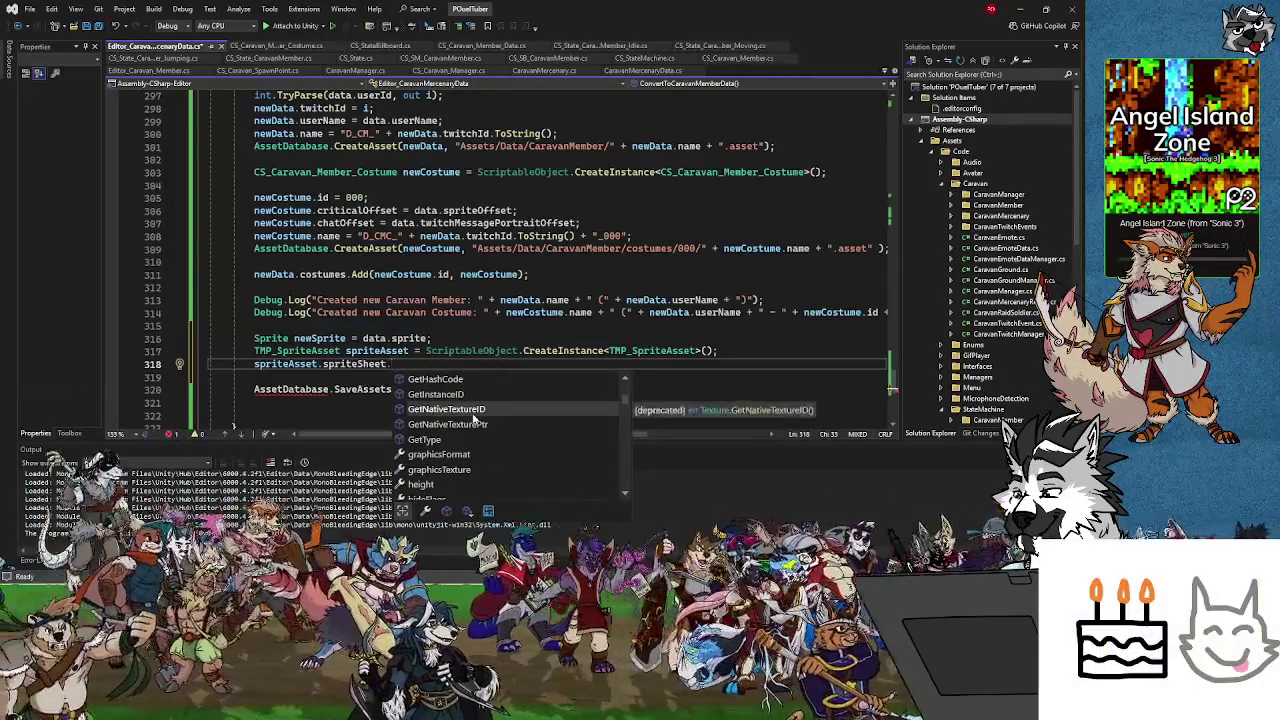
pyautogui.click(440, 469)
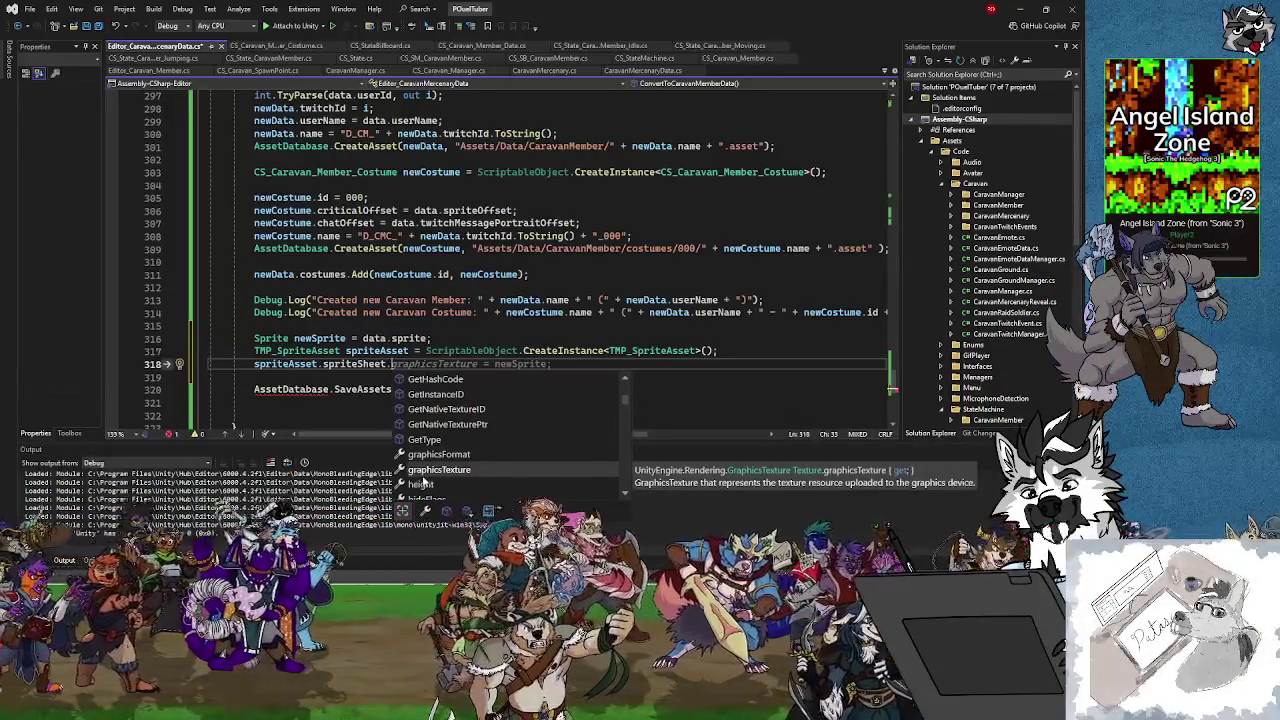
pyautogui.scroll(-1, 425, 483)
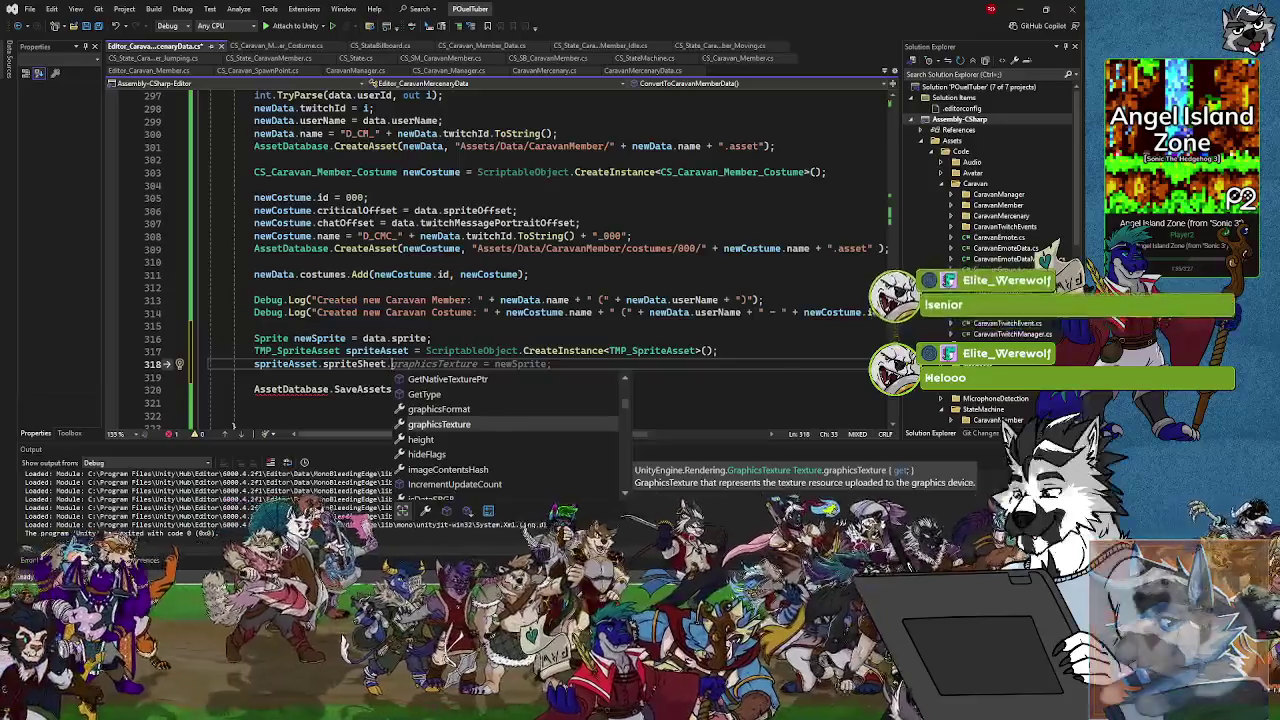
pyautogui.press('Escape')
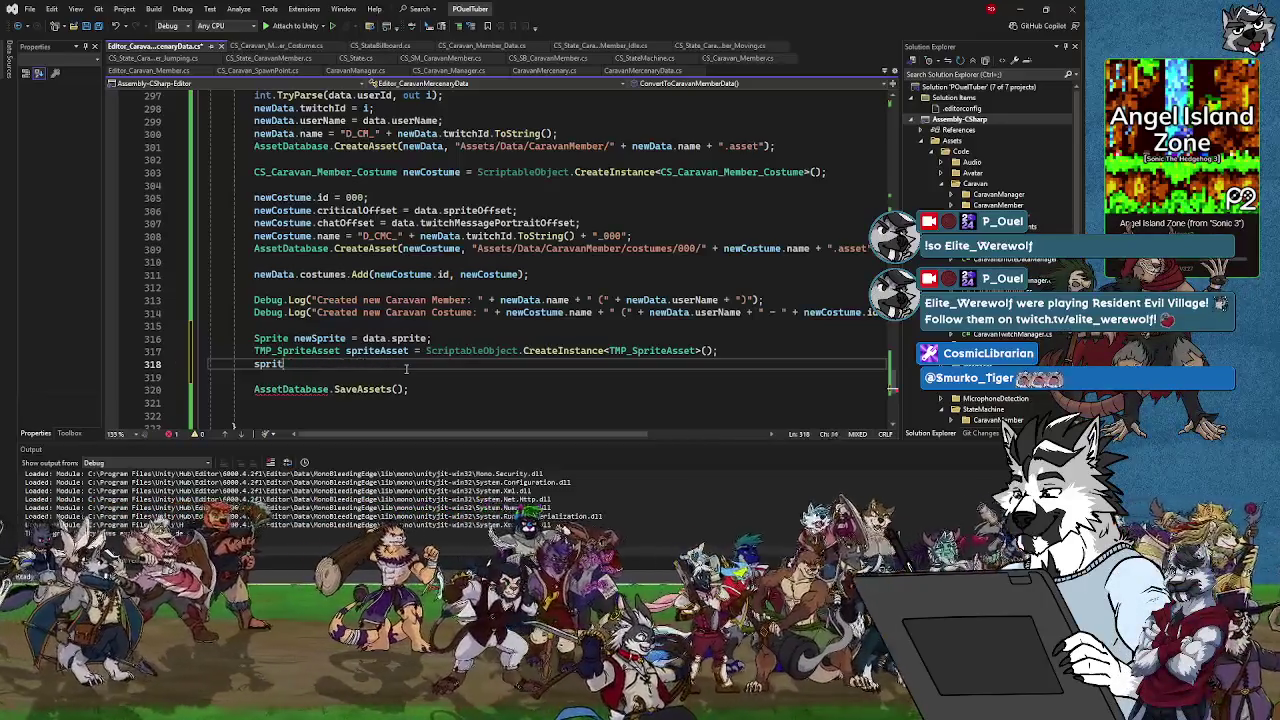
# Type newSprite.sp, review GetSpriteID, SetSpriteID and SetBindPoses, then change it to newSprite.tex
pyautogui.press('BackSpace')
pyautogui.write('new')
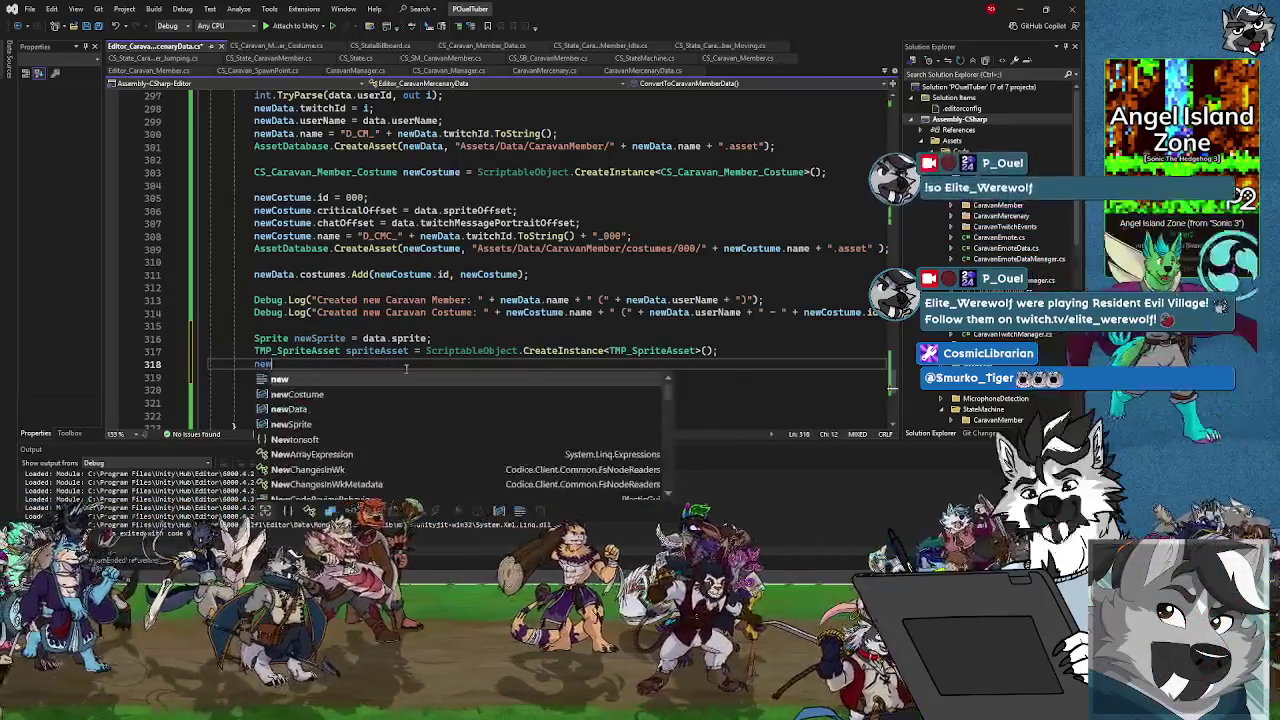
pyautogui.write('Sprite.sp')
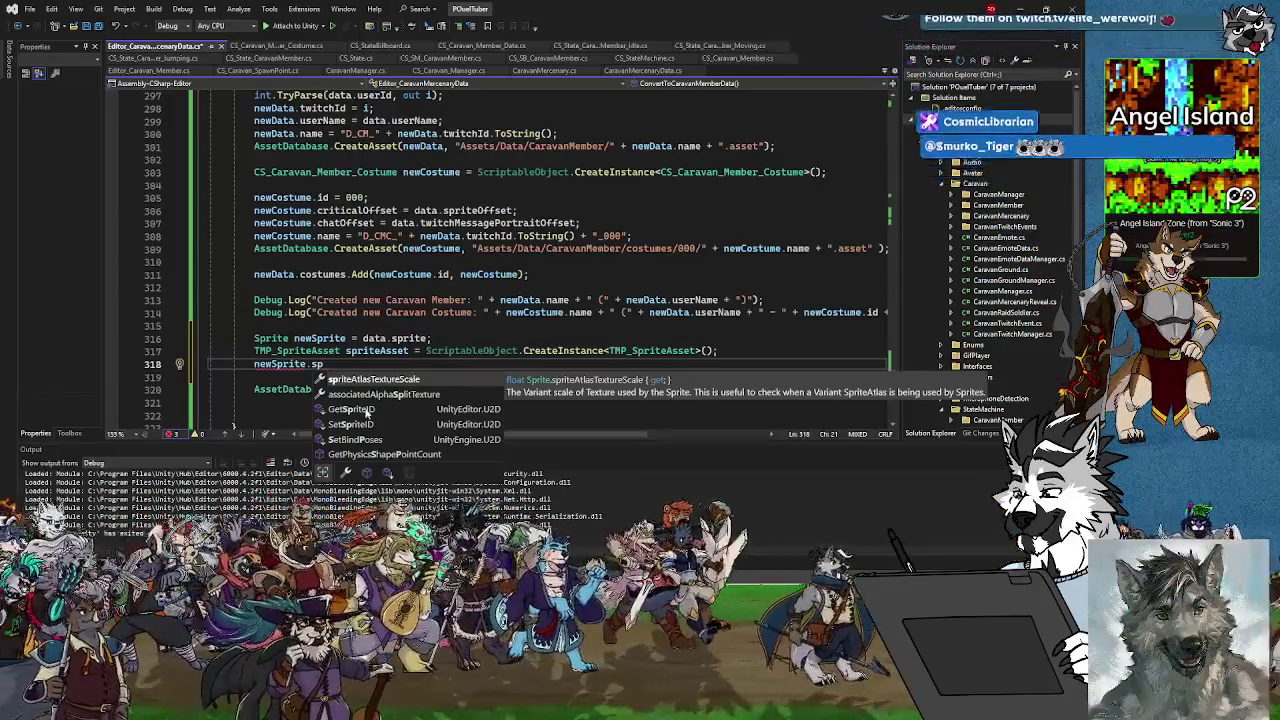
pyautogui.click(364, 410)
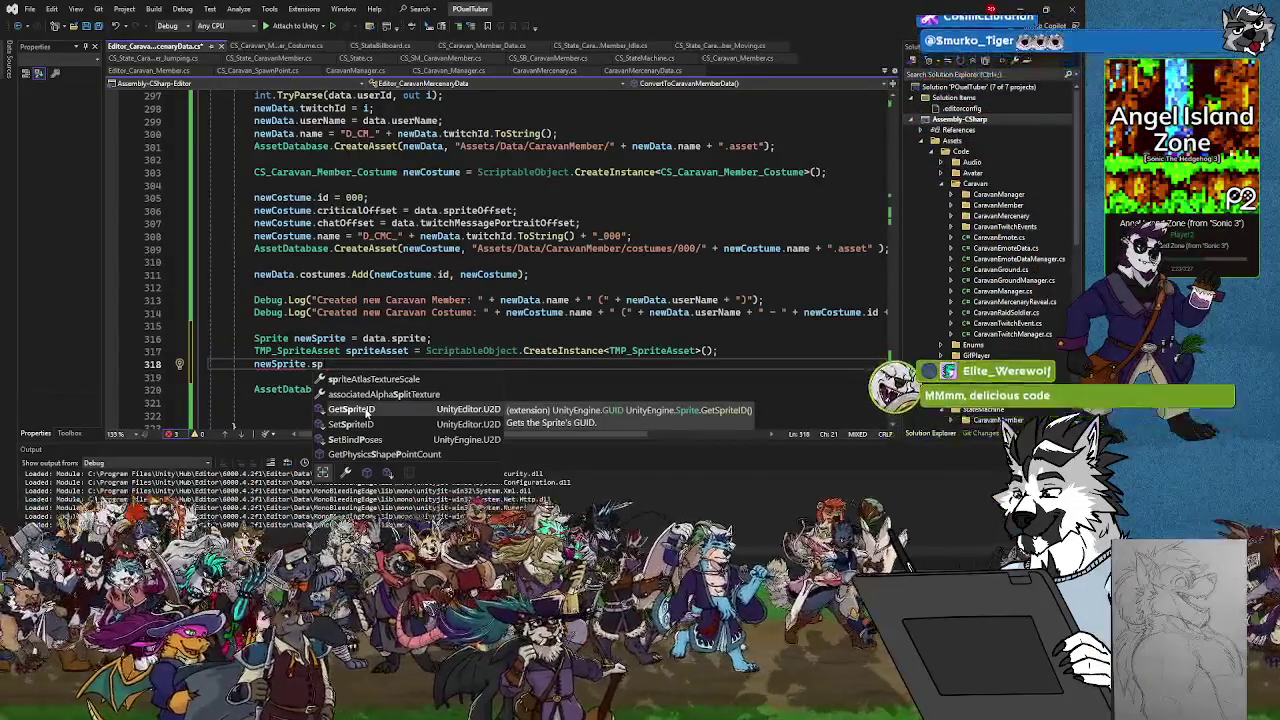
pyautogui.click(357, 424)
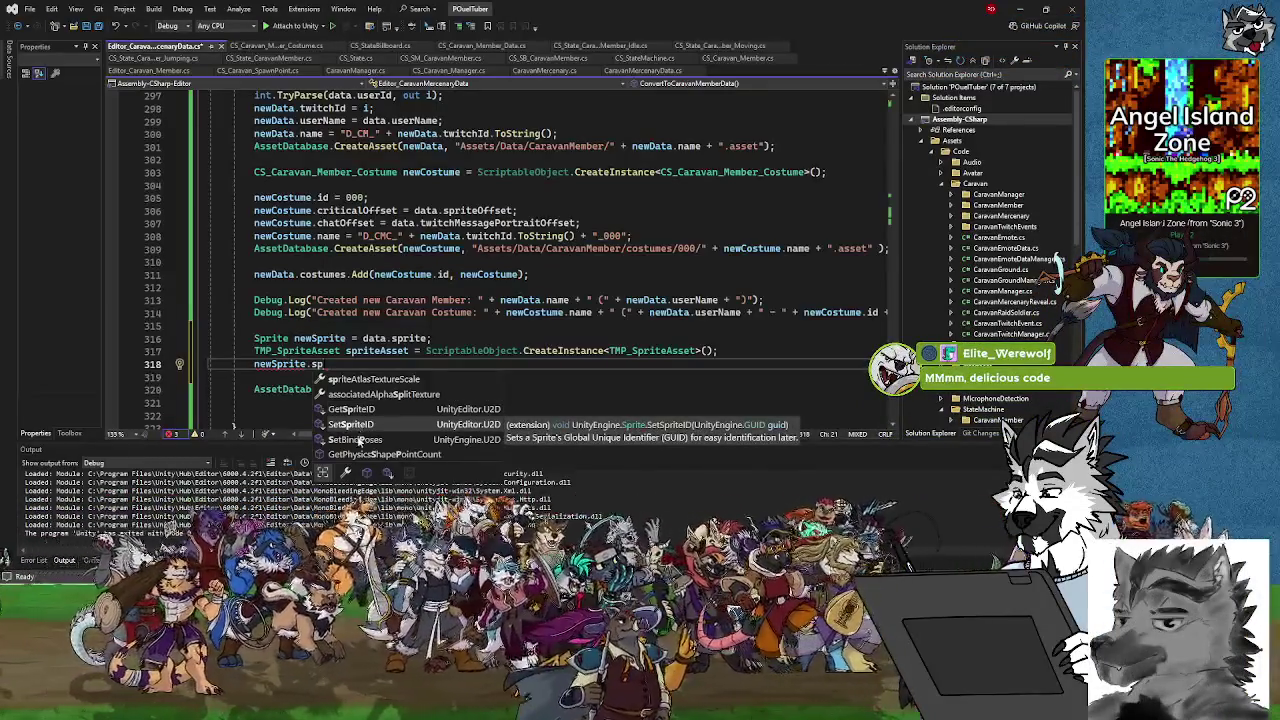
pyautogui.click(361, 440)
pyautogui.click(357, 455)
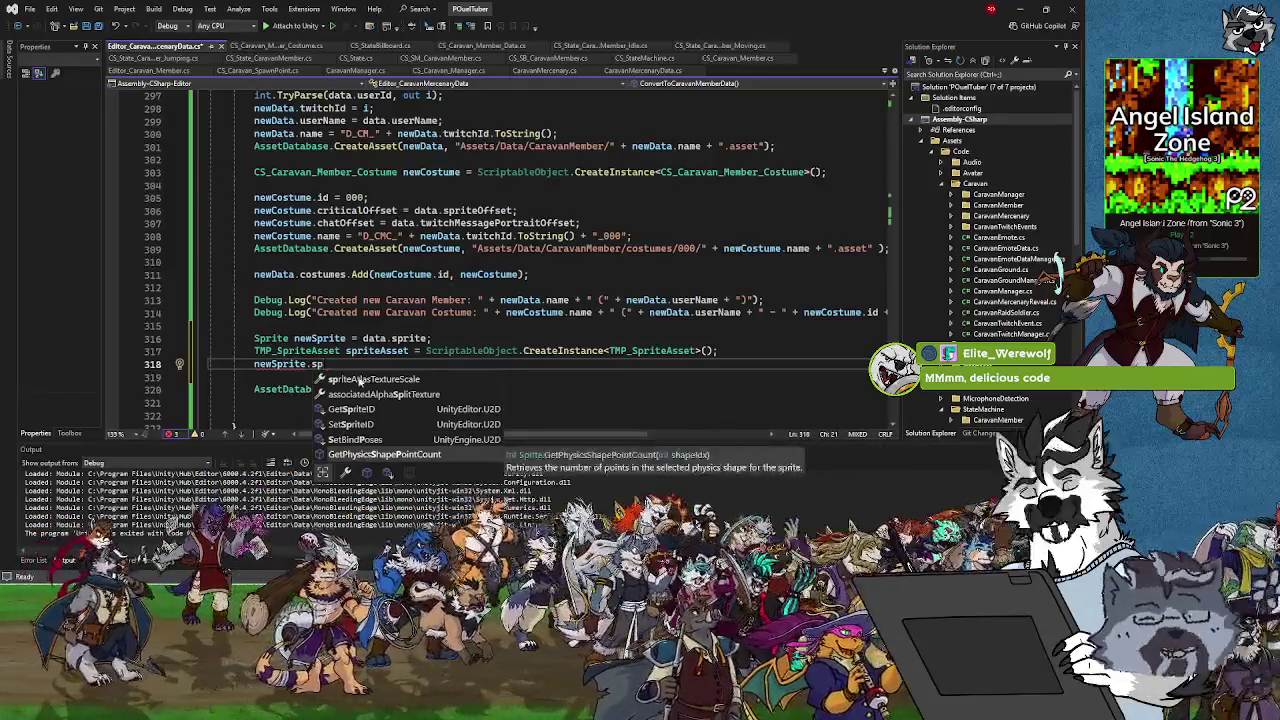
pyautogui.click(362, 381)
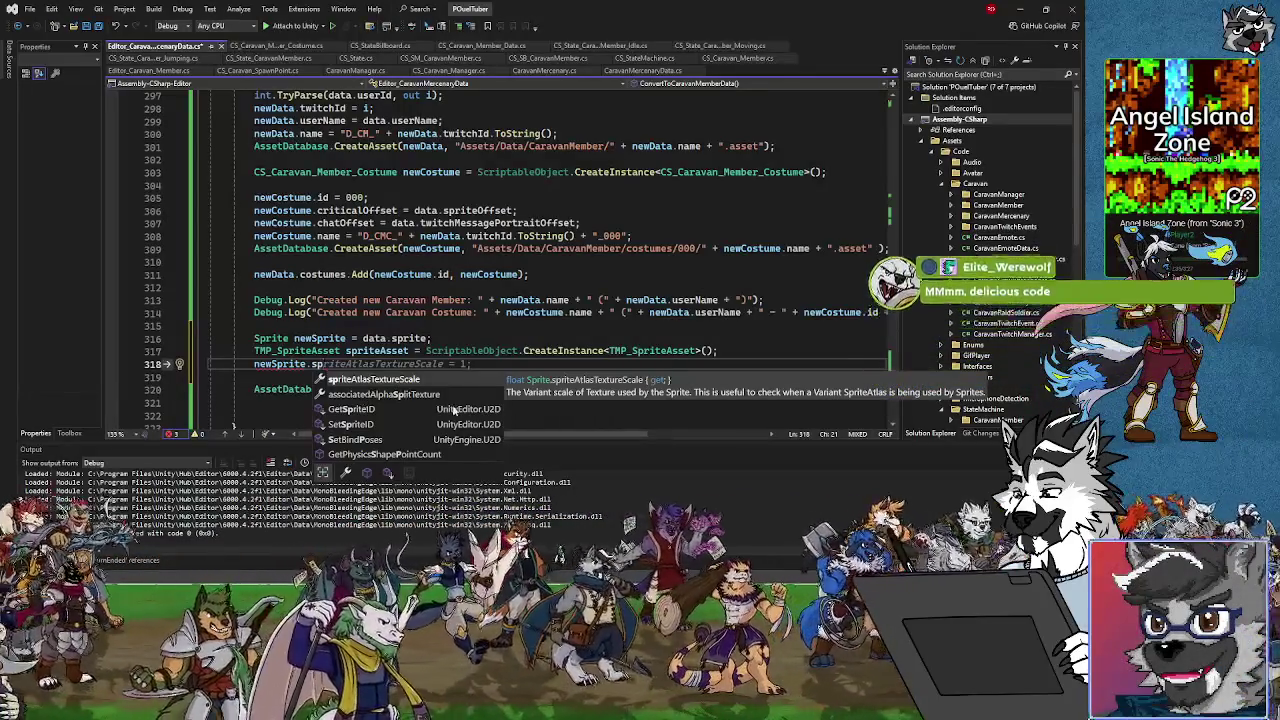
pyautogui.press('BackSpace')
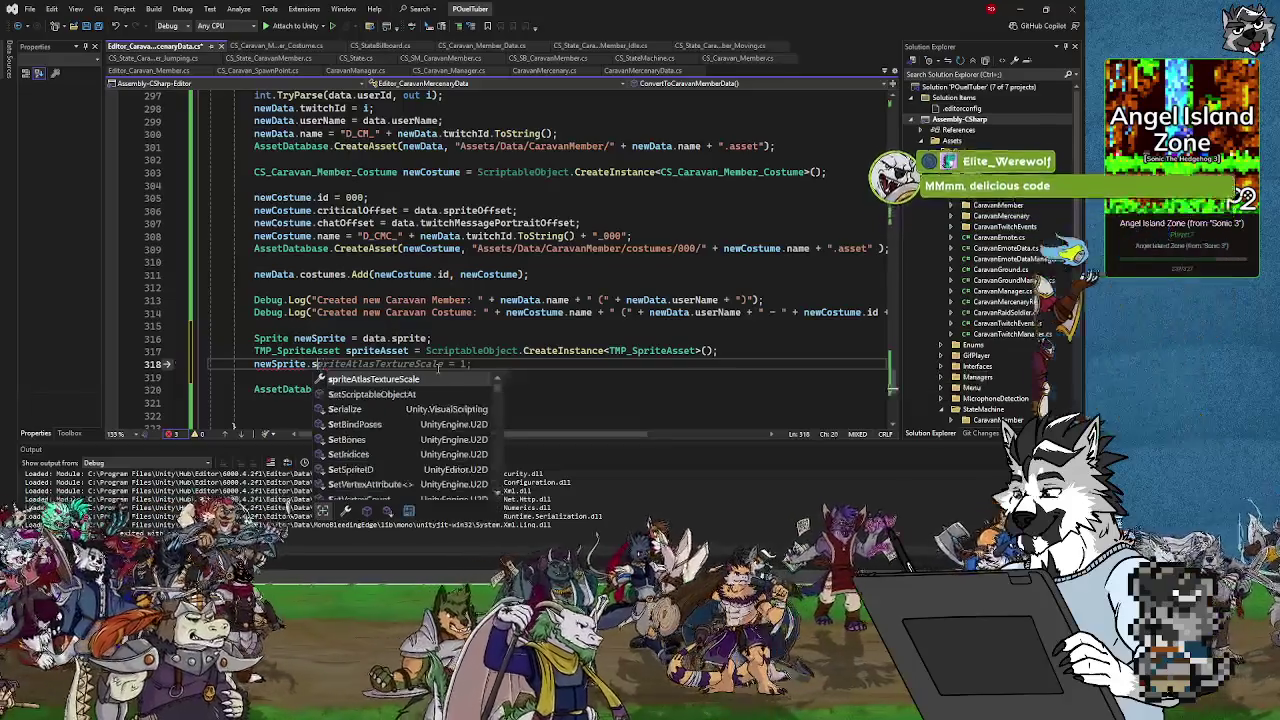
pyautogui.press('BackSpace')
pyautogui.write('tex')
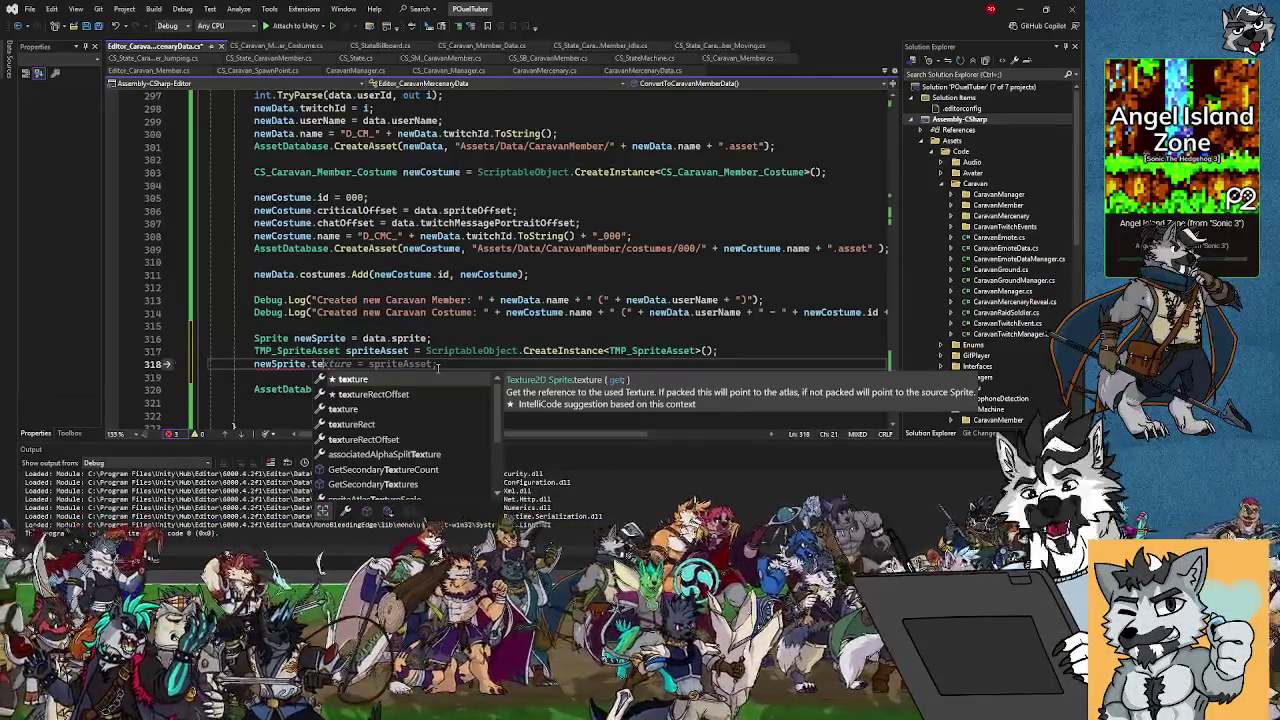
# Replace the newSprite member access on line 318 with 'spriteAsset.'
pyautogui.press('BackSpace')
pyautogui.press('BackSpace')
pyautogui.write('sprit')
pyautogui.press('BackSpace')
pyautogui.press('BackSpace')
pyautogui.press('BackSpace')
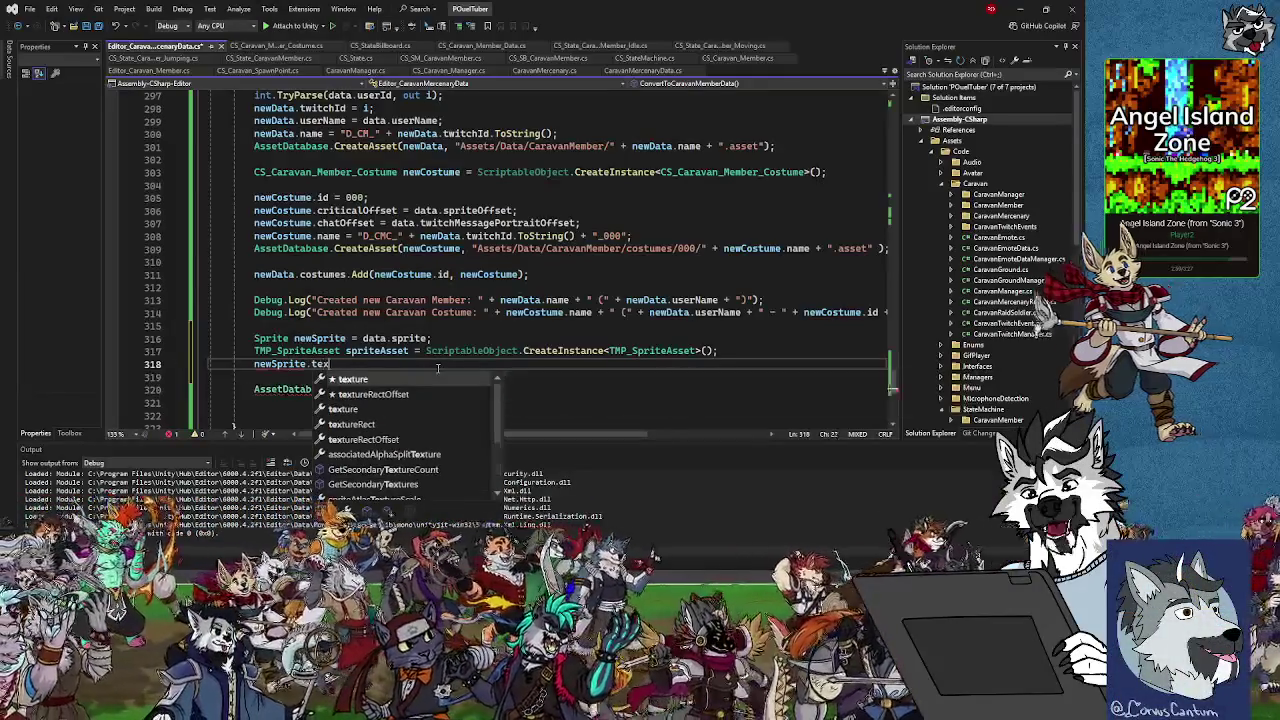
pyautogui.press('BackSpace')
pyautogui.press('BackSpace')
pyautogui.press('BackSpace')
pyautogui.press('BackSpace')
pyautogui.write('sp')
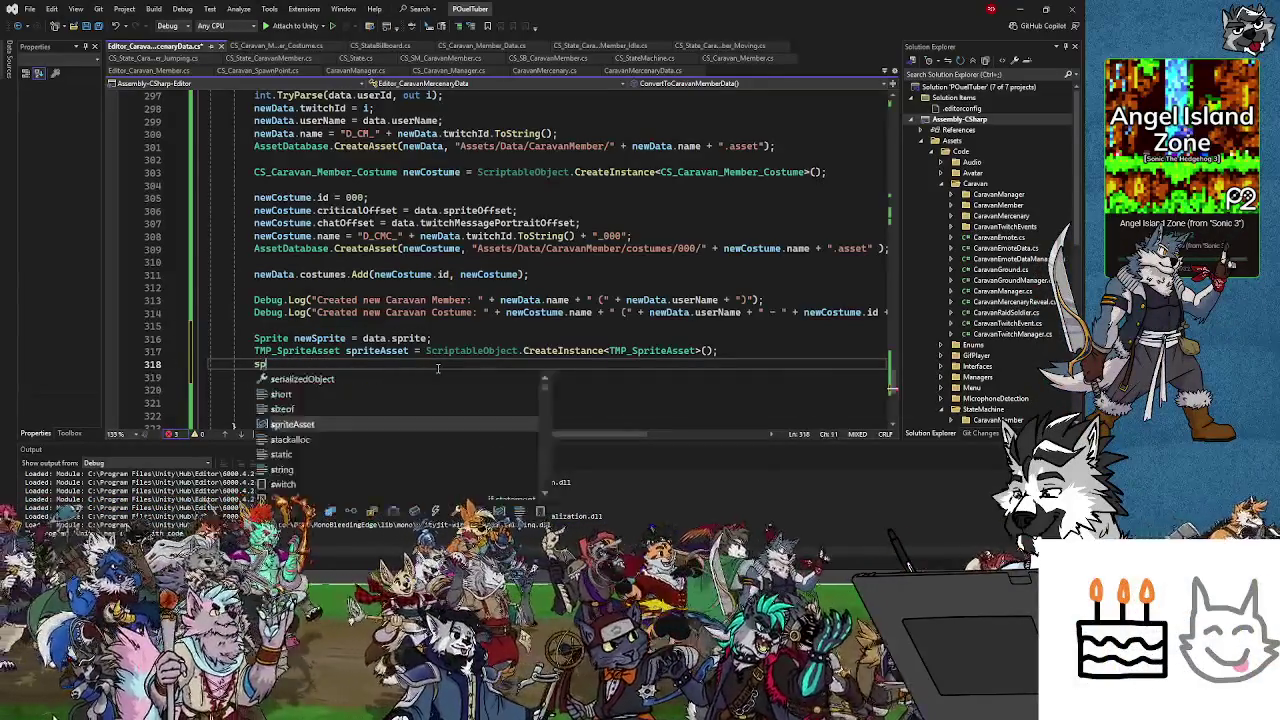
pyautogui.write('riteAsset.te')
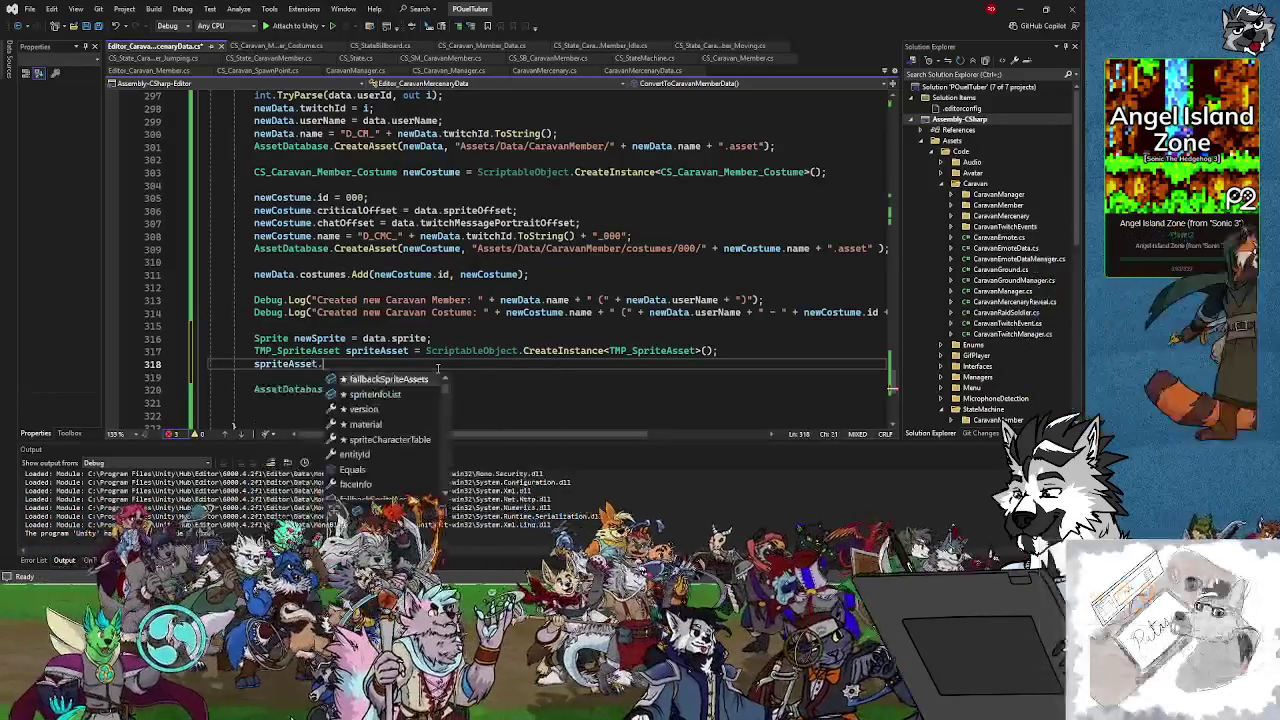
pyautogui.press('BackSpace')
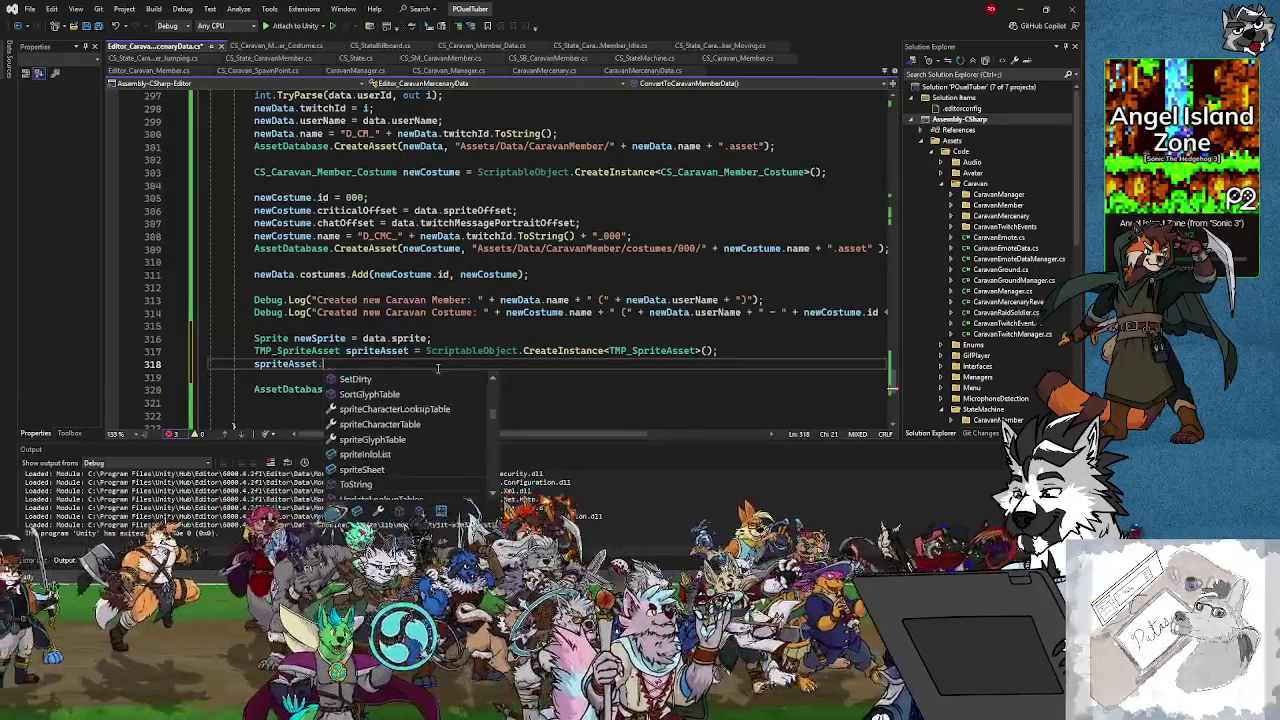
# Compare spriteCharacterTable, spriteInfoList and spriteSheet members, then type 'spriteAsset.sprite'
pyautogui.click(371, 430)
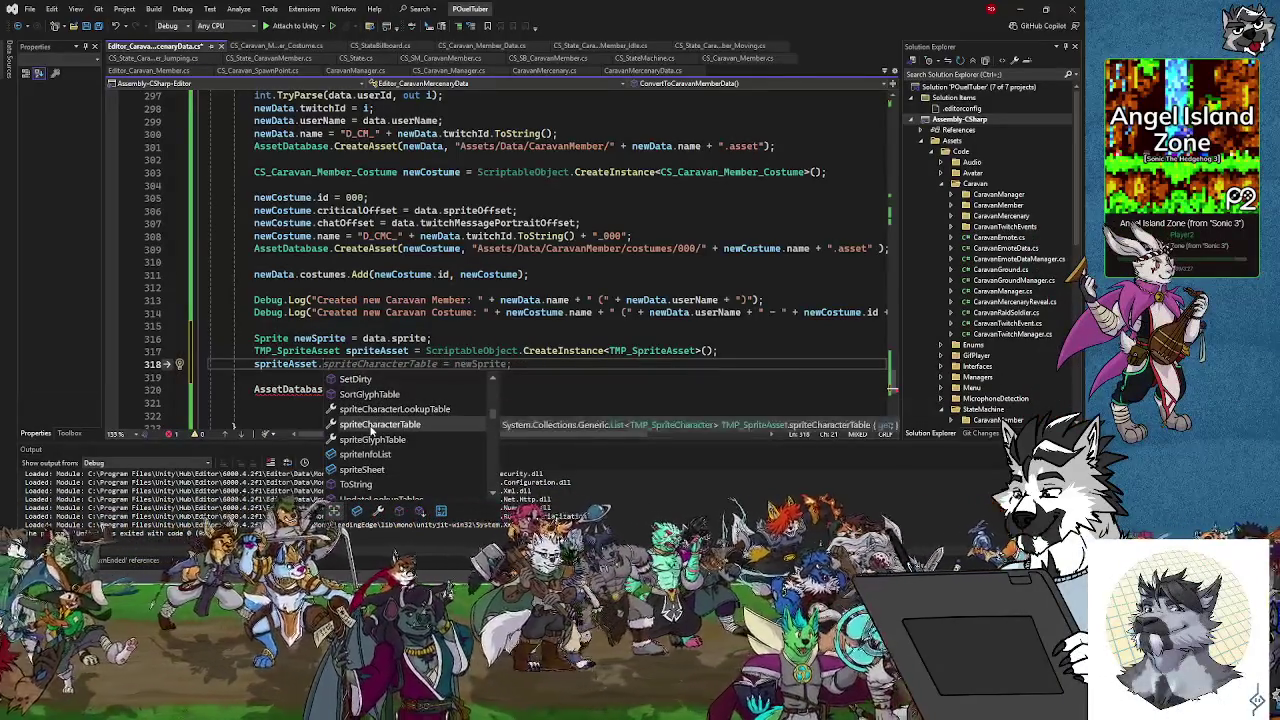
pyautogui.press('Up')
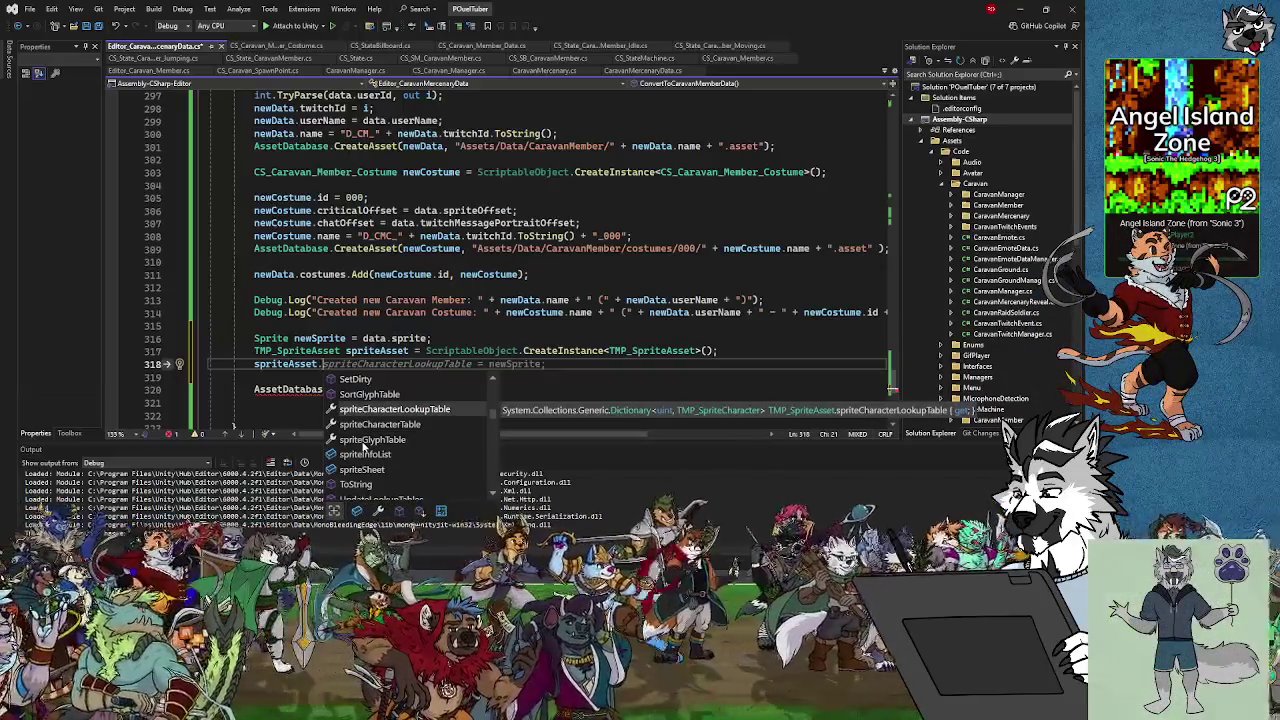
pyautogui.click(363, 442)
pyautogui.click(366, 455)
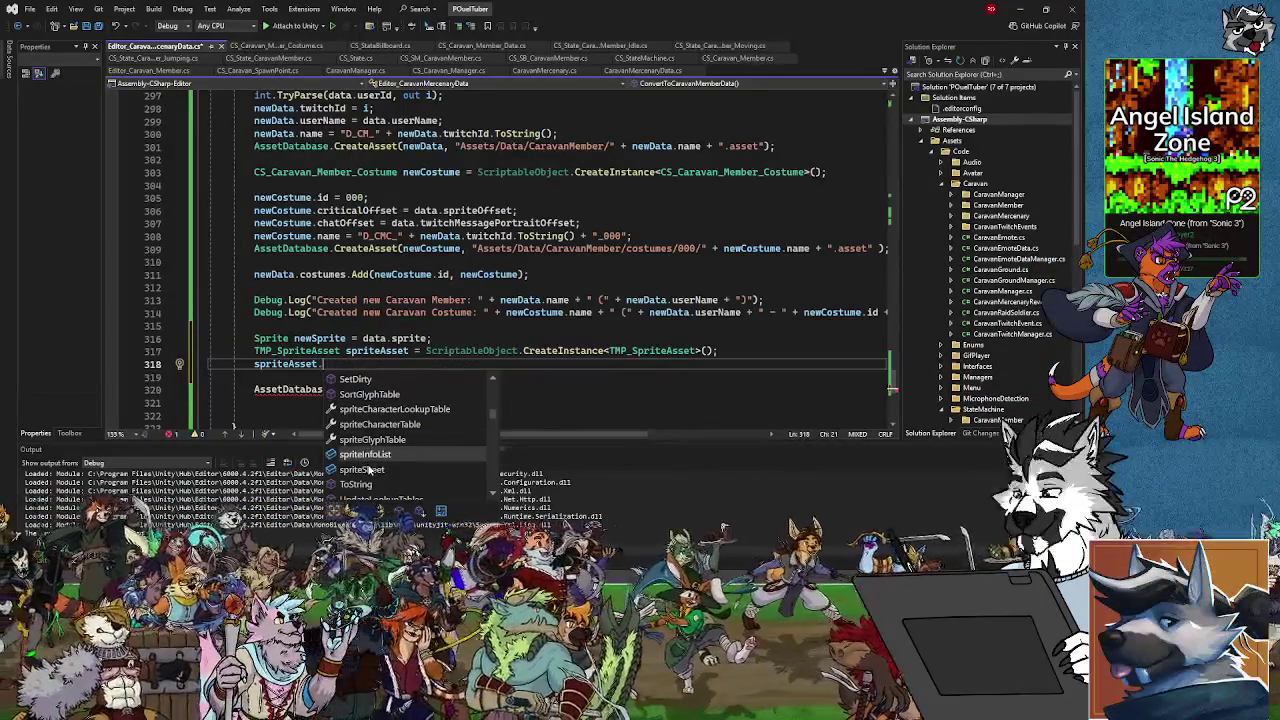
pyautogui.click(368, 470)
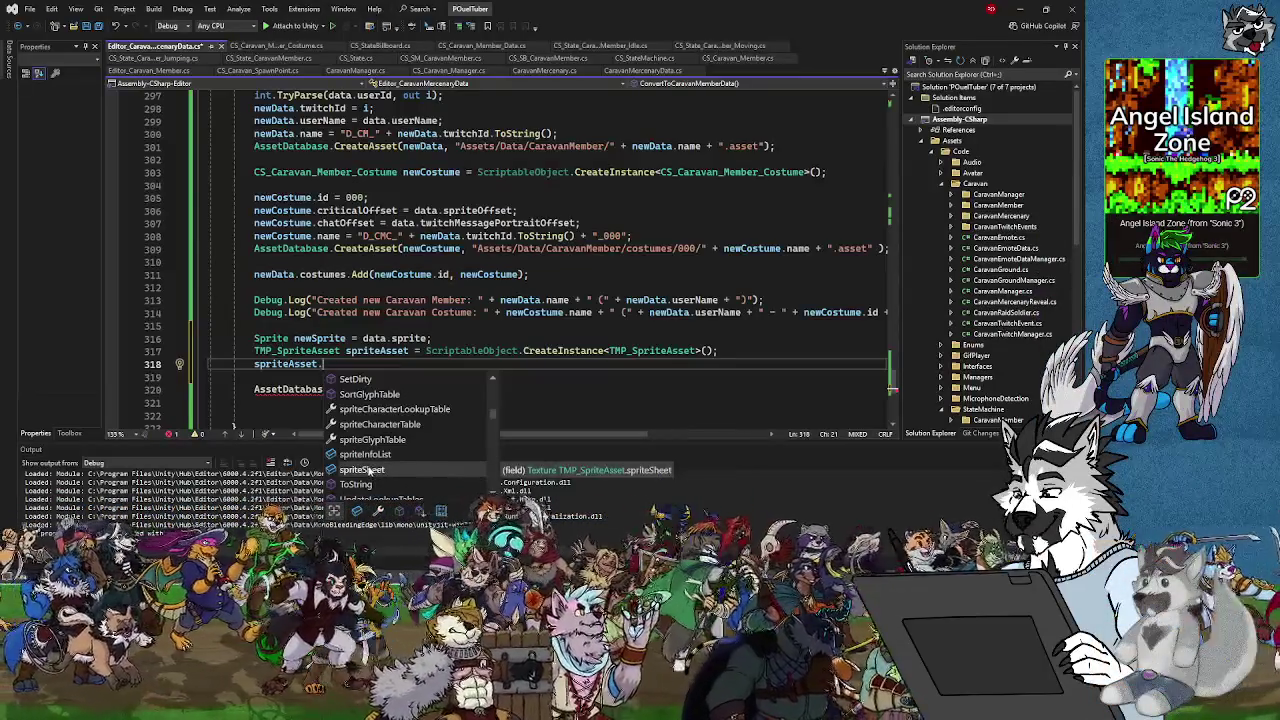
pyautogui.scroll(-1, 367, 470)
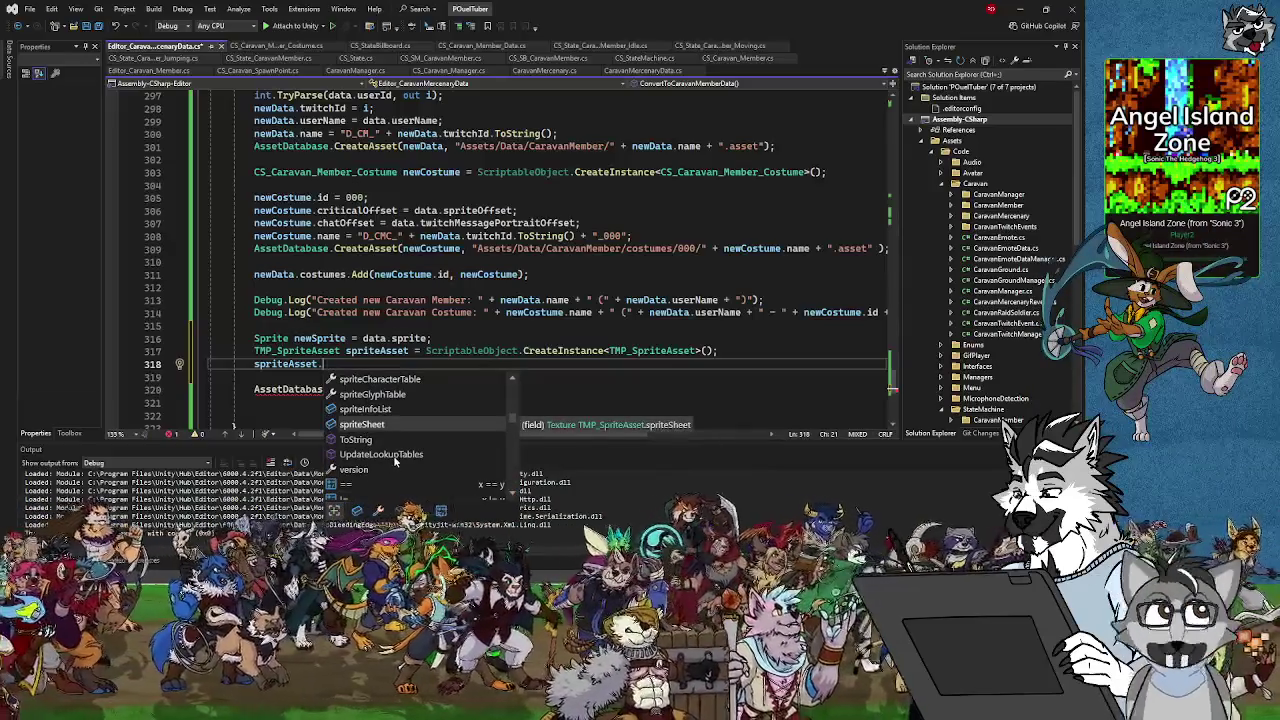
pyautogui.scroll(10, 368, 445)
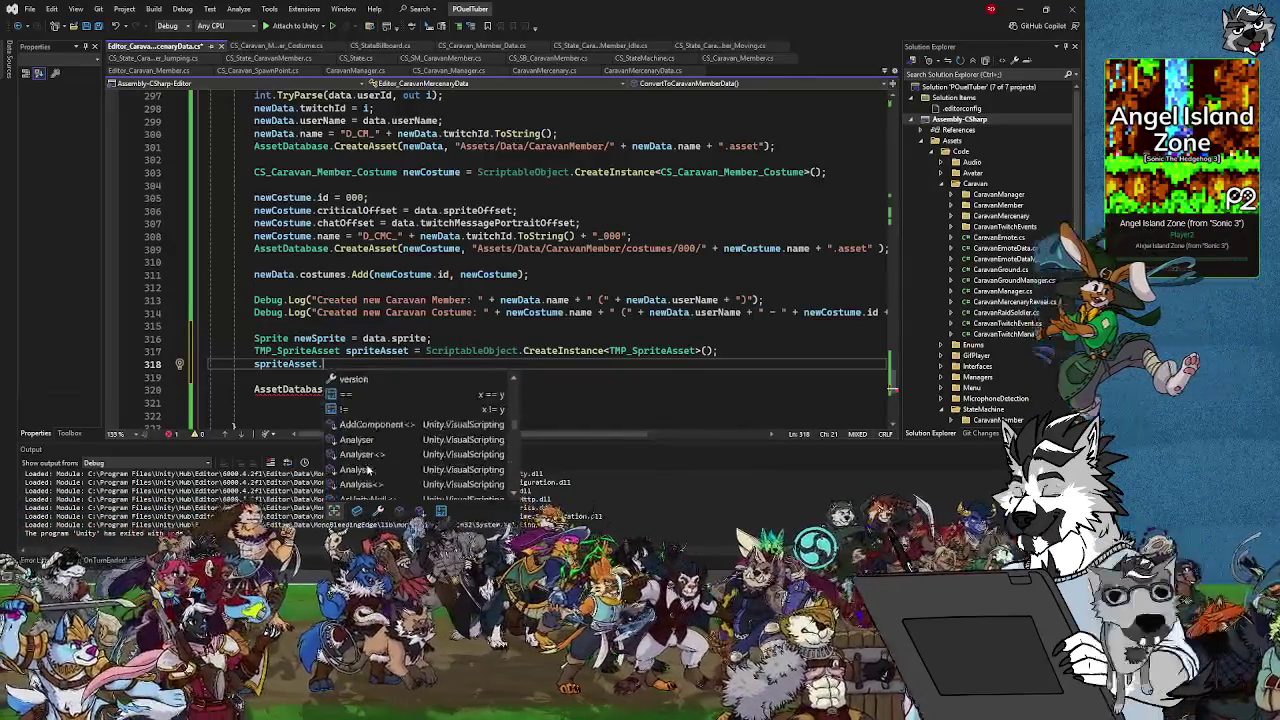
pyautogui.scroll(-3, 368, 469)
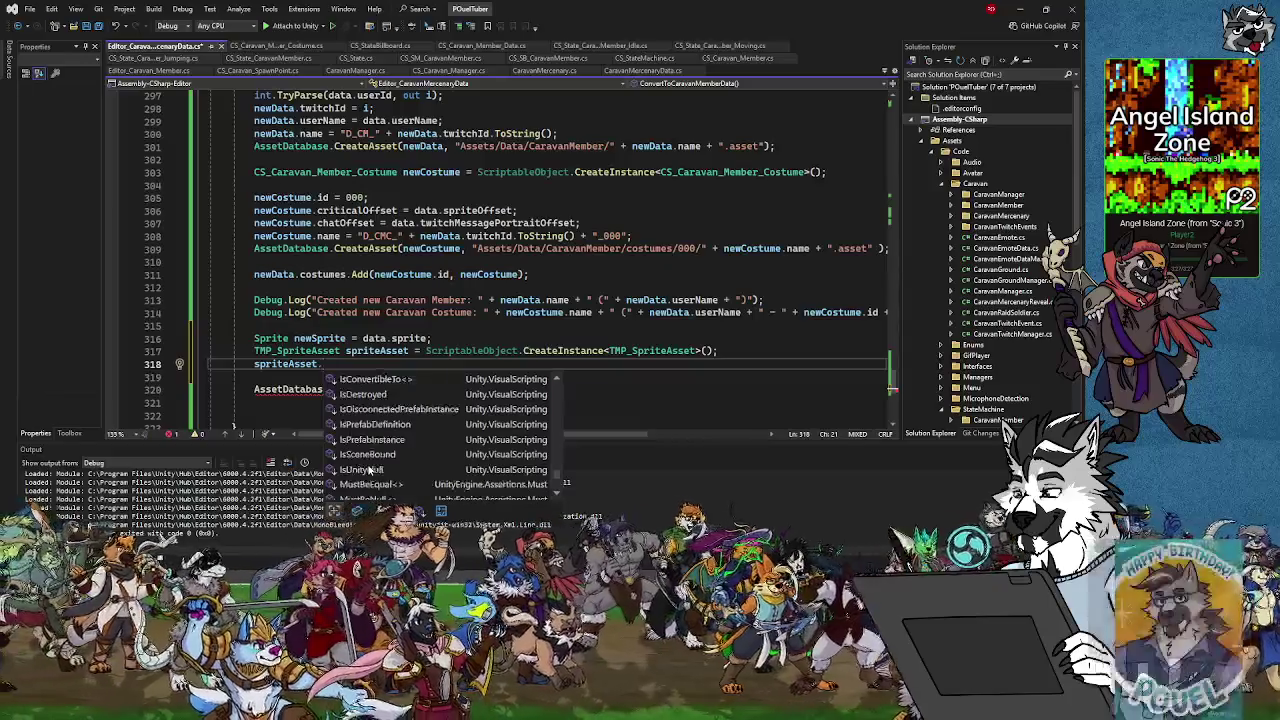
pyautogui.scroll(10, 369, 470)
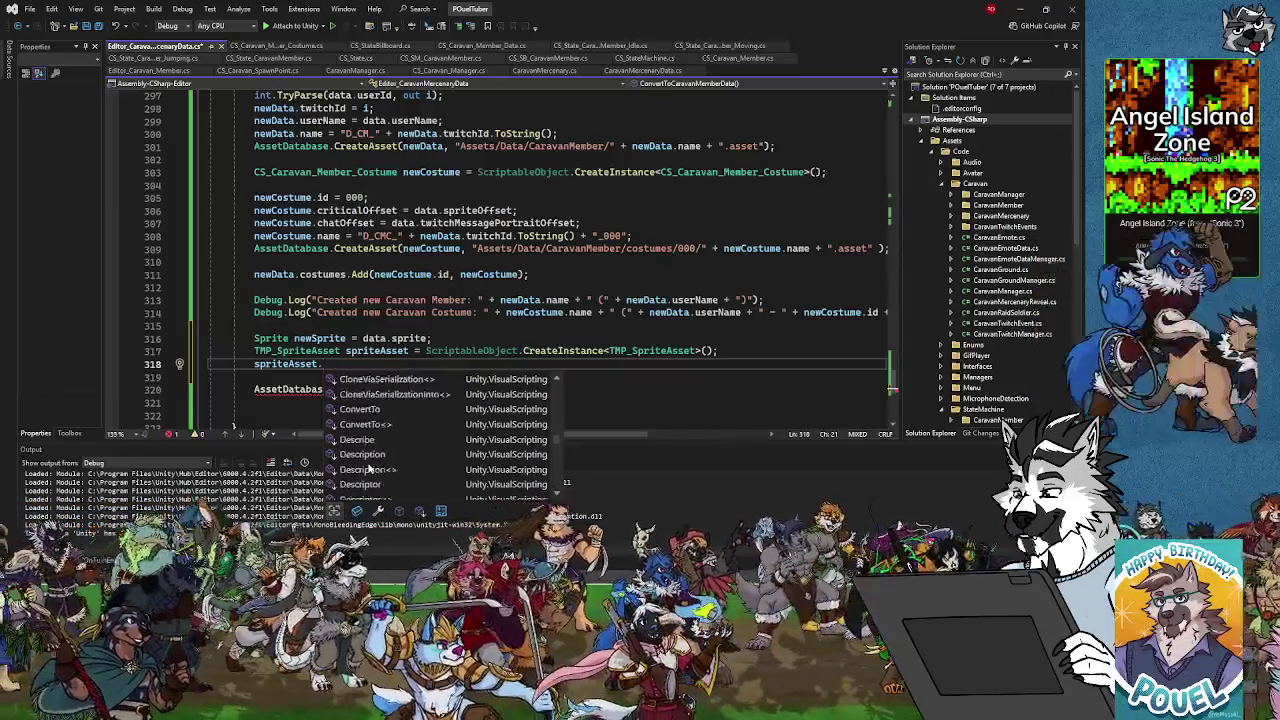
pyautogui.moveTo(321, 364); pyautogui.dragTo(304, 351)
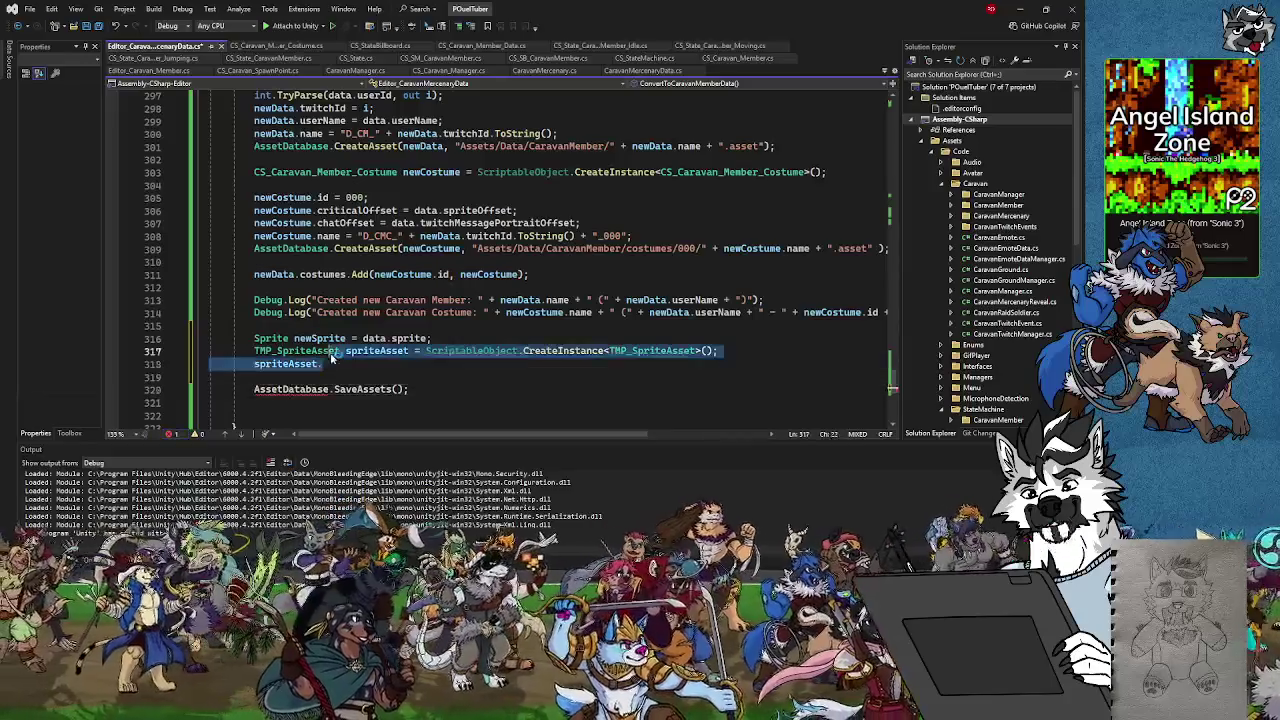
pyautogui.click(324, 364)
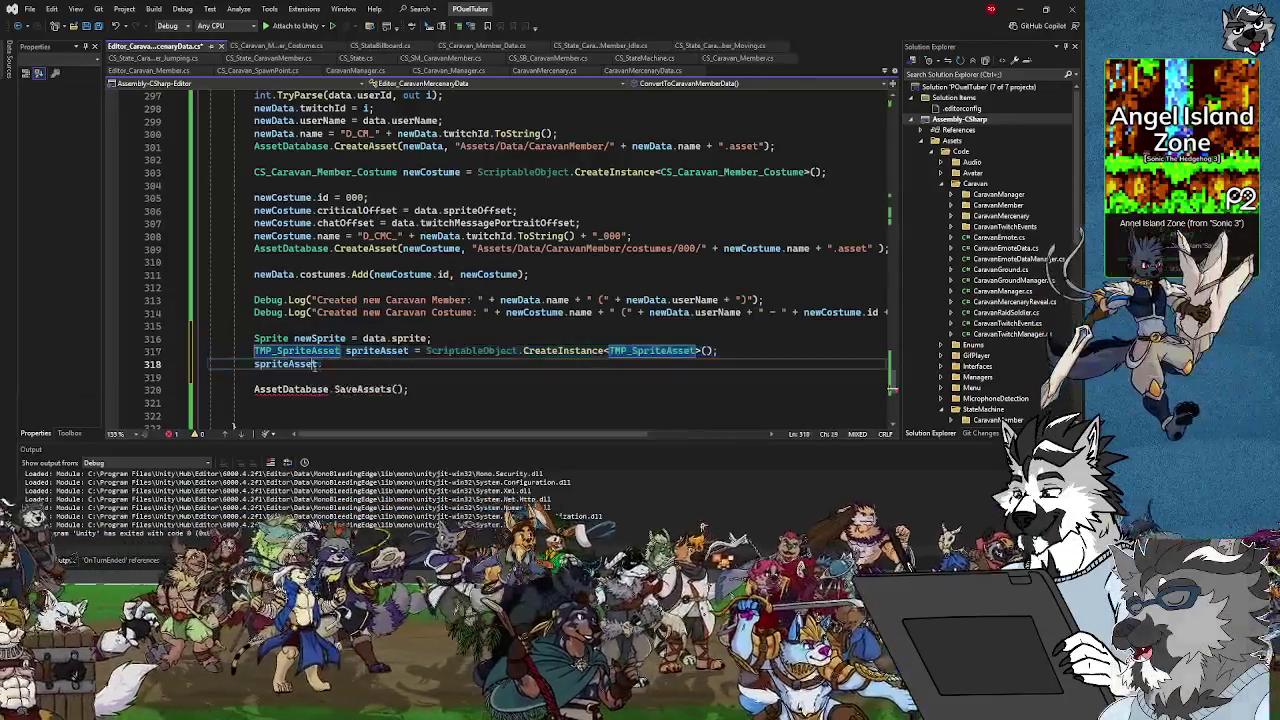
pyautogui.write('.sprite')
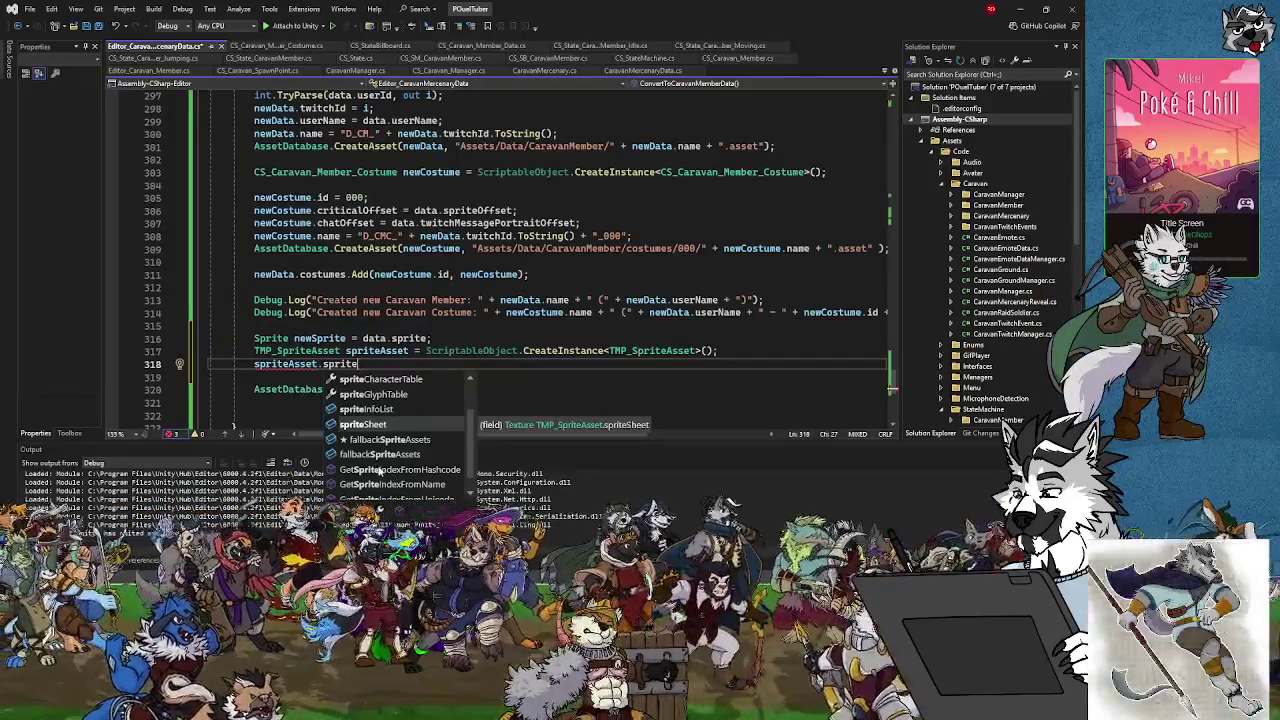
pyautogui.doubleClick(367, 423)
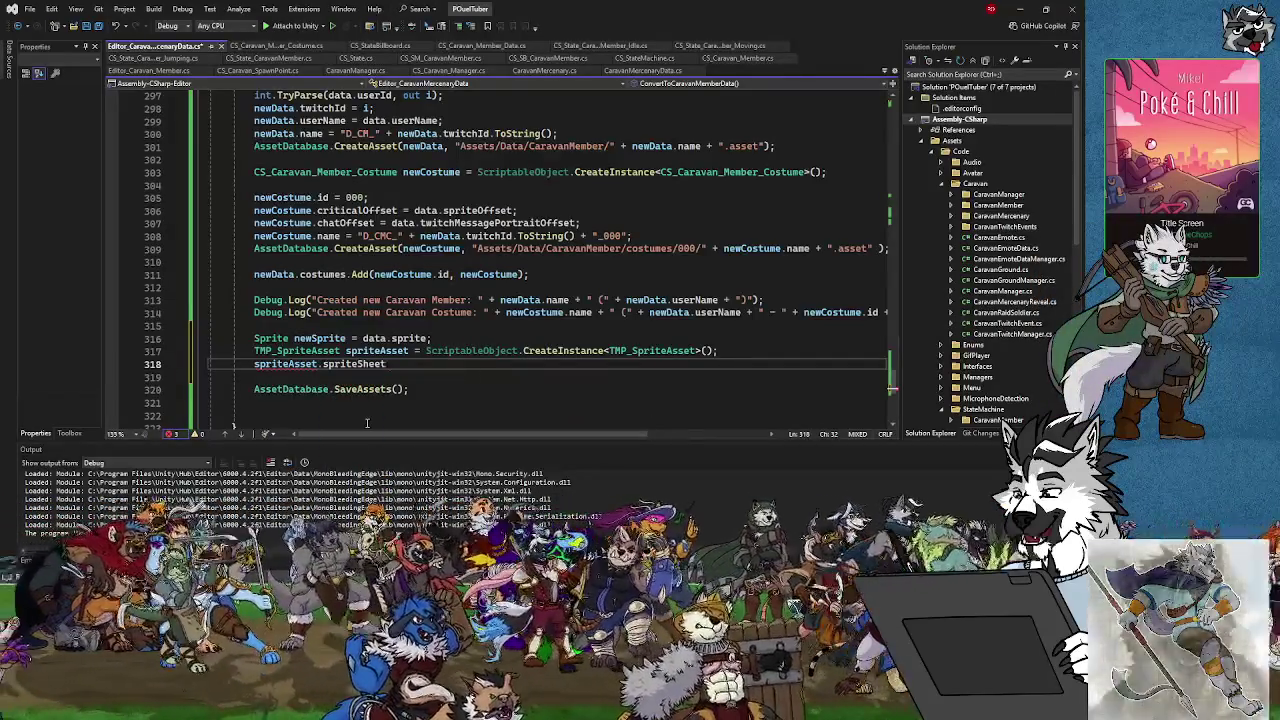
pyautogui.write('.')
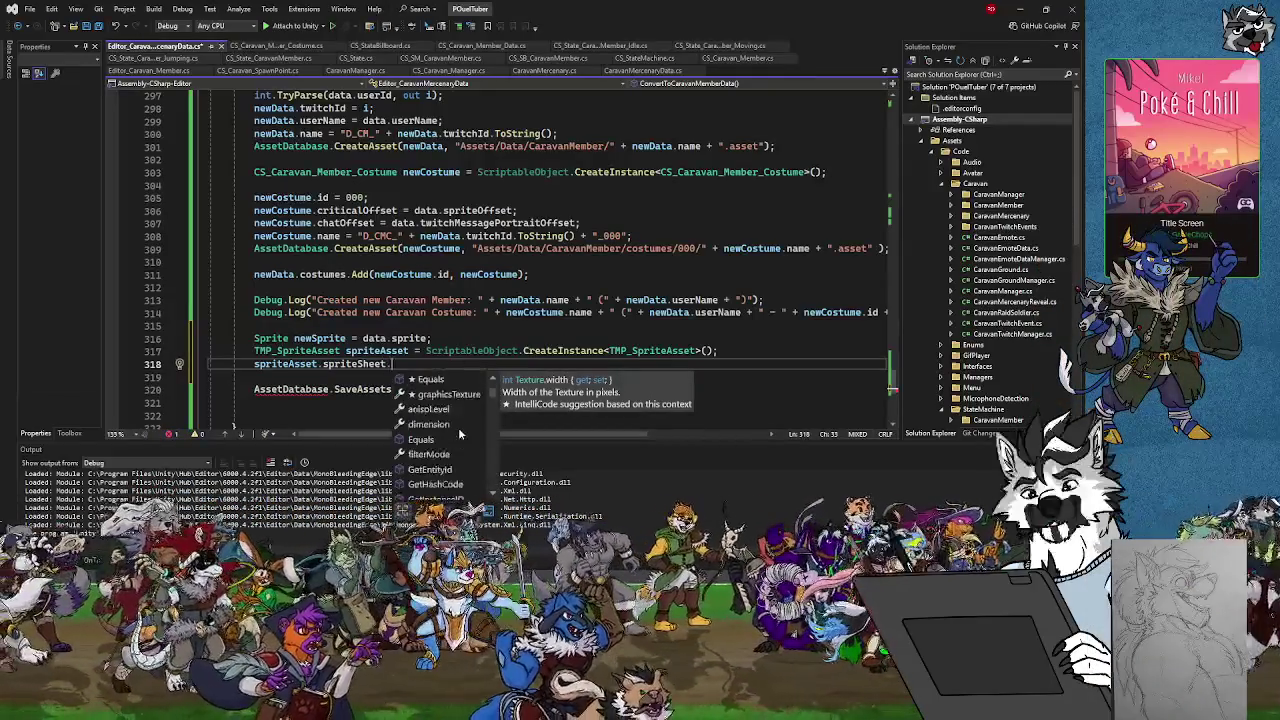
pyautogui.scroll(-3, 458, 427)
pyautogui.scroll(-1, 448, 434)
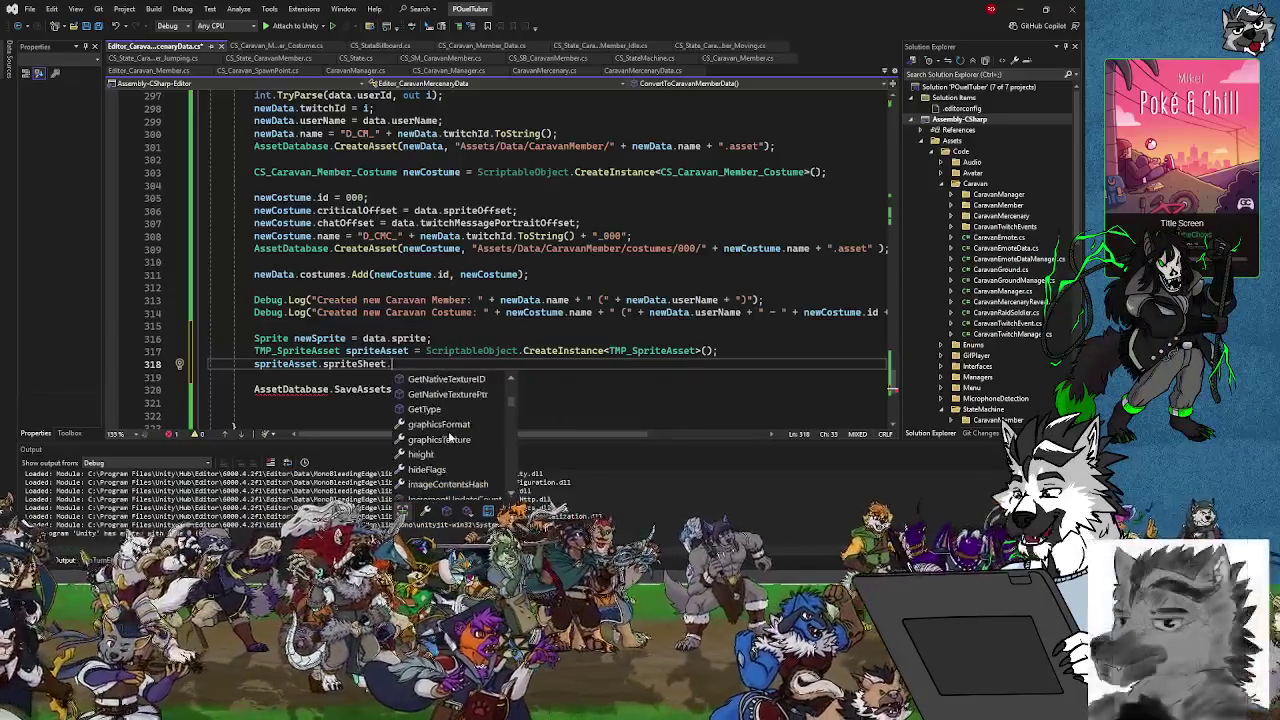
pyautogui.click(460, 455)
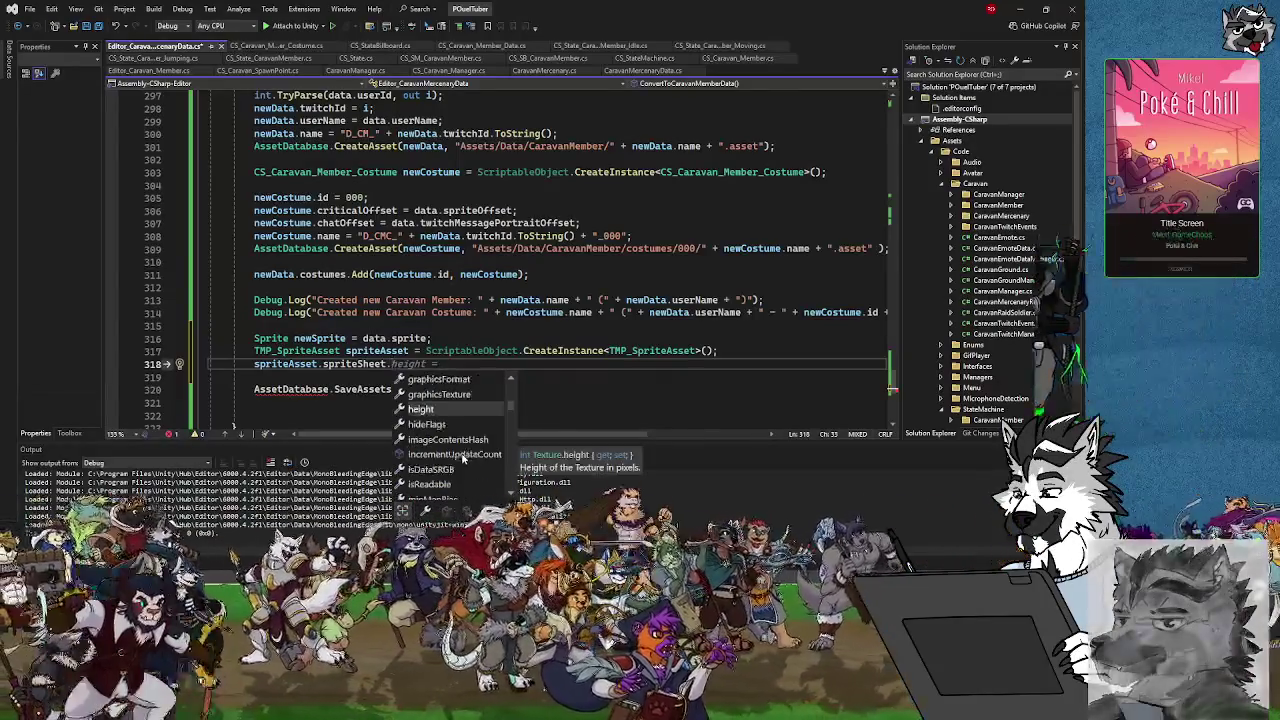
pyautogui.scroll(-5, 461, 453)
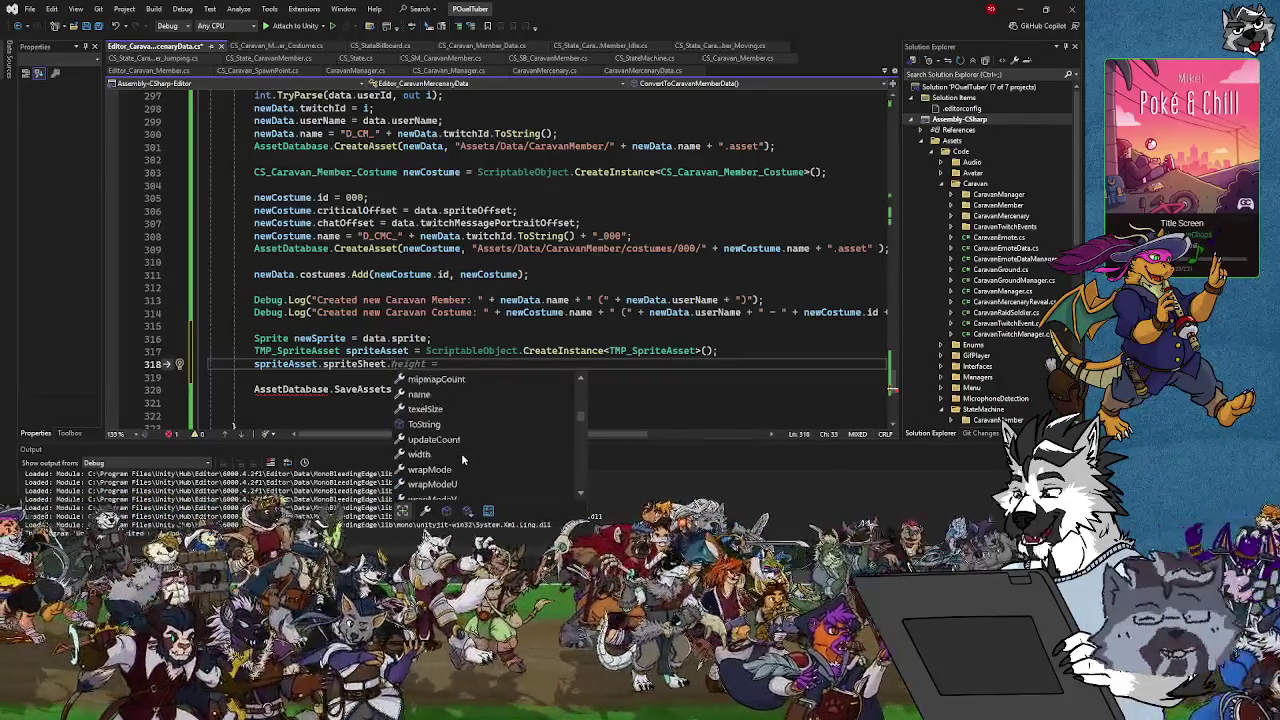
pyautogui.scroll(1, 428, 410)
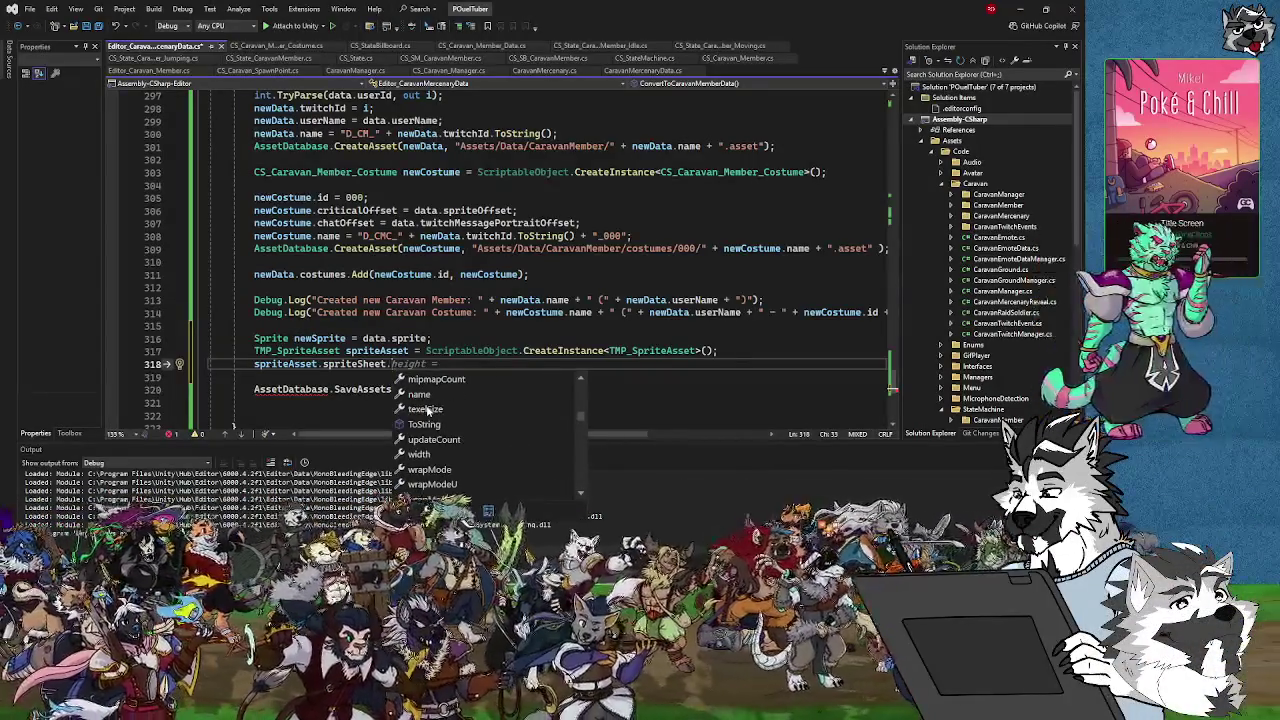
pyautogui.click(428, 410)
pyautogui.click(428, 441)
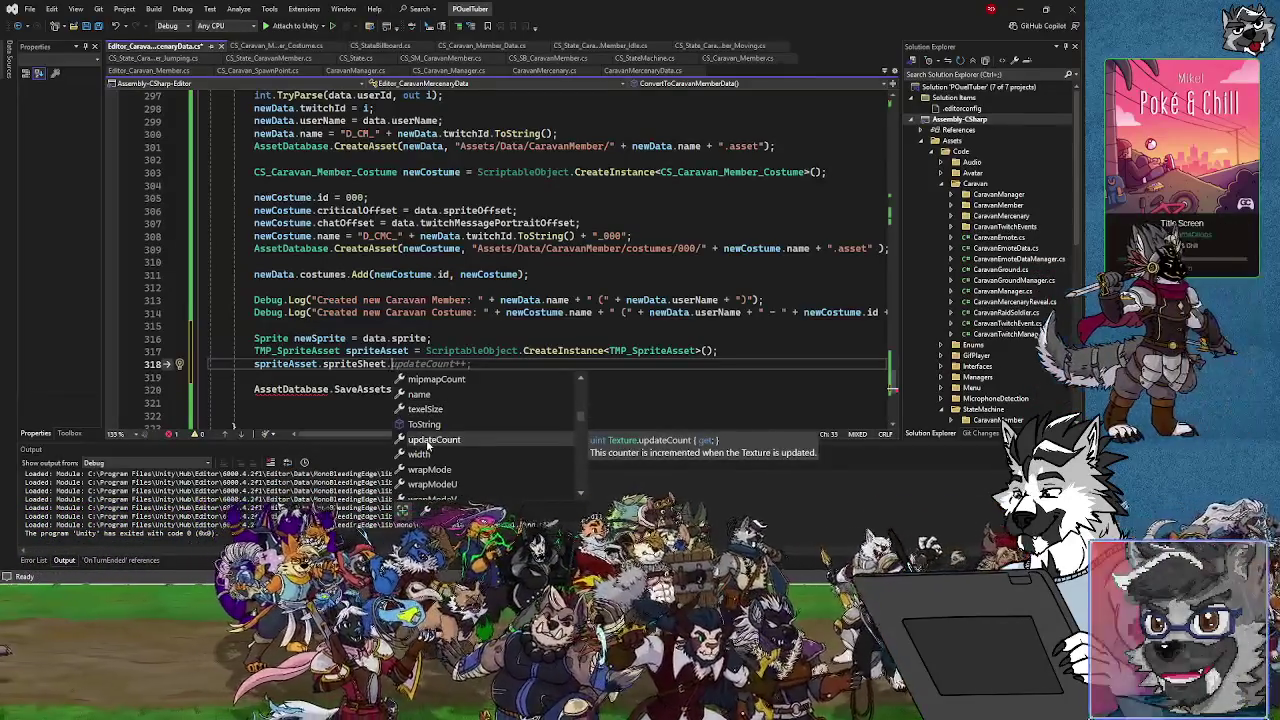
pyautogui.click(428, 455)
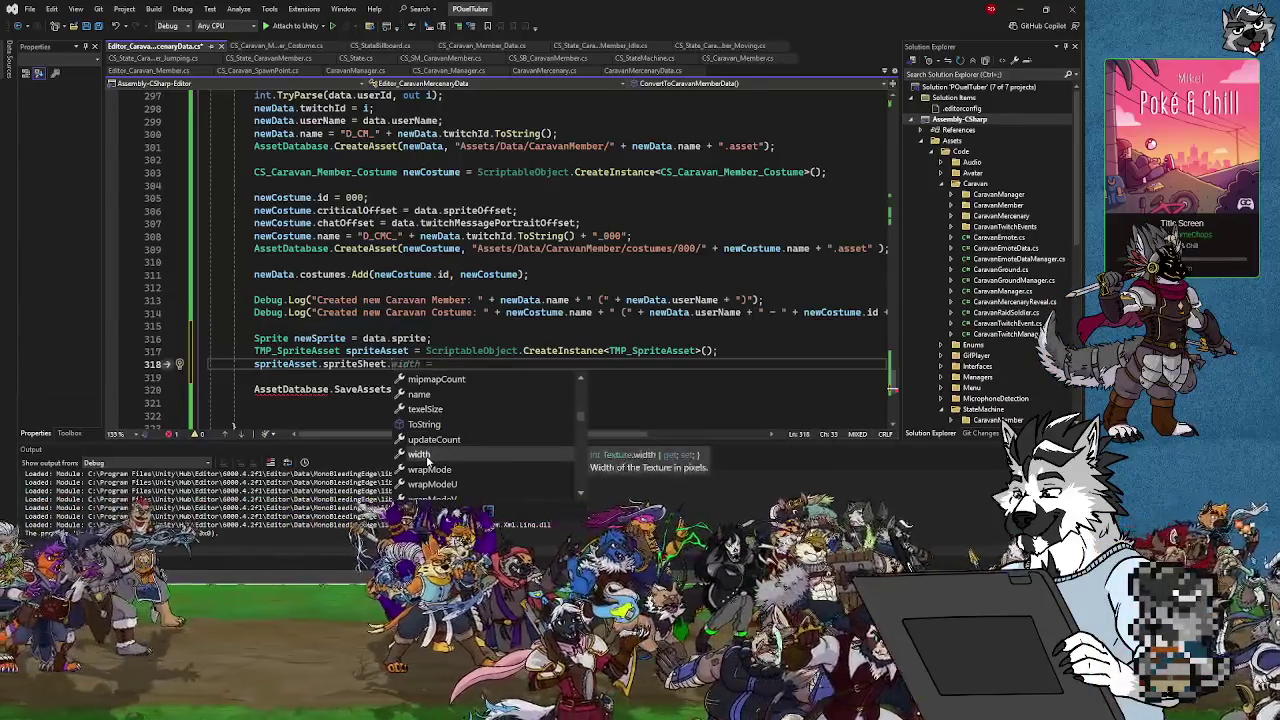
pyautogui.scroll(1, 436, 468)
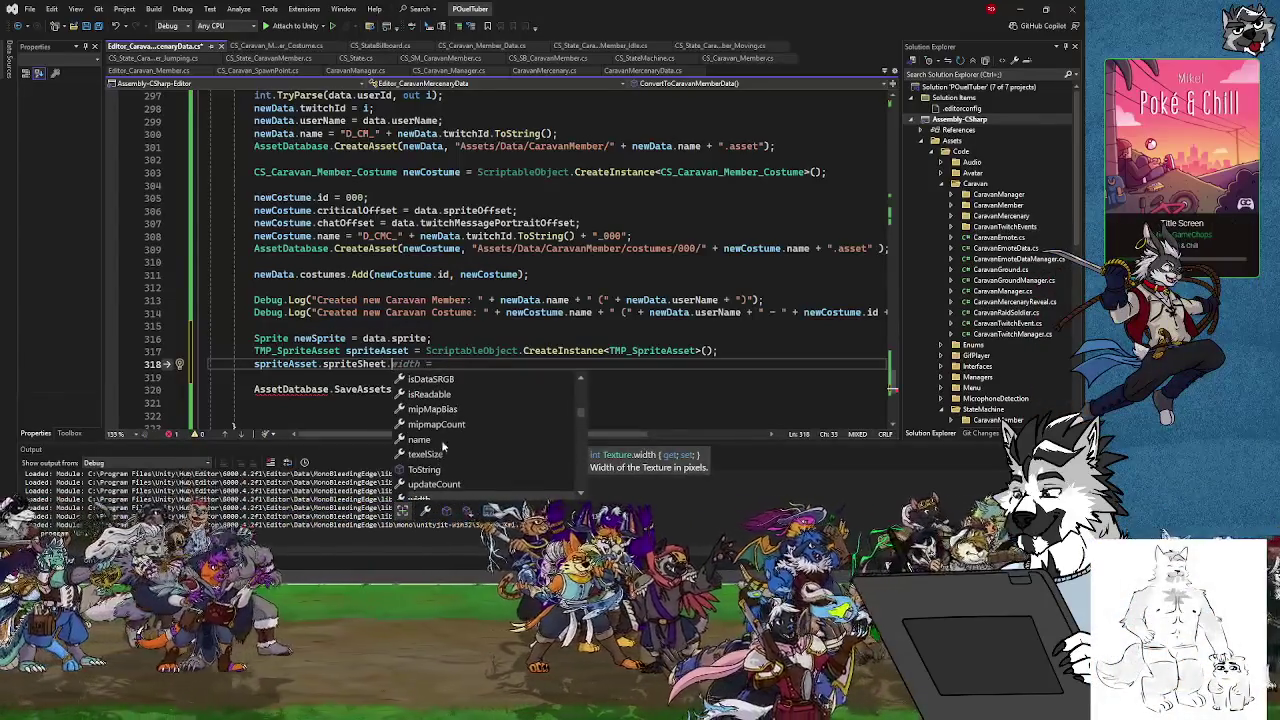
pyautogui.scroll(1, 440, 430)
pyautogui.click(440, 454)
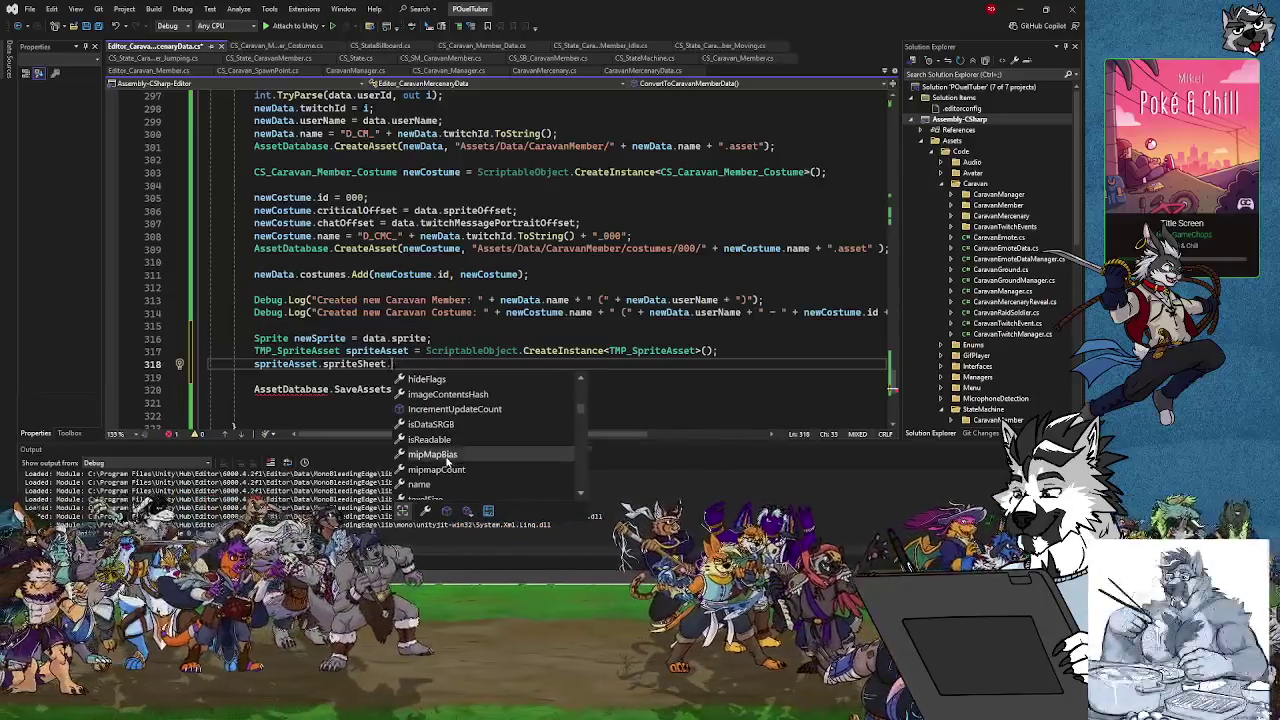
pyautogui.click(437, 425)
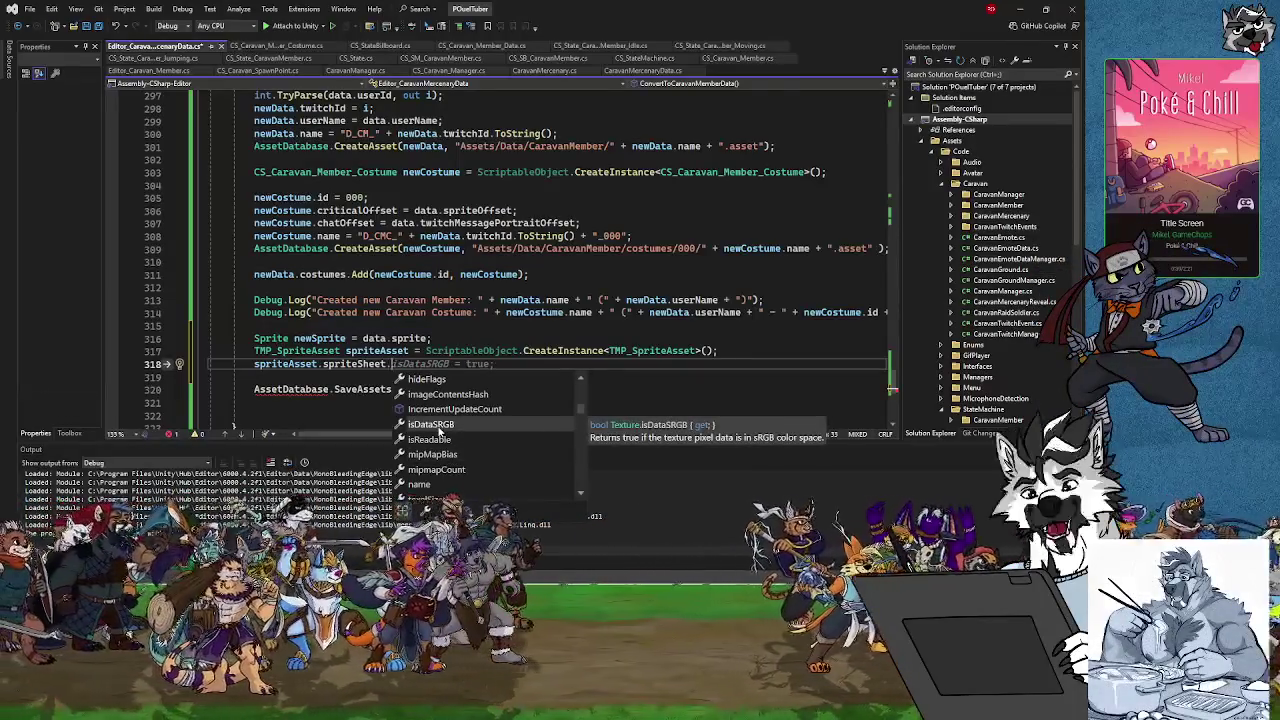
pyautogui.scroll(1, 440, 430)
pyautogui.click(448, 396)
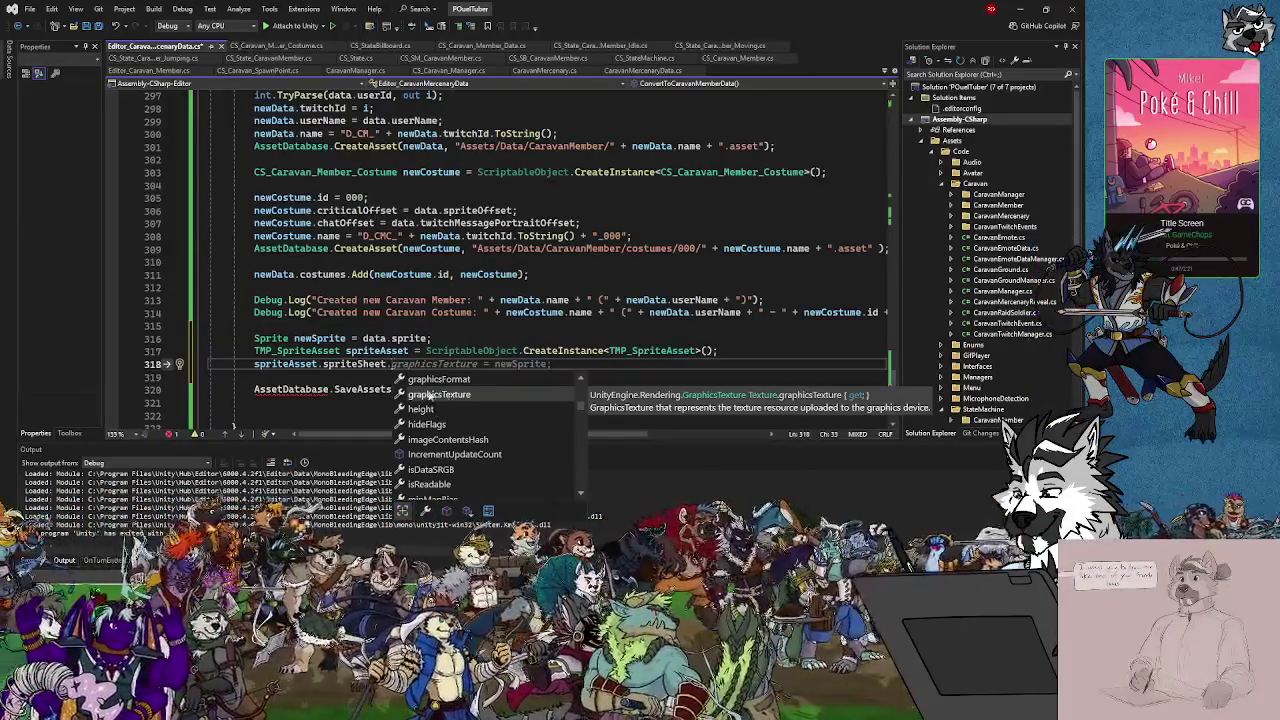
pyautogui.click(434, 381)
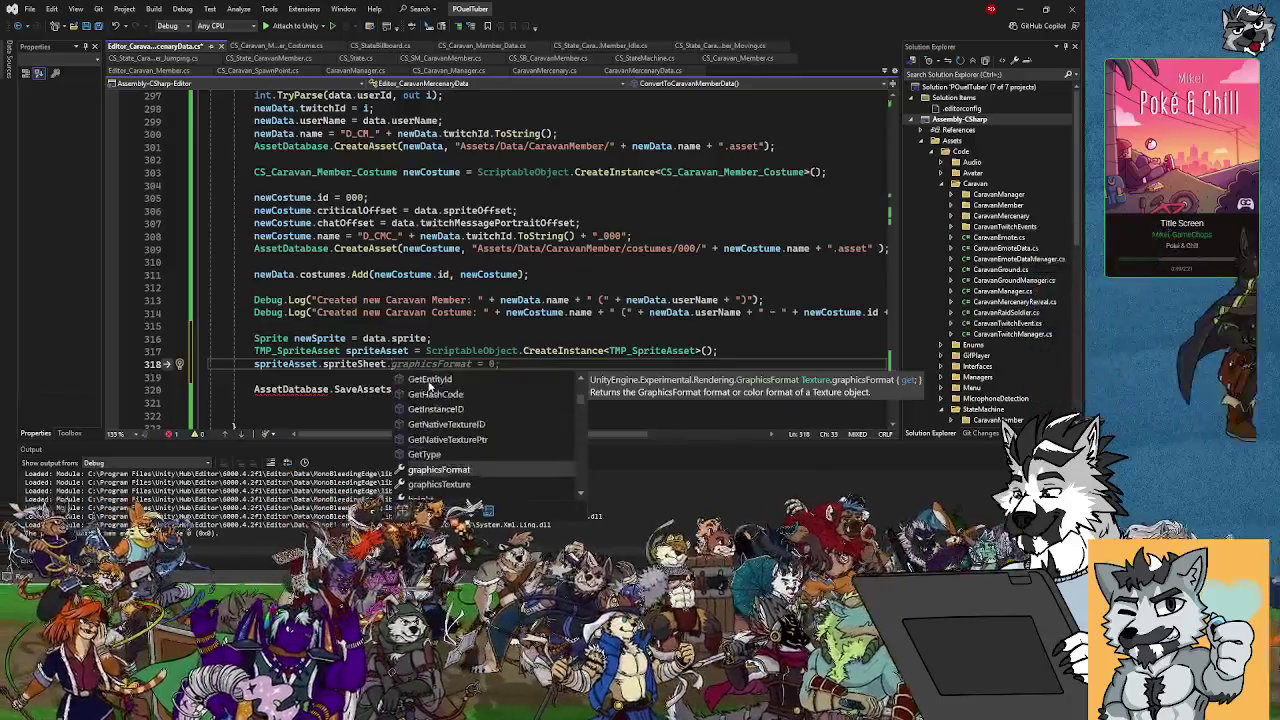
pyautogui.scroll(2, 442, 441)
pyautogui.moveTo(442, 441)
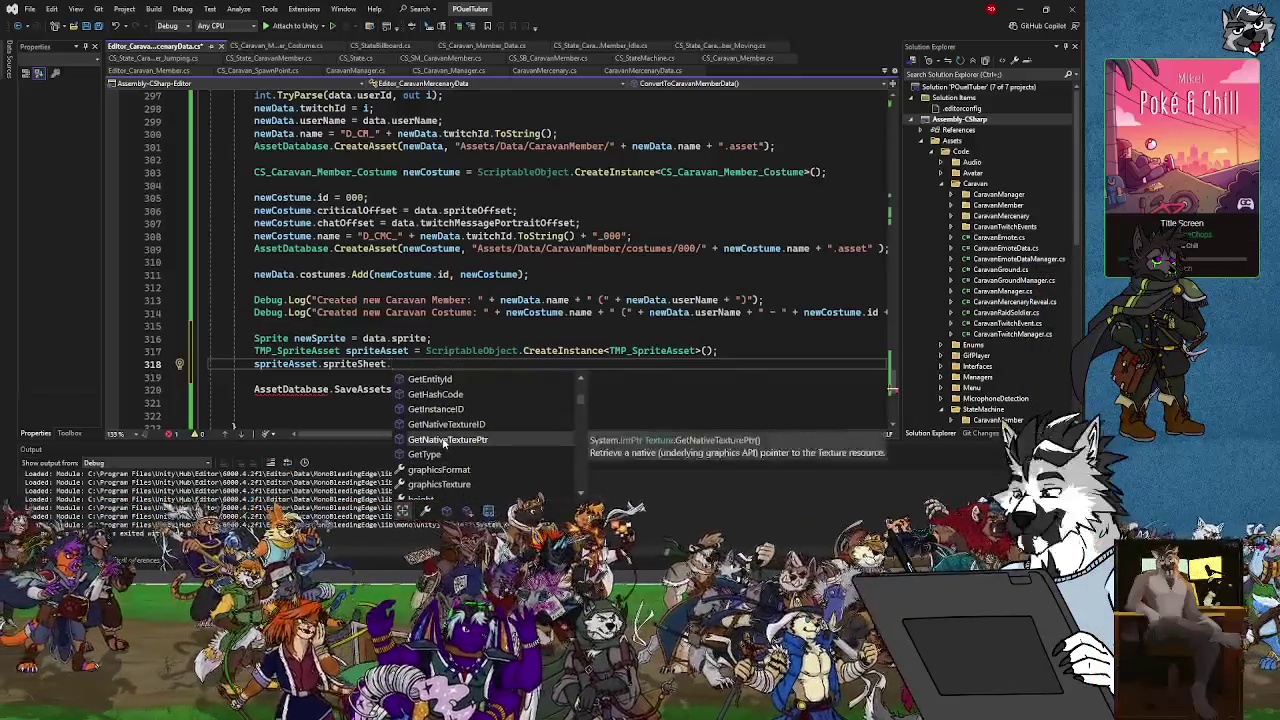
pyautogui.scroll(1, 444, 443)
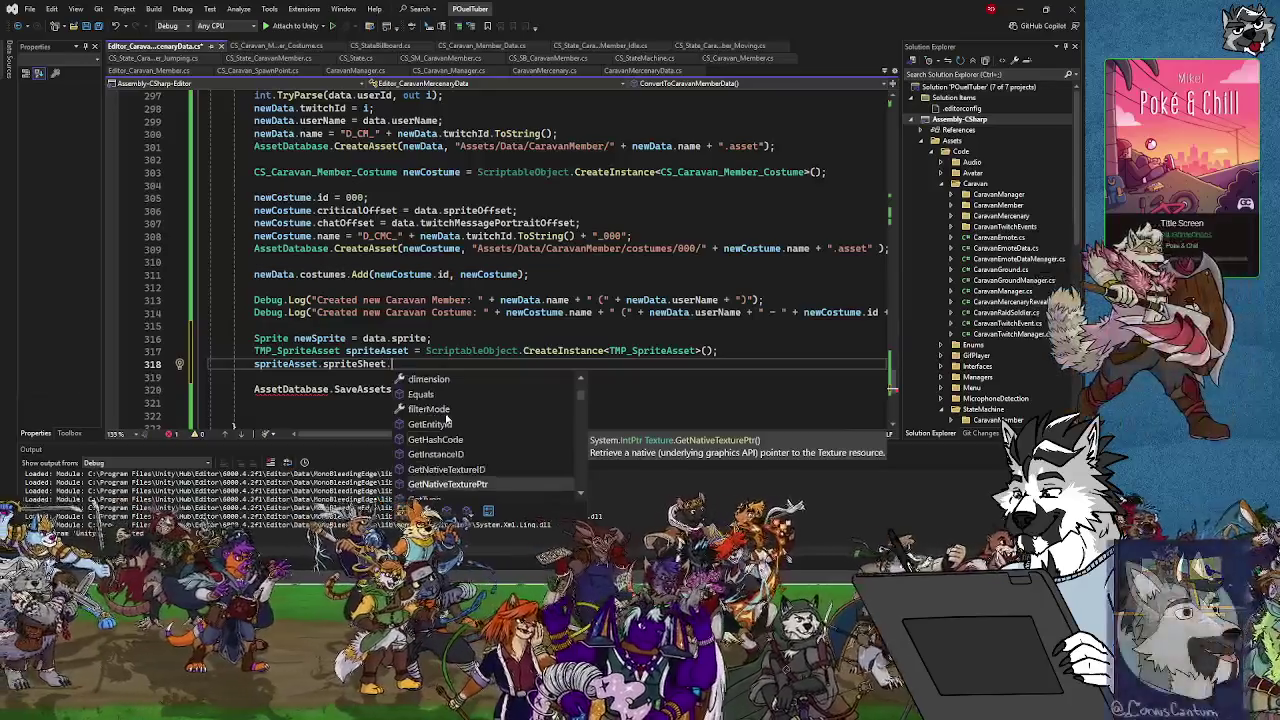
pyautogui.click(441, 411)
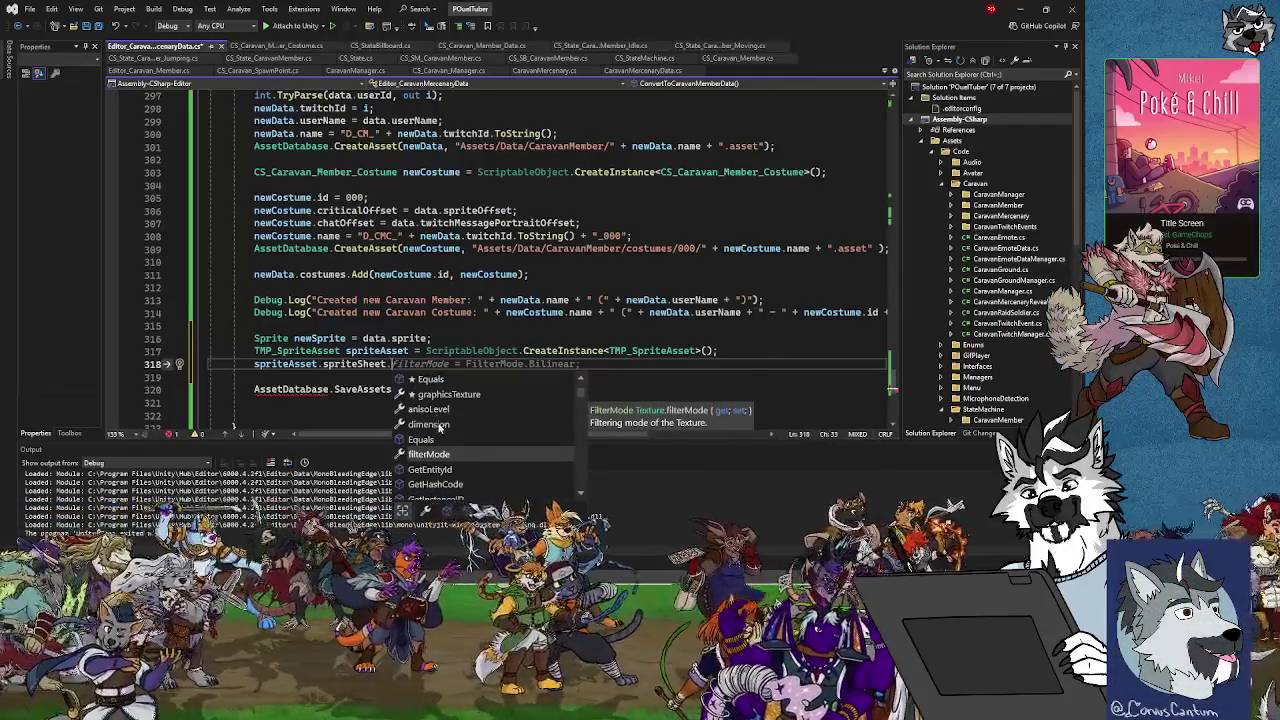
pyautogui.scroll(1, 441, 413)
pyautogui.click(440, 425)
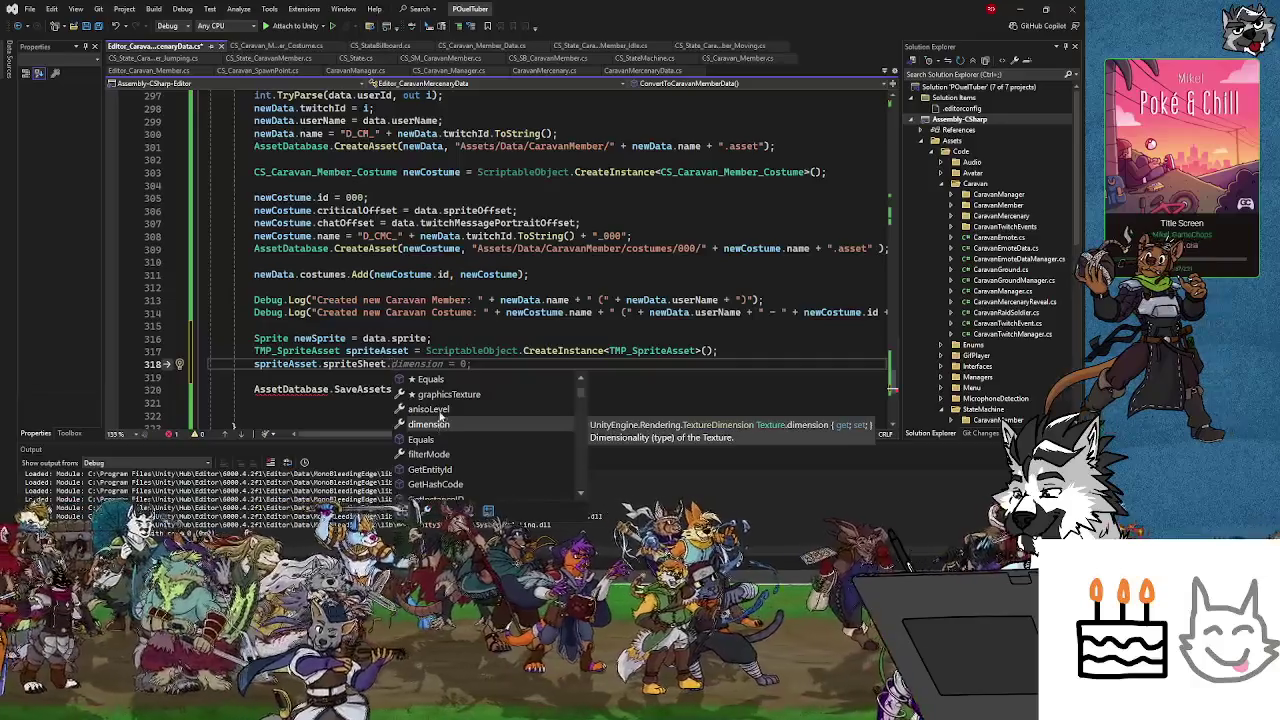
pyautogui.click(443, 409)
pyautogui.click(447, 396)
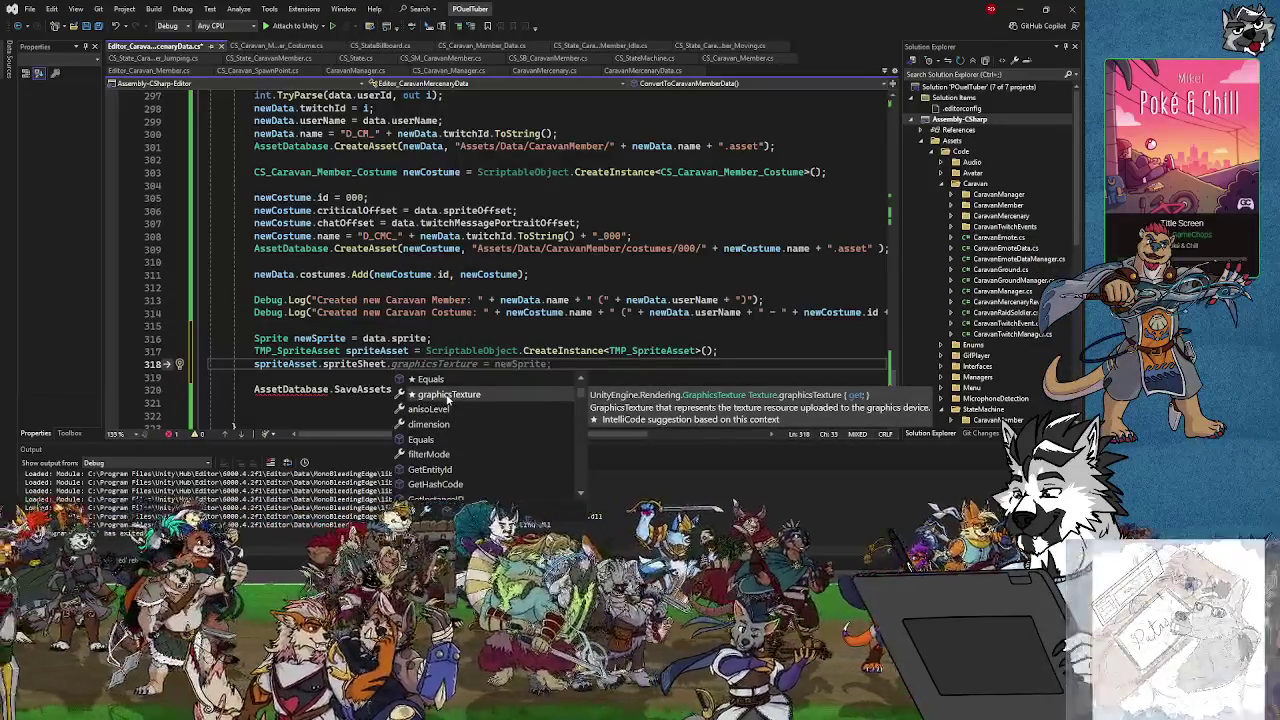
pyautogui.scroll(1, 447, 399)
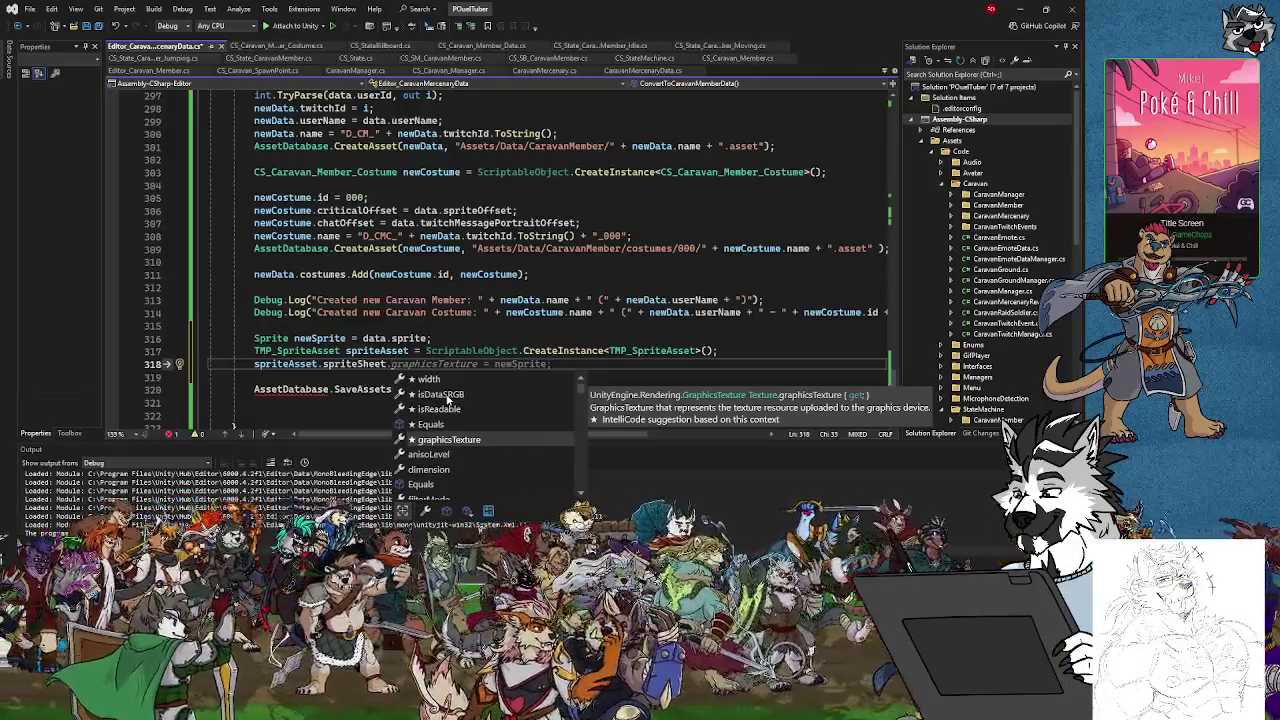
pyautogui.scroll(-4, 447, 399)
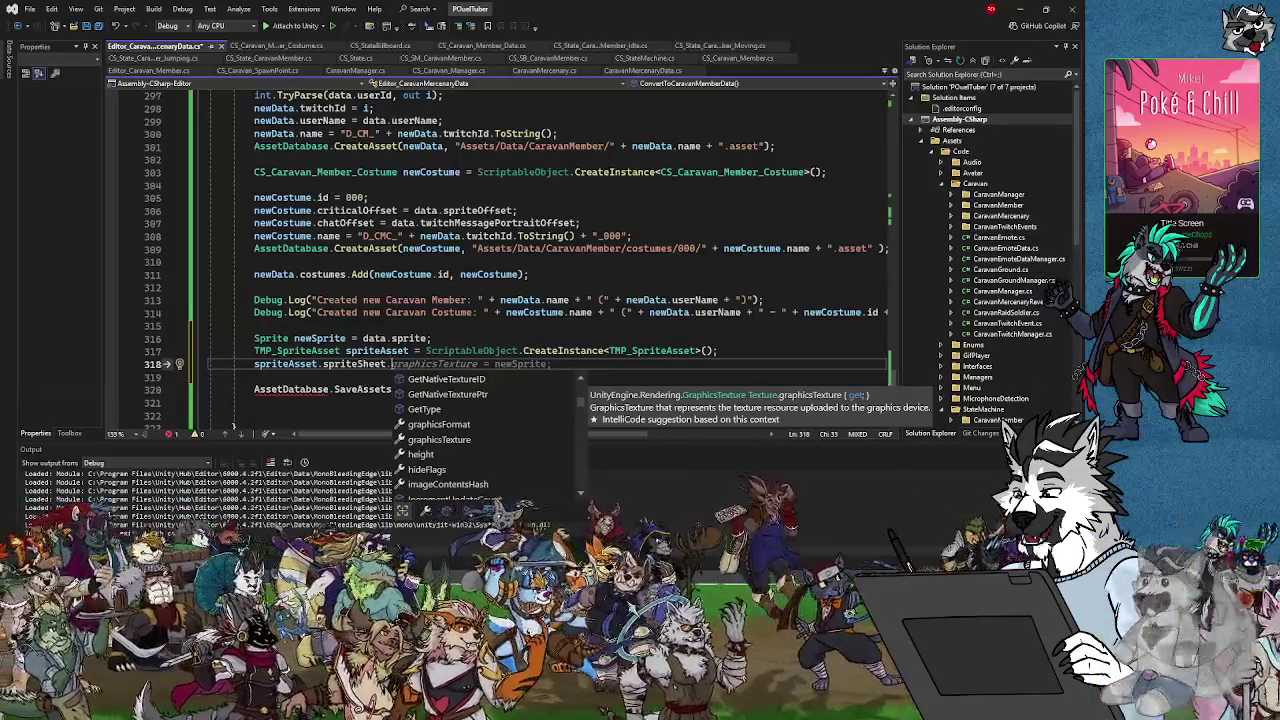
pyautogui.press('Escape')
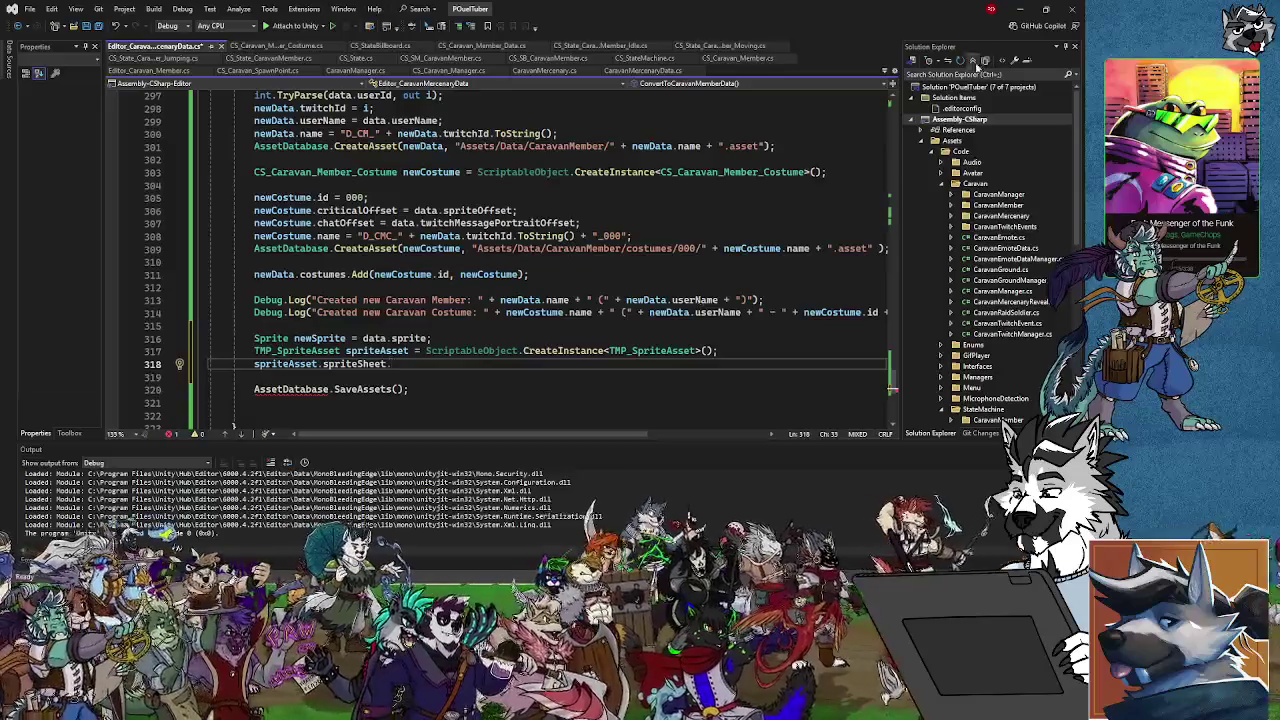
# Switch from Visual Studio to the Unity editor
pyautogui.hotkey('alt', 'Tab')
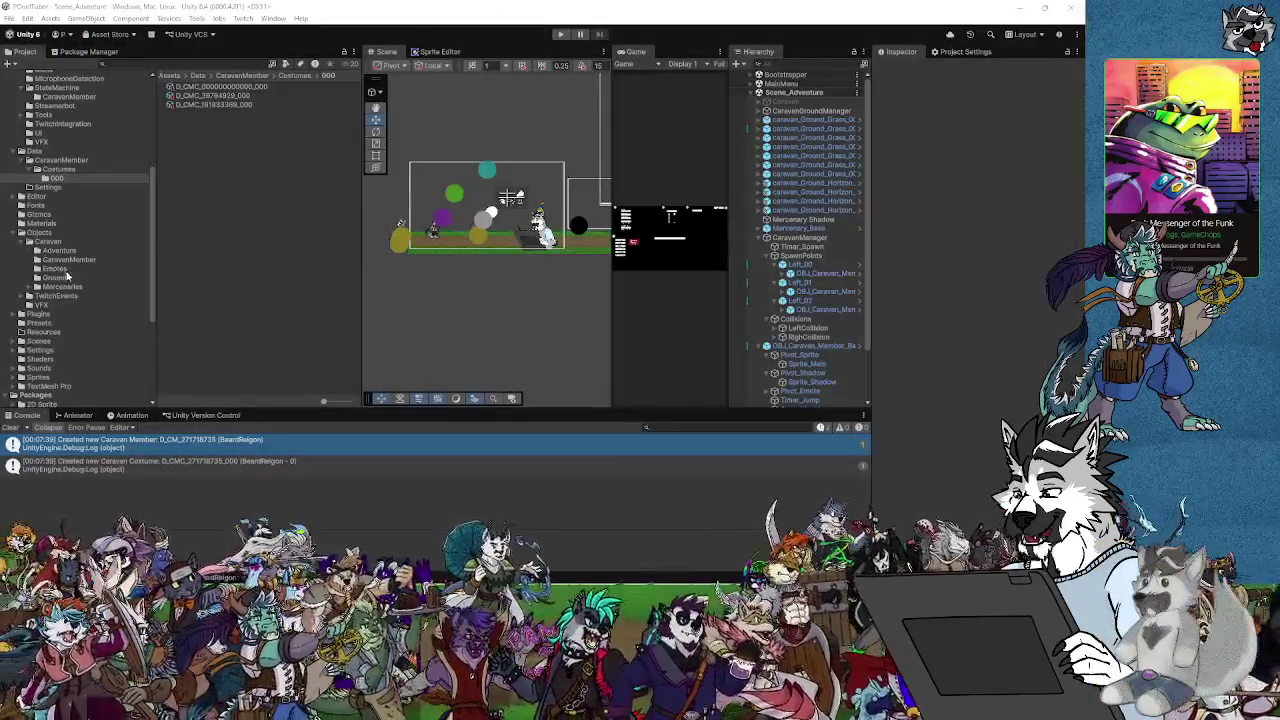
pyautogui.click(49, 333)
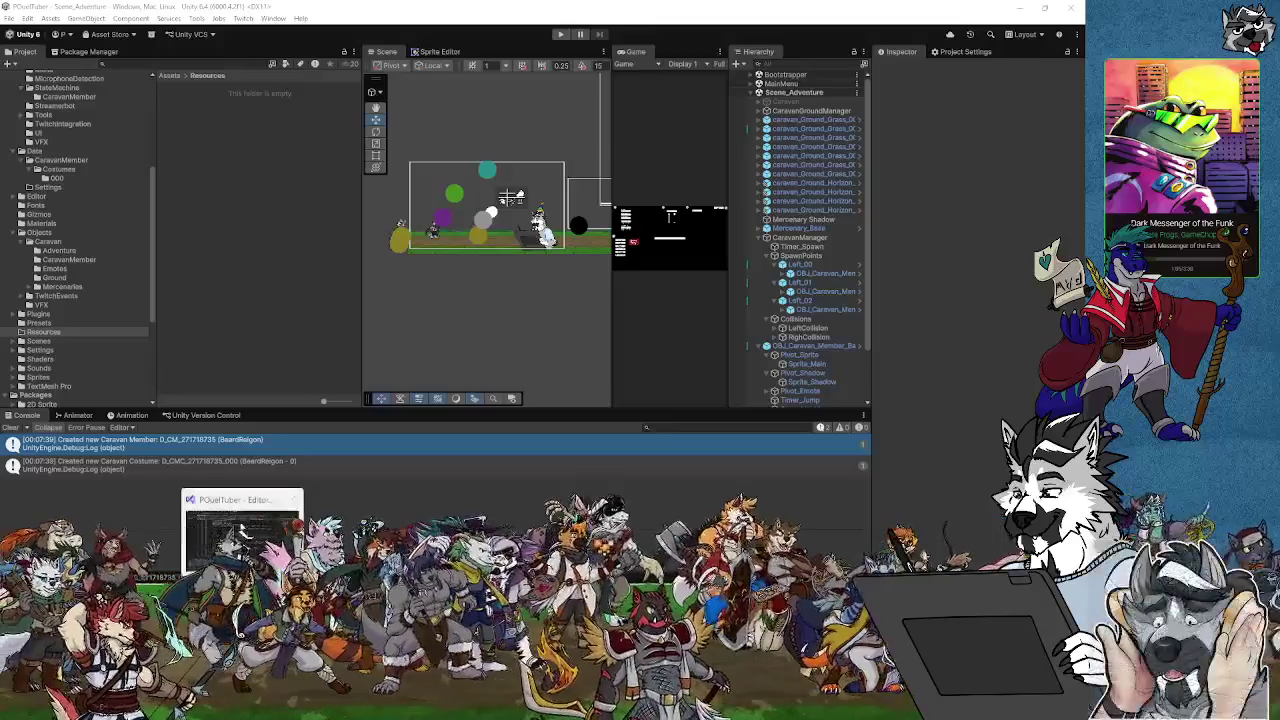
pyautogui.click(242, 535)
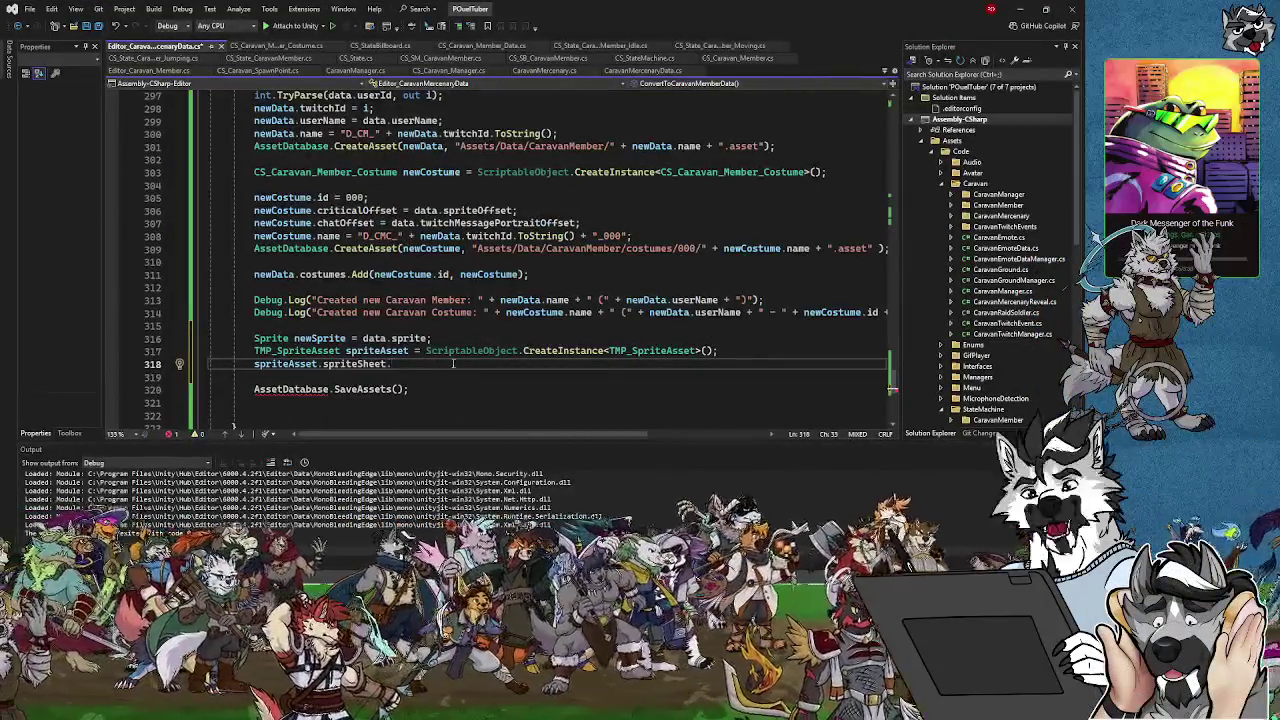
# Delete the unfinished spriteSheet statement and the TMP_SpriteAsset creation line
pyautogui.moveTo(410, 390)
pyautogui.mouseDown()
pyautogui.moveTo(300, 390)
pyautogui.moveTo(316, 377)
pyautogui.mouseUp()
pyautogui.moveTo(390, 364); pyautogui.dragTo(251, 364)
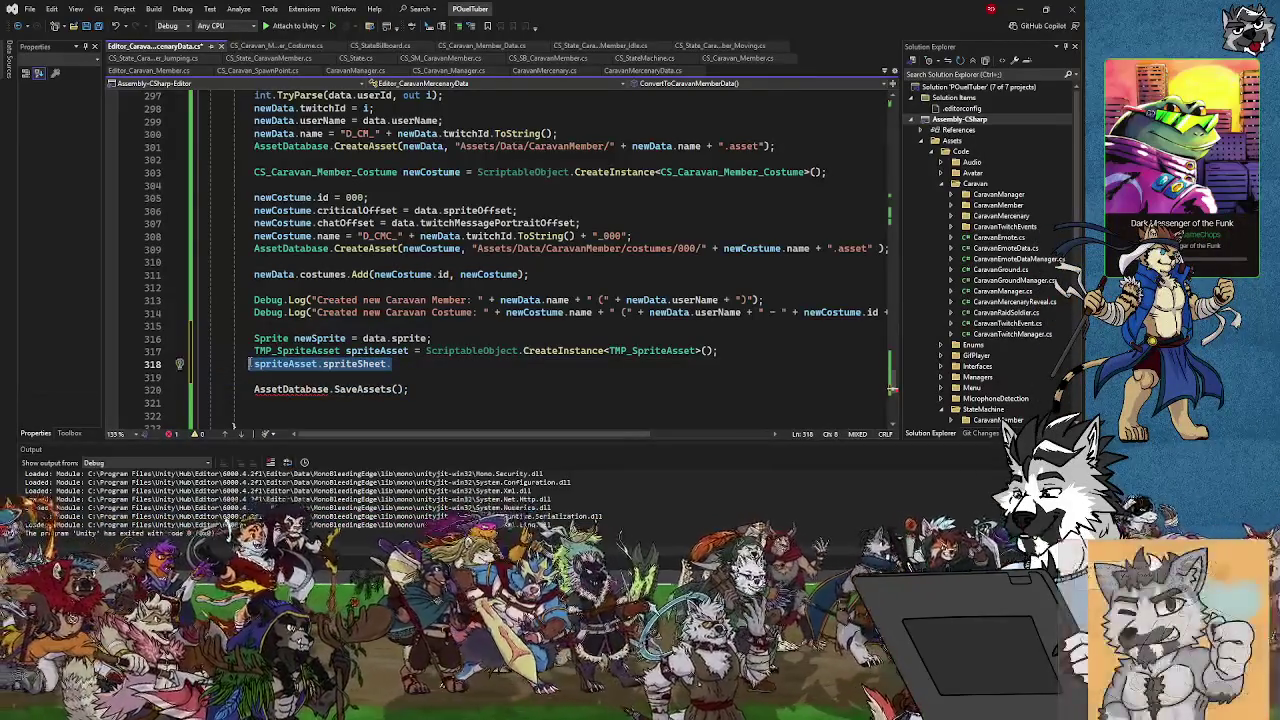
pyautogui.press('End')
pyautogui.press('BackSpace')
pyautogui.press('BackSpace')
pyautogui.press('BackSpace')
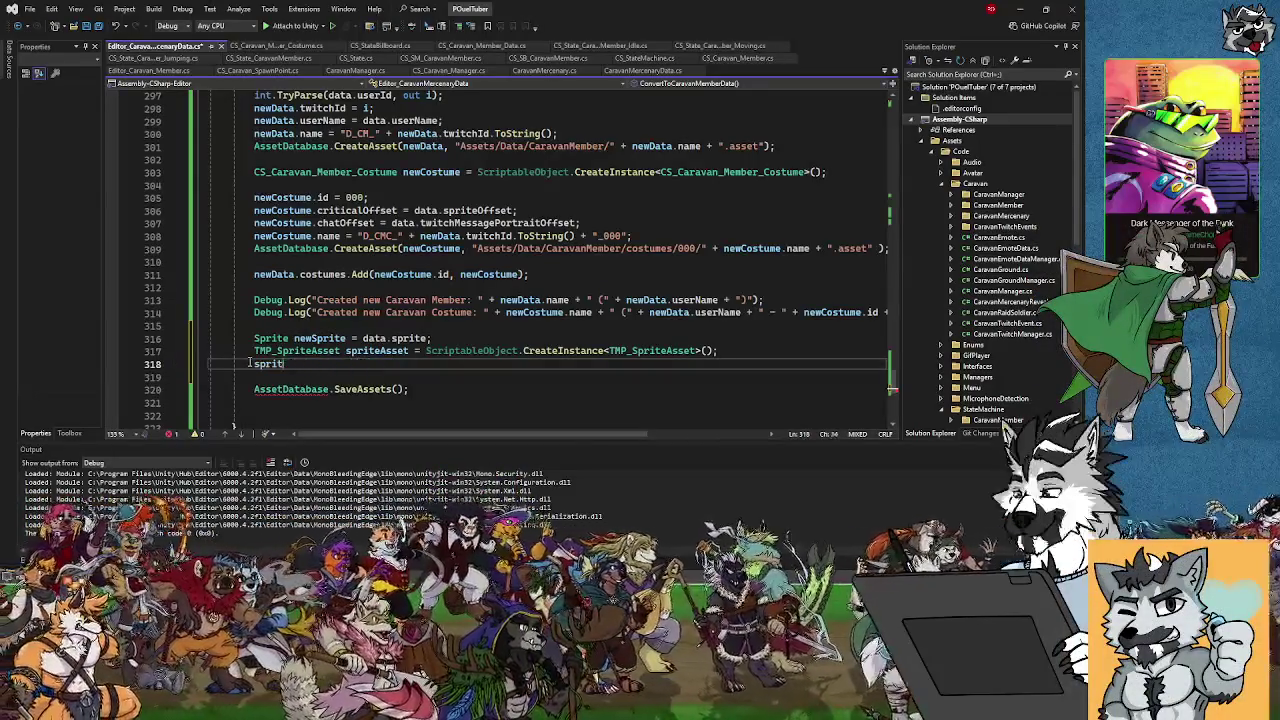
pyautogui.click(585, 351)
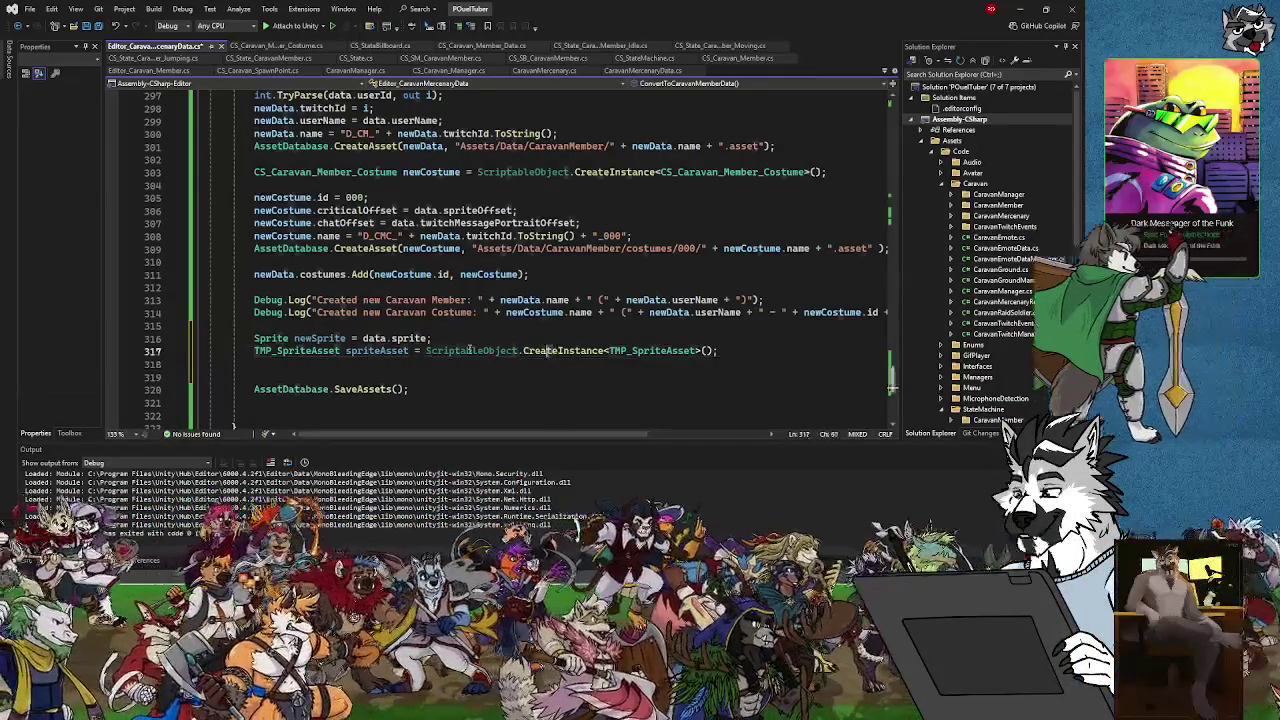
pyautogui.moveTo(715, 352); pyautogui.dragTo(719, 341)
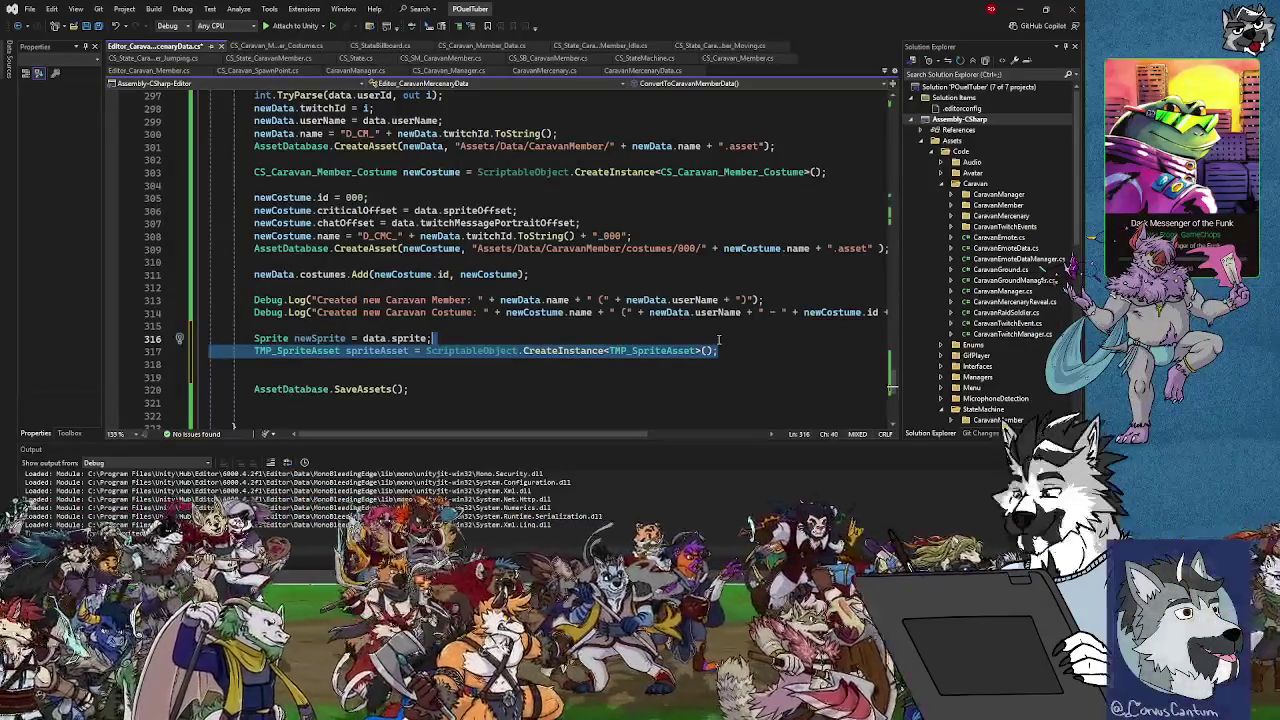
pyautogui.press('BackSpace')
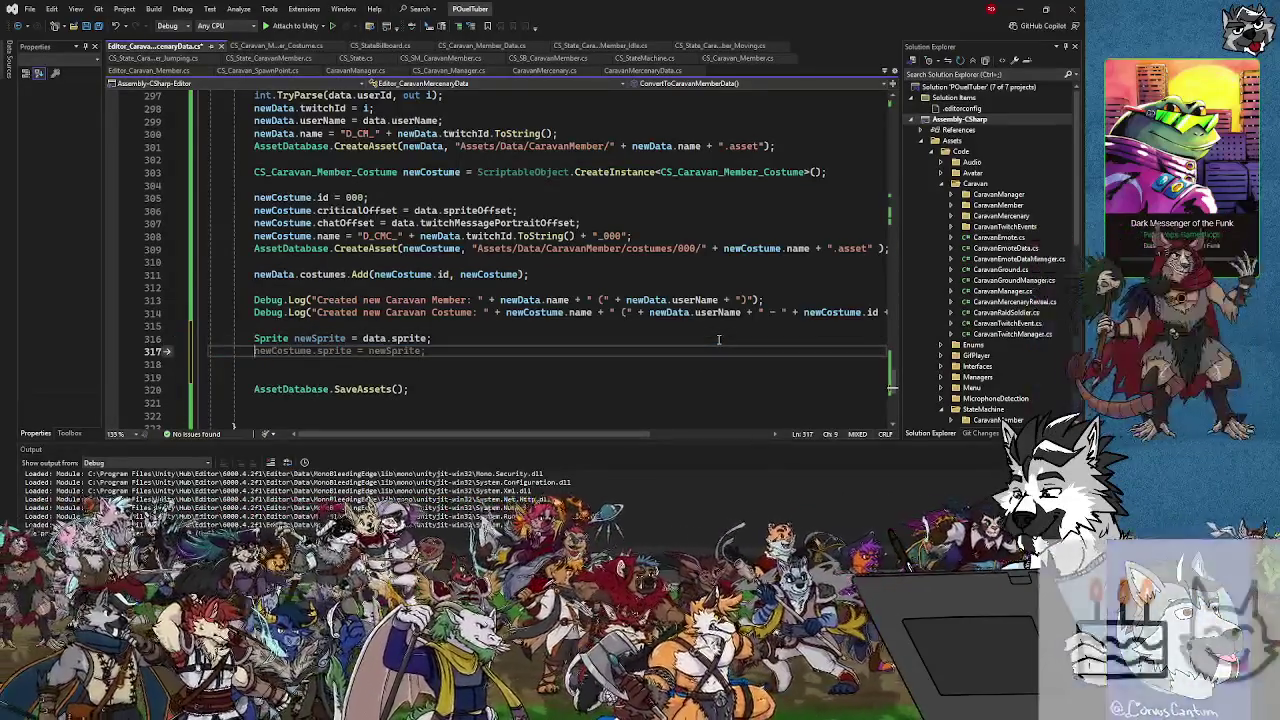
# Write 'string spritePath = AssetDatabase.GetAssetPath(data.sprite);' on line 317 and add a blank line
pyautogui.write('str')
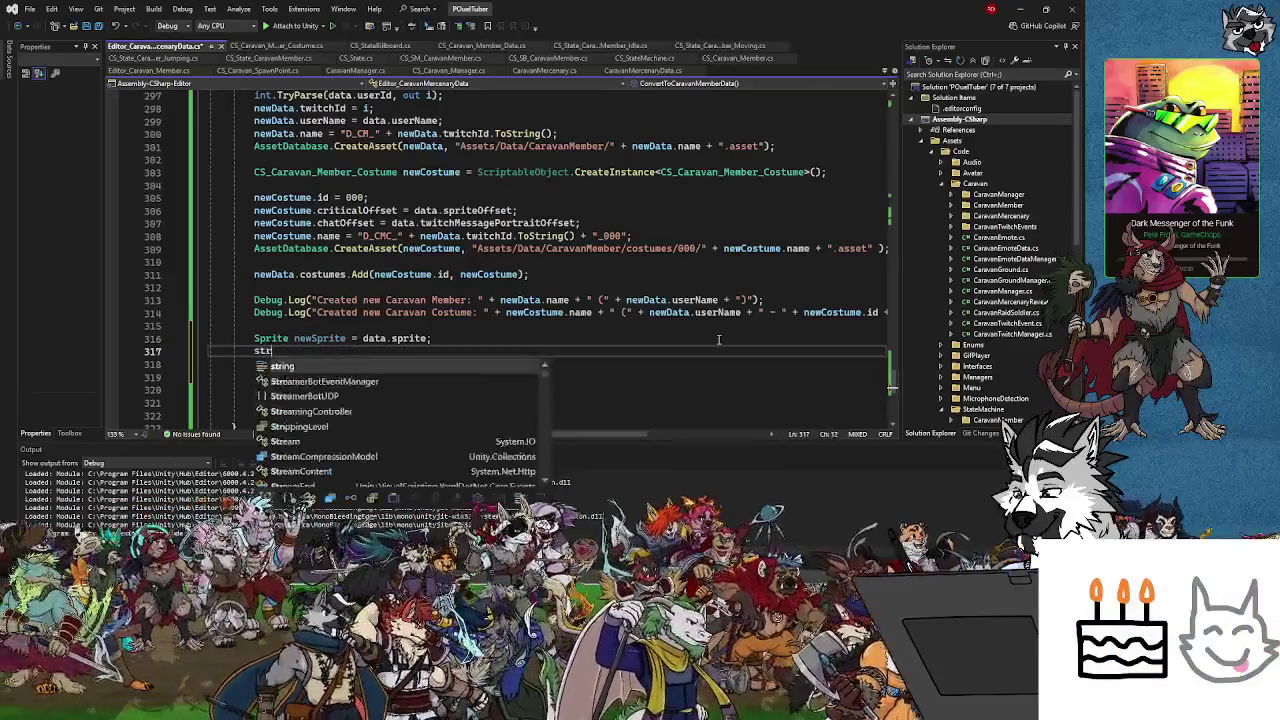
pyautogui.write('ing pa')
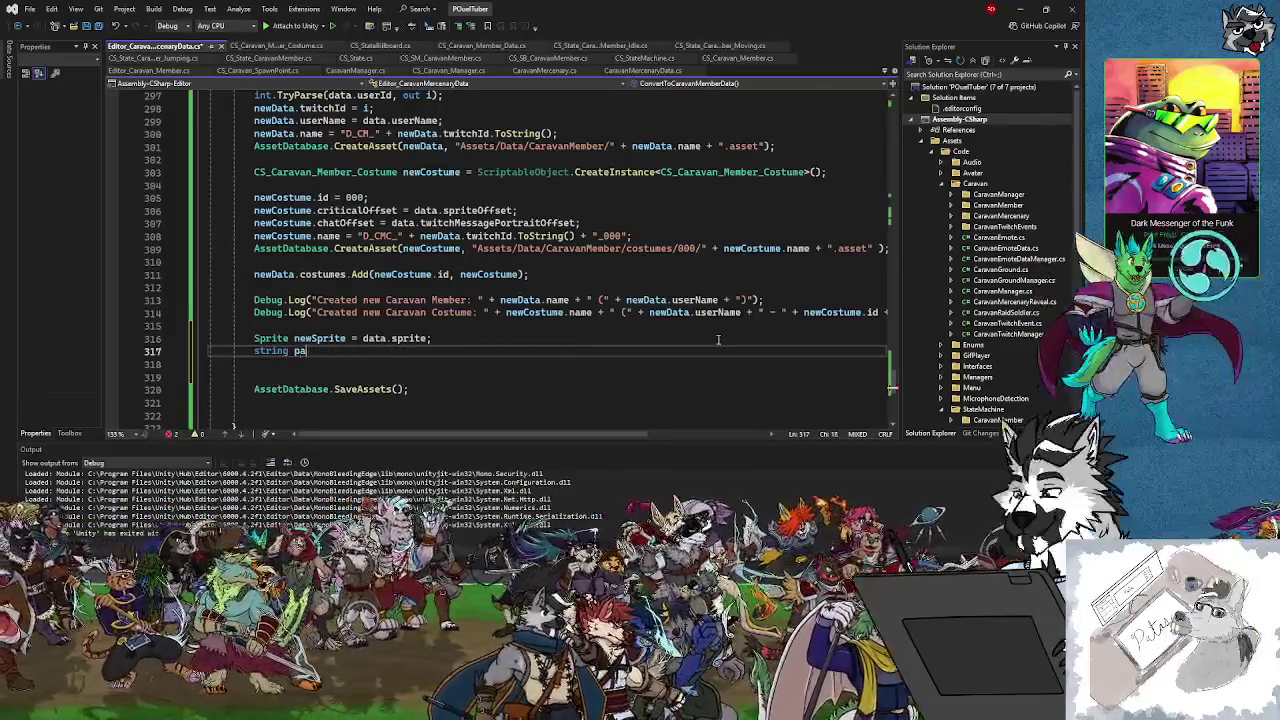
pyautogui.press('BackSpace')
pyautogui.press('BackSpace')
pyautogui.press('BackSpace')
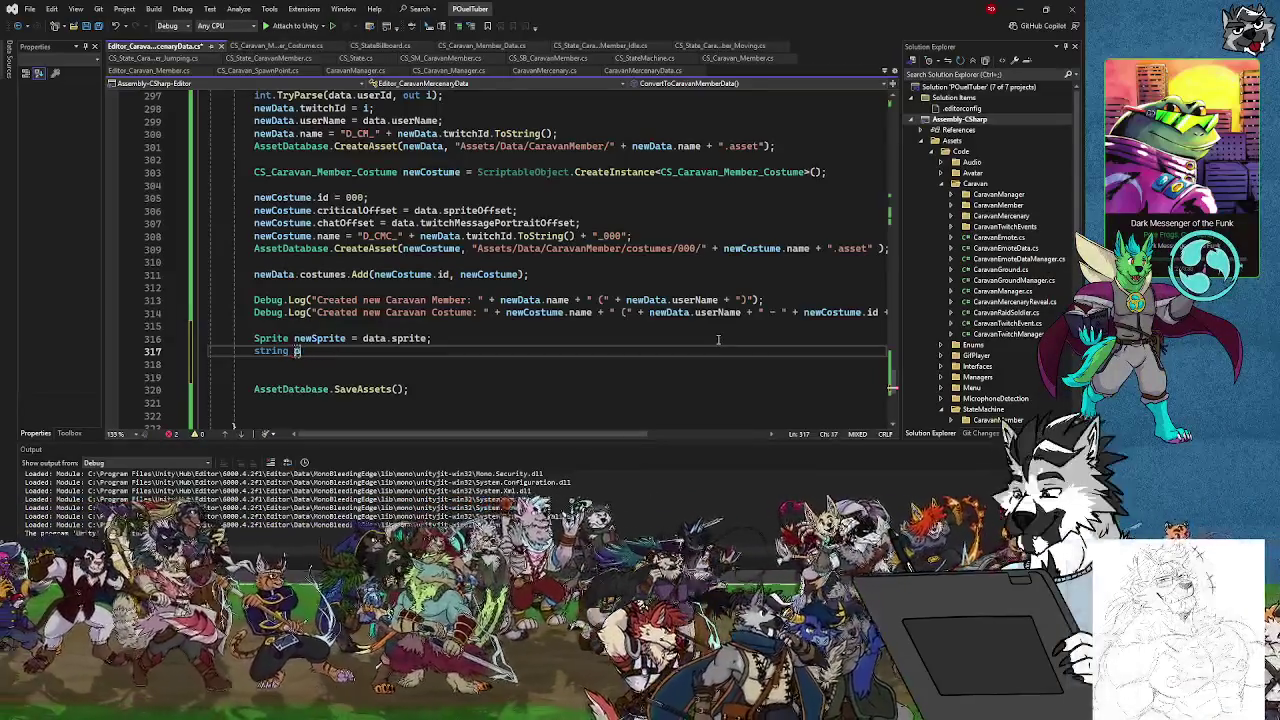
pyautogui.write('sprite')
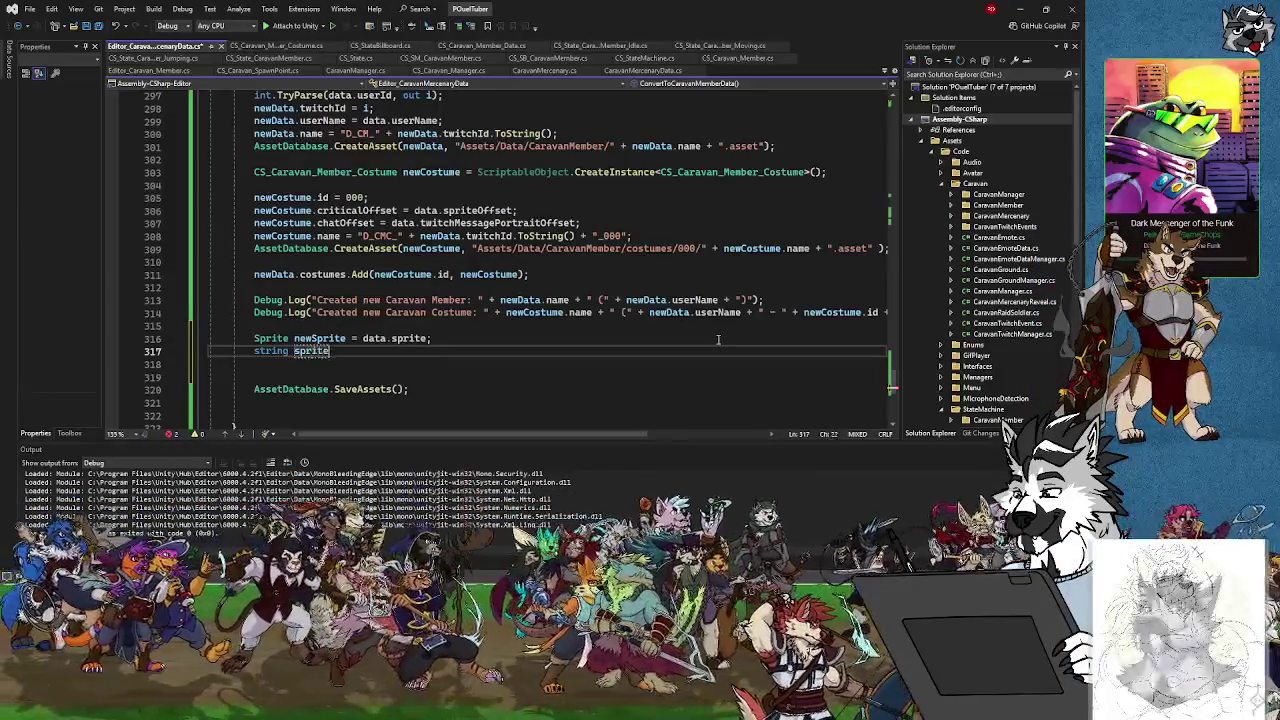
pyautogui.write('Path = ')
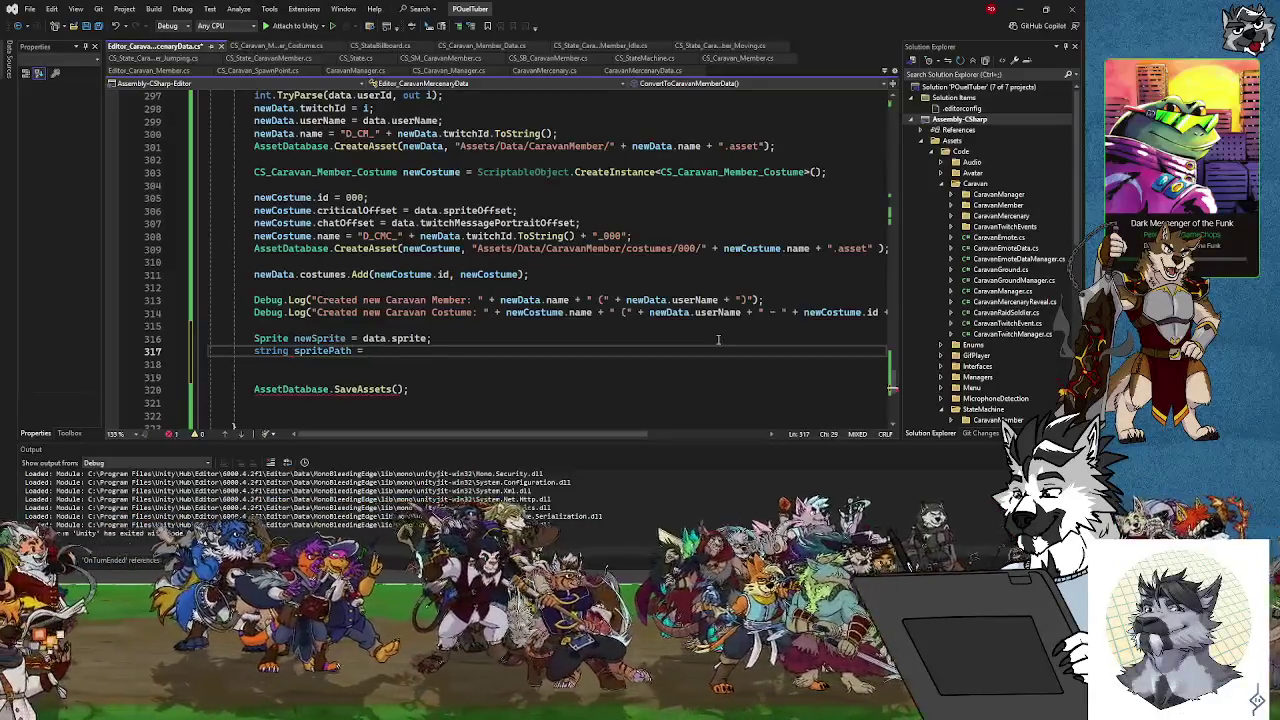
pyautogui.write('AssetDa')
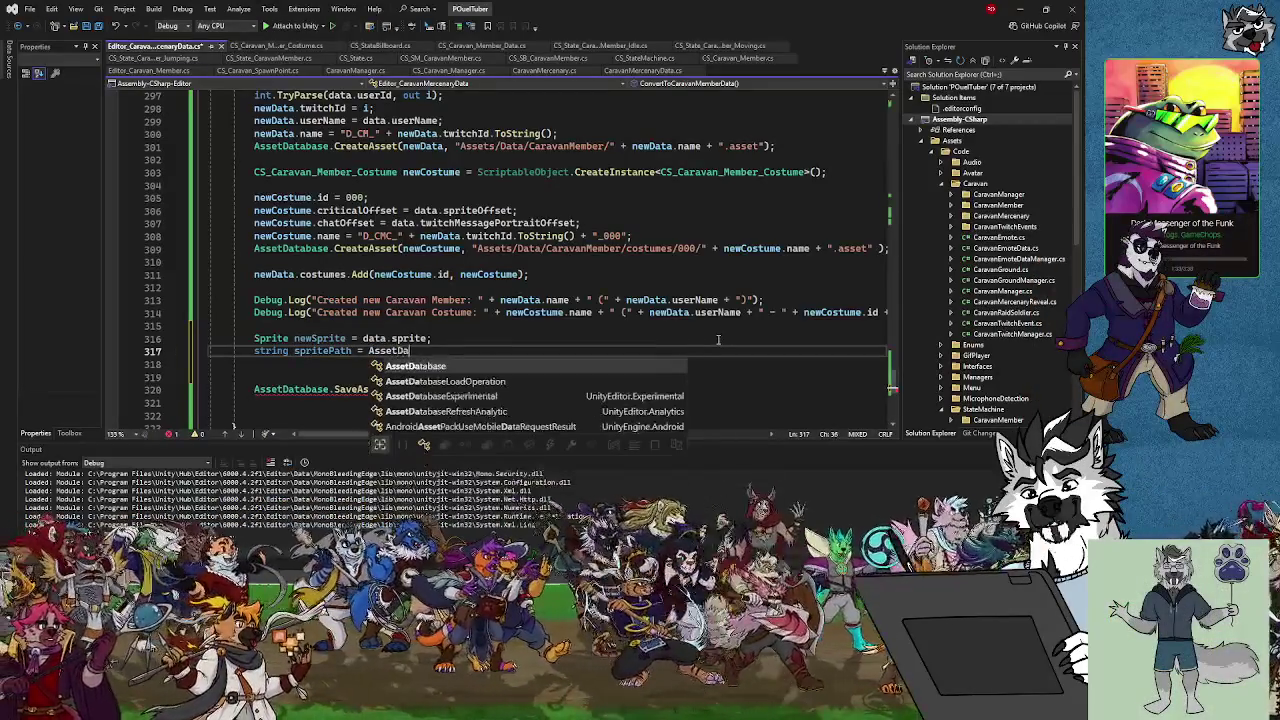
pyautogui.write('tabase')
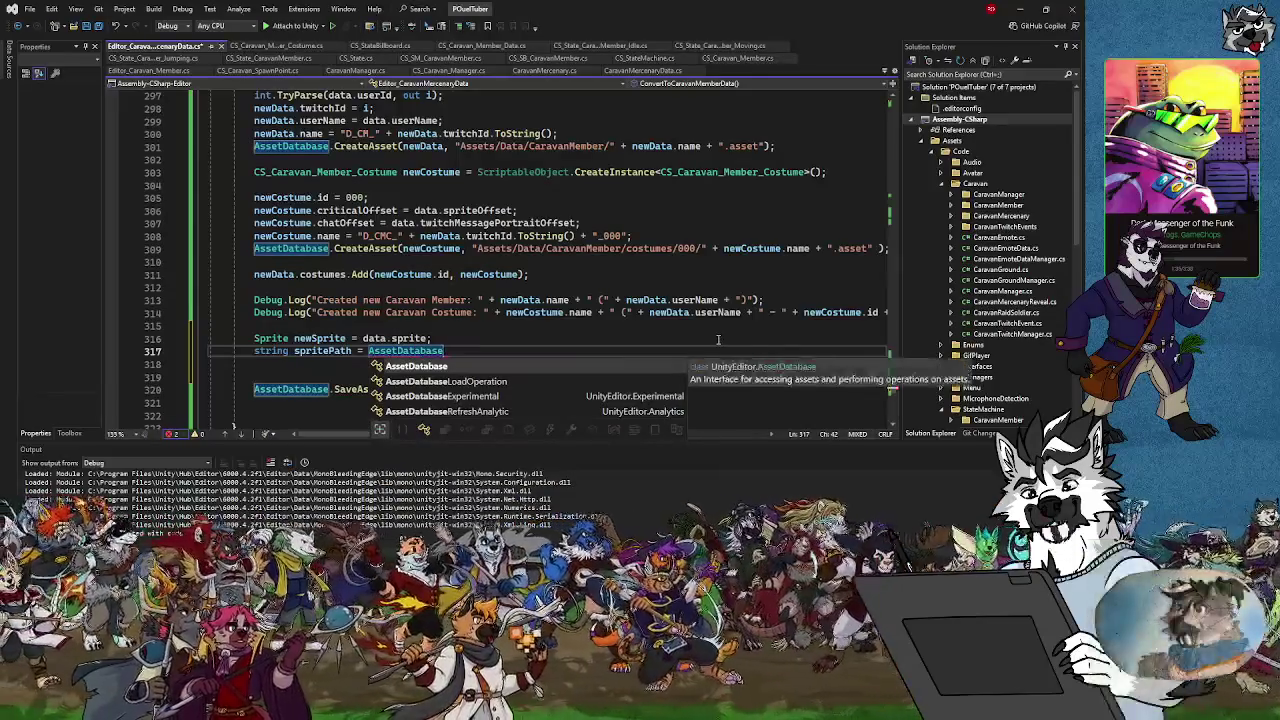
pyautogui.write('.GetAs')
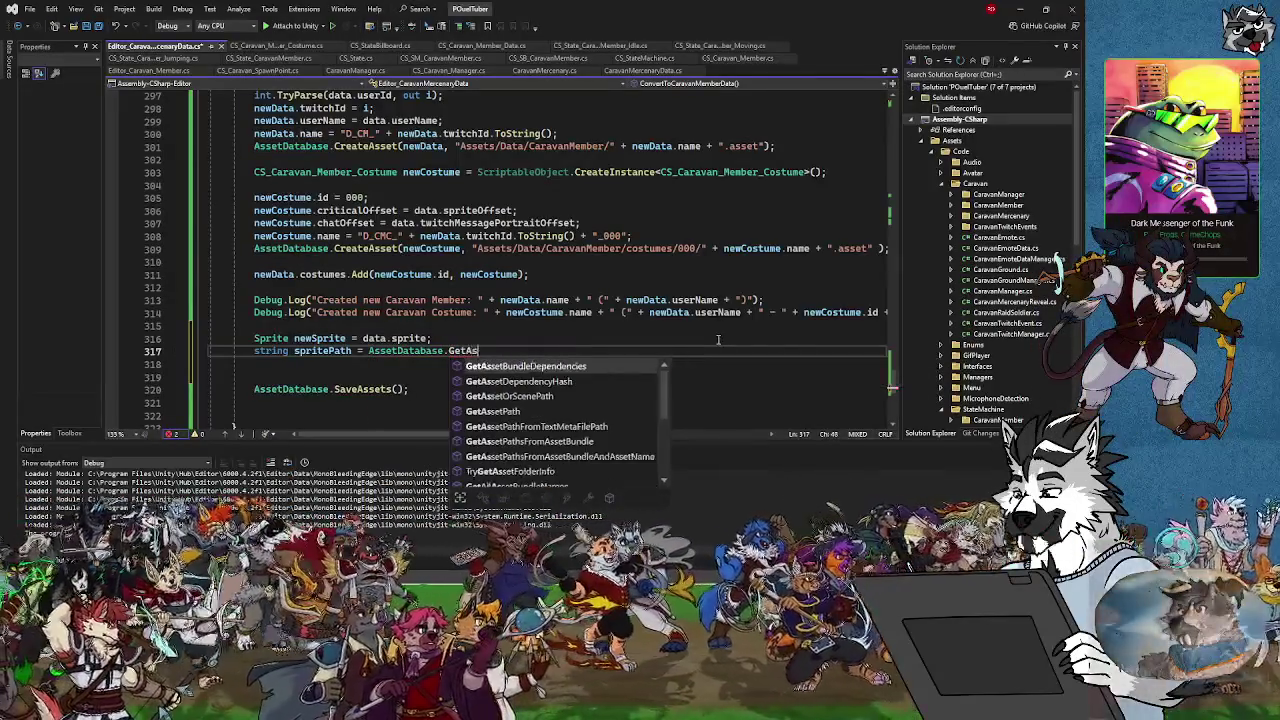
pyautogui.write('setPa')
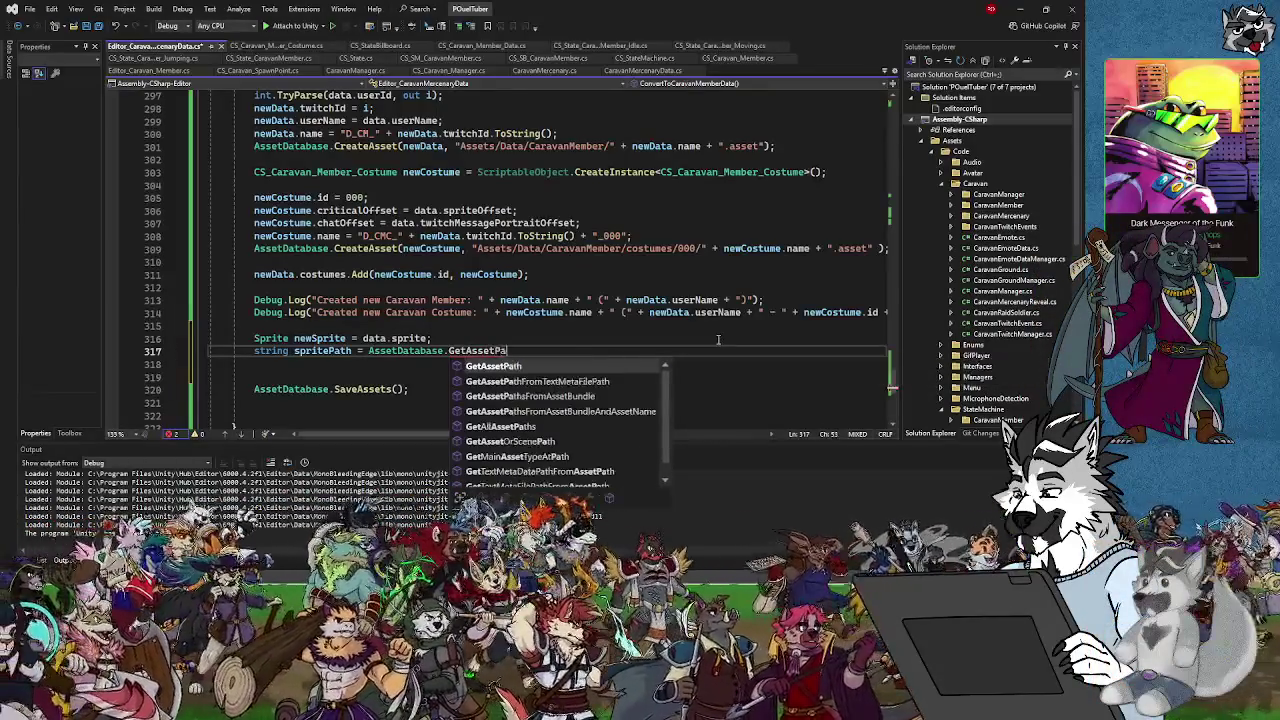
pyautogui.write('th(')
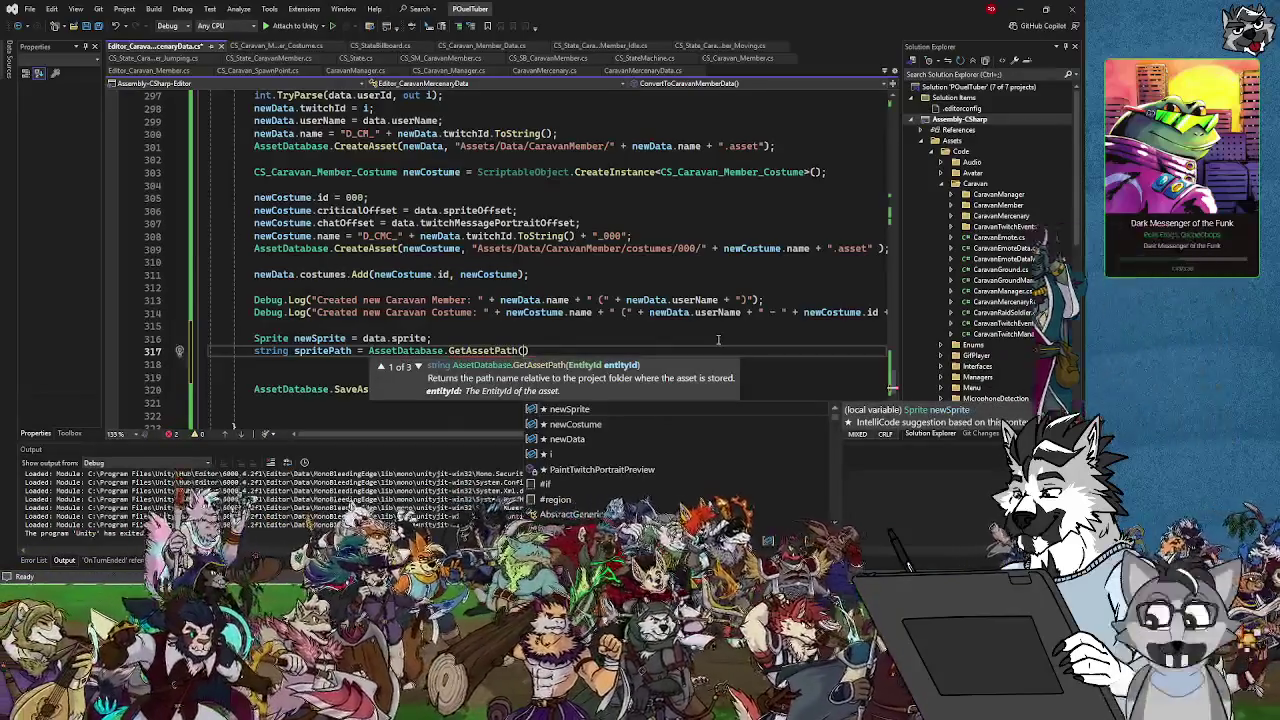
pyautogui.write('data')
pyautogui.write('.sprite')
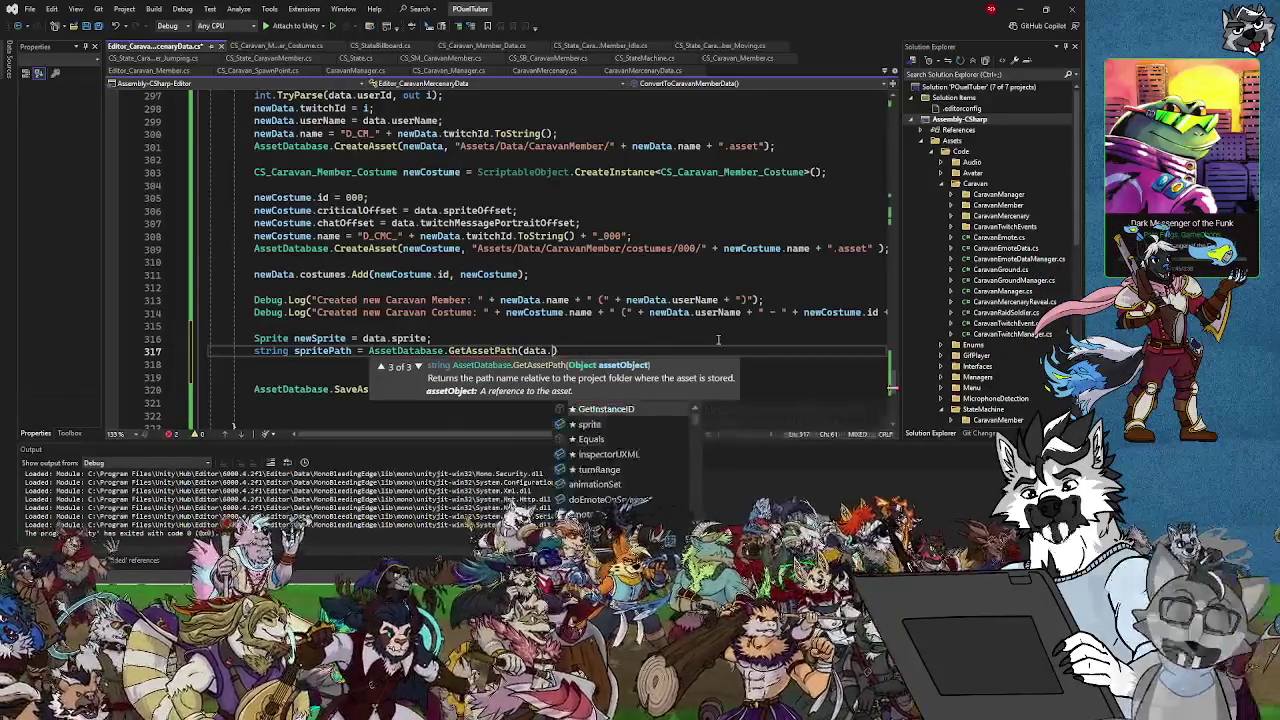
pyautogui.write(');')
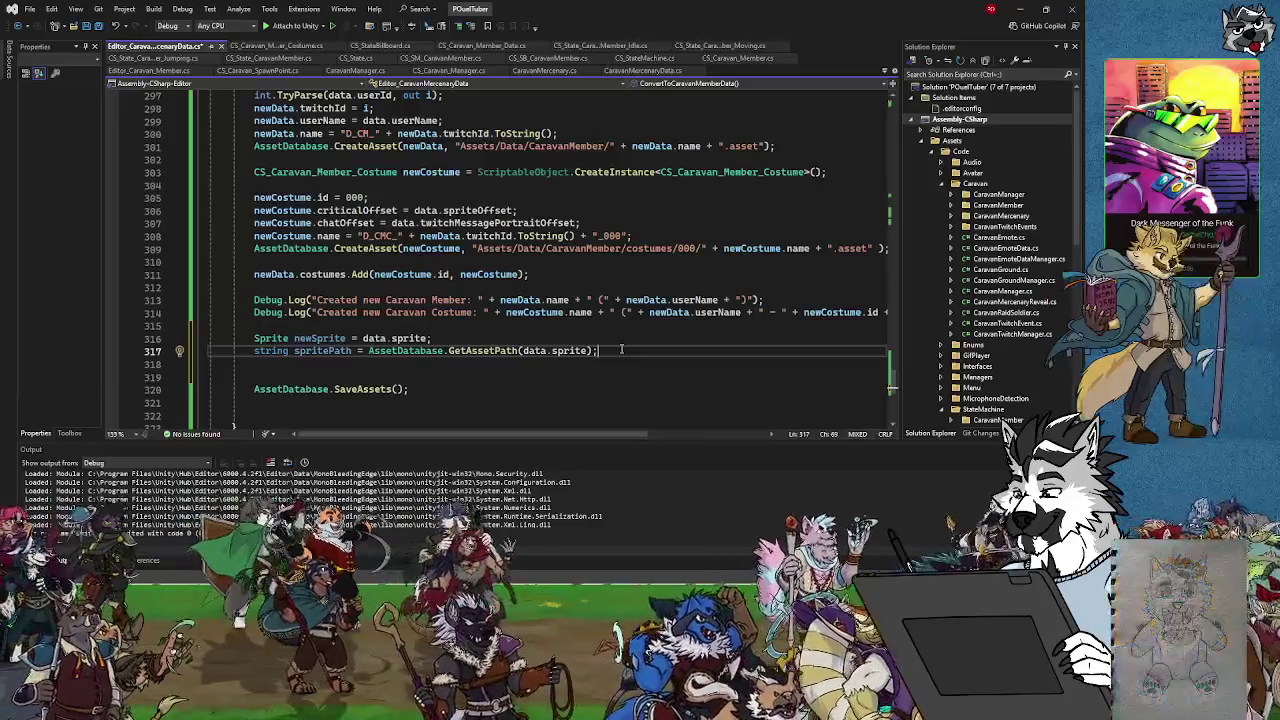
pyautogui.press('Return')
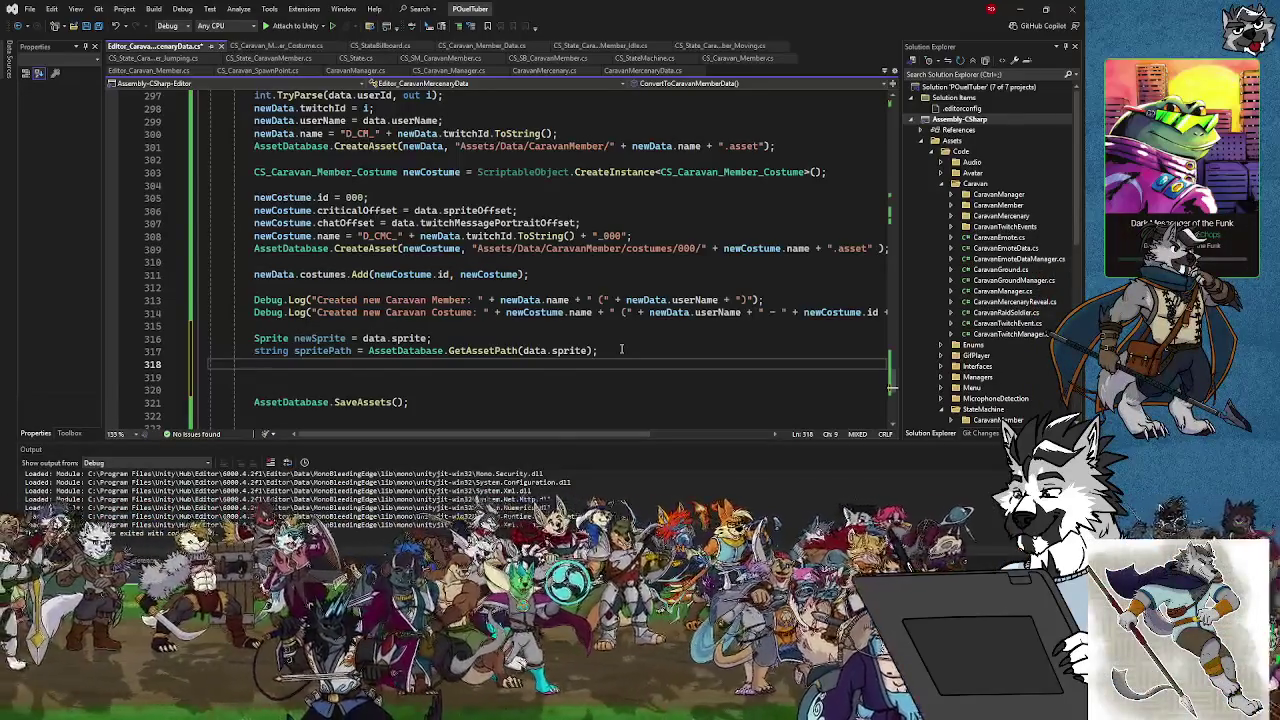
# Start line 318 with AssetDatabase.GetAsset and compare the GetAsset-related method suggestions
pyautogui.write('AssetData')
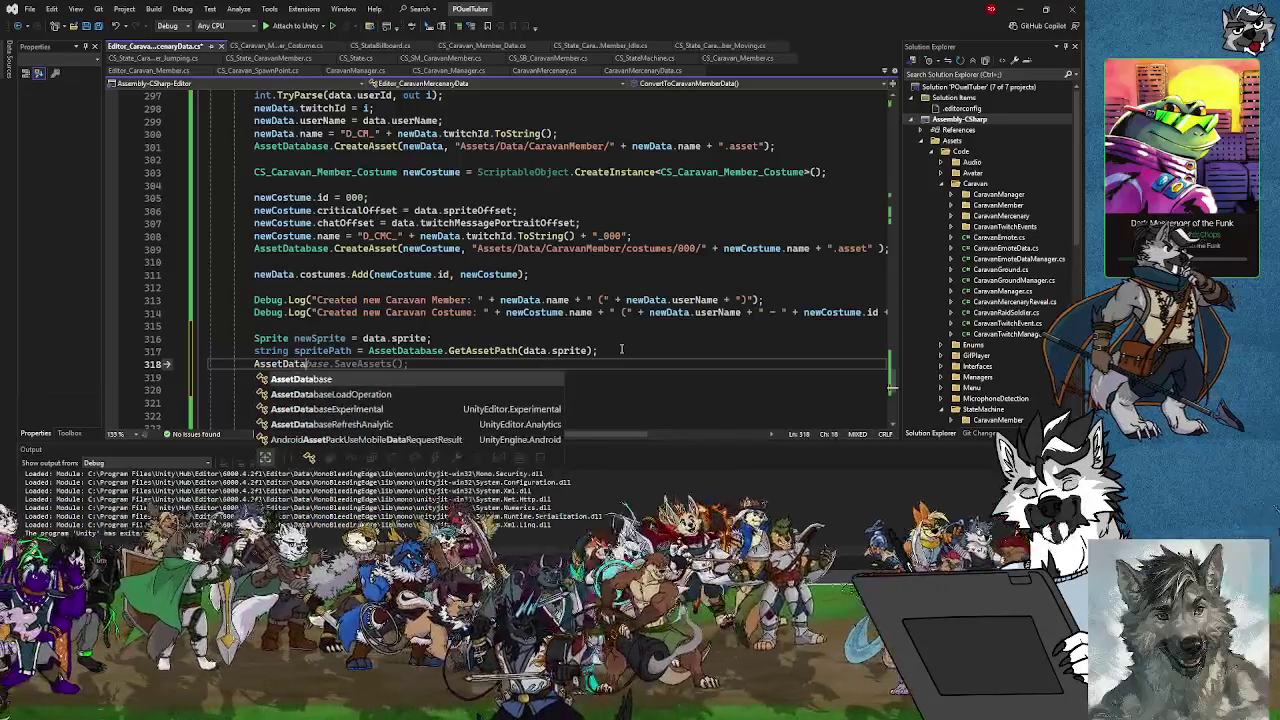
pyautogui.write('base.Get')
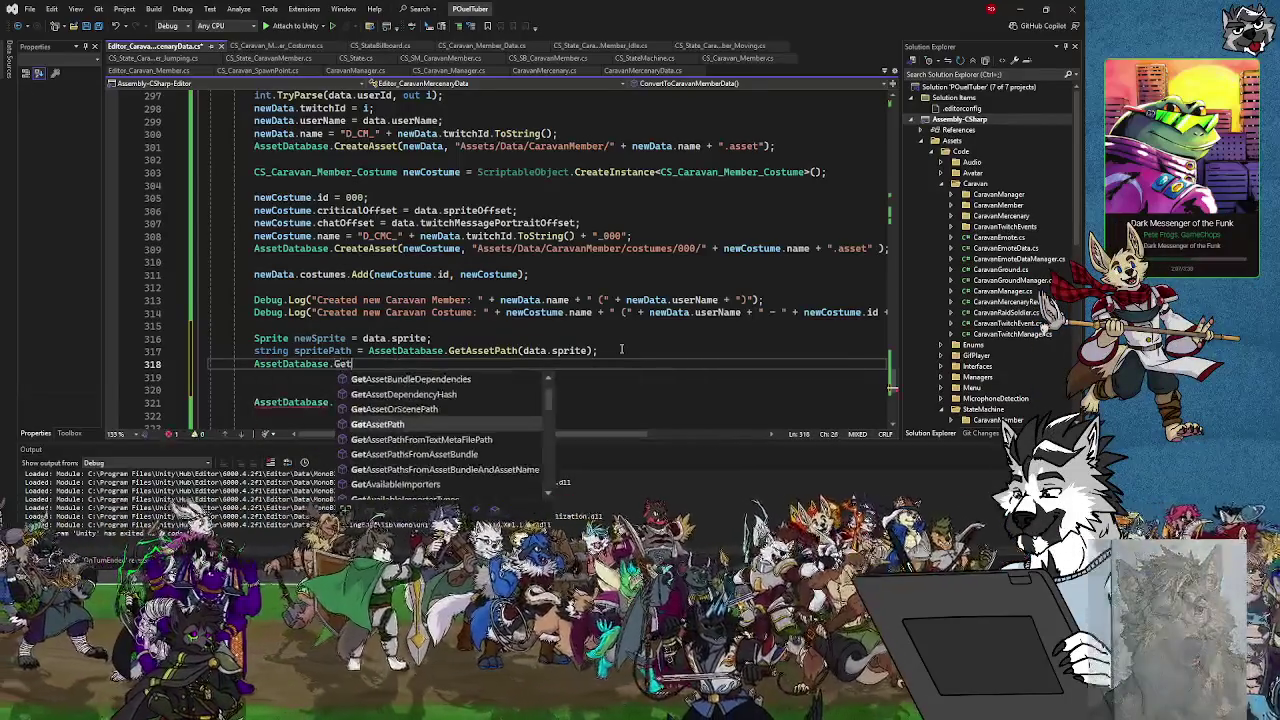
pyautogui.write('Asset')
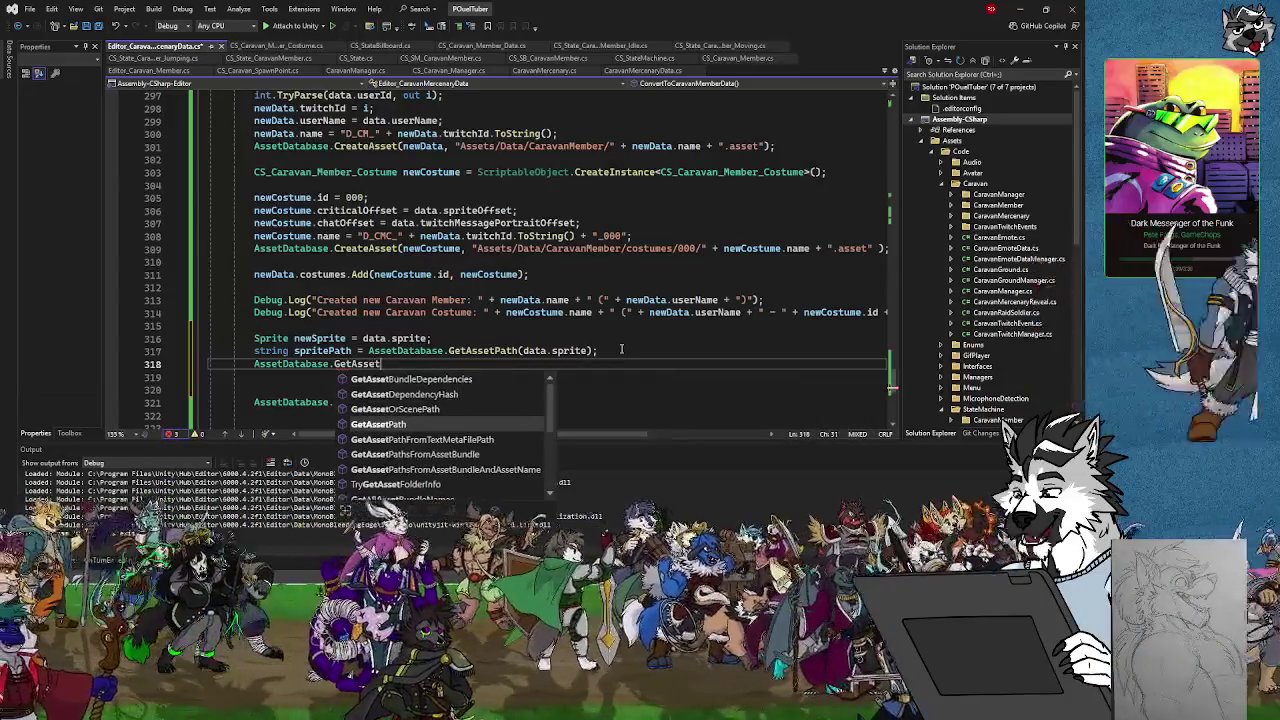
pyautogui.write('From')
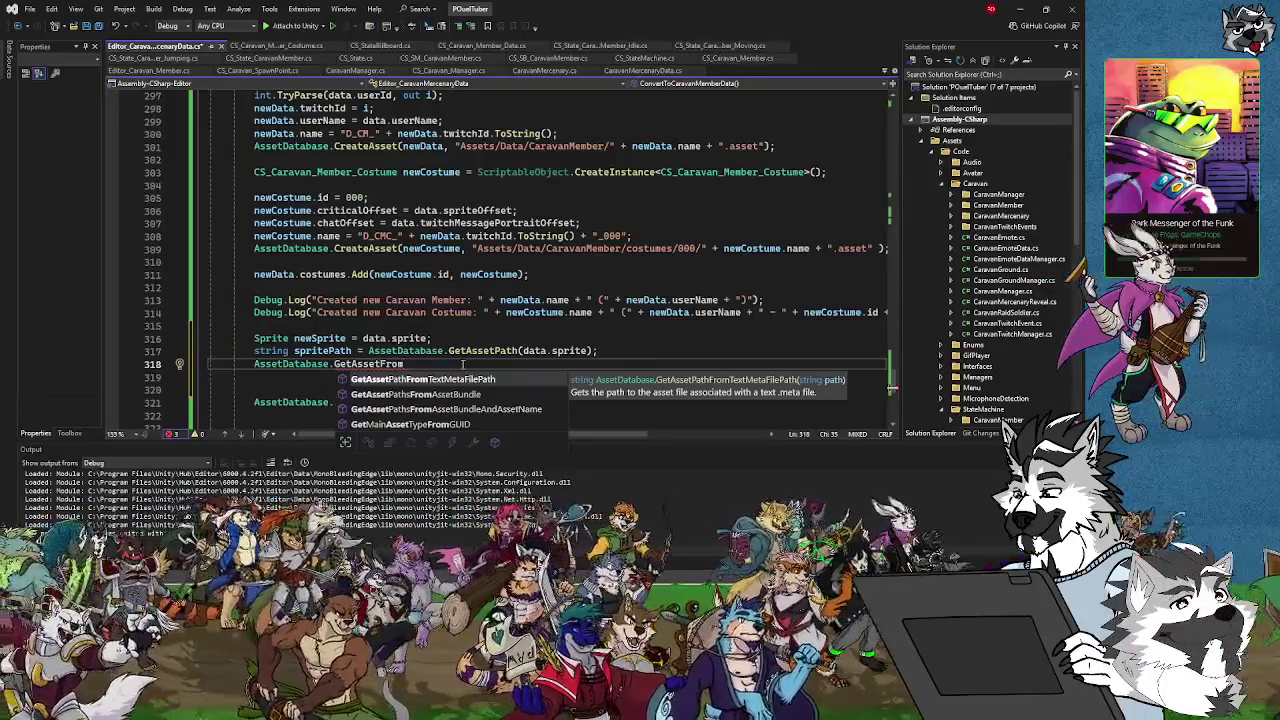
pyautogui.press('BackSpace')
pyautogui.press('BackSpace')
pyautogui.press('BackSpace')
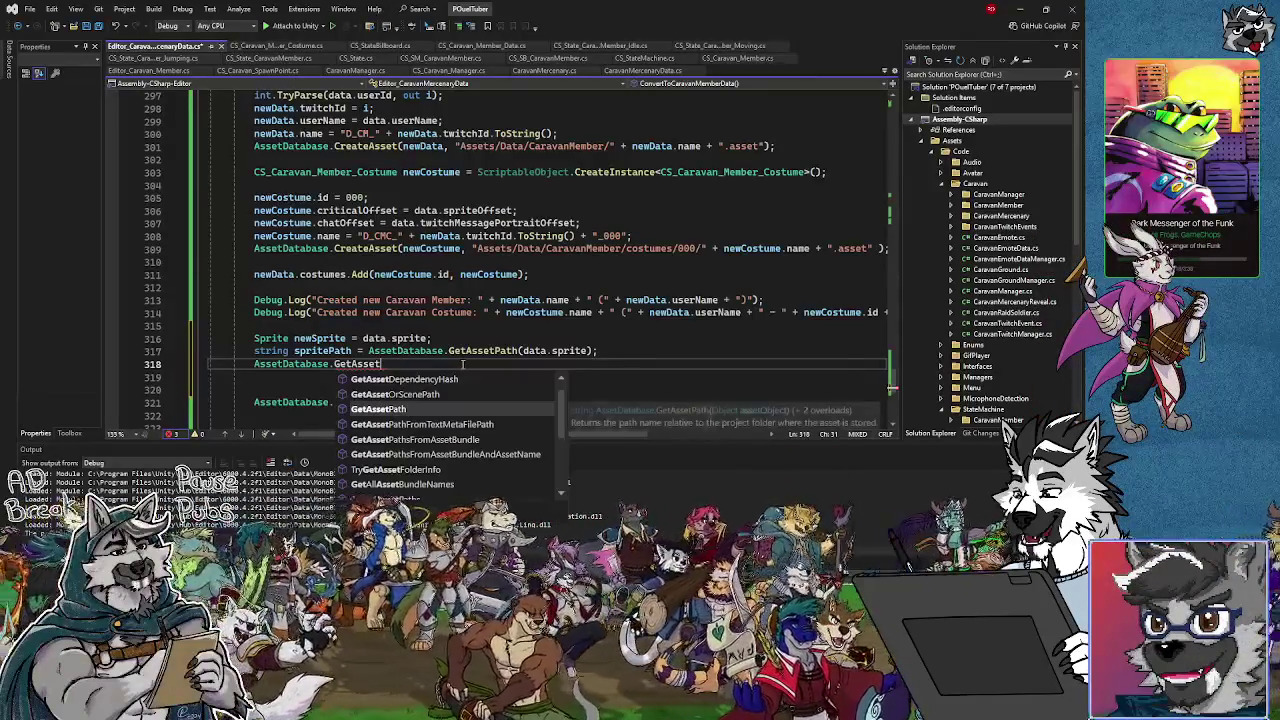
pyautogui.press('Up')
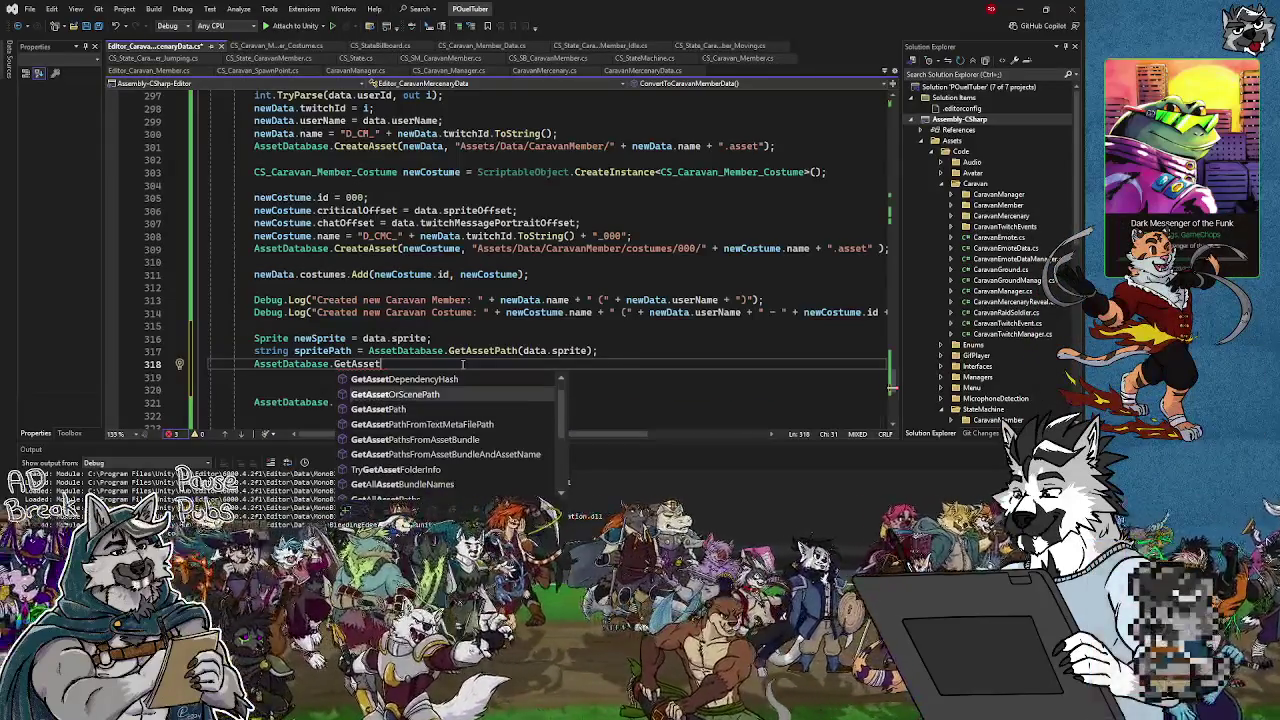
pyautogui.press('Down')
pyautogui.press('Down')
pyautogui.press('Down')
pyautogui.press('Down')
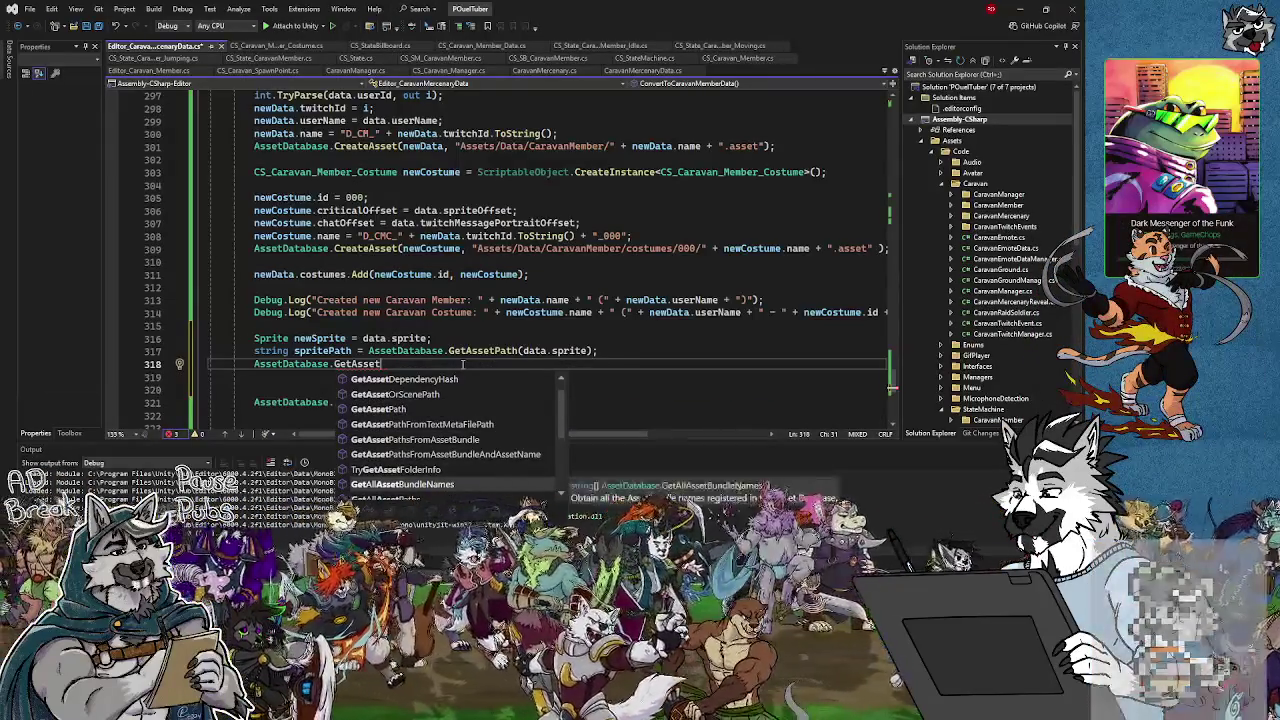
pyautogui.press('Down')
pyautogui.press('Down')
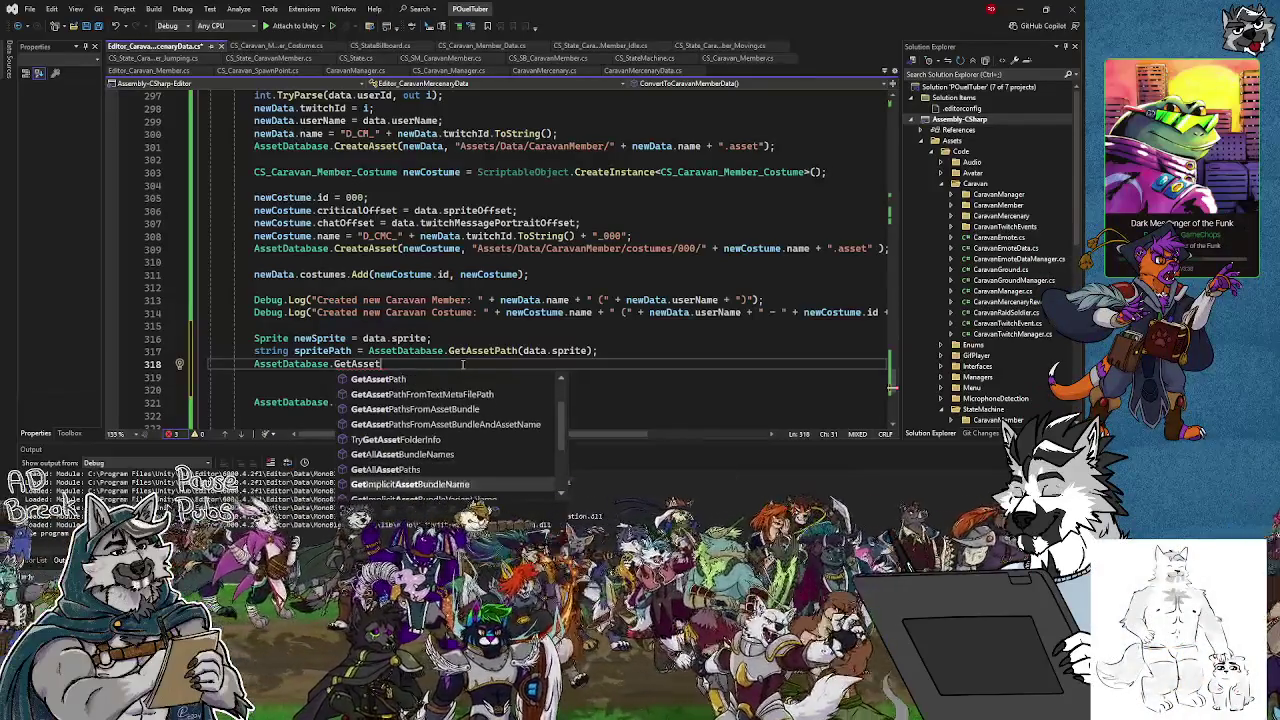
pyautogui.press('Down')
pyautogui.press('Down')
pyautogui.press('Down')
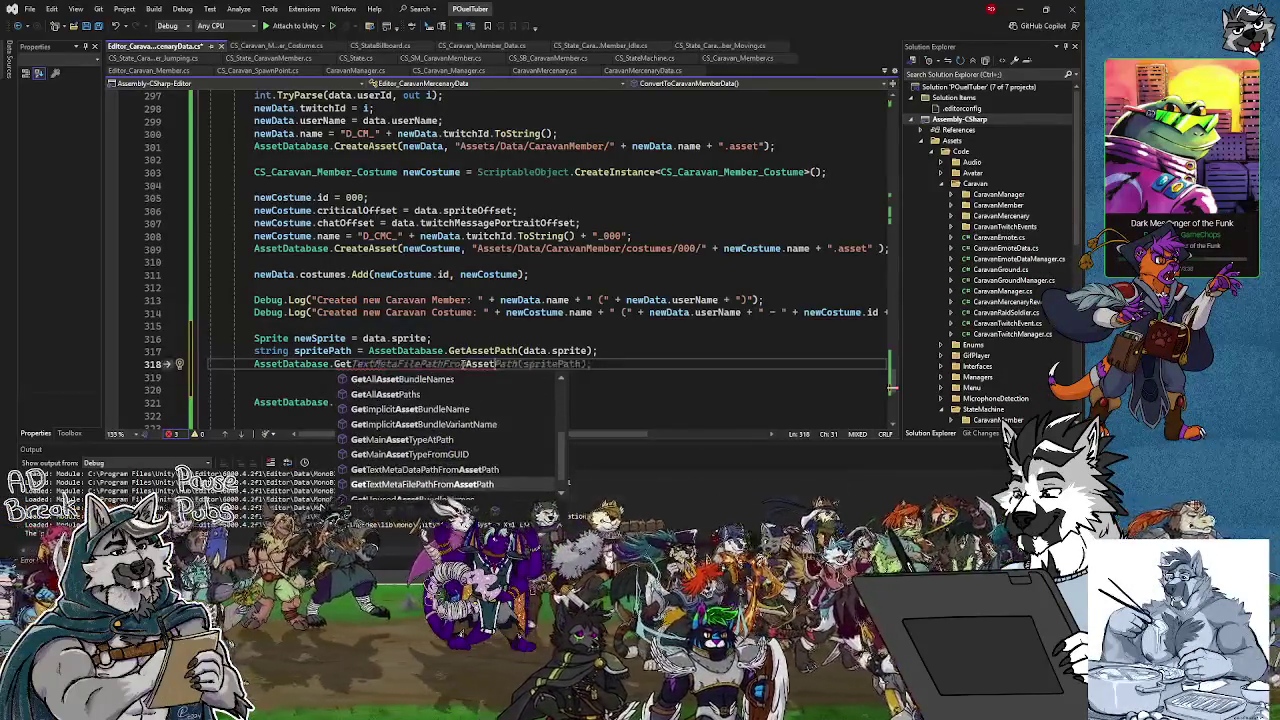
pyautogui.press('Up')
pyautogui.press('Up')
pyautogui.press('Up')
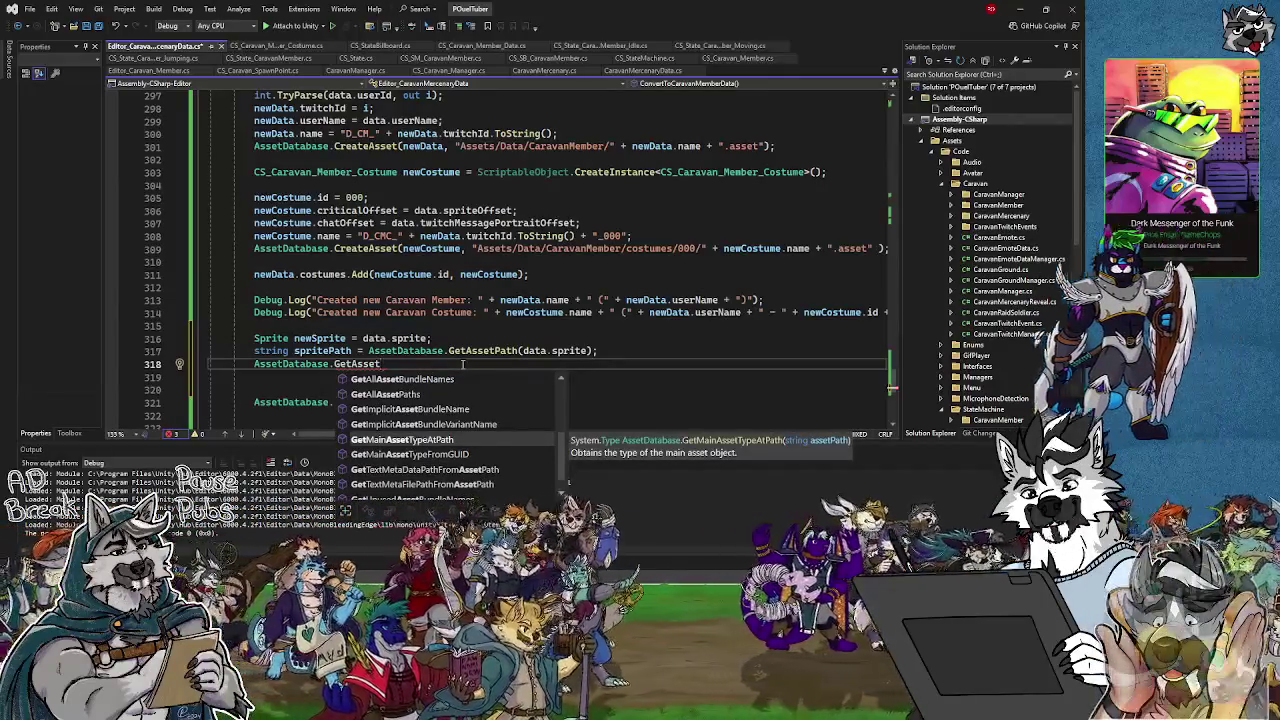
pyautogui.press('Down')
pyautogui.press('Down')
pyautogui.press('Down')
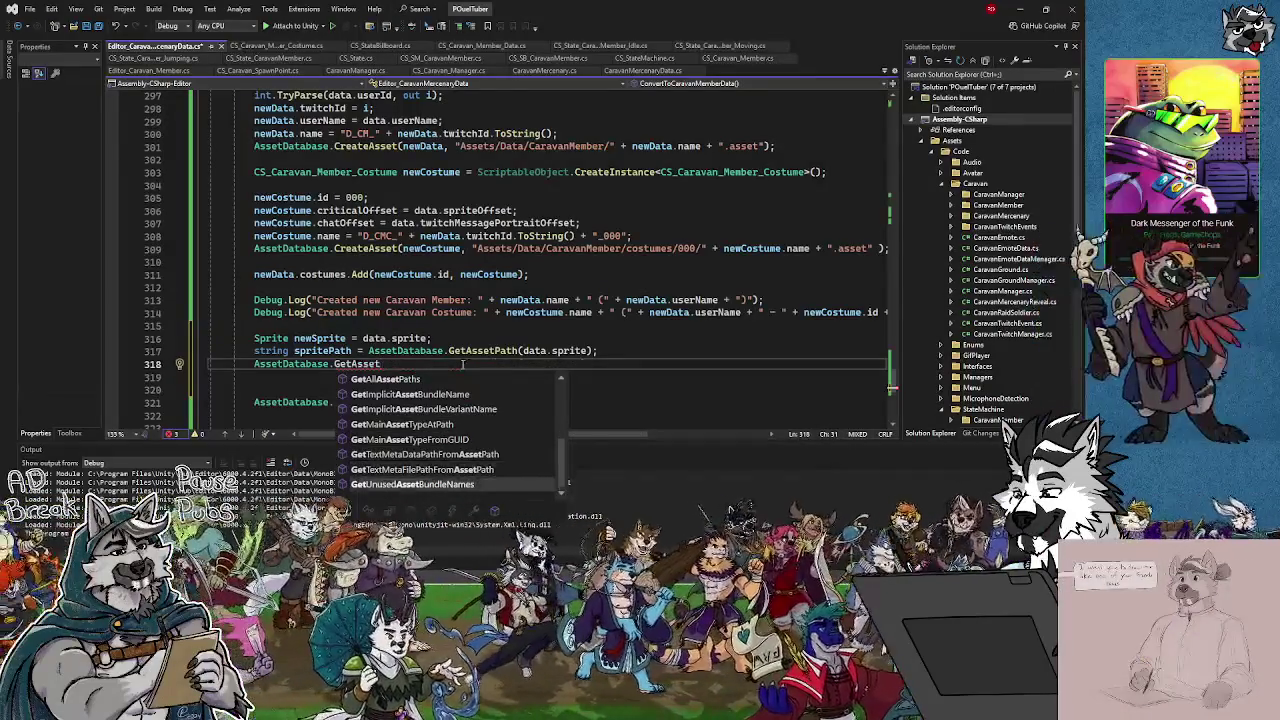
pyautogui.press('Down')
# Review further AssetDatabase methods like GetAllAssetPaths and GetMainAssetTypeAtPath, then type FindAssets
pyautogui.press('pageup')
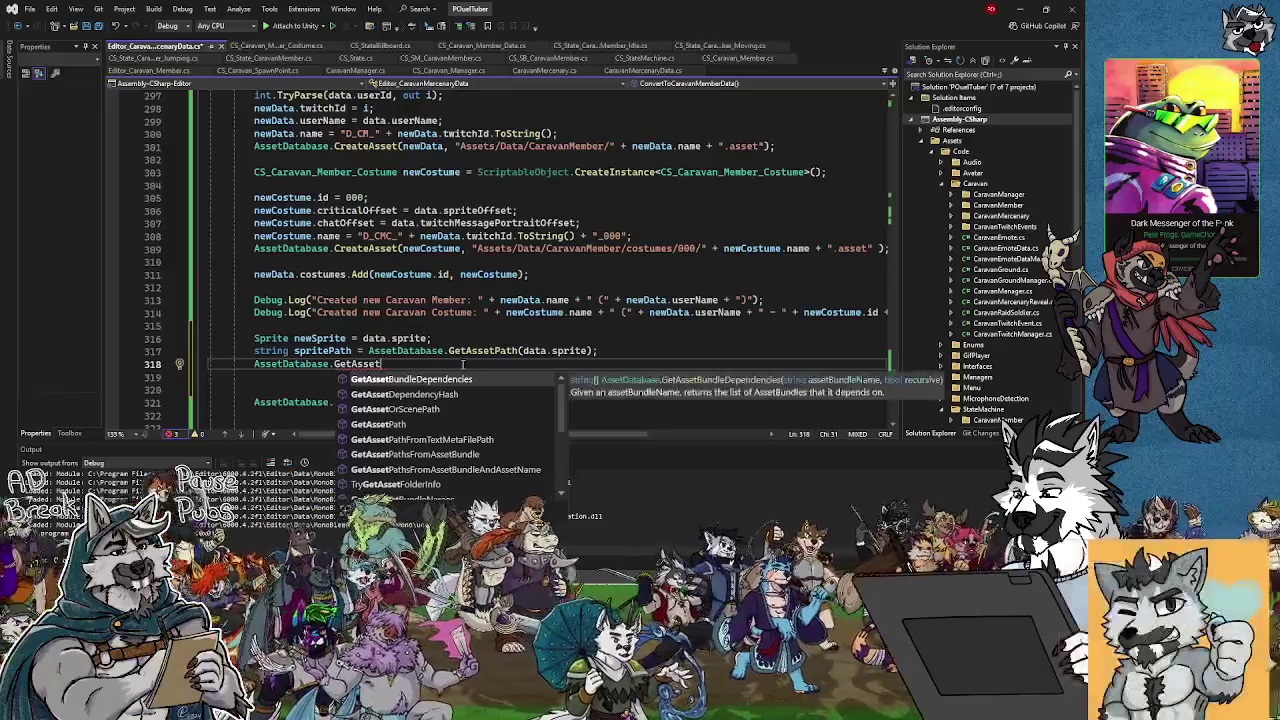
pyautogui.press('Down')
pyautogui.press('Down')
pyautogui.press('Up')
pyautogui.press('Up')
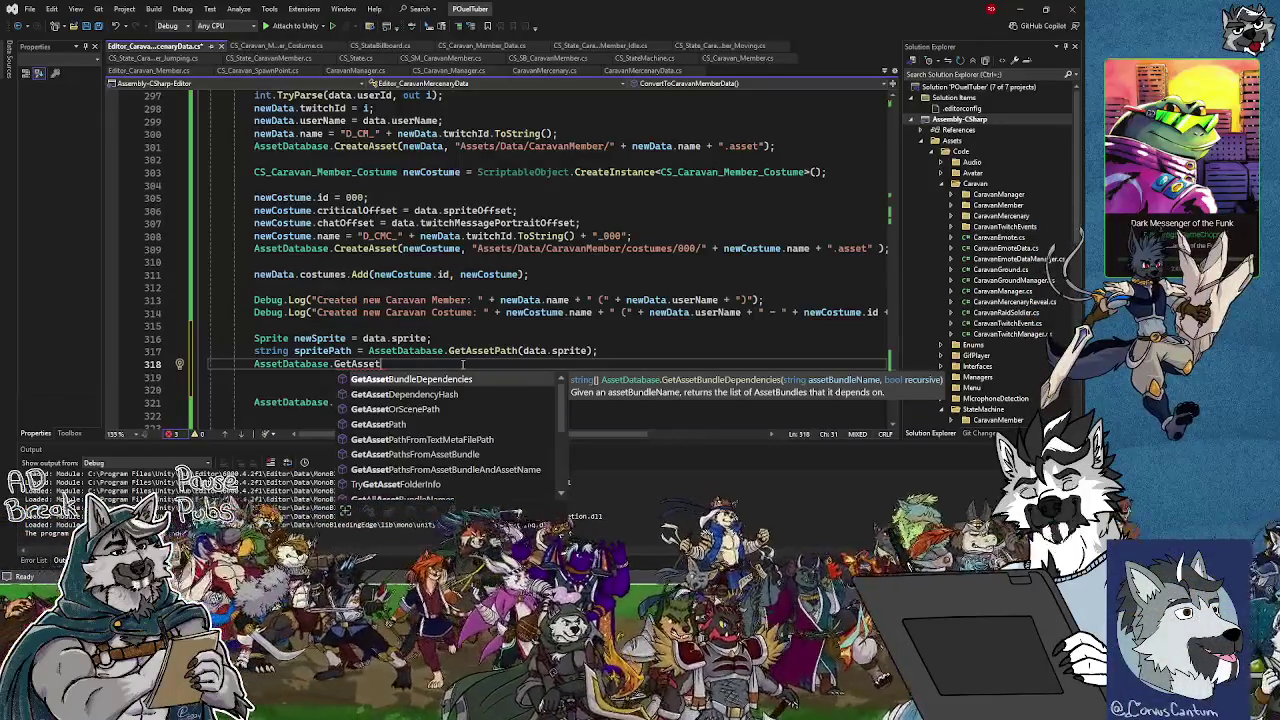
pyautogui.press('Down')
pyautogui.press('Down')
pyautogui.press('Down')
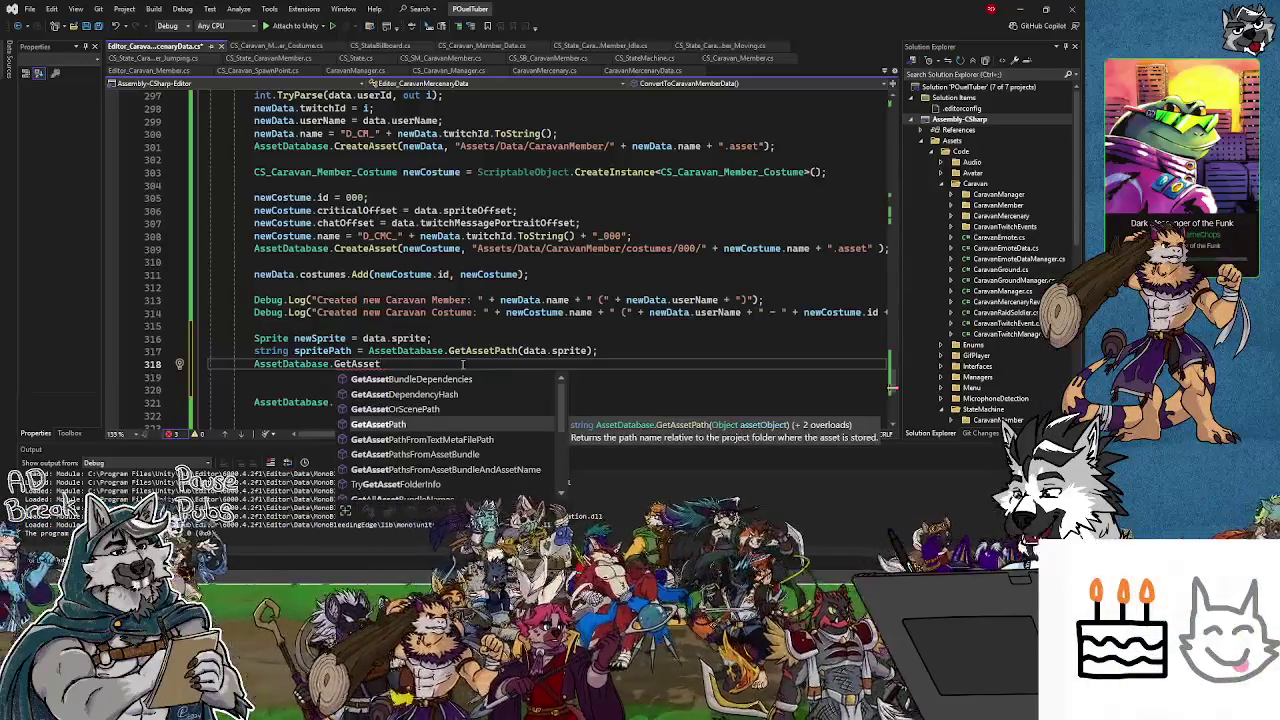
pyautogui.press('Down')
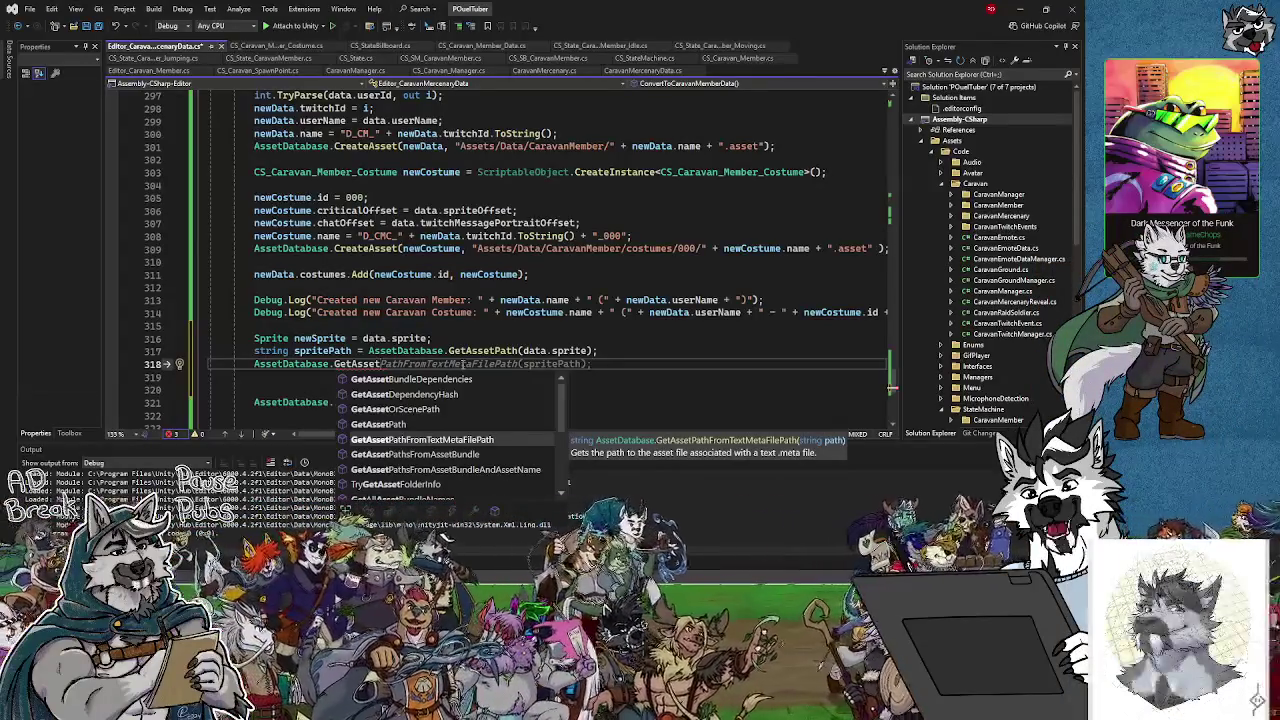
pyautogui.press('Down')
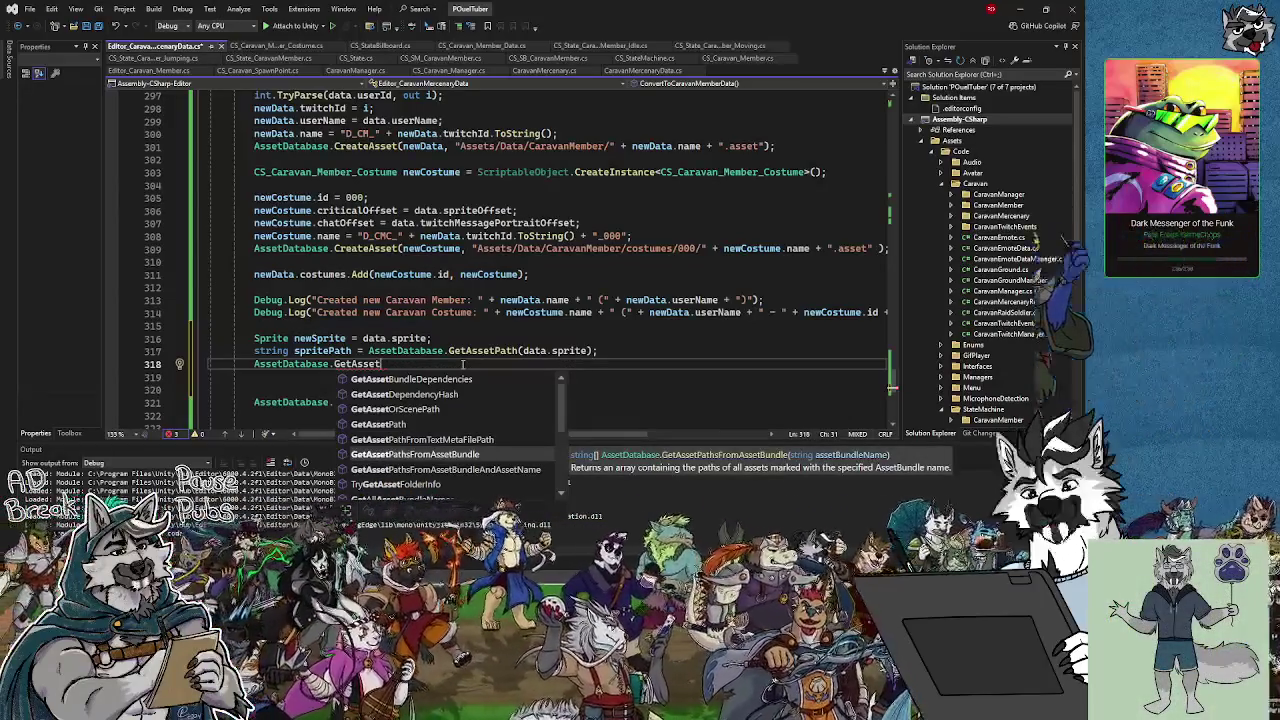
pyautogui.press('Down')
pyautogui.press('Down')
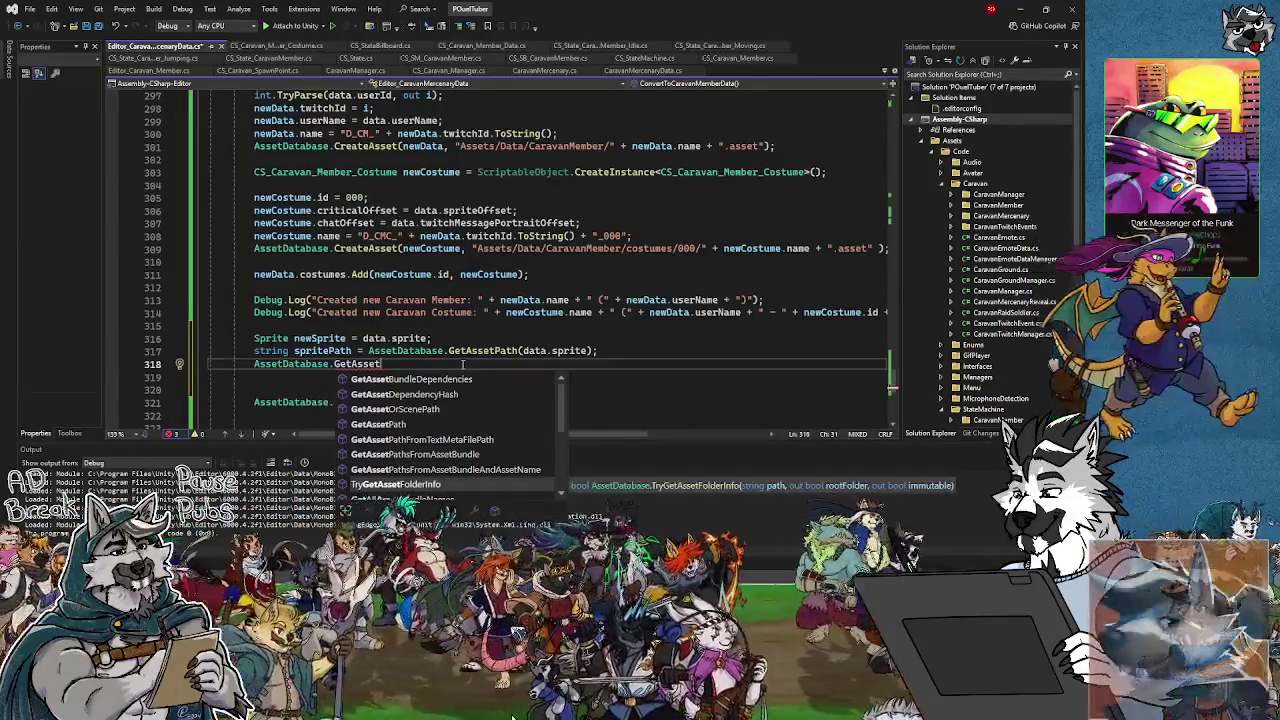
pyautogui.press('Down')
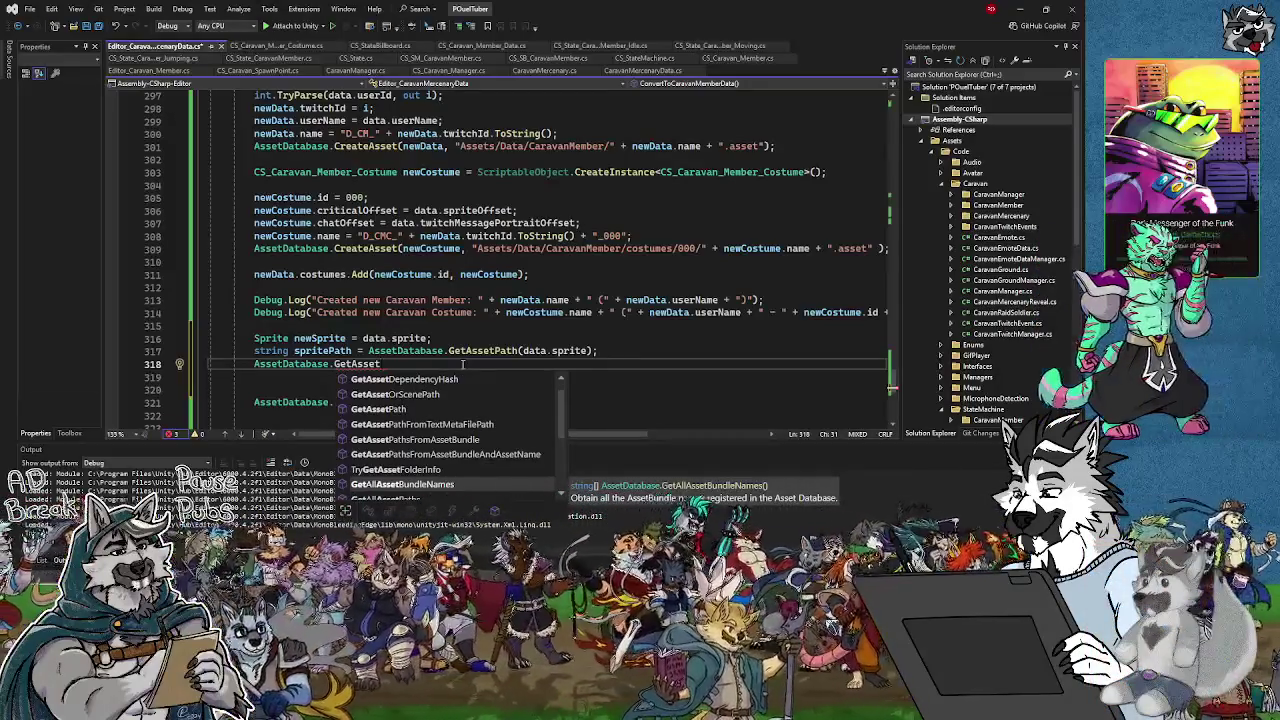
pyautogui.press('Down')
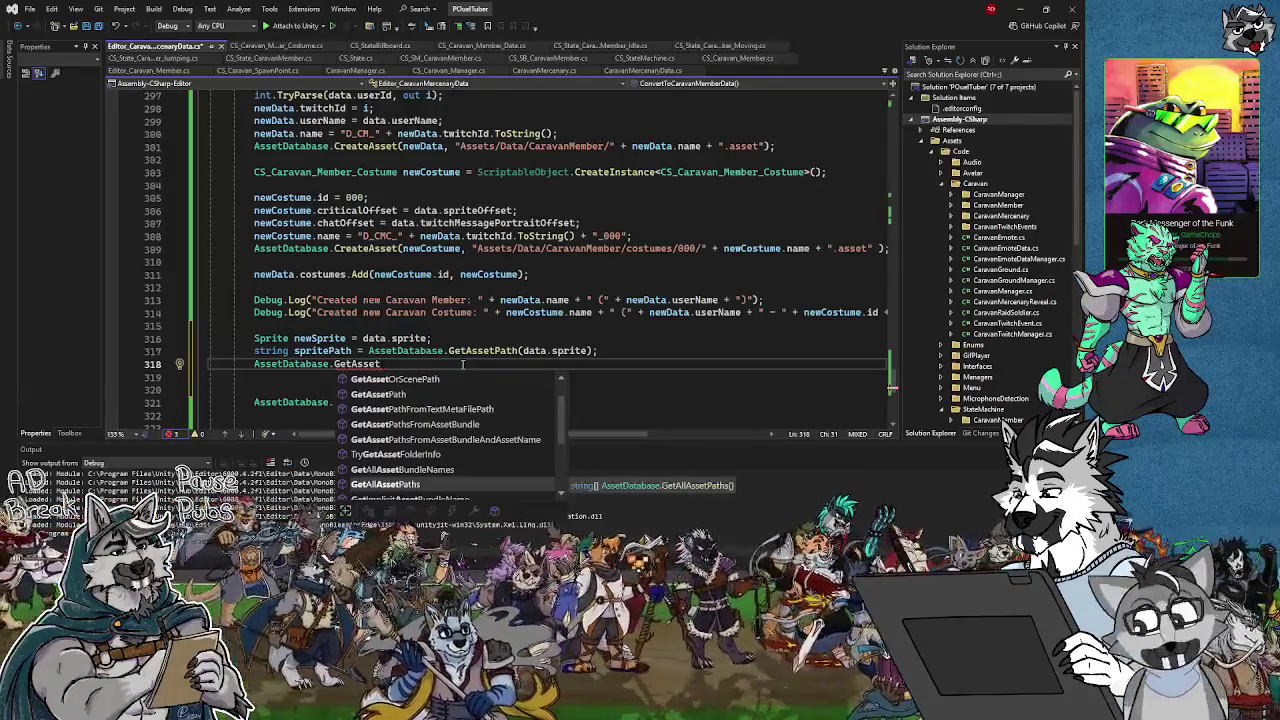
pyautogui.press('Down')
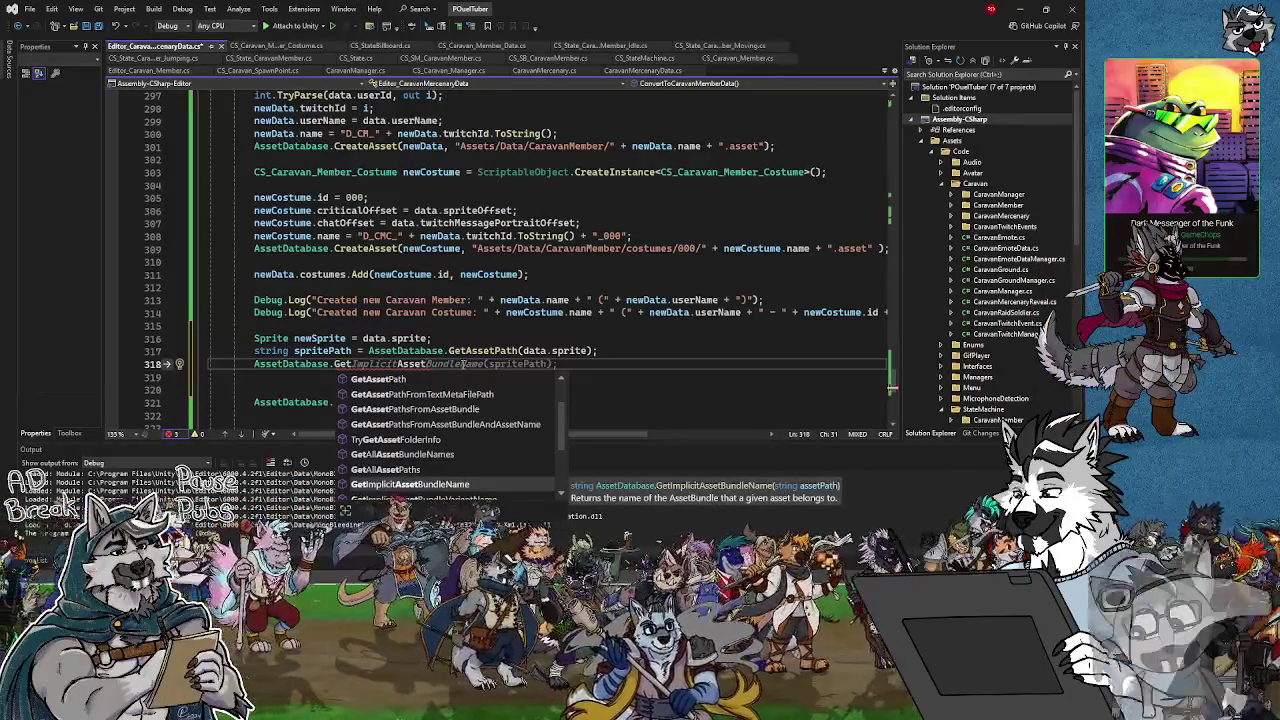
pyautogui.press('Down')
pyautogui.press('Down')
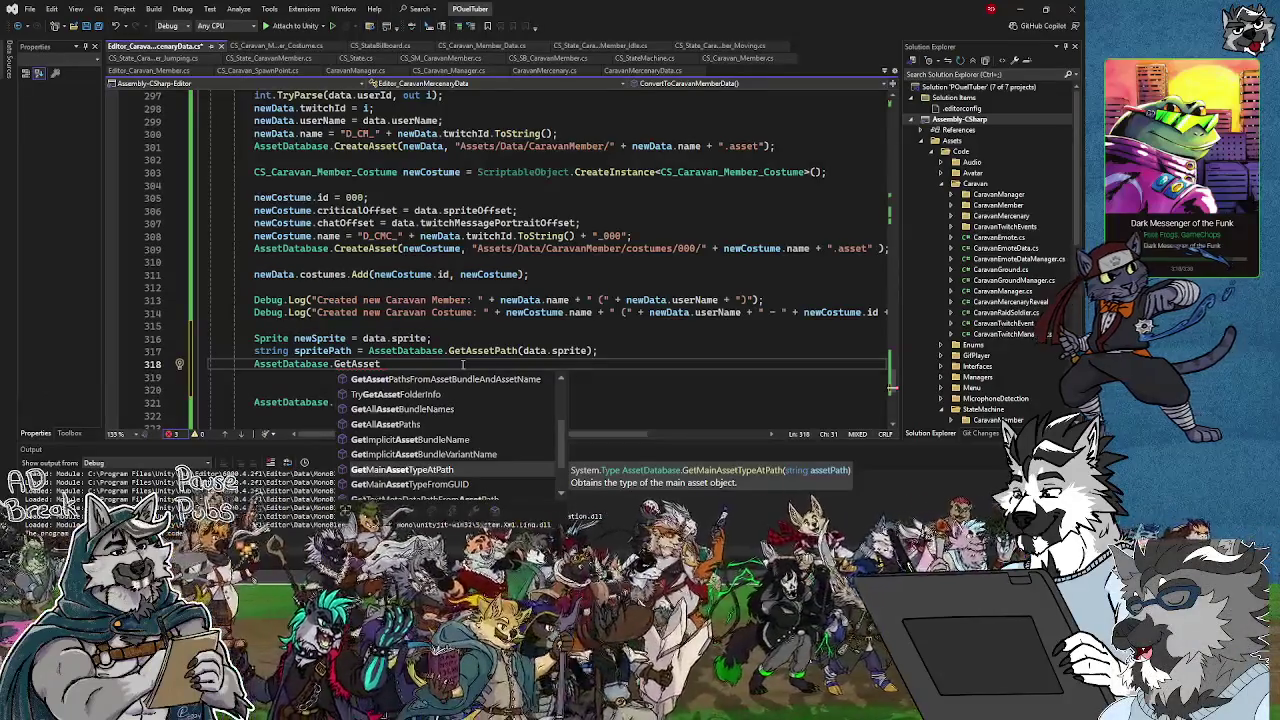
pyautogui.press('Down')
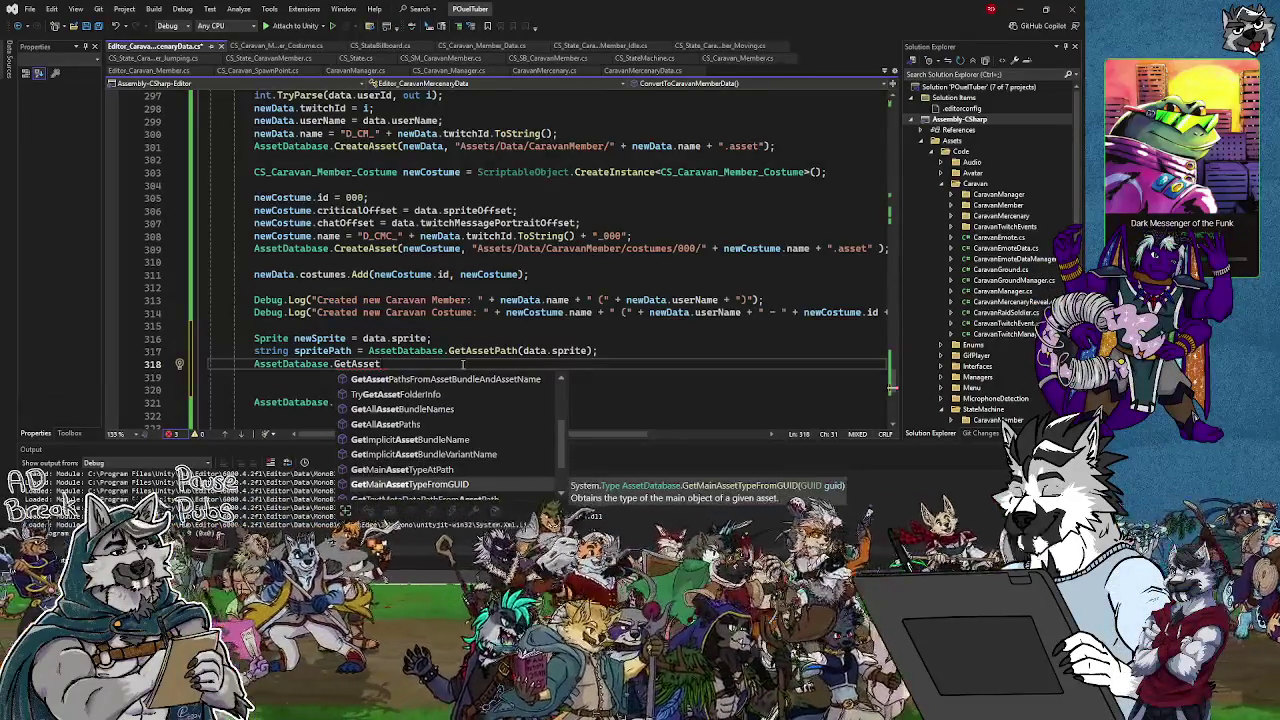
pyautogui.press('Down')
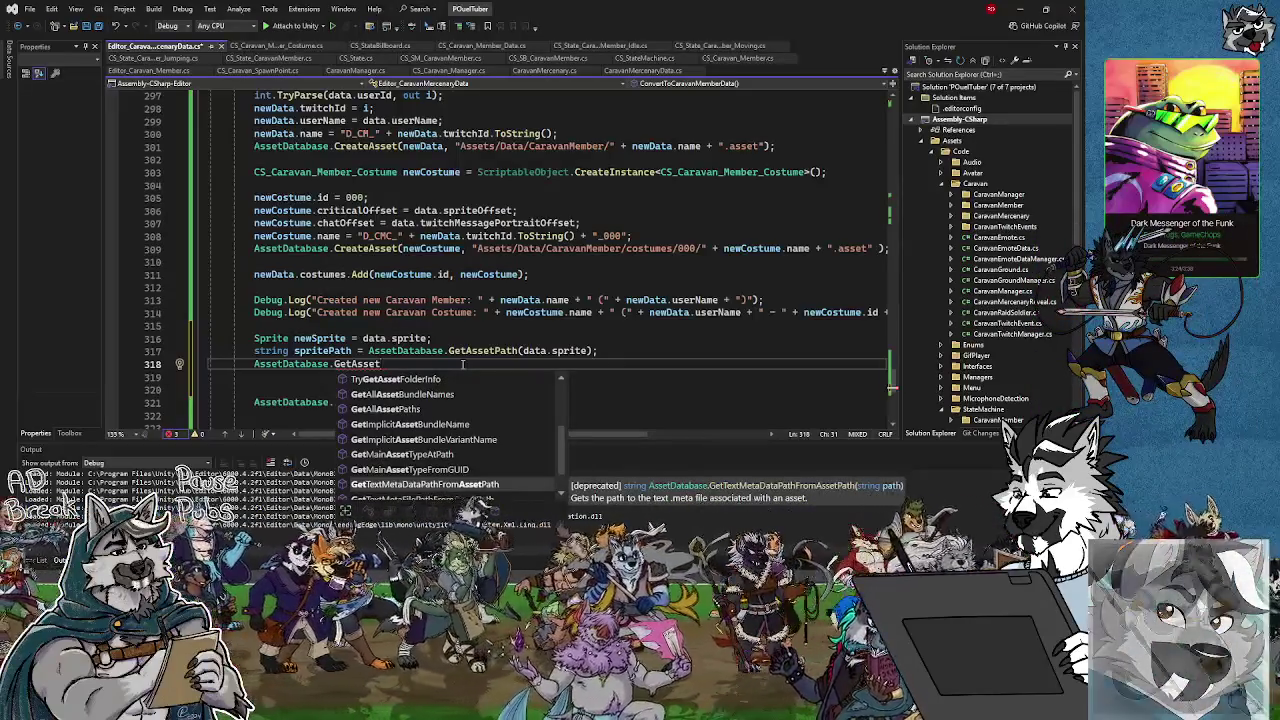
pyautogui.press('Down')
pyautogui.press('Up')
pyautogui.press('Up')
pyautogui.press('Up')
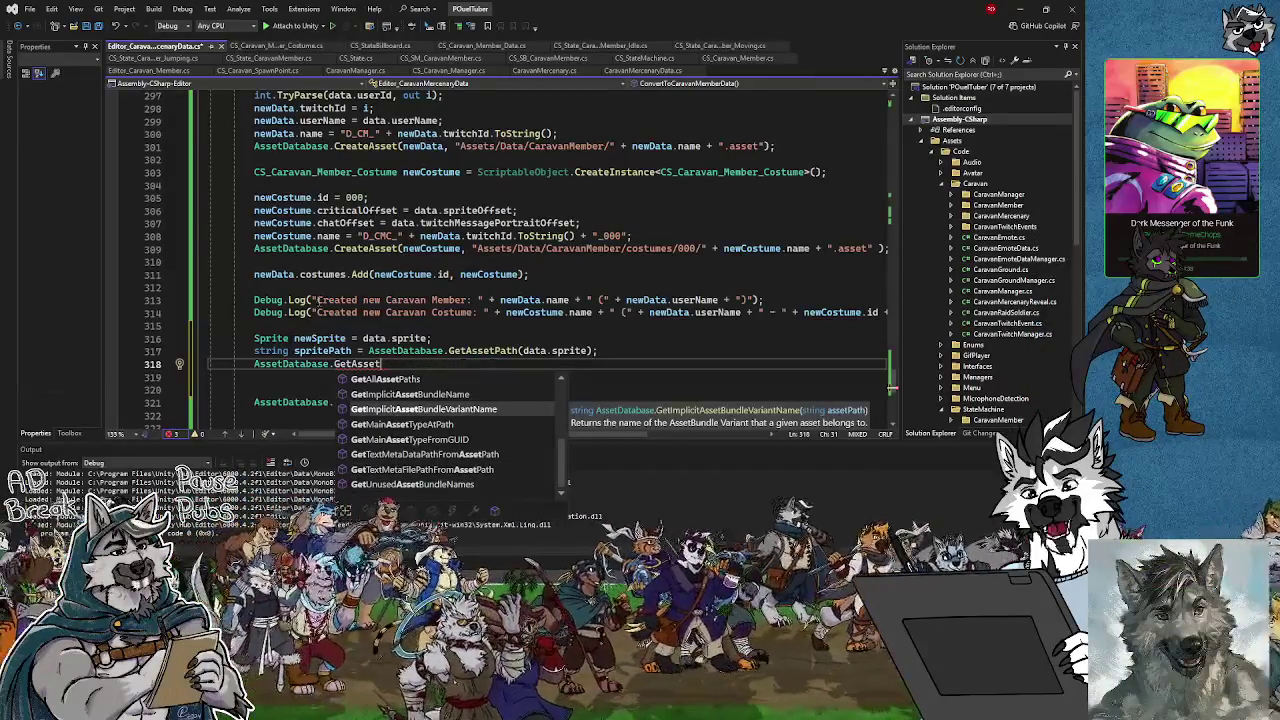
pyautogui.press('BackSpace')
pyautogui.press('BackSpace')
pyautogui.press('BackSpace')
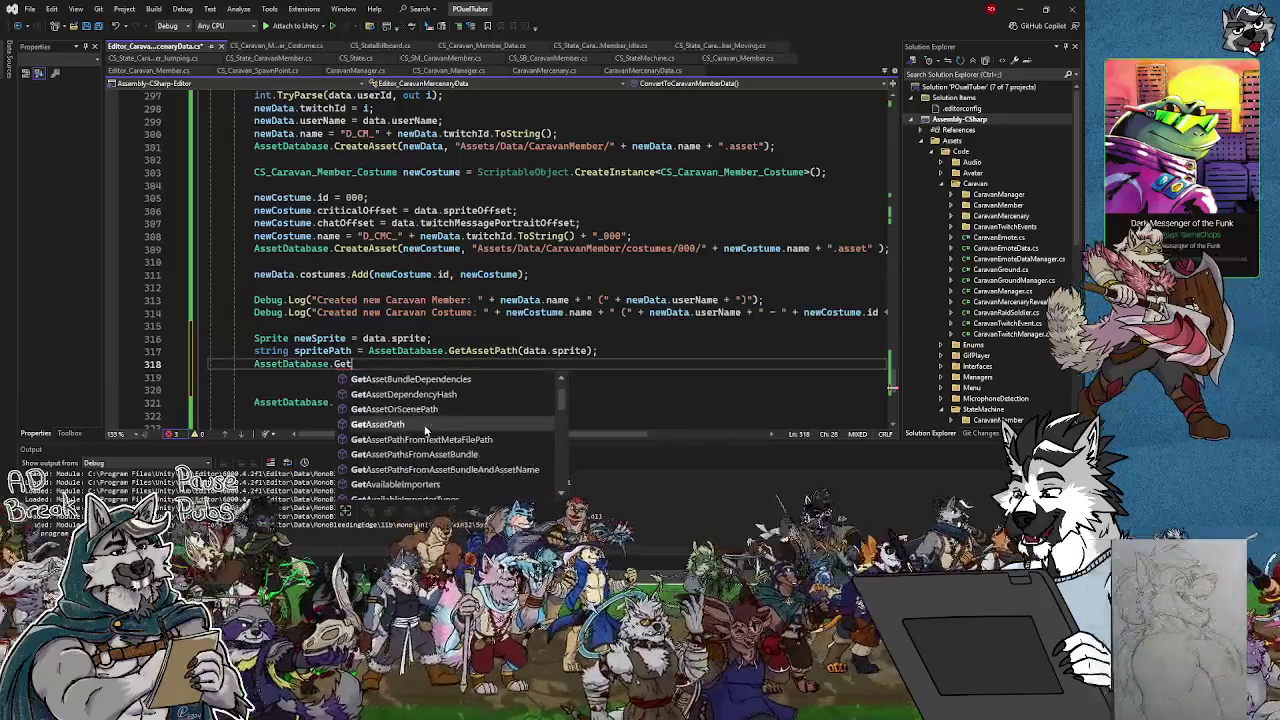
pyautogui.write('Find')
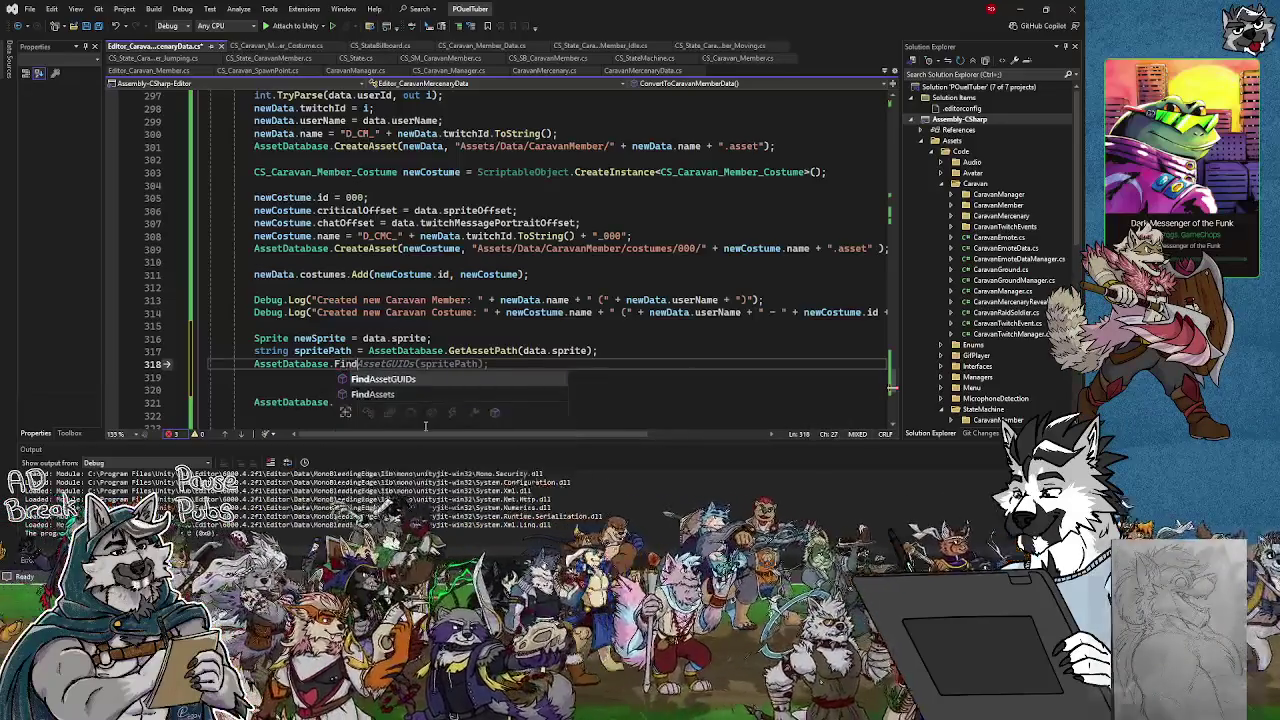
pyautogui.write('AsSETS')
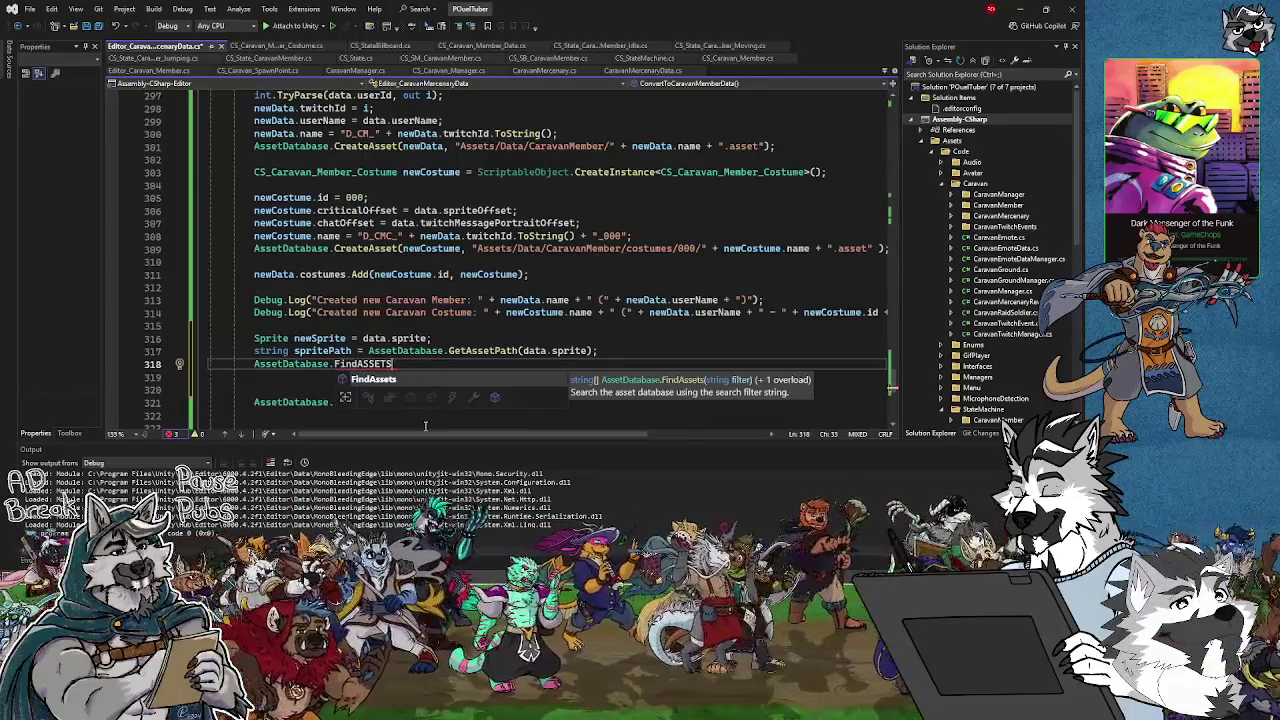
# Erase the FindAssets( call so line 318 reads just 'AssetDatabase.' again
pyautogui.write('(')
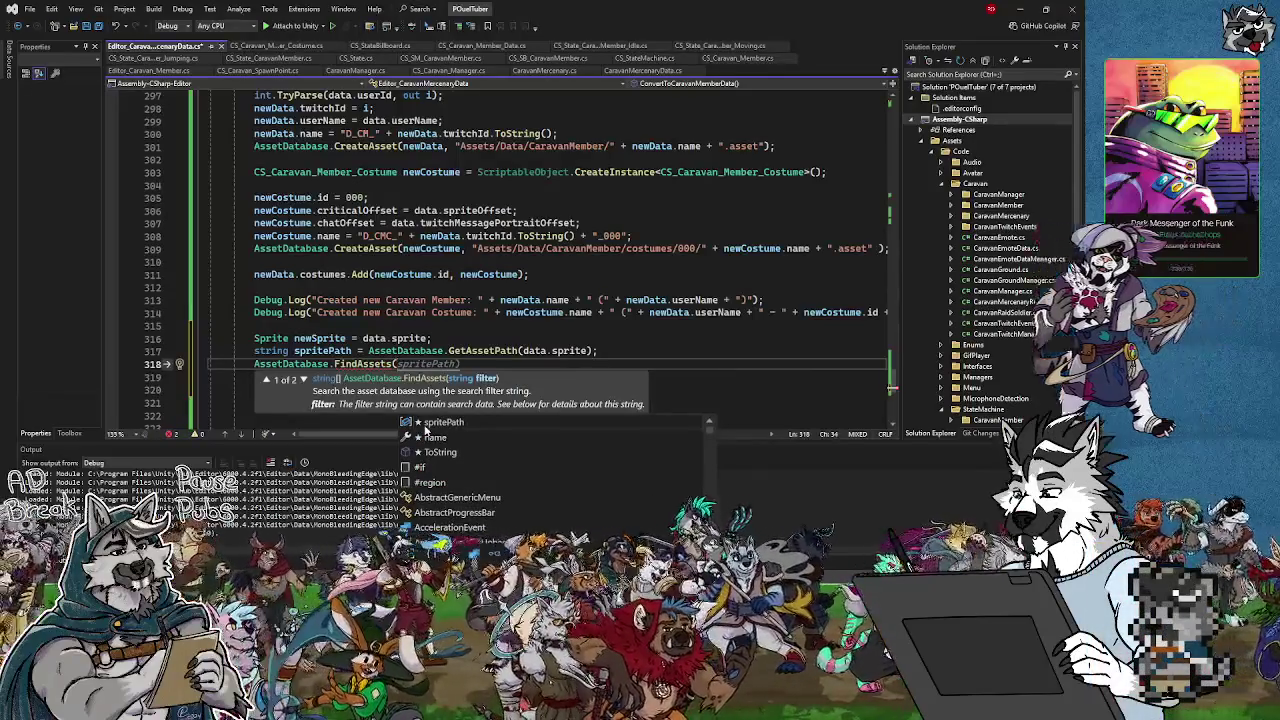
pyautogui.press('BackSpace')
pyautogui.press('BackSpace')
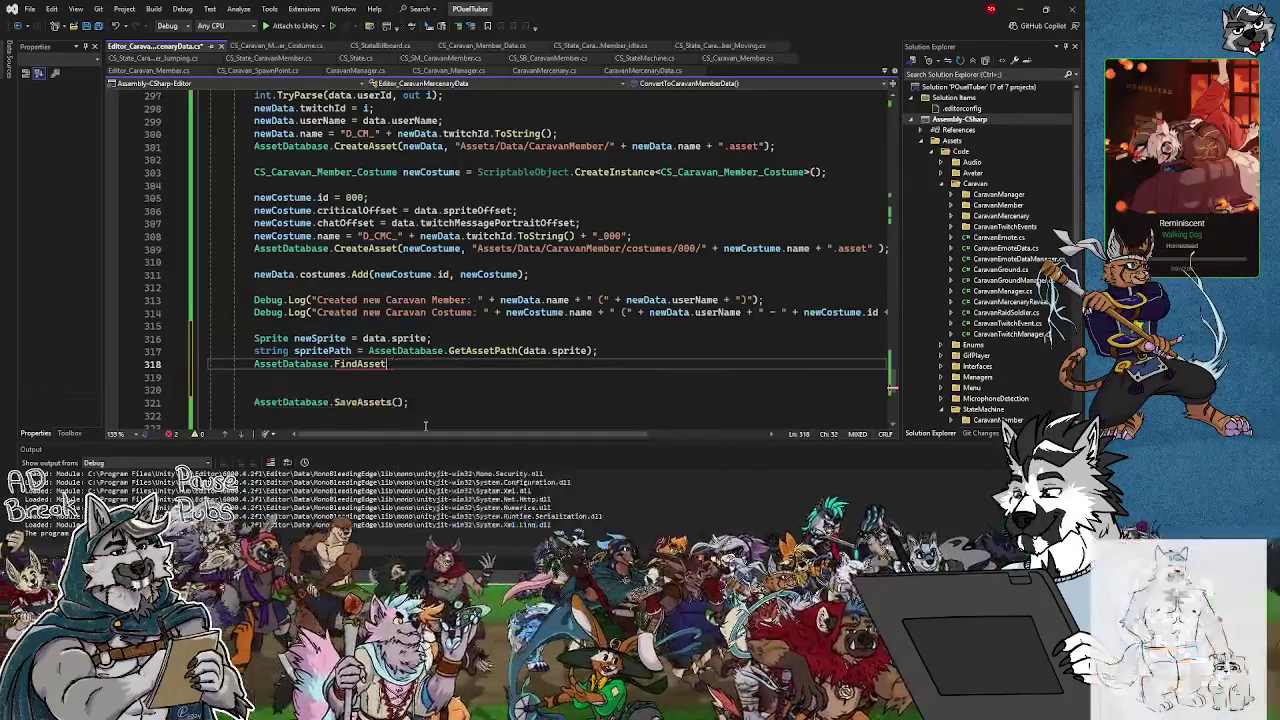
pyautogui.press('BackSpace')
pyautogui.press('BackSpace')
pyautogui.press('BackSpace')
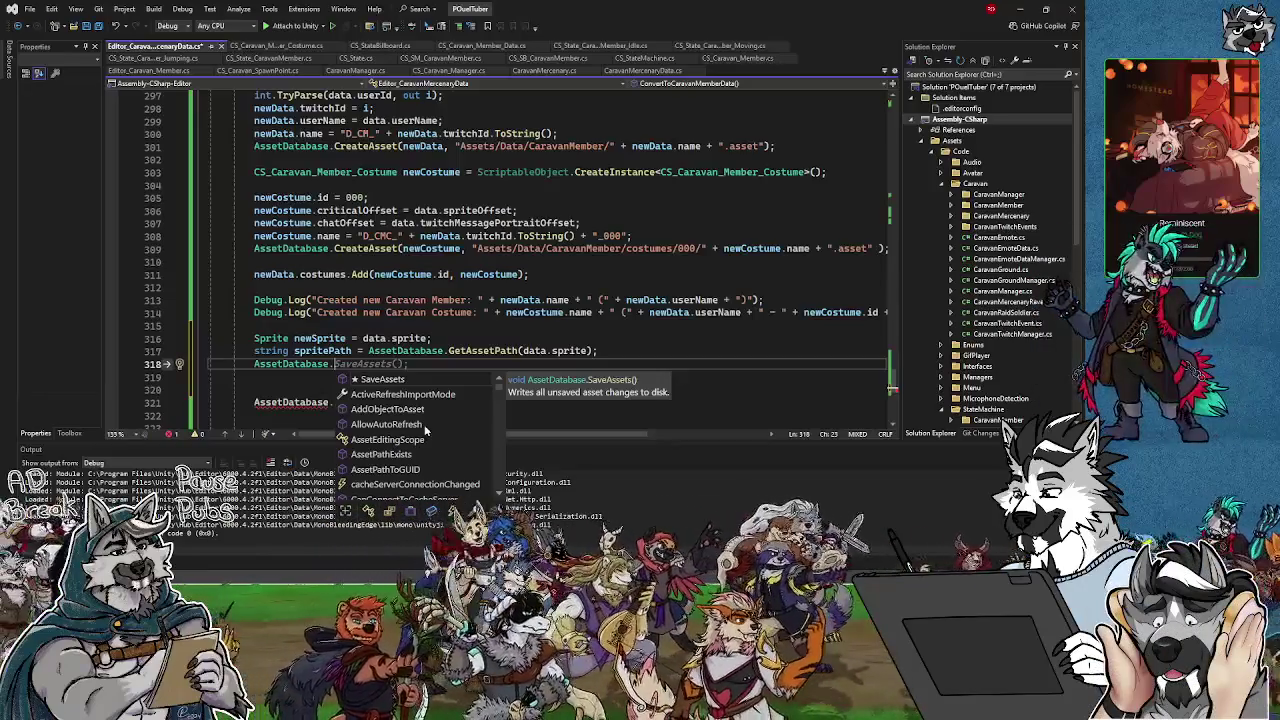
# Read the AssetDatabase suggestions from CopyAsset and CreateAsset through FindAssets and FindAssetGUIDs
pyautogui.press('Down')
pyautogui.press('Down')
pyautogui.press('Down')
pyautogui.press('Down')
pyautogui.press('Down')
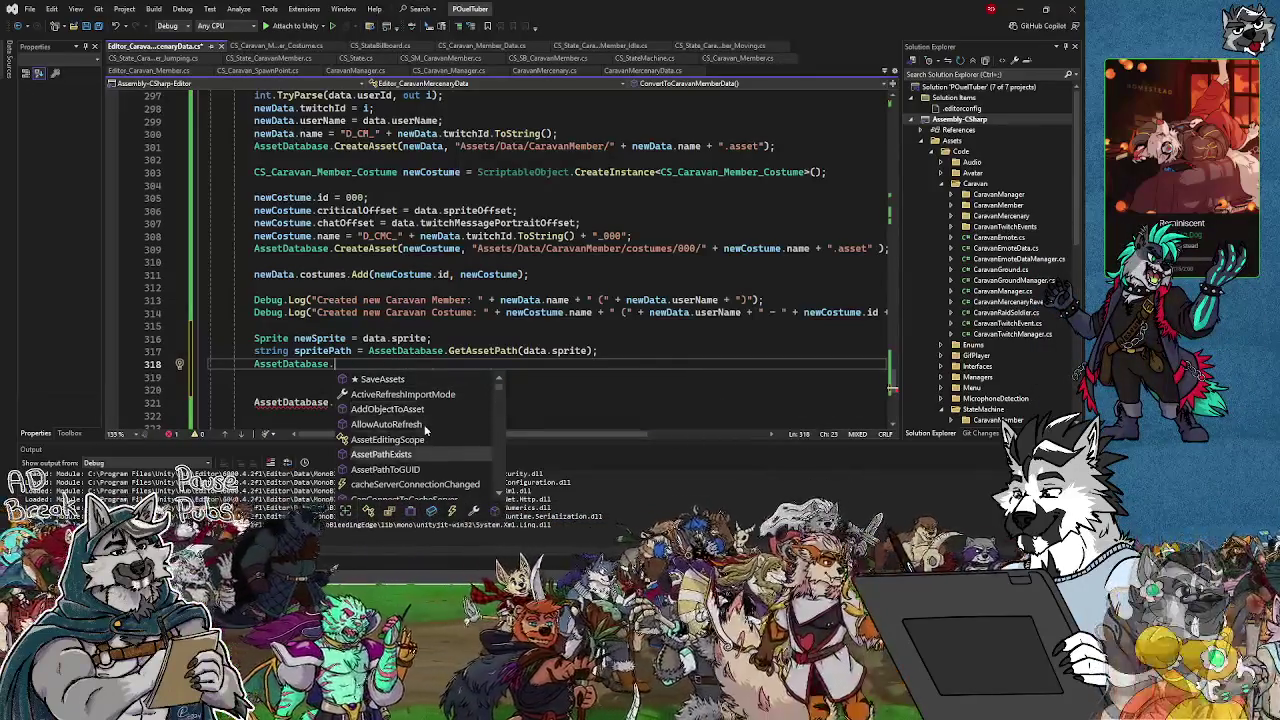
pyautogui.press('Down')
pyautogui.press('Down')
pyautogui.press('Down')
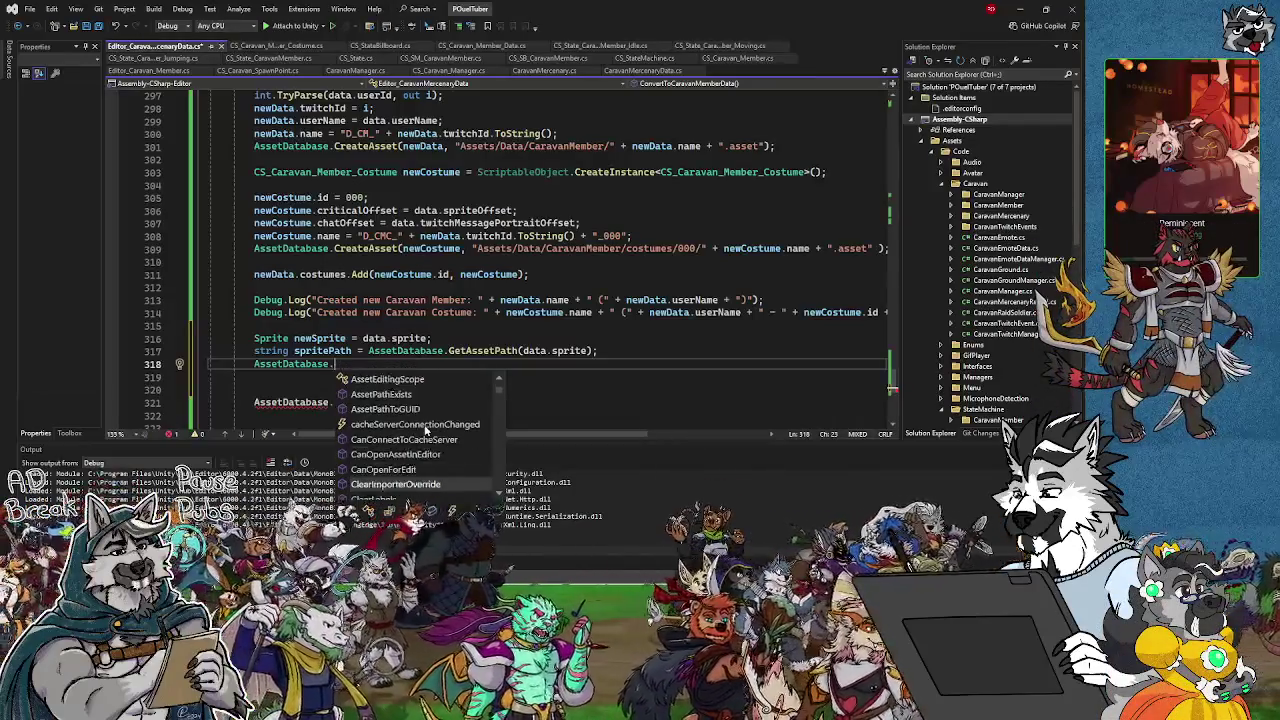
pyautogui.press('Down')
pyautogui.press('Down')
pyautogui.press('Down')
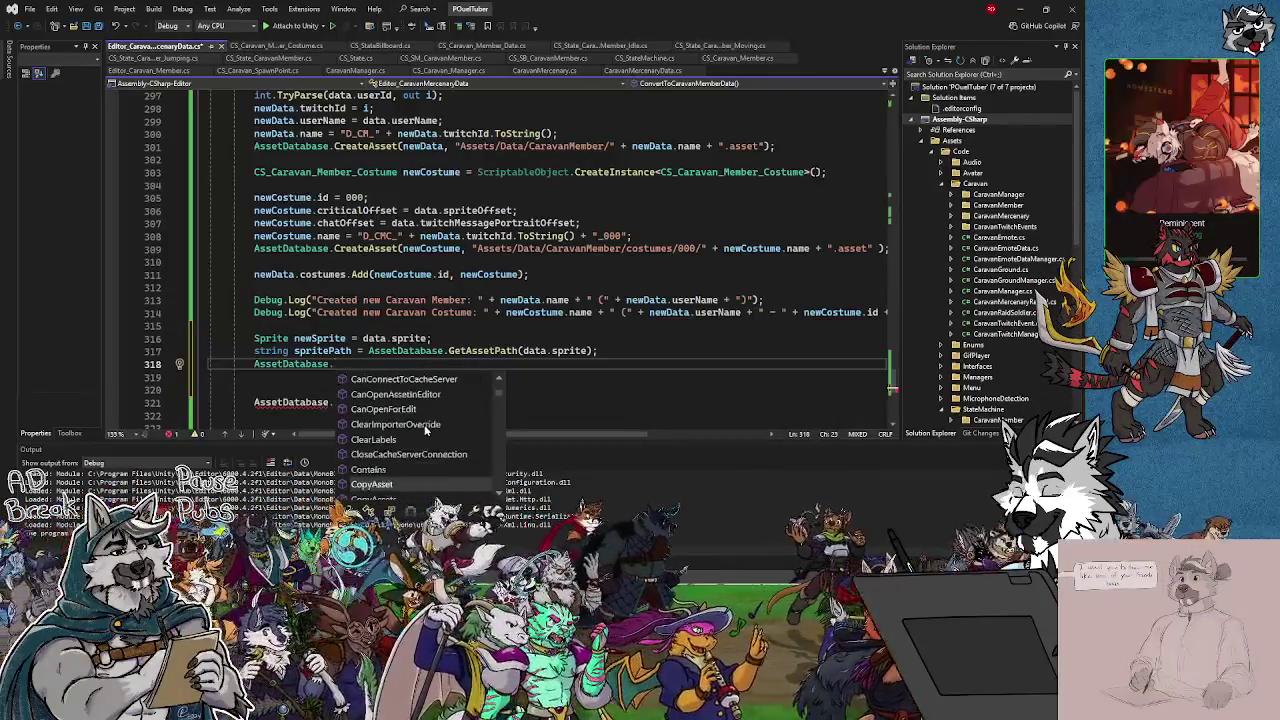
pyautogui.press('Up')
pyautogui.press('Up')
pyautogui.press('Up')
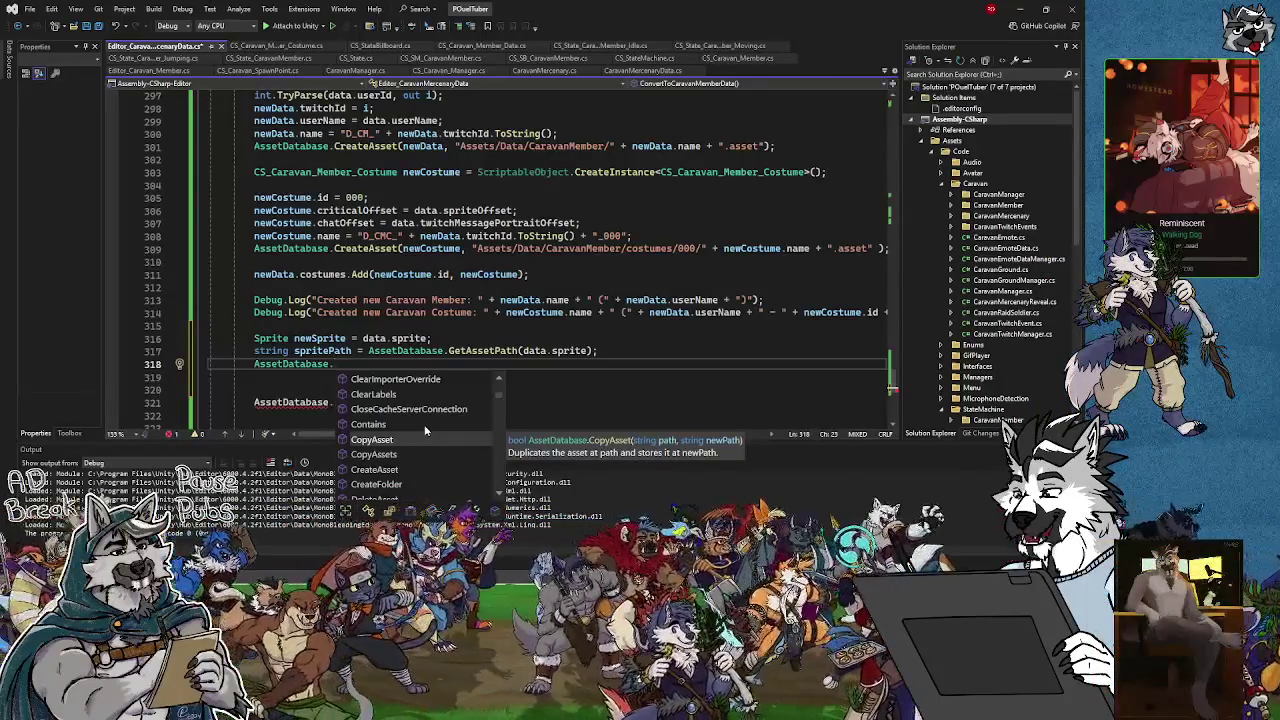
pyautogui.press('Down')
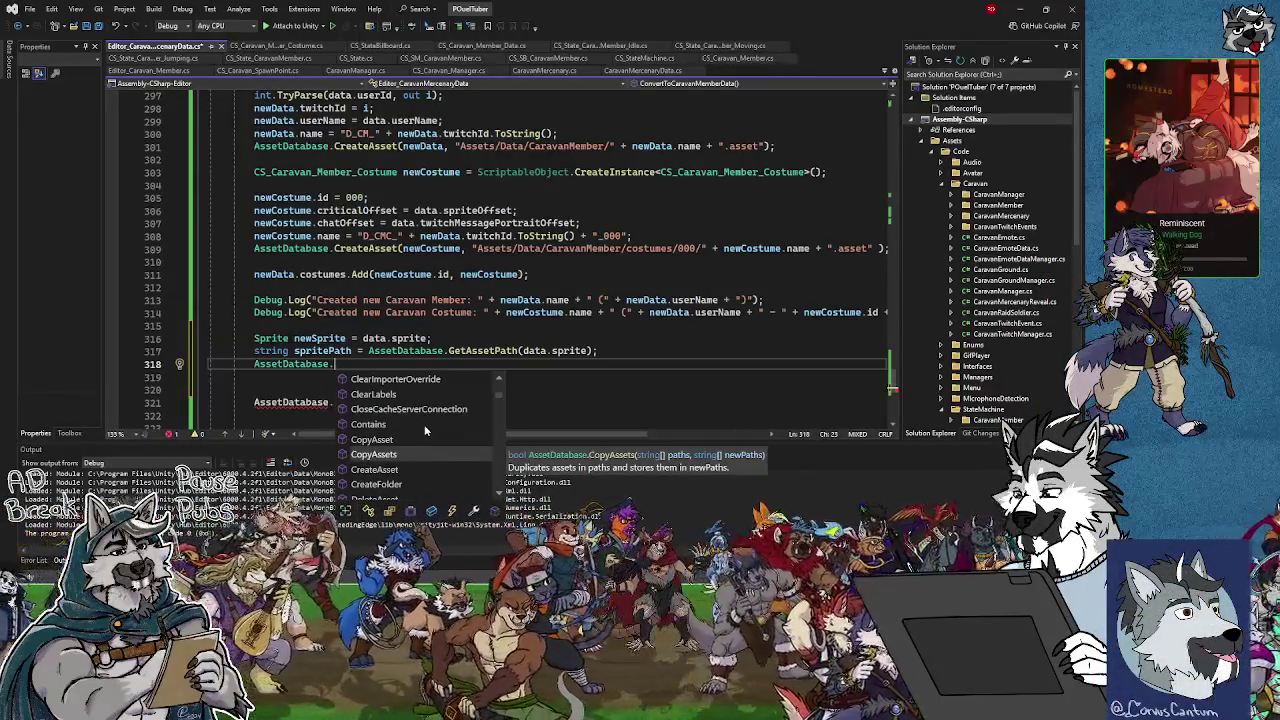
pyautogui.press('Down')
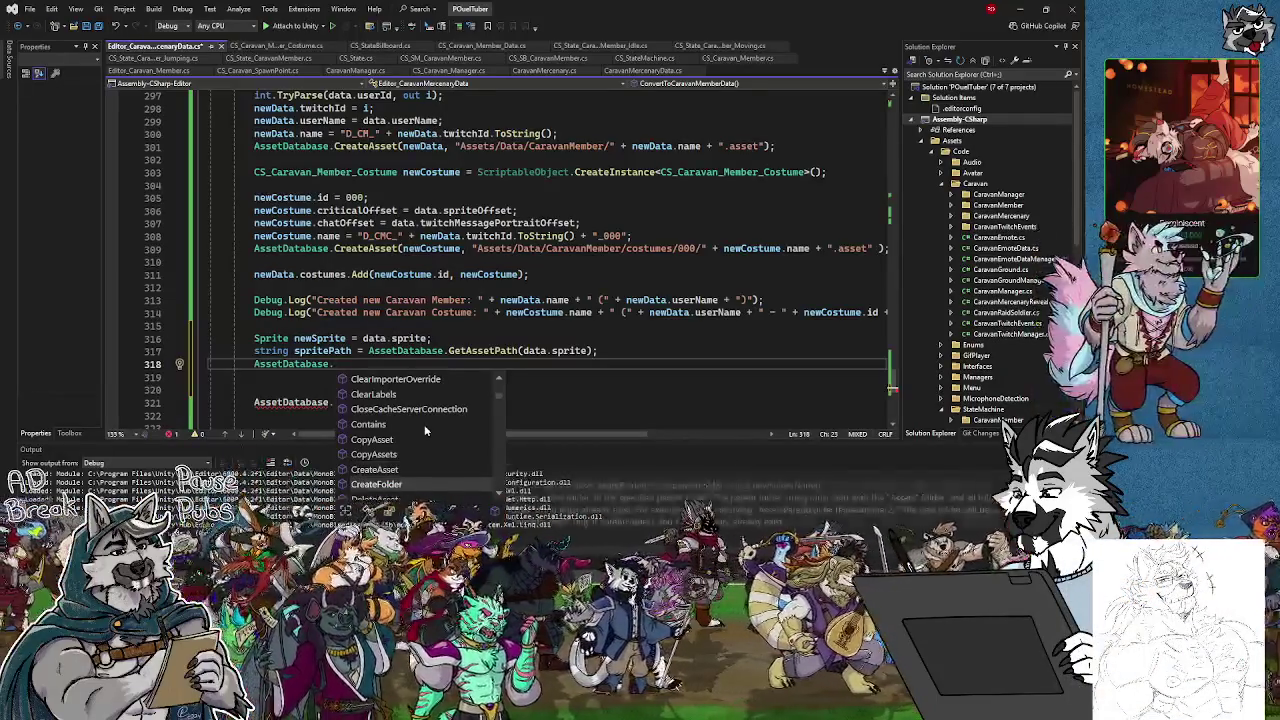
pyautogui.press('Down')
pyautogui.press('Down')
pyautogui.press('Down')
pyautogui.press('Down')
pyautogui.press('Down')
pyautogui.press('Down')
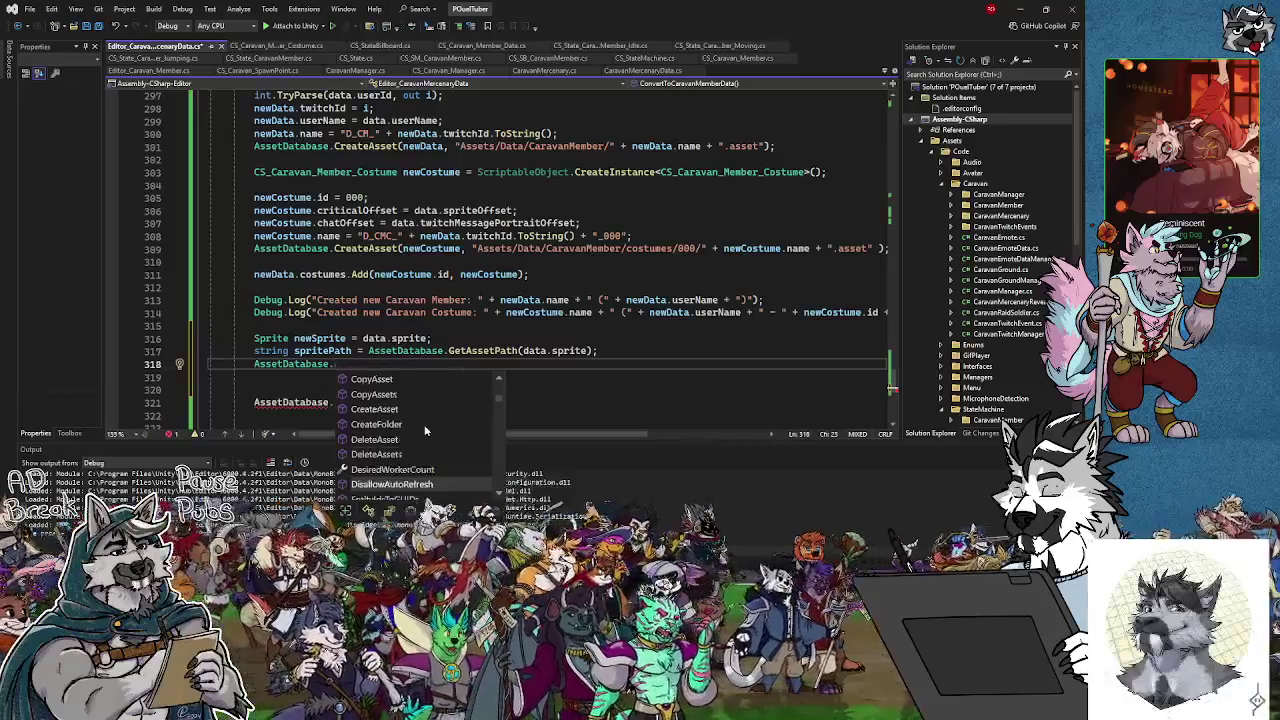
pyautogui.press('Down')
pyautogui.press('Down')
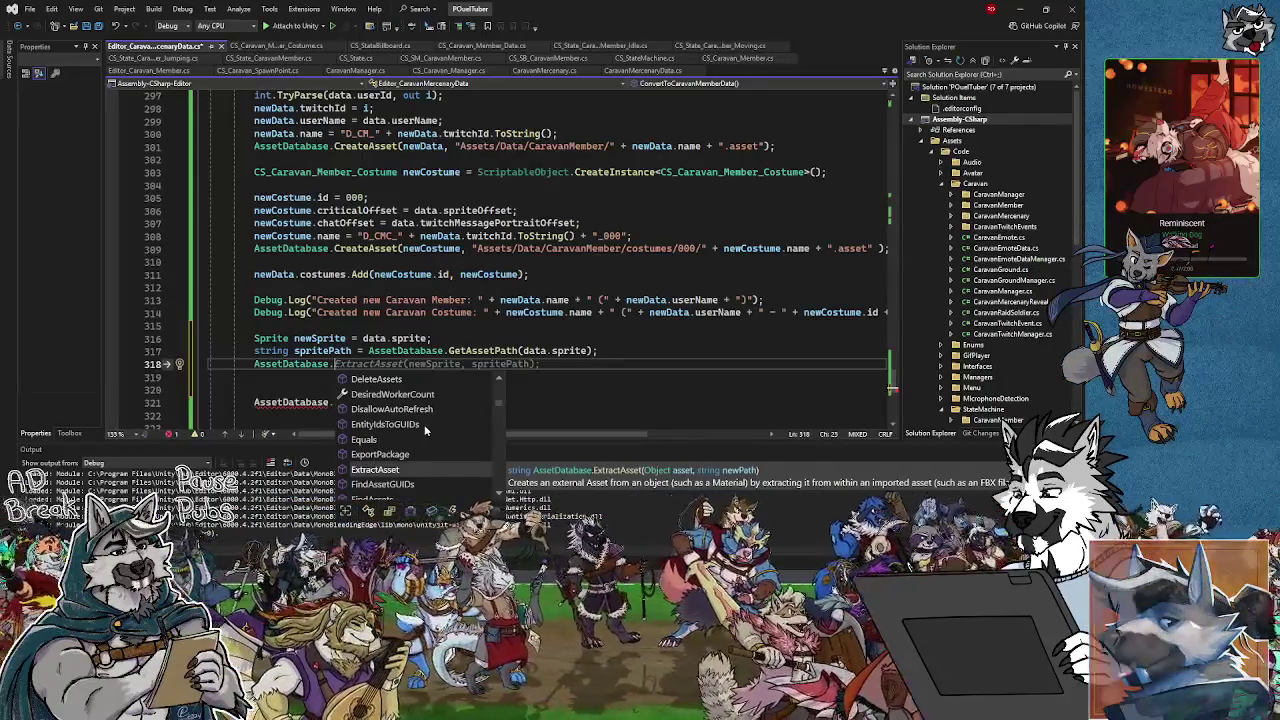
pyautogui.press('Down')
pyautogui.press('Down')
pyautogui.press('Up')
pyautogui.press('Up')
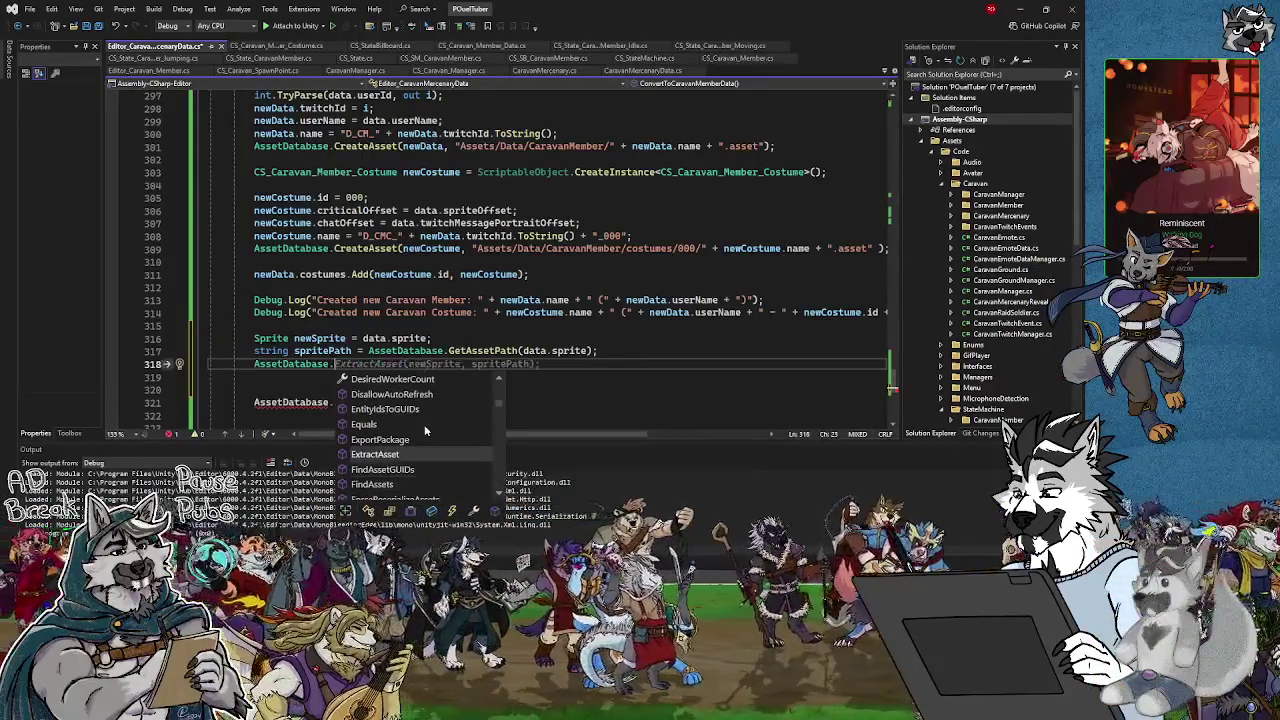
pyautogui.press('Down')
pyautogui.press('Down')
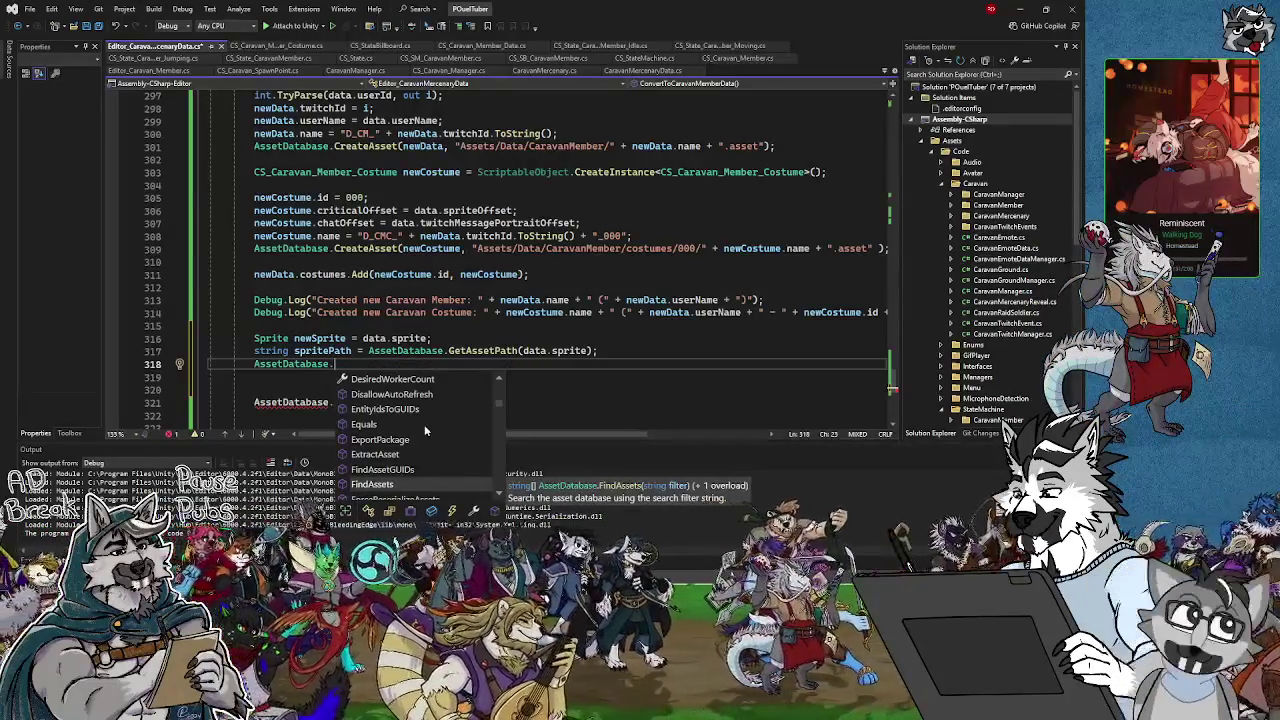
pyautogui.press('Down')
pyautogui.press('Down')
pyautogui.press('Up')
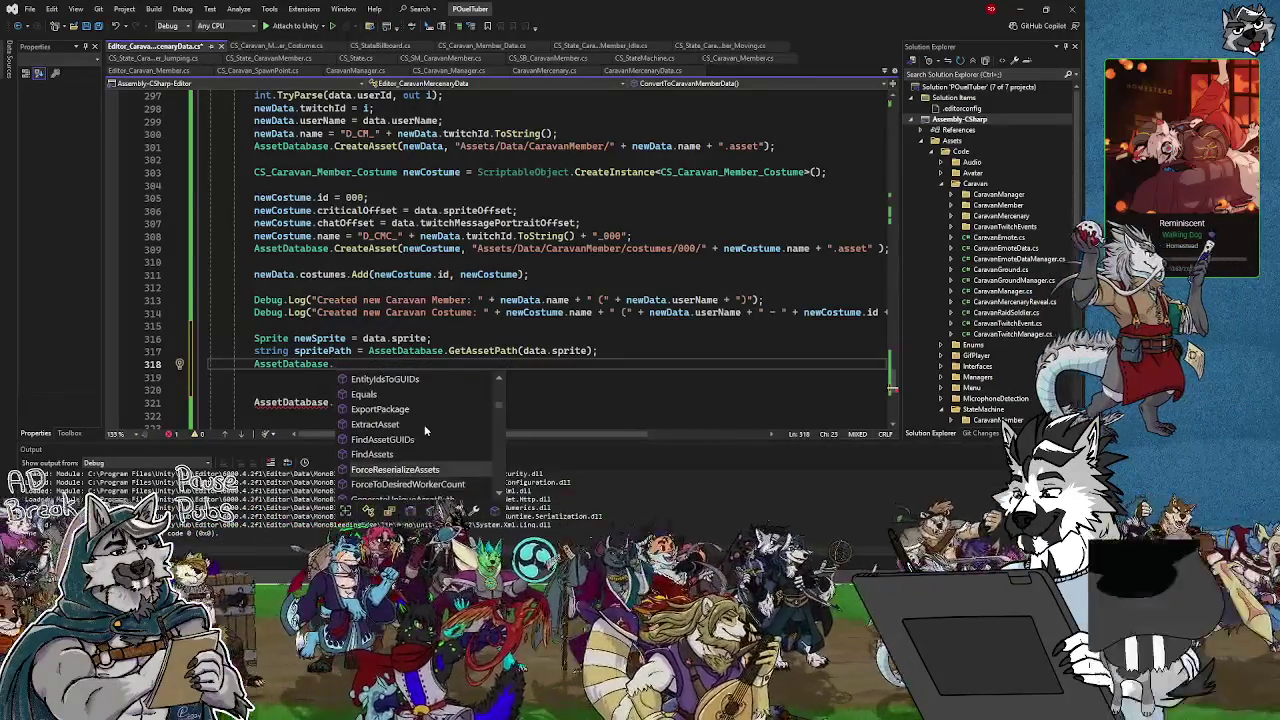
pyautogui.press('Up')
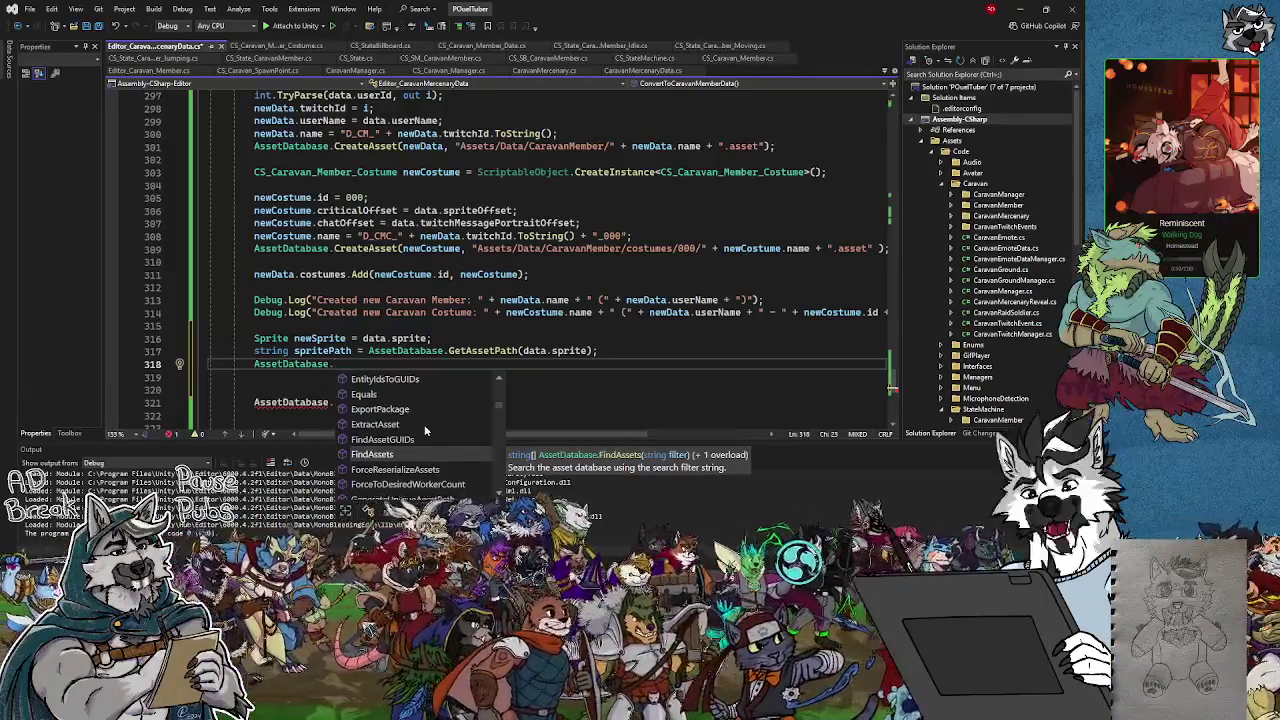
pyautogui.press('Up')
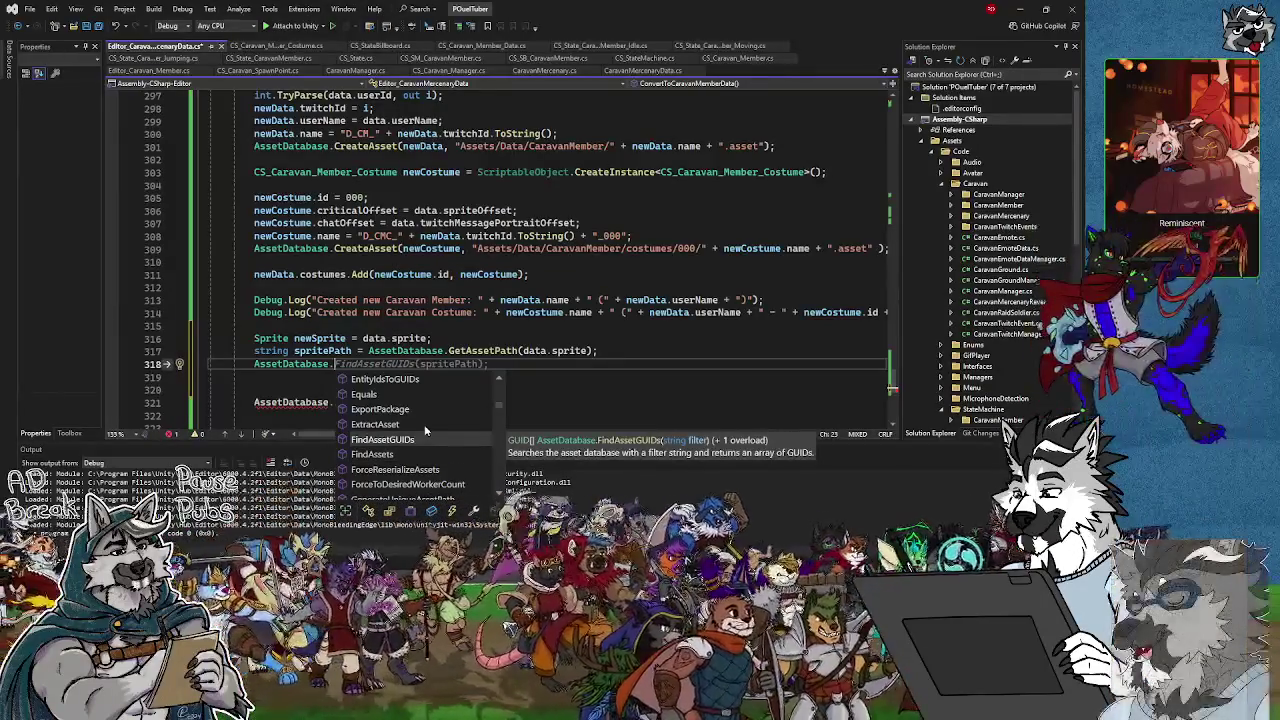
pyautogui.press('Down')
pyautogui.press('Down')
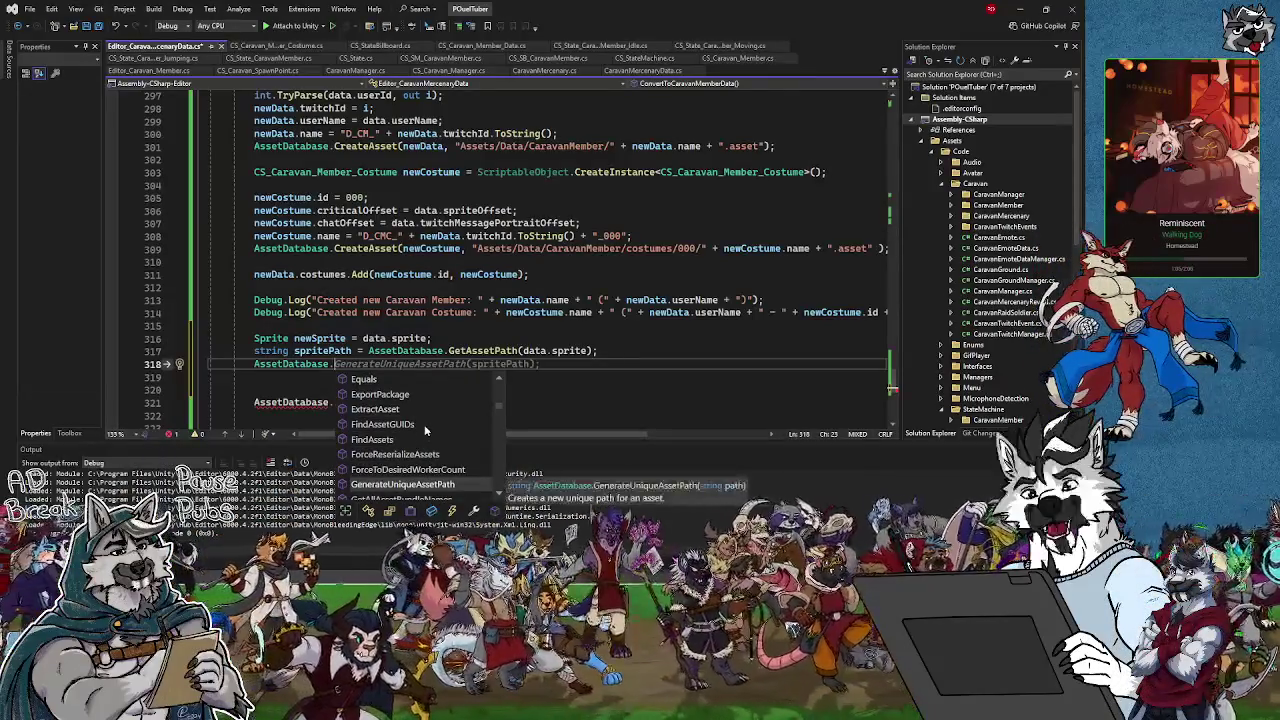
# Read the Get members, such as GetAssetOrScenePath, GetAssetPathsFromAssetBundle, GetLabels and GetMainAsset
pyautogui.scroll(-1, 424, 430)
pyautogui.press('Down')
pyautogui.press('Down')
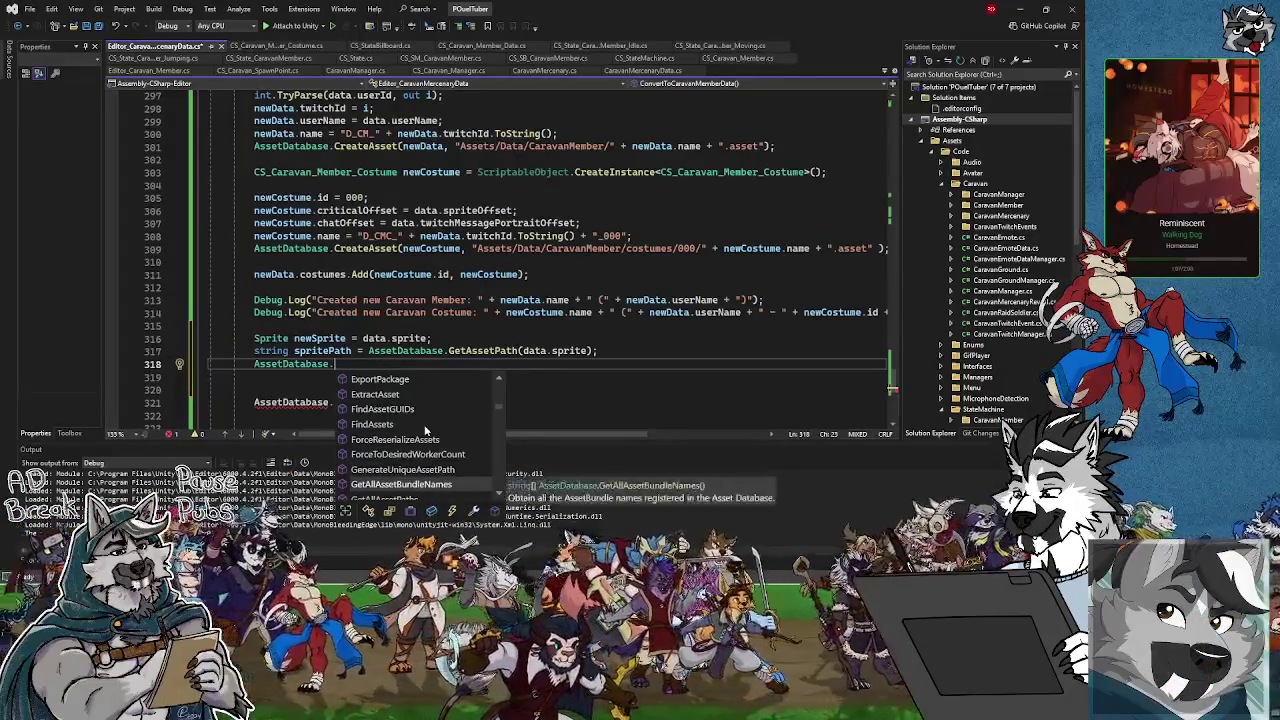
pyautogui.press('Down')
pyautogui.press('Down')
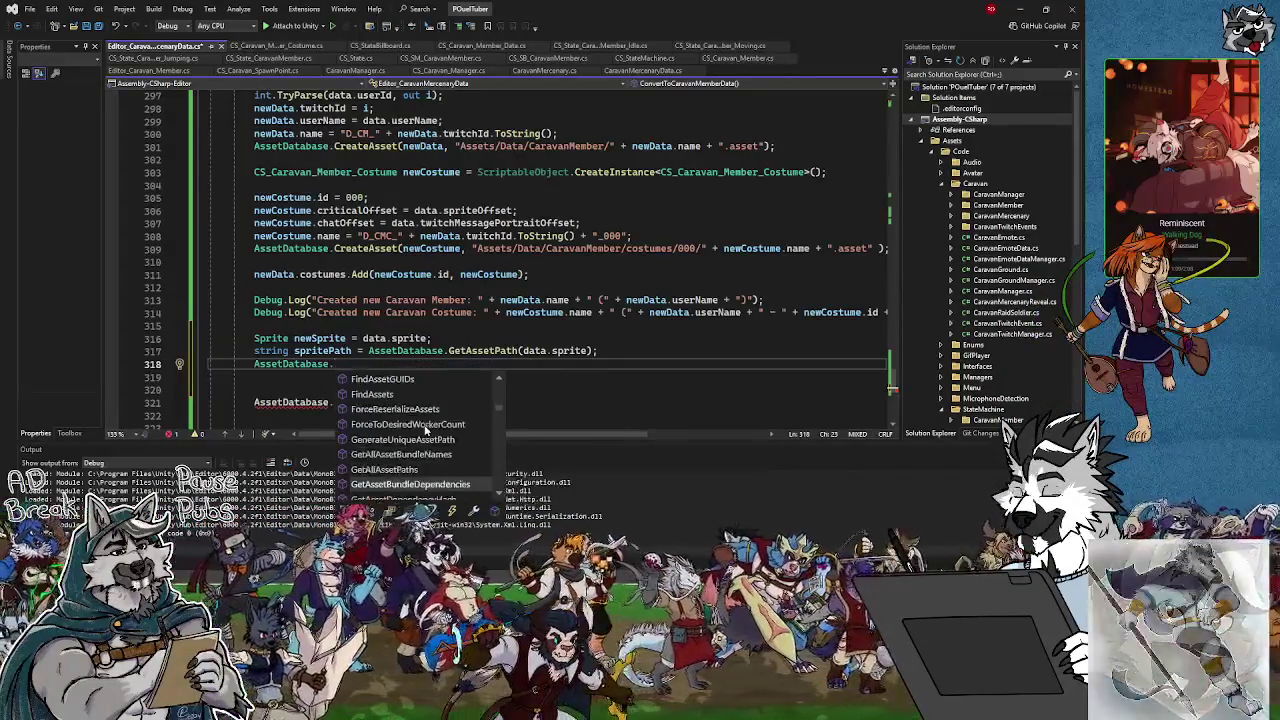
pyautogui.press('Down')
pyautogui.press('Down')
pyautogui.press('Down')
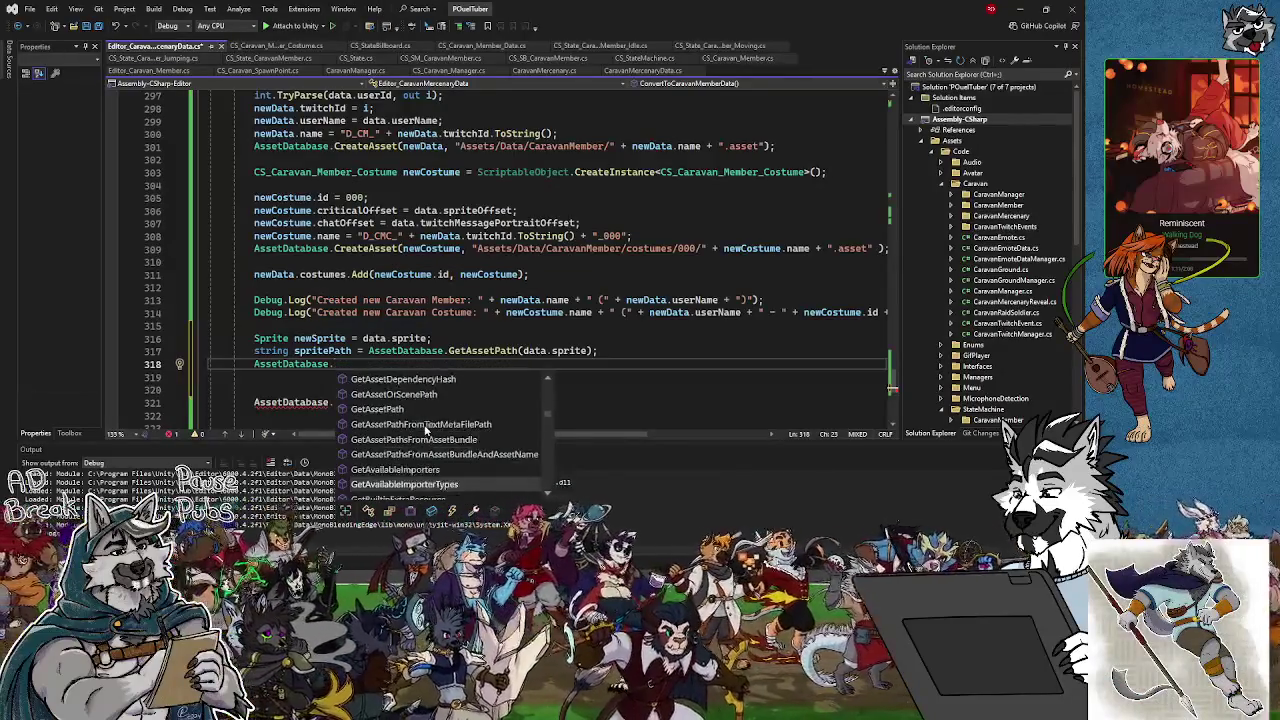
pyautogui.press('Up')
pyautogui.press('Up')
pyautogui.press('Up')
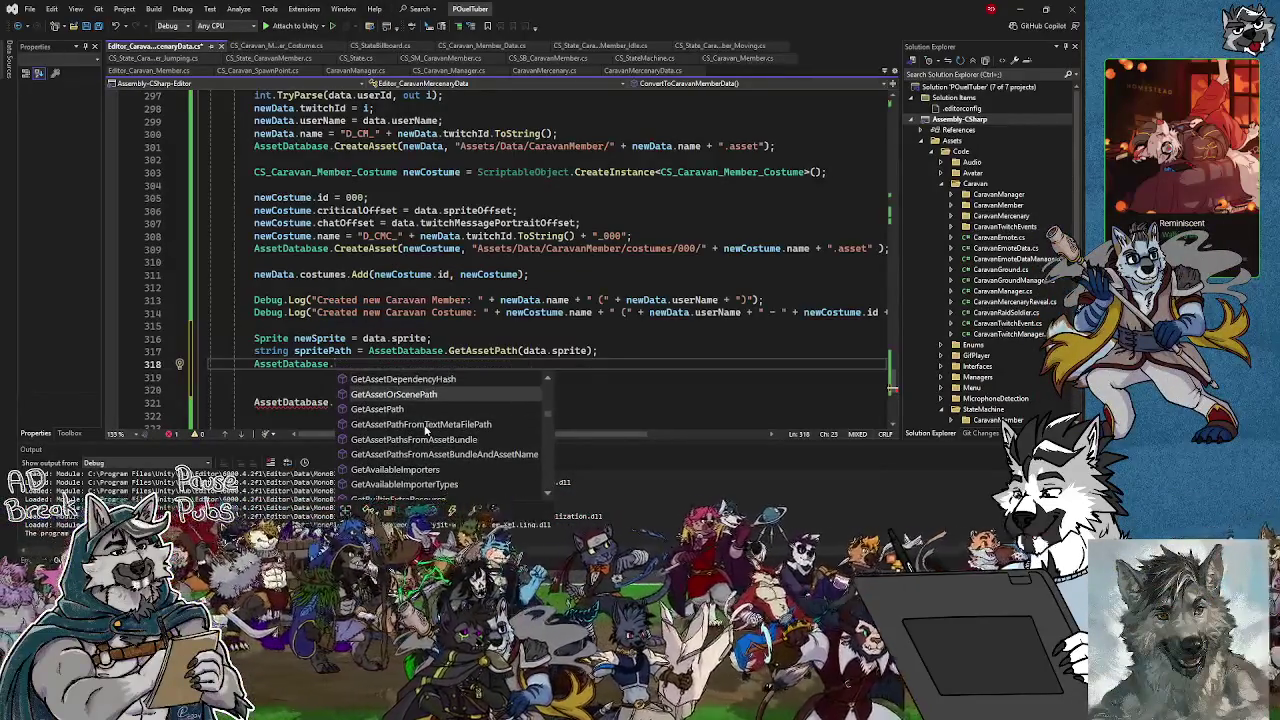
pyautogui.press('Down')
pyautogui.press('Down')
pyautogui.press('Down')
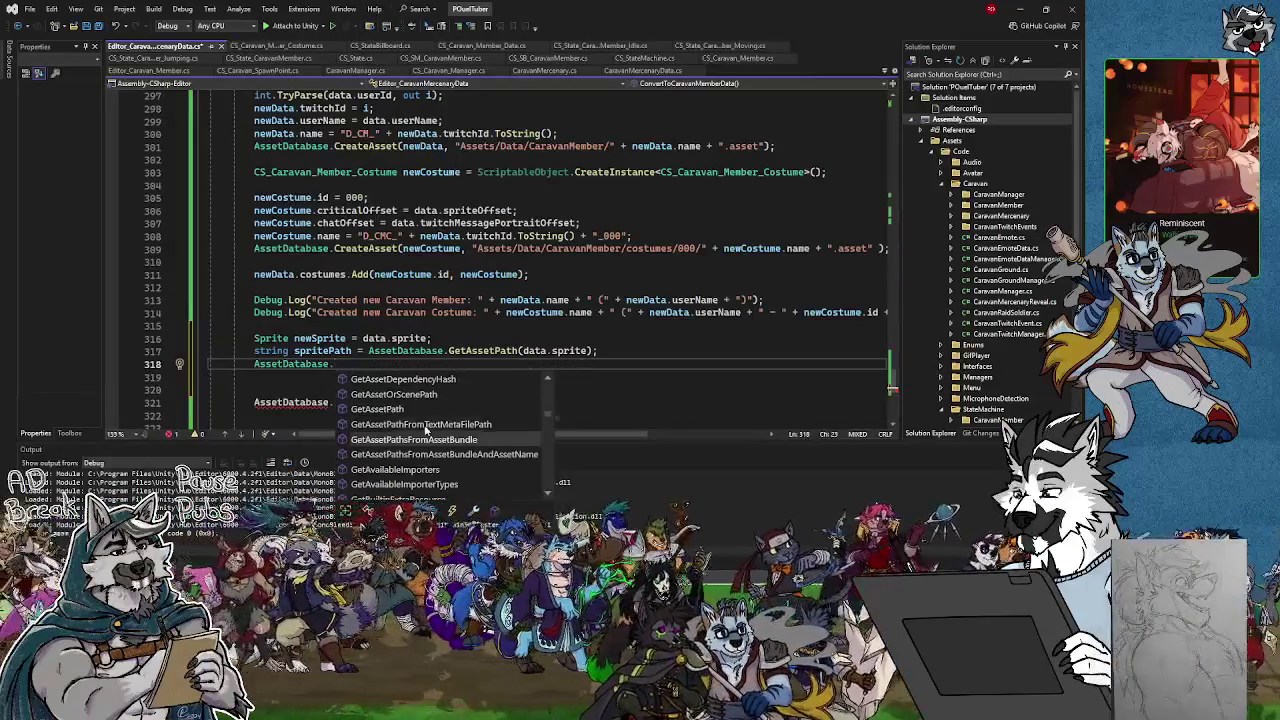
pyautogui.press('Down')
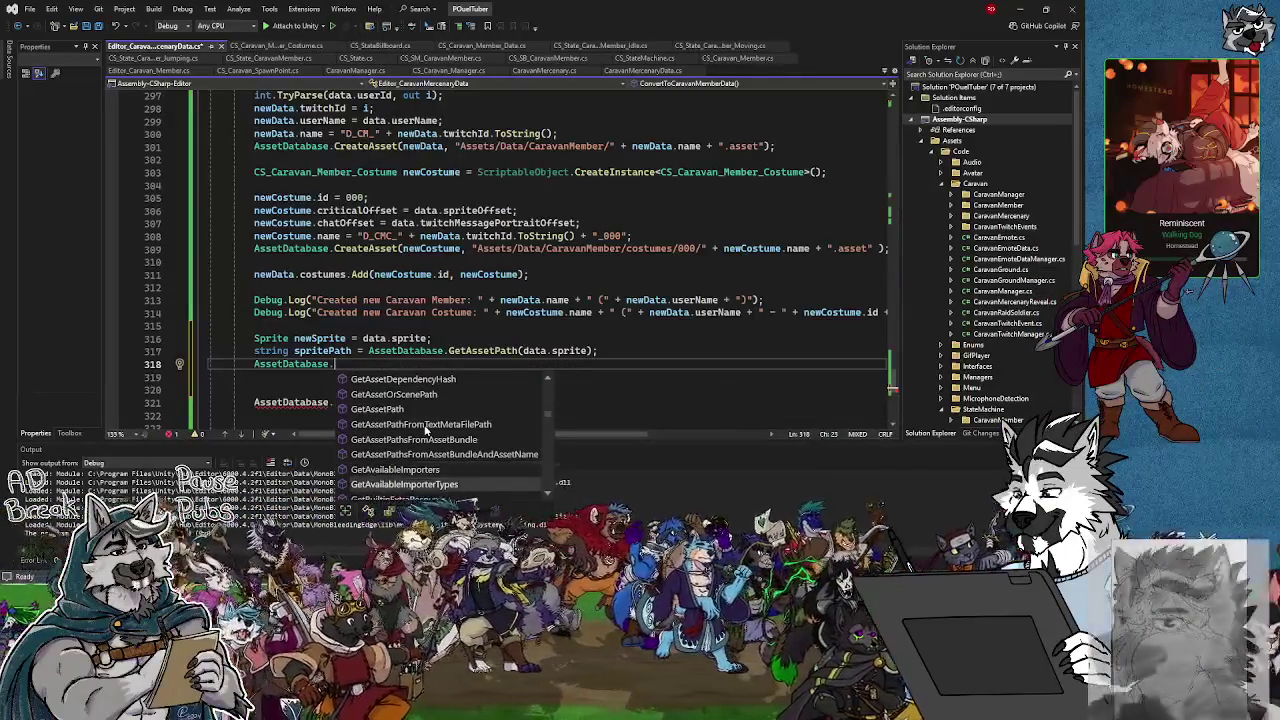
pyautogui.press('Down')
pyautogui.press('Down')
pyautogui.press('Down')
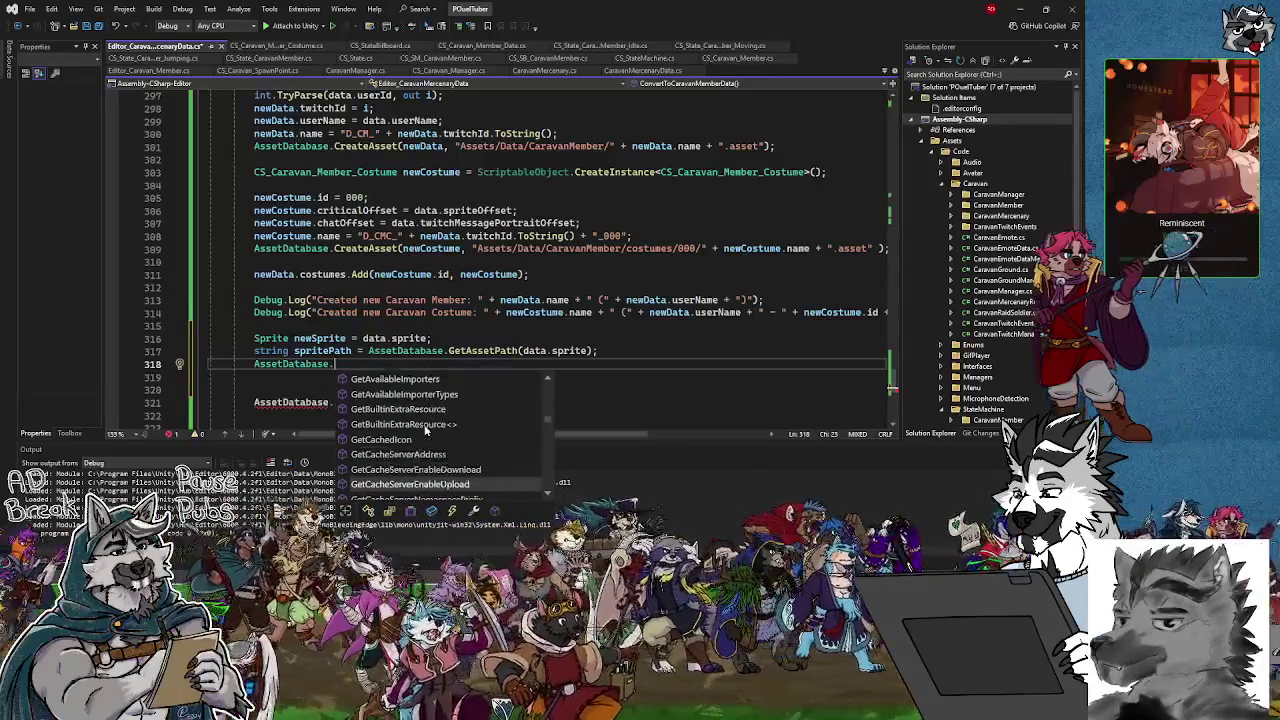
pyautogui.press('Down')
pyautogui.press('Down')
pyautogui.press('Down')
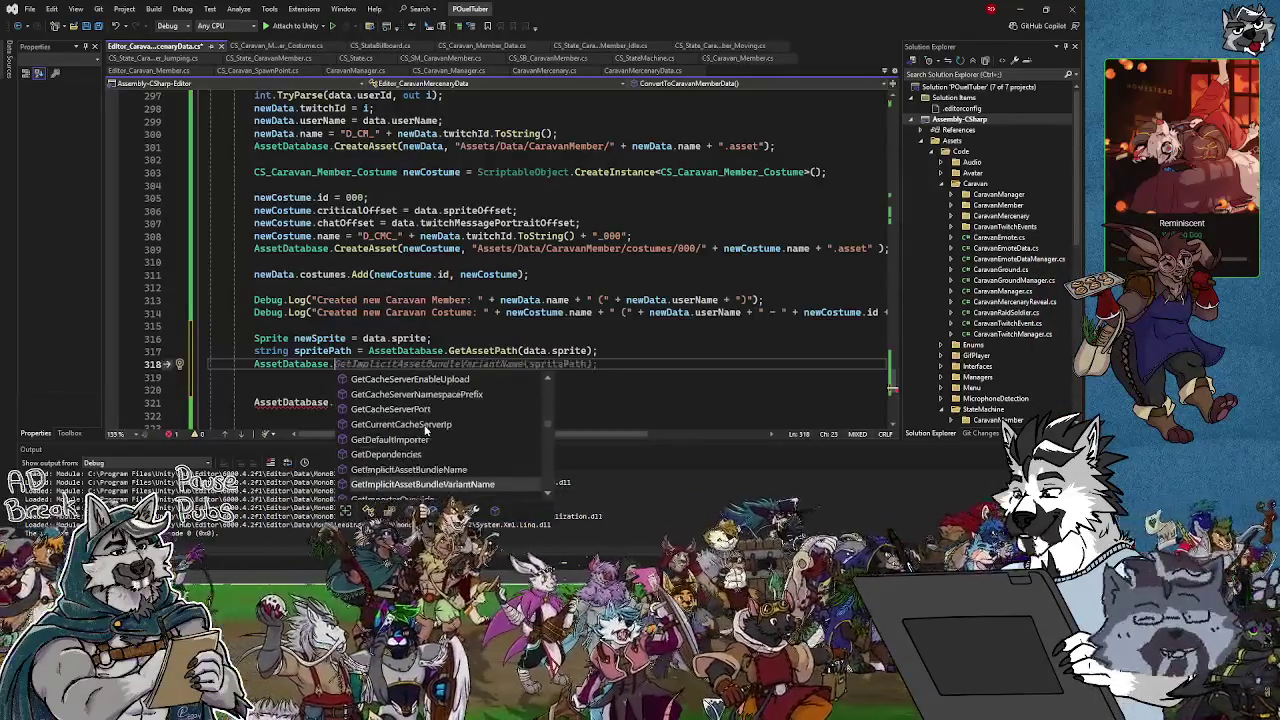
pyautogui.press('Down')
pyautogui.press('Down')
pyautogui.press('Down')
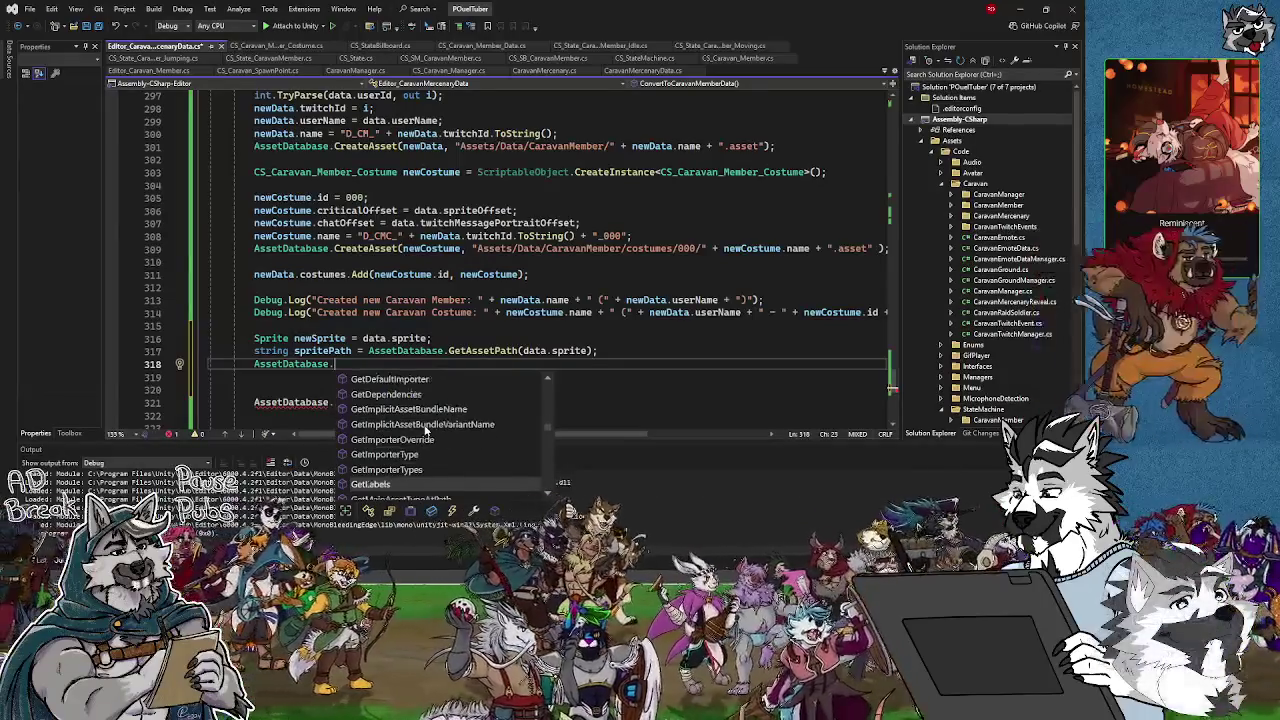
pyautogui.press('Down')
pyautogui.press('Down')
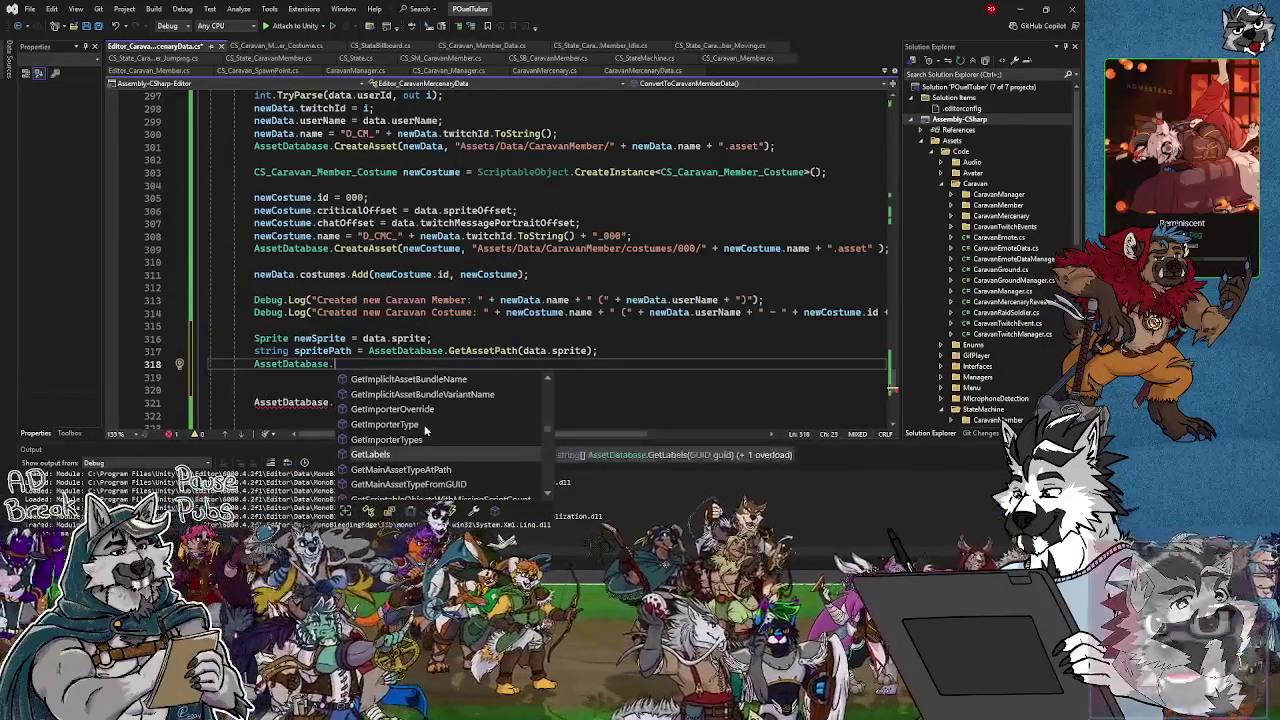
# Read the IsForeignAsset, IsMainAsset and IsNativeAsset descriptions, then the LoadAllAssetsAtPath and LoadAssetAtPath ones
pyautogui.press('Down')
pyautogui.press('Down')
pyautogui.press('Down')
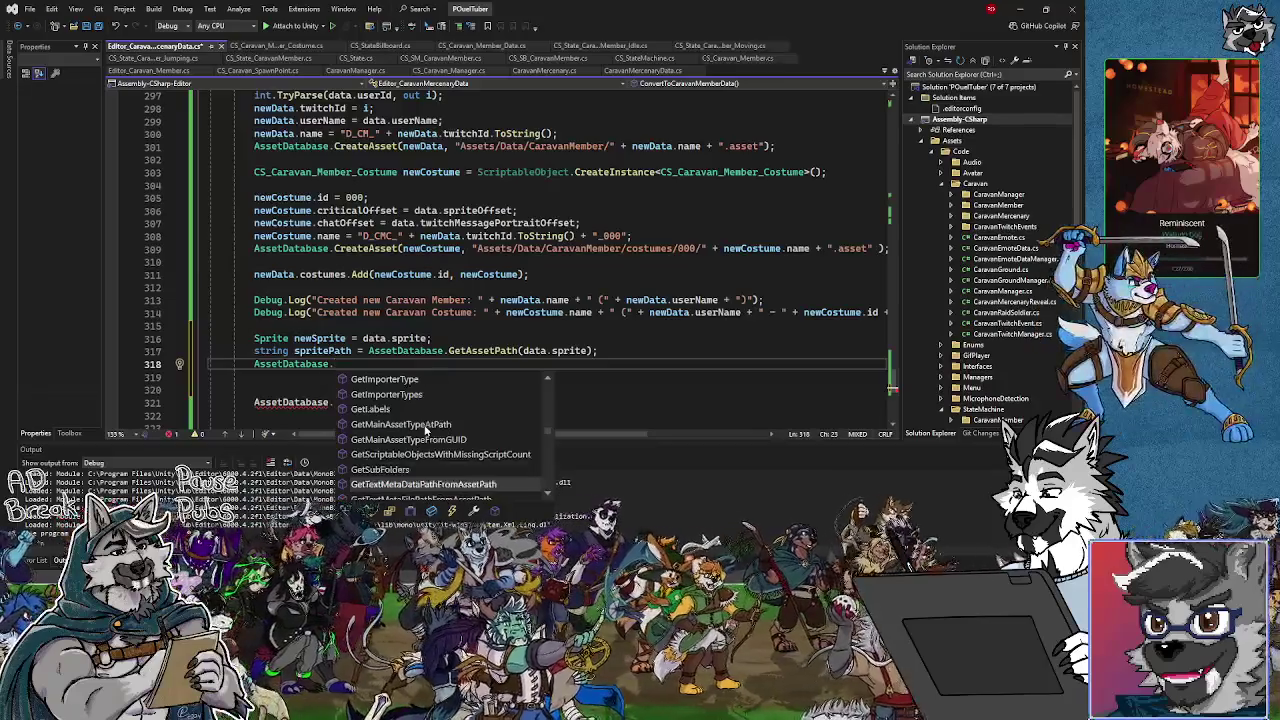
pyautogui.press('Down')
pyautogui.press('Down')
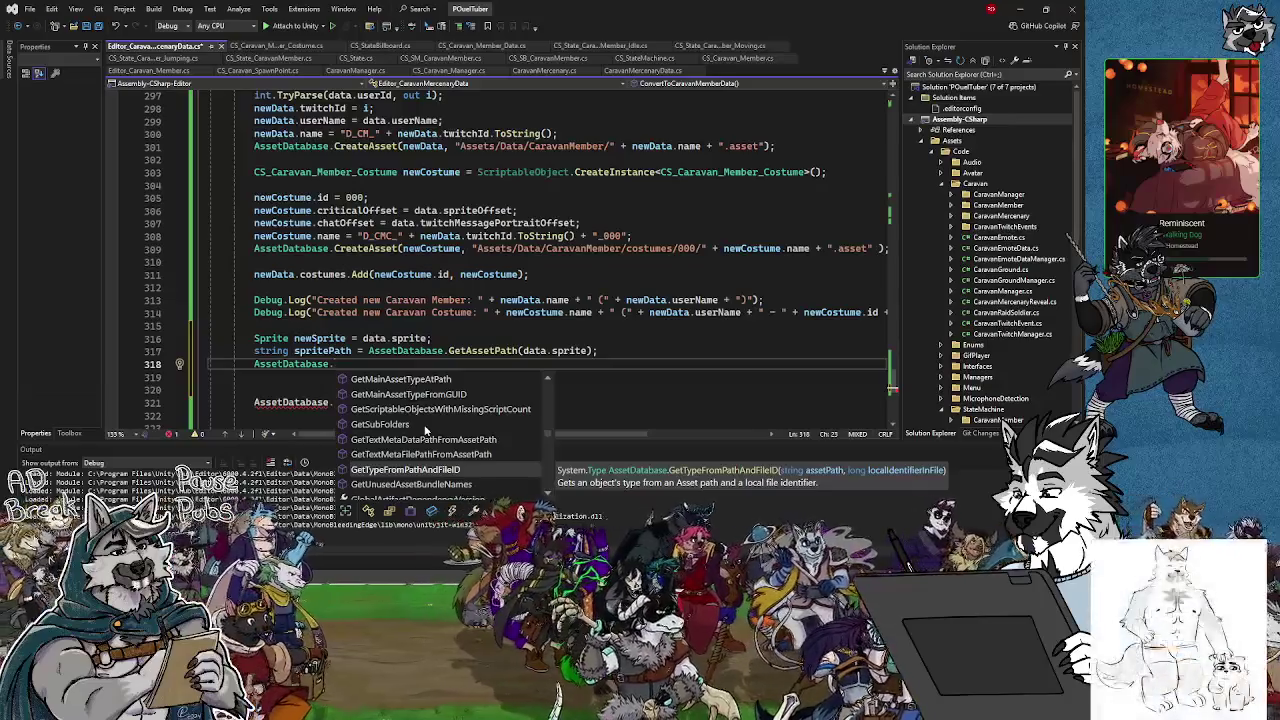
pyautogui.press('Down')
pyautogui.press('Down')
pyautogui.press('Down')
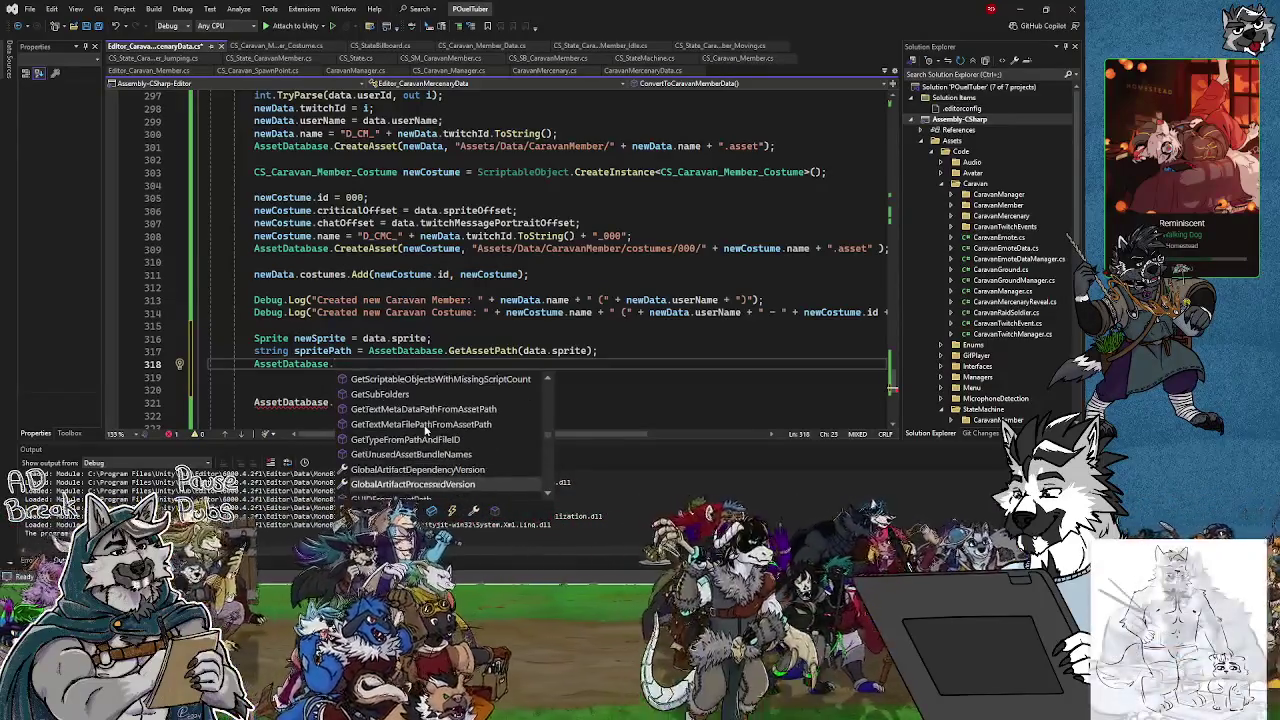
pyautogui.press('Down')
pyautogui.press('Down')
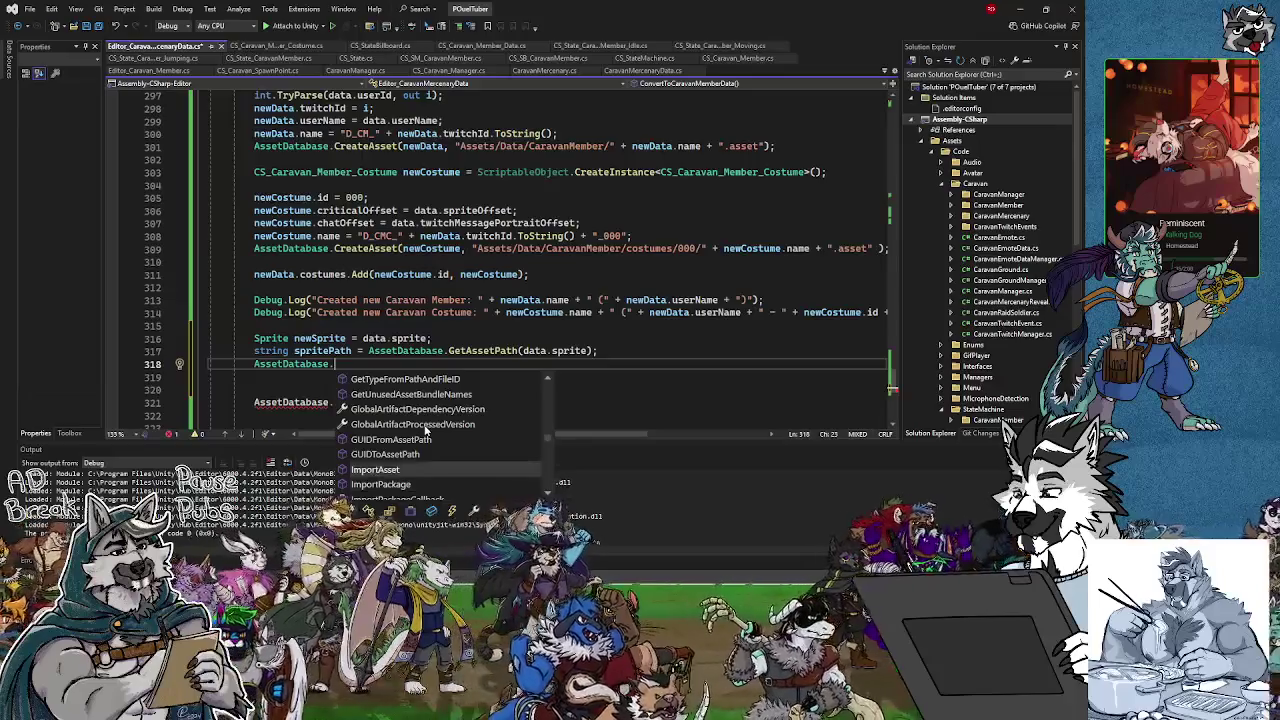
pyautogui.press('Down')
pyautogui.press('Down')
pyautogui.press('Down')
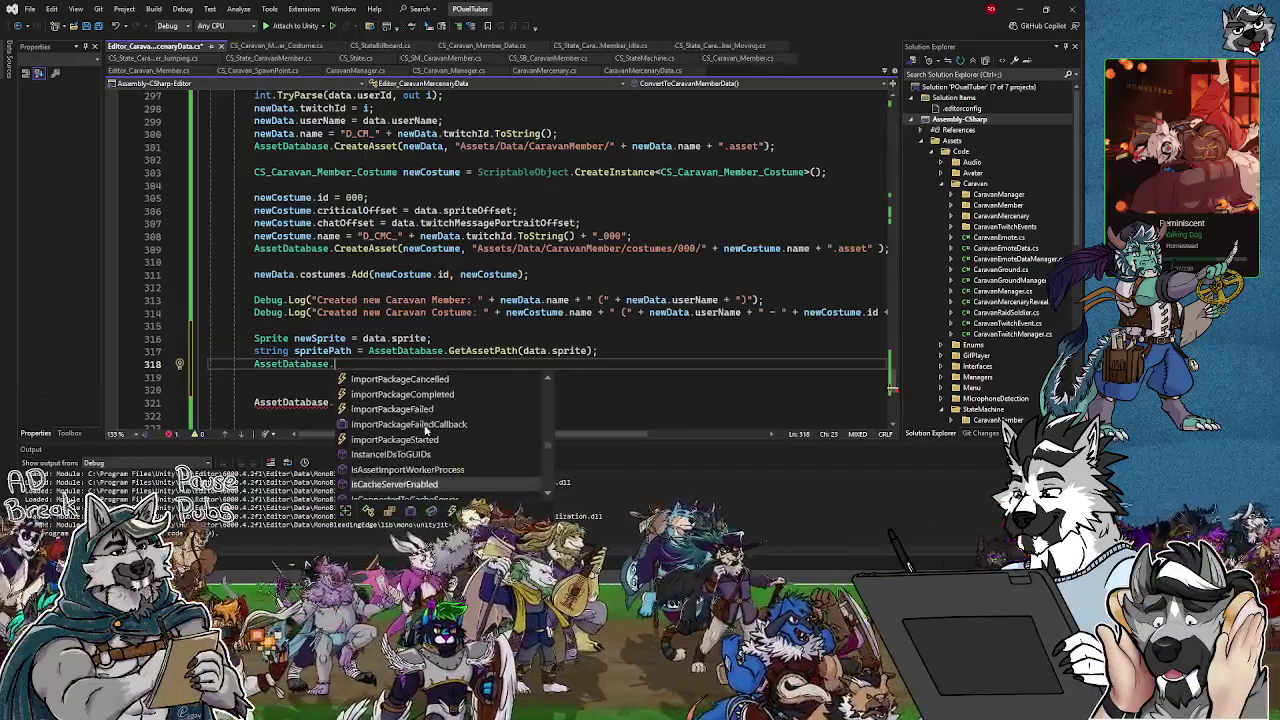
pyautogui.press('Down')
pyautogui.press('Down')
pyautogui.press('Down')
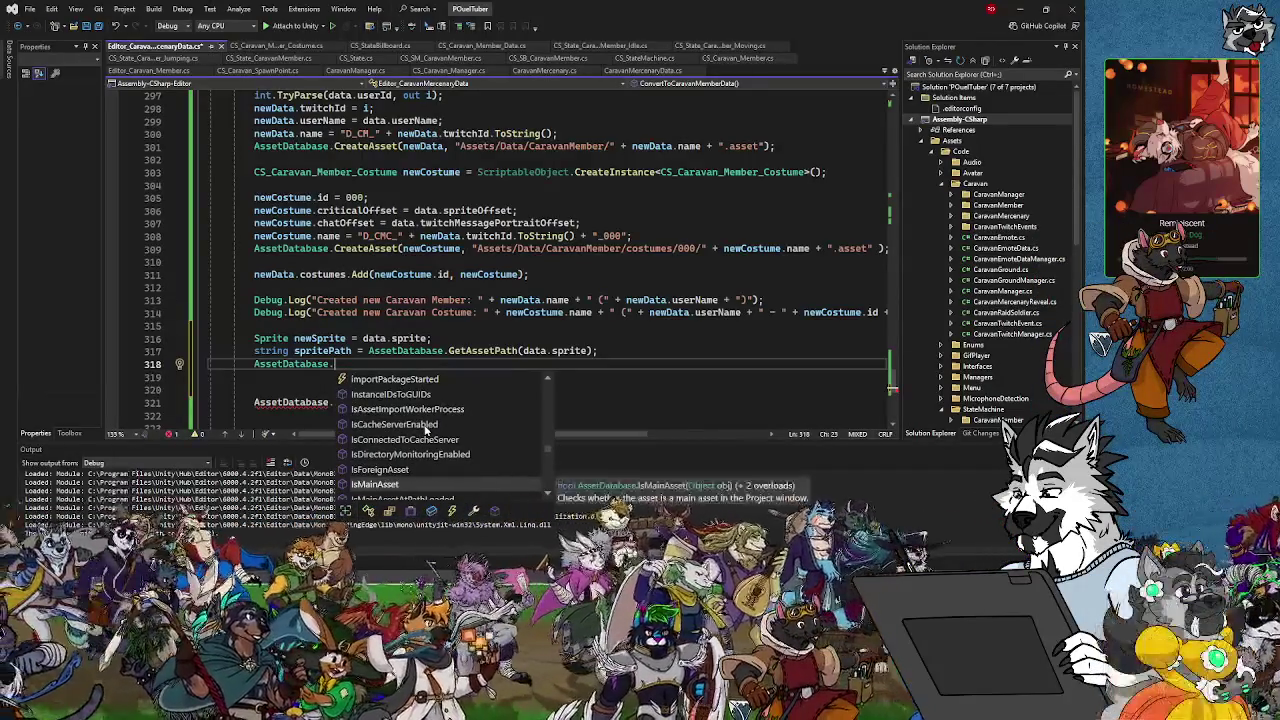
pyautogui.press('Up')
pyautogui.press('Up')
pyautogui.press('Up')
pyautogui.press('Down')
pyautogui.press('Down')
pyautogui.press('Down')
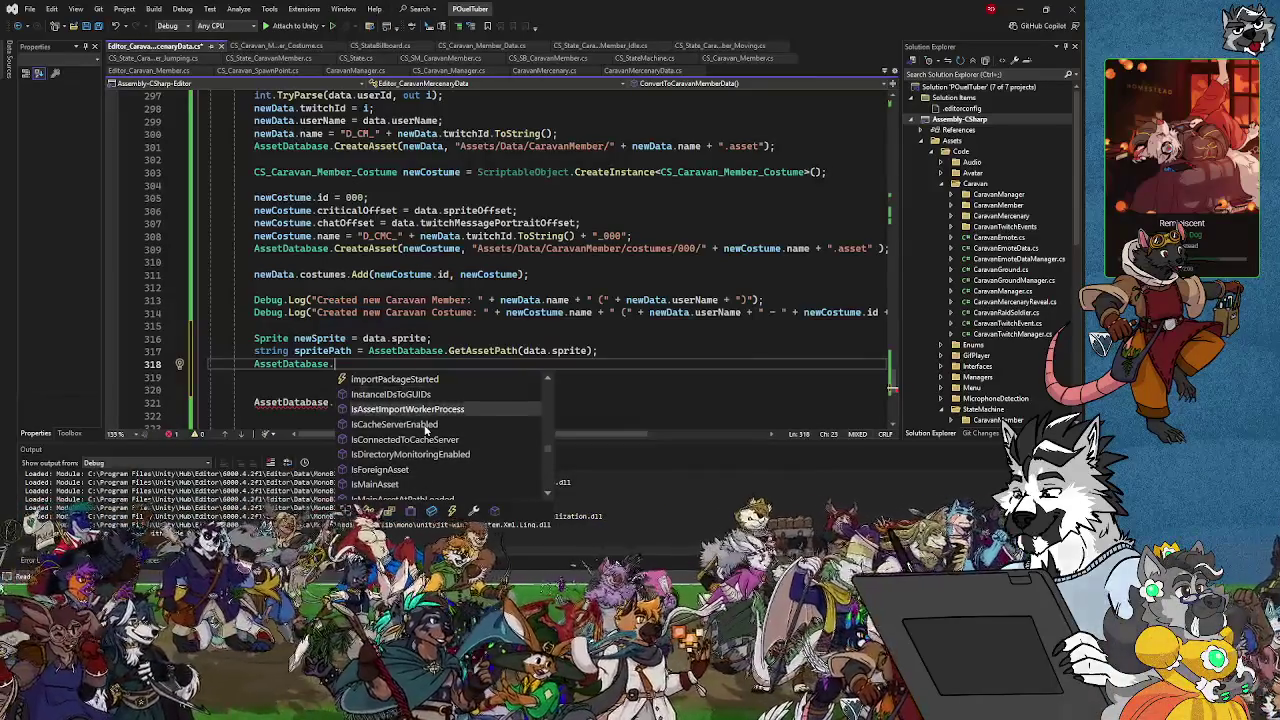
pyautogui.press('Down')
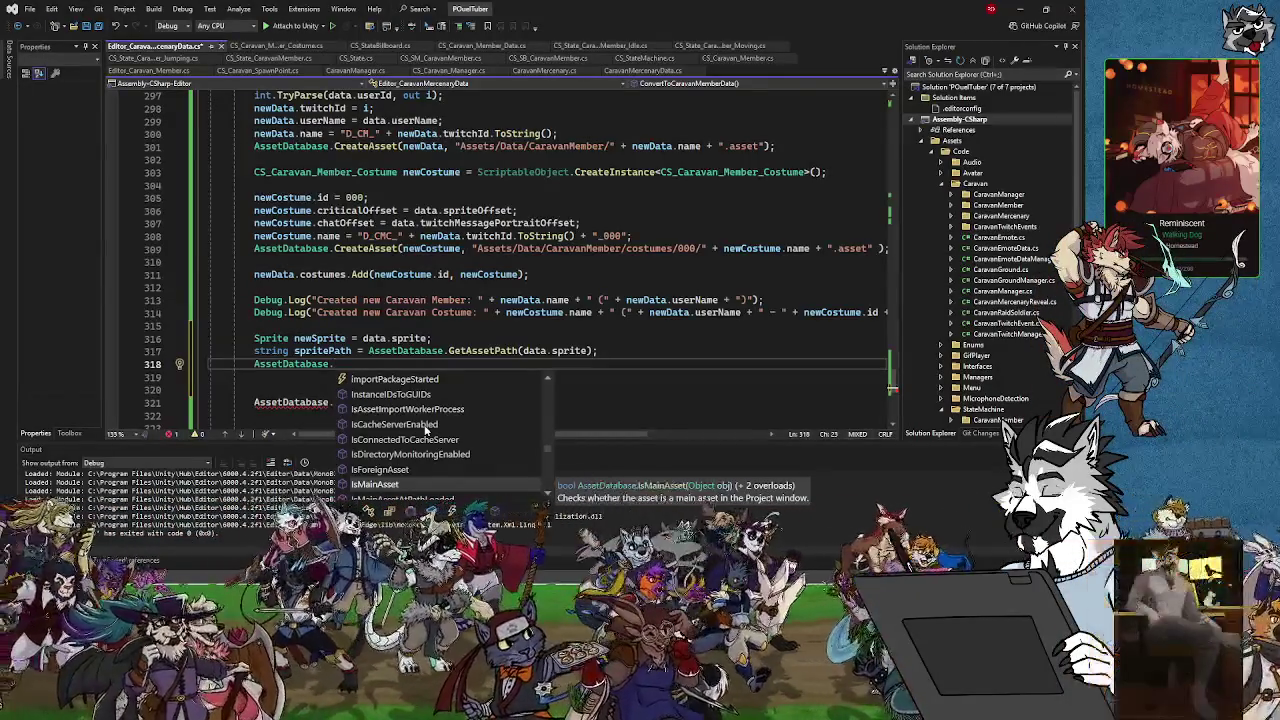
pyautogui.press('Down')
pyautogui.press('Down')
pyautogui.press('Down')
pyautogui.press('Up')
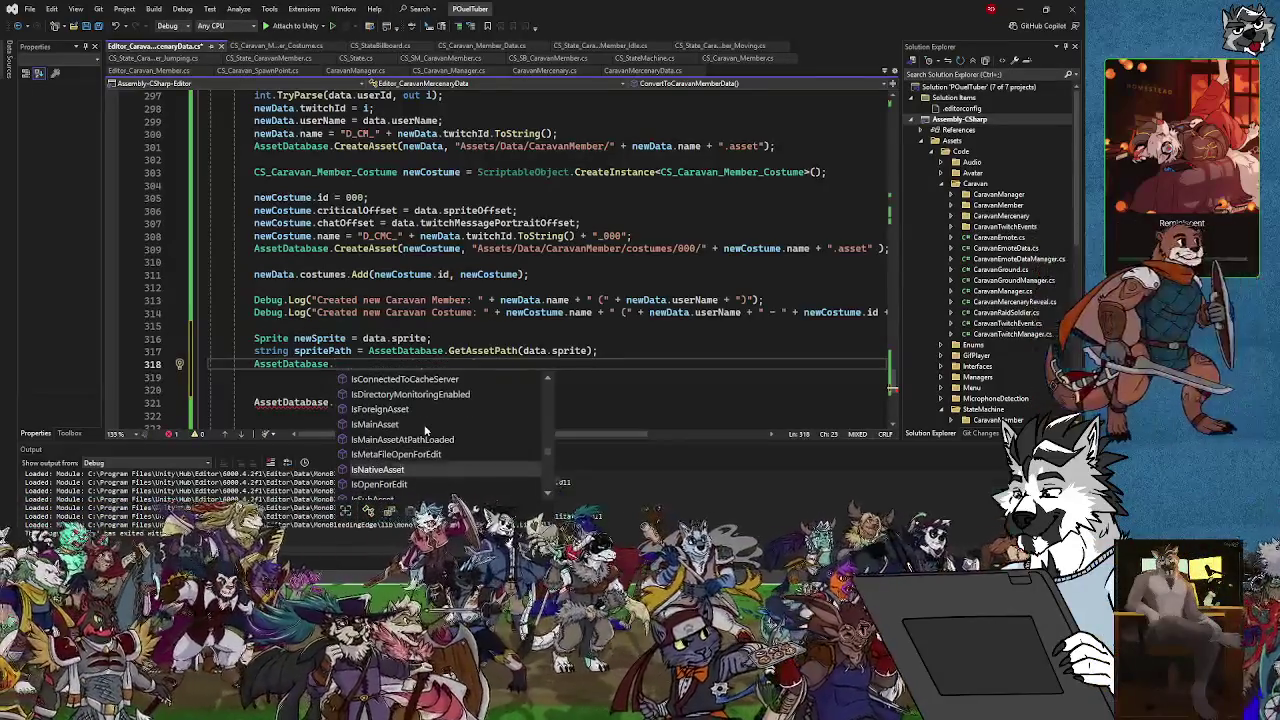
pyautogui.press('Down')
pyautogui.press('Down')
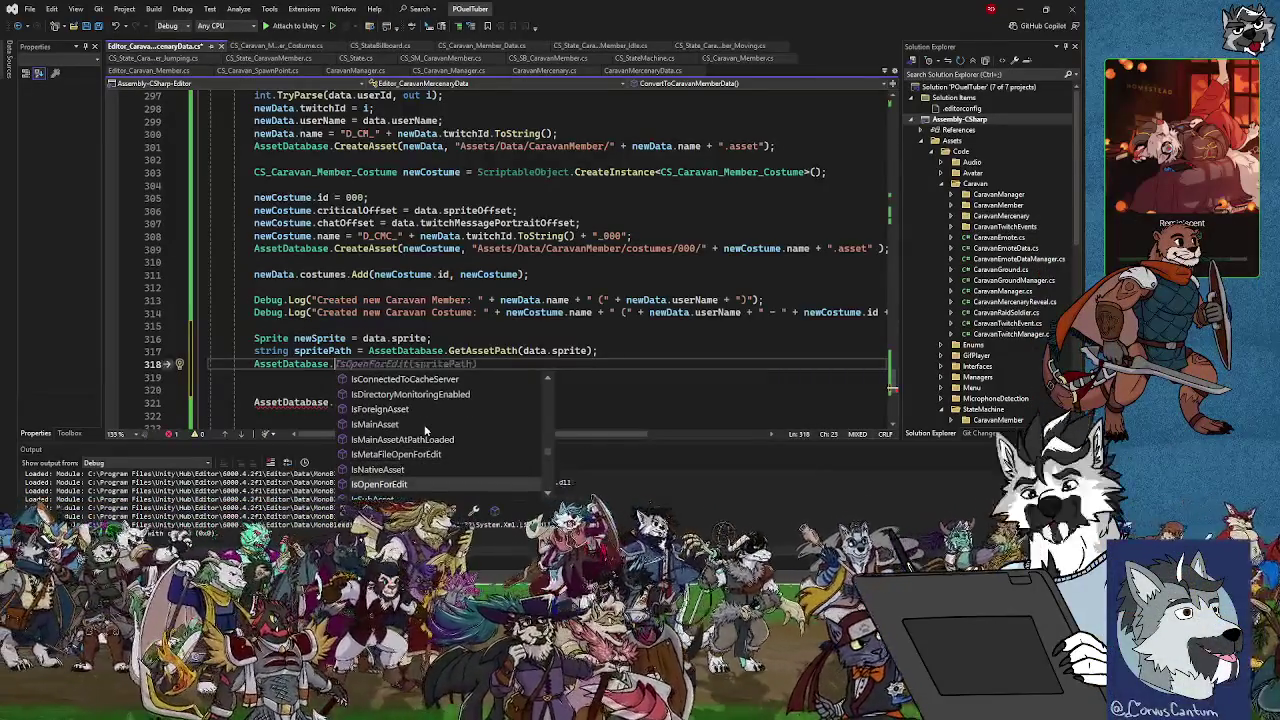
pyautogui.scroll(-1, 425, 430)
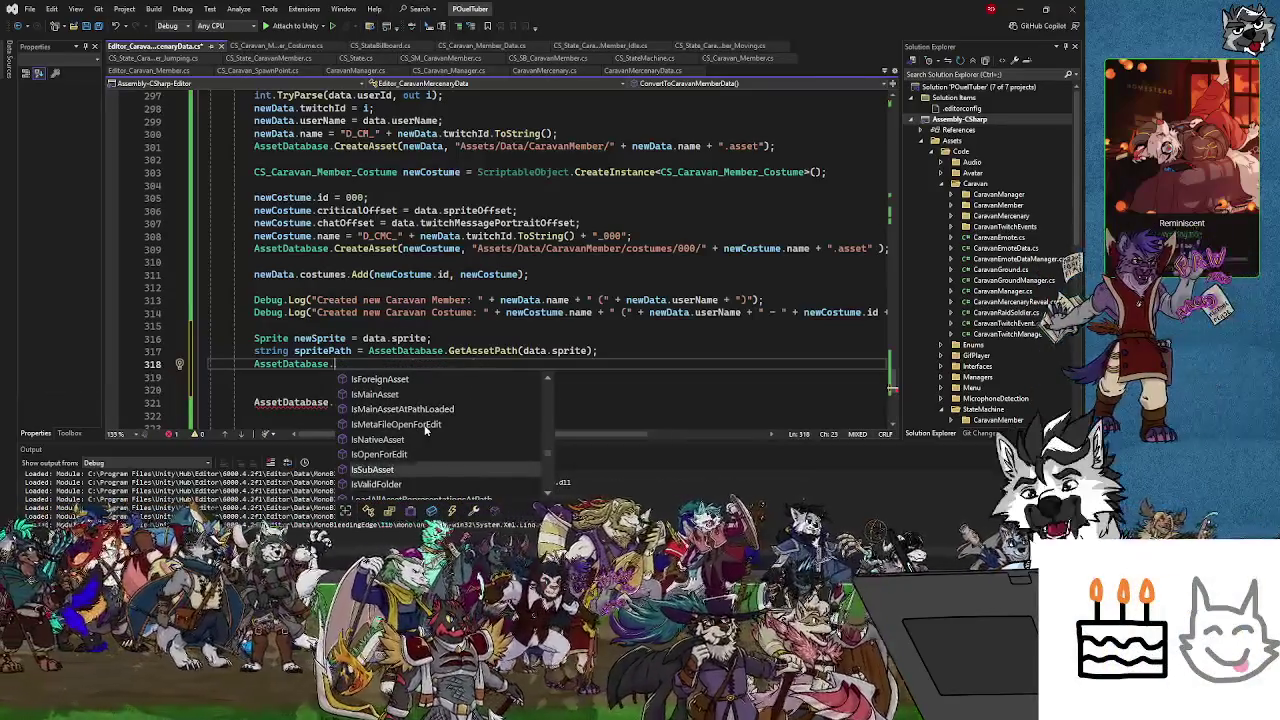
pyautogui.press('Down')
pyautogui.press('Down')
pyautogui.press('Down')
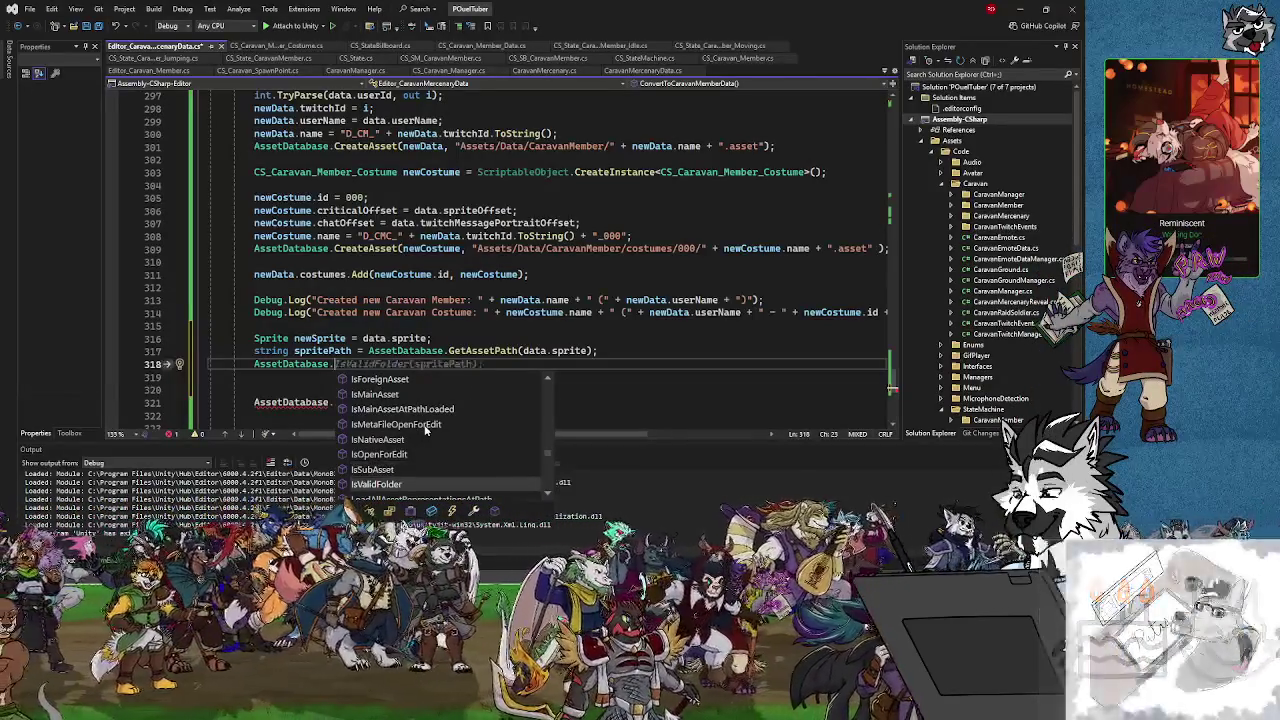
pyautogui.scroll(-1, 424, 430)
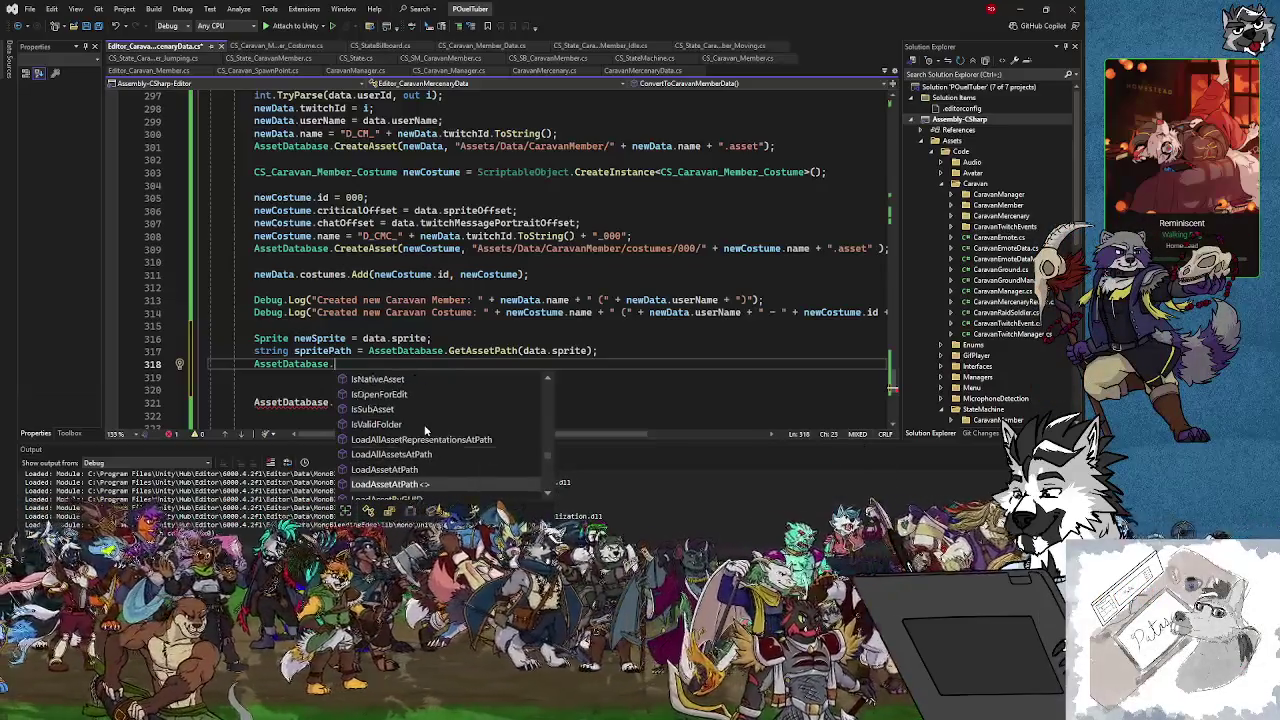
pyautogui.press('Up')
pyautogui.press('Up')
pyautogui.press('Down')
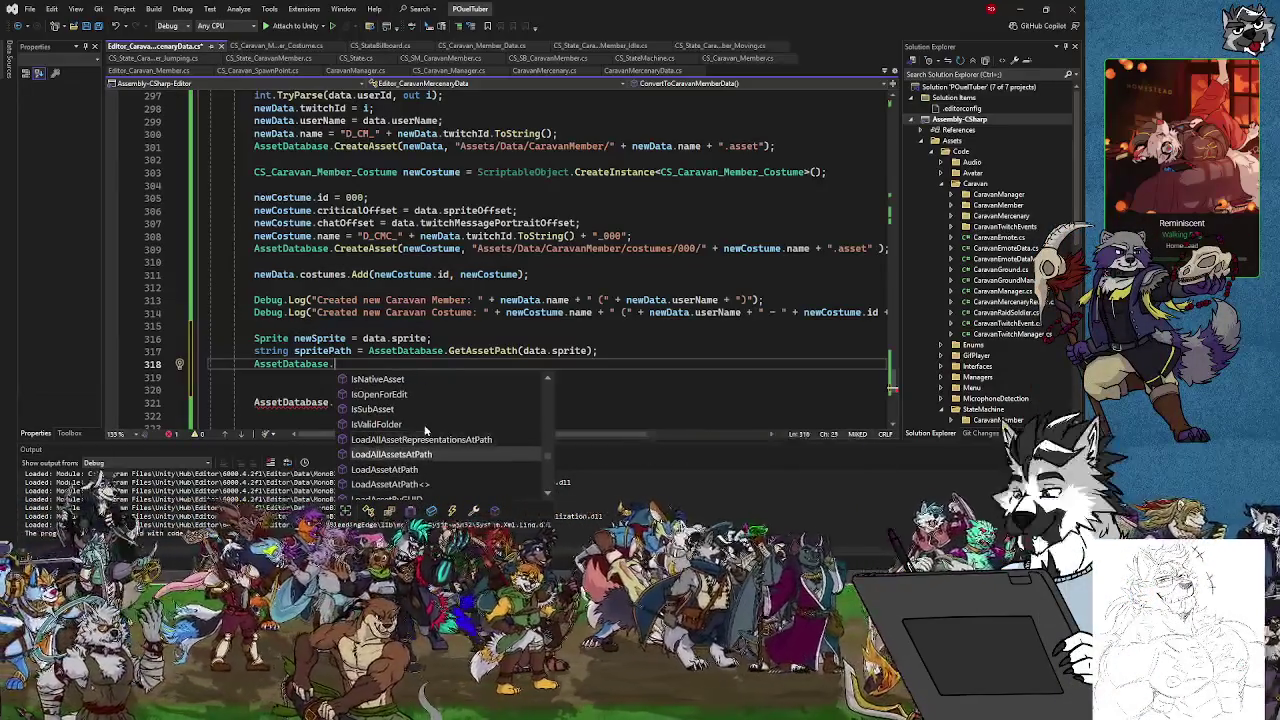
pyautogui.press('Down')
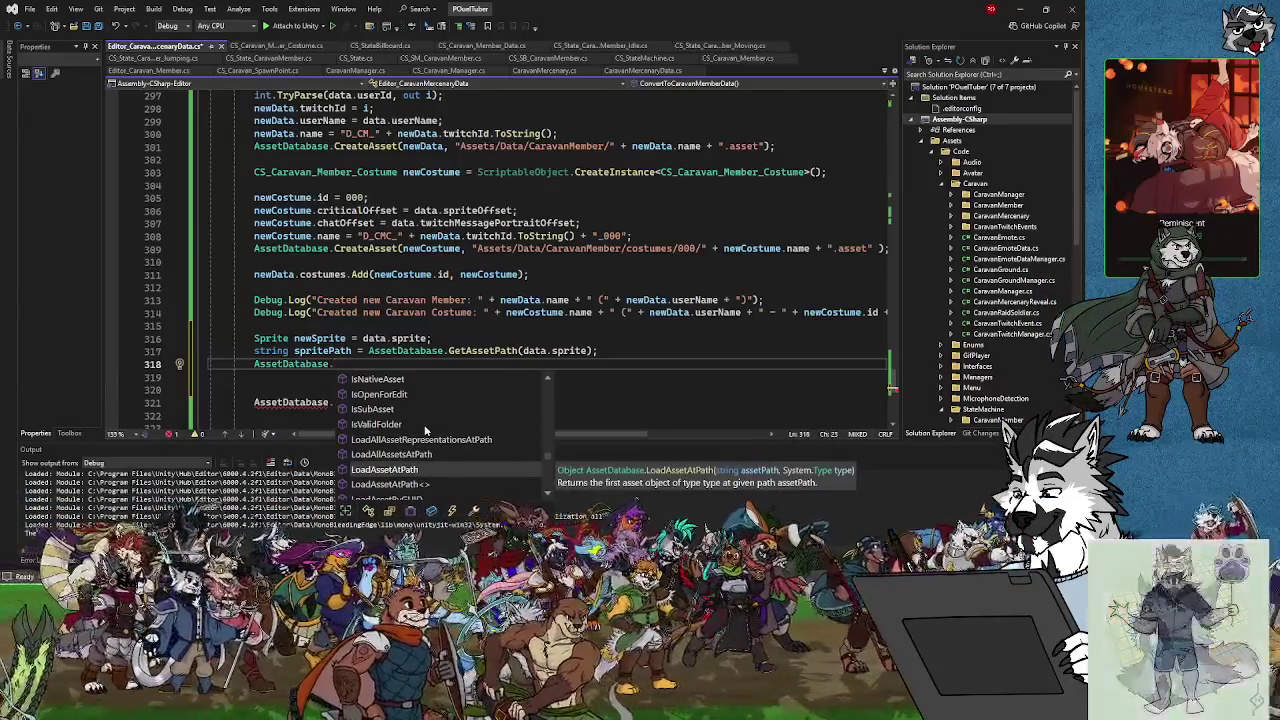
pyautogui.scroll(-2, 425, 430)
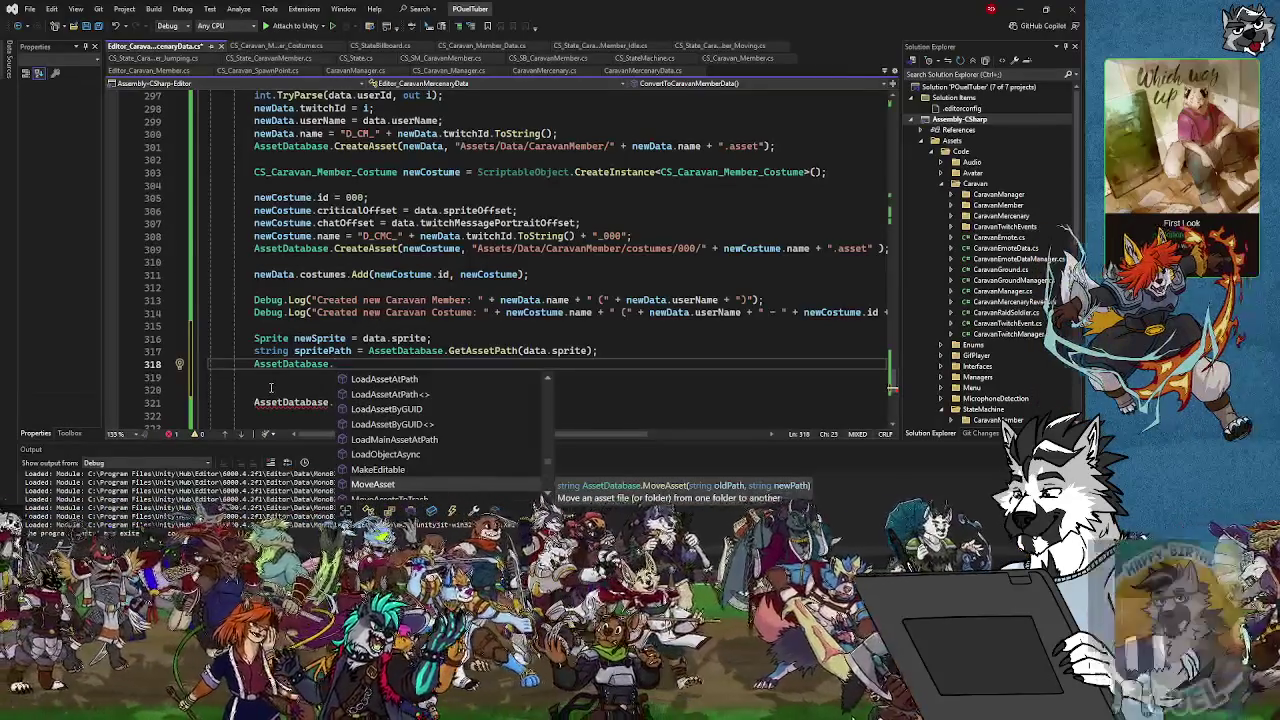
# Complete line 318 as AssetDatabase.MoveAsset( so its parameter list opens for arguments
pyautogui.click(309, 387)
pyautogui.click(338, 364)
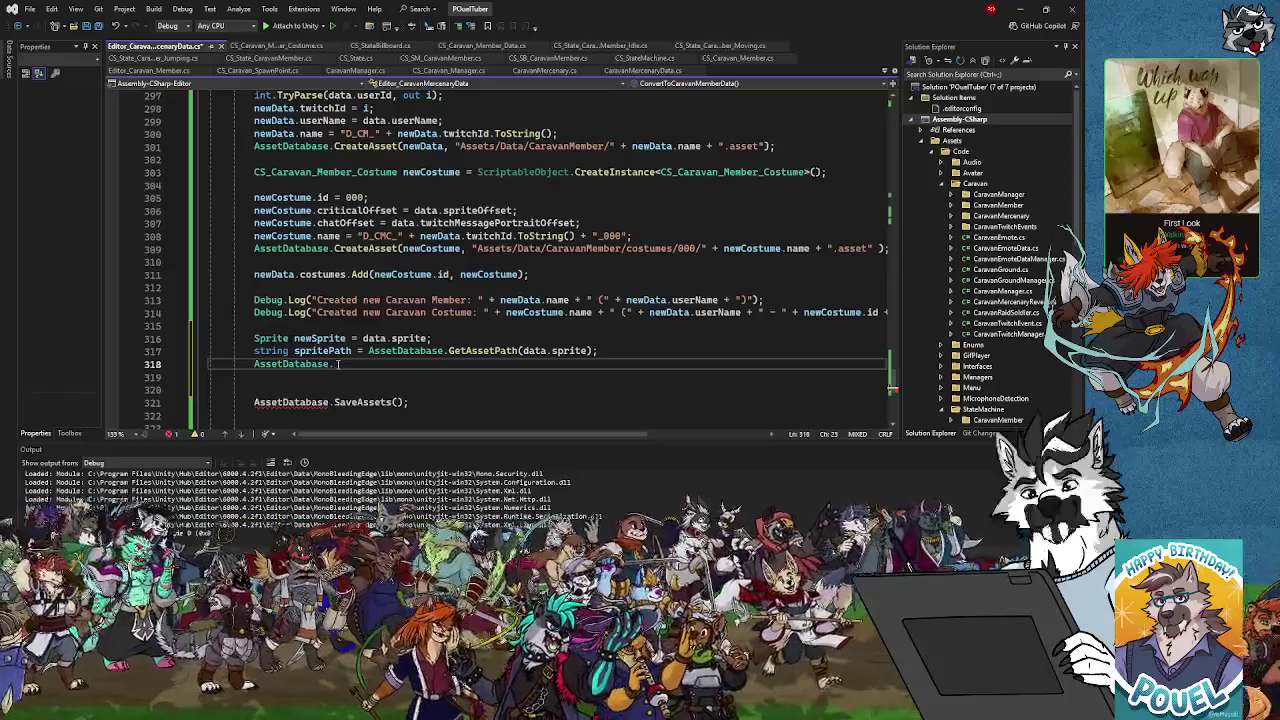
pyautogui.write('moVE')
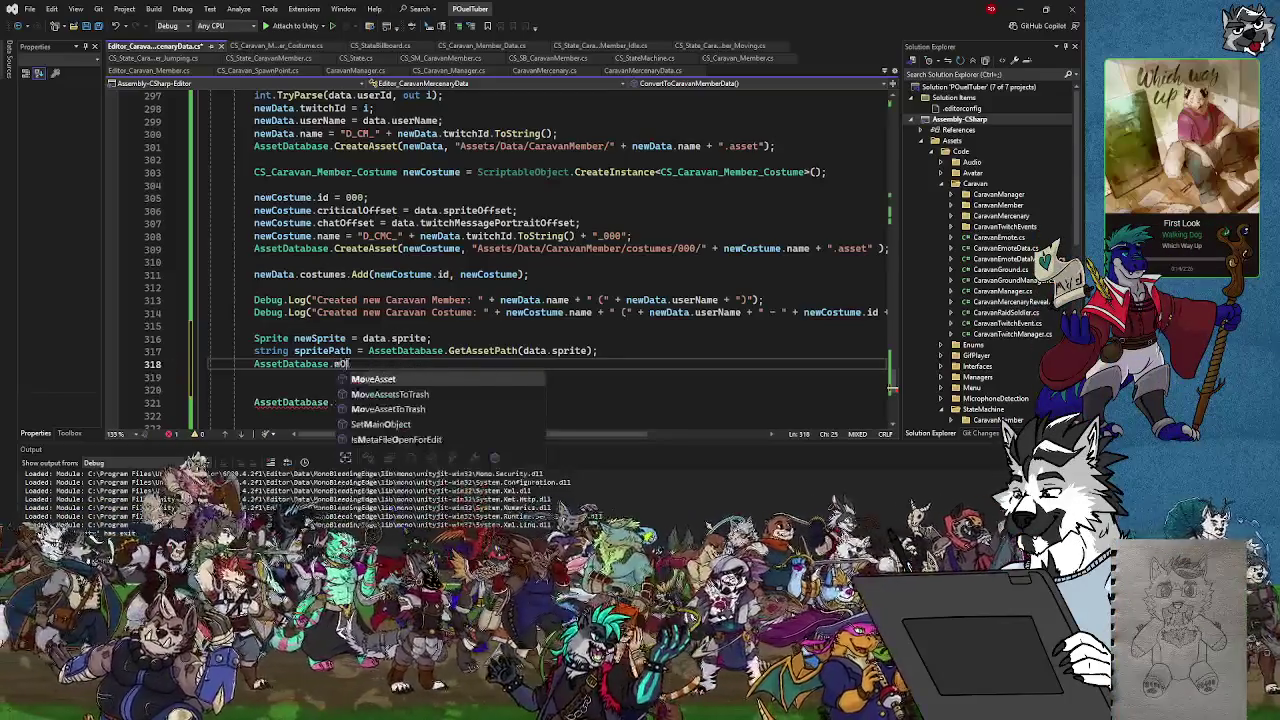
pyautogui.press('Tab')
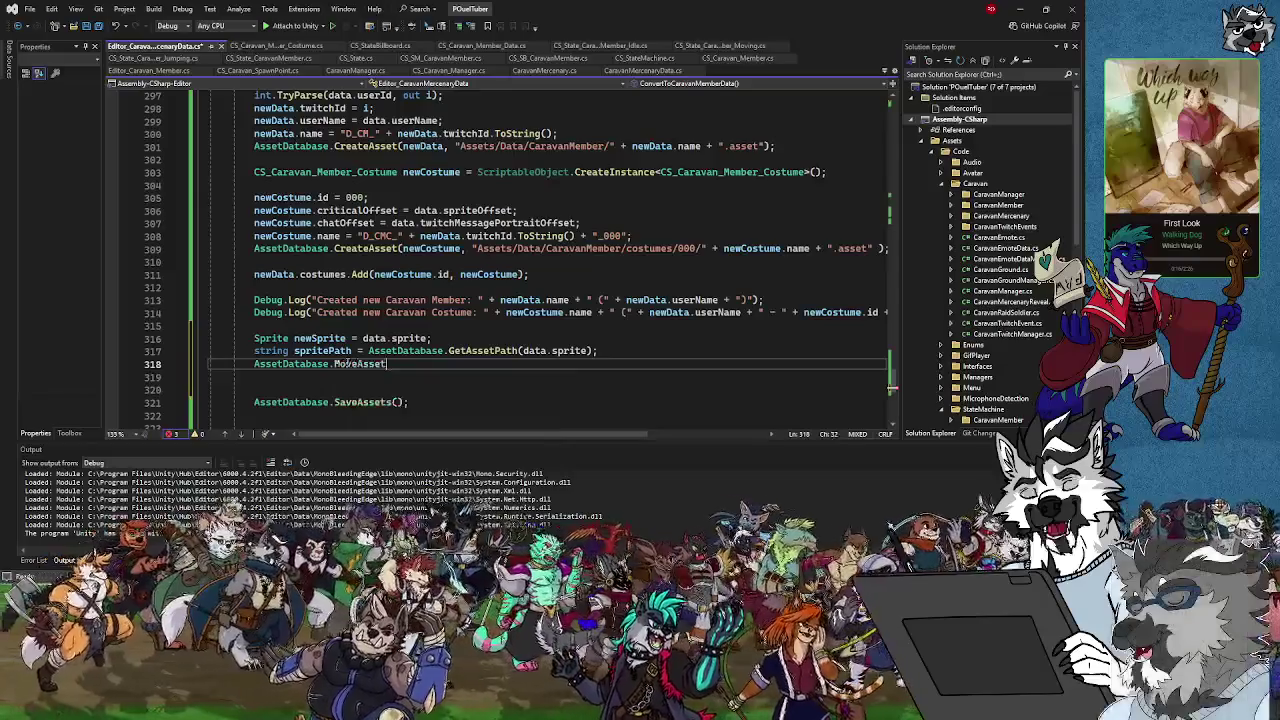
pyautogui.write('()')
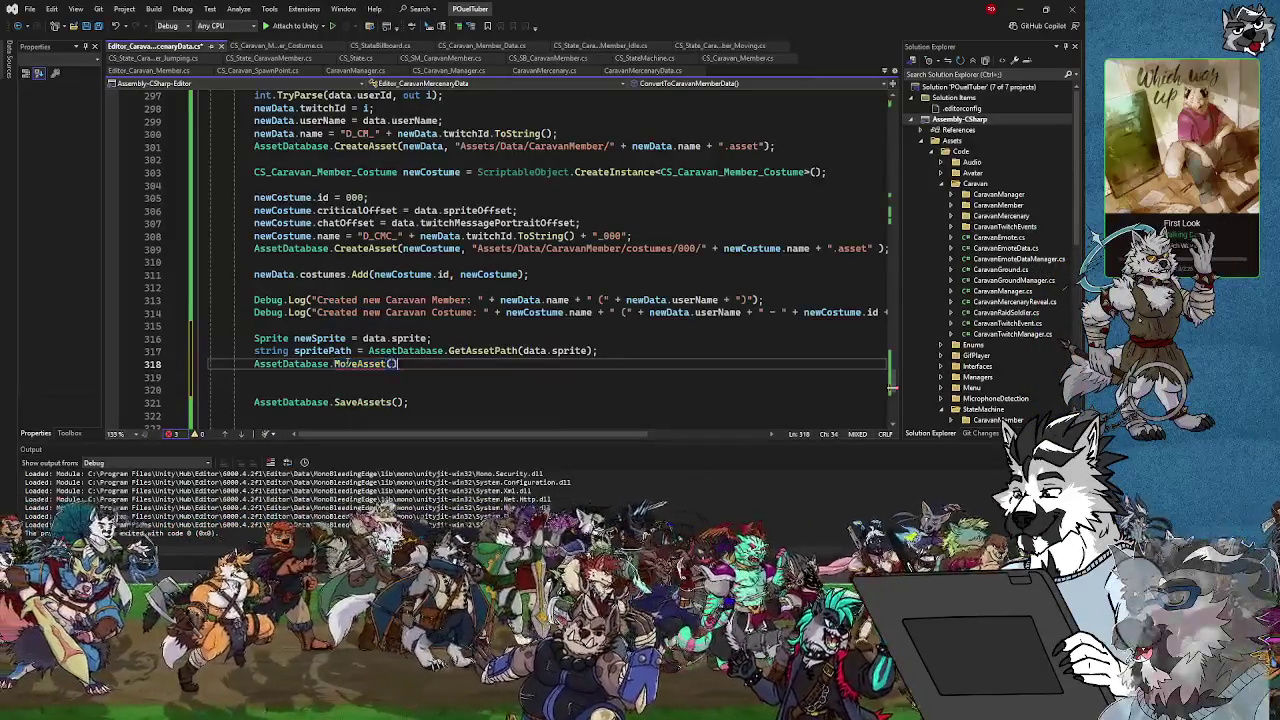
pyautogui.press('BackSpace')
pyautogui.press('BackSpace')
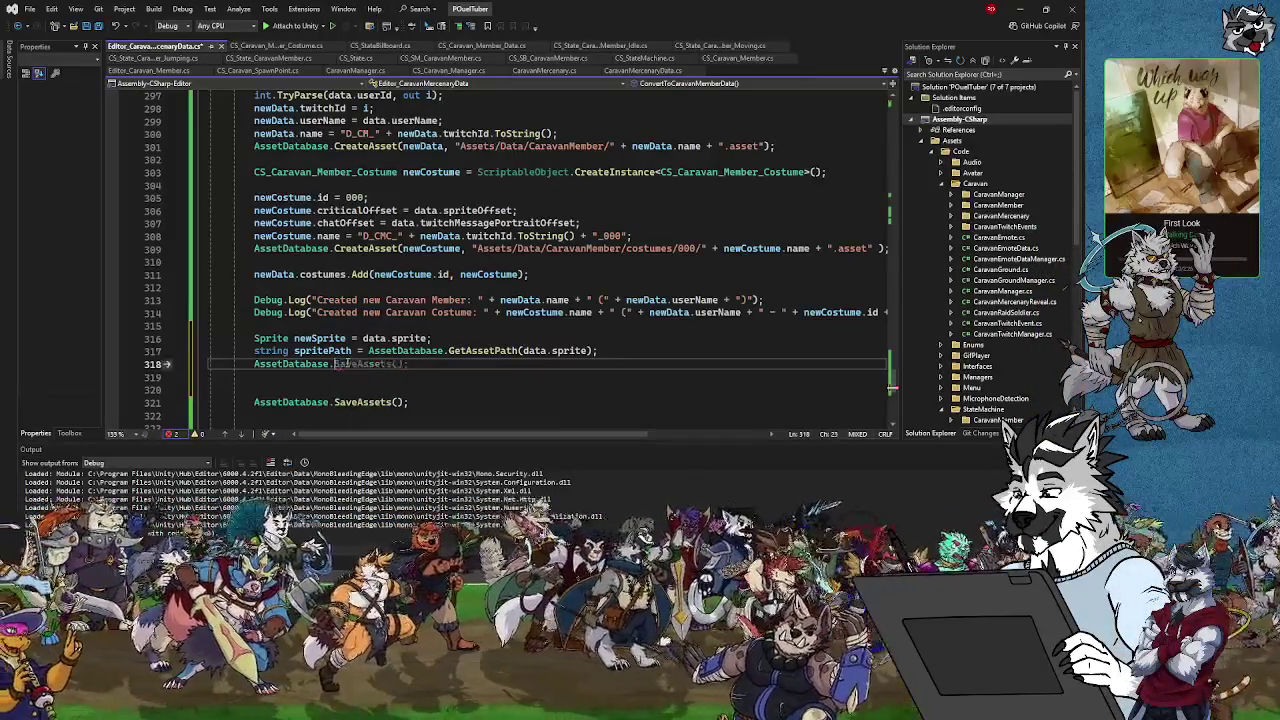
pyautogui.write('moVE')
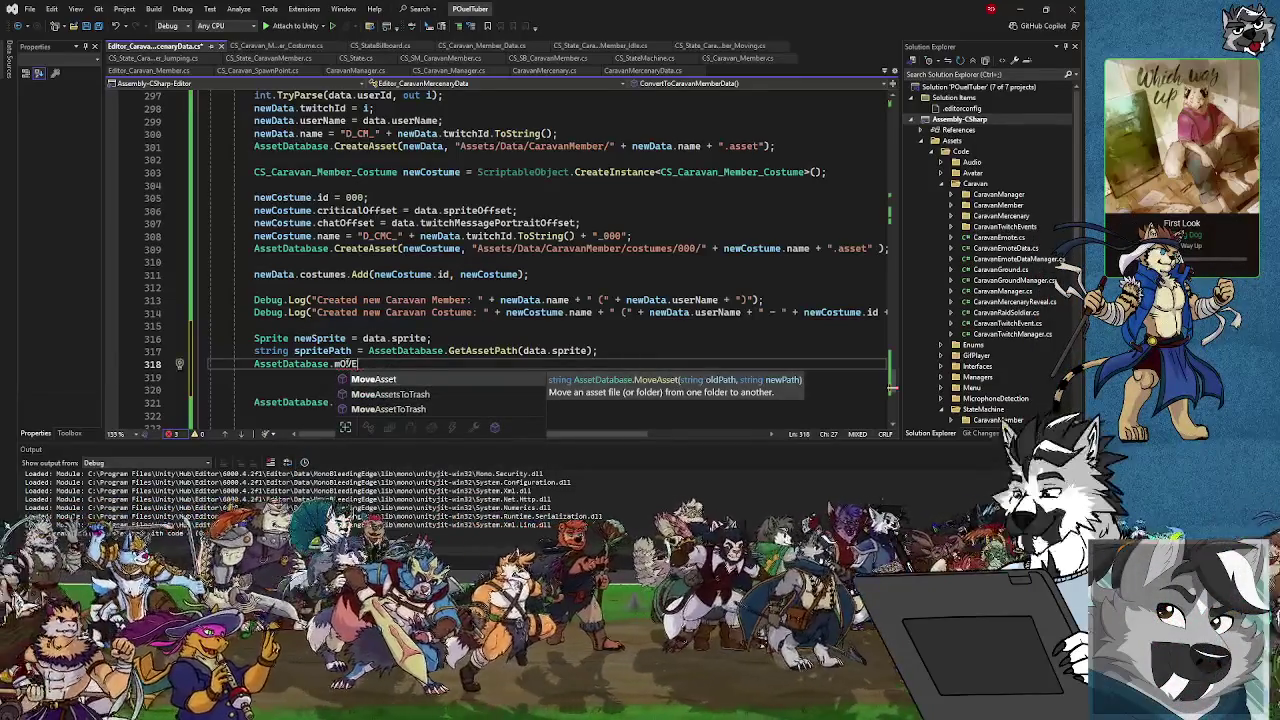
pyautogui.press('Tab')
pyautogui.write('(')
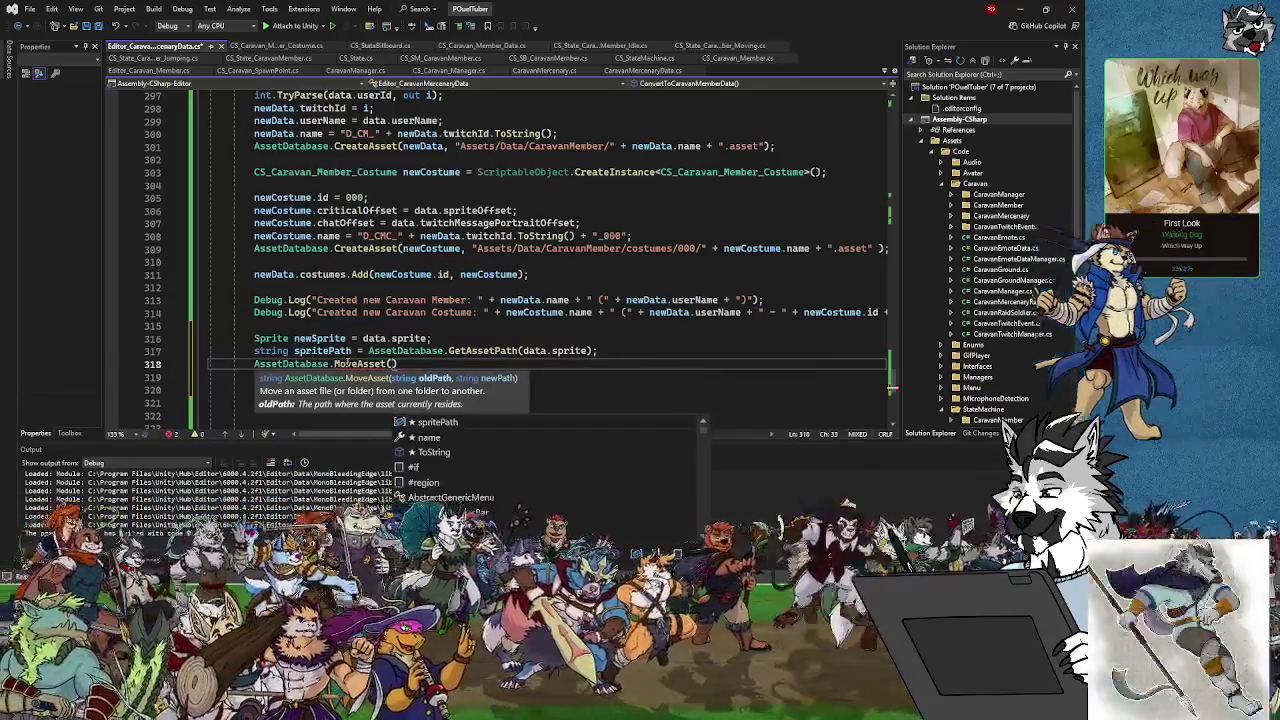
pyautogui.write(',')
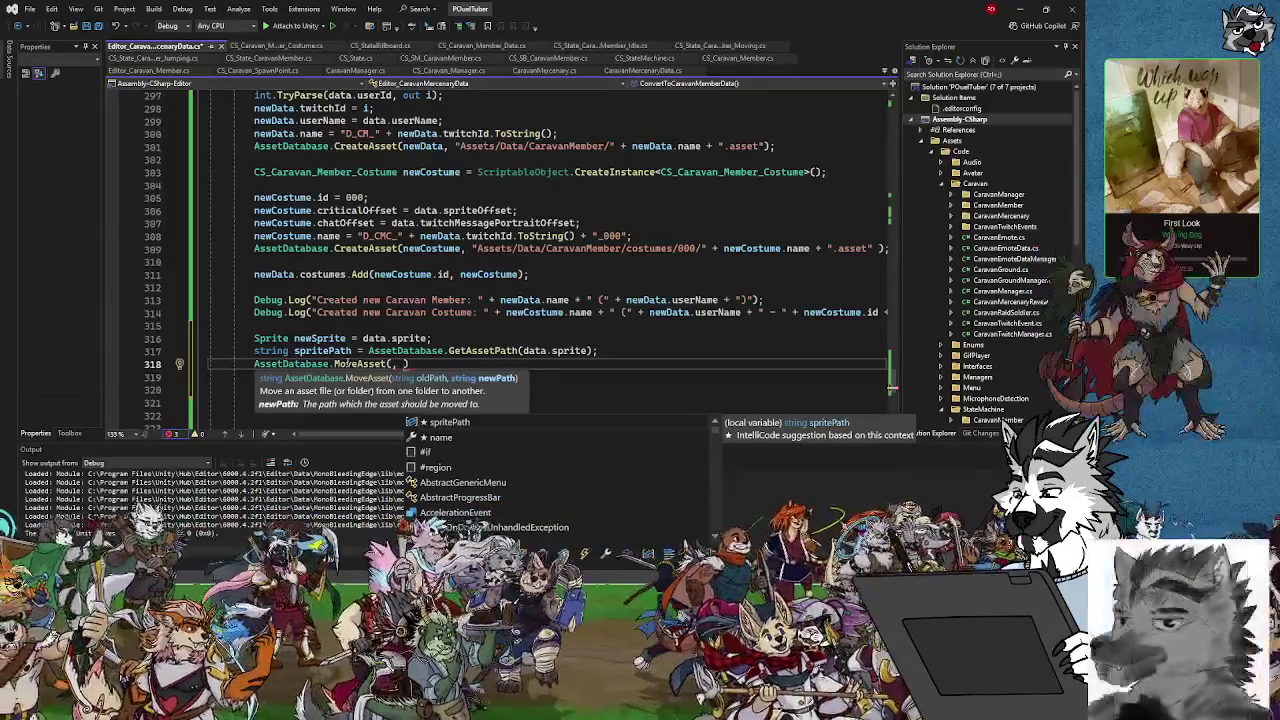
# Enter the destination path "Assets/Sprites/CaravanMember/Costumes/000/" + "SPR_" in the MoveAsset call
pyautogui.write('"')
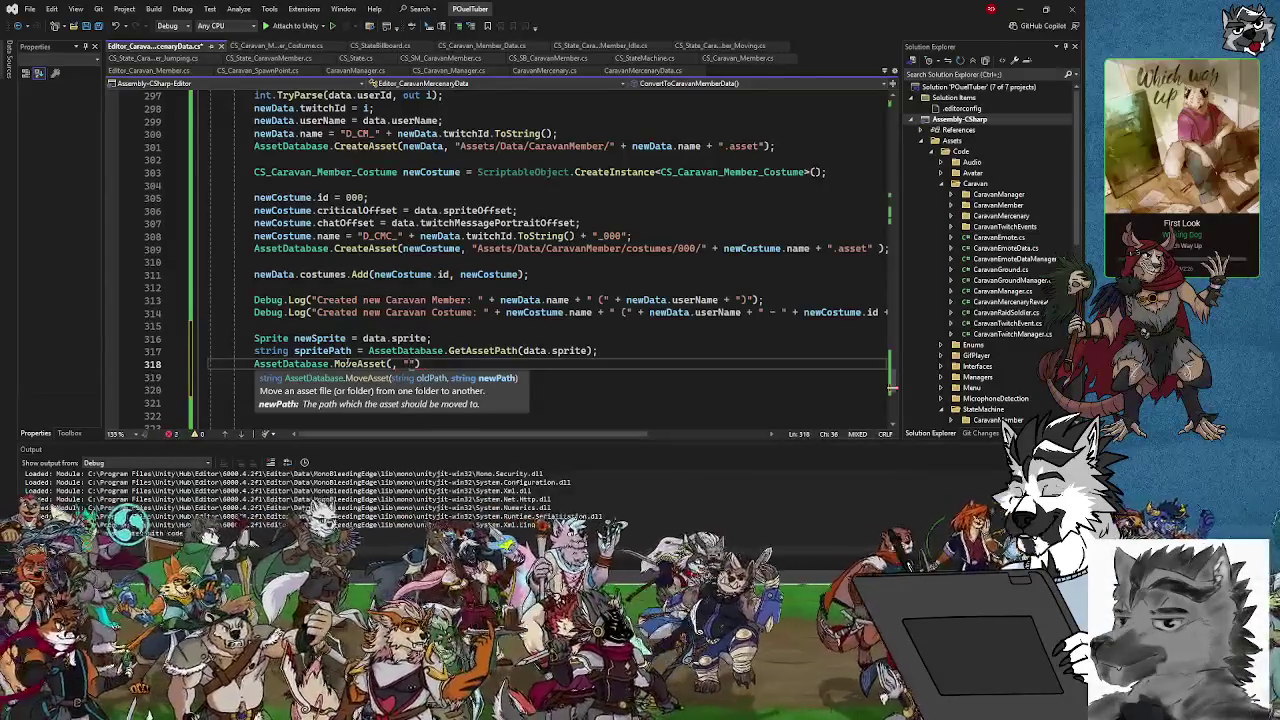
pyautogui.write('Assets/')
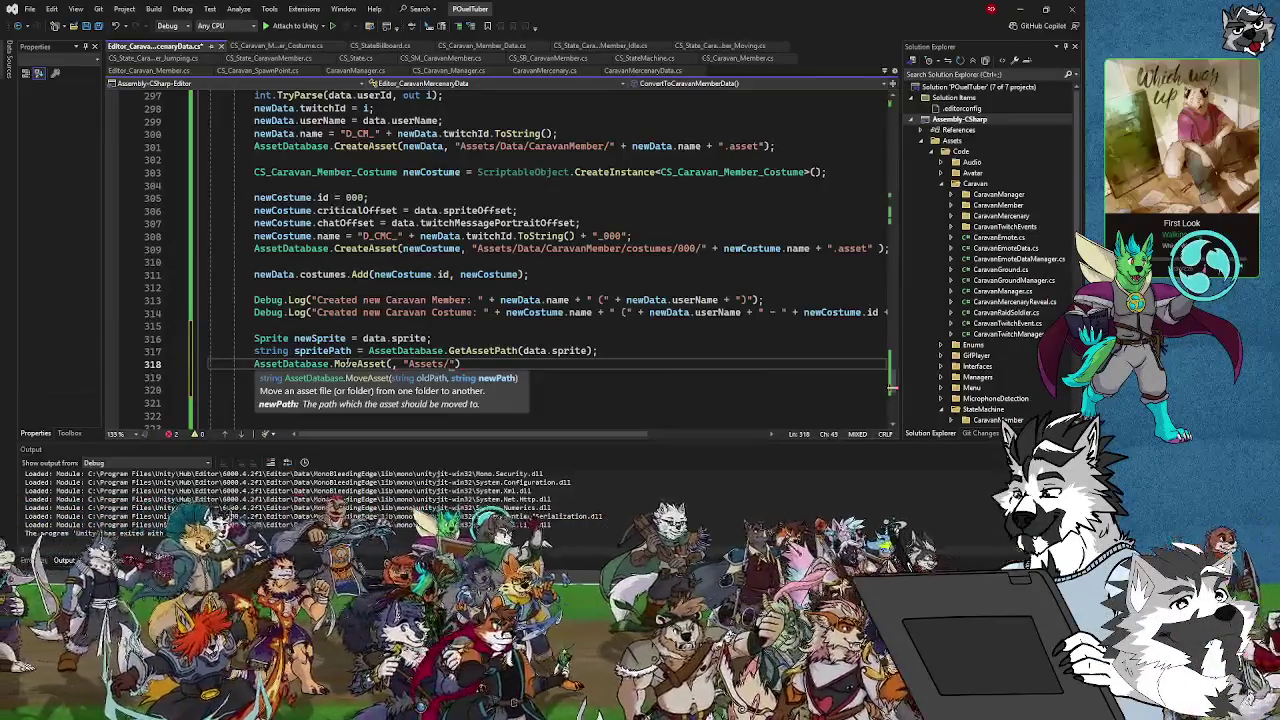
pyautogui.press('BackSpace')
pyautogui.press('BackSpace')
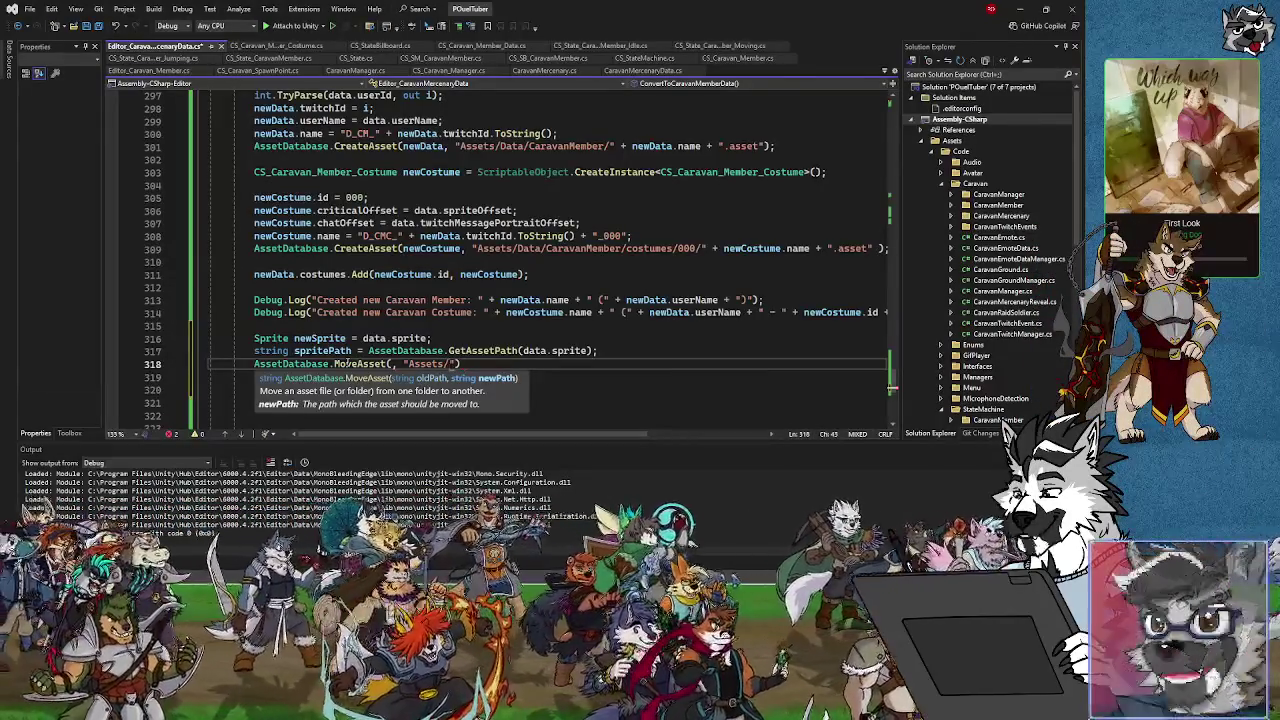
pyautogui.write('S')
pyautogui.write('prites/Cara')
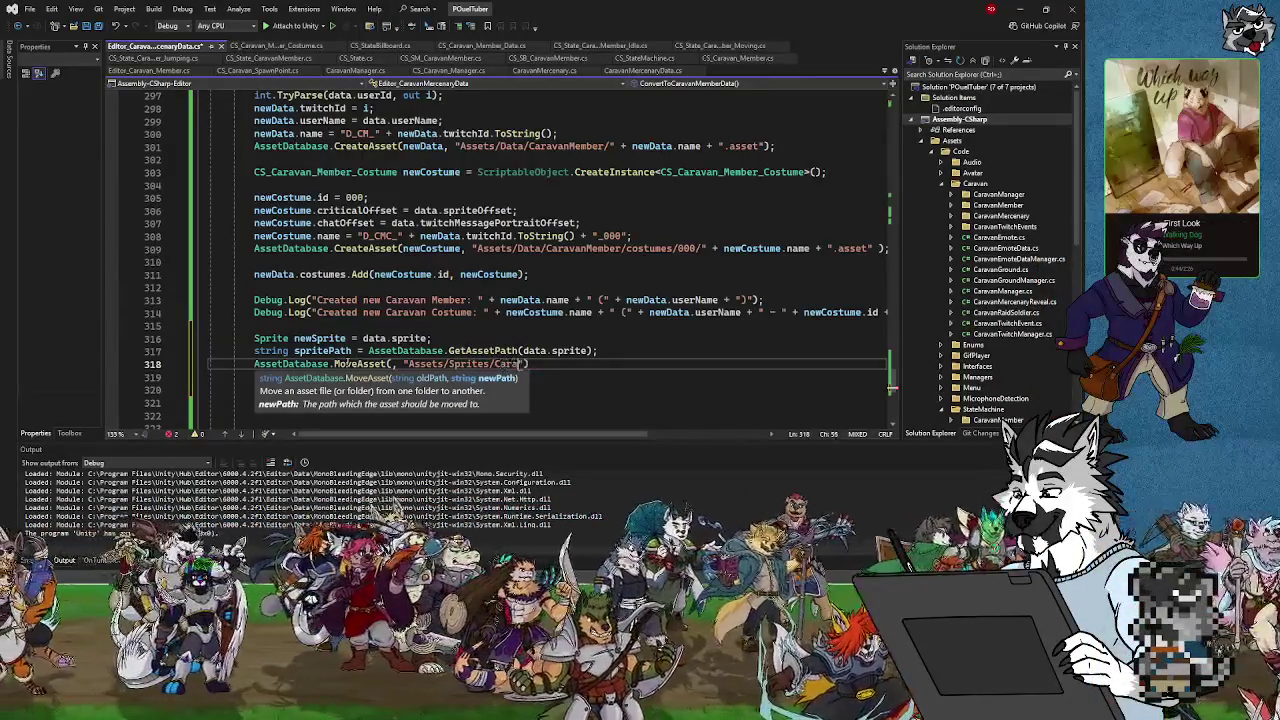
pyautogui.write('Member')
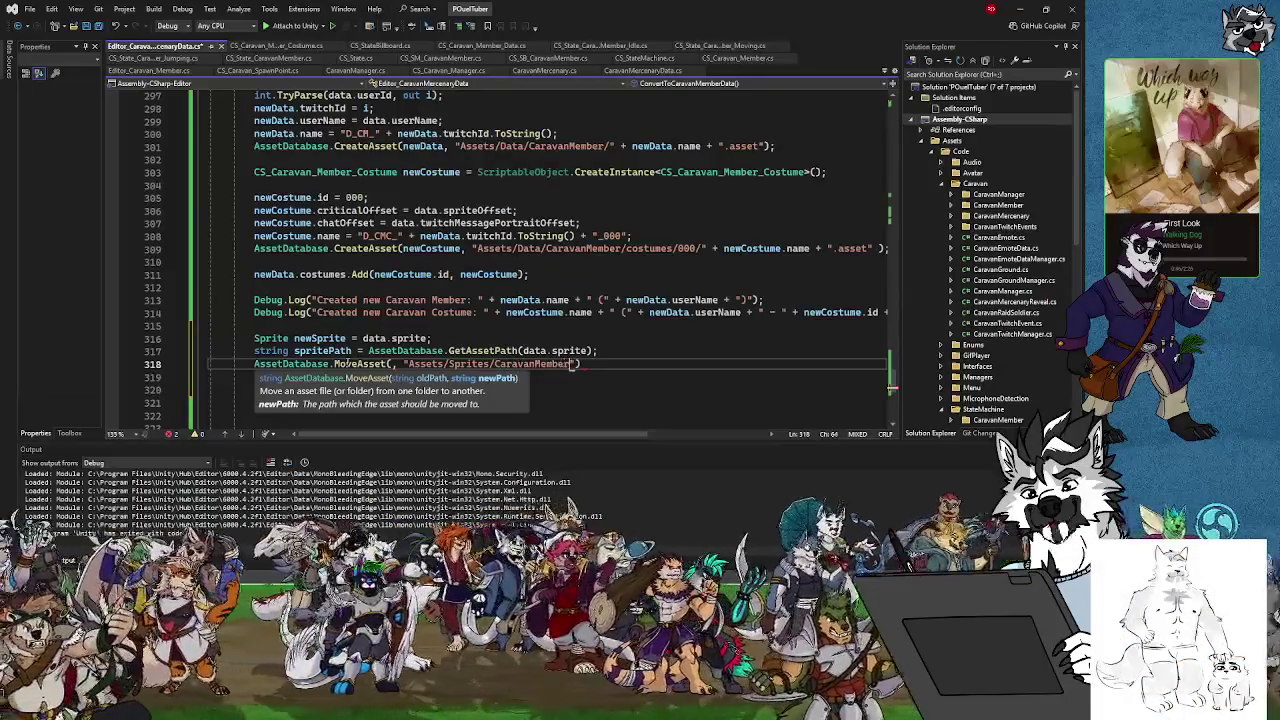
pyautogui.write('s')
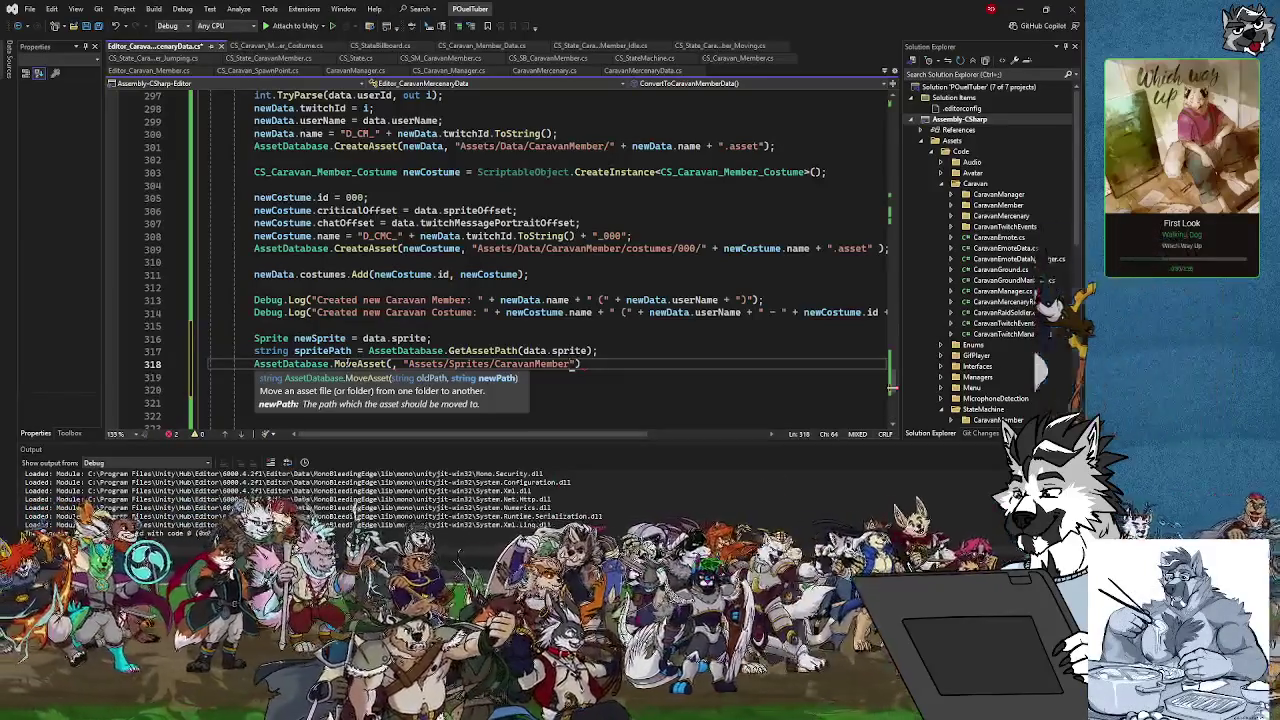
pyautogui.write('ostu')
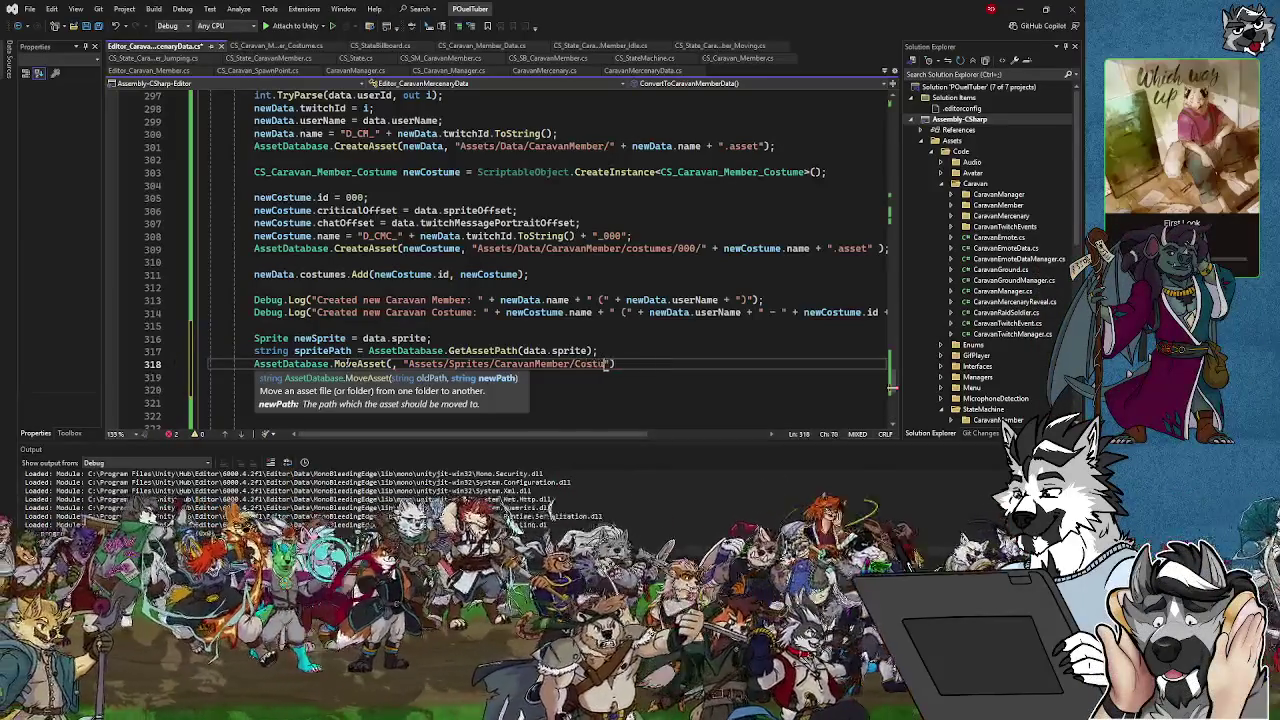
pyautogui.press('BackSpace')
pyautogui.press('BackSpace')
pyautogui.press('BackSpace')
pyautogui.write('cos')
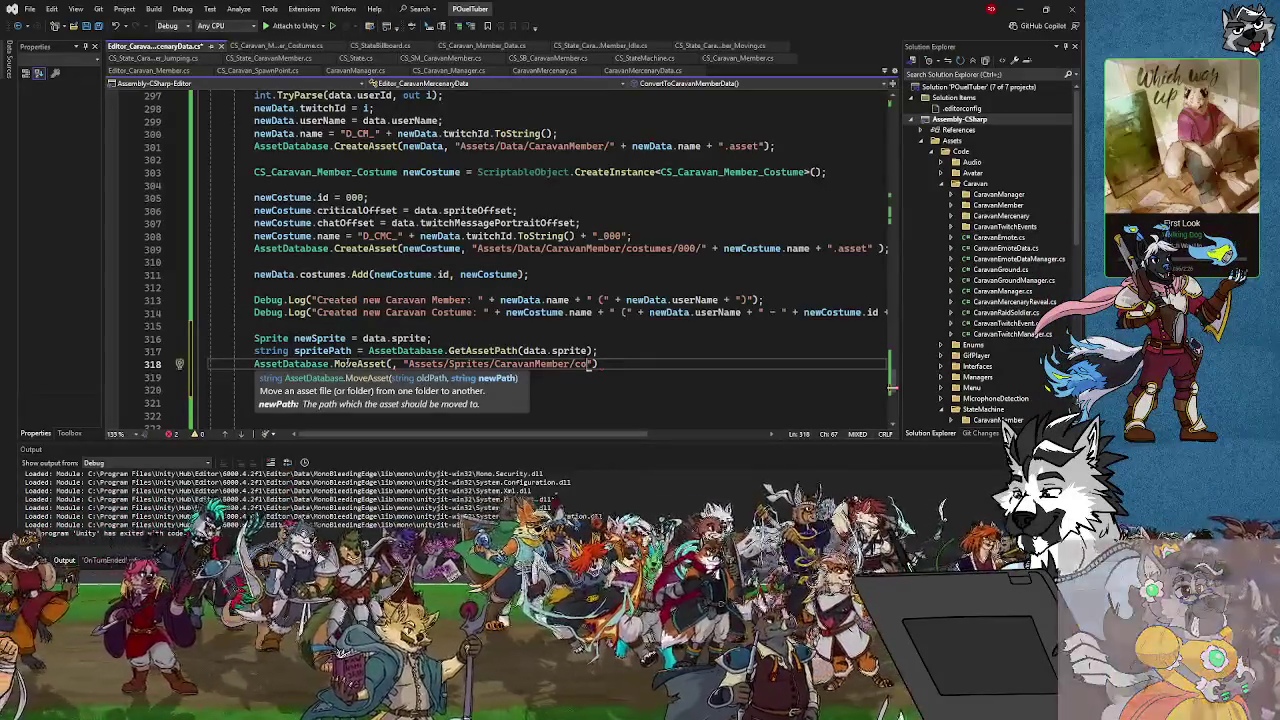
pyautogui.write('tumes')
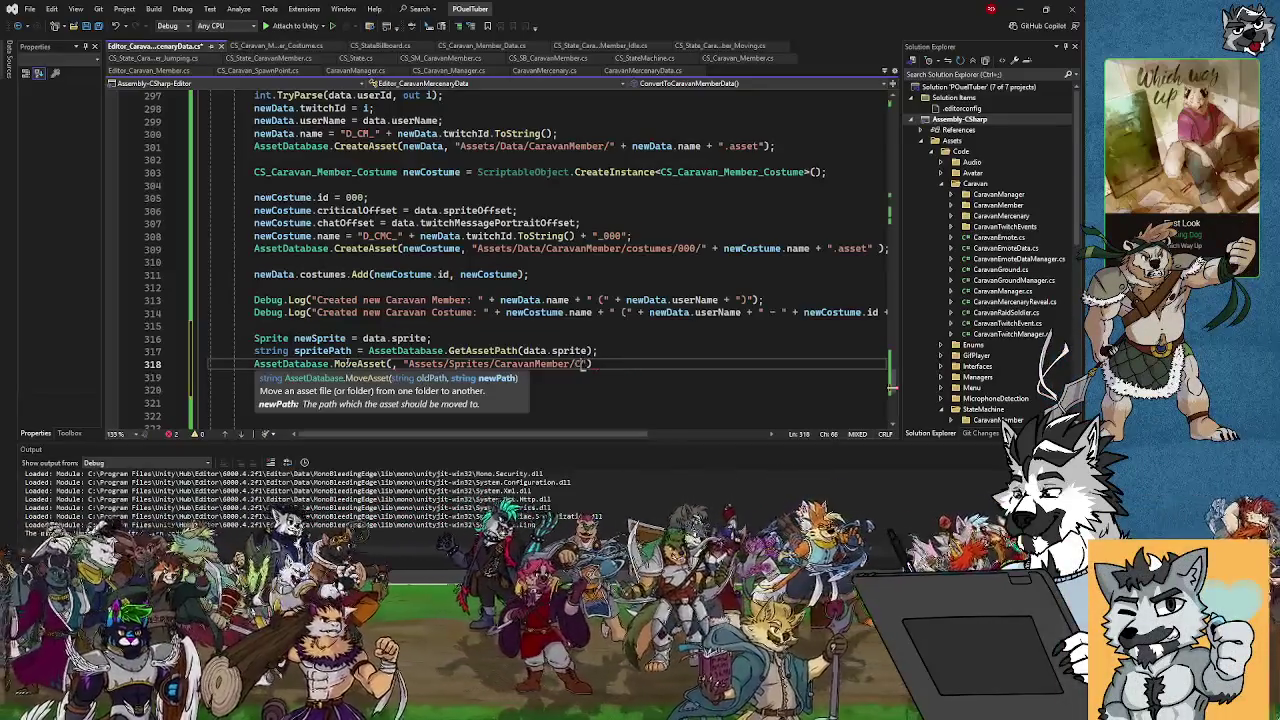
pyautogui.write('umes/000')
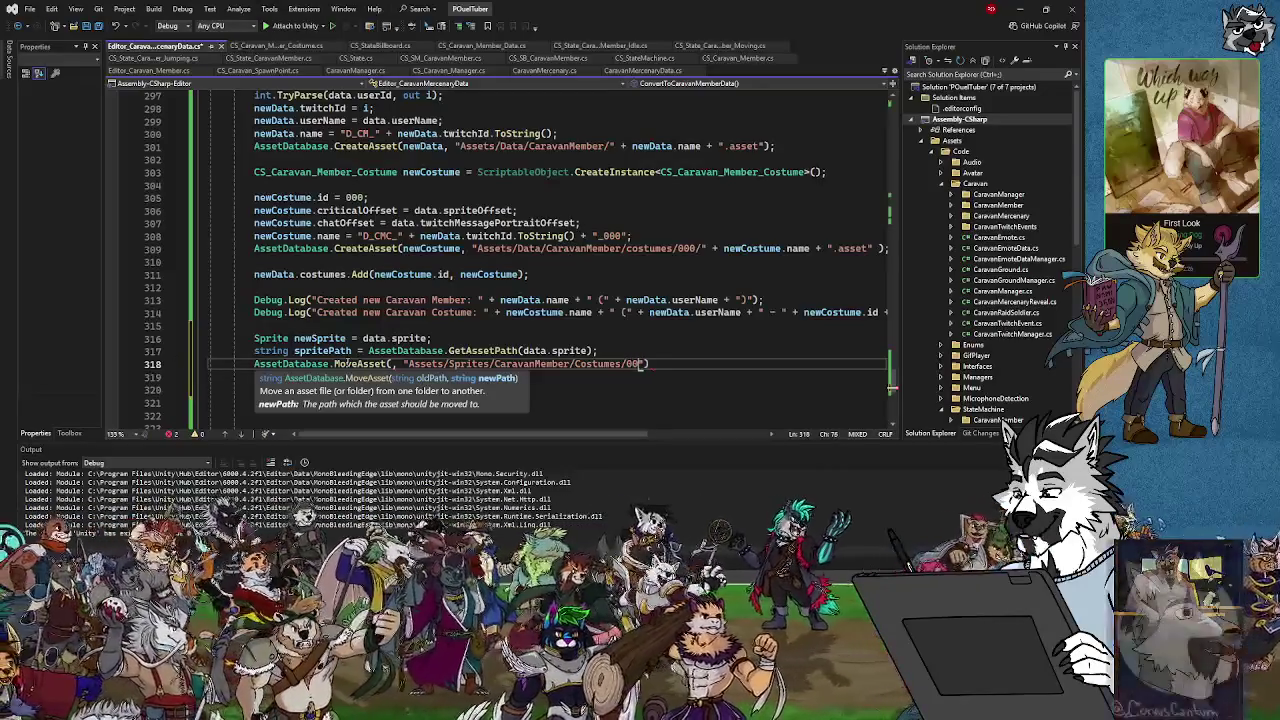
pyautogui.write('"')
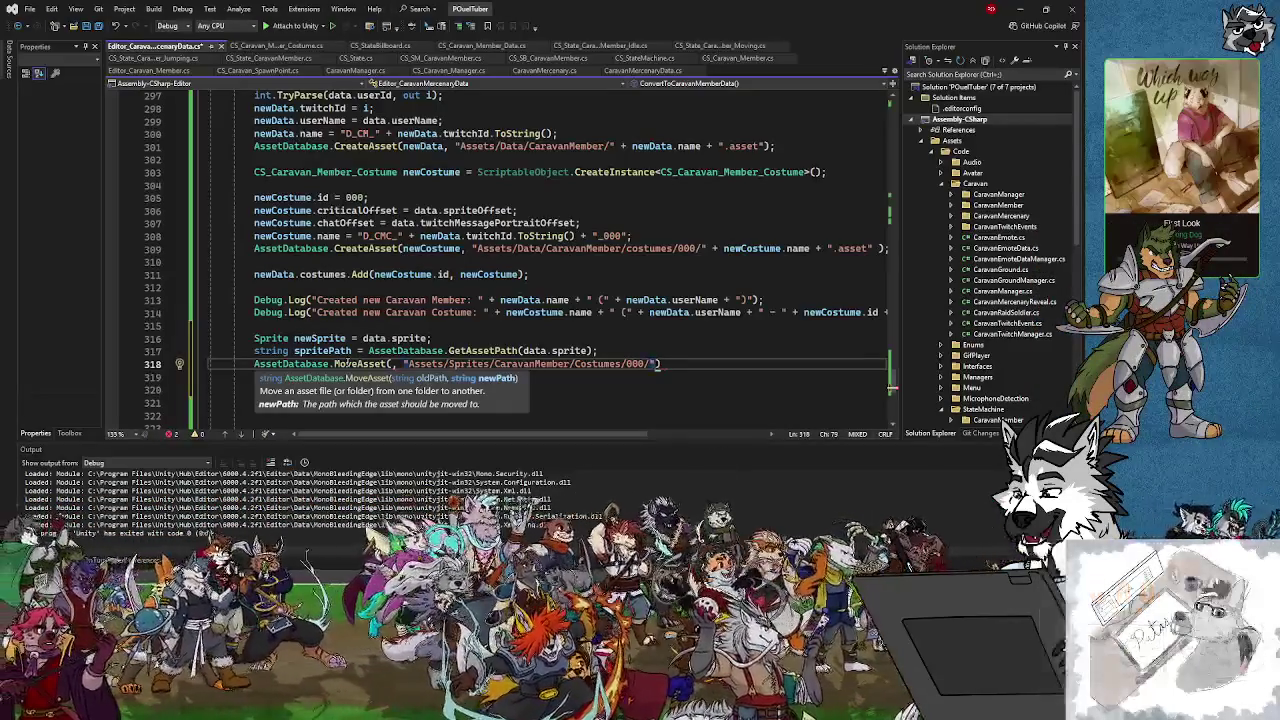
pyautogui.write('+')
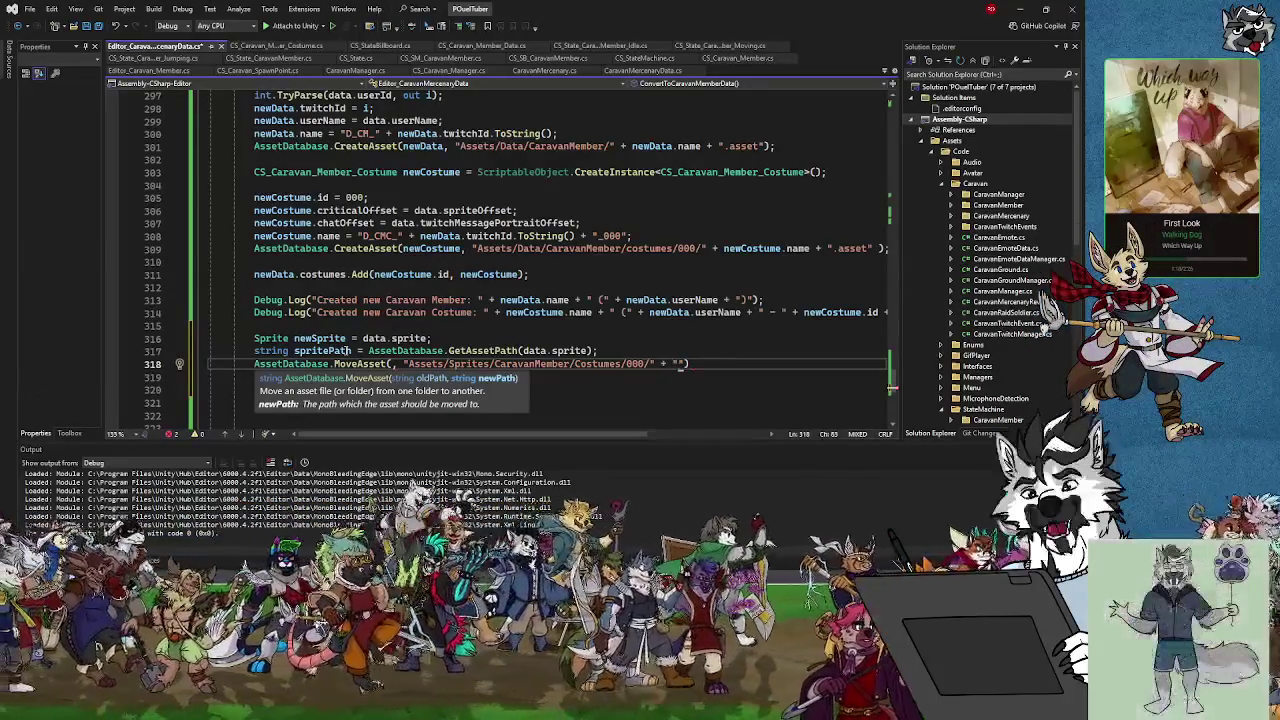
pyautogui.write('S')
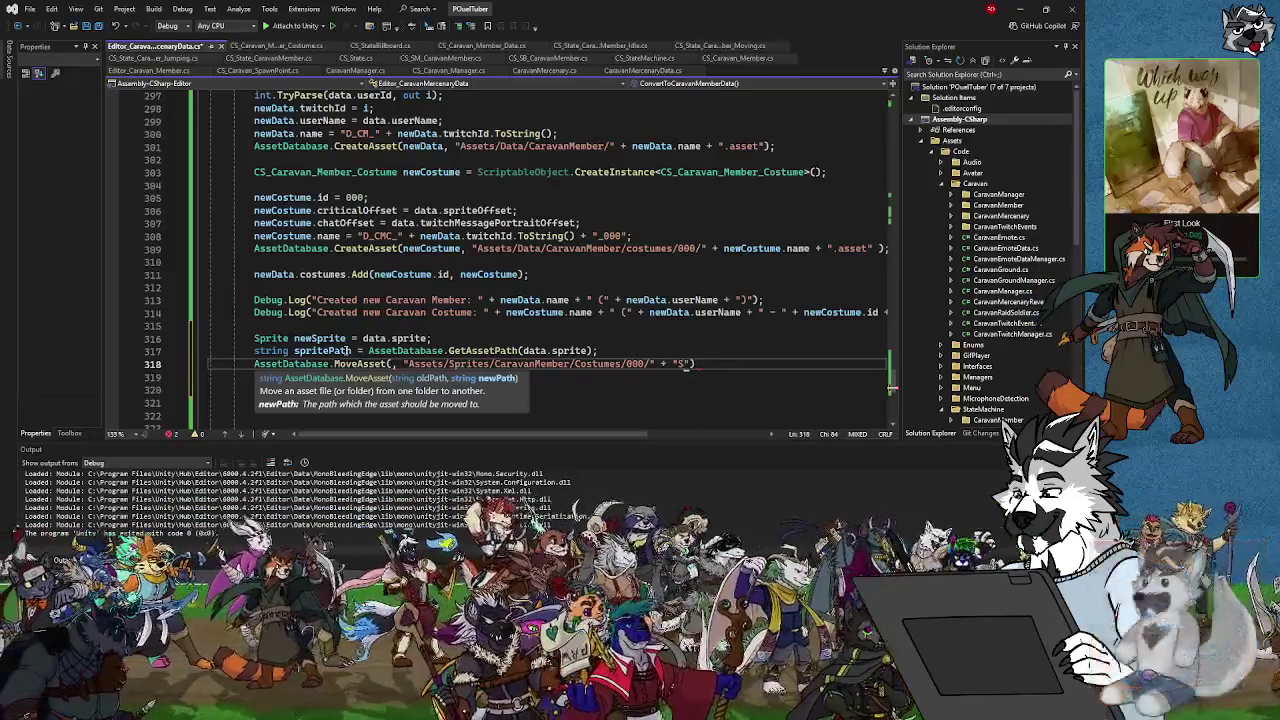
pyautogui.write('PR_')
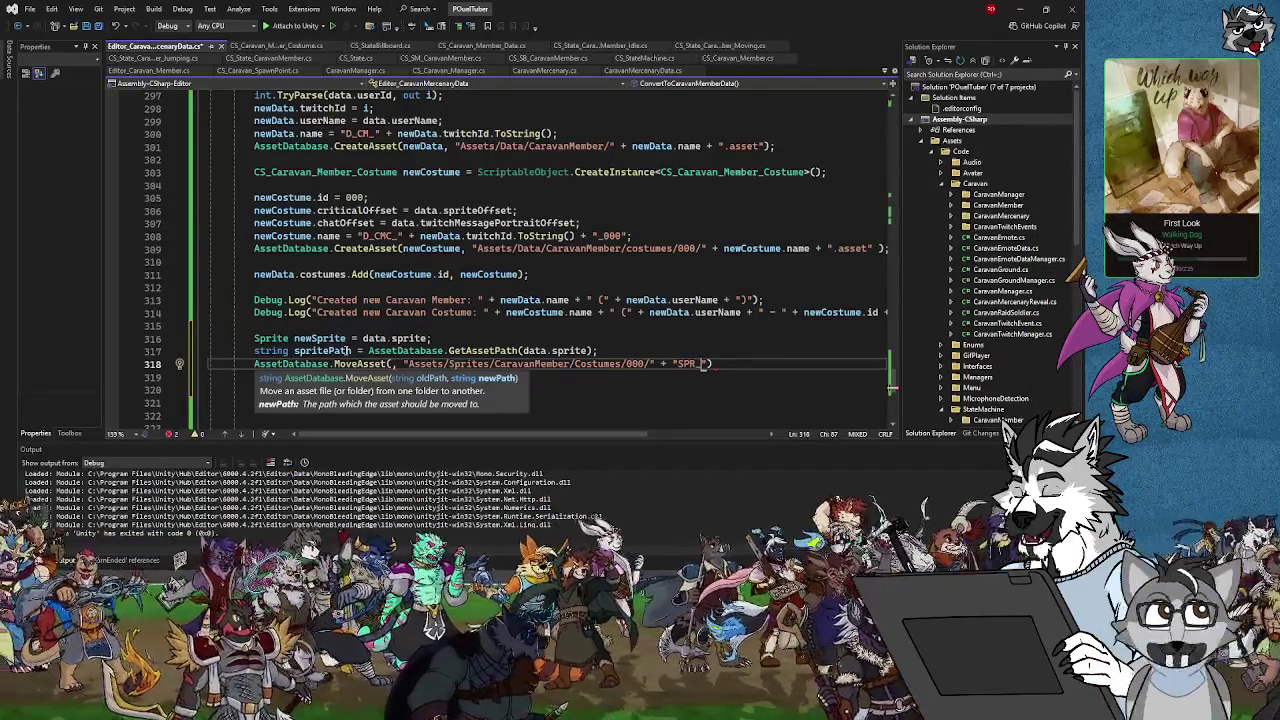
pyautogui.write('" + ')
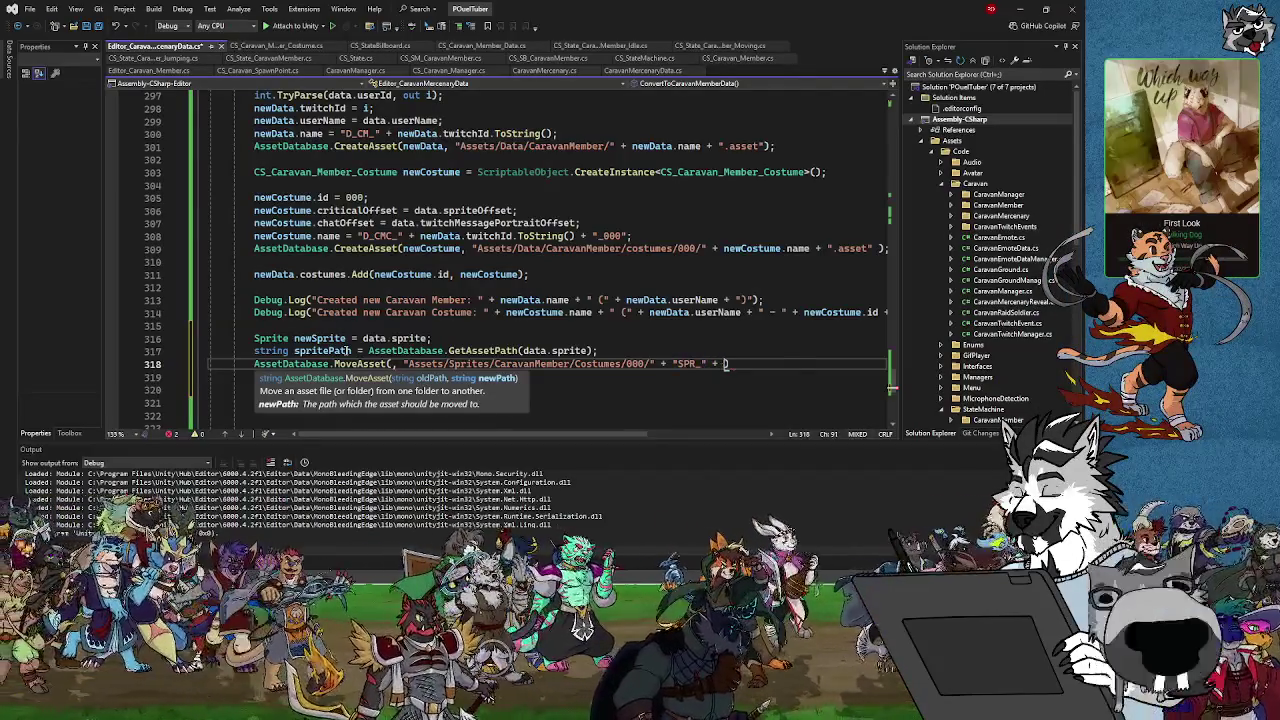
pyautogui.write('data.')
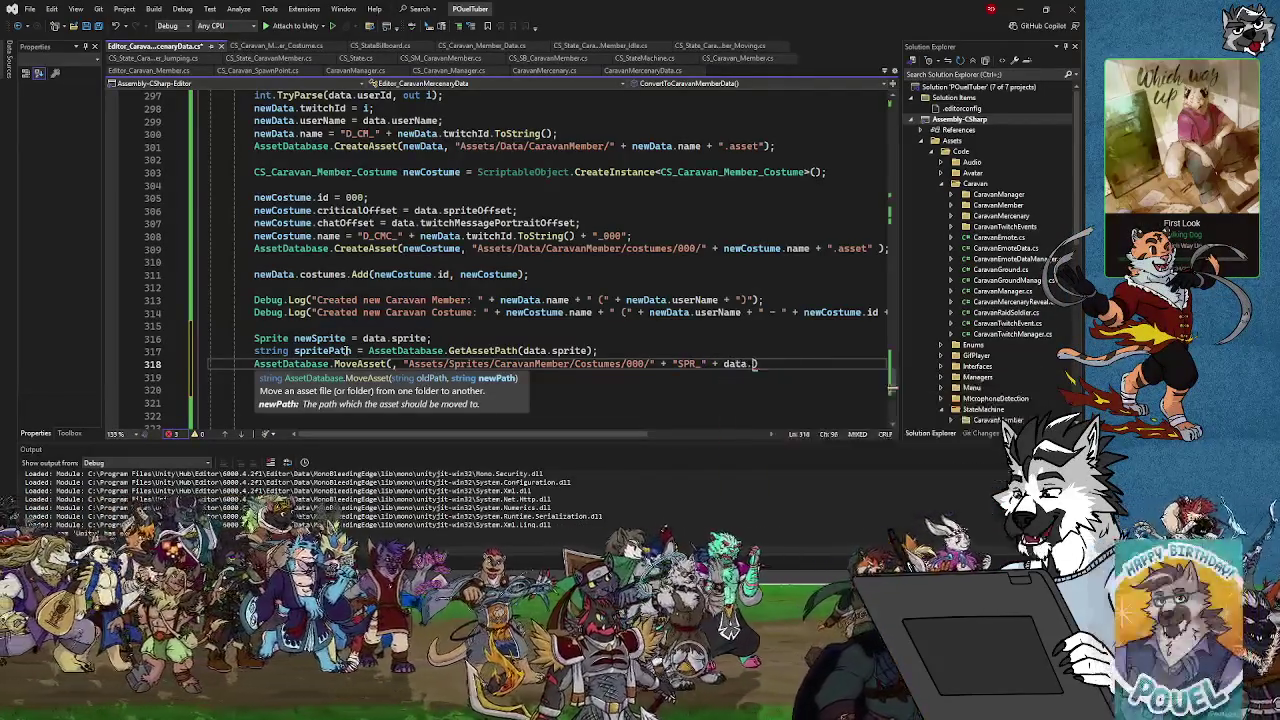
pyautogui.press('BackSpace')
pyautogui.press('BackSpace')
pyautogui.press('BackSpace')
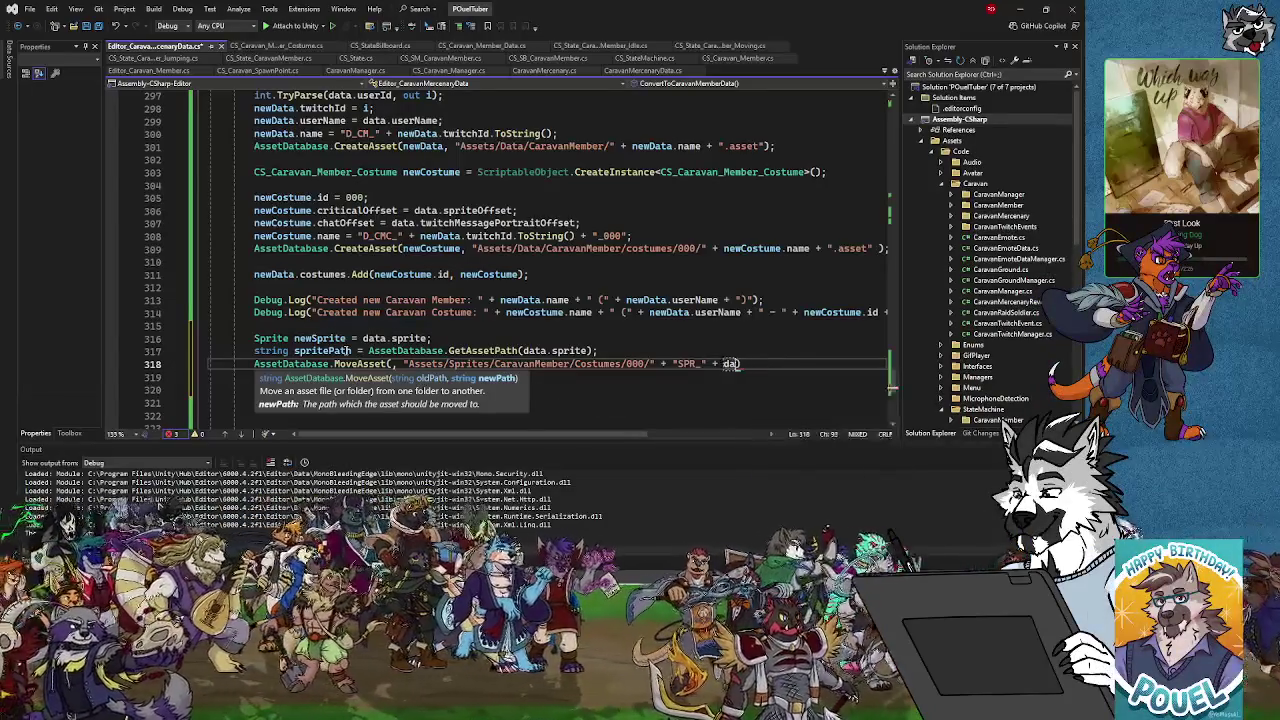
# Append data.userId.ToString() + "_000" to the MoveAsset destination path
pyautogui.write('newD')
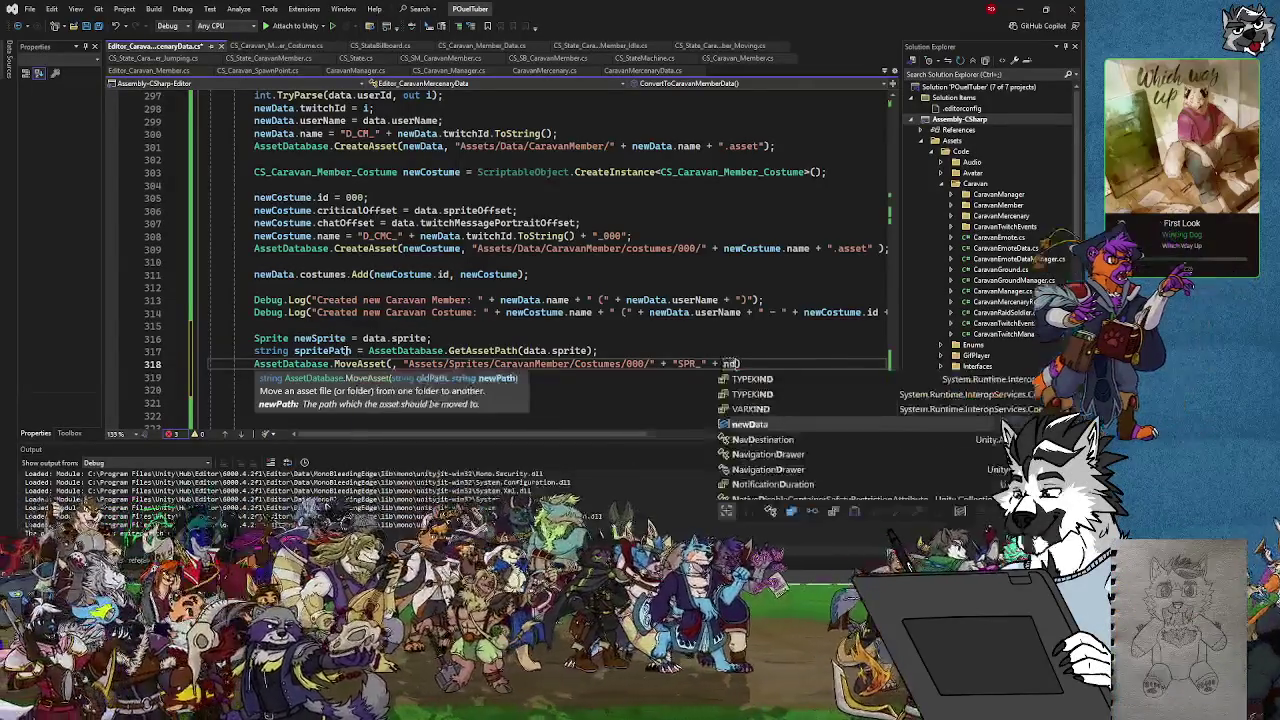
pyautogui.press('BackSpace')
pyautogui.press('BackSpace')
pyautogui.press('BackSpace')
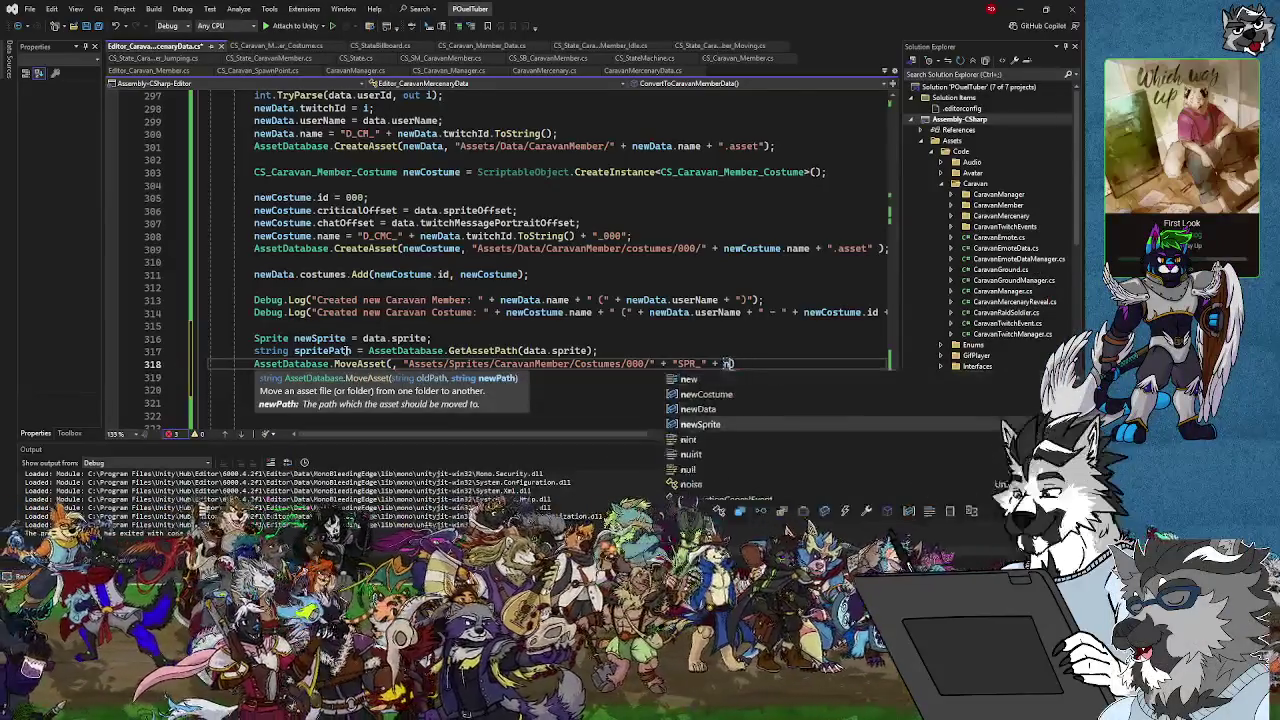
pyautogui.write('data ')
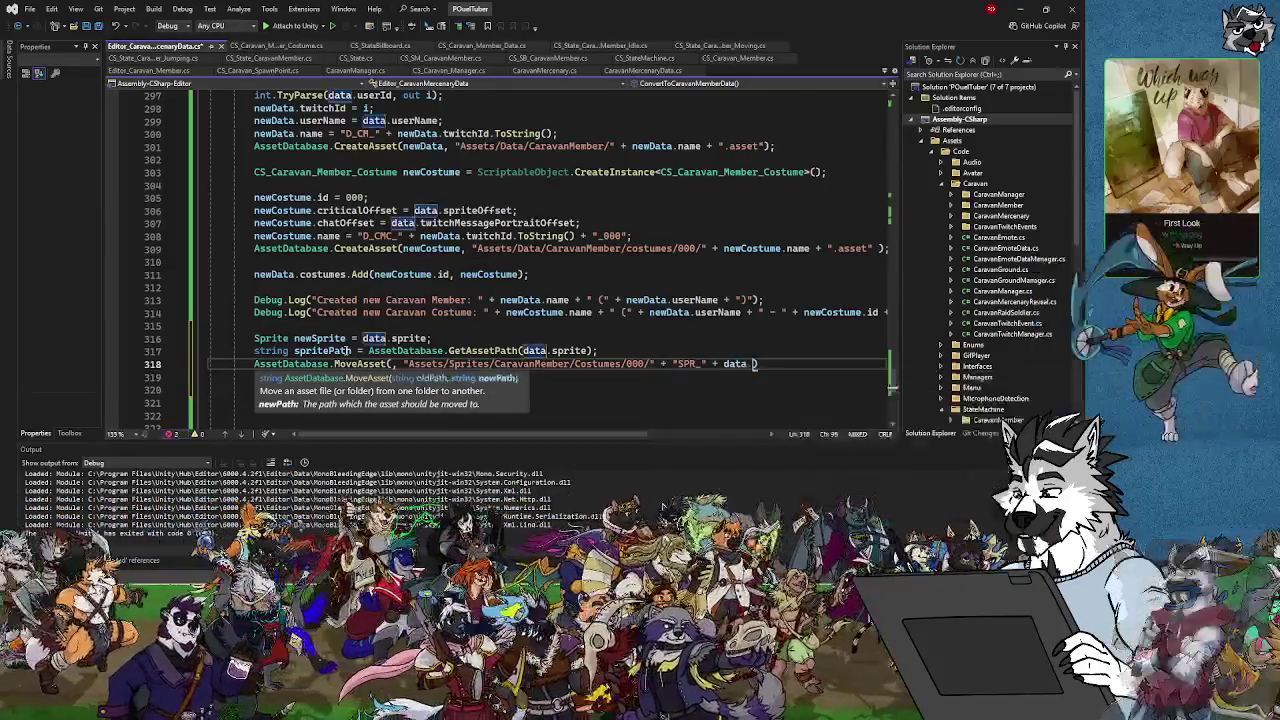
pyautogui.write('.twit')
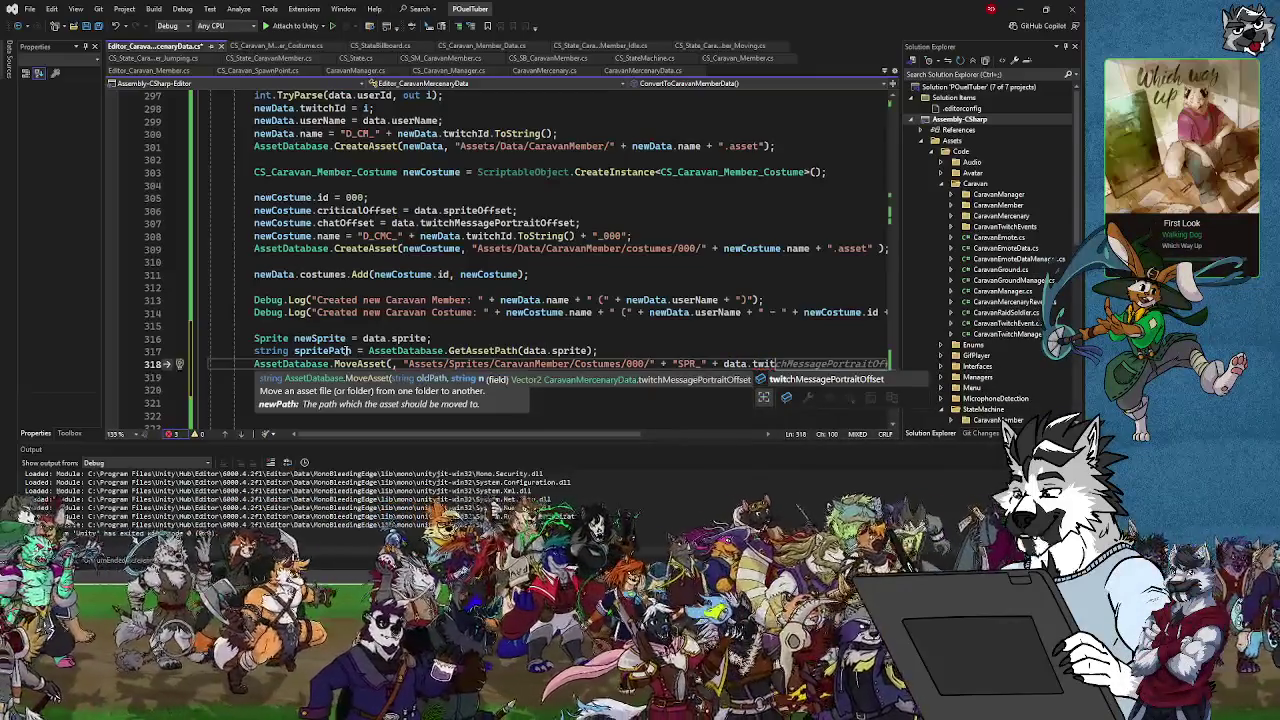
pyautogui.press('BackSpace')
pyautogui.press('BackSpace')
pyautogui.press('BackSpace')
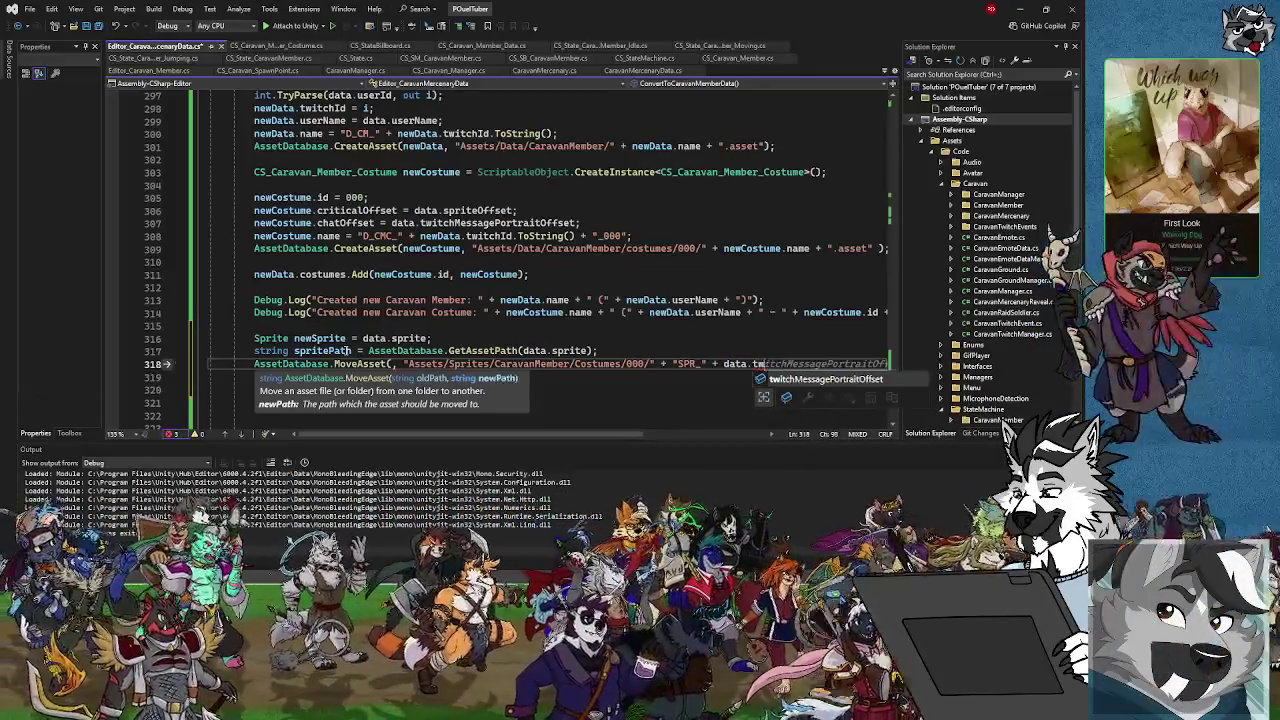
pyautogui.write('i')
pyautogui.press('BackSpace')
pyautogui.press('BackSpace')
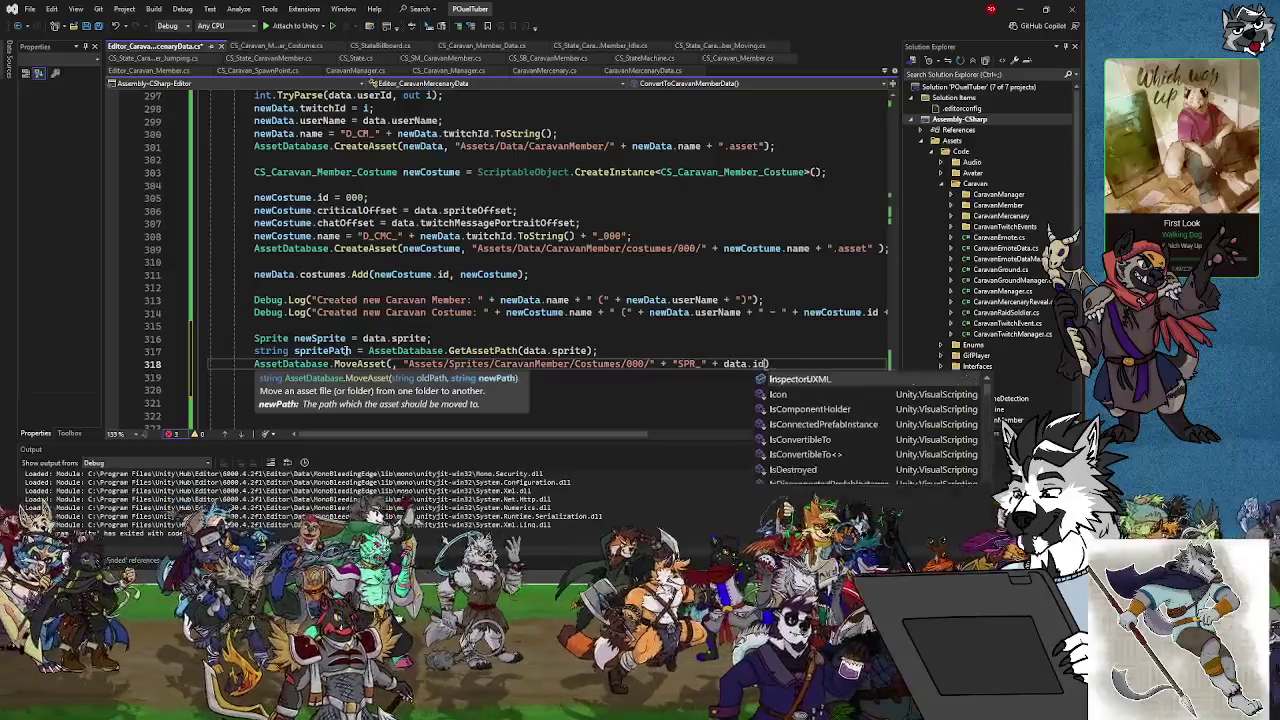
pyautogui.write('userId.ToString')
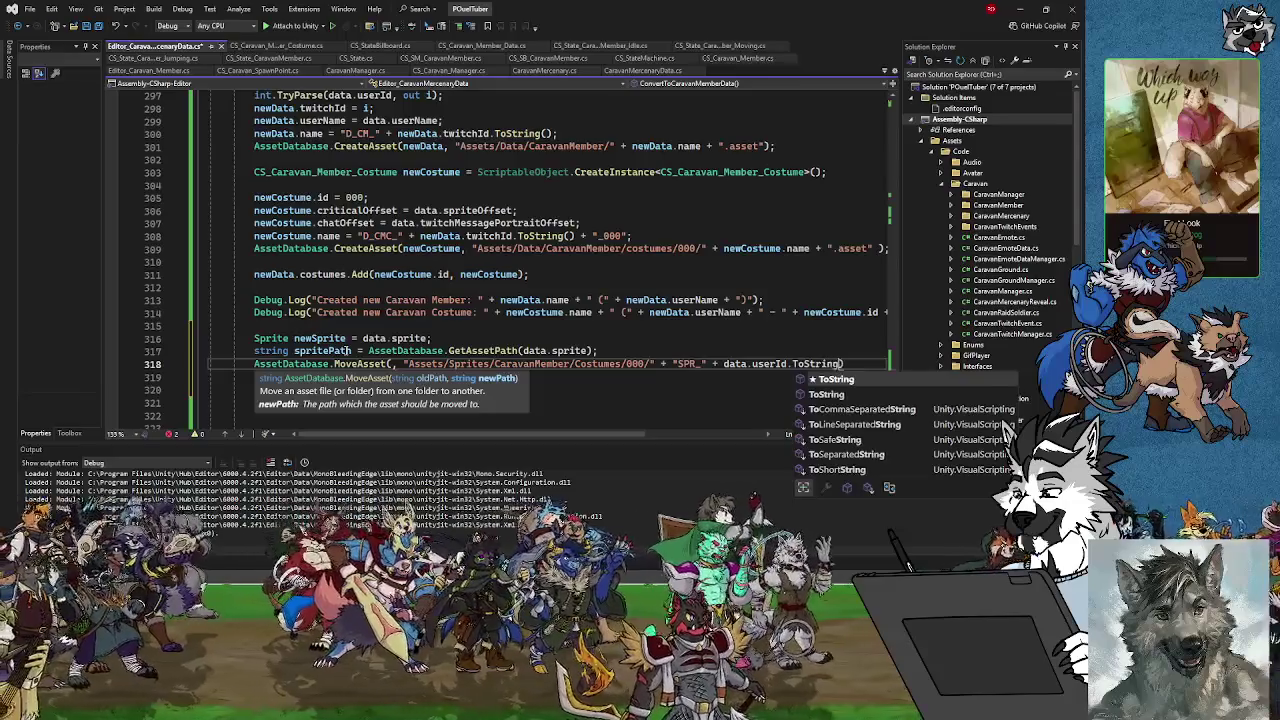
pyautogui.write('() +')
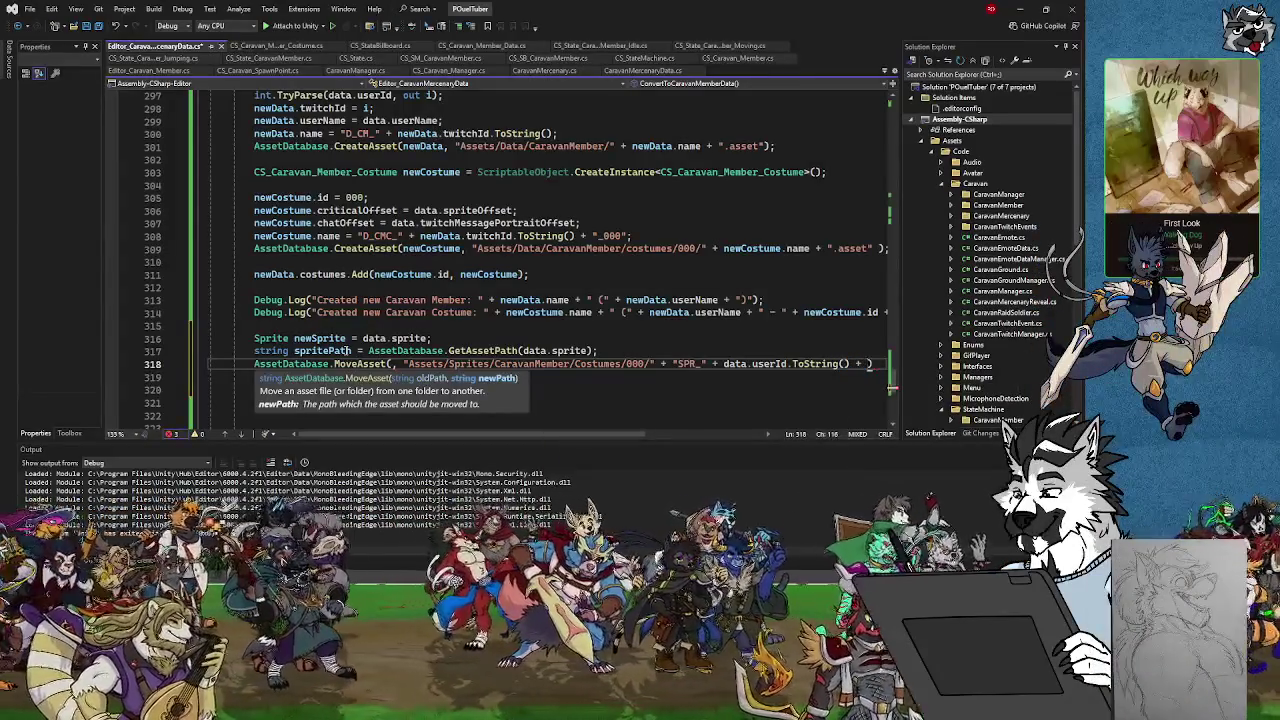
pyautogui.hotkey('ctrl', 'space')
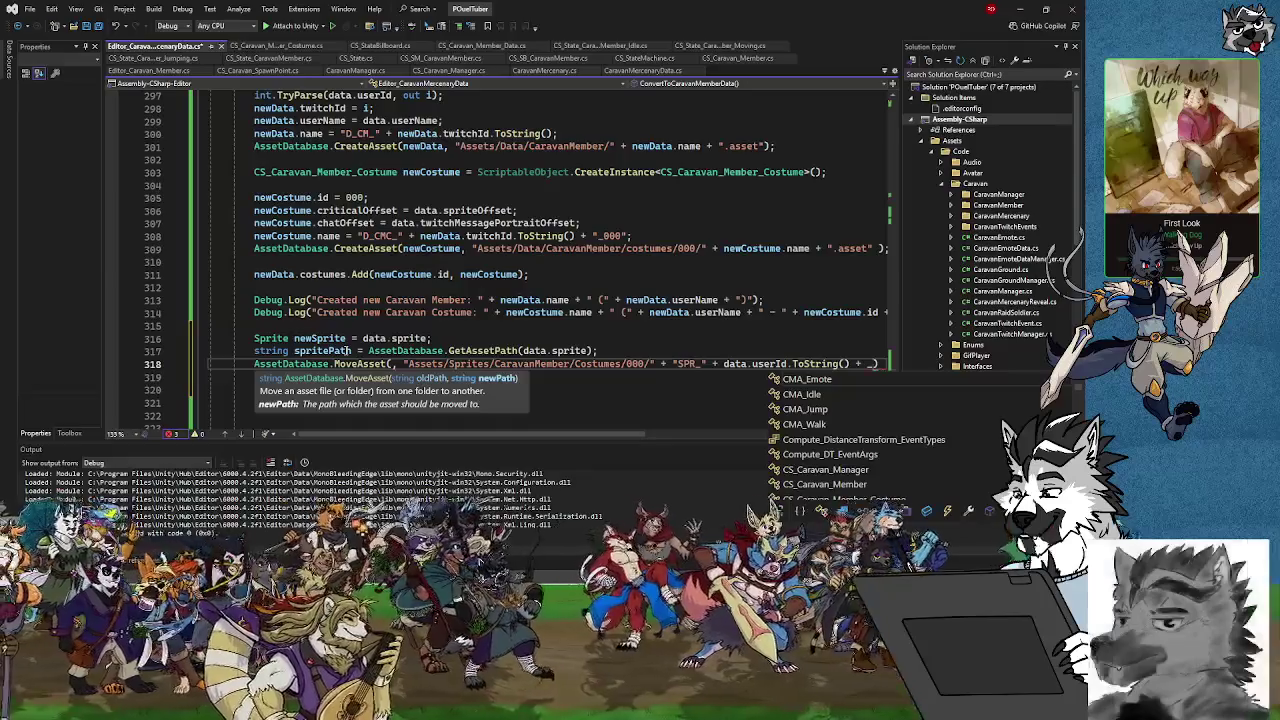
pyautogui.write('"_')
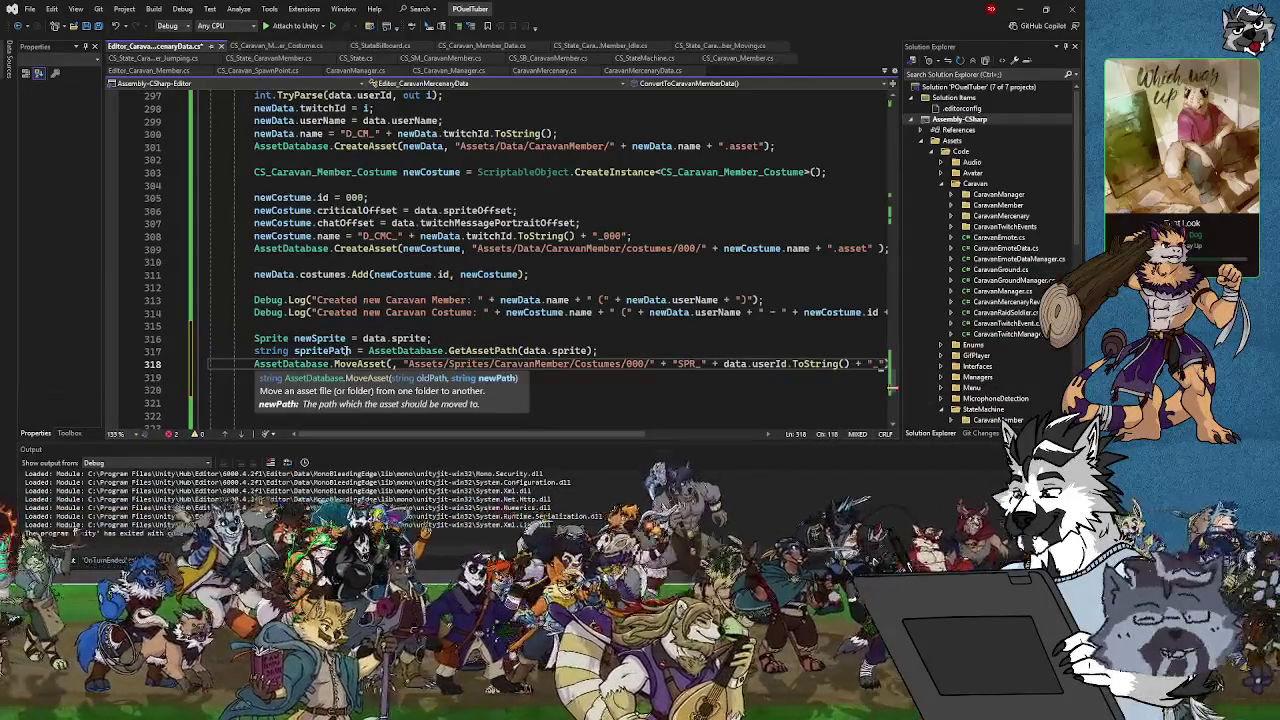
pyautogui.write('000')
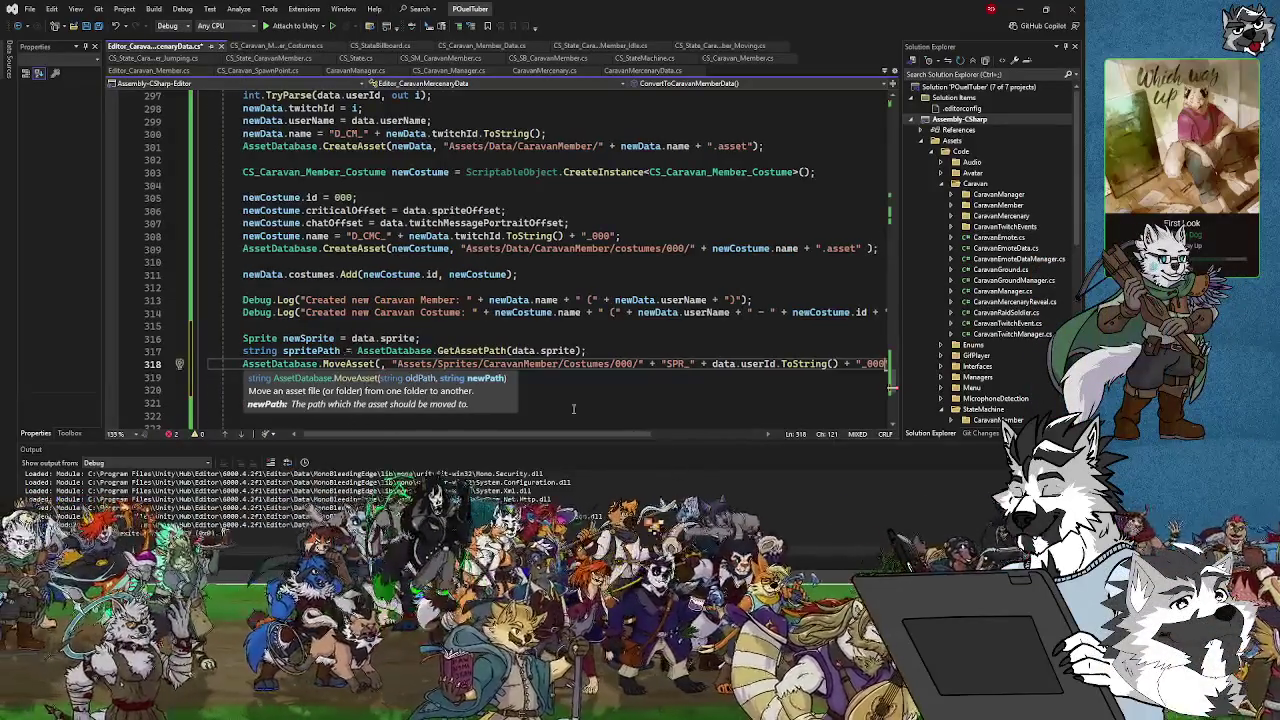
# Insert spritePath as MoveAsset's first argument and save CaravanMercenaryData.cs
pyautogui.click(658, 402)
pyautogui.press('Up')
pyautogui.press('Up')
pyautogui.press('Up')
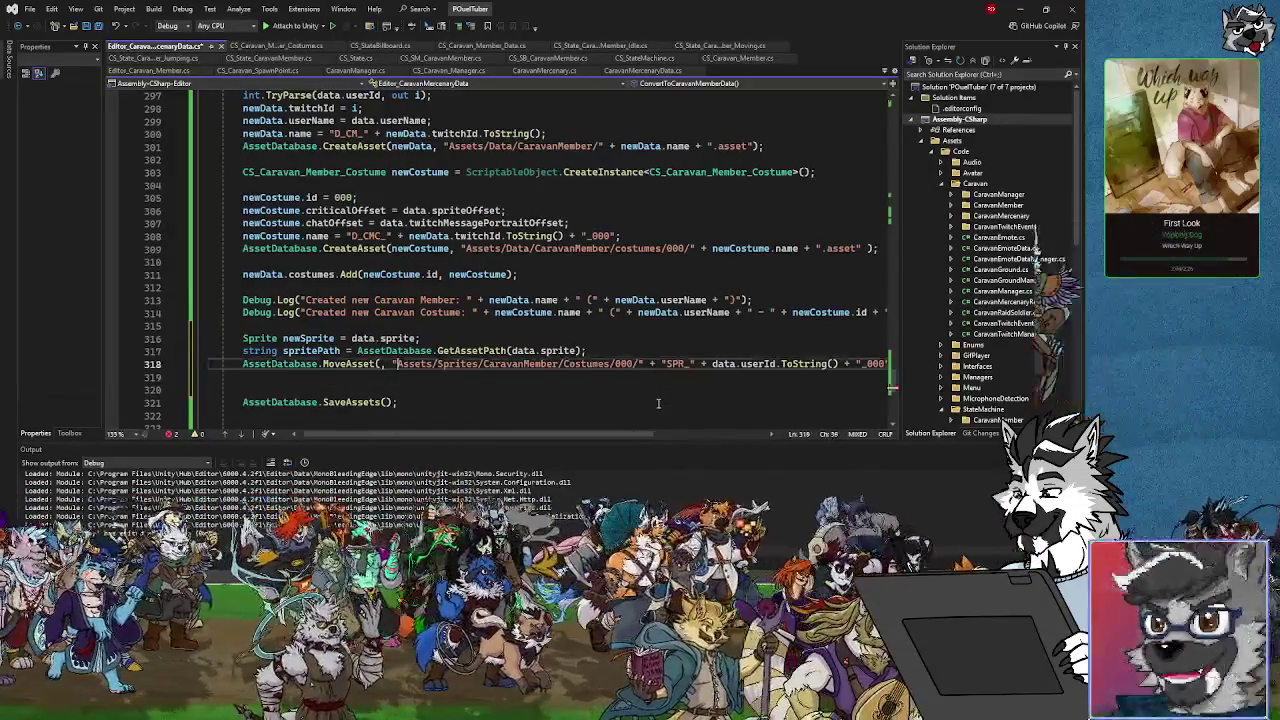
pyautogui.press('Left')
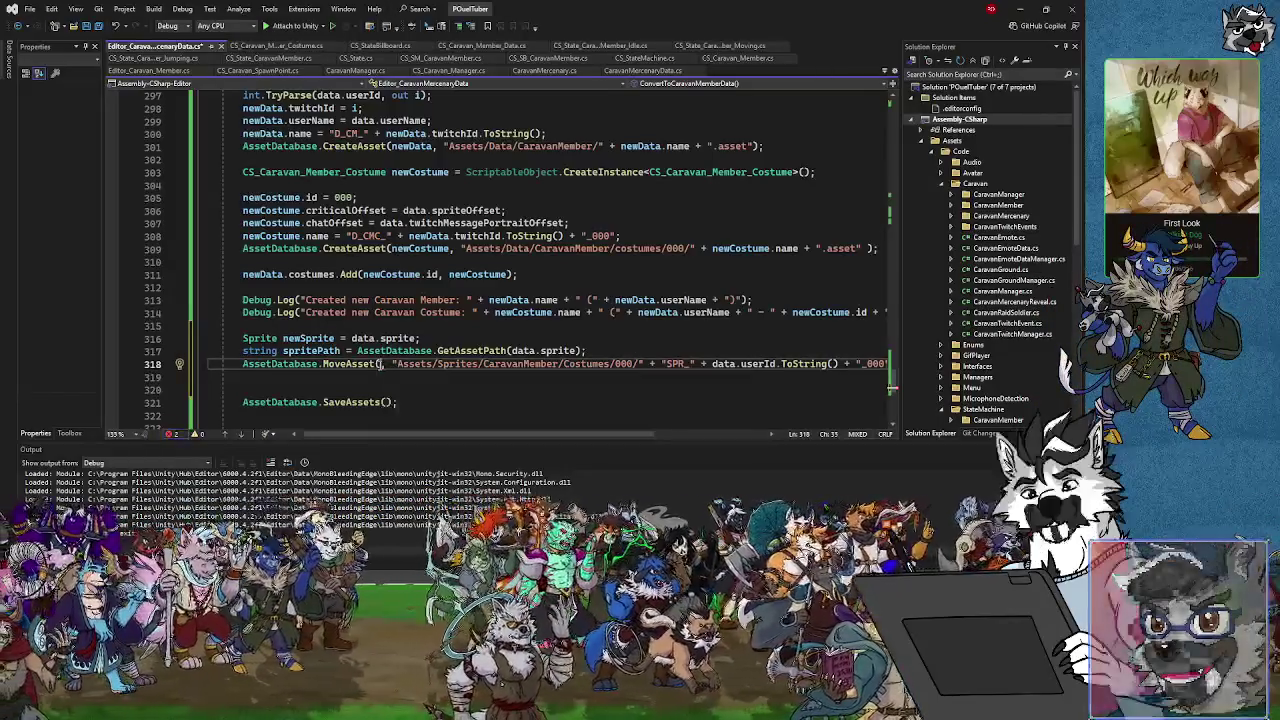
pyautogui.press('Left')
pyautogui.press('Left')
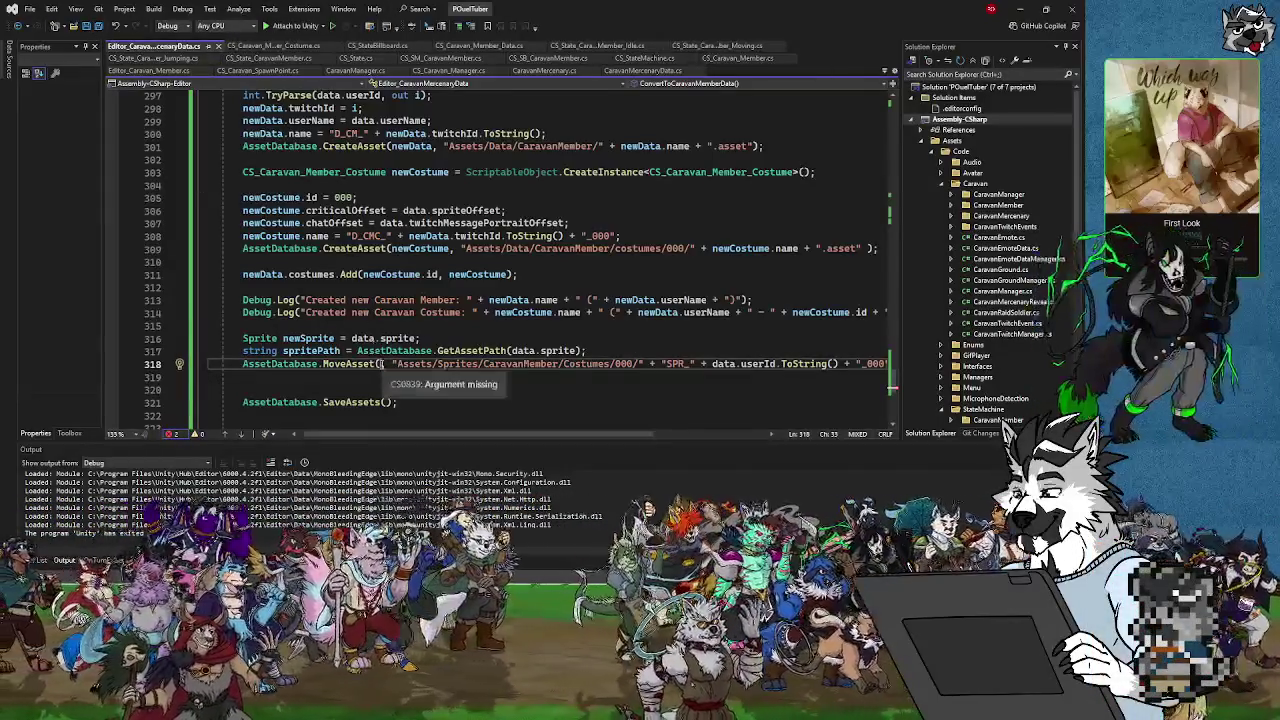
pyautogui.moveTo(484, 352)
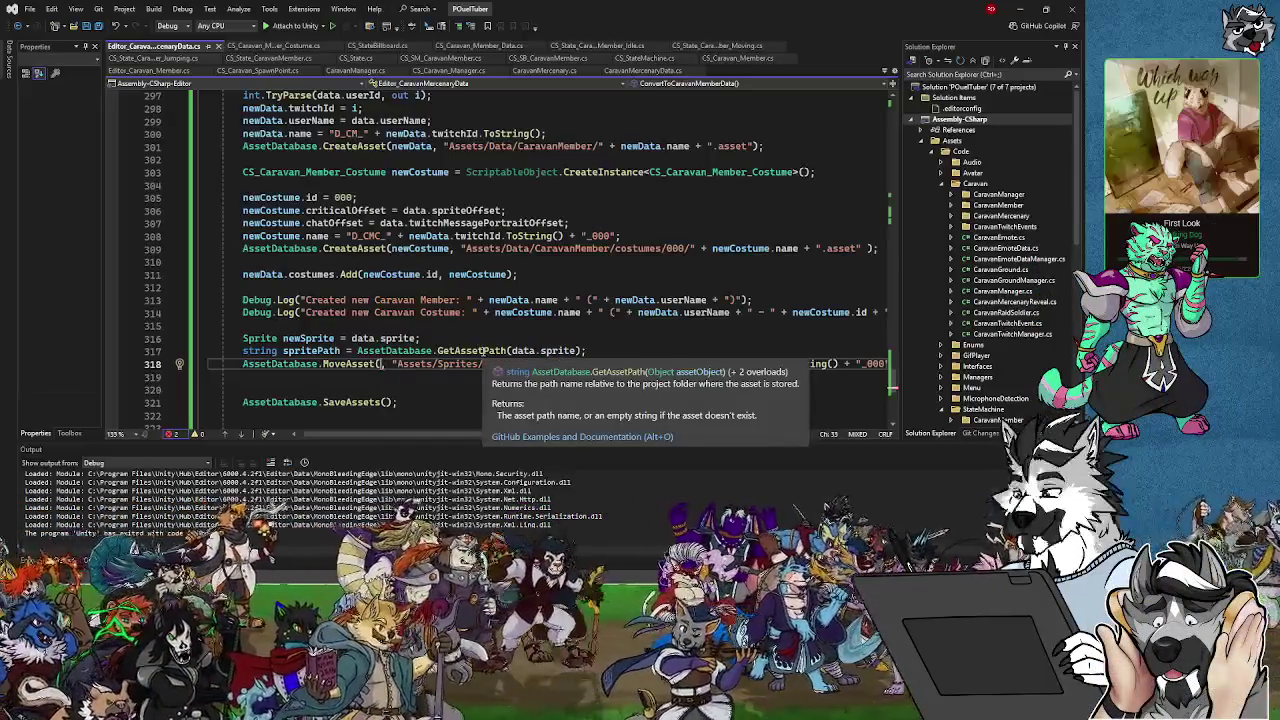
pyautogui.write('spritePath,')
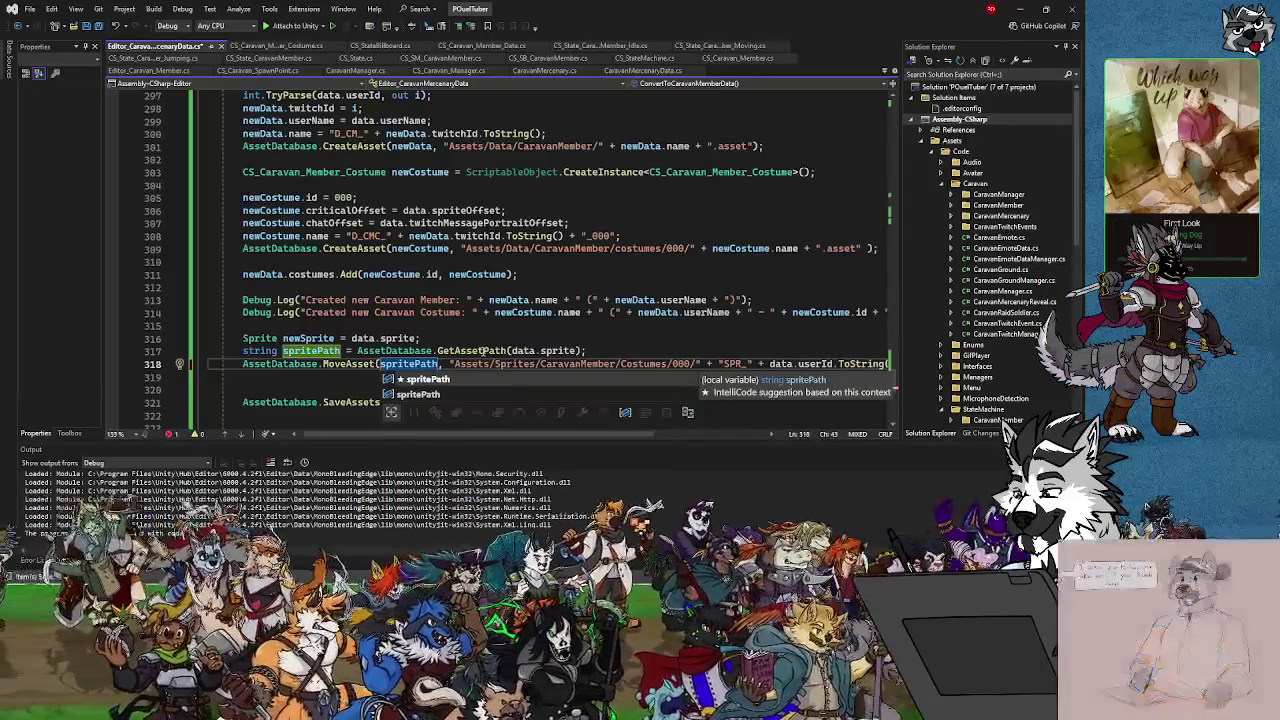
pyautogui.click(413, 351)
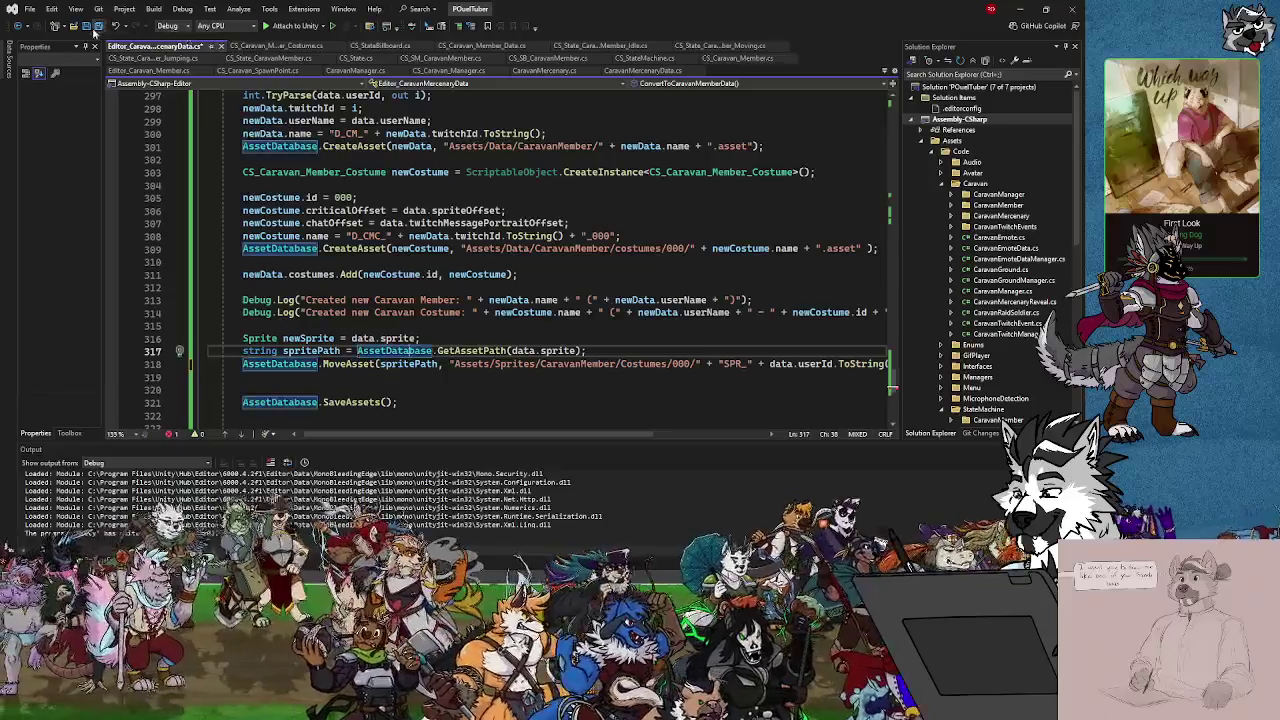
pyautogui.click(98, 29)
pyautogui.click(1020, 10)
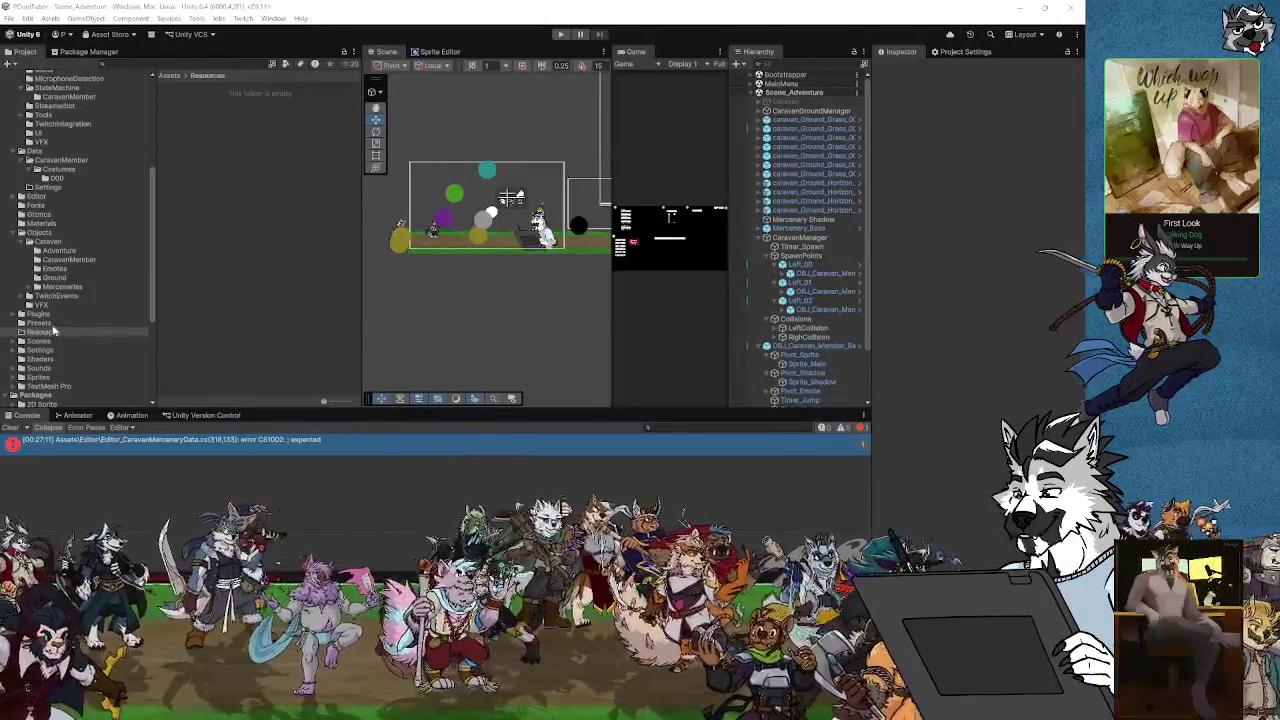
# Navigate the Project window through Objects/Caravan to the Assets/Sprites/Caravan folder
pyautogui.click(16, 379)
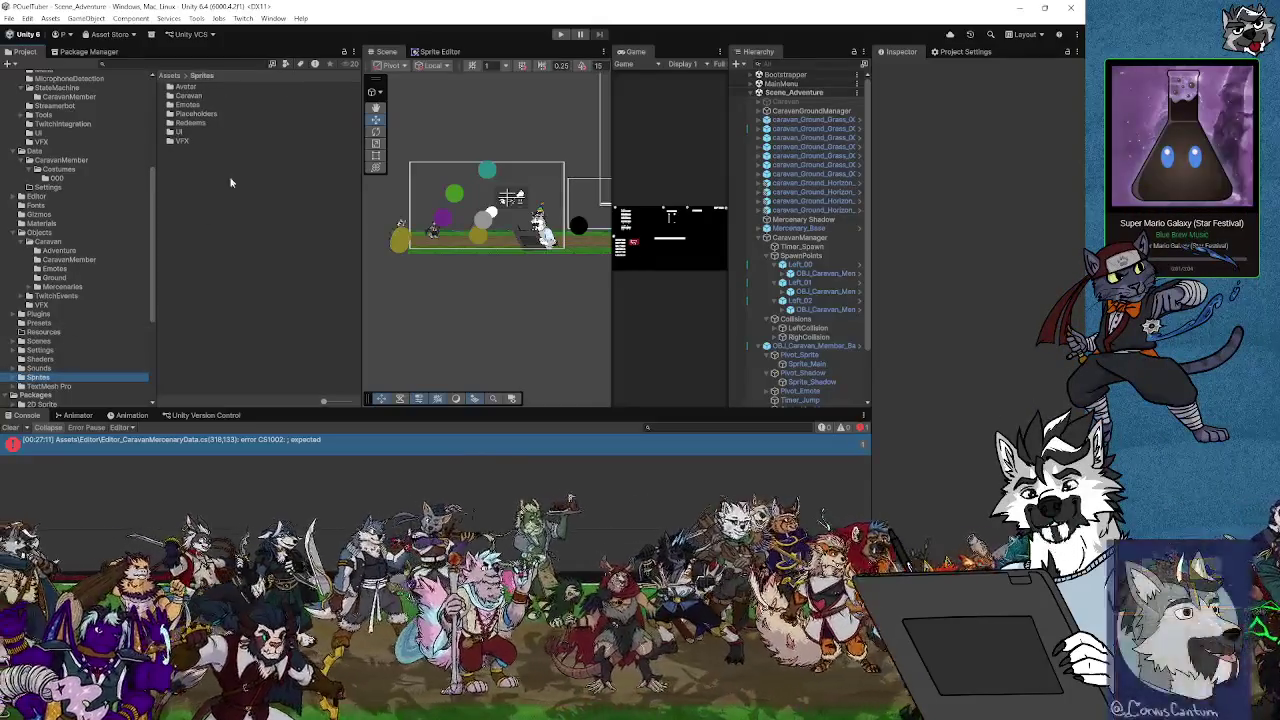
pyautogui.doubleClick(185, 96)
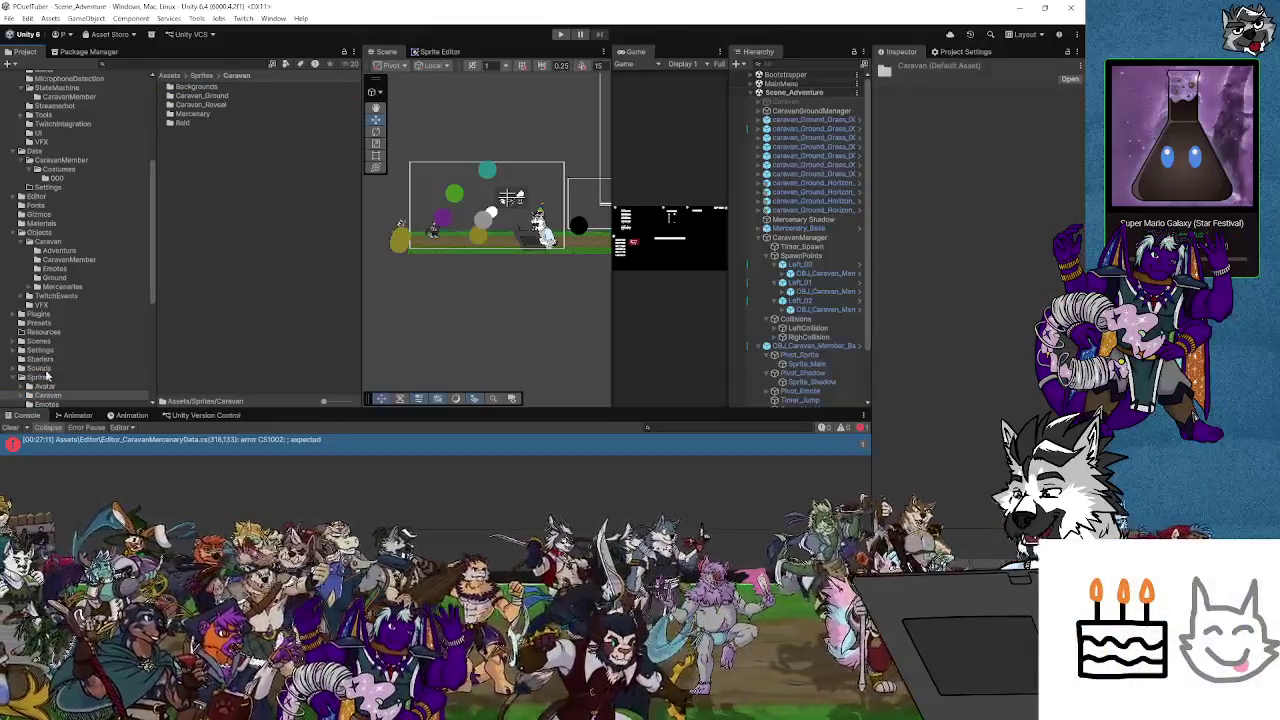
pyautogui.scroll(-3, 46, 370)
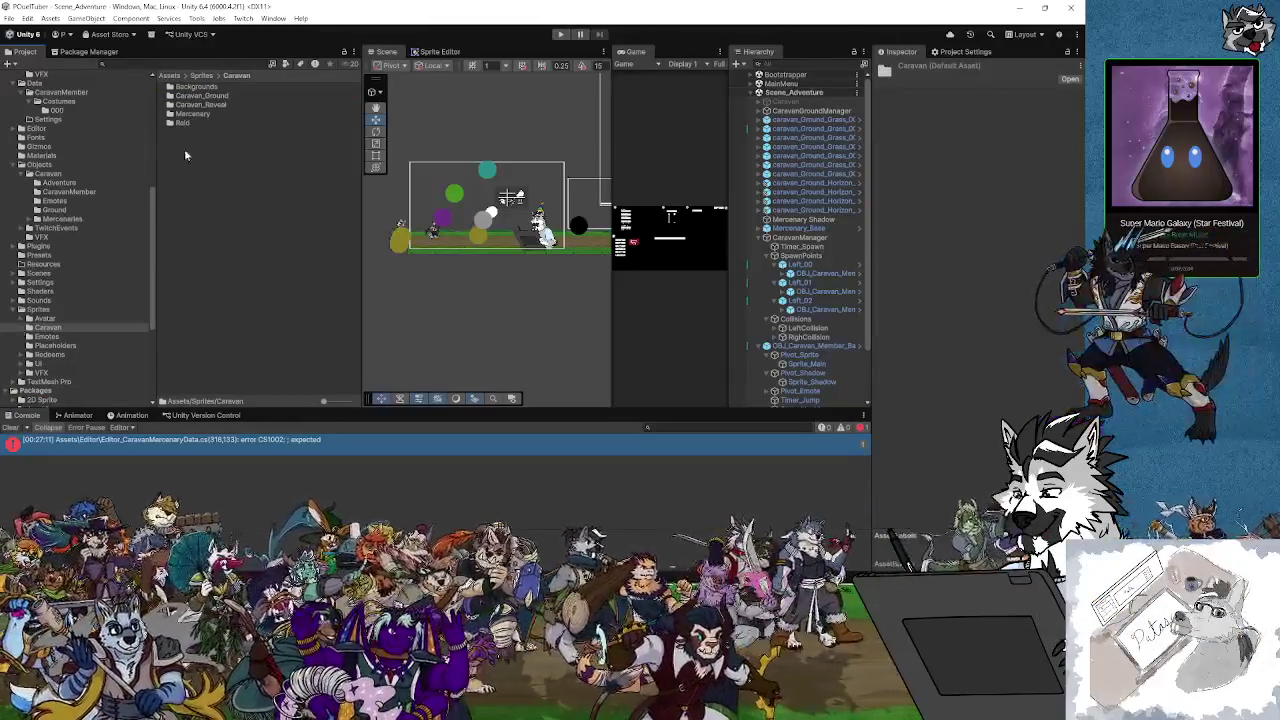
pyautogui.click(62, 175)
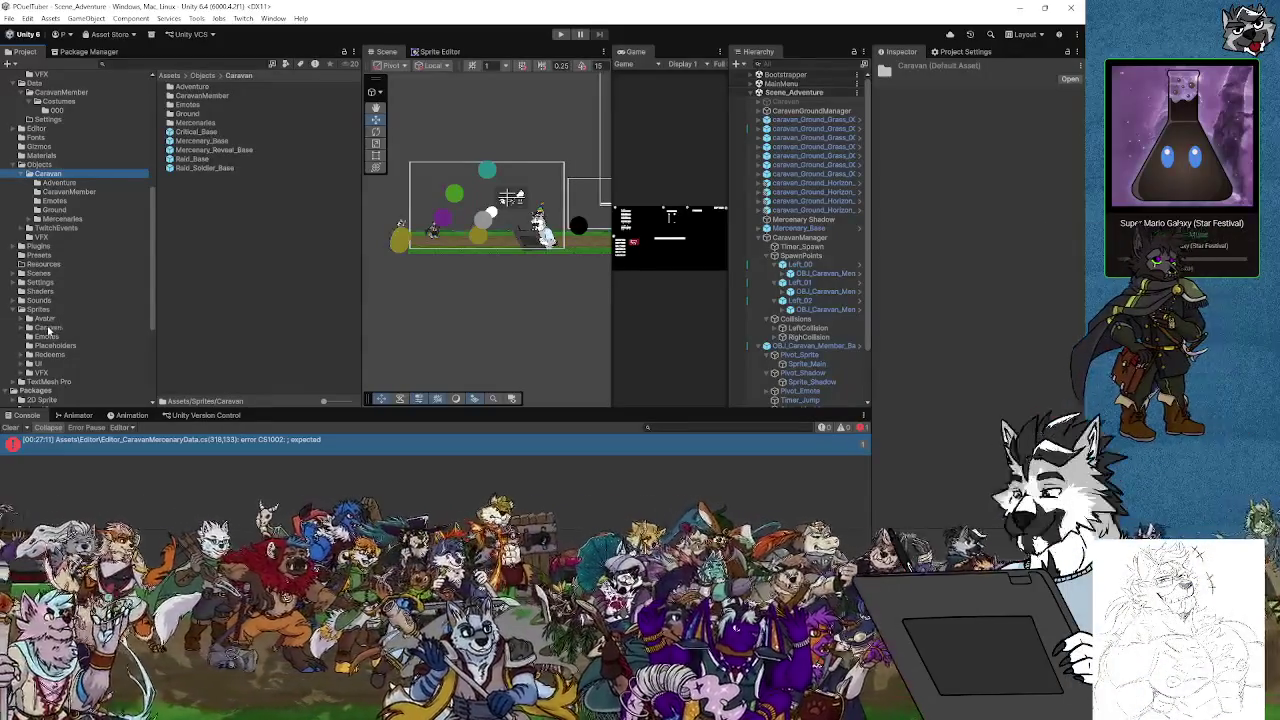
pyautogui.click(47, 328)
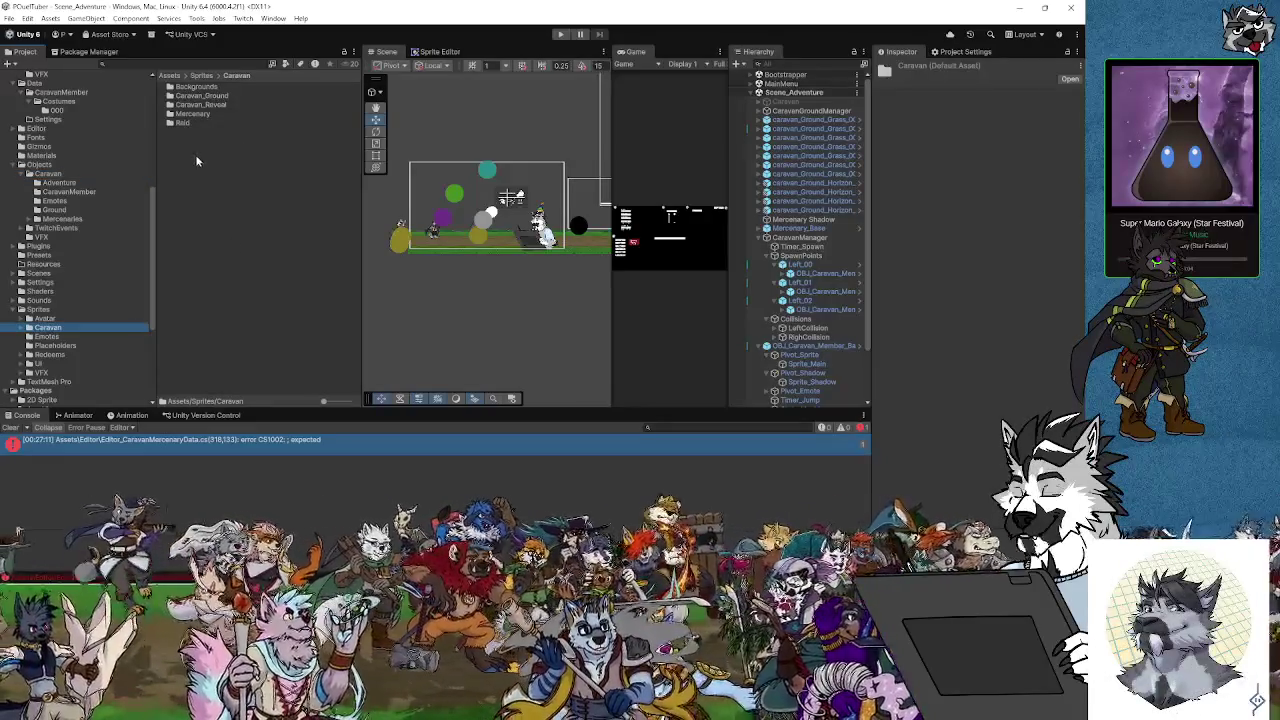
pyautogui.rightClick(192, 154)
# Create a CaravanMembers folder under Sprites/Caravan with a Costumes folder inside it
pyautogui.moveTo(340, 162)
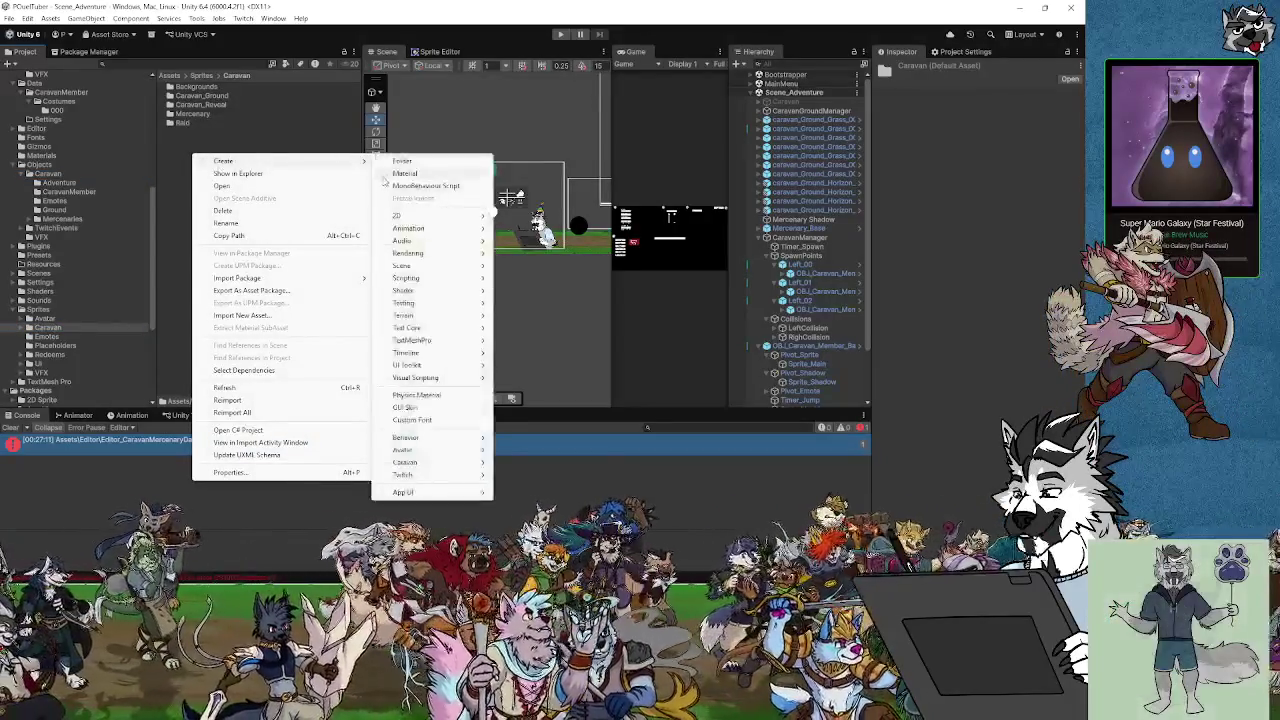
pyautogui.click(400, 161)
pyautogui.write('Caravan')
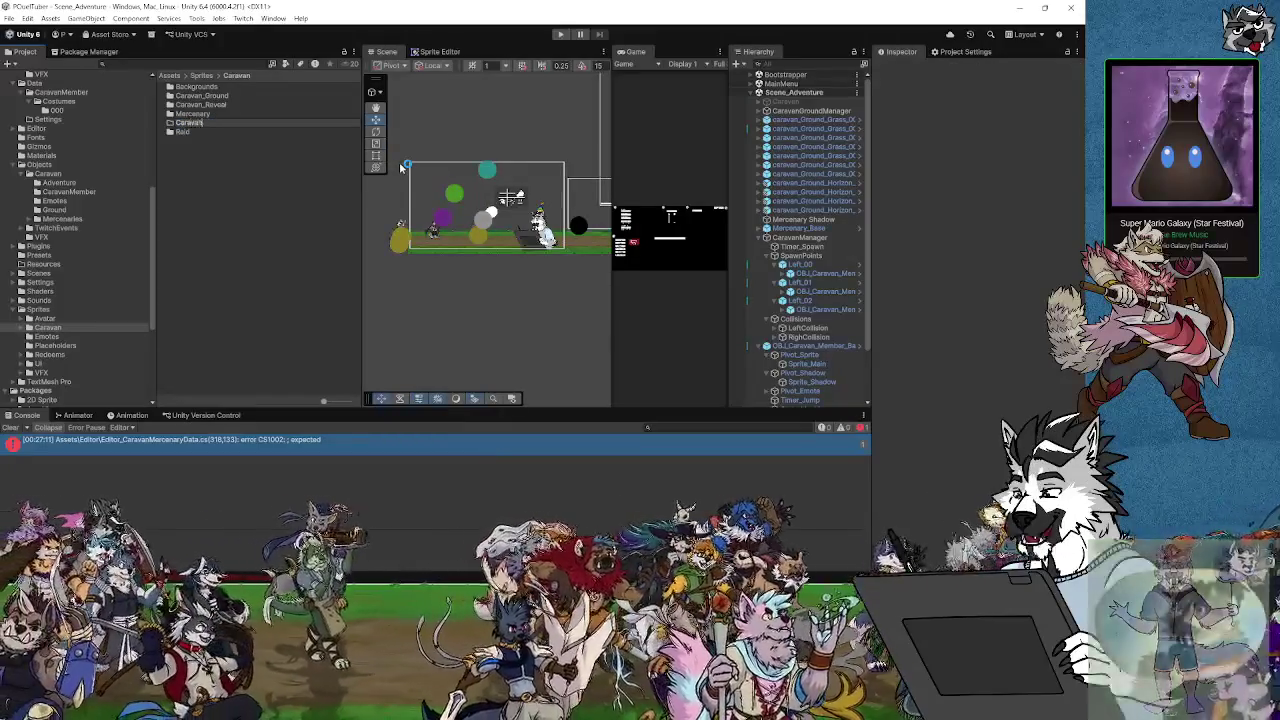
pyautogui.write('Member')
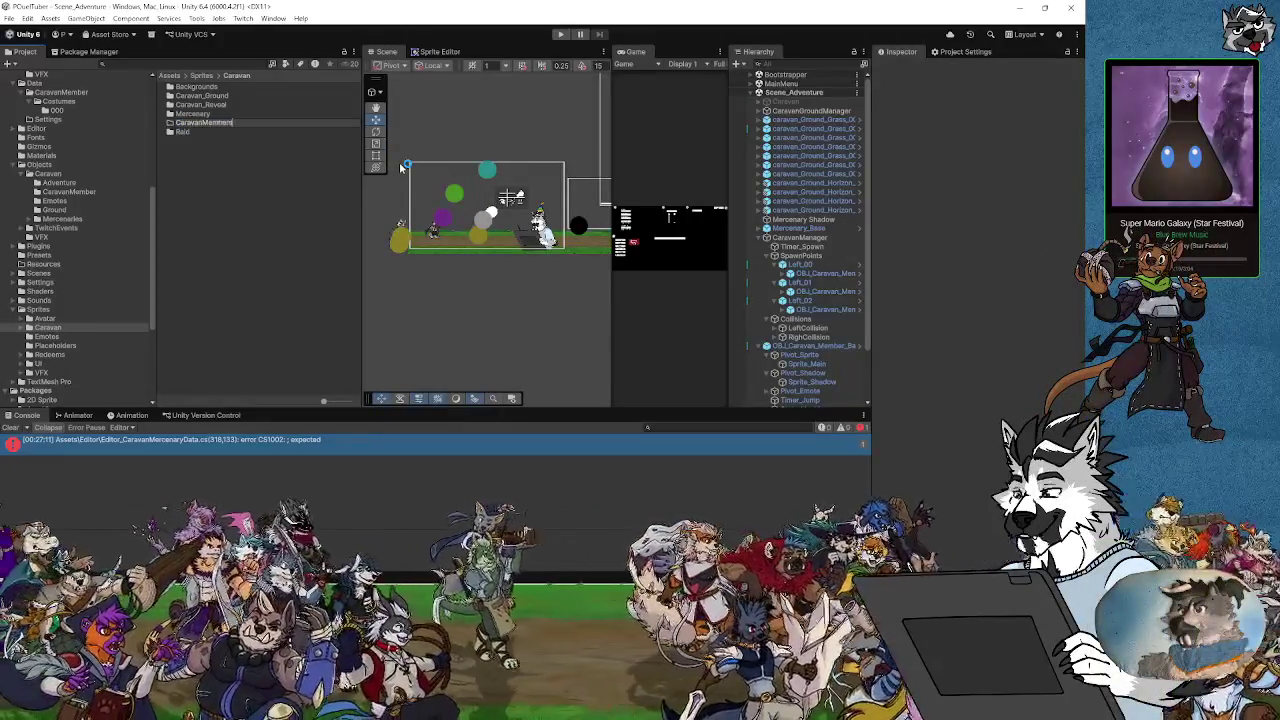
pyautogui.press('Return')
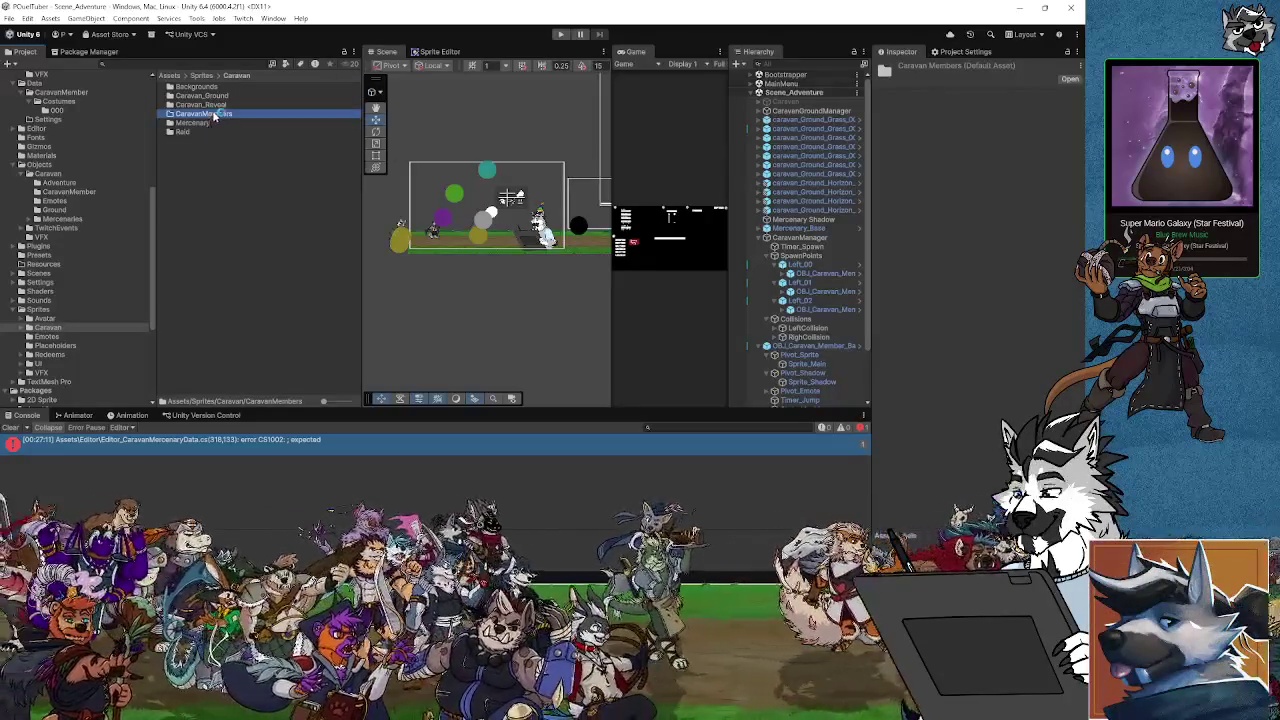
pyautogui.doubleClick(215, 115)
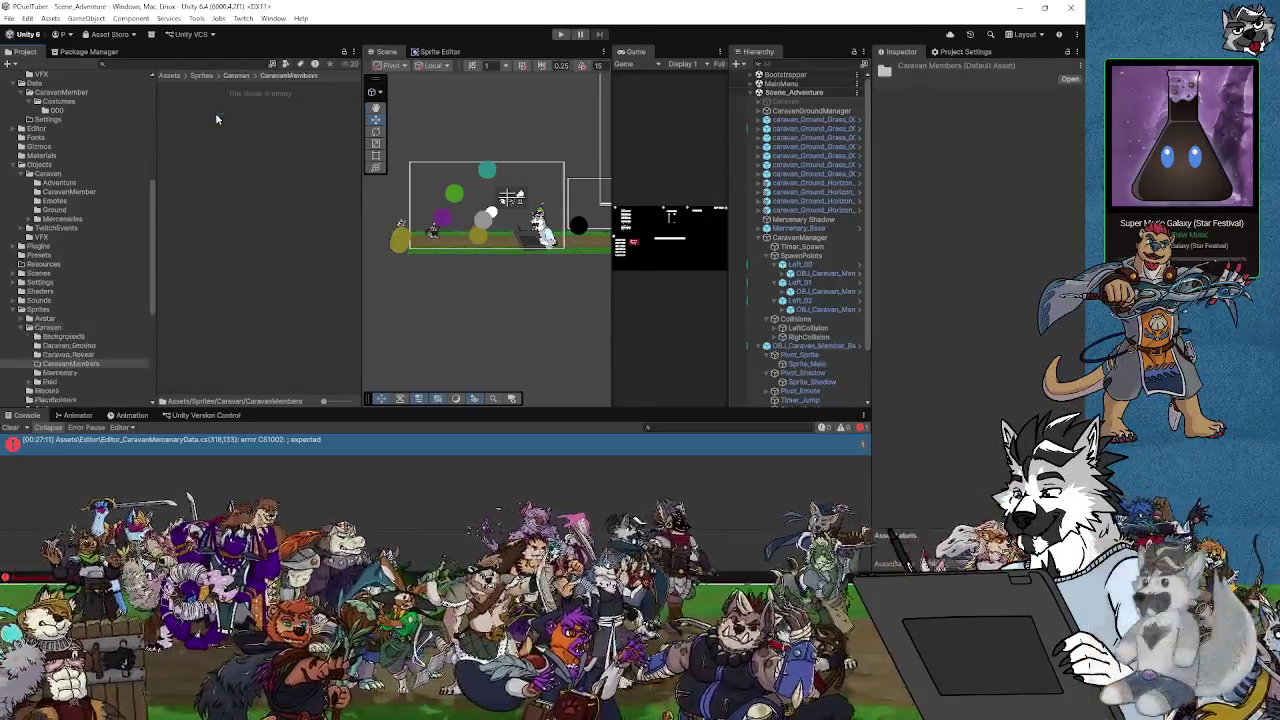
pyautogui.rightClick(191, 124)
pyautogui.moveTo(225, 128)
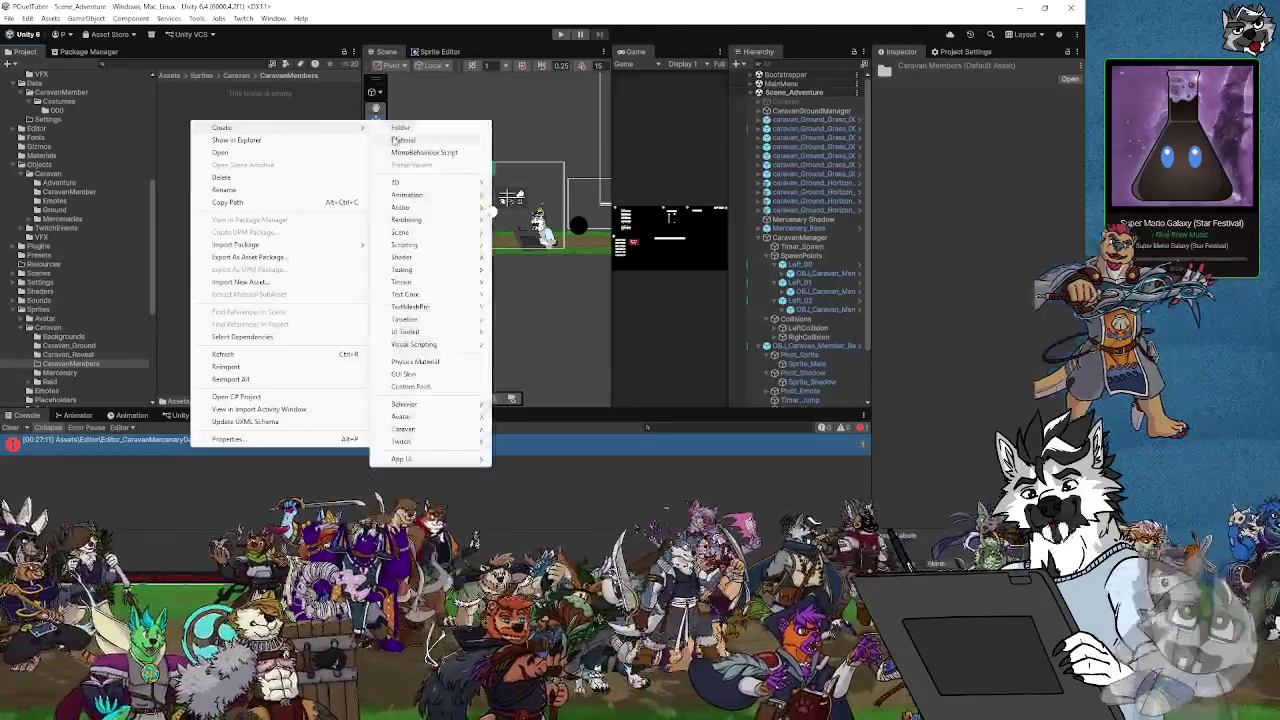
pyautogui.click(401, 128)
pyautogui.write('Co')
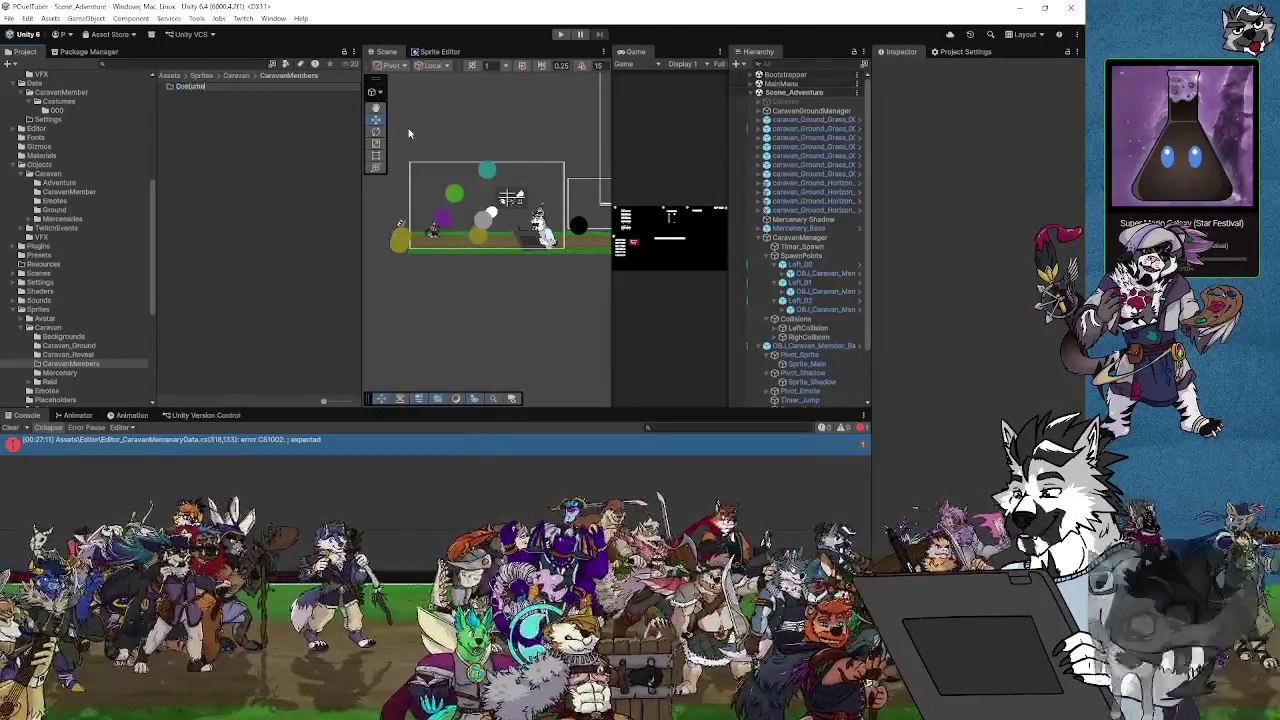
pyautogui.write('stumes')
pyautogui.press('Return')
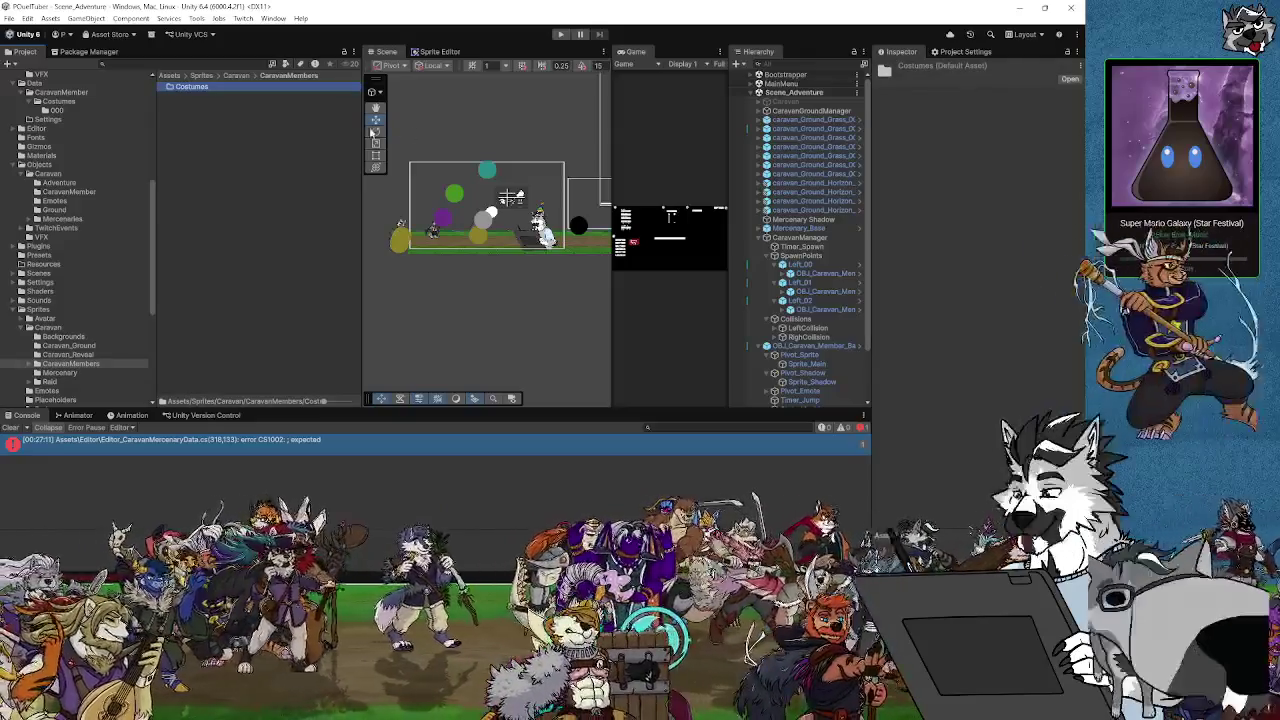
# Add a 000 folder inside Costumes and save the project
pyautogui.doubleClick(184, 88)
pyautogui.rightClick(190, 100)
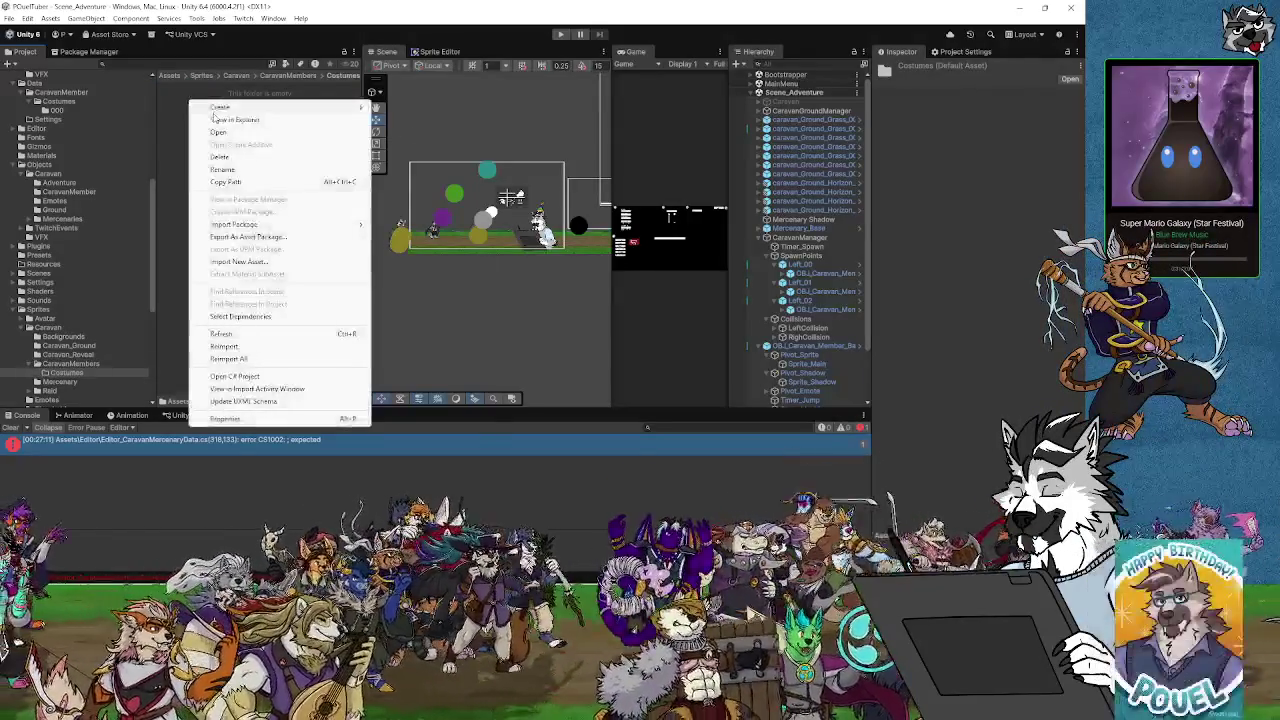
pyautogui.moveTo(220, 107)
pyautogui.click(400, 109)
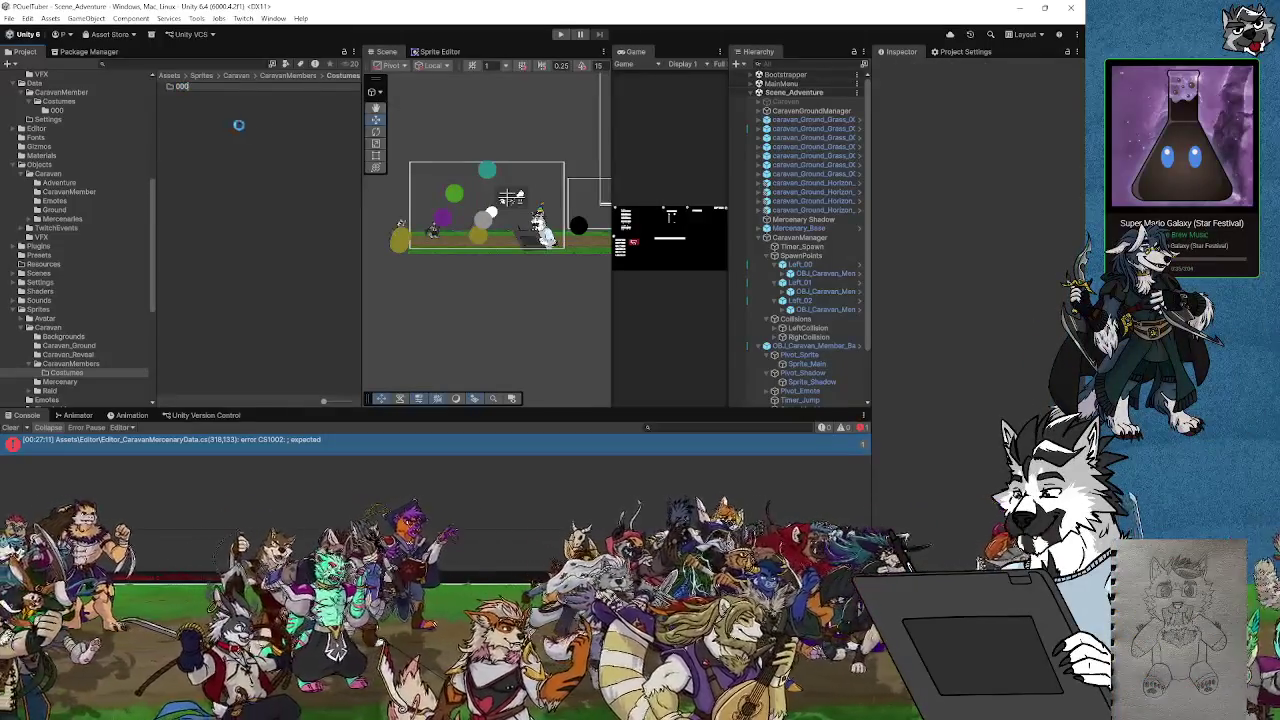
pyautogui.press('Return')
pyautogui.click(62, 364)
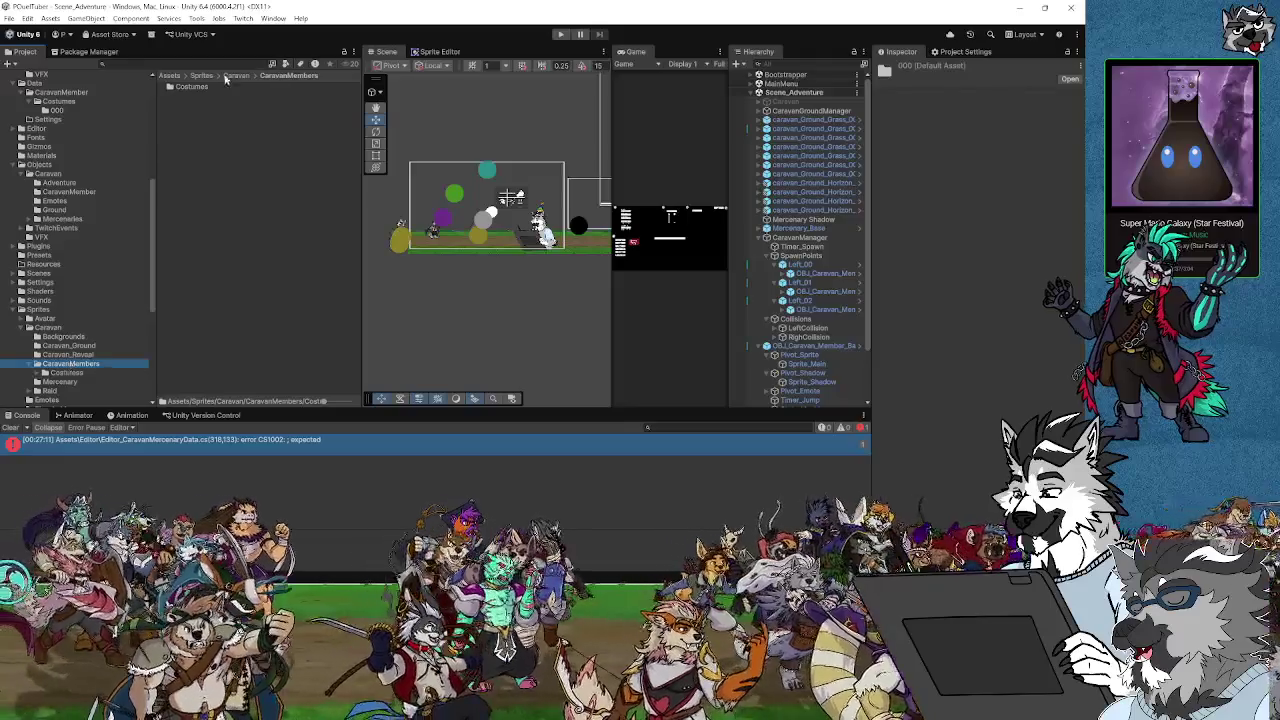
pyautogui.click(9, 18)
pyautogui.click(30, 141)
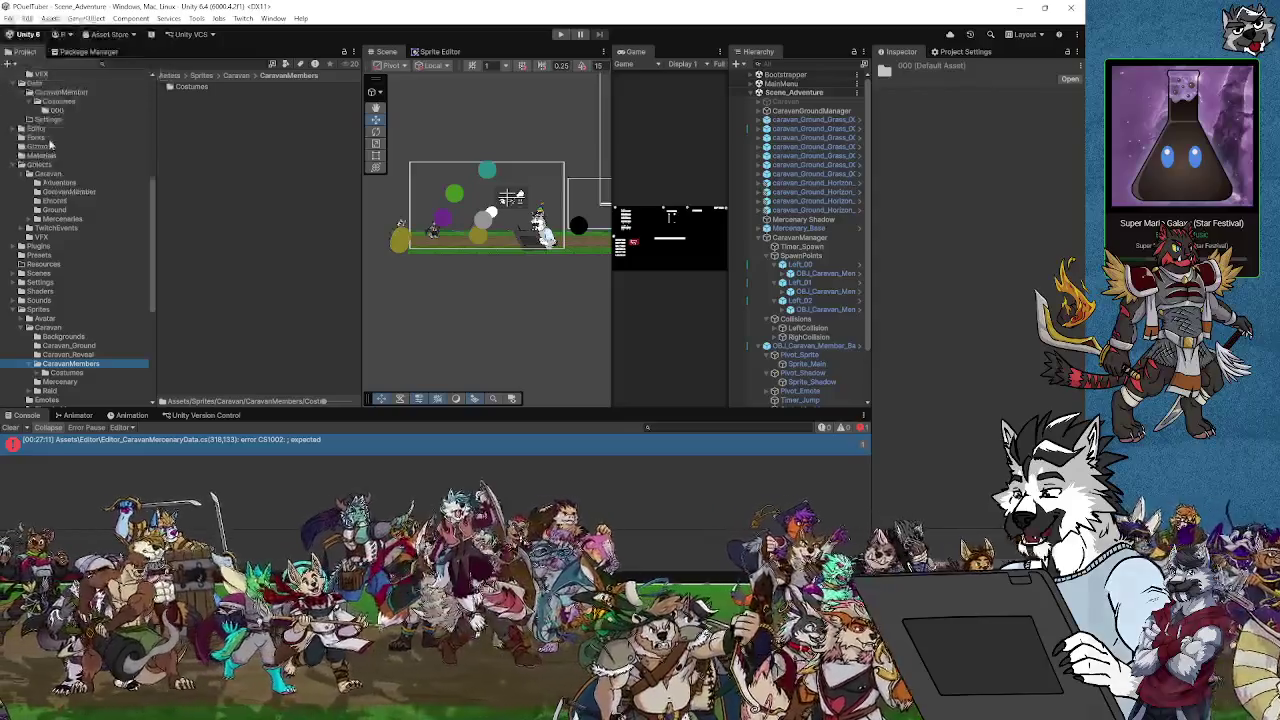
# Check the three costume assets in Data/CaravanMember/Costumes/000, then open the CS1002 error's code line
pyautogui.click(72, 192)
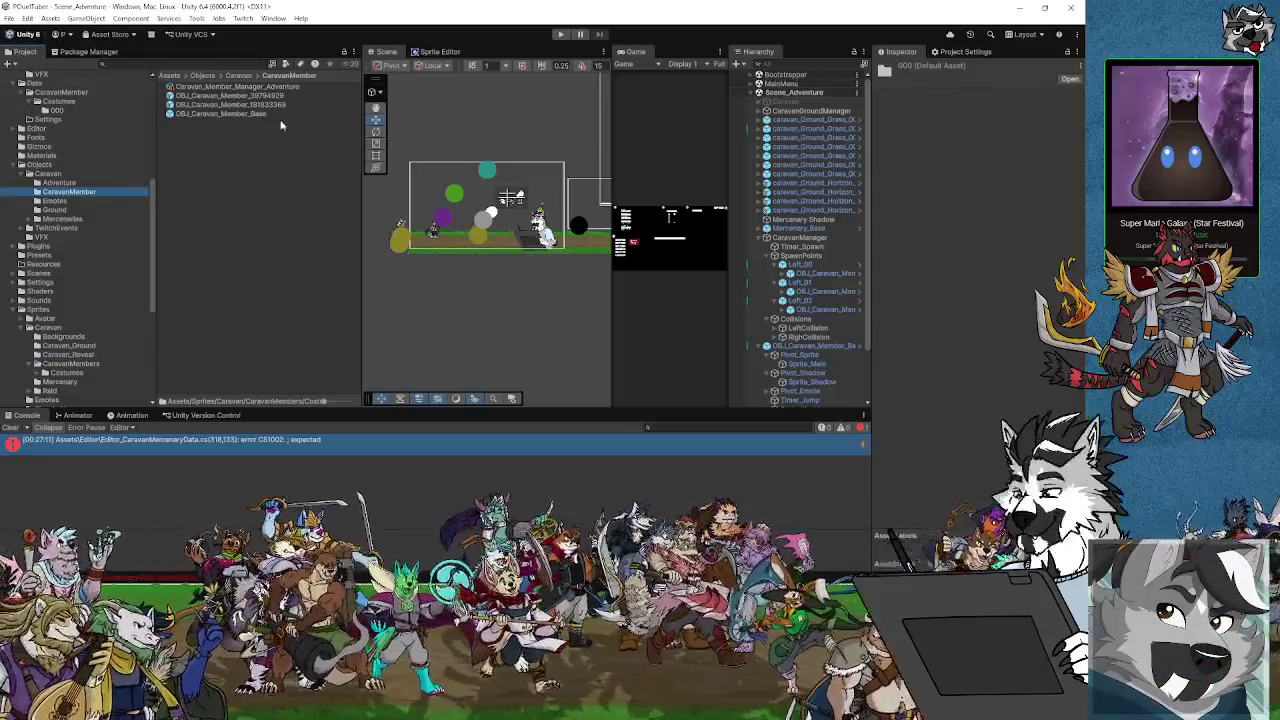
pyautogui.scroll(3, 72, 226)
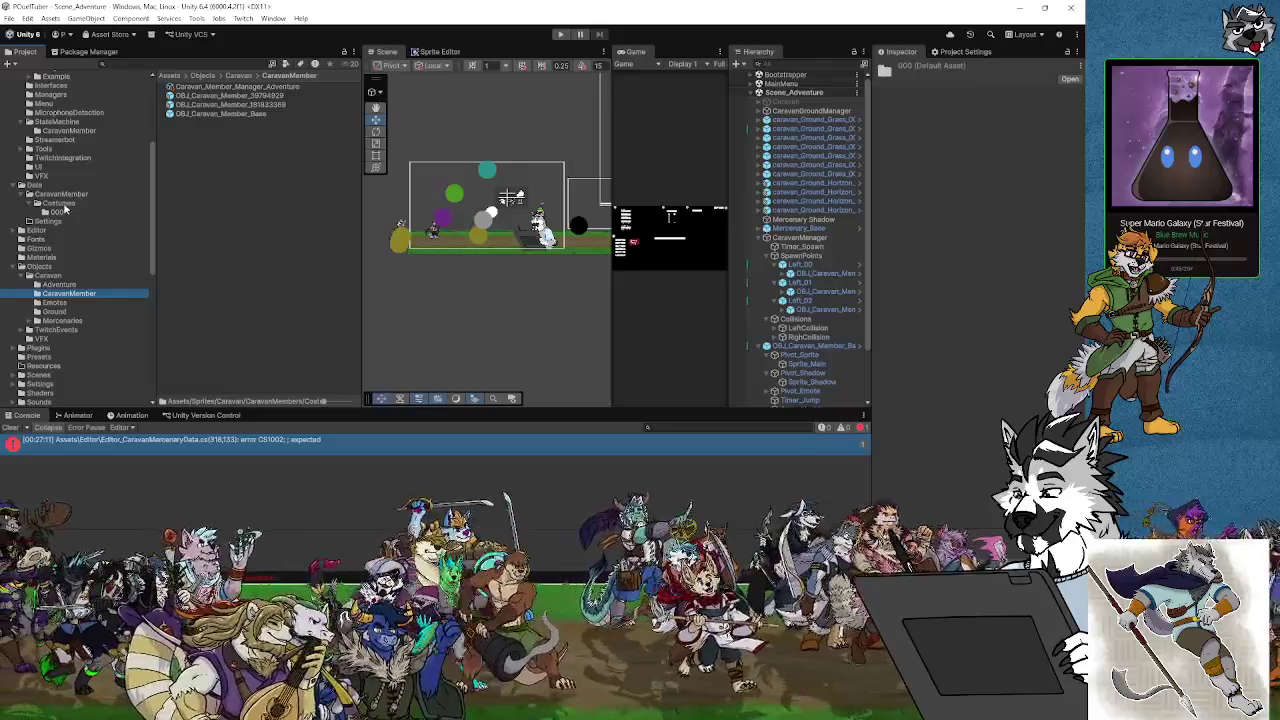
pyautogui.click(62, 204)
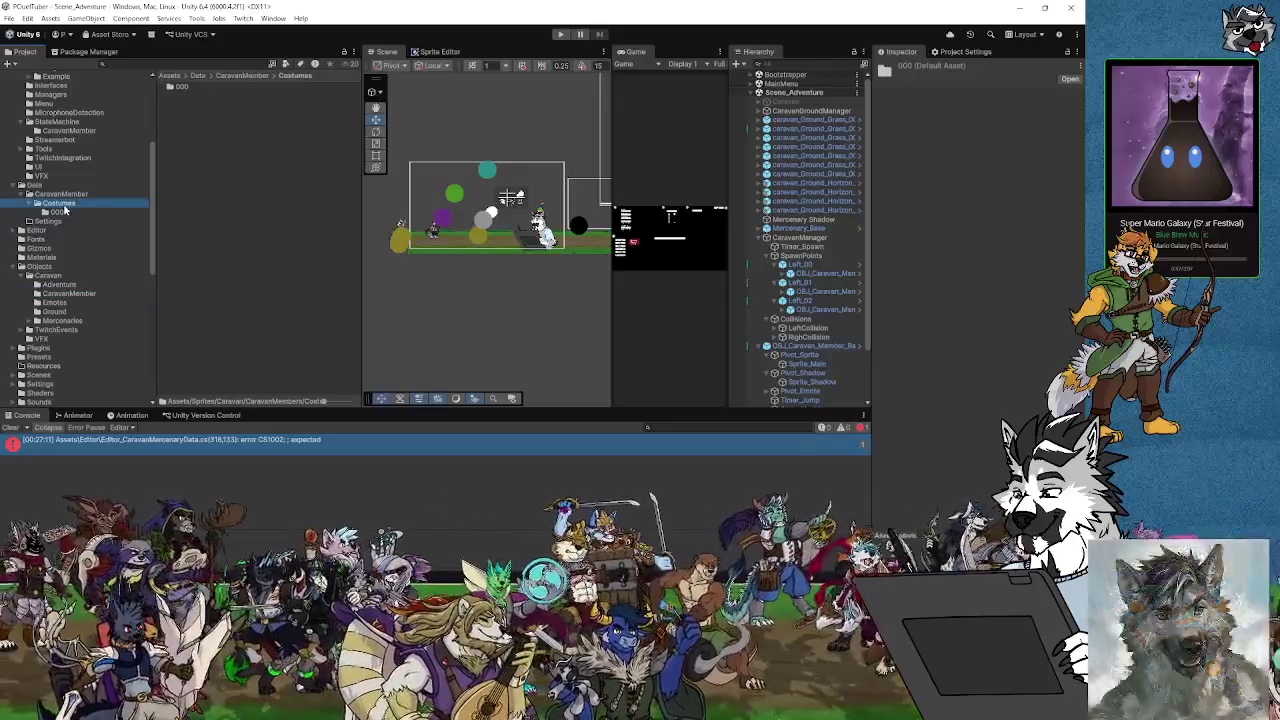
pyautogui.click(66, 195)
pyautogui.click(66, 204)
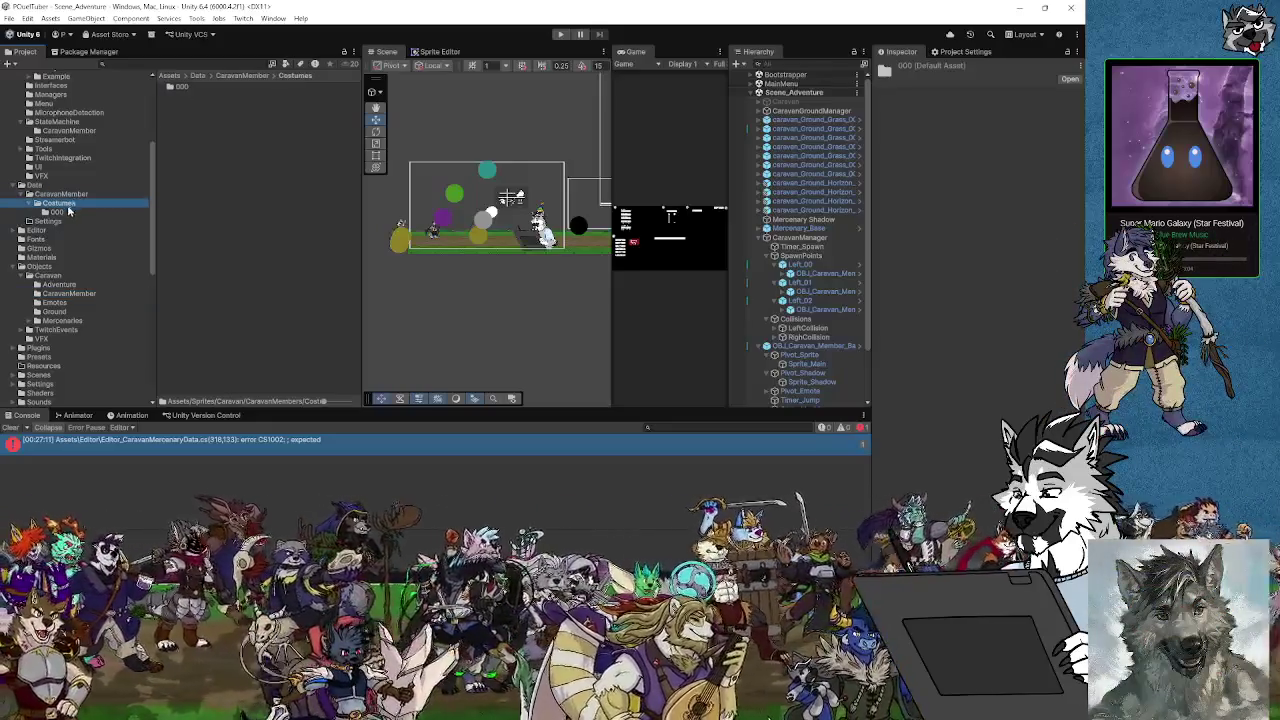
pyautogui.click(56, 213)
pyautogui.click(60, 204)
pyautogui.click(64, 194)
pyautogui.click(66, 204)
pyautogui.click(56, 213)
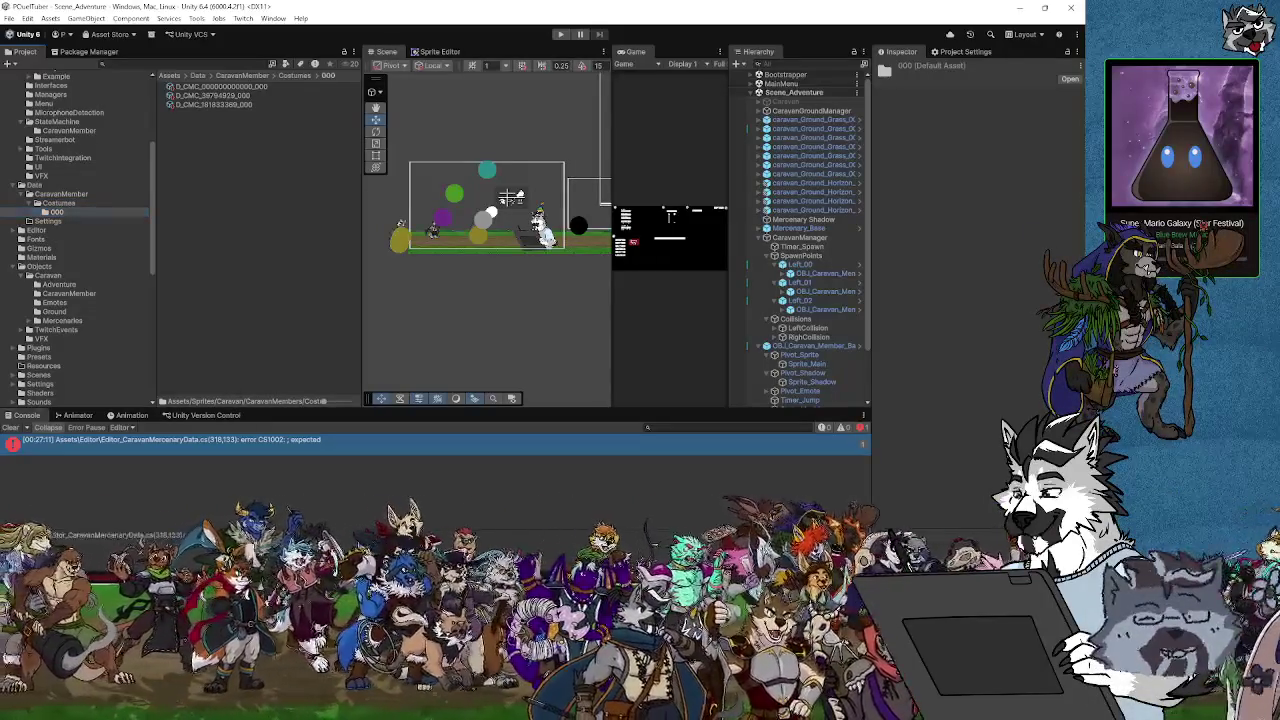
pyautogui.doubleClick(647, 439)
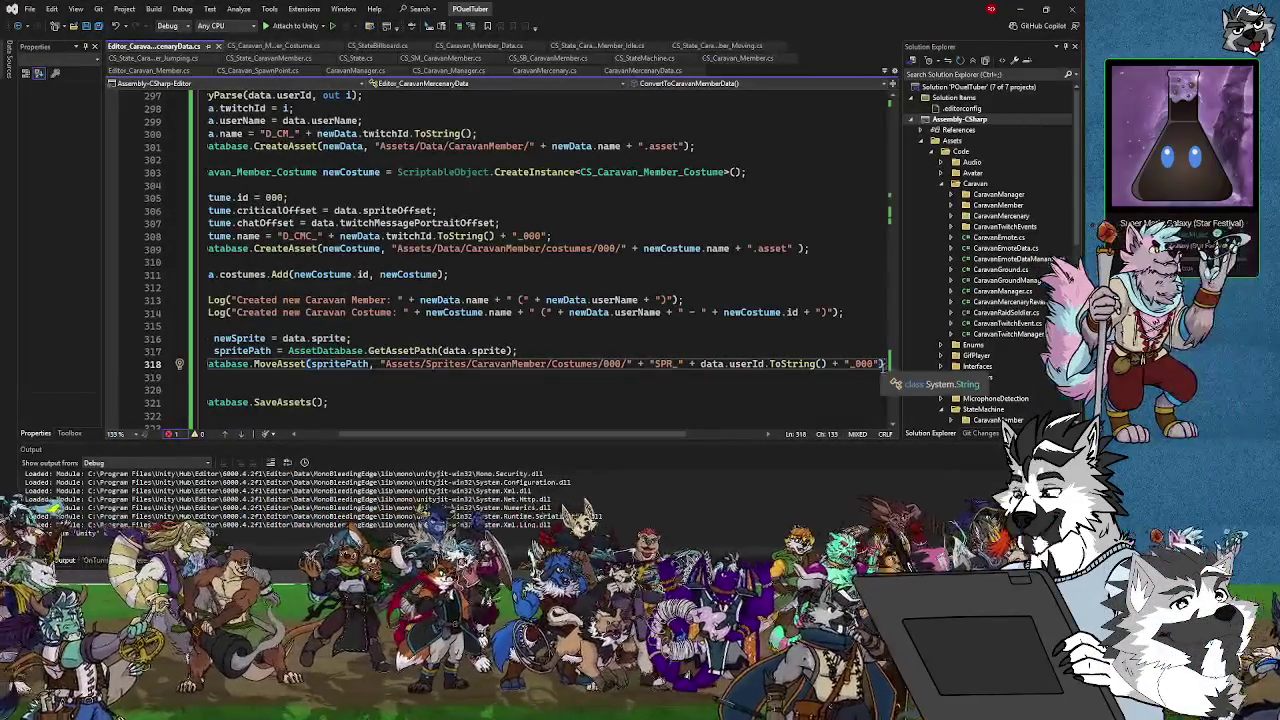
# End line 318 with the missing semicolon and scroll along the line to check it
pyautogui.press('Home')
pyautogui.press('End')
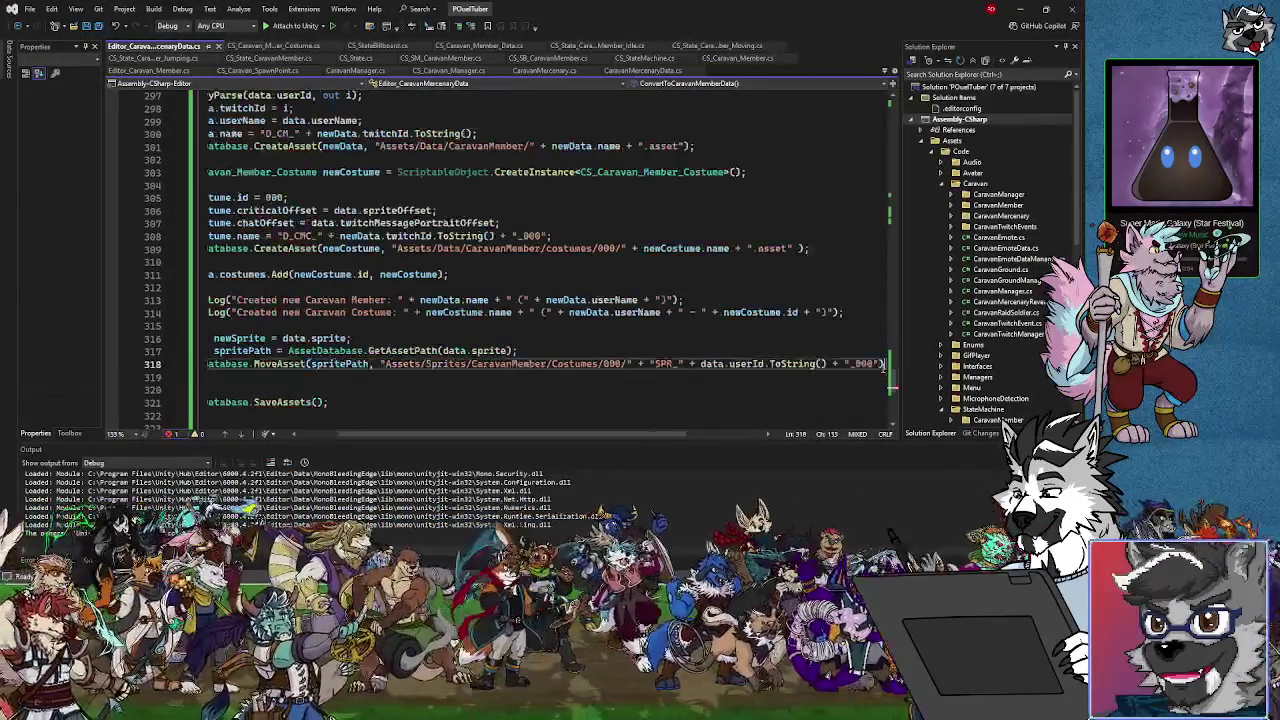
pyautogui.write(';')
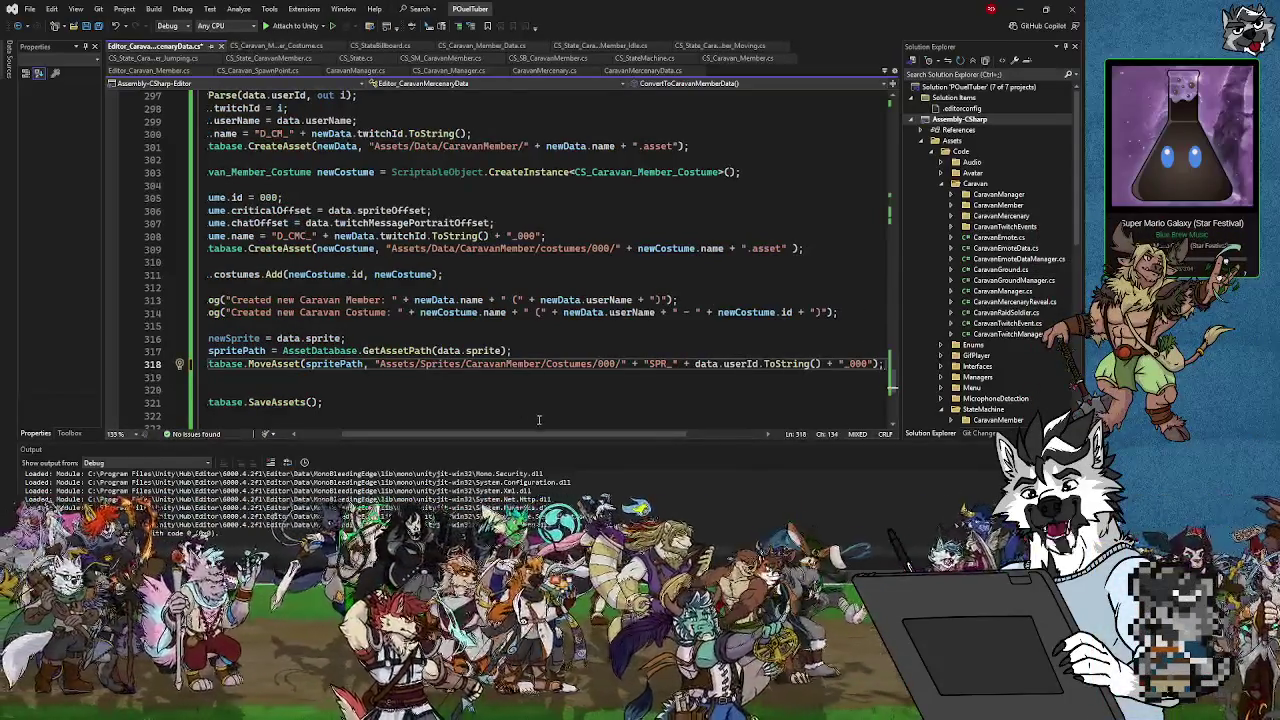
pyautogui.moveTo(509, 438); pyautogui.dragTo(456, 437)
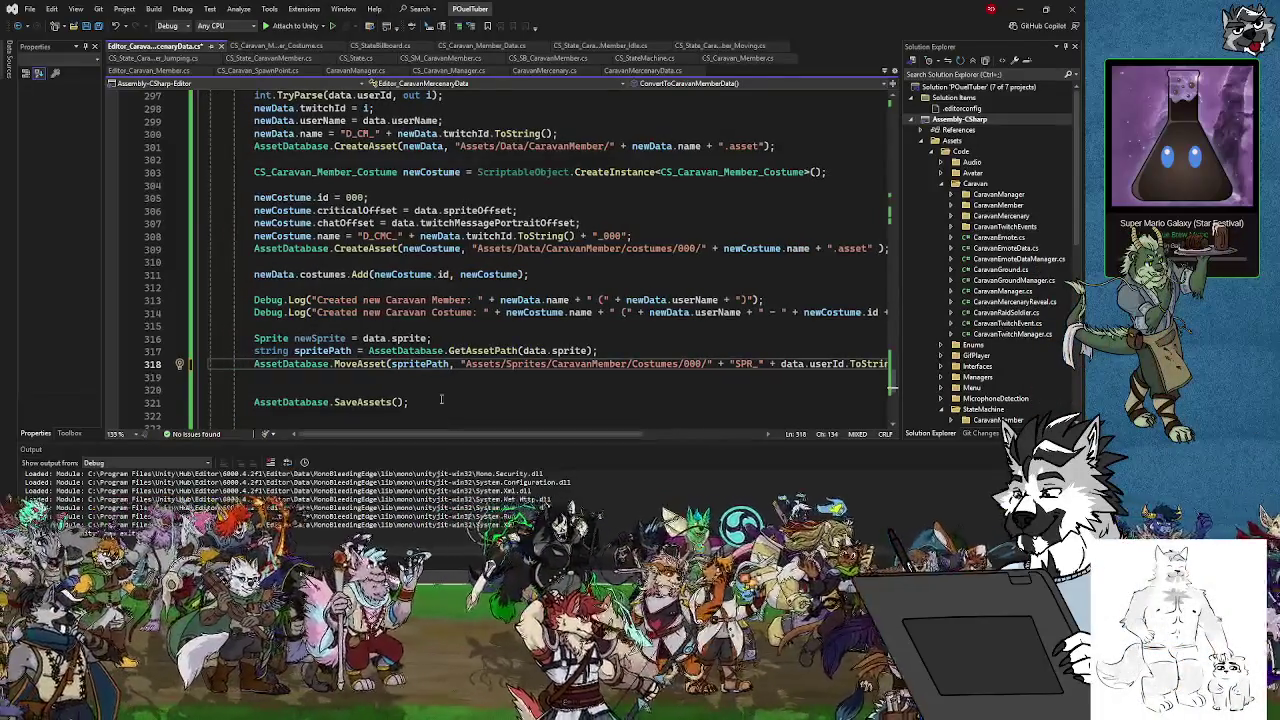
pyautogui.hscroll(1, 509, 366)
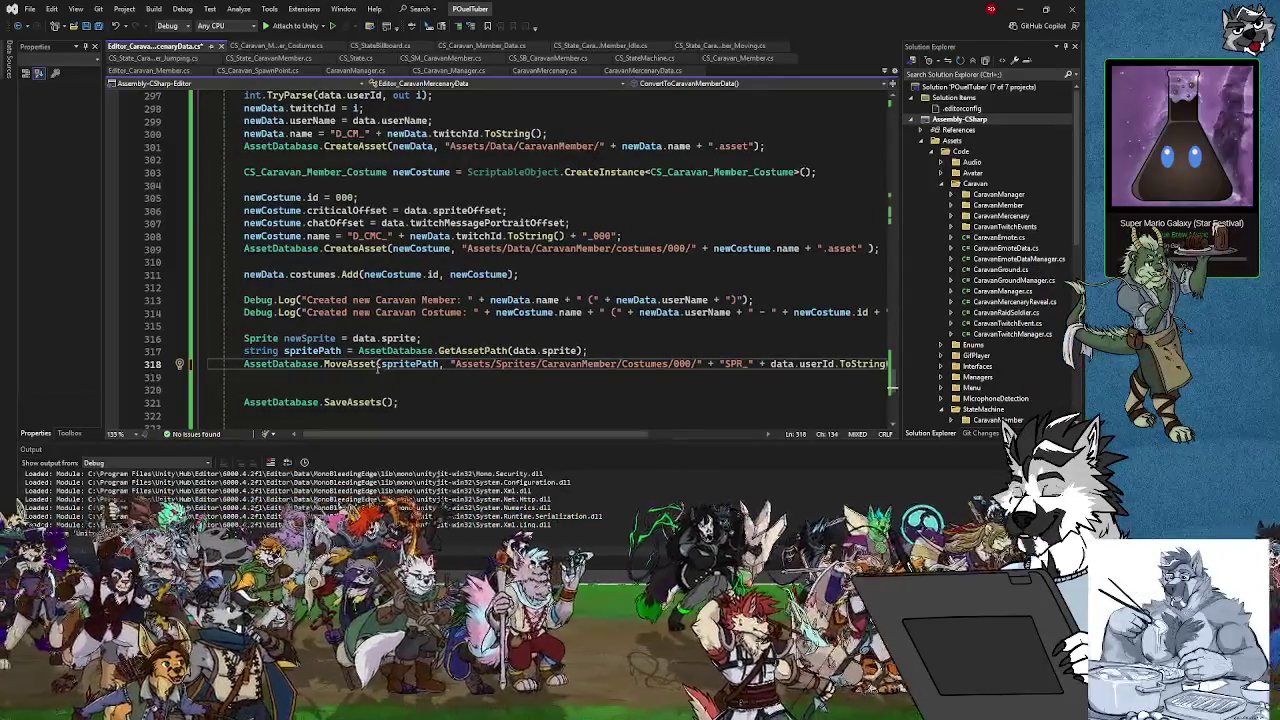
pyautogui.moveTo(479, 437); pyautogui.dragTo(519, 438)
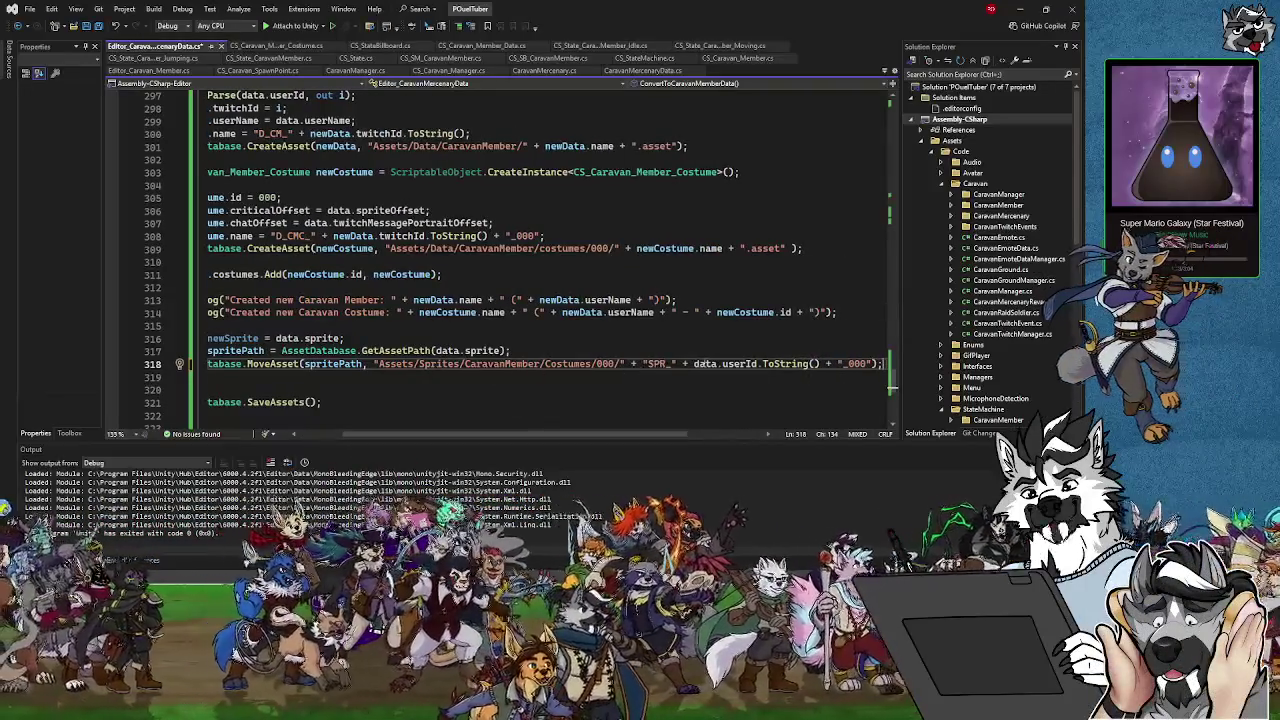
pyautogui.hscroll(3, 513, 363)
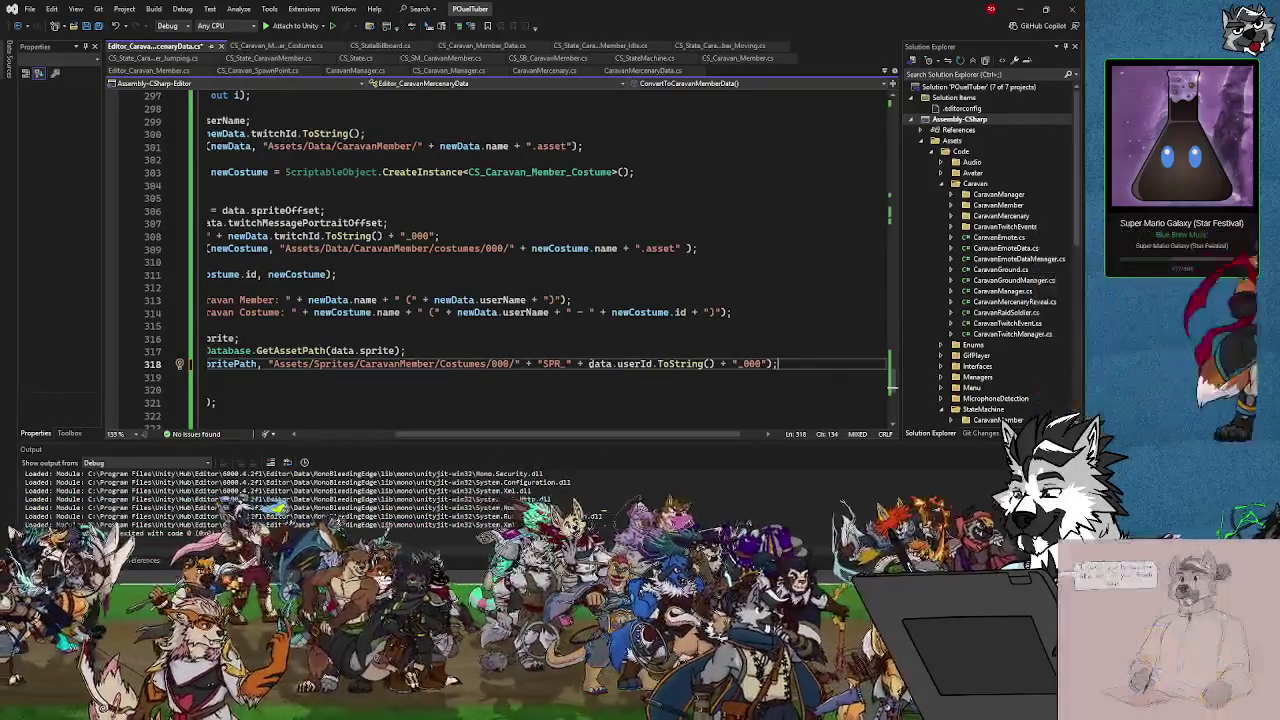
pyautogui.moveTo(487, 443); pyautogui.dragTo(410, 440)
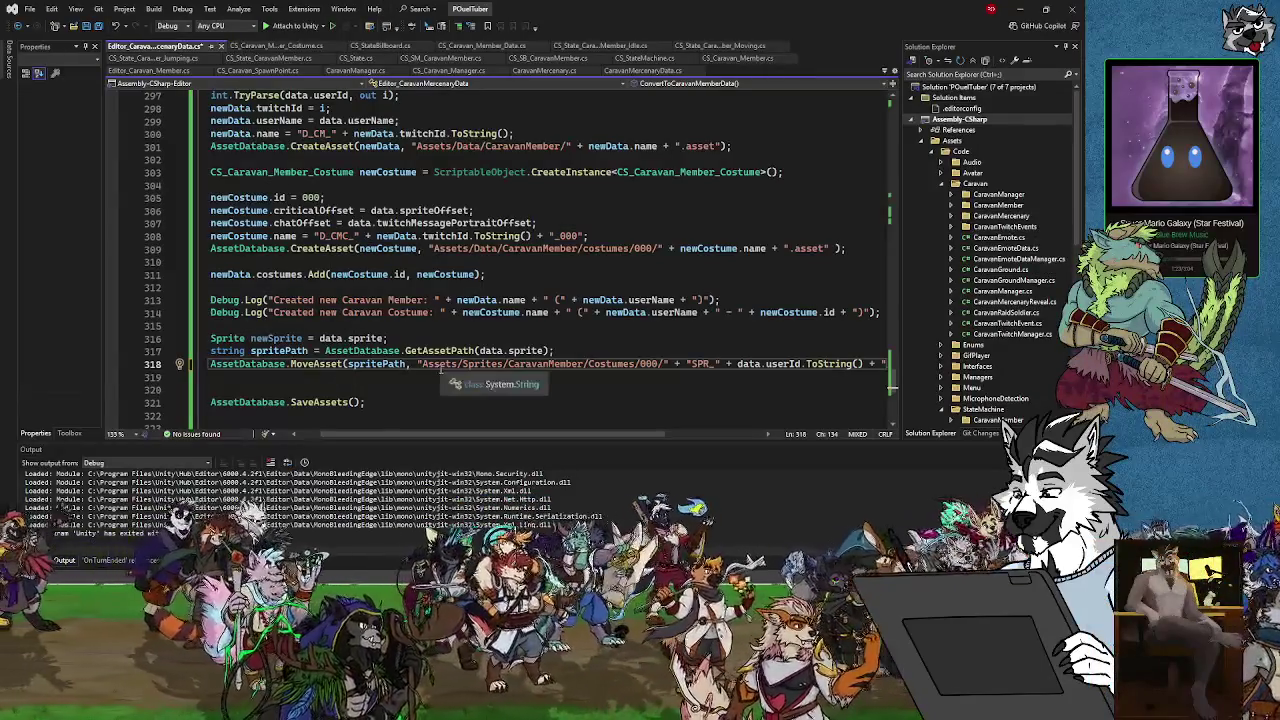
pyautogui.moveTo(361, 440); pyautogui.dragTo(411, 440)
# Review the costume-path lines near 309, then show Objects > Caravan > CaravanMember in Unity
pyautogui.click(487, 248)
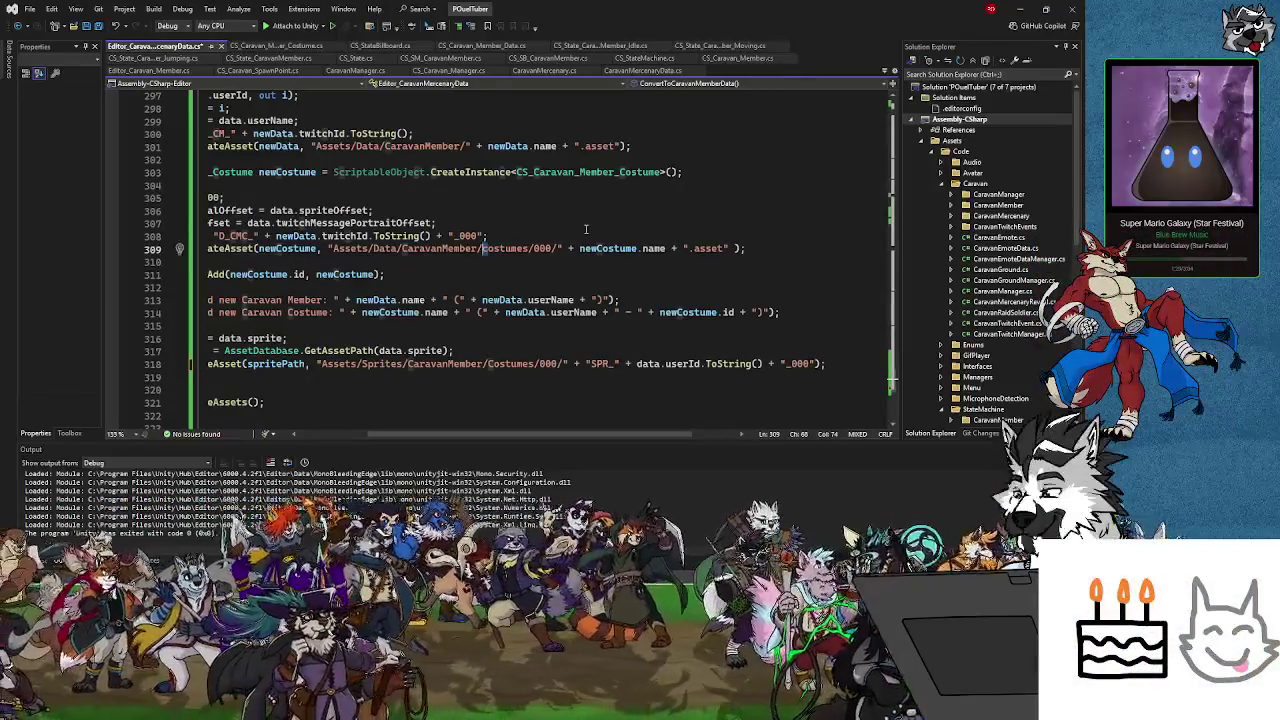
pyautogui.click(559, 275)
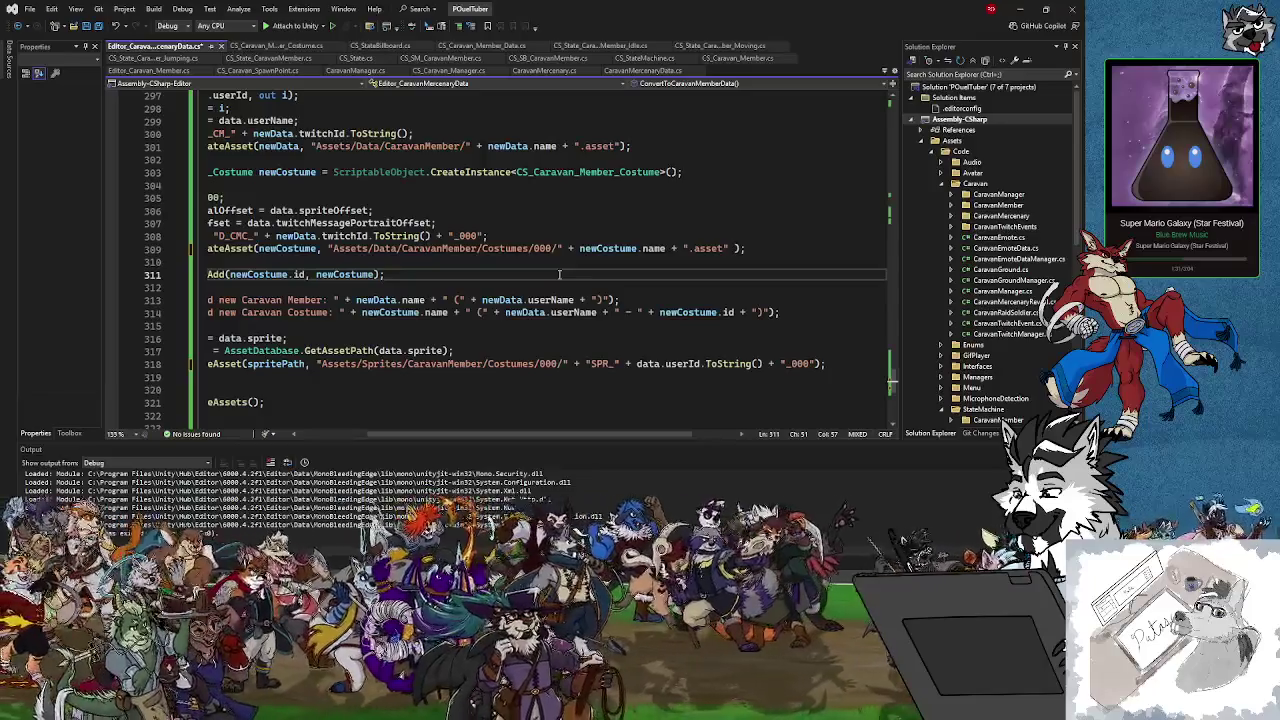
pyautogui.moveTo(506, 436); pyautogui.dragTo(474, 437)
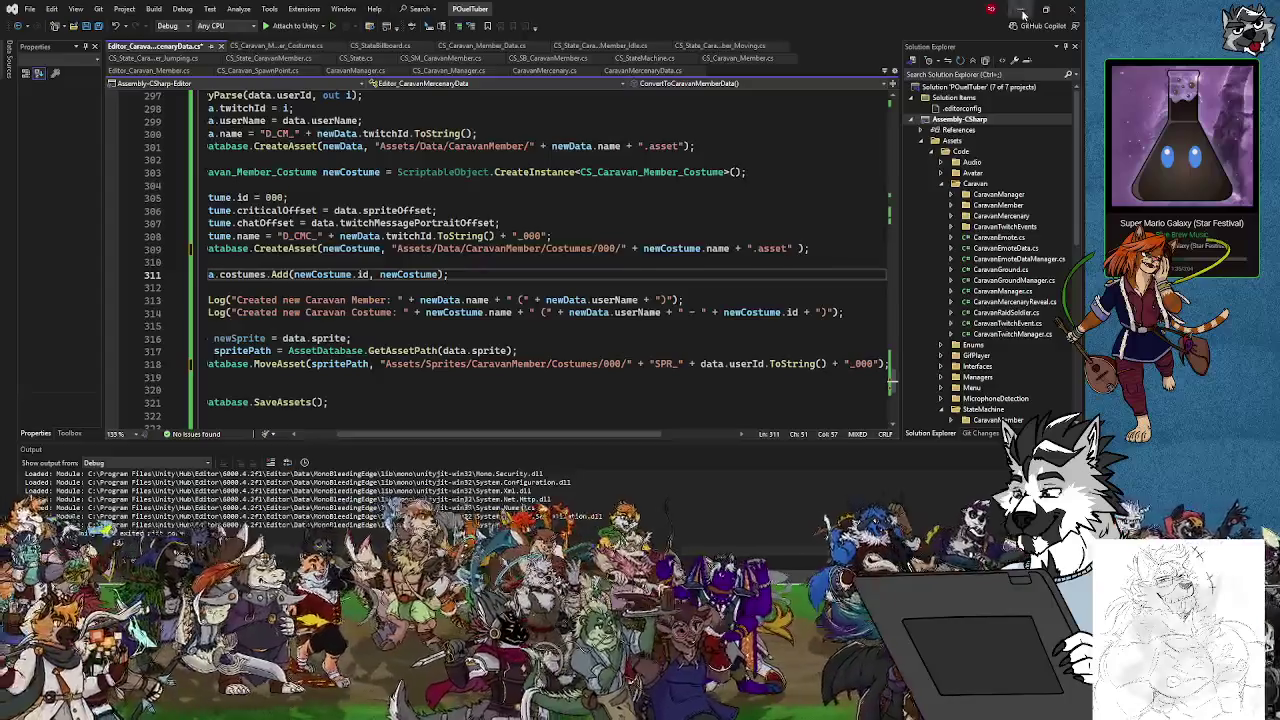
pyautogui.click(1019, 9)
pyautogui.click(72, 294)
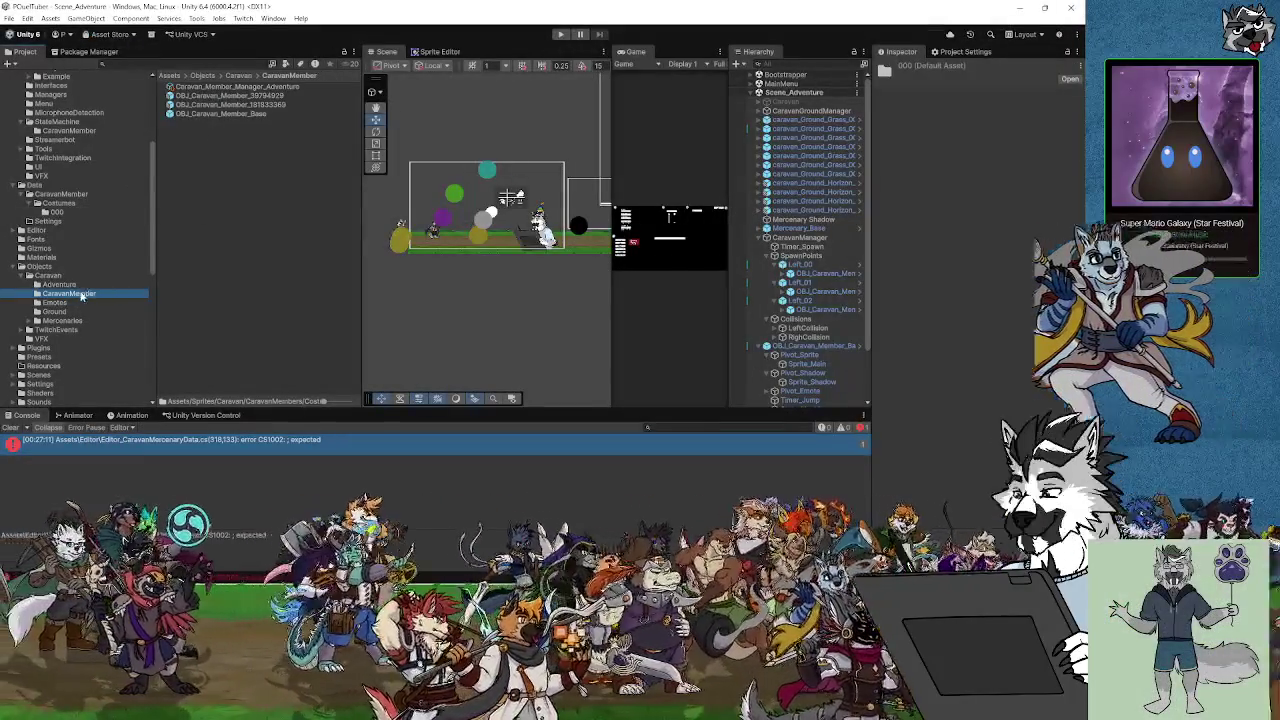
# Rename the Objects/Caravan and StateMachine CaravanMember folders to CaravanMembers
pyautogui.press('Up')
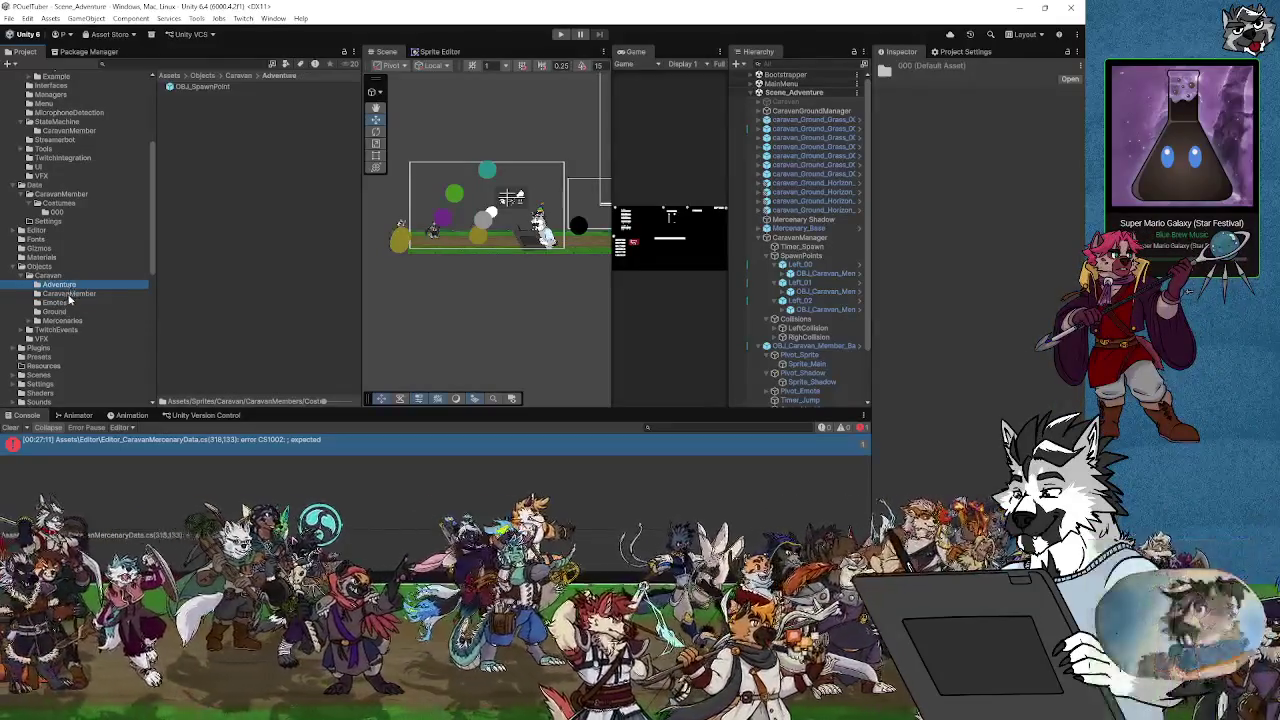
pyautogui.click(73, 295)
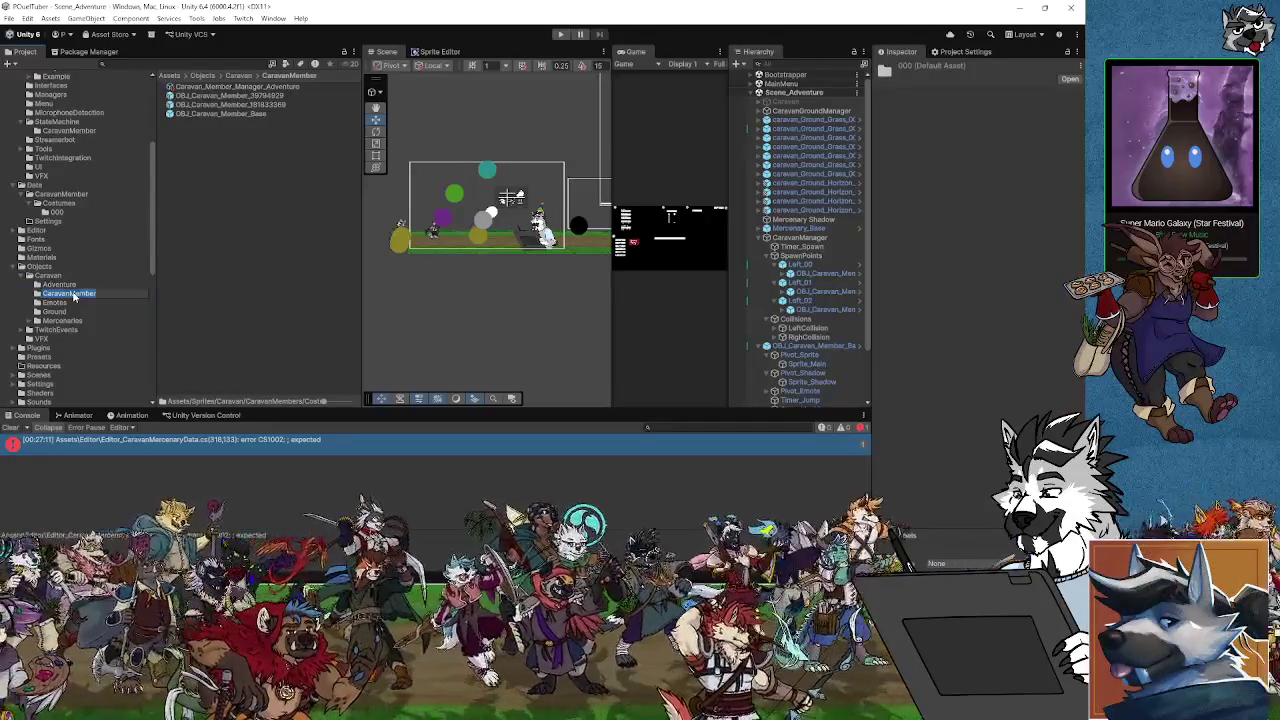
pyautogui.click(73, 295)
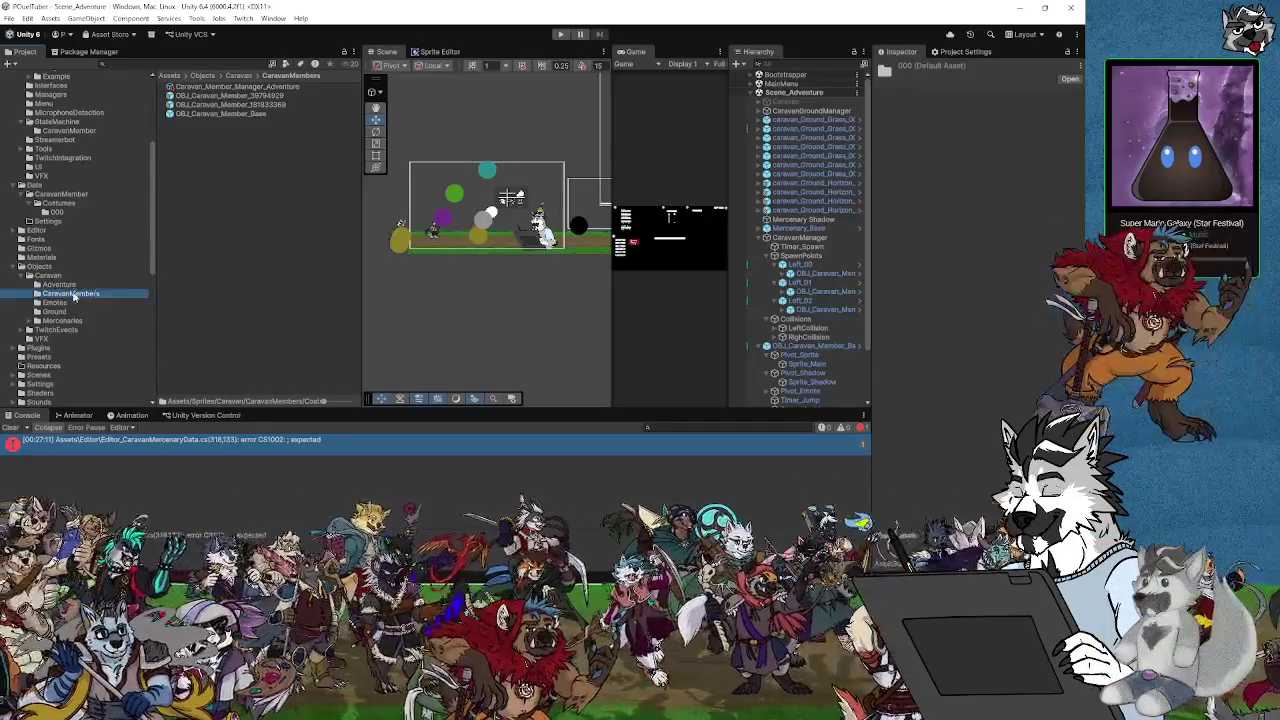
pyautogui.click(70, 131)
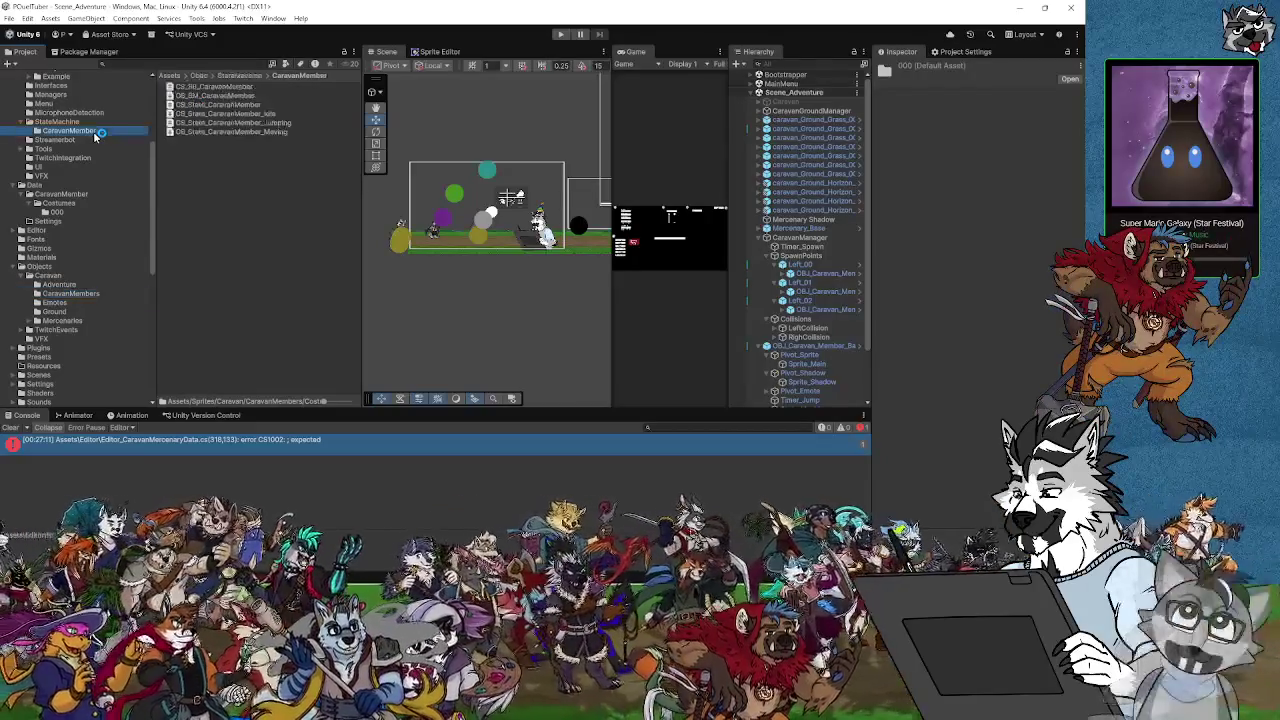
pyautogui.click(112, 131)
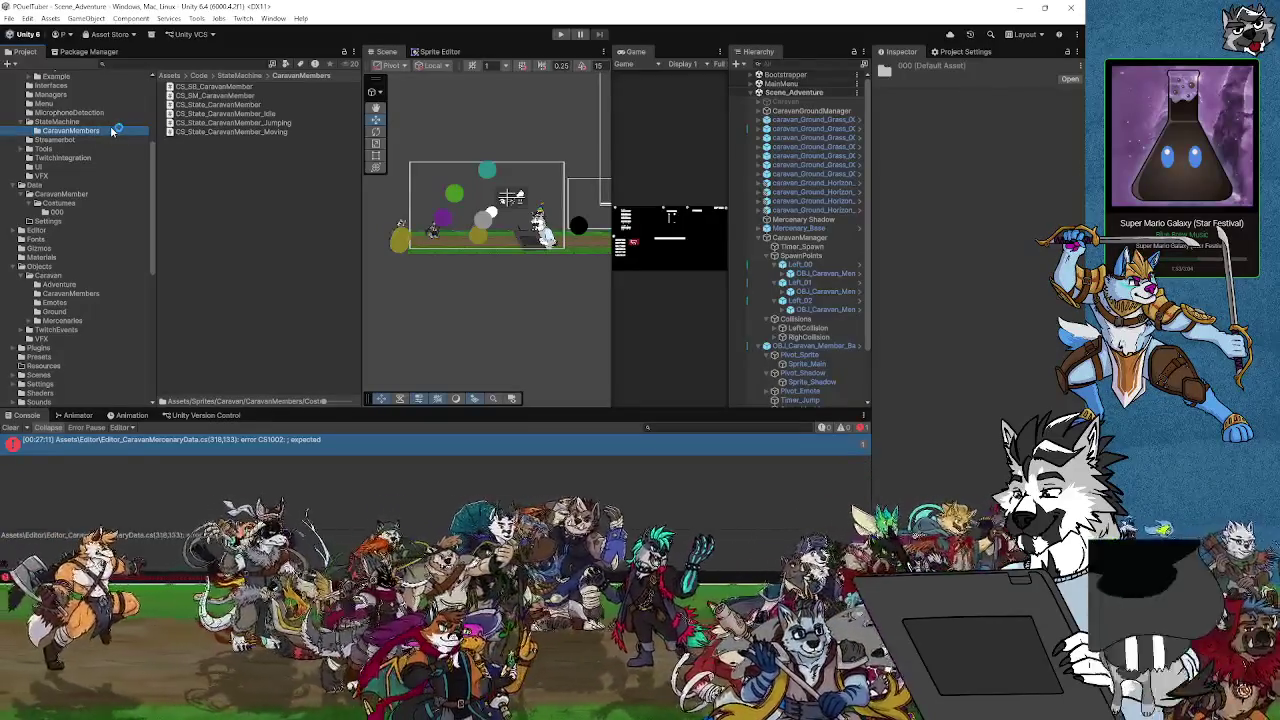
# Save in Visual Studio and return to Unity so the scripts recompile without the CS1002 error
pyautogui.hotkey('alt', 'Tab')
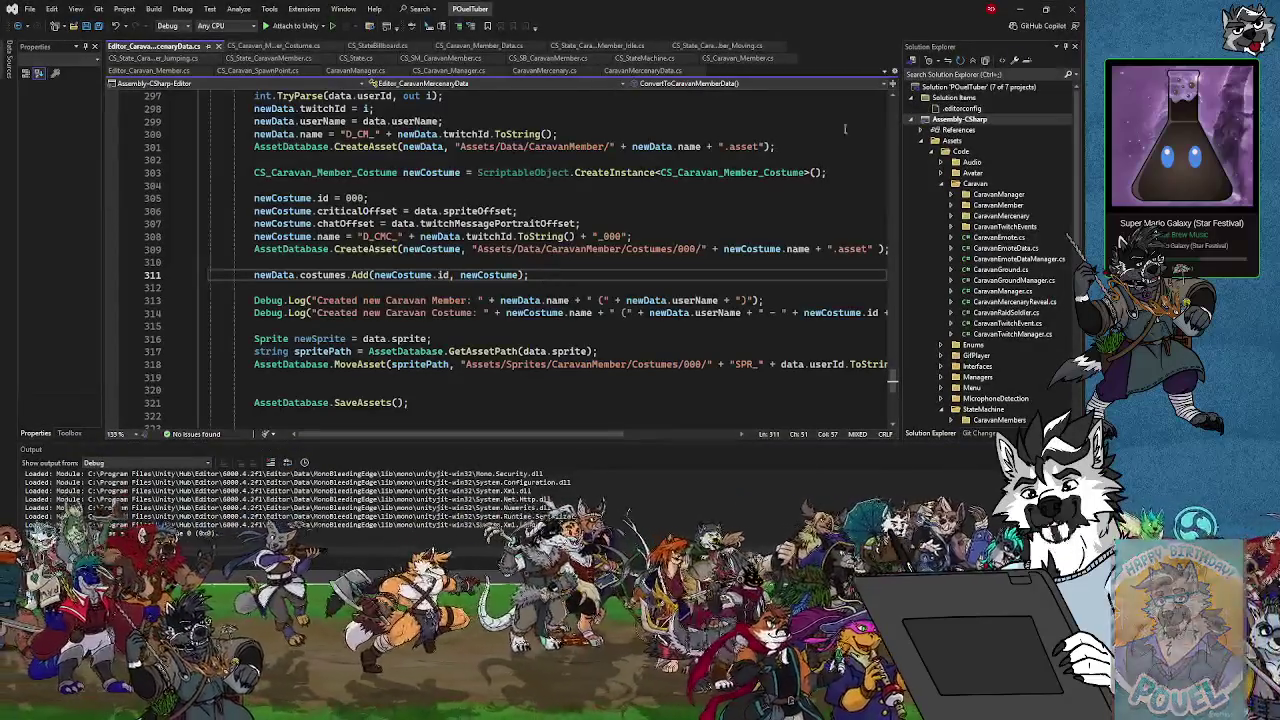
pyautogui.hotkey('ctrl', 's')
pyautogui.hotkey('alt', 'Tab')
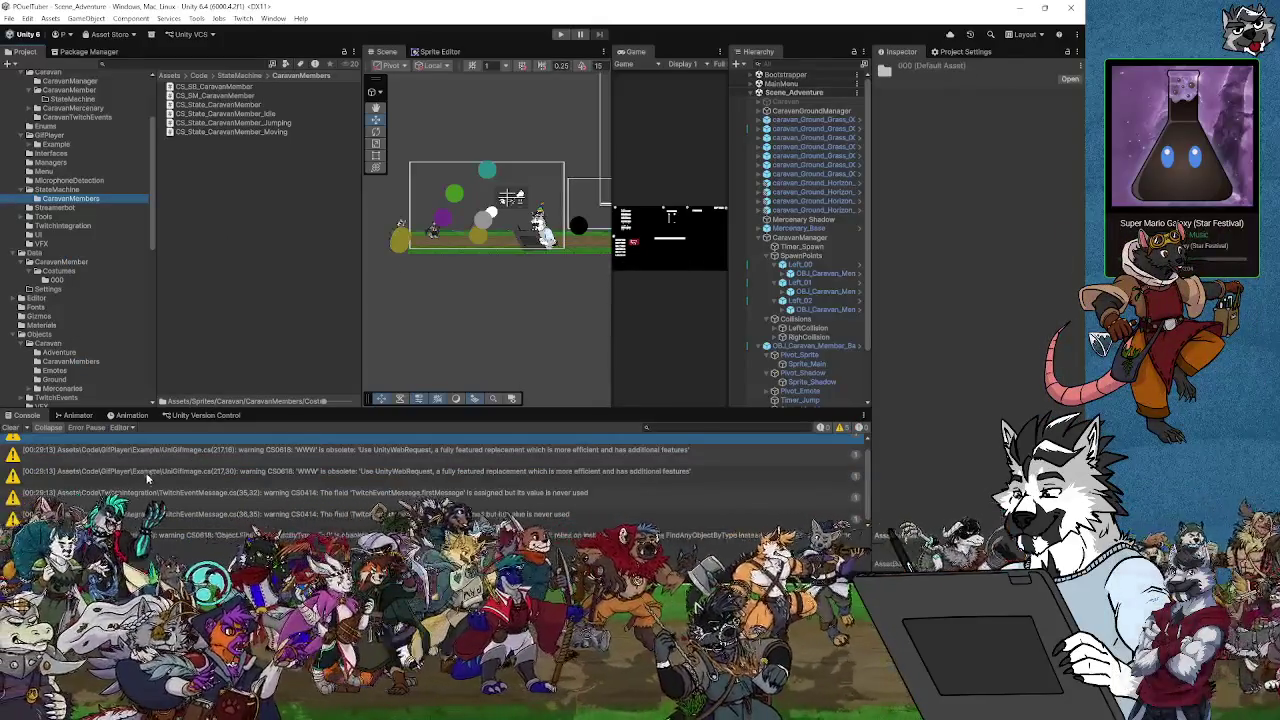
# Rename Data > CaravanMember to CaravanMembers, check the Sprites > Caravan > CaravanMembers > Costumes folder, then minimize Unity
pyautogui.scroll(5, 100, 295)
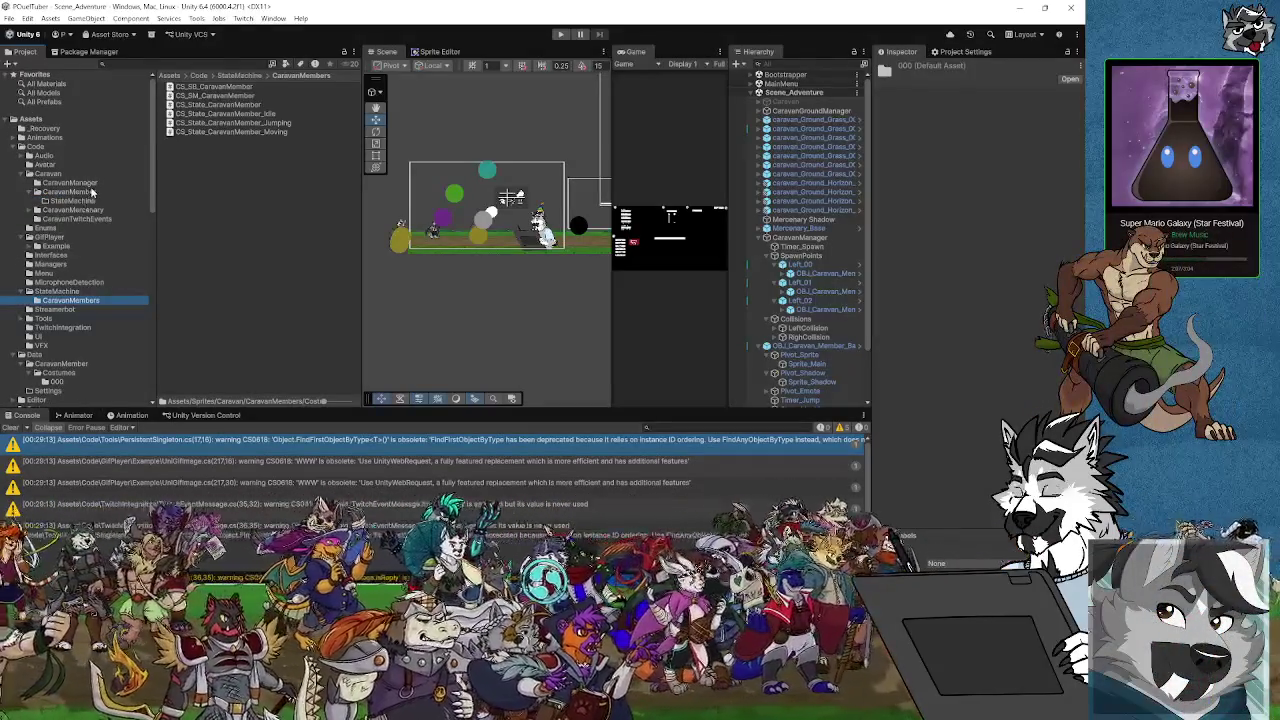
pyautogui.scroll(-5, 92, 277)
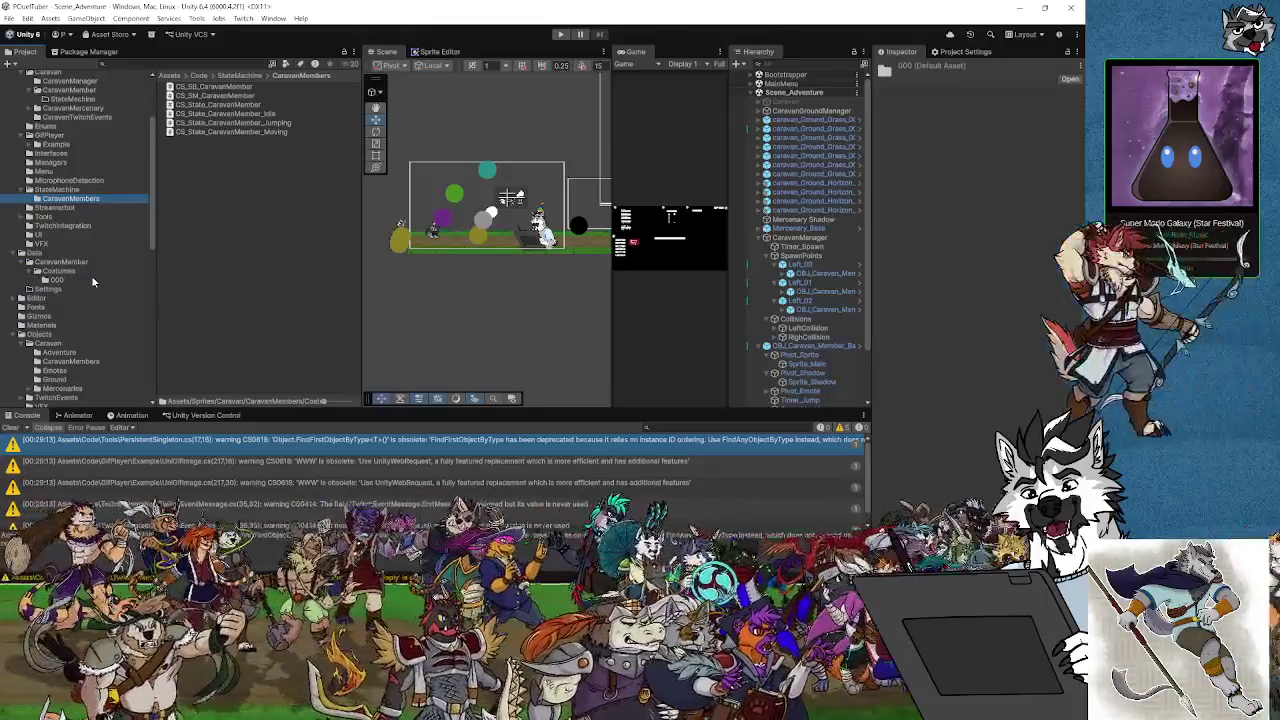
pyautogui.click(62, 160)
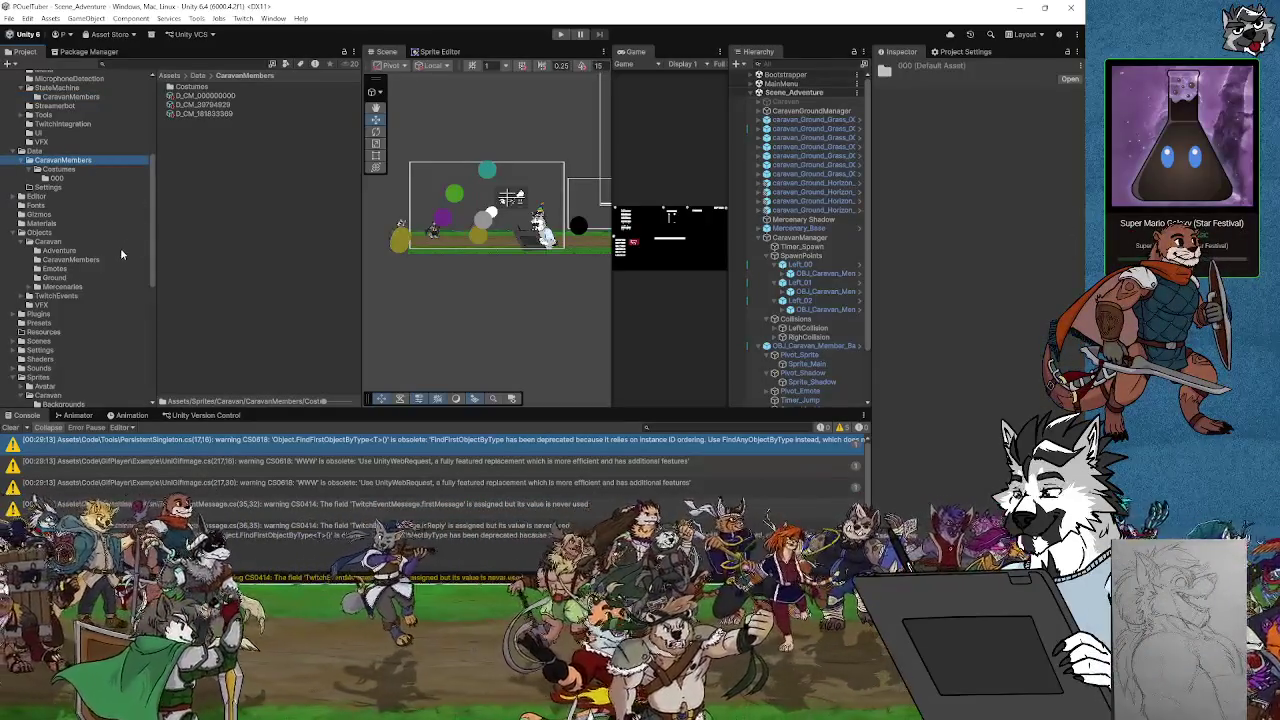
pyautogui.click(90, 261)
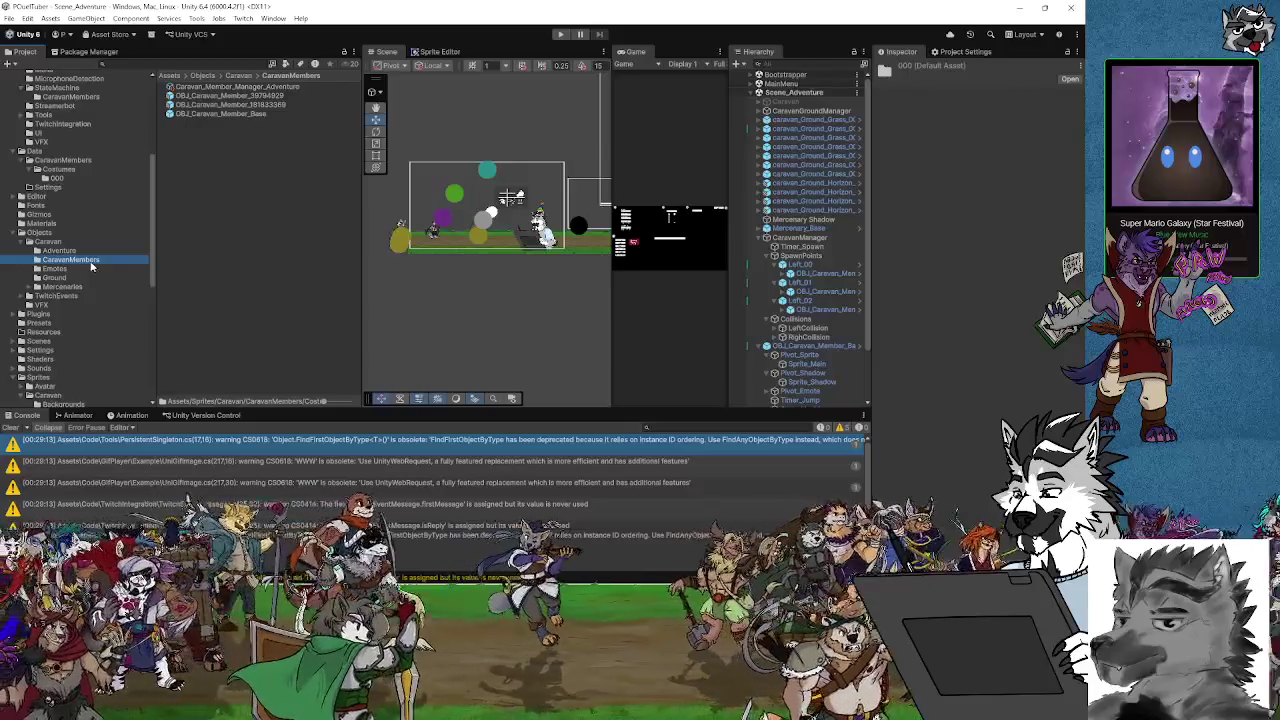
pyautogui.scroll(-5, 103, 327)
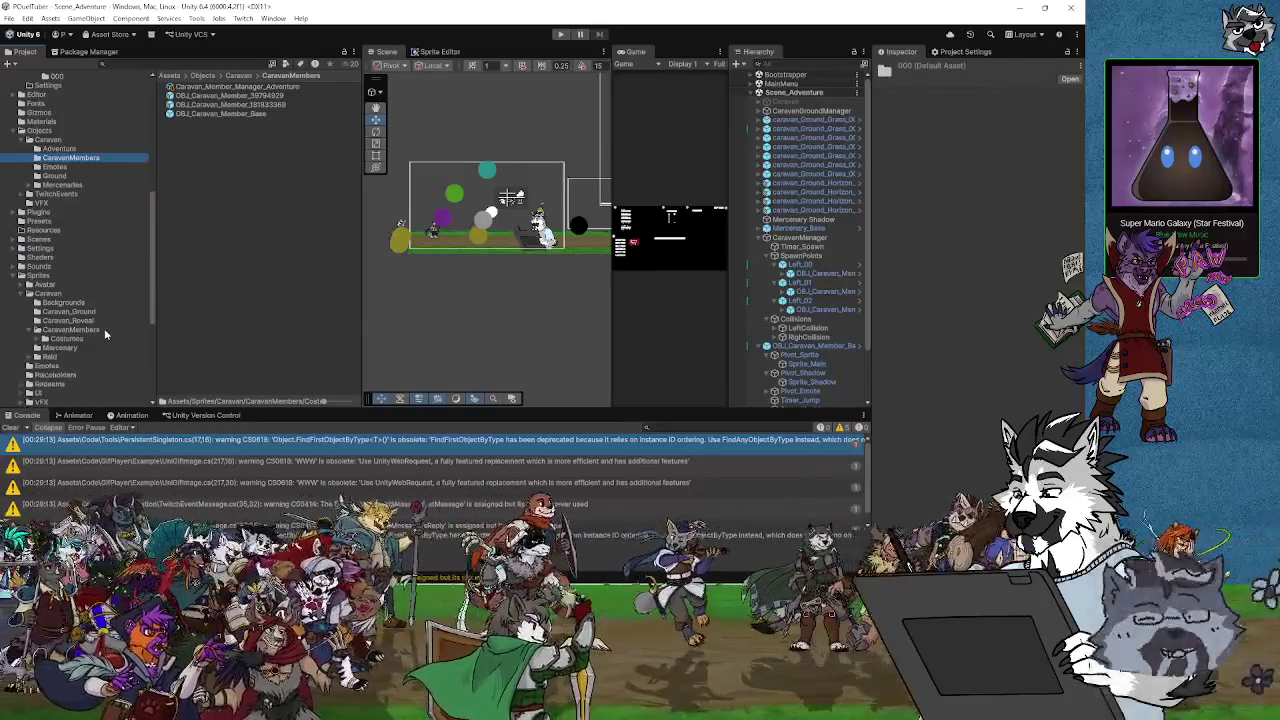
pyautogui.click(104, 330)
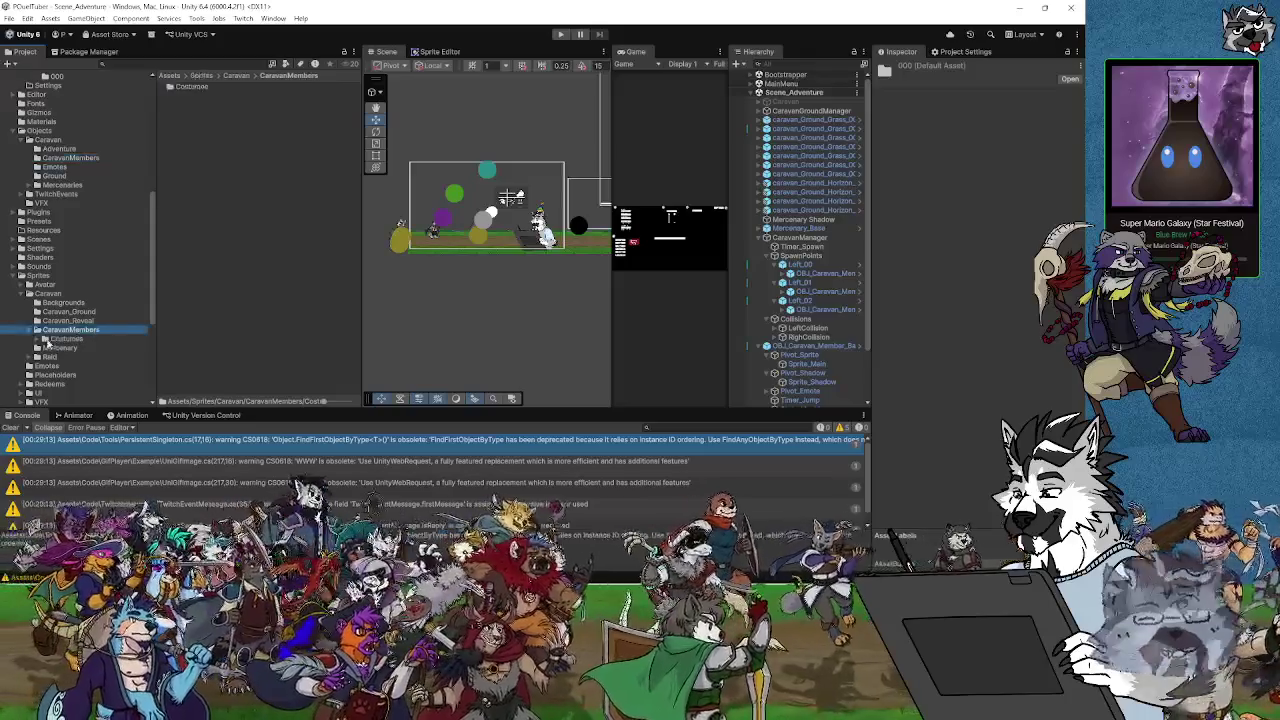
pyautogui.click(38, 341)
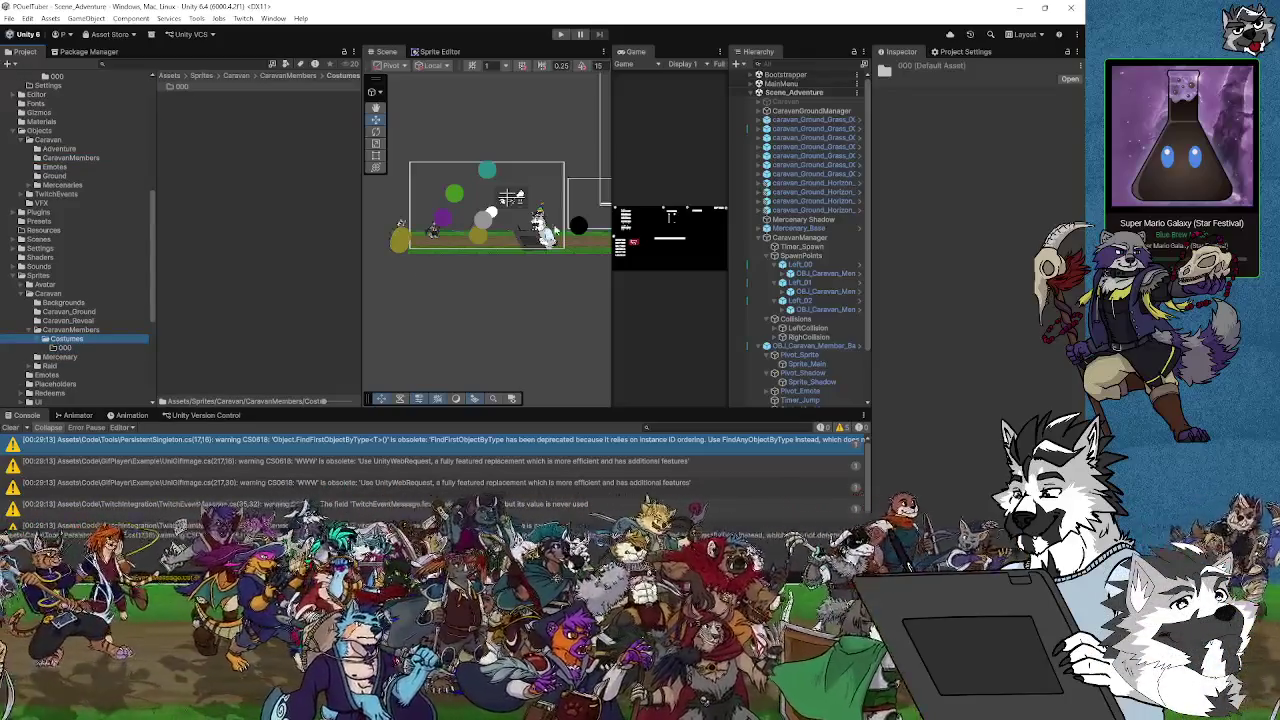
pyautogui.click(1020, 8)
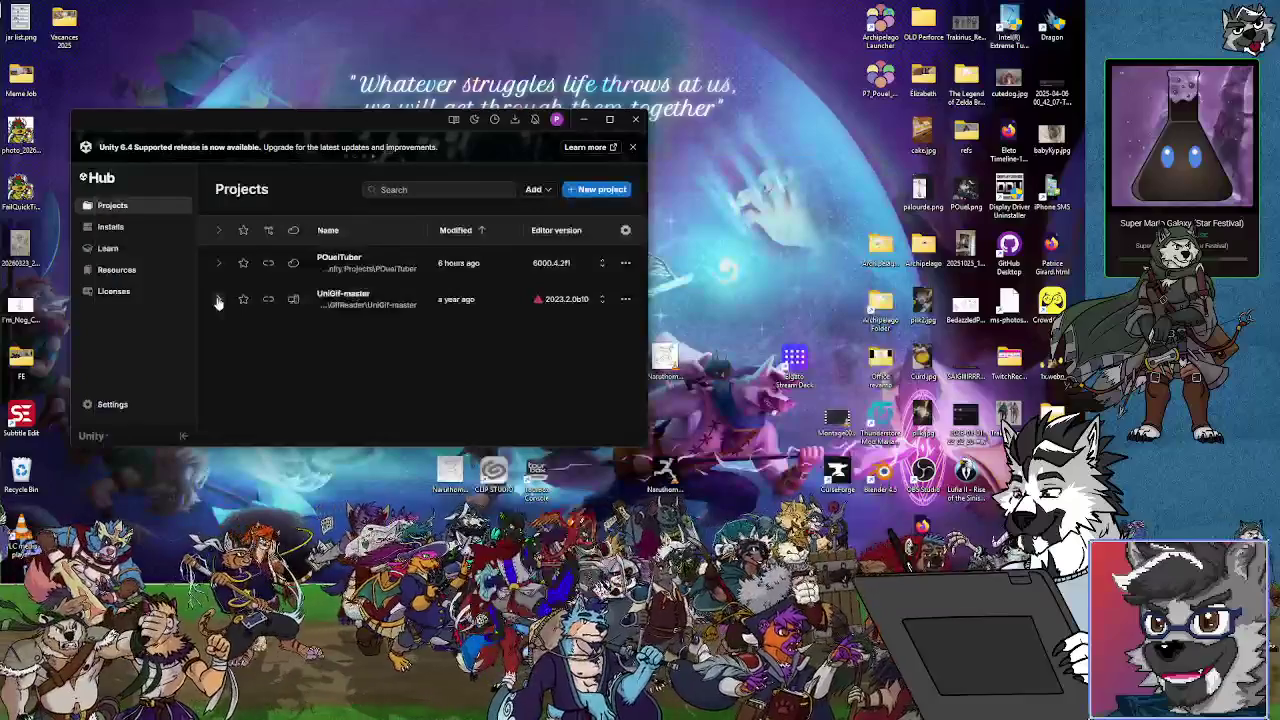
# Pluralise CaravanMember to CaravanMembers in the asset paths on lines 301, 309 and 318, then return to Unity
pyautogui.hotkey('alt', 'Tab')
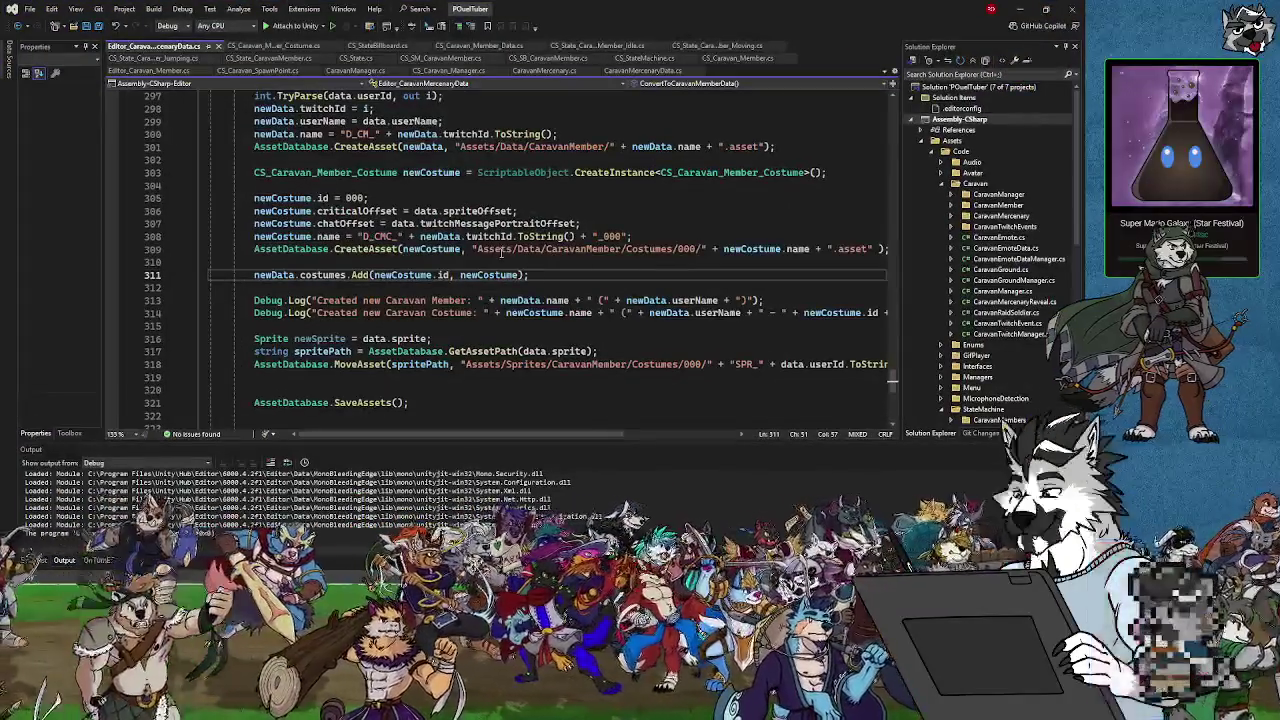
pyautogui.click(621, 249)
pyautogui.write('s')
pyautogui.click(604, 147)
pyautogui.write('s')
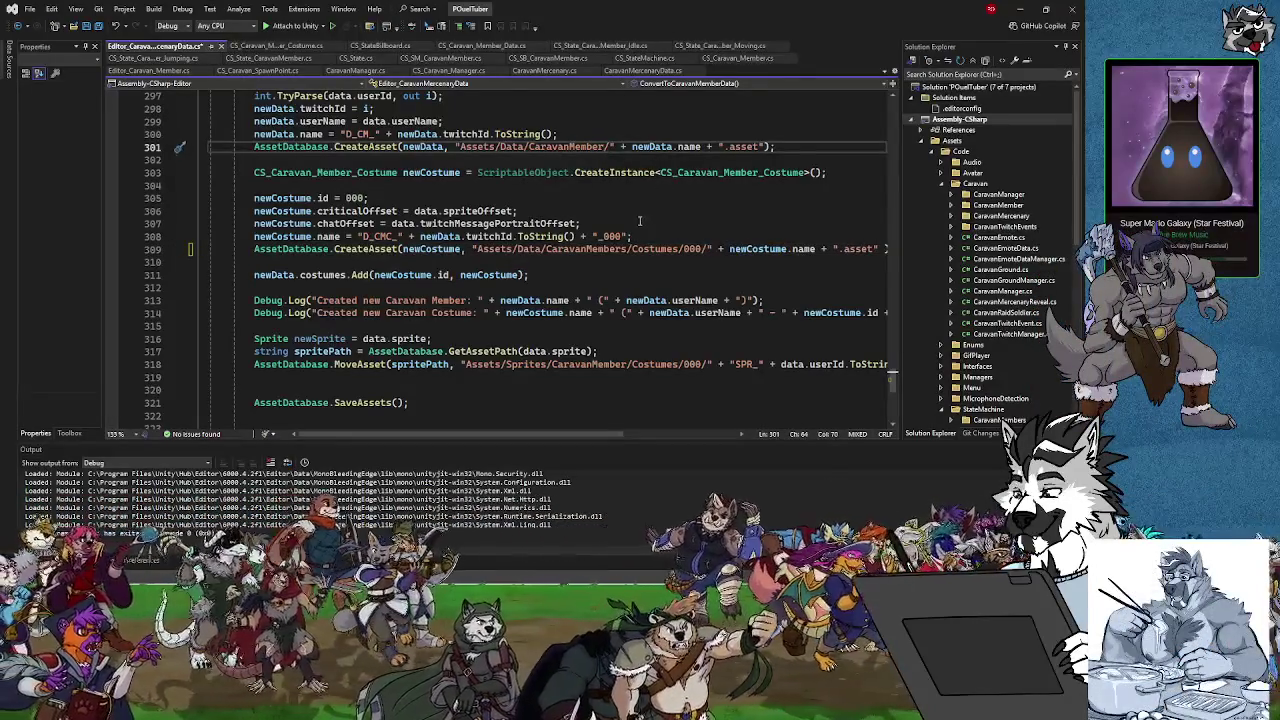
pyautogui.click(628, 364)
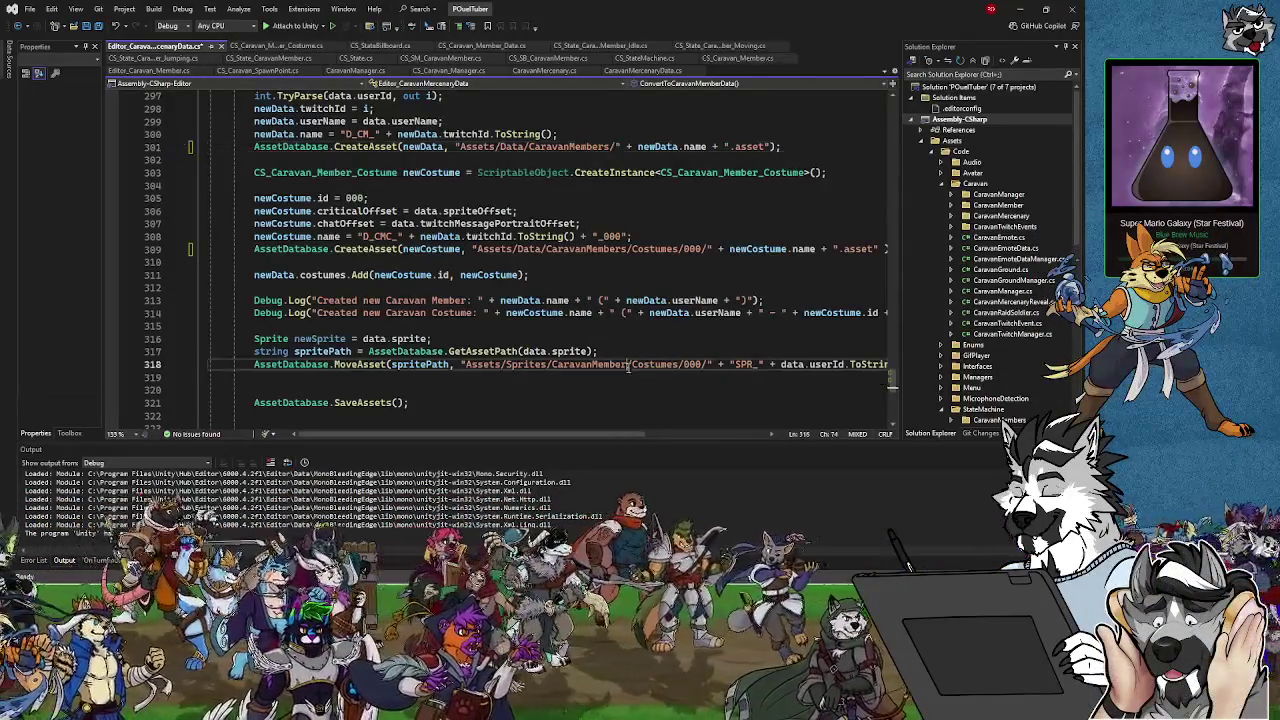
pyautogui.write('s')
pyautogui.scroll(2, 628, 346)
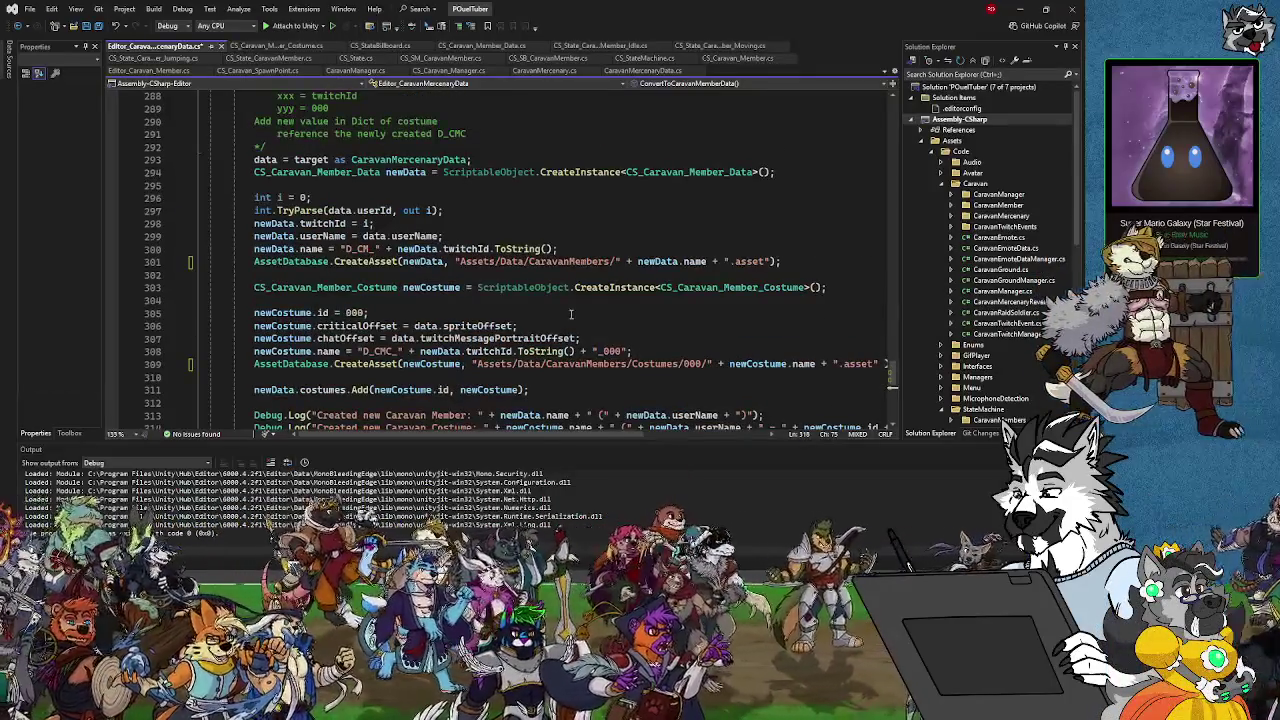
pyautogui.scroll(-3, 566, 312)
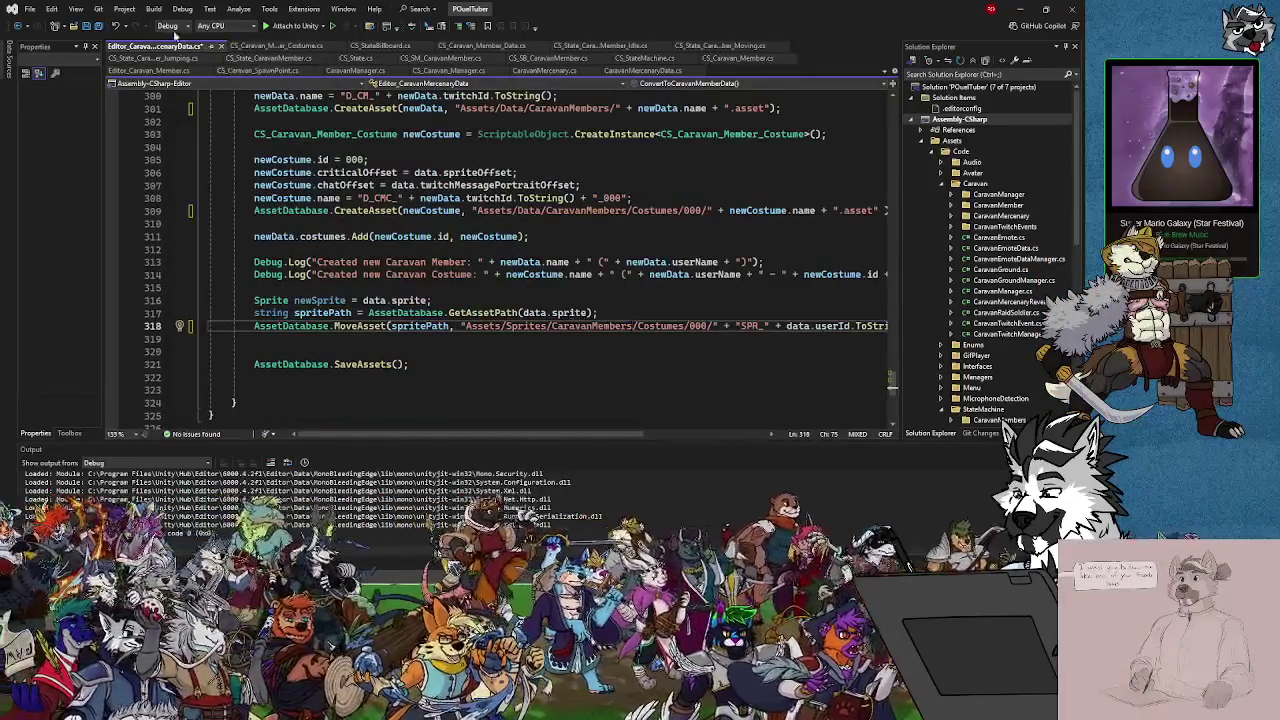
pyautogui.click(1020, 10)
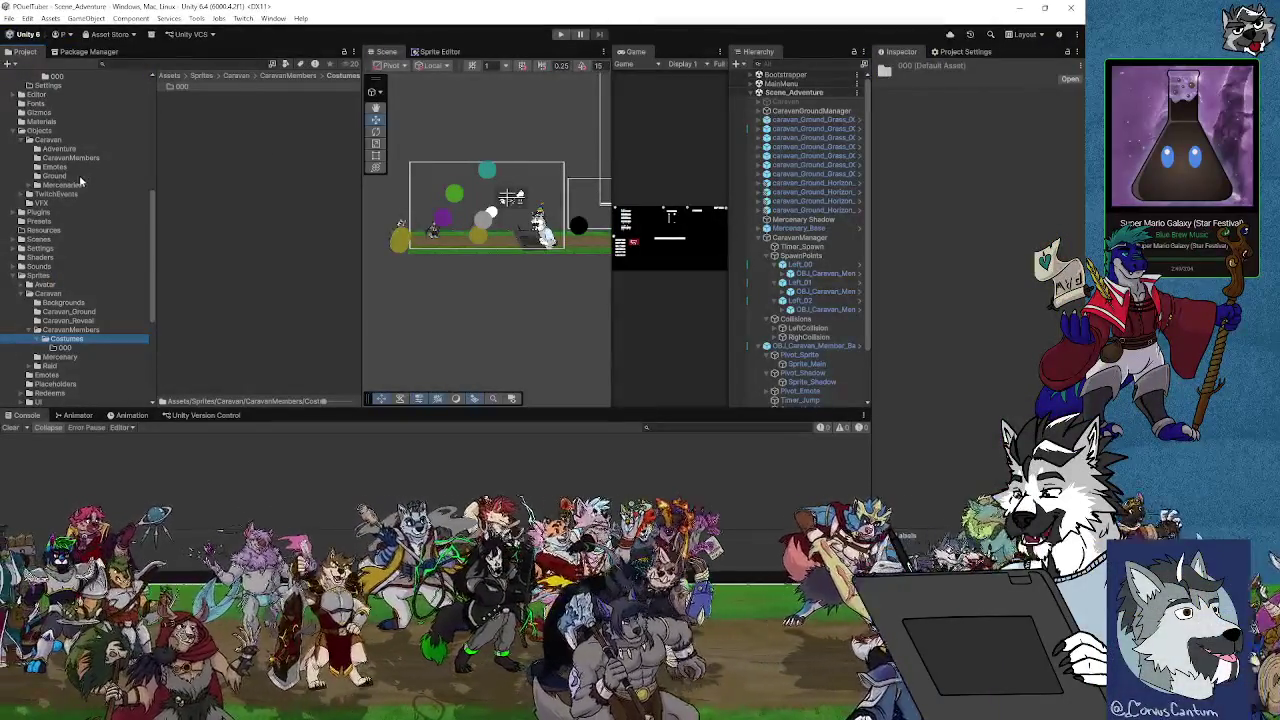
# Convert a mercenary asset from Objects > Caravan > Mercenaries into a new caravan member and costume
pyautogui.click(65, 185)
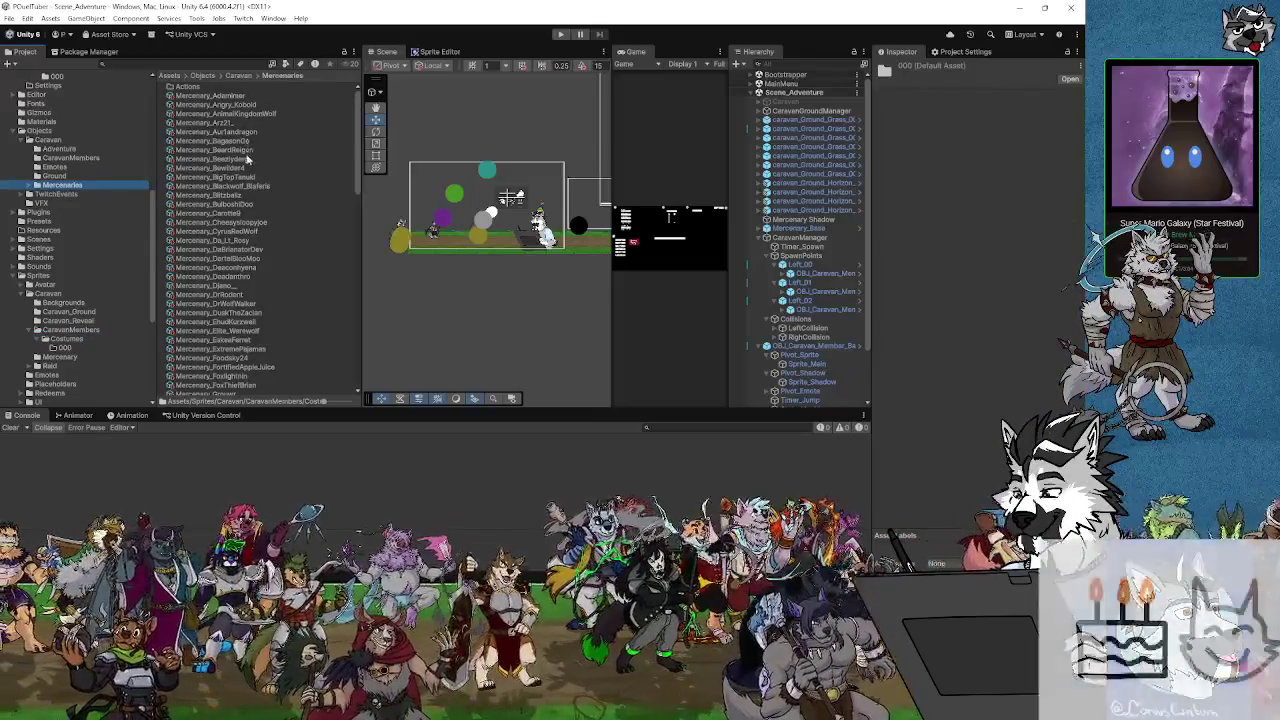
pyautogui.click(246, 159)
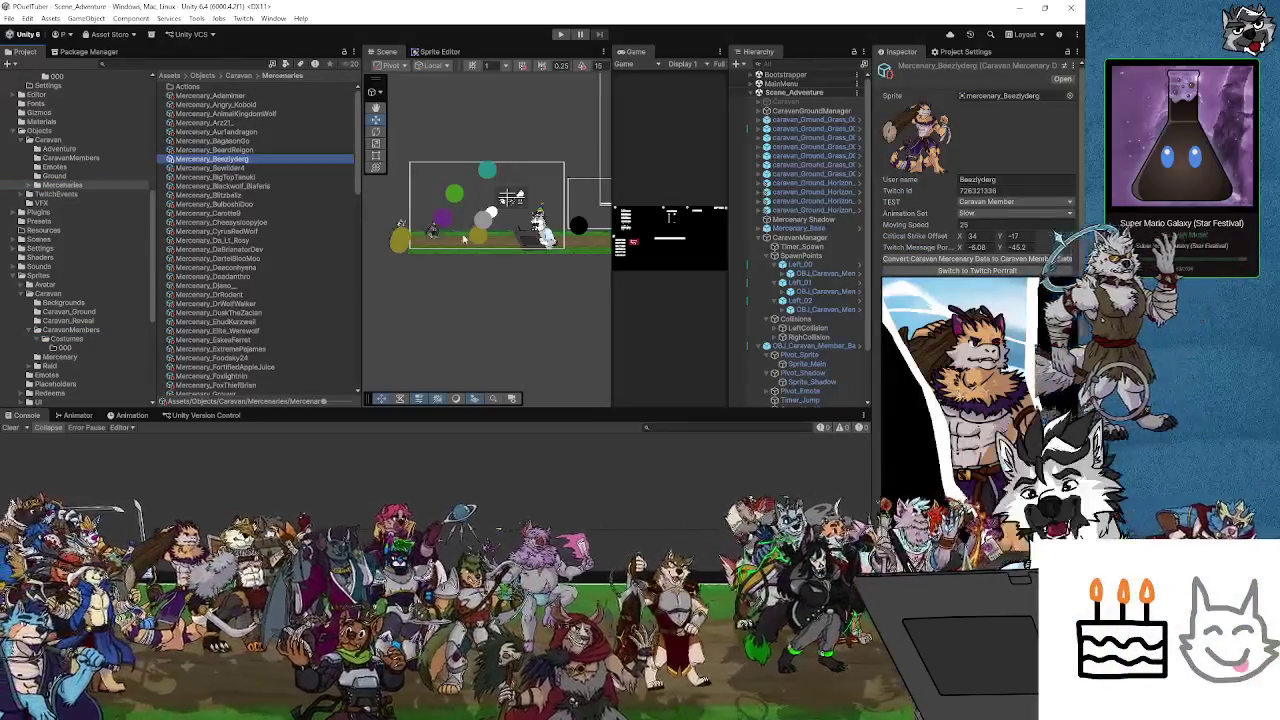
pyautogui.click(922, 259)
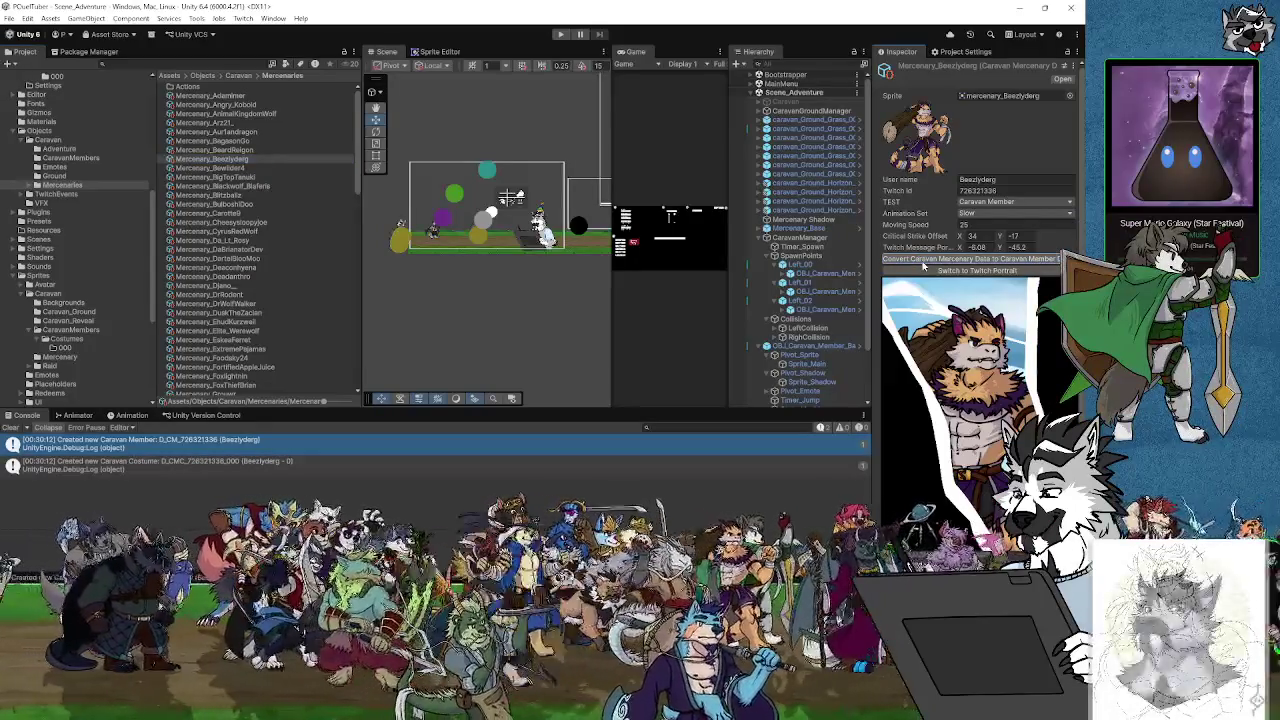
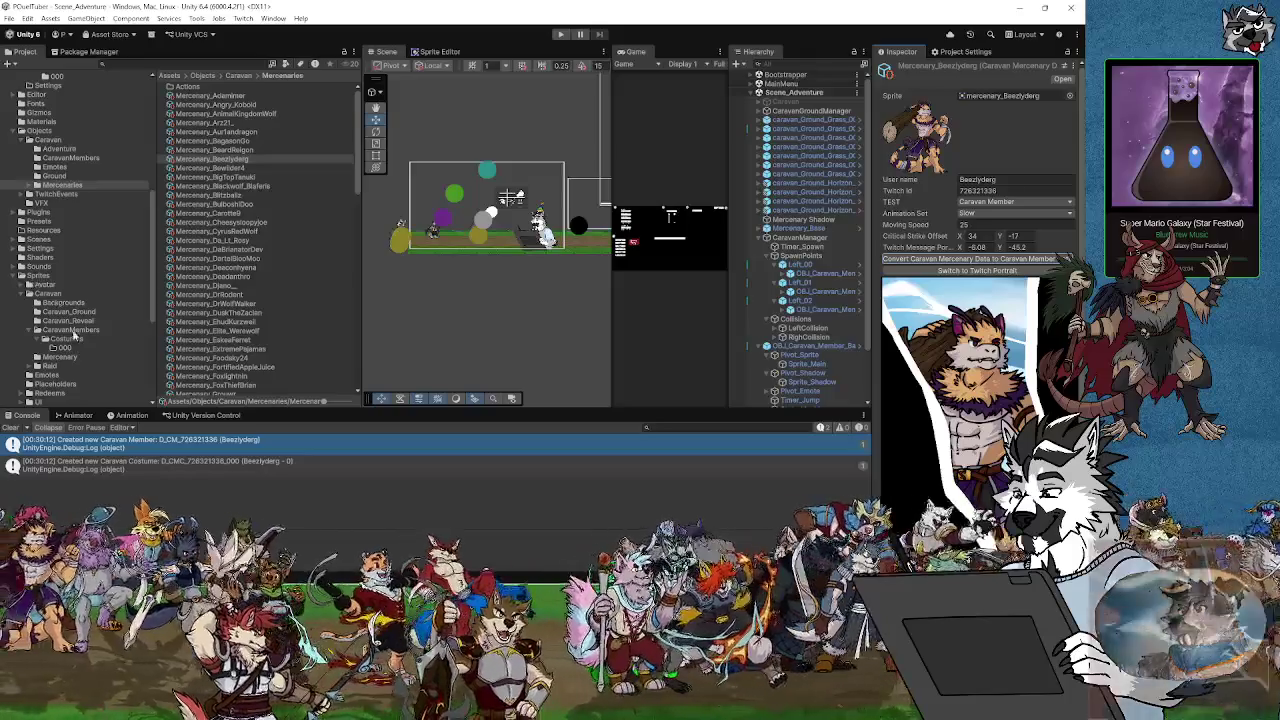
# Browse the Sprites folders and inspect the mercenary sprite's import settings and sprite sub-asset
pyautogui.click(66, 348)
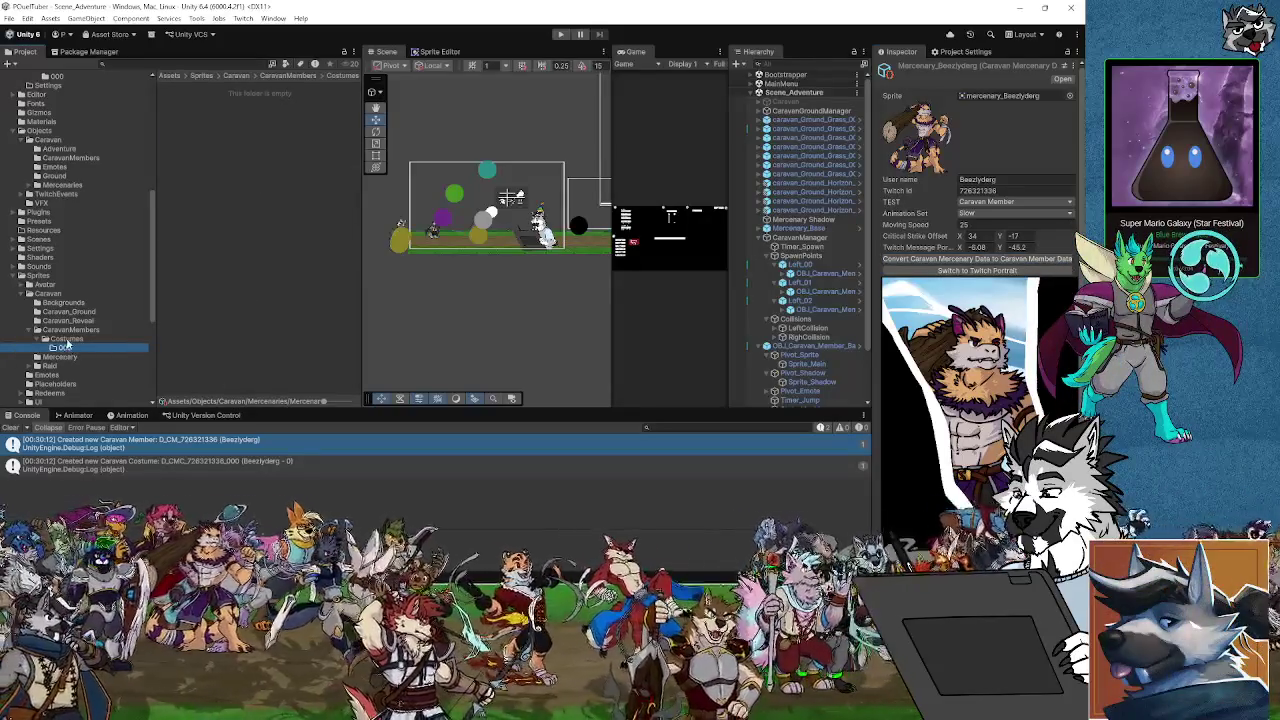
pyautogui.click(70, 330)
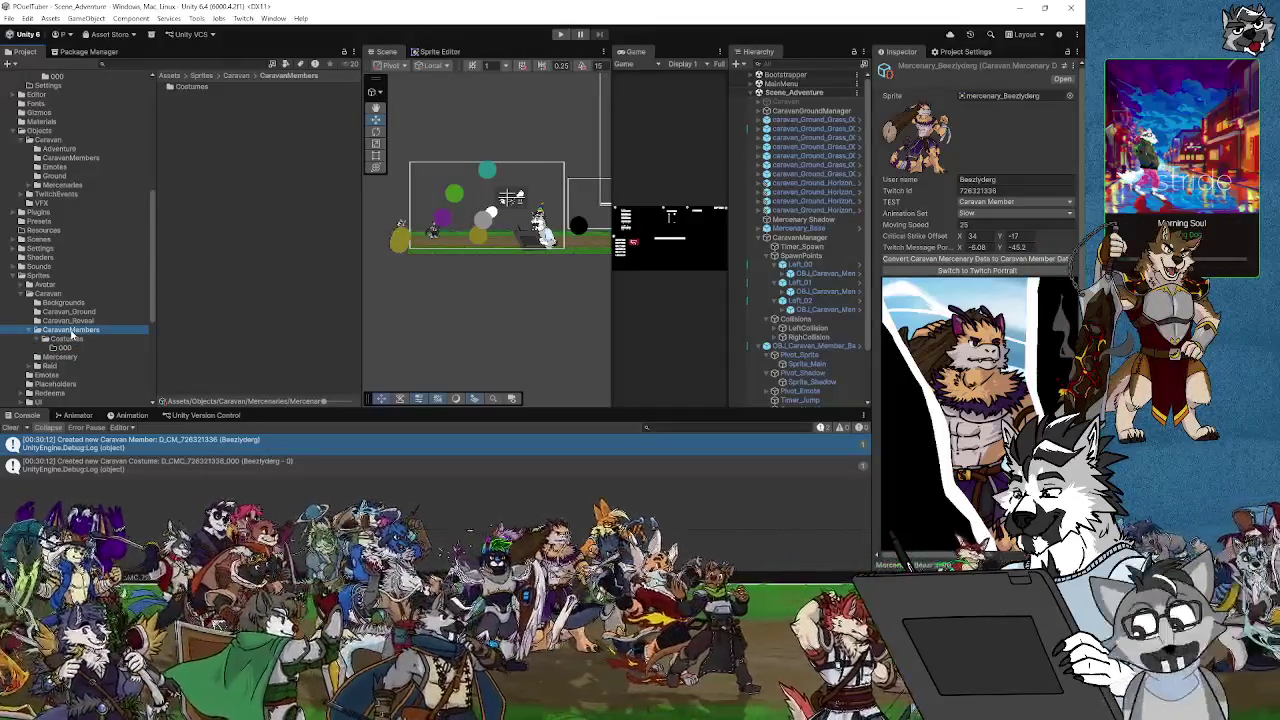
pyautogui.click(36, 277)
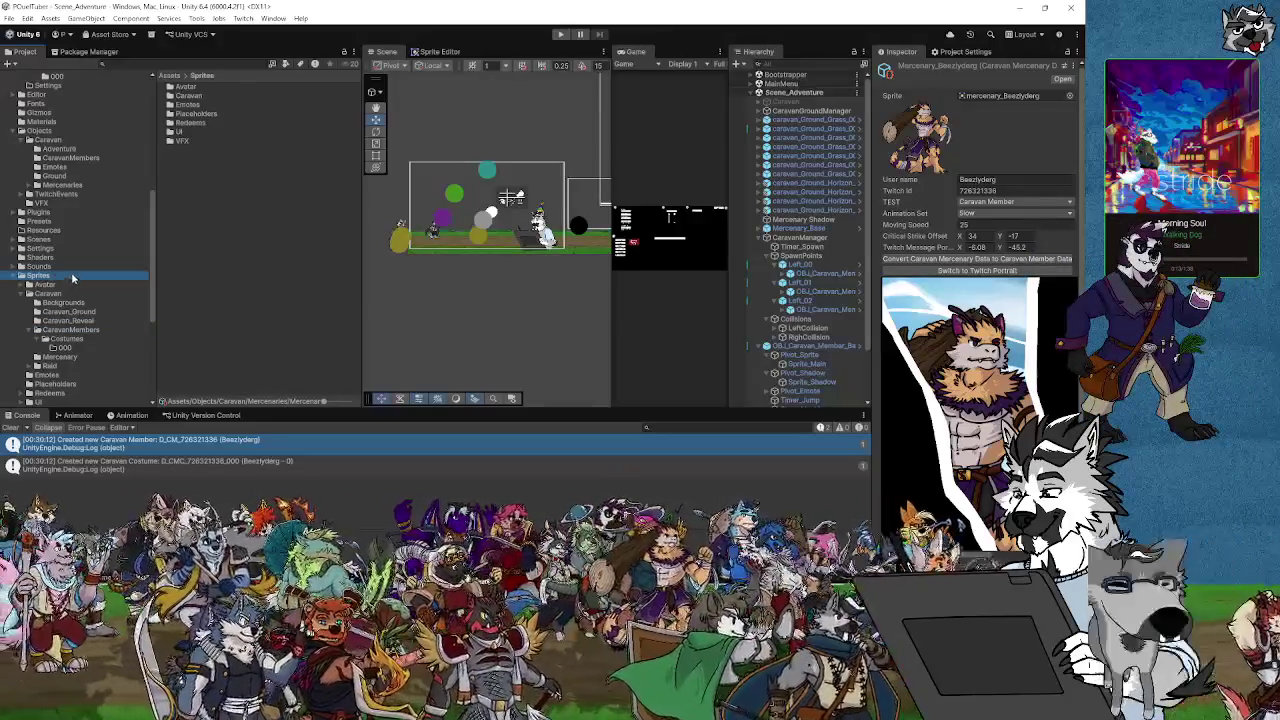
pyautogui.scroll(-3, 72, 279)
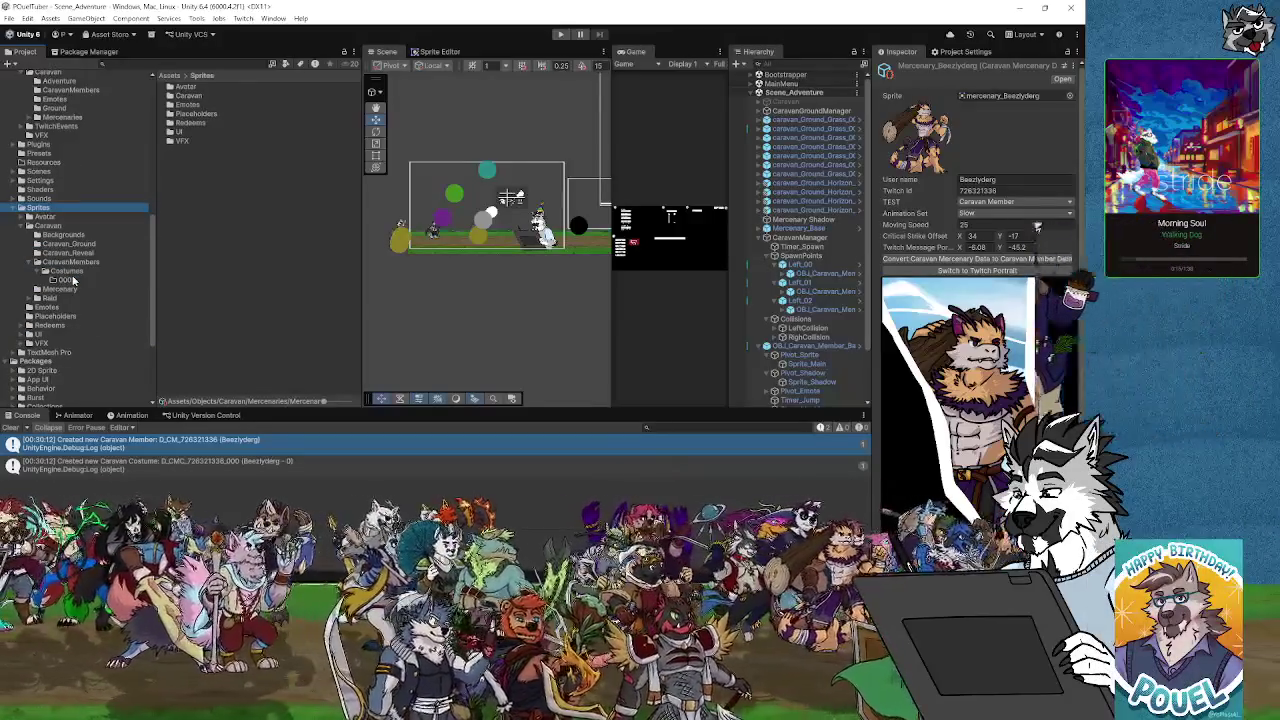
pyautogui.scroll(2, 72, 281)
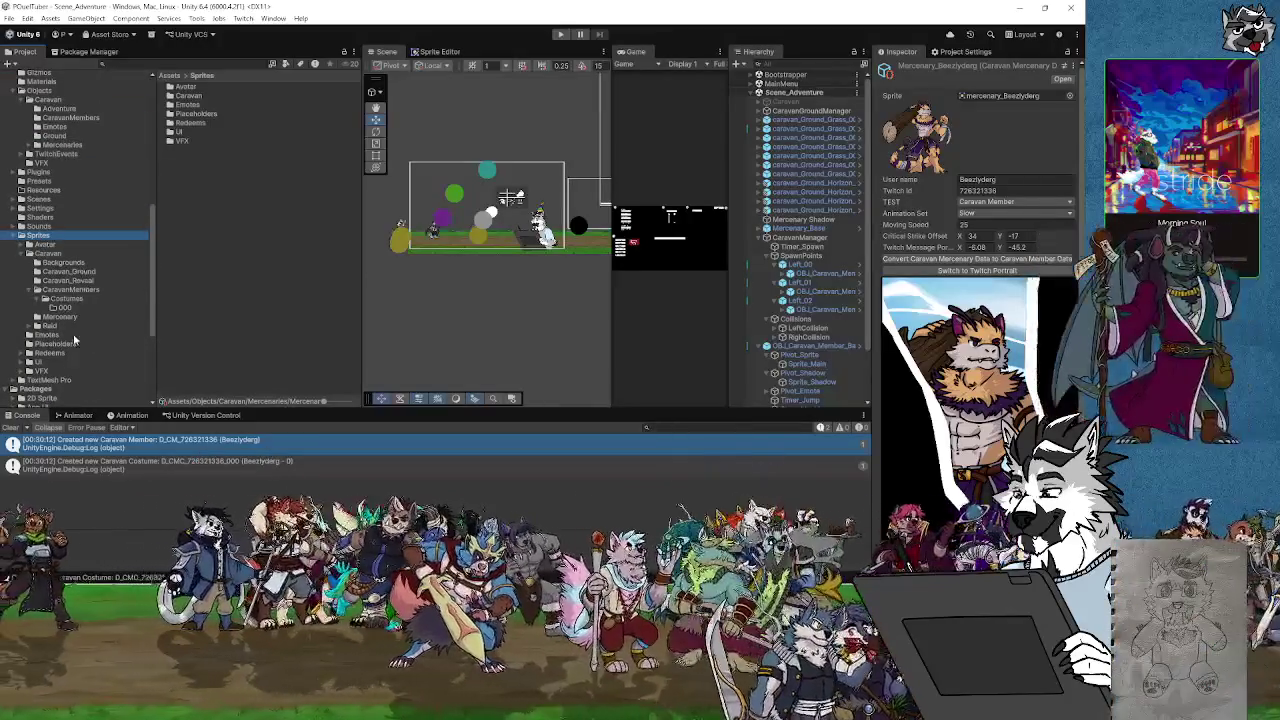
pyautogui.click(60, 317)
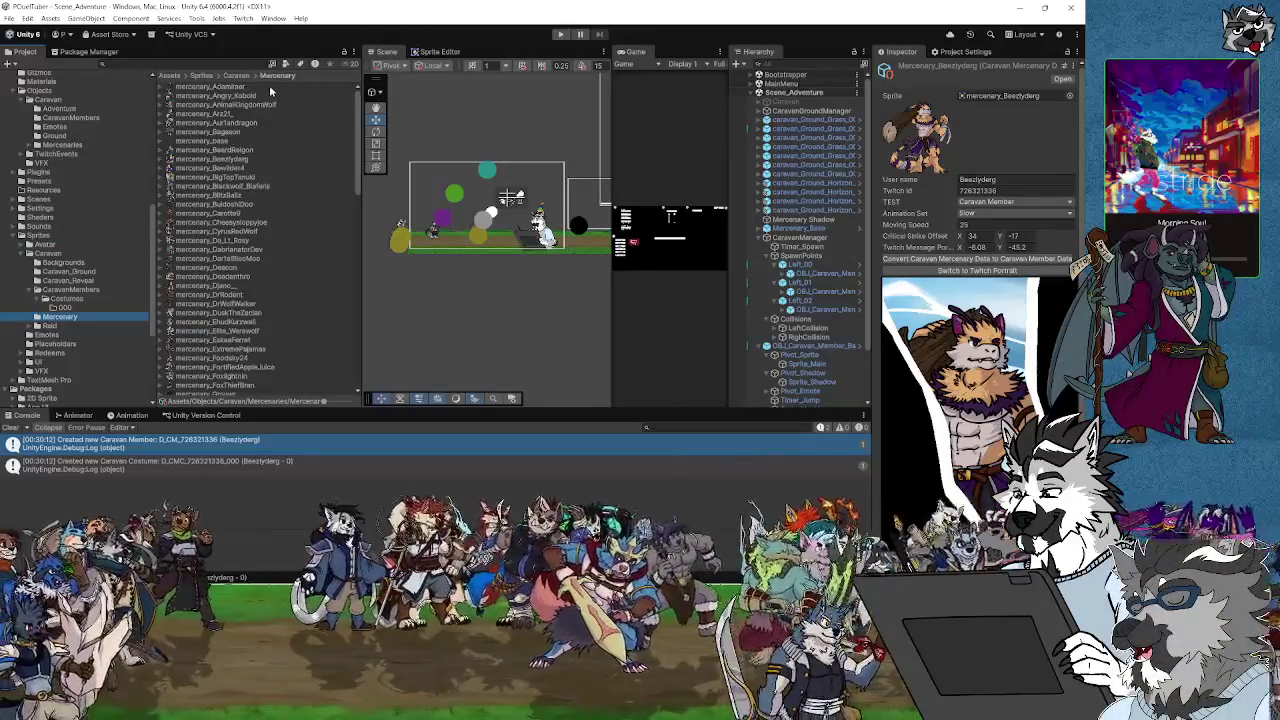
pyautogui.click(236, 160)
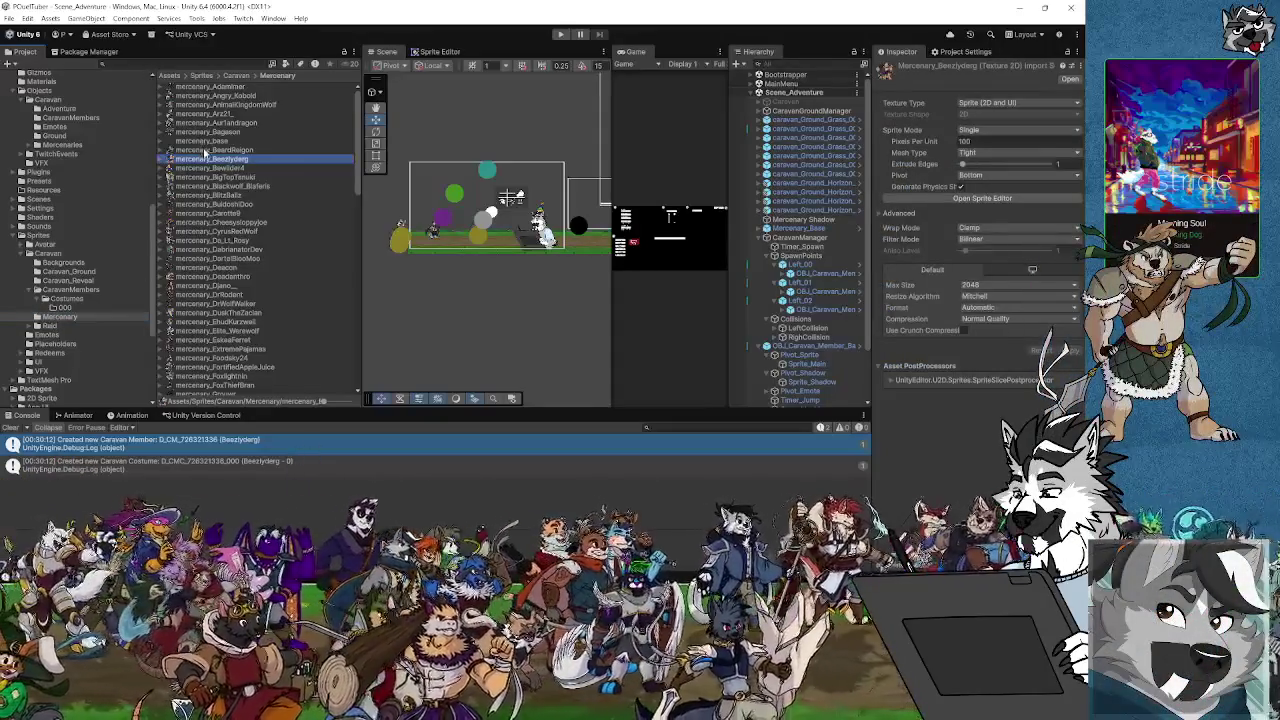
pyautogui.click(164, 161)
pyautogui.click(162, 162)
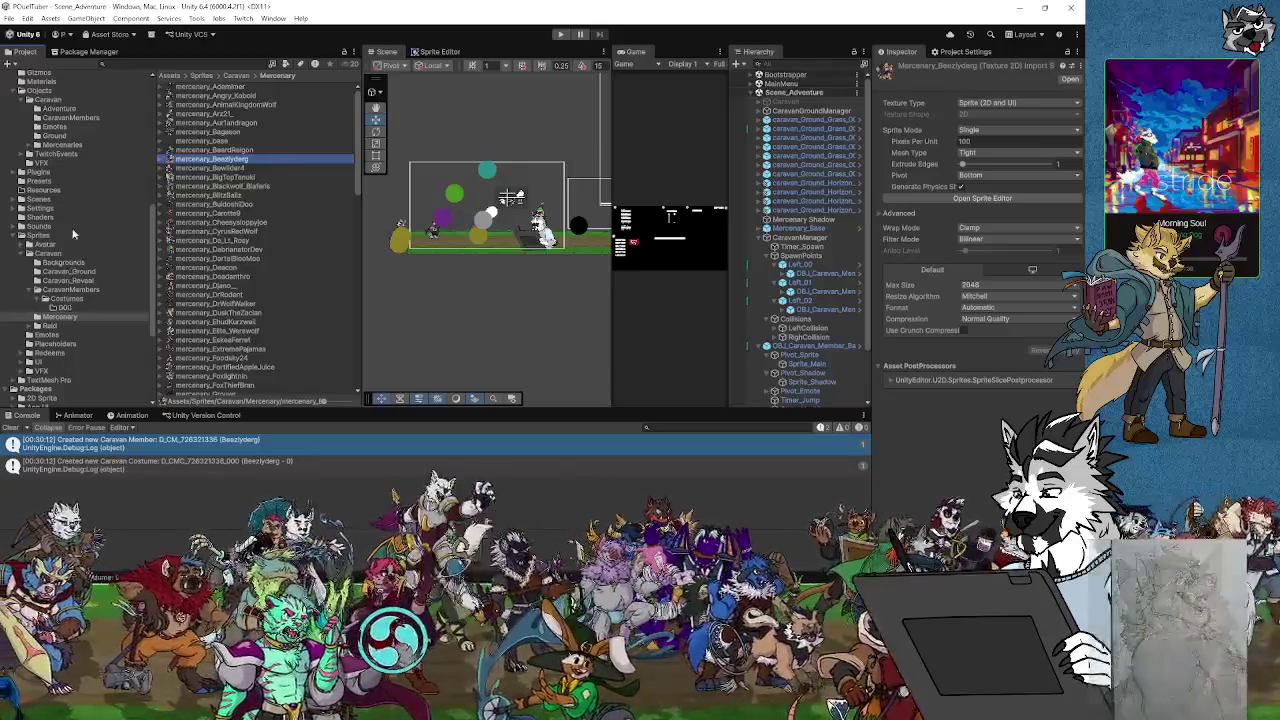
# Select the new D_CM asset in Data/CaravanMembers to view its Twitch data and costume
pyautogui.click(55, 146)
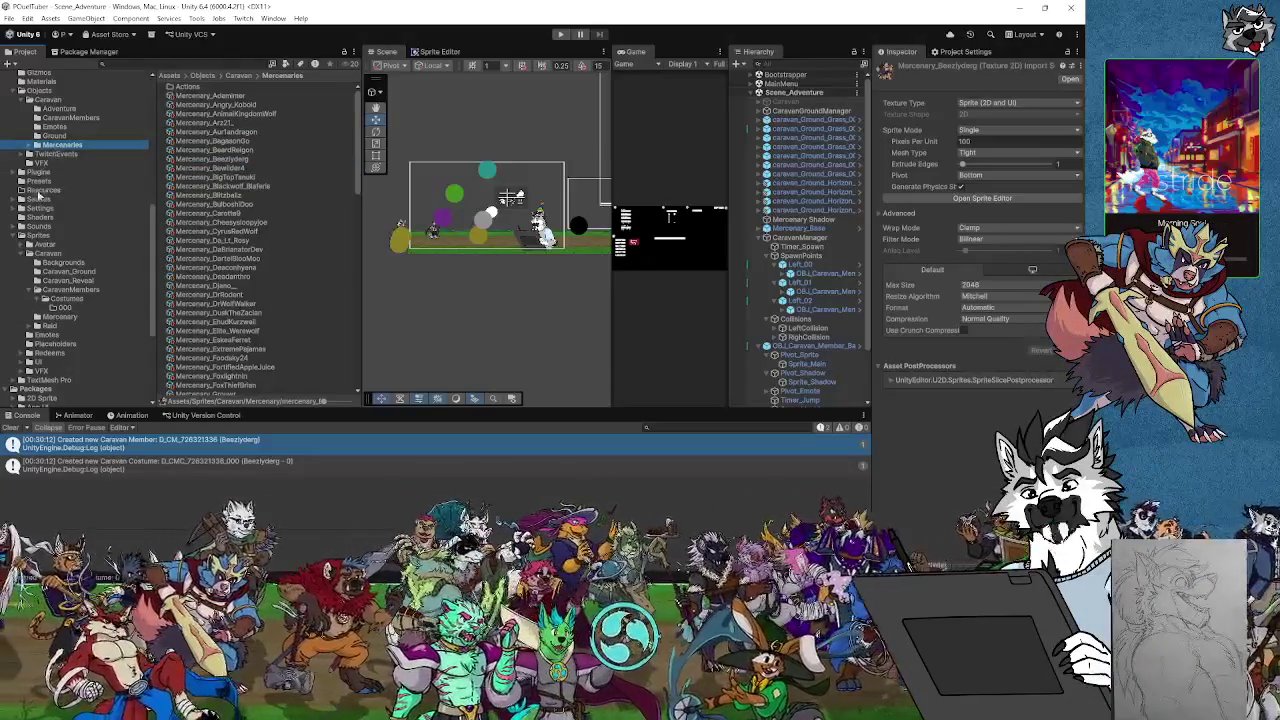
pyautogui.scroll(5, 45, 285)
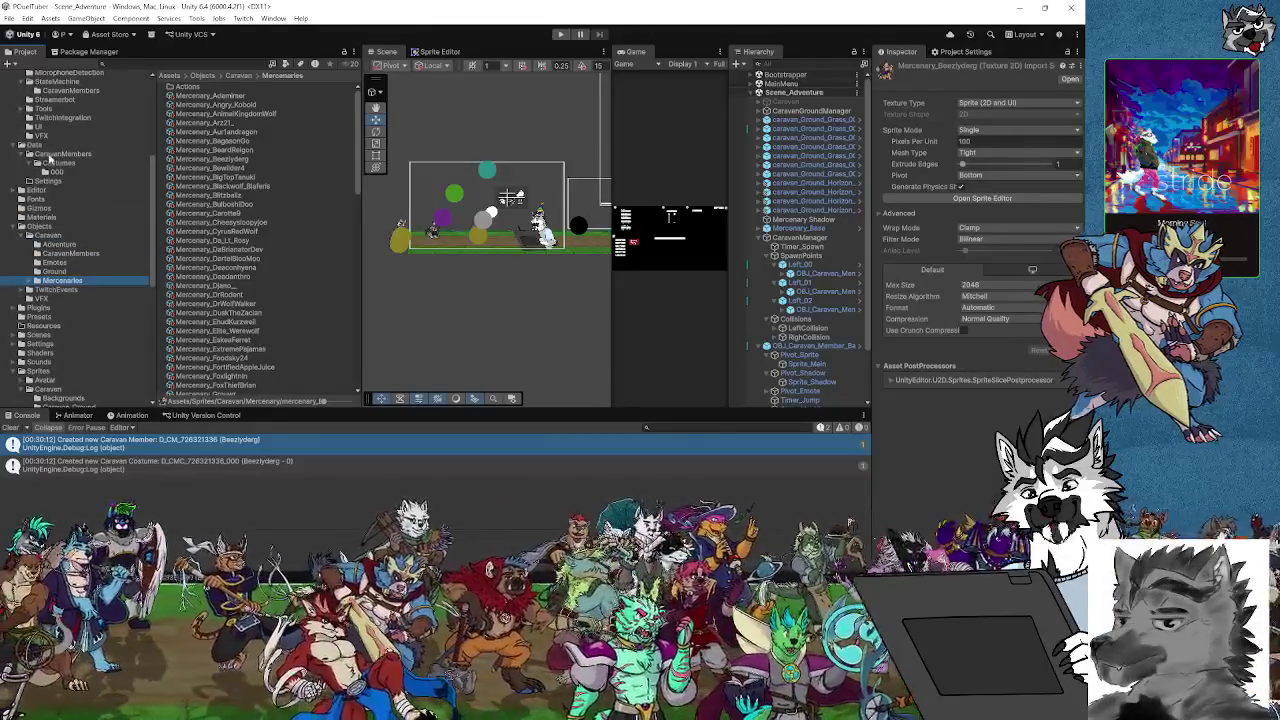
pyautogui.click(50, 153)
pyautogui.click(205, 122)
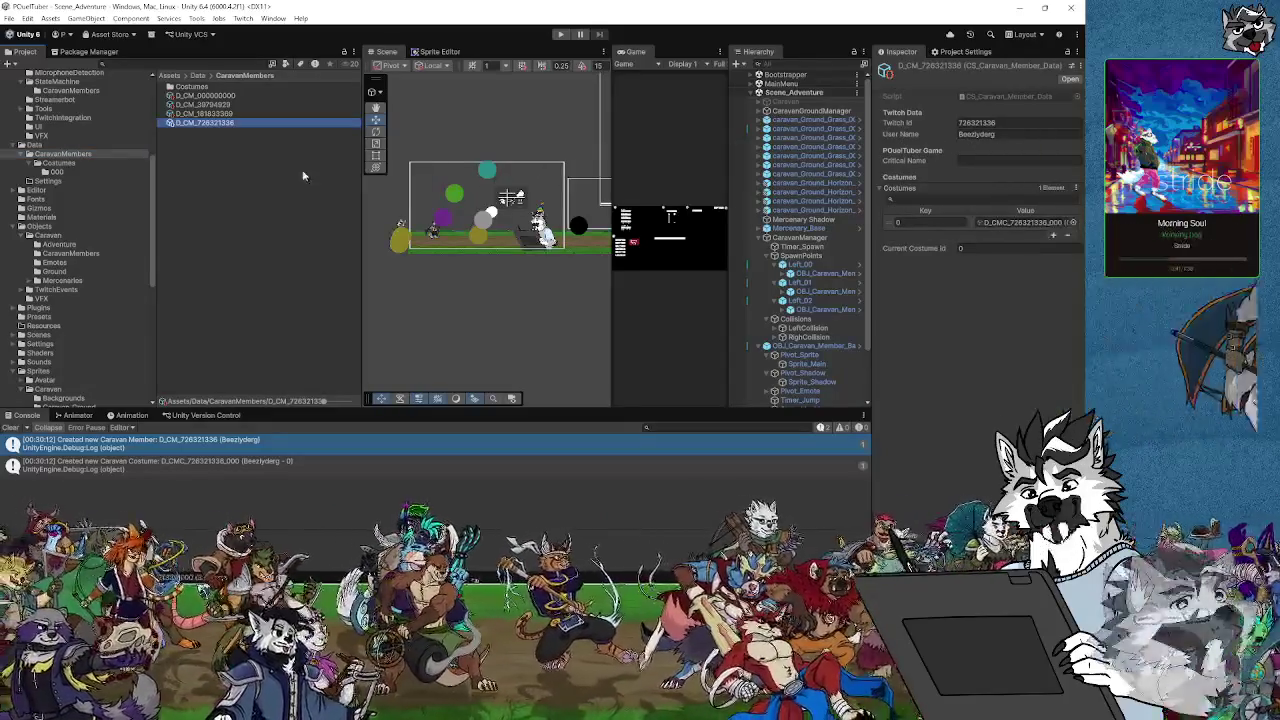
# Inspect the new D_CMC costume asset in Costumes/000, comparing it against the CaravanMembers folder
pyautogui.click(58, 172)
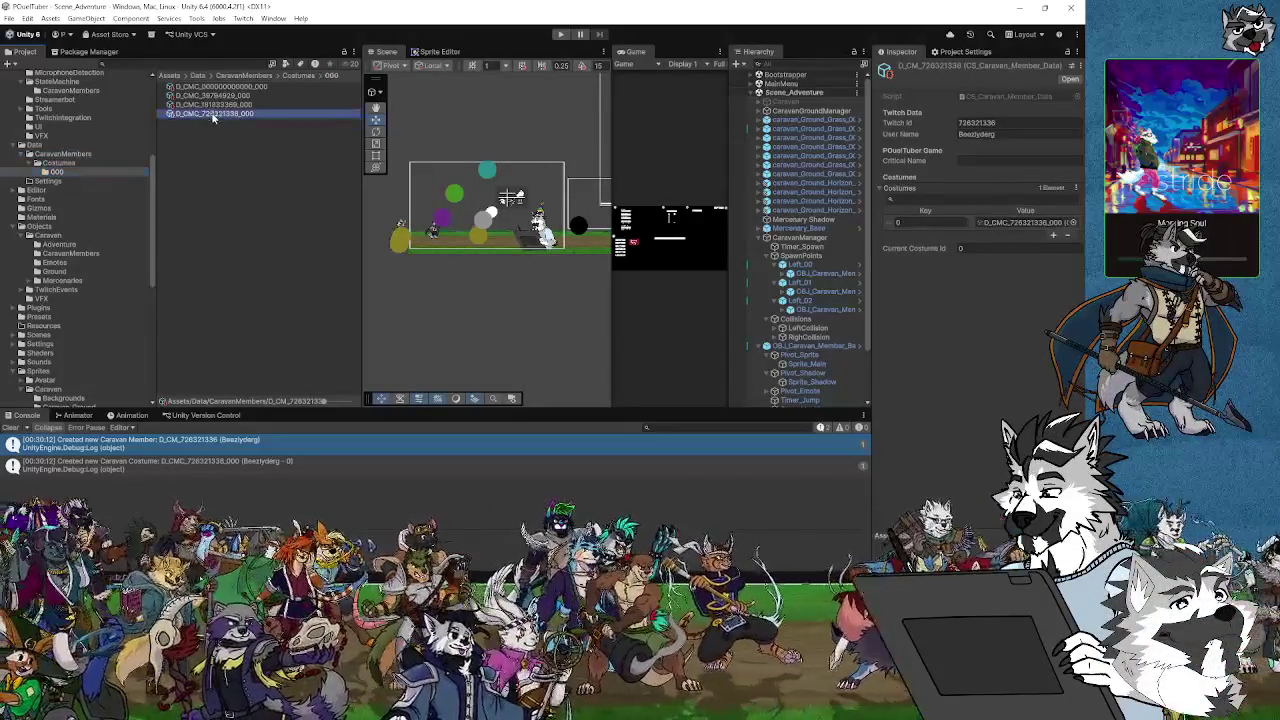
pyautogui.click(211, 113)
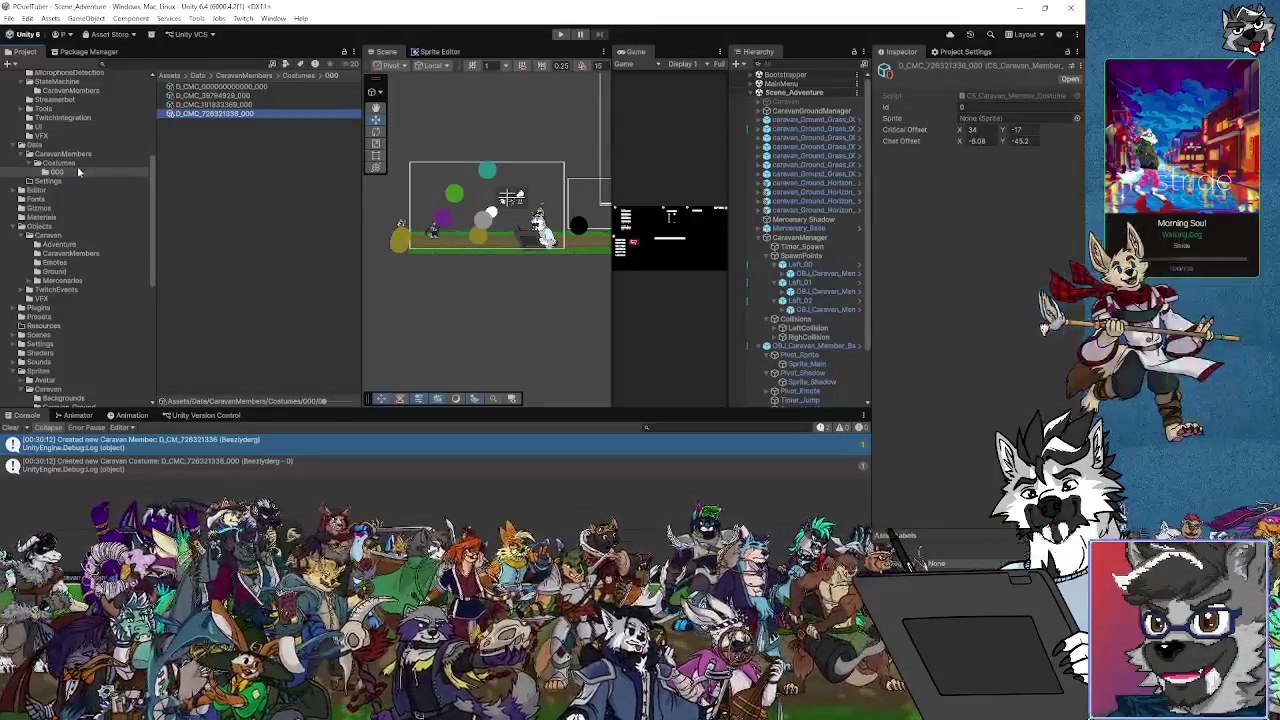
pyautogui.click(62, 154)
pyautogui.click(57, 172)
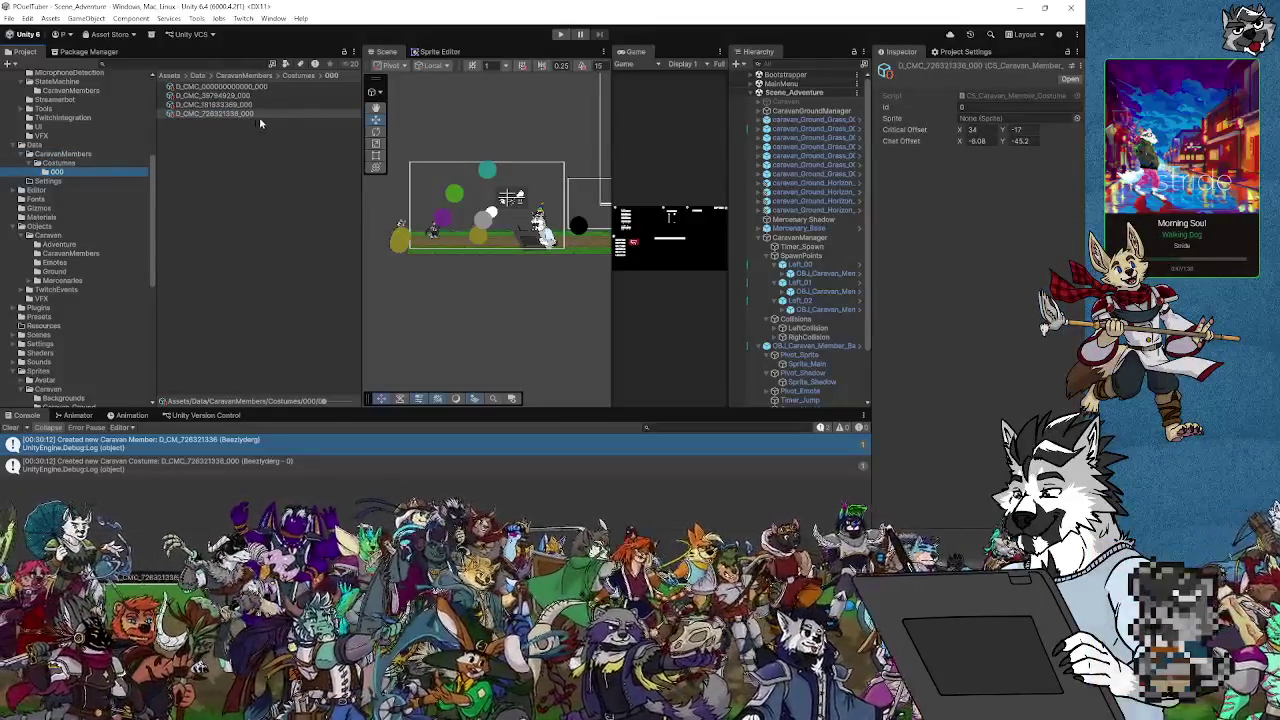
pyautogui.click(62, 154)
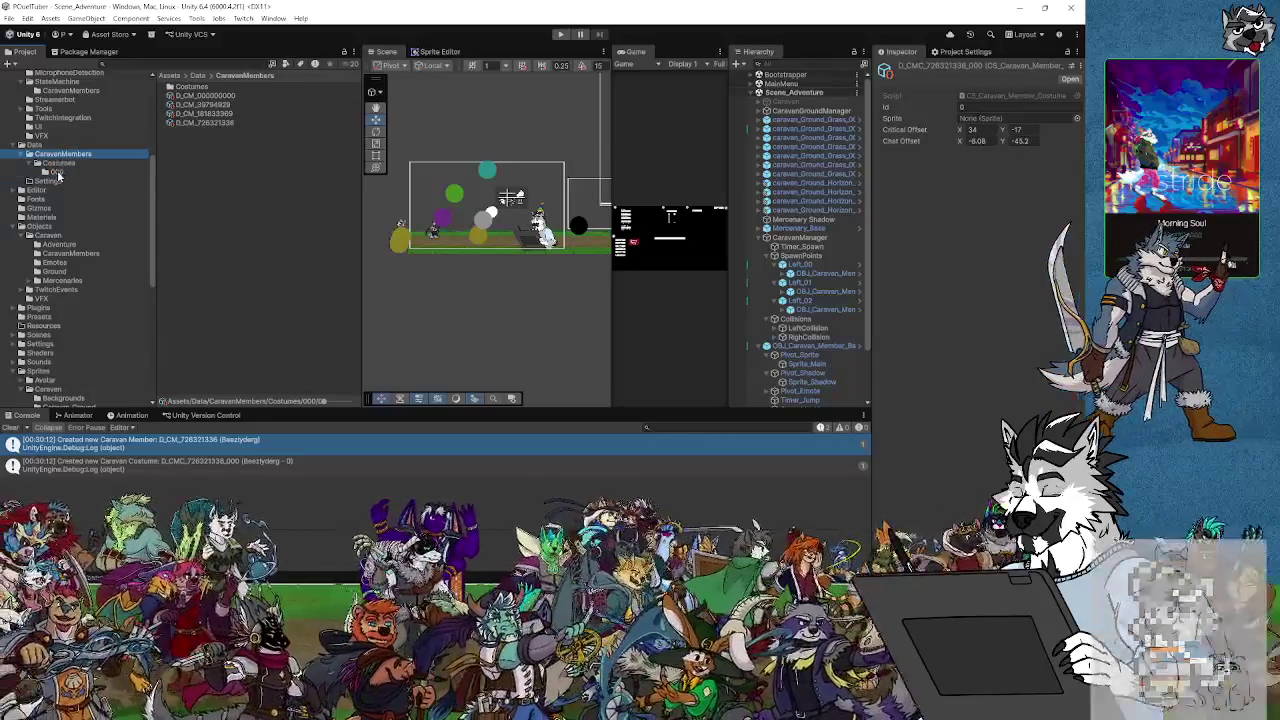
pyautogui.click(58, 172)
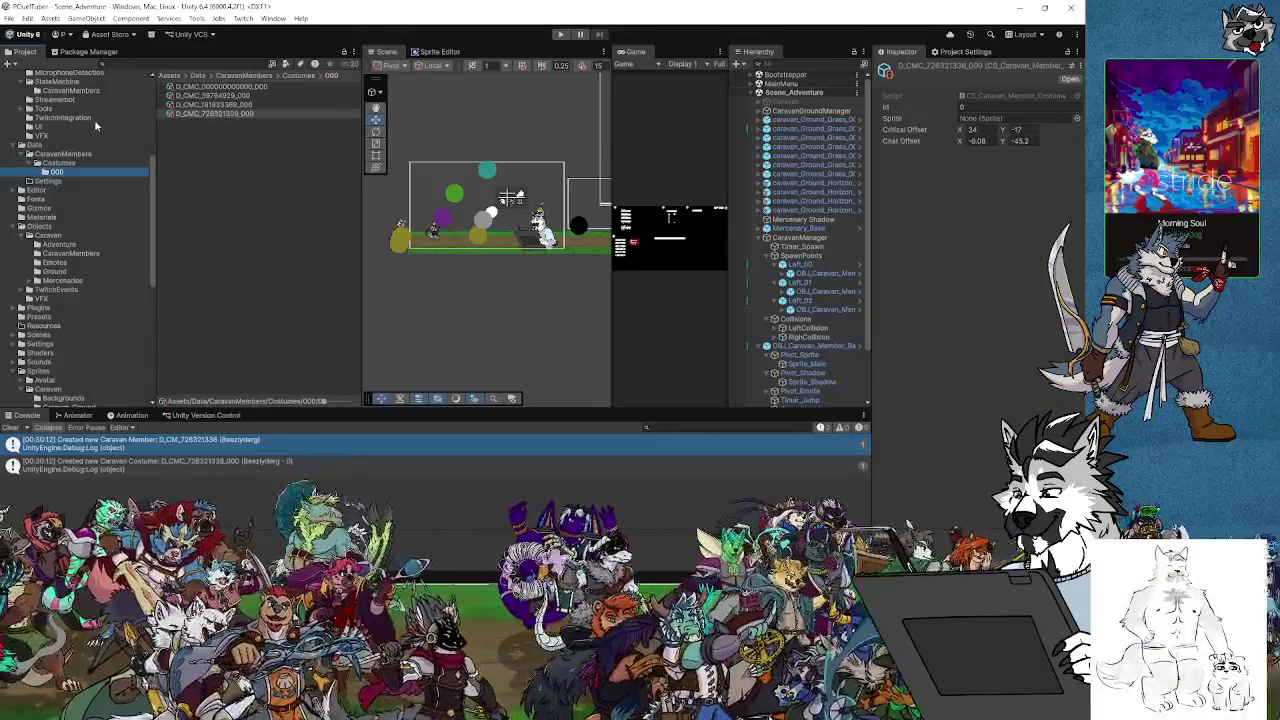
pyautogui.click(63, 156)
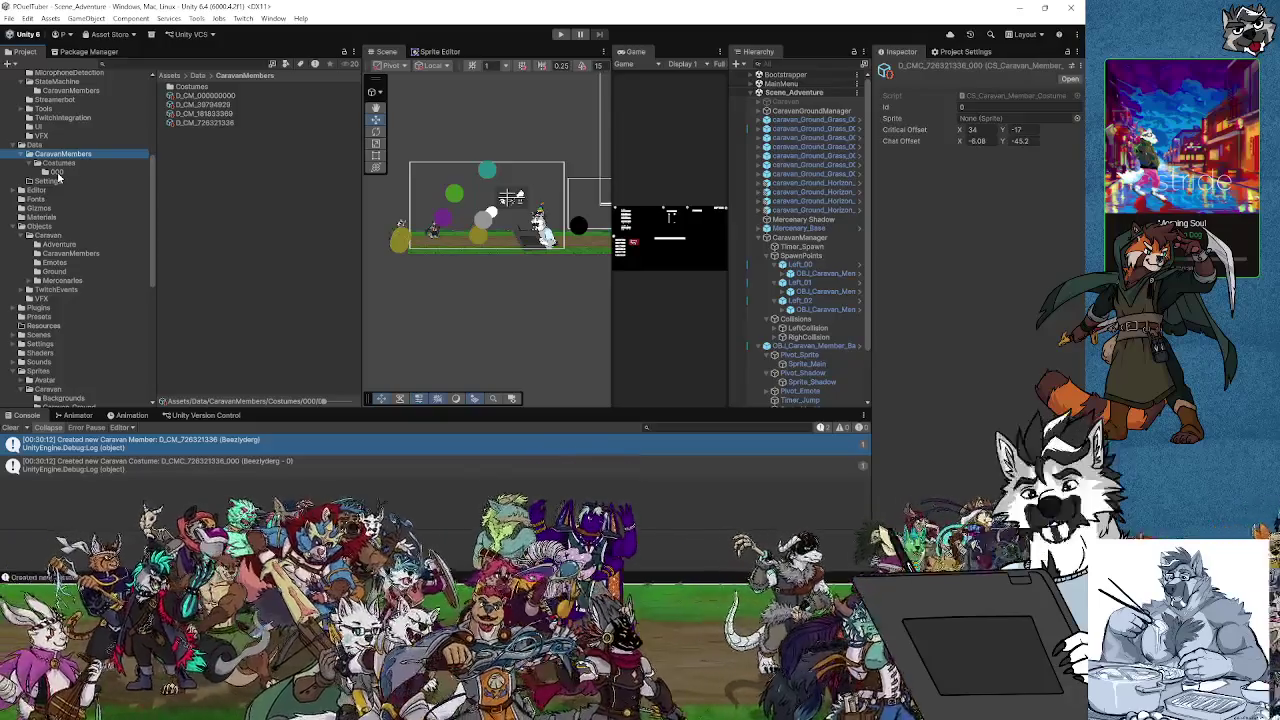
pyautogui.click(57, 172)
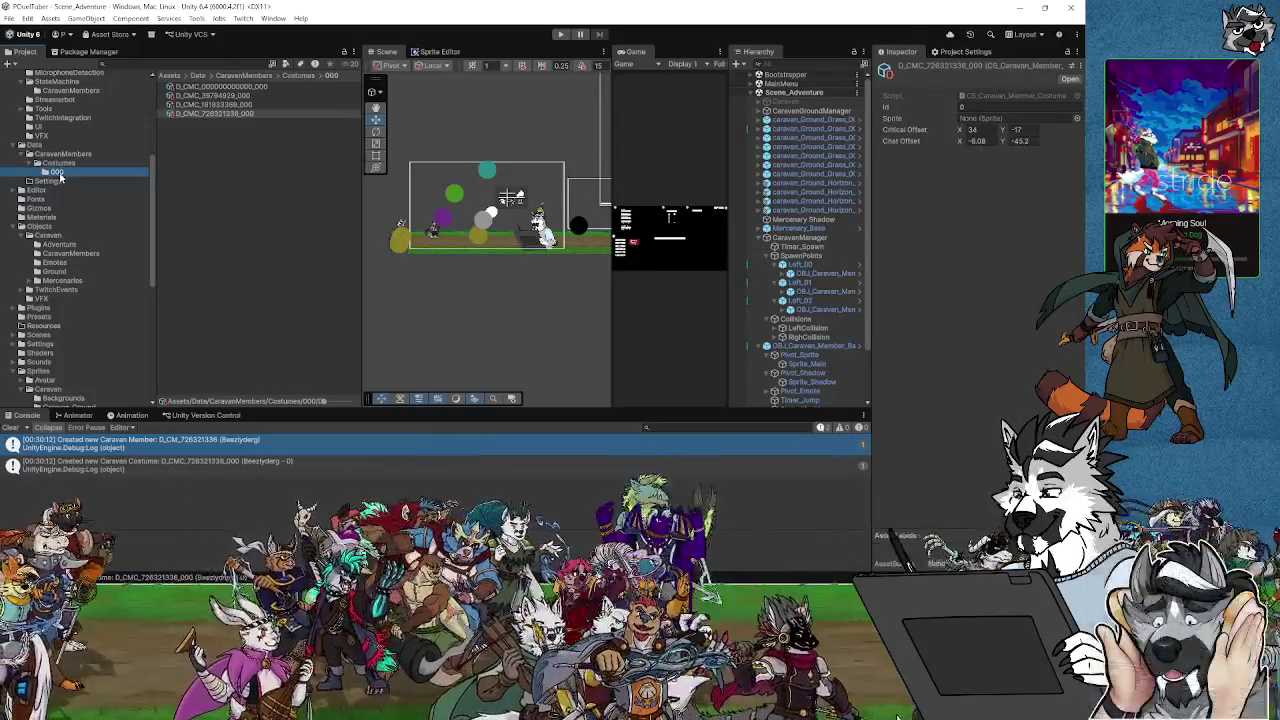
pyautogui.click(62, 155)
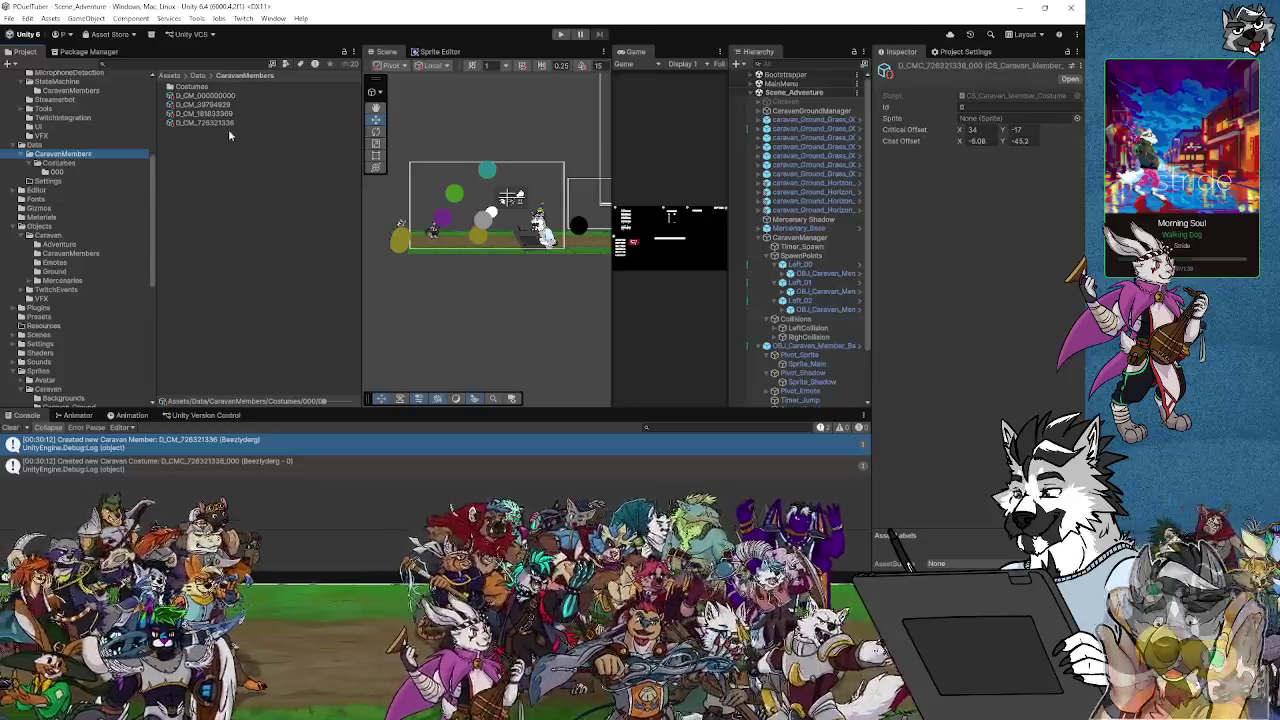
# Select the new D_CM caravan member asset and request its deletion
pyautogui.click(225, 123)
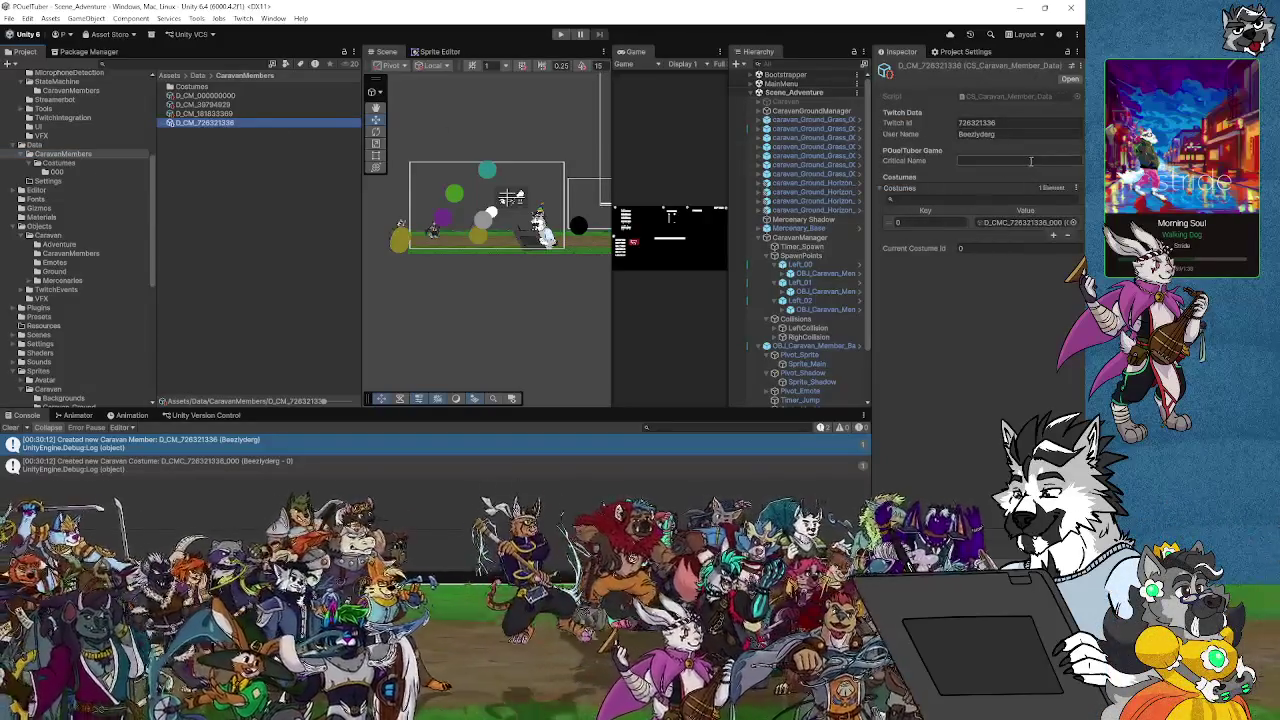
pyautogui.click(57, 172)
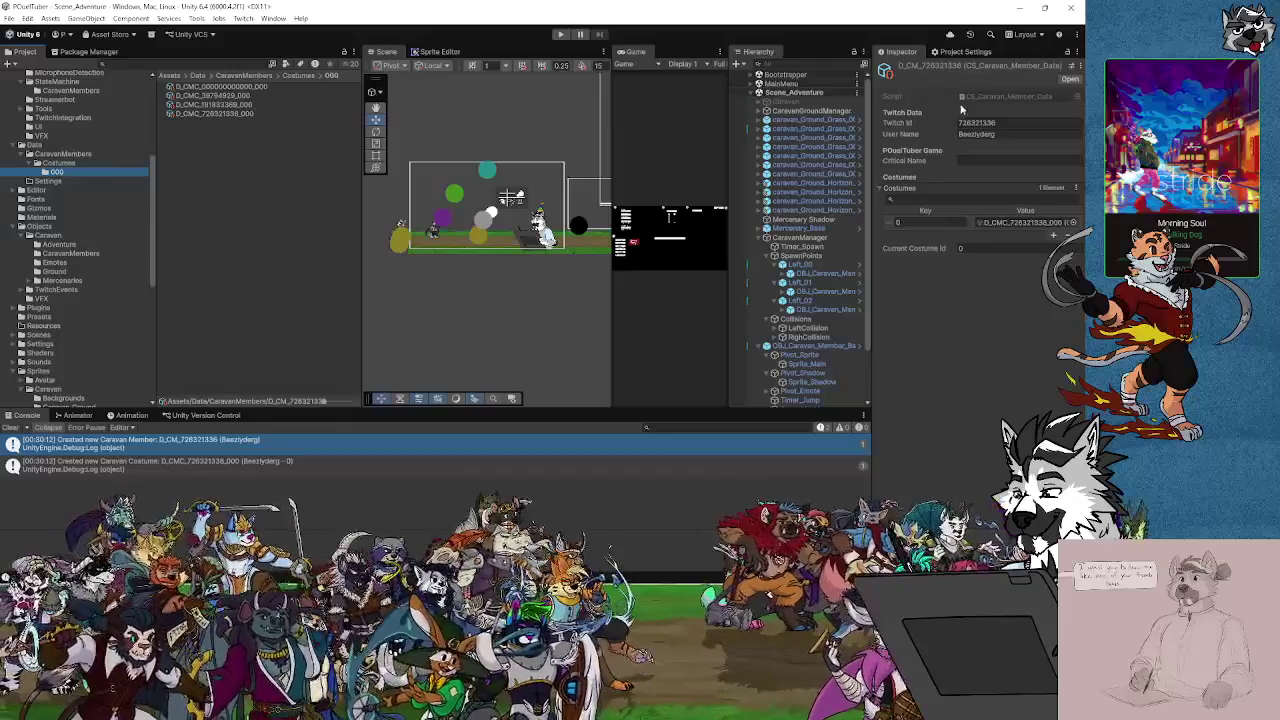
pyautogui.click(62, 155)
pyautogui.click(222, 123)
pyautogui.press('Delete')
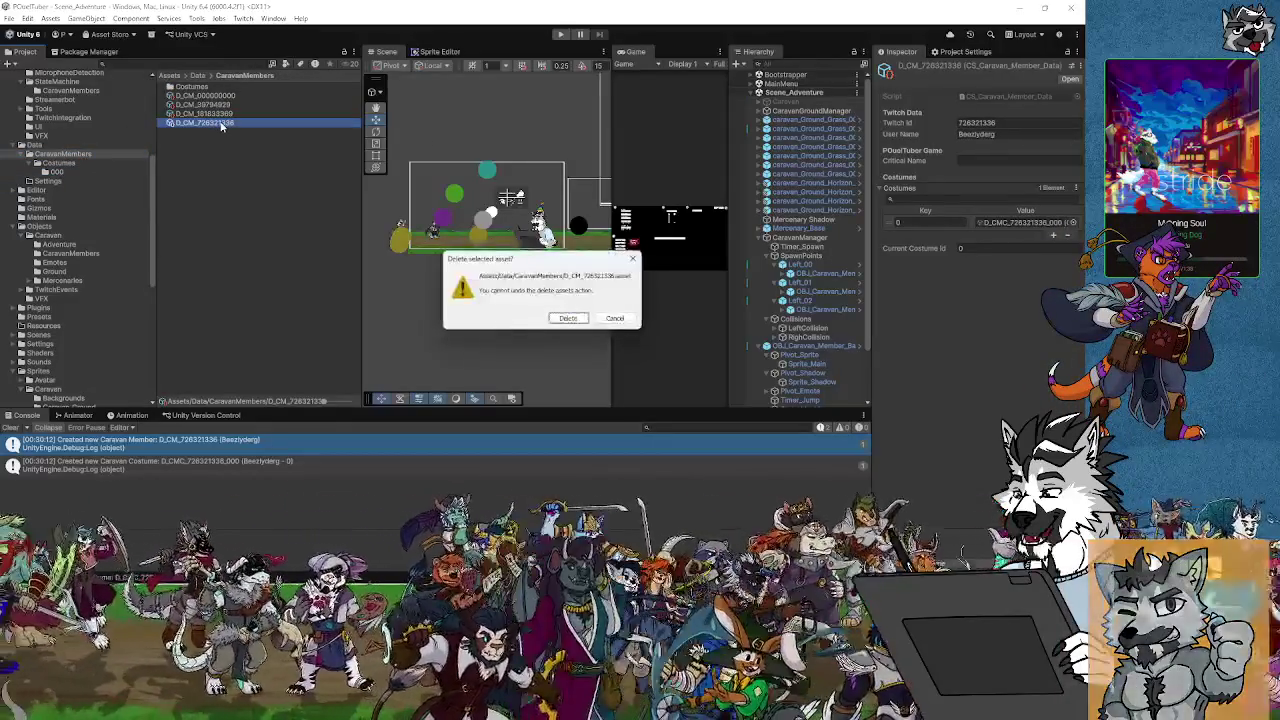
# Delete the new caravan member asset and the new costume asset in Costumes/000
pyautogui.click(568, 318)
pyautogui.doubleClick(190, 86)
pyautogui.doubleClick(190, 86)
pyautogui.click(220, 115)
pyautogui.press('Delete')
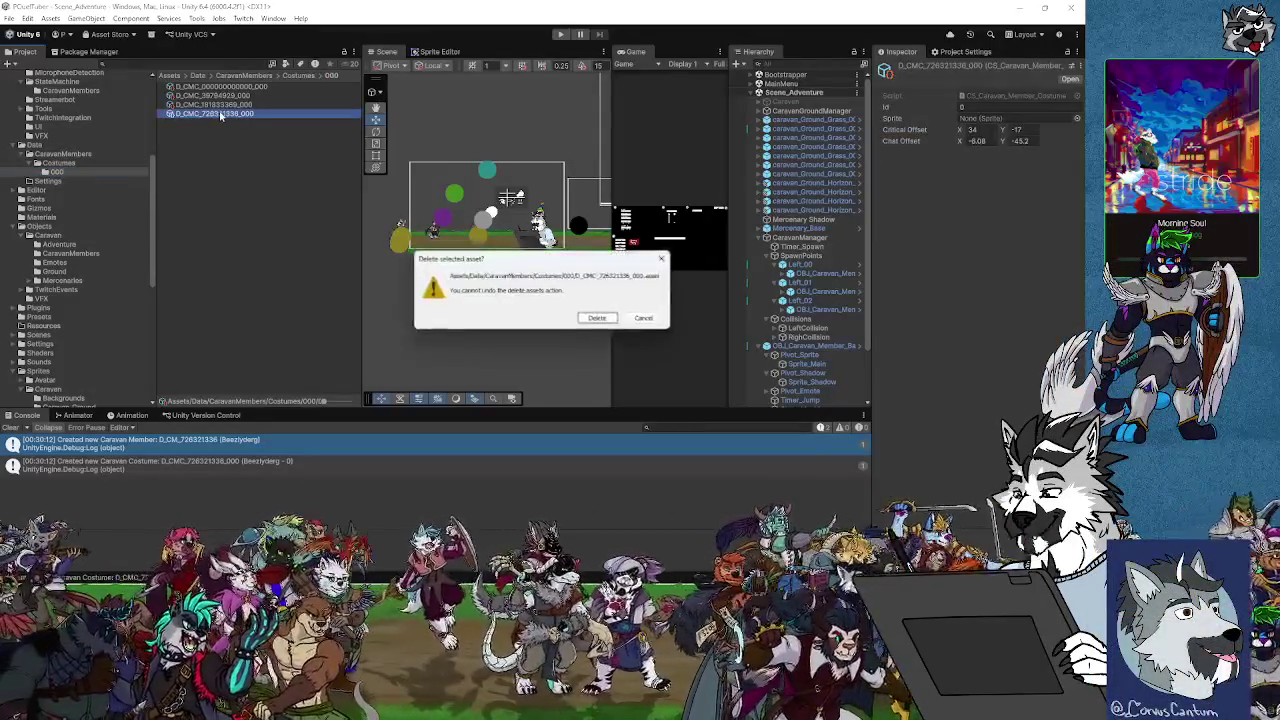
pyautogui.click(596, 318)
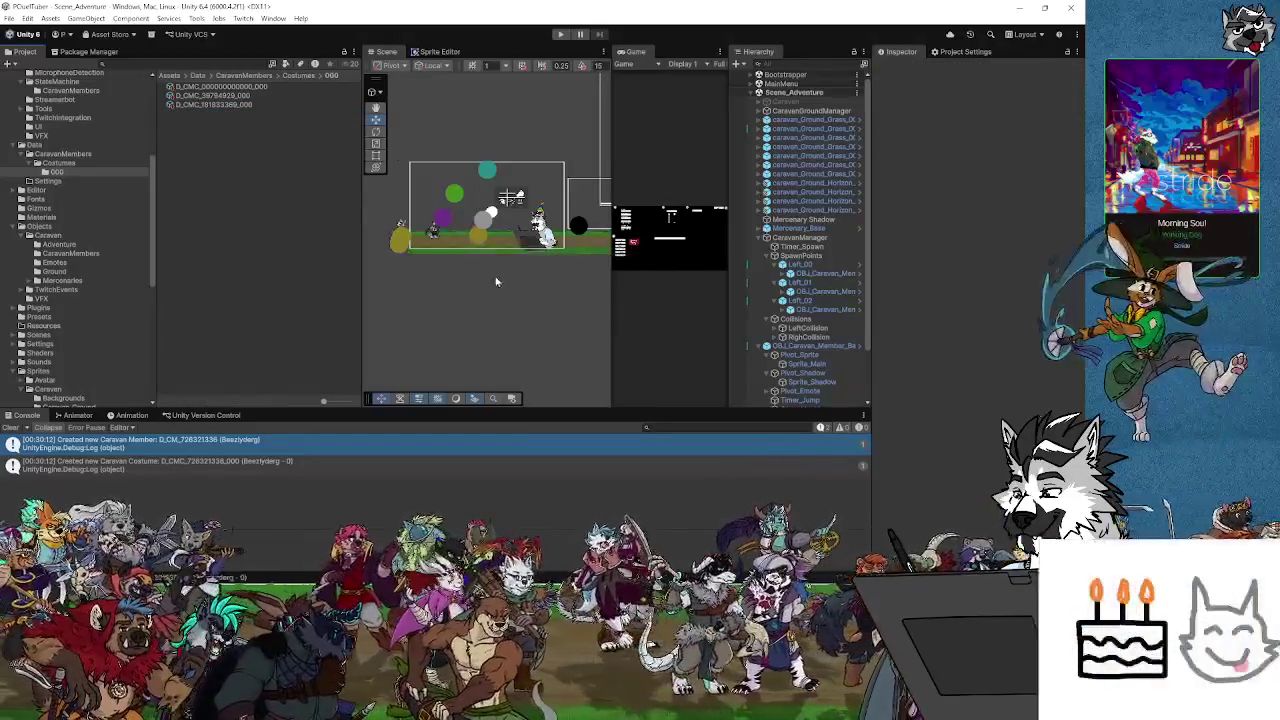
# Review an existing costume asset and the existing caravan member assets in the Inspector
pyautogui.click(233, 96)
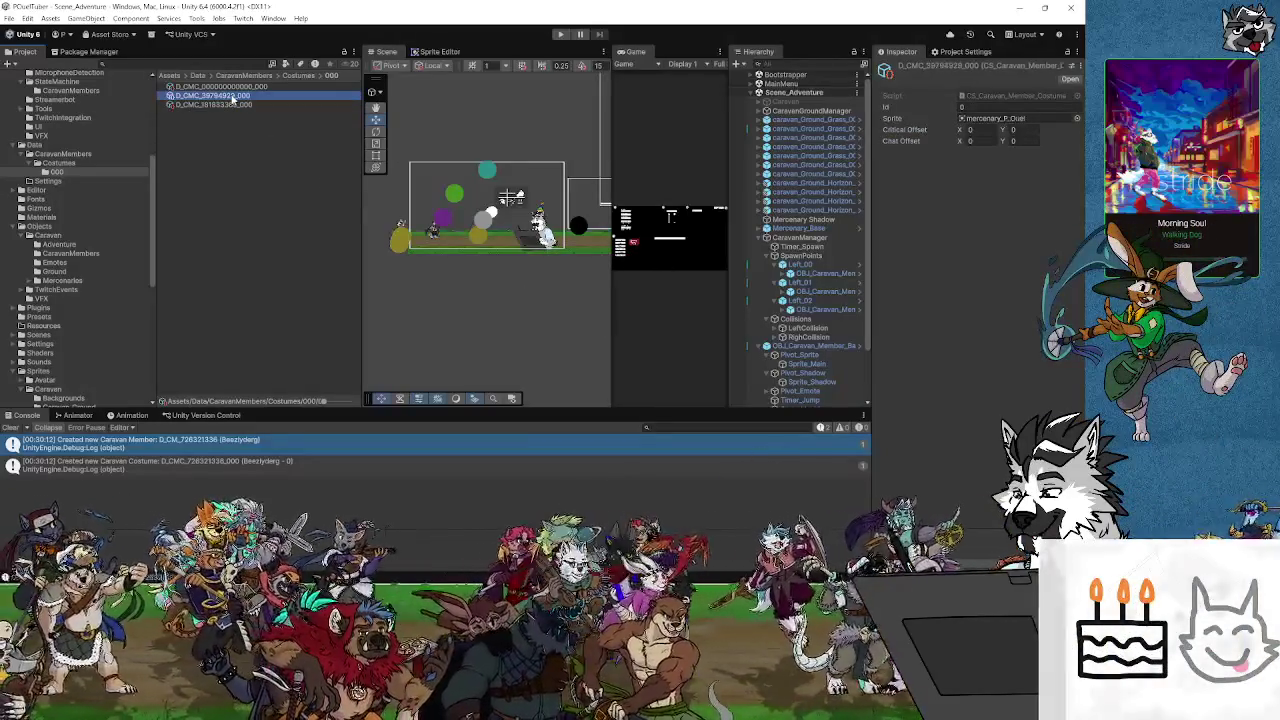
pyautogui.click(66, 154)
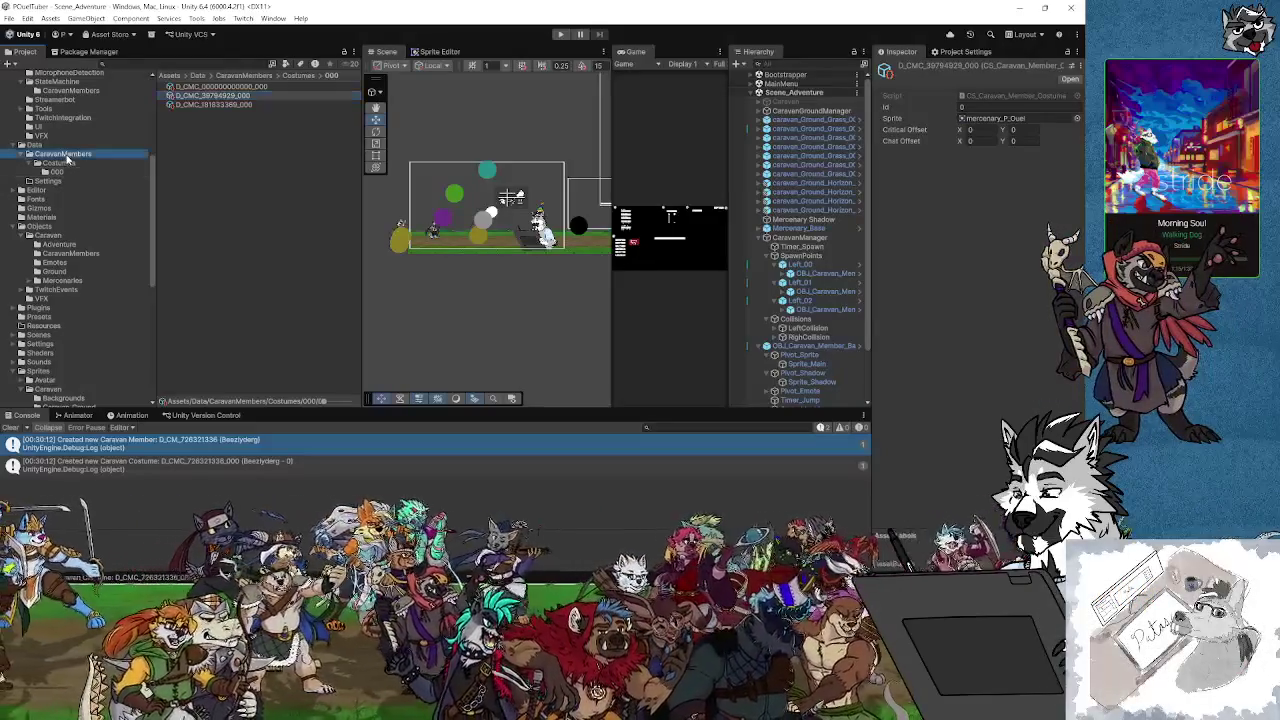
pyautogui.click(224, 104)
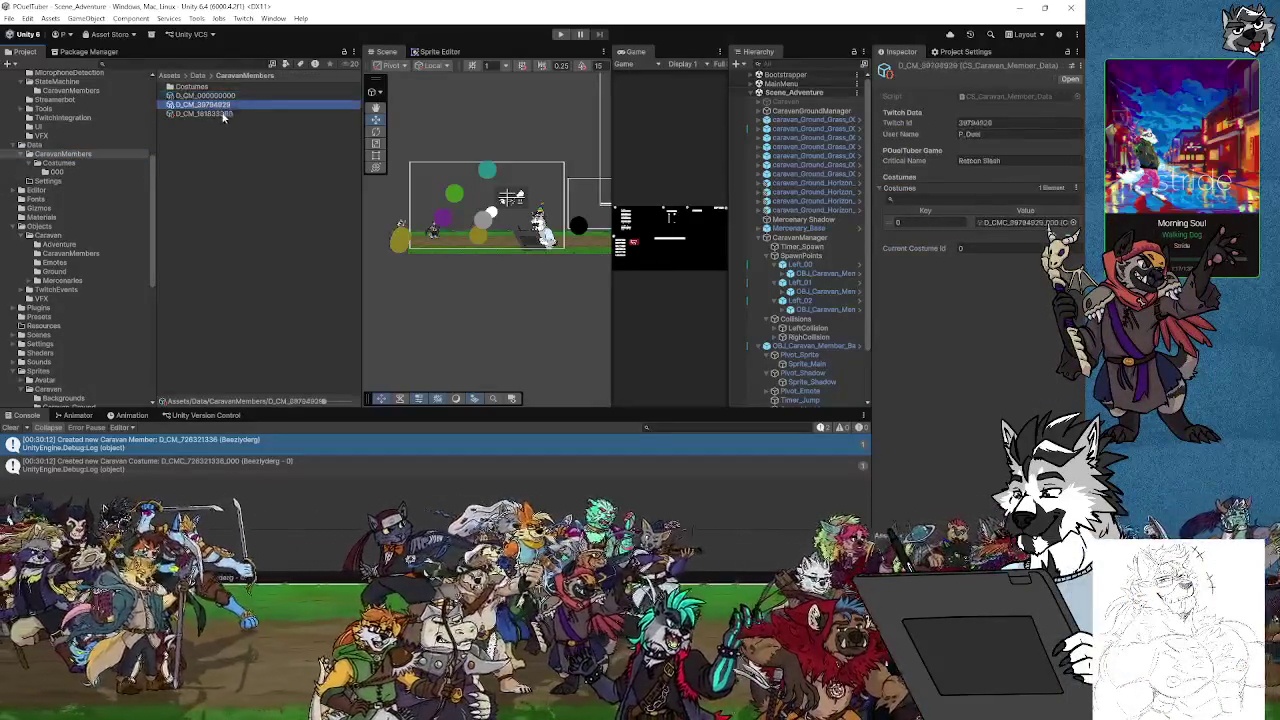
pyautogui.click(219, 114)
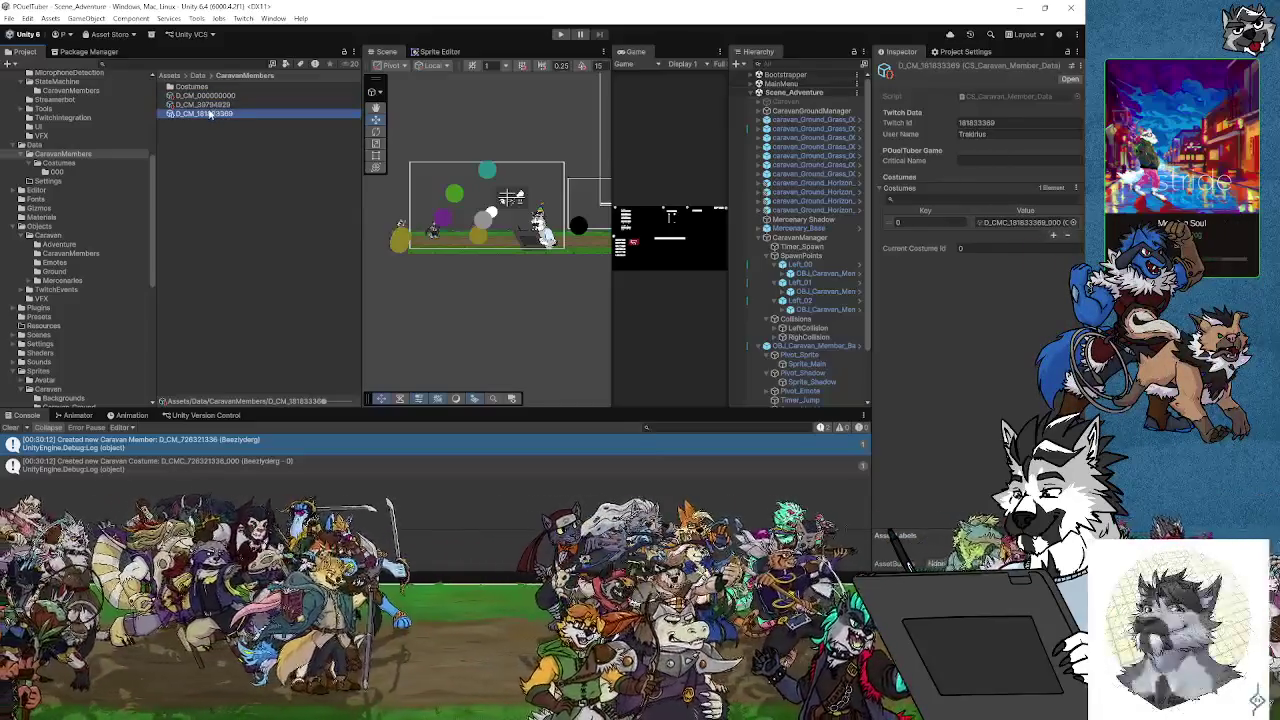
pyautogui.click(210, 105)
pyautogui.click(212, 89)
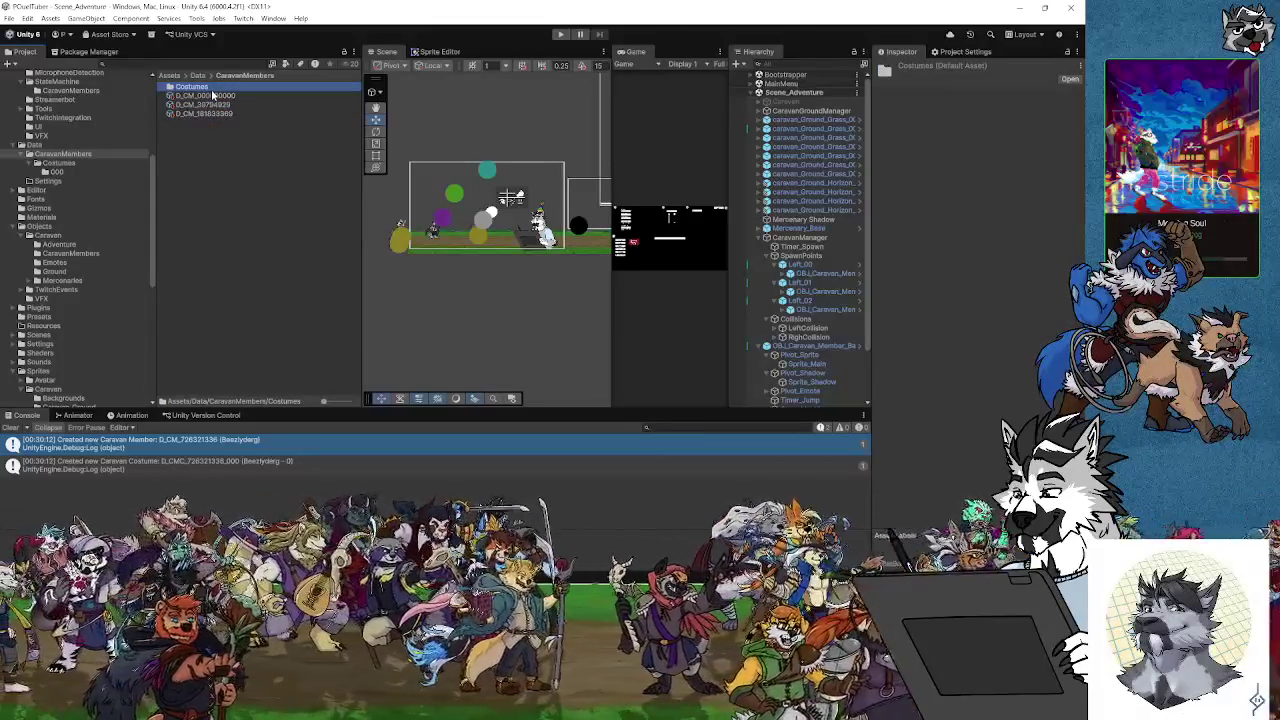
pyautogui.click(212, 95)
pyautogui.click(210, 105)
pyautogui.click(209, 122)
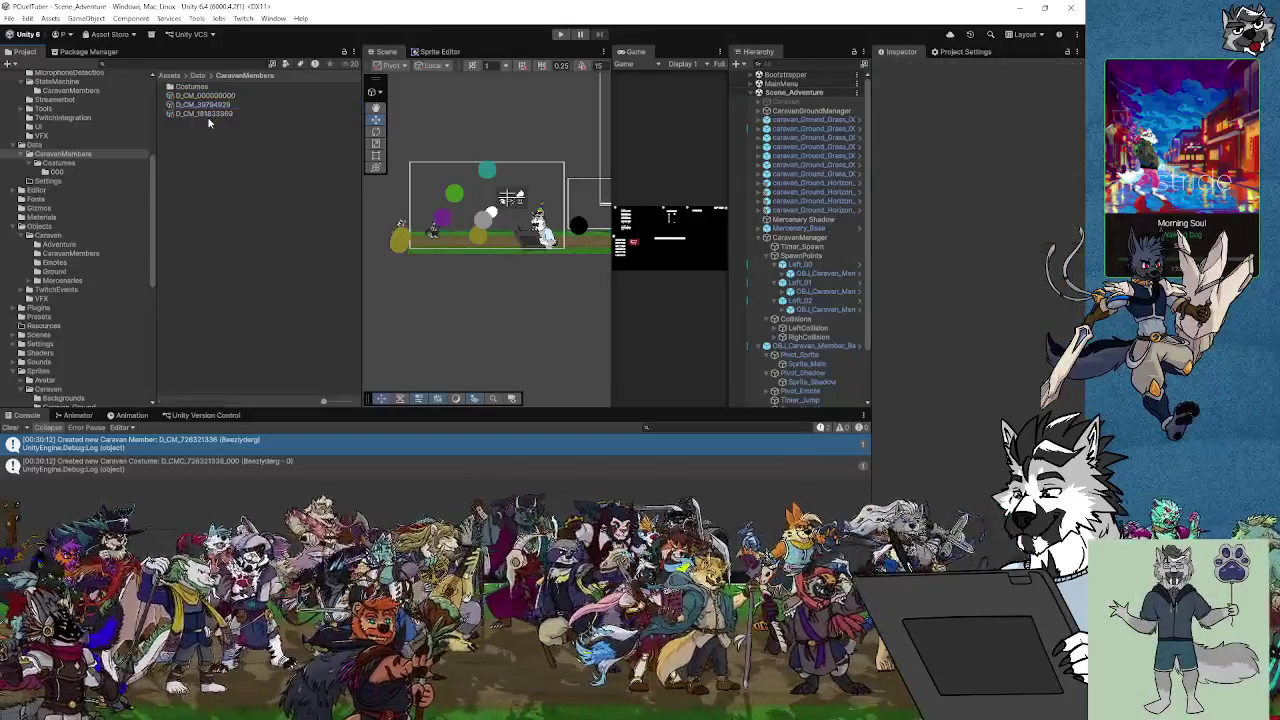
pyautogui.click(207, 105)
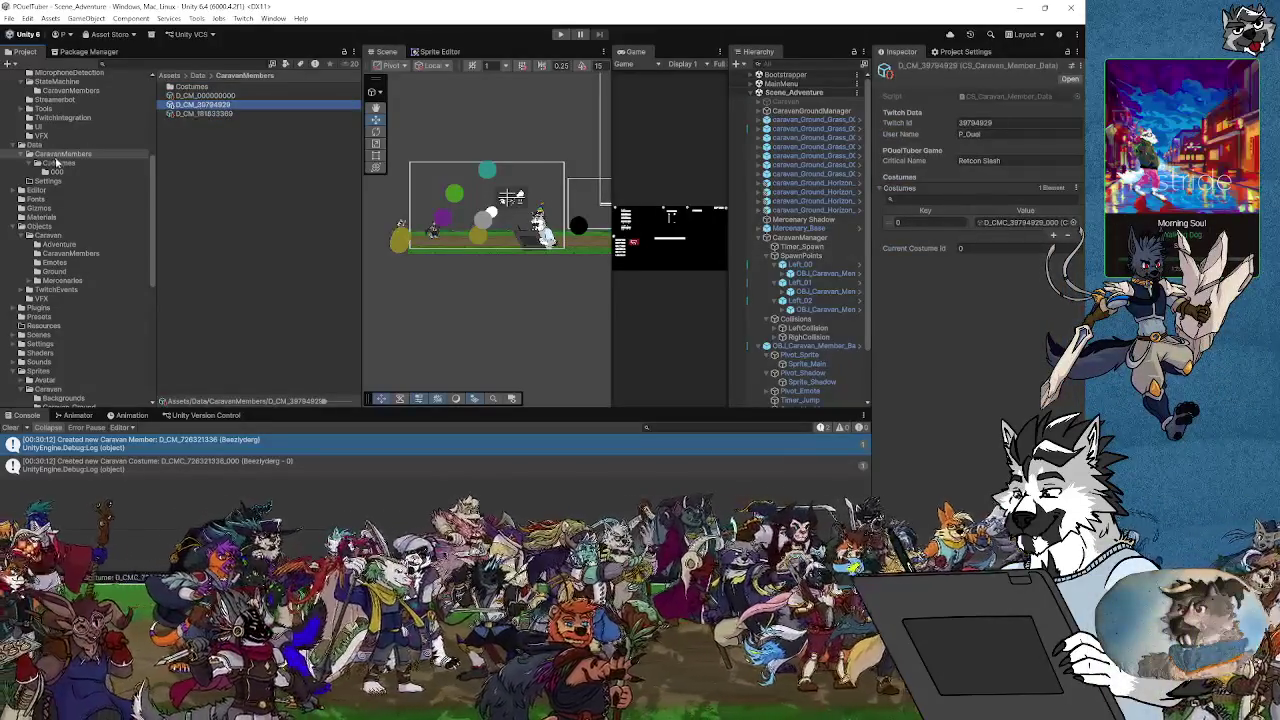
# Open the Costumes/000 folder and bring up the conversion script code
pyautogui.click(56, 162)
pyautogui.click(56, 172)
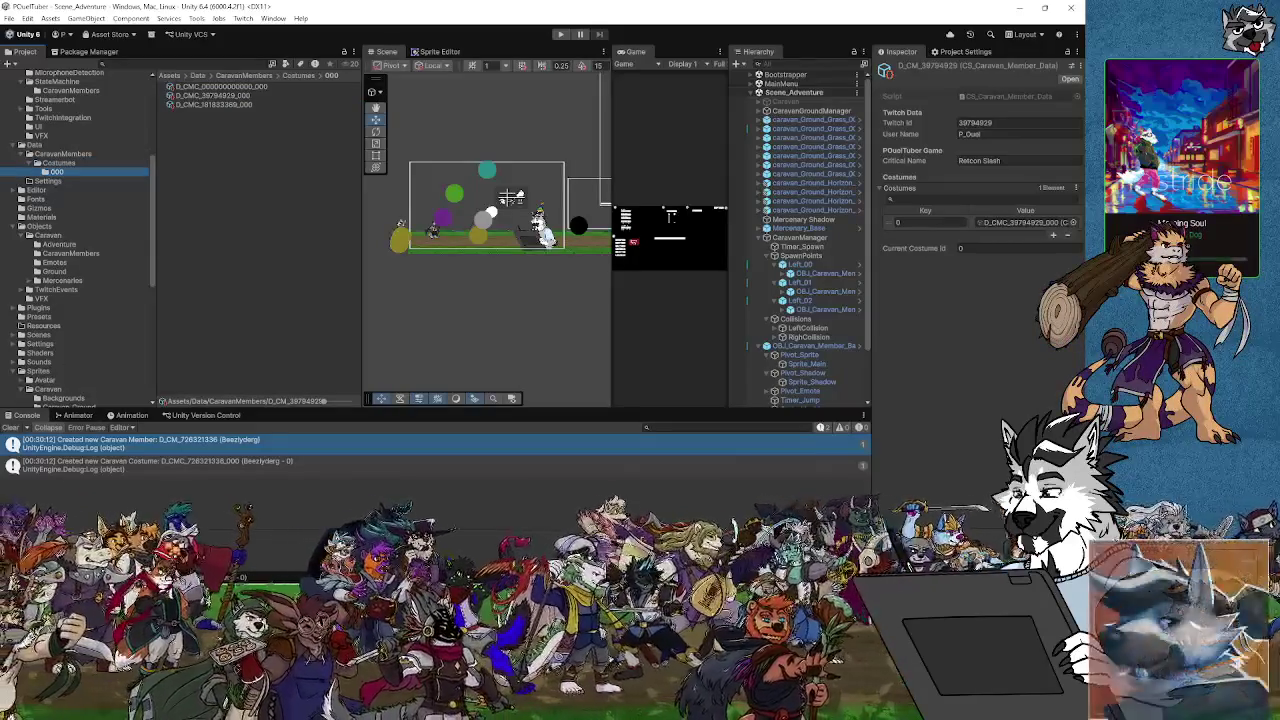
pyautogui.hotkey('alt', 'Tab')
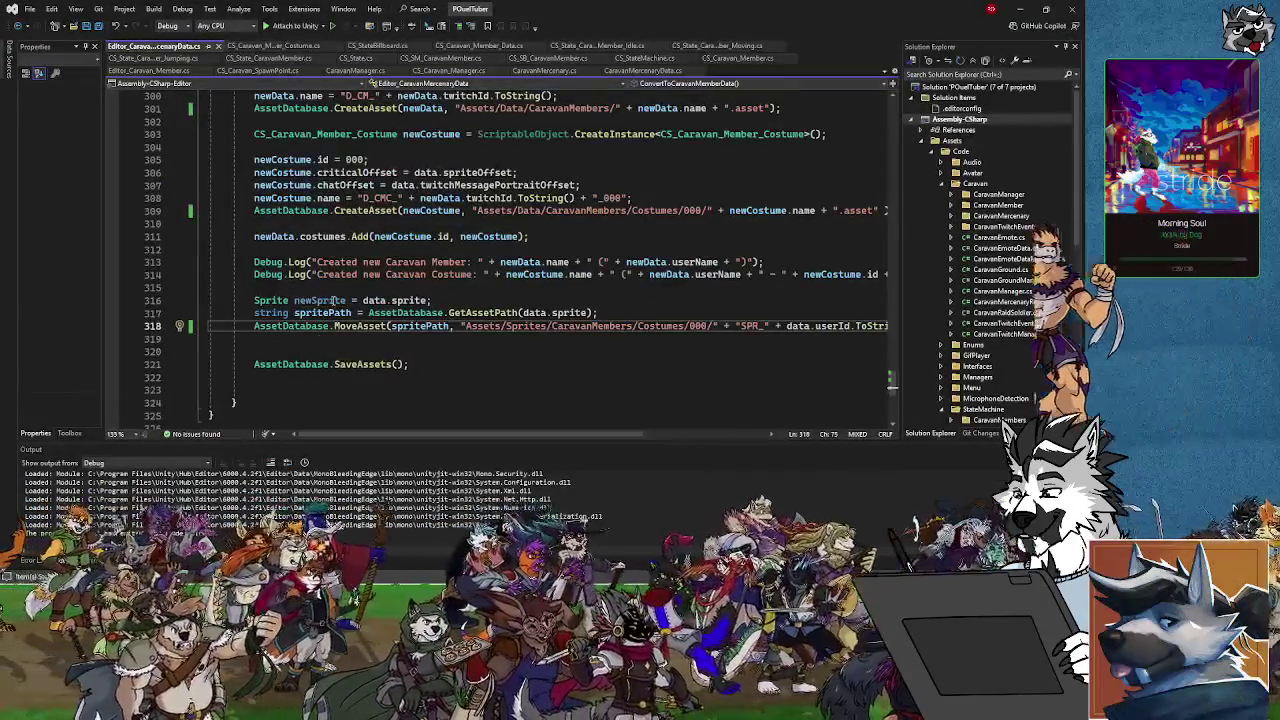
# Insert Debug.Log(spritePath); below the sprite path lookup line, then go back to Unity
pyautogui.click(391, 326)
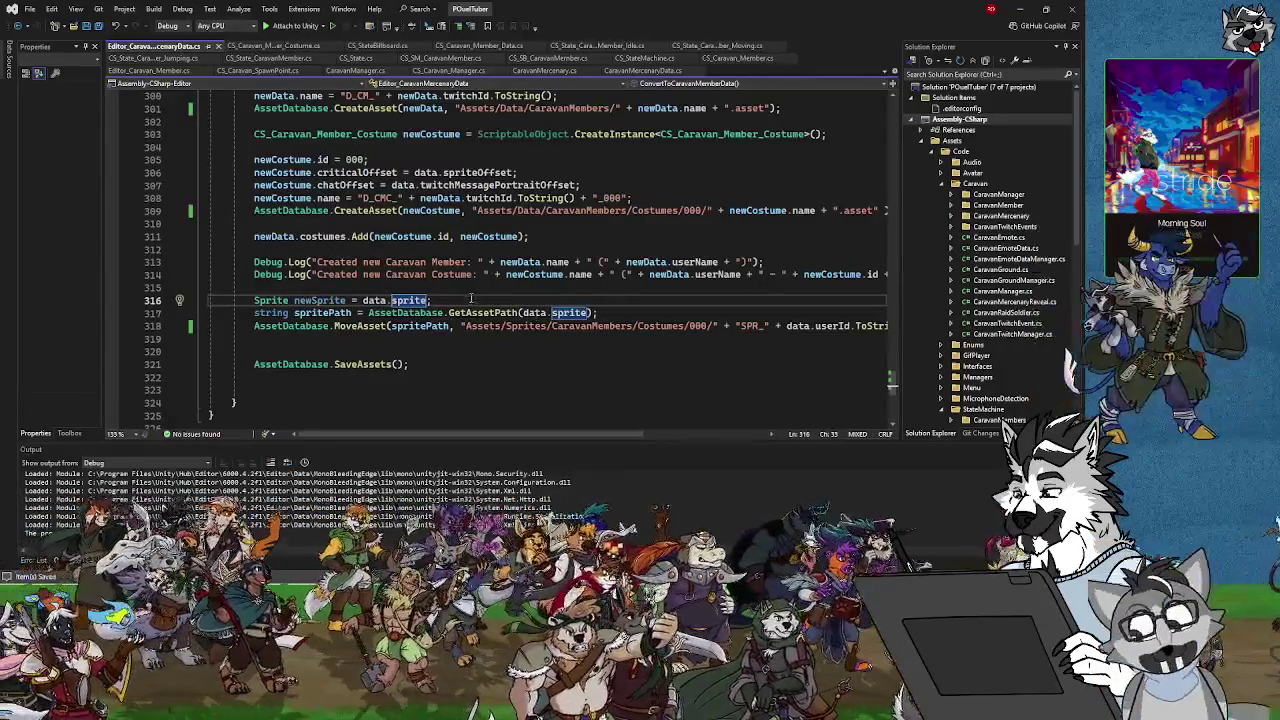
pyautogui.click(469, 299)
pyautogui.press('Return')
pyautogui.write('Deg')
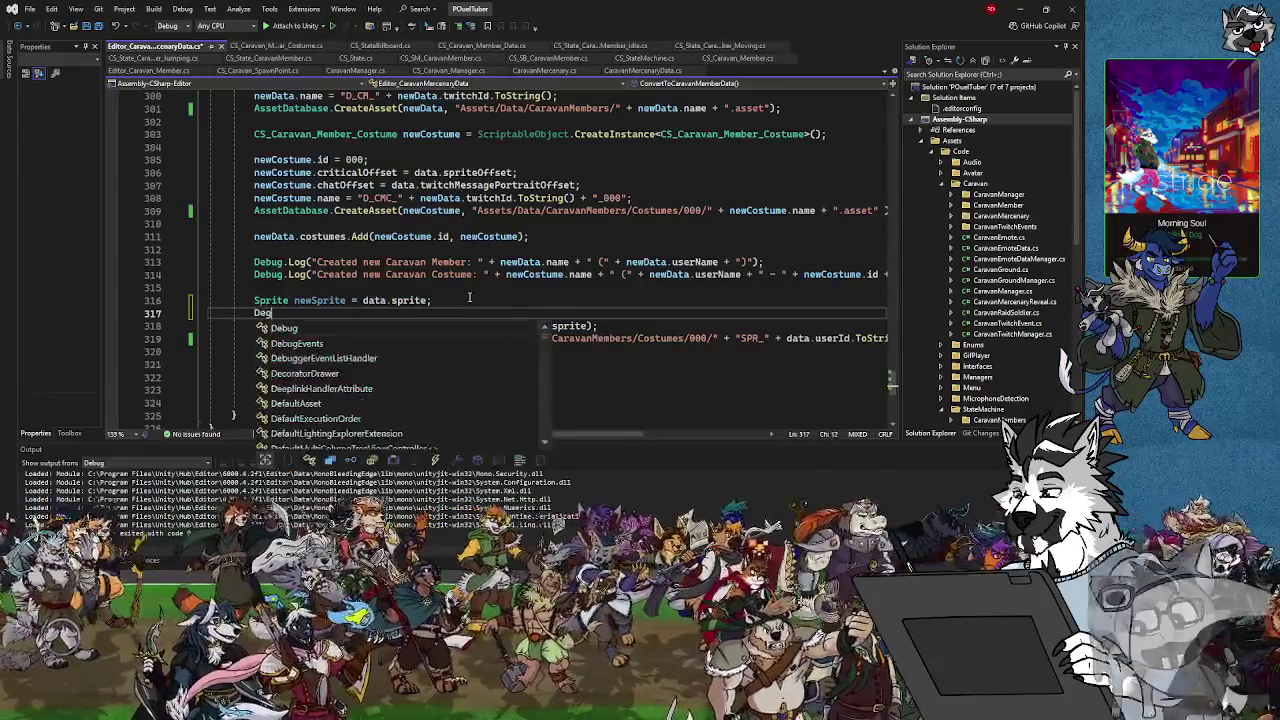
pyautogui.press('BackSpace')
pyautogui.press('BackSpace')
pyautogui.press('BackSpace')
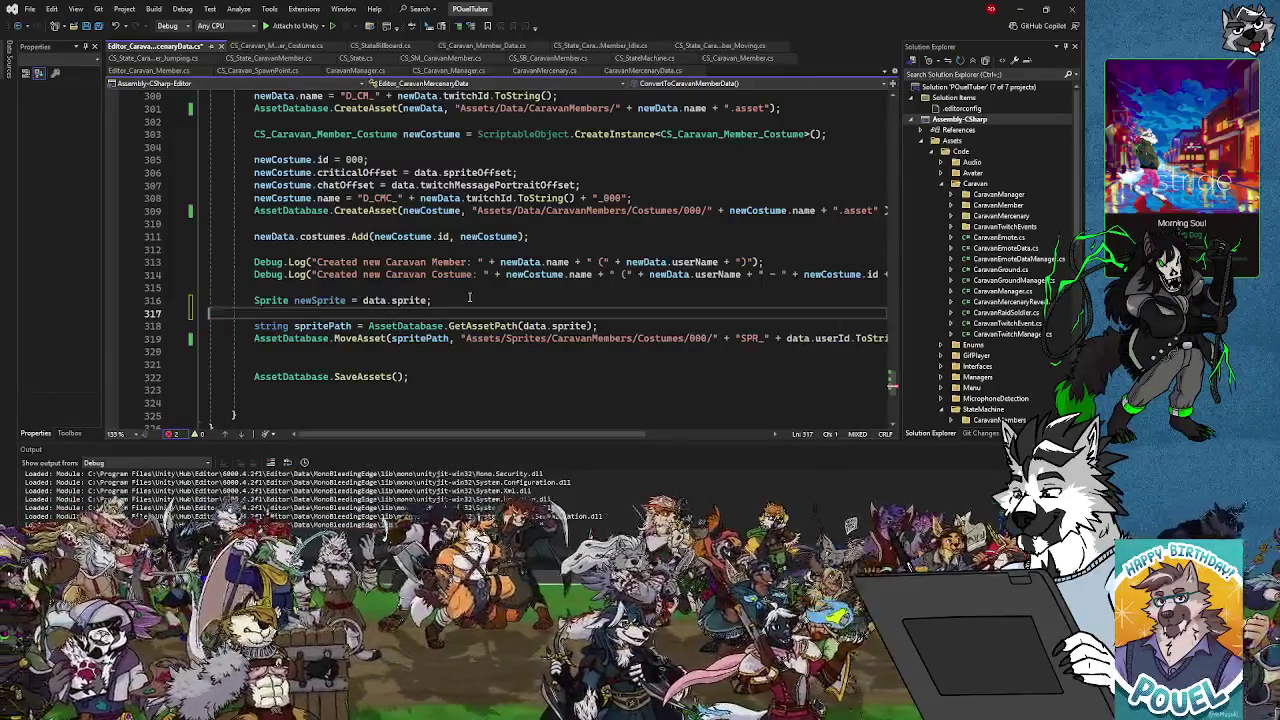
pyautogui.press('BackSpace')
pyautogui.press('Down')
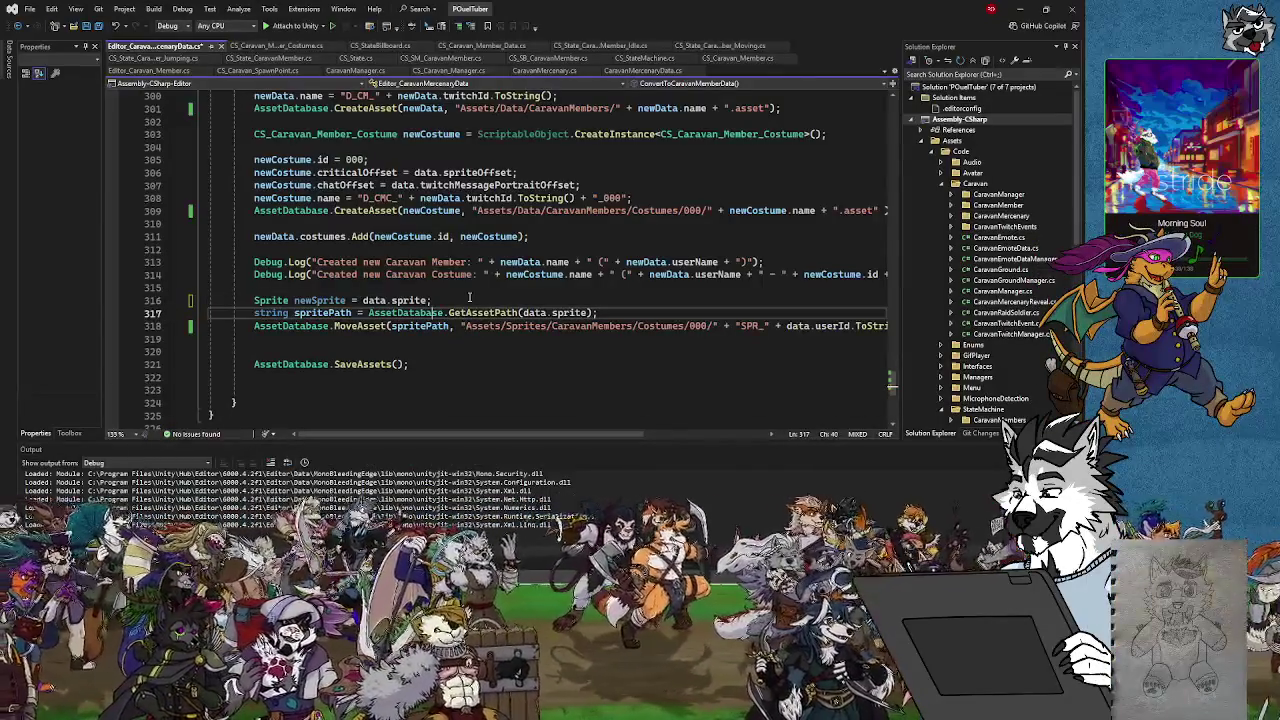
pyautogui.press('Return')
pyautogui.write('Deb')
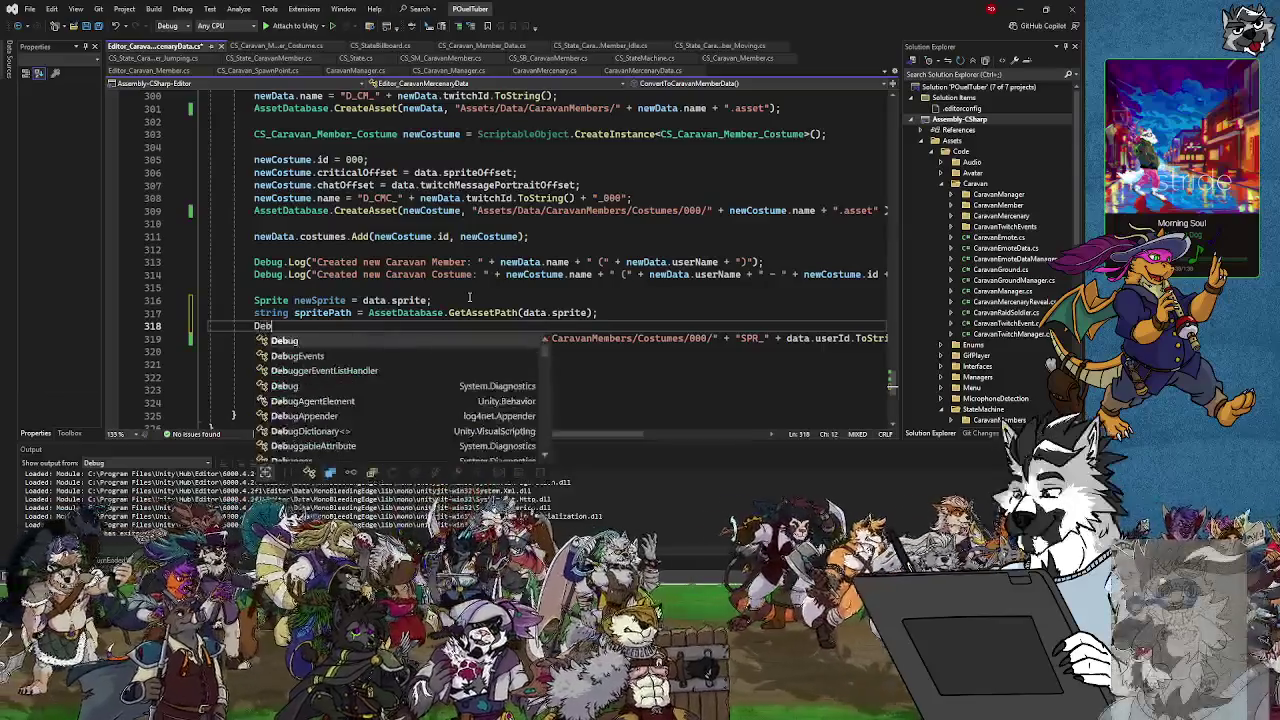
pyautogui.write('ug.Log(')
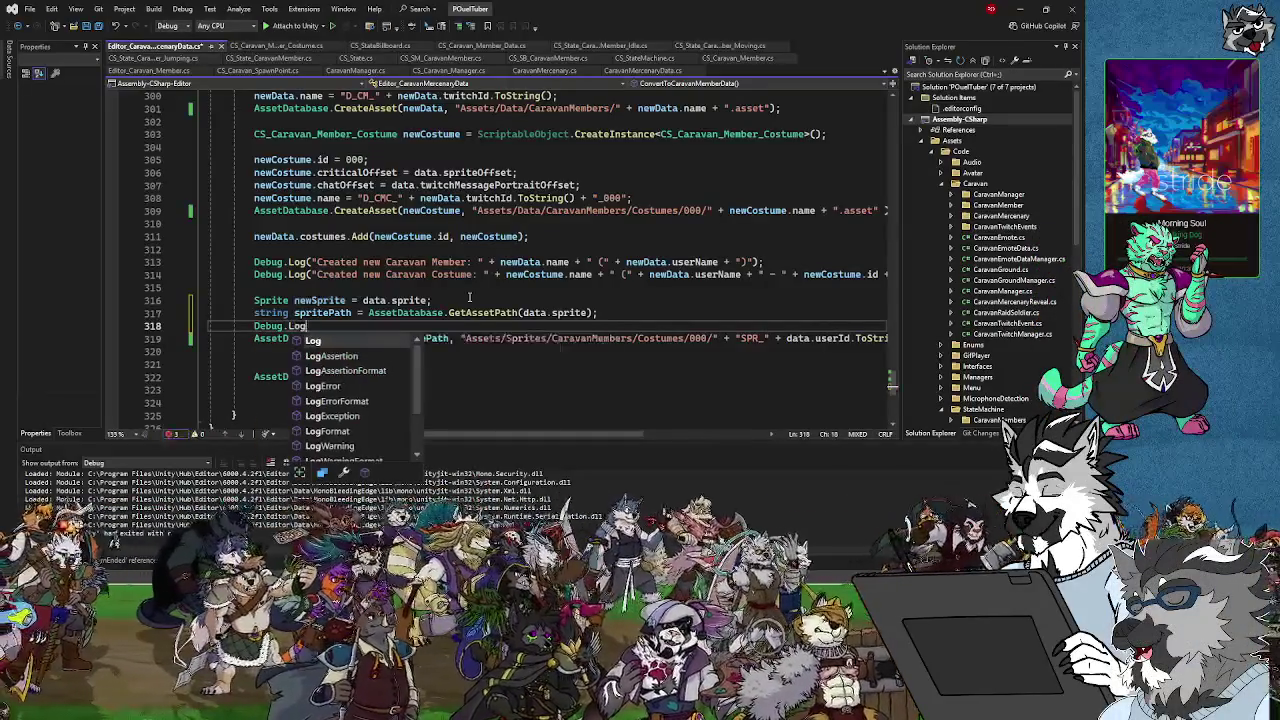
pyautogui.press('Escape')
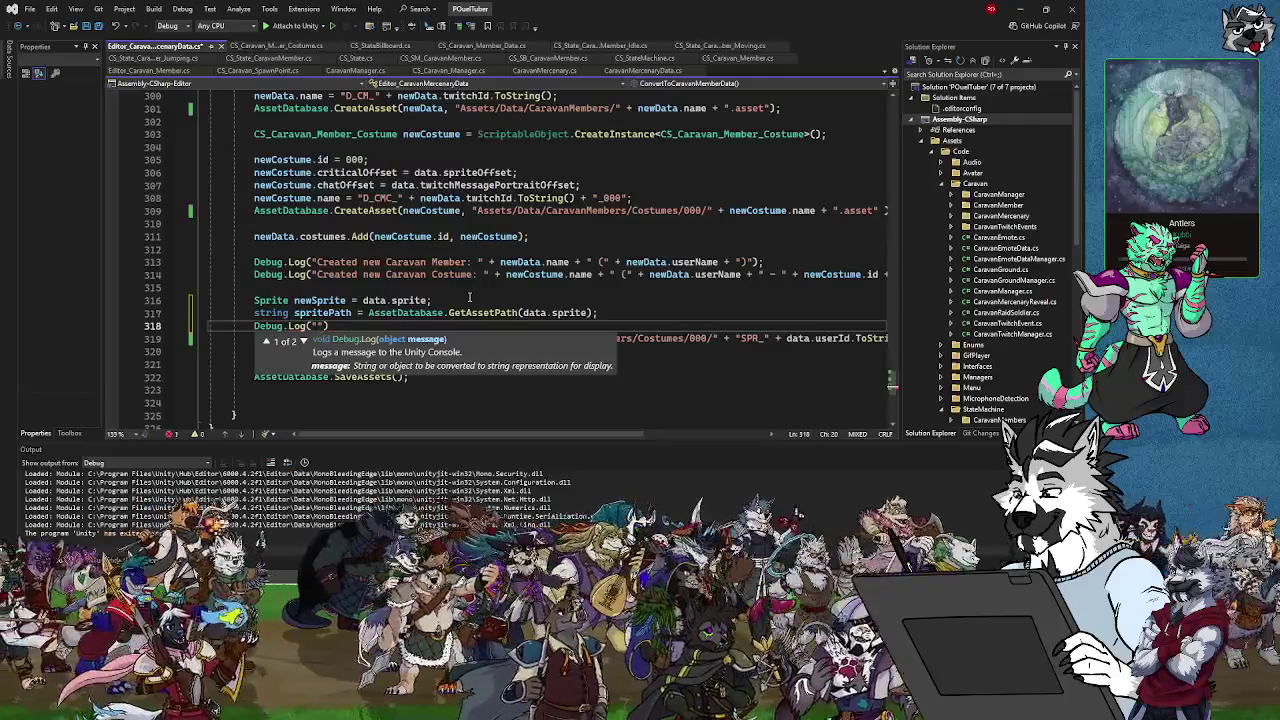
pyautogui.write('spritePath')
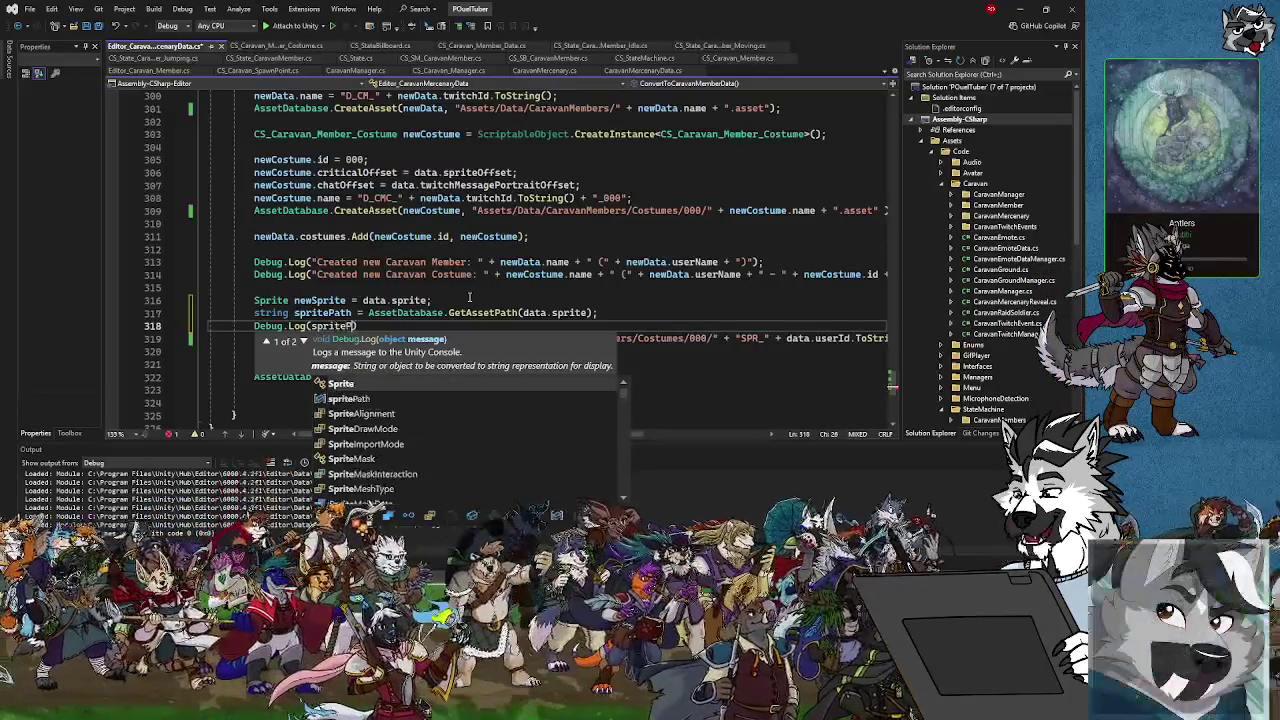
pyautogui.write(');')
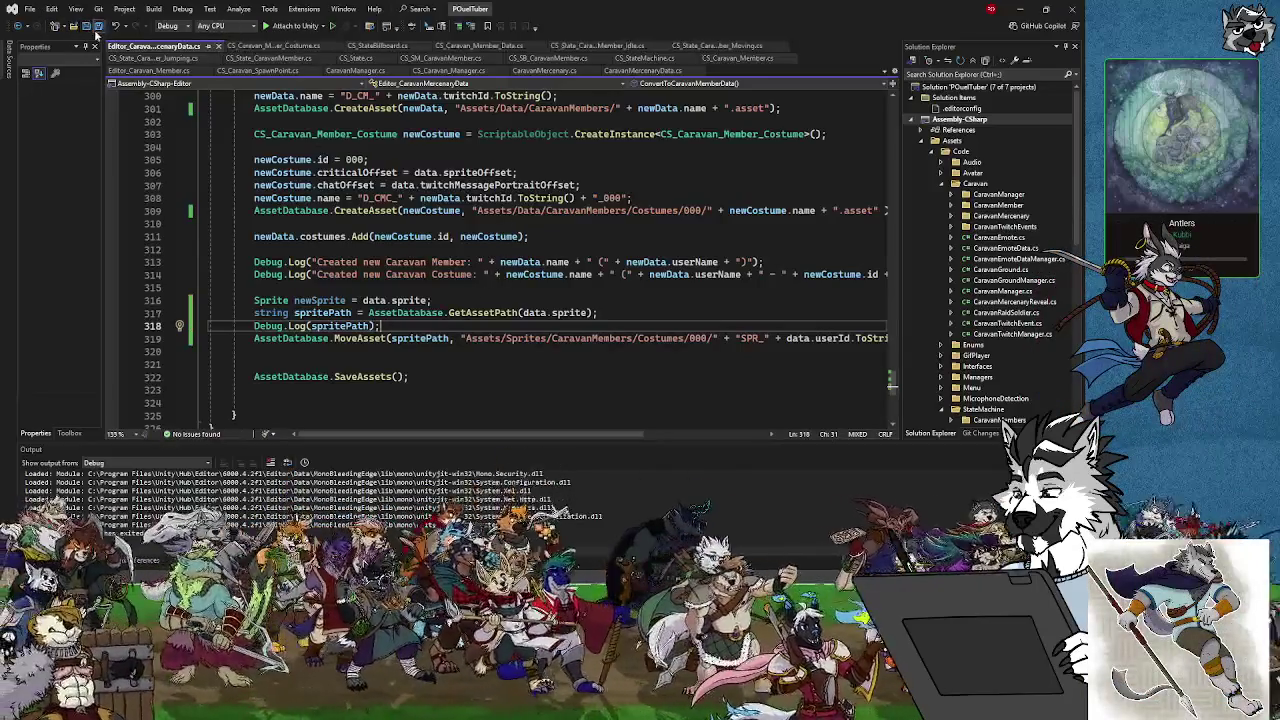
pyautogui.click(1020, 12)
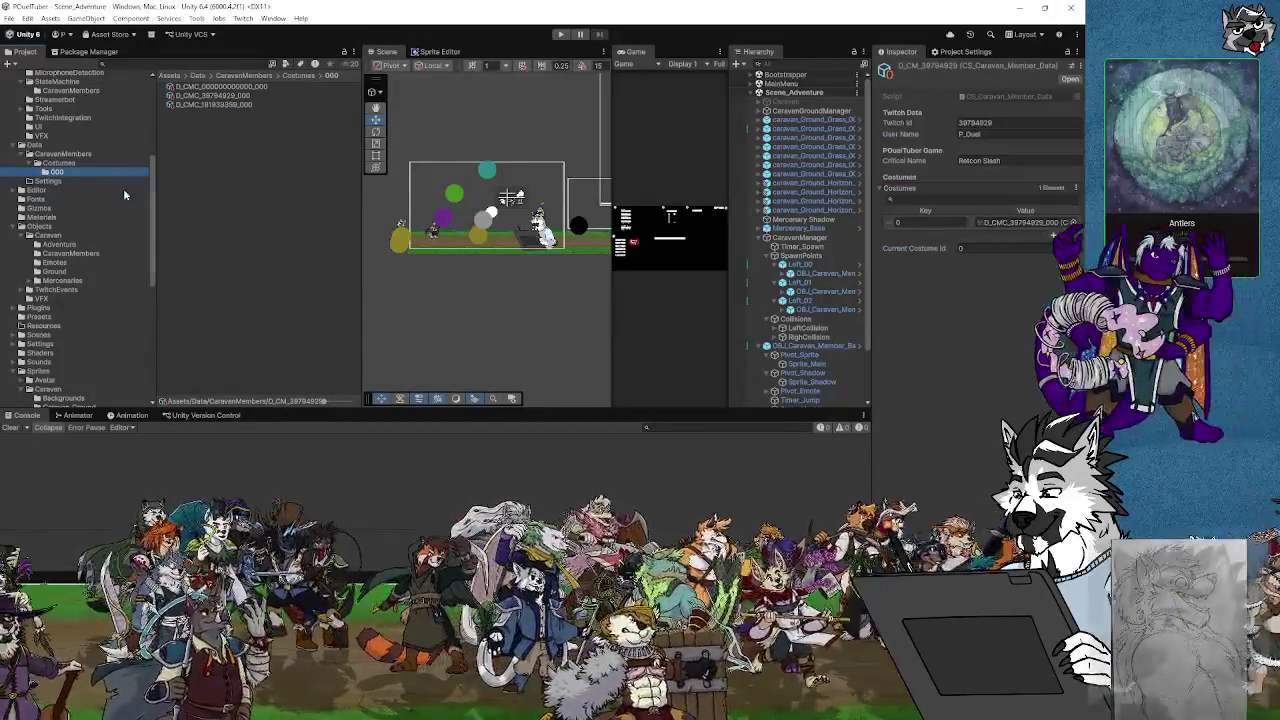
# Run Convert Caravan Mercenary Data on Mercenary_Bewilder4, read the sprite path log, and open Costumes/000
pyautogui.click(62, 281)
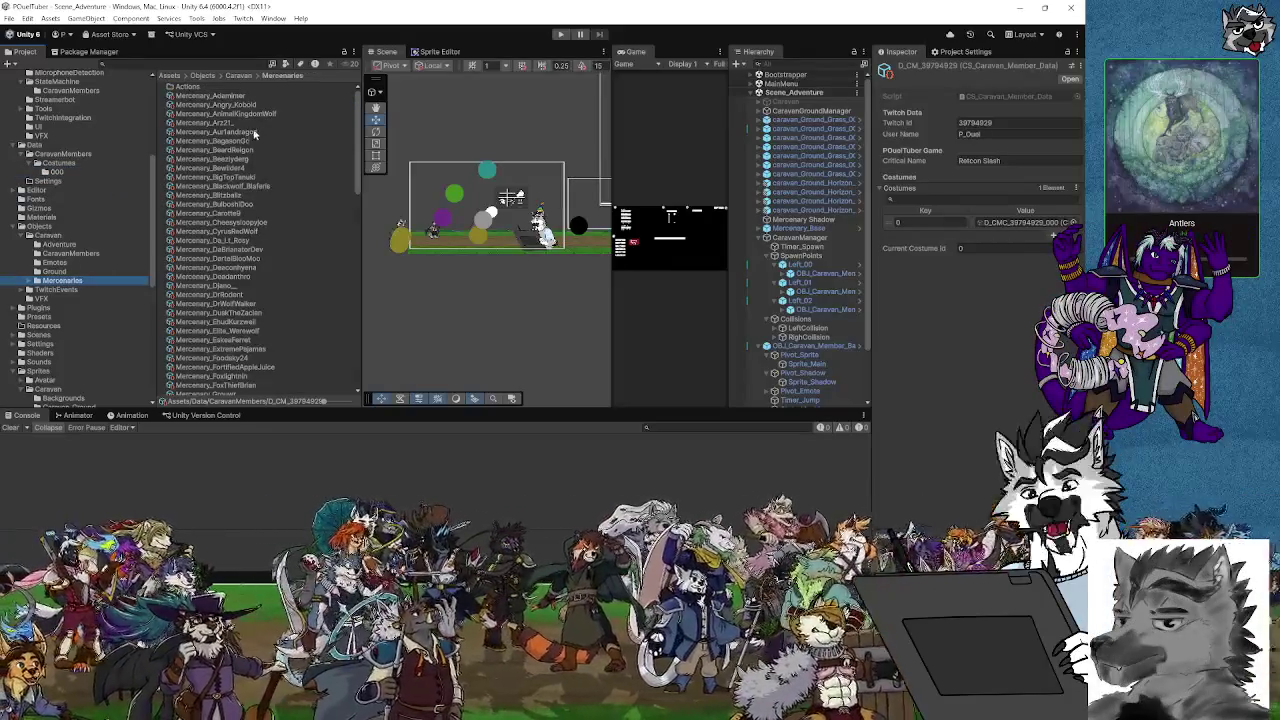
pyautogui.click(232, 170)
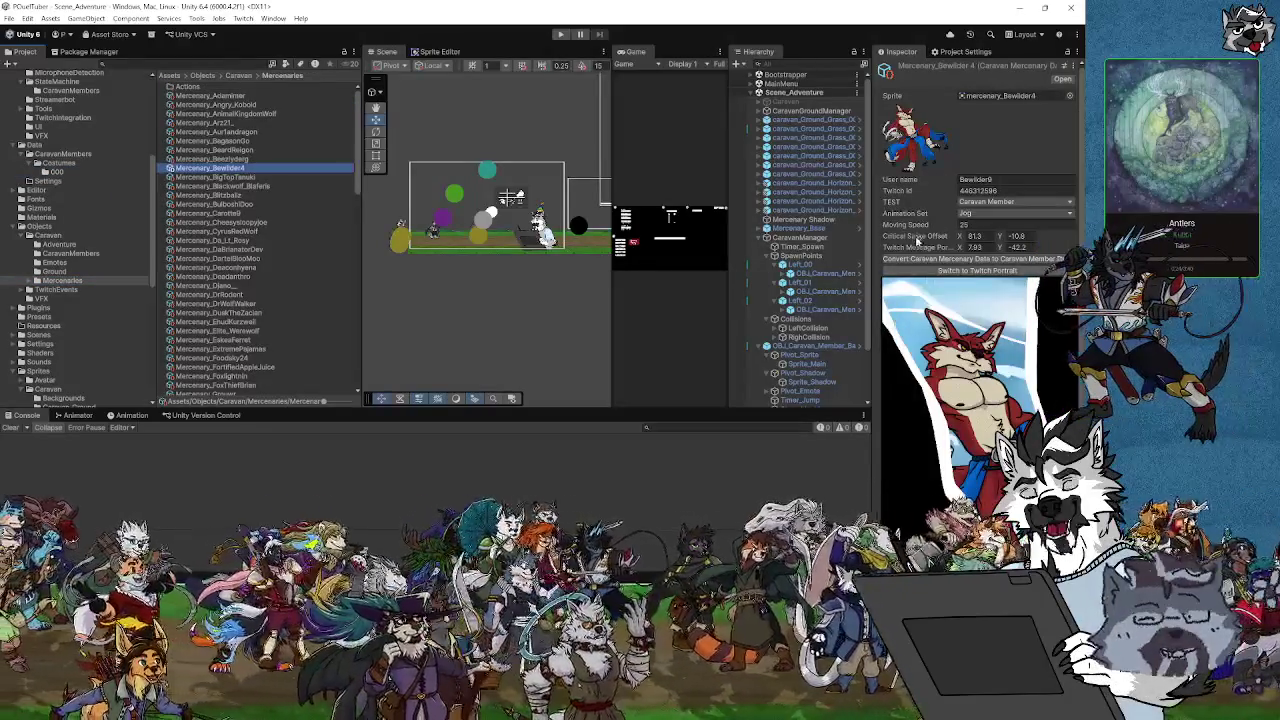
pyautogui.click(910, 260)
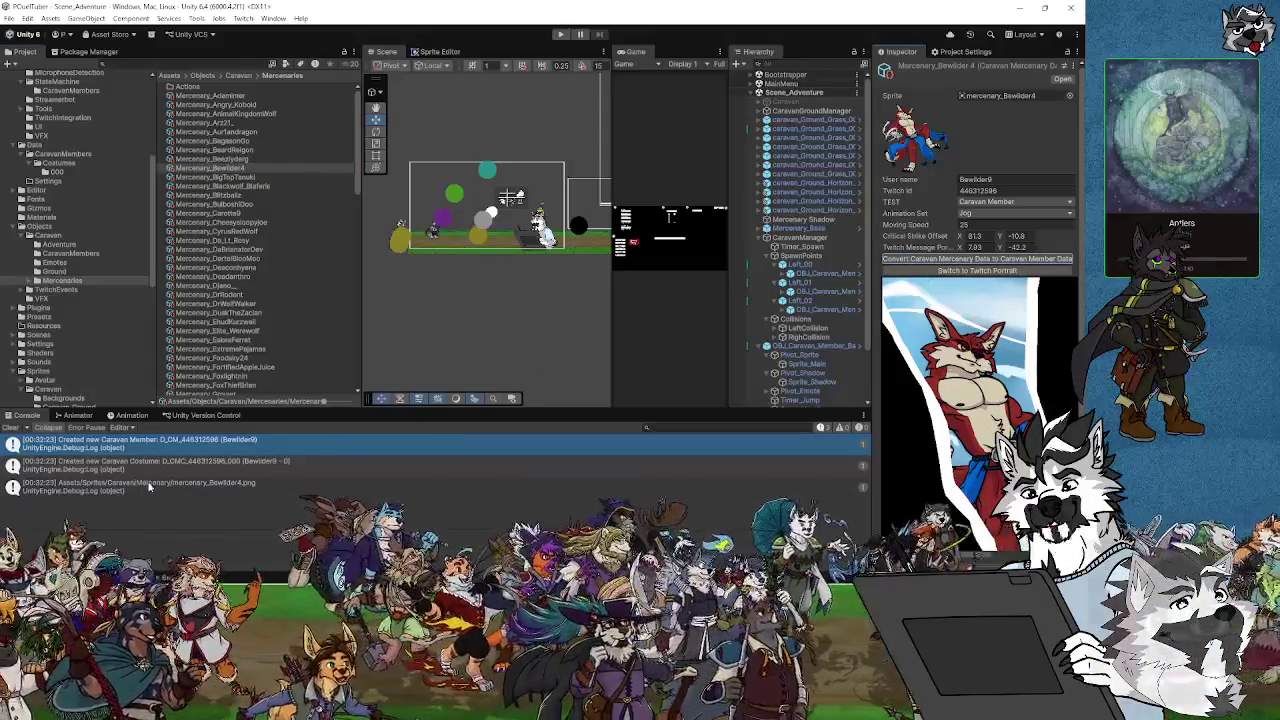
pyautogui.click(202, 487)
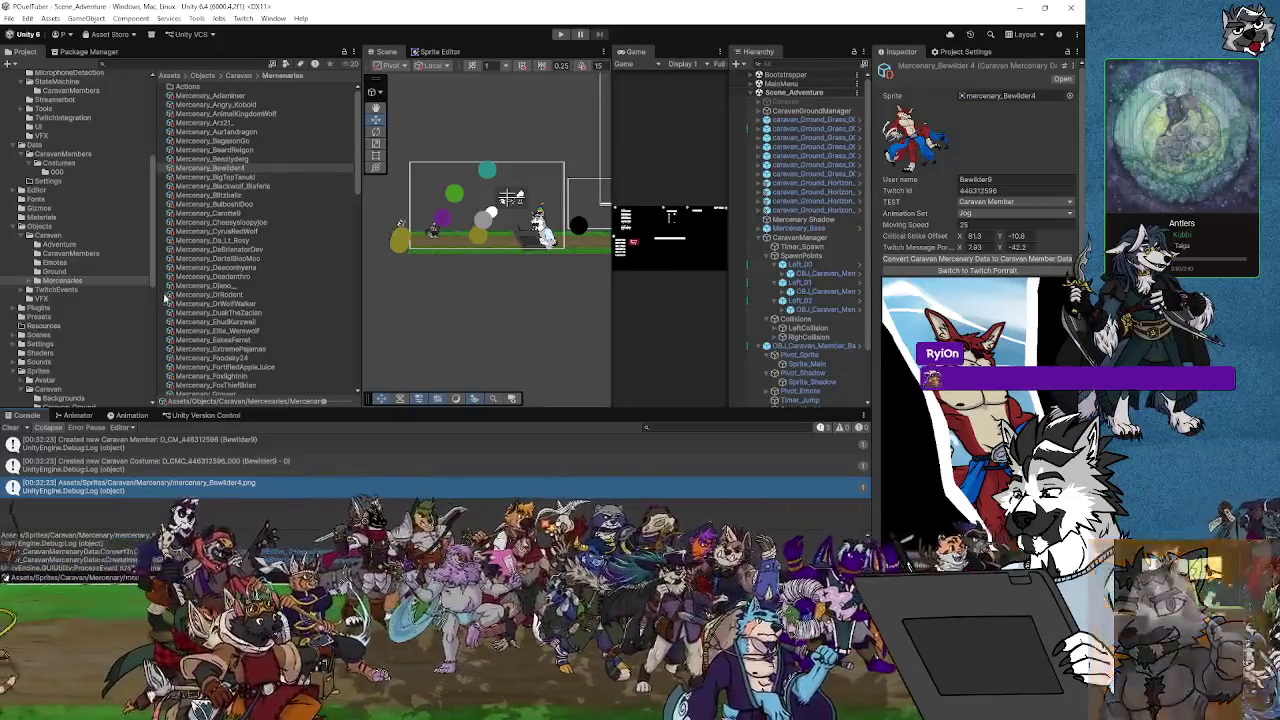
pyautogui.click(57, 172)
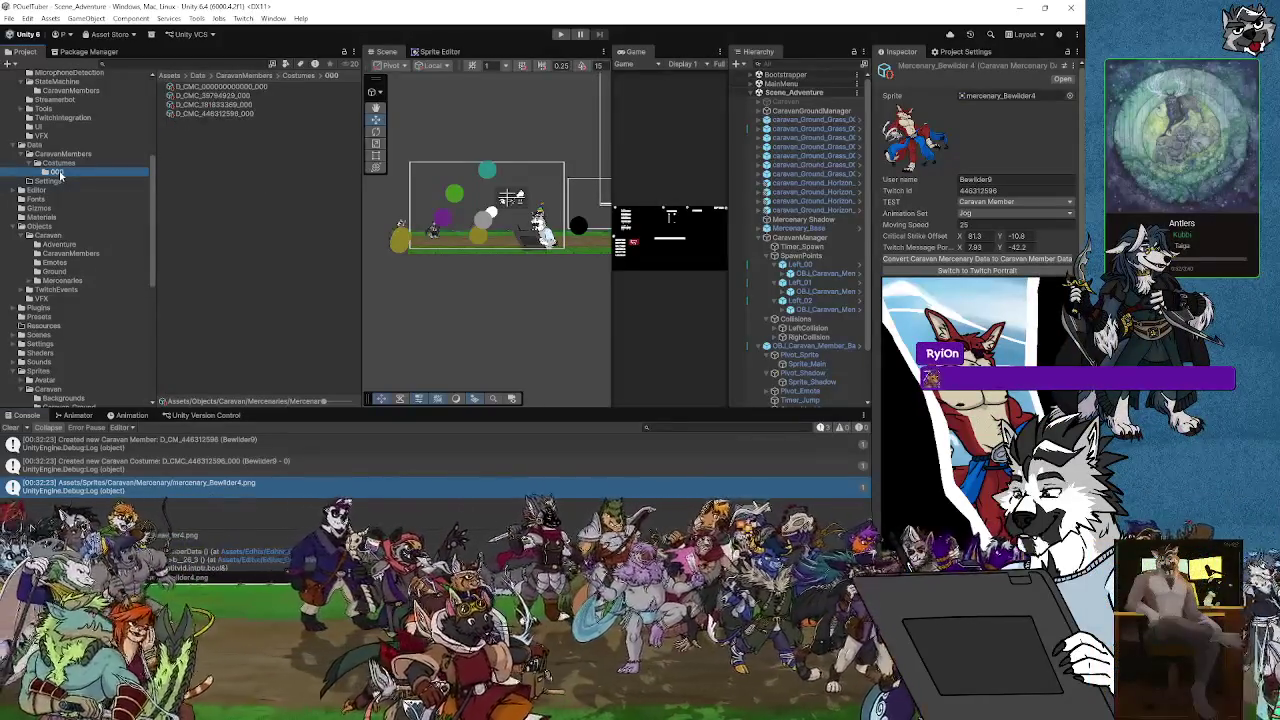
# Inspect the new D_CMC costume and look for its sprite in the 000 costume sprites folder
pyautogui.click(221, 115)
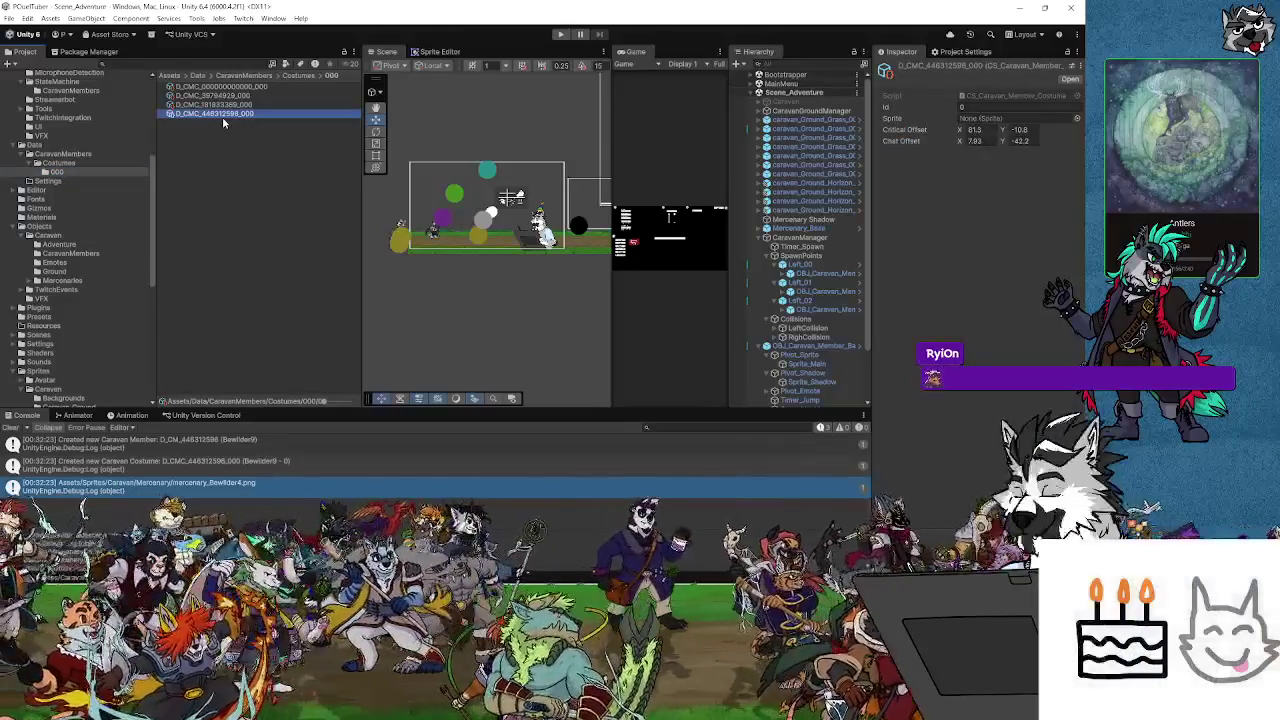
pyautogui.click(64, 281)
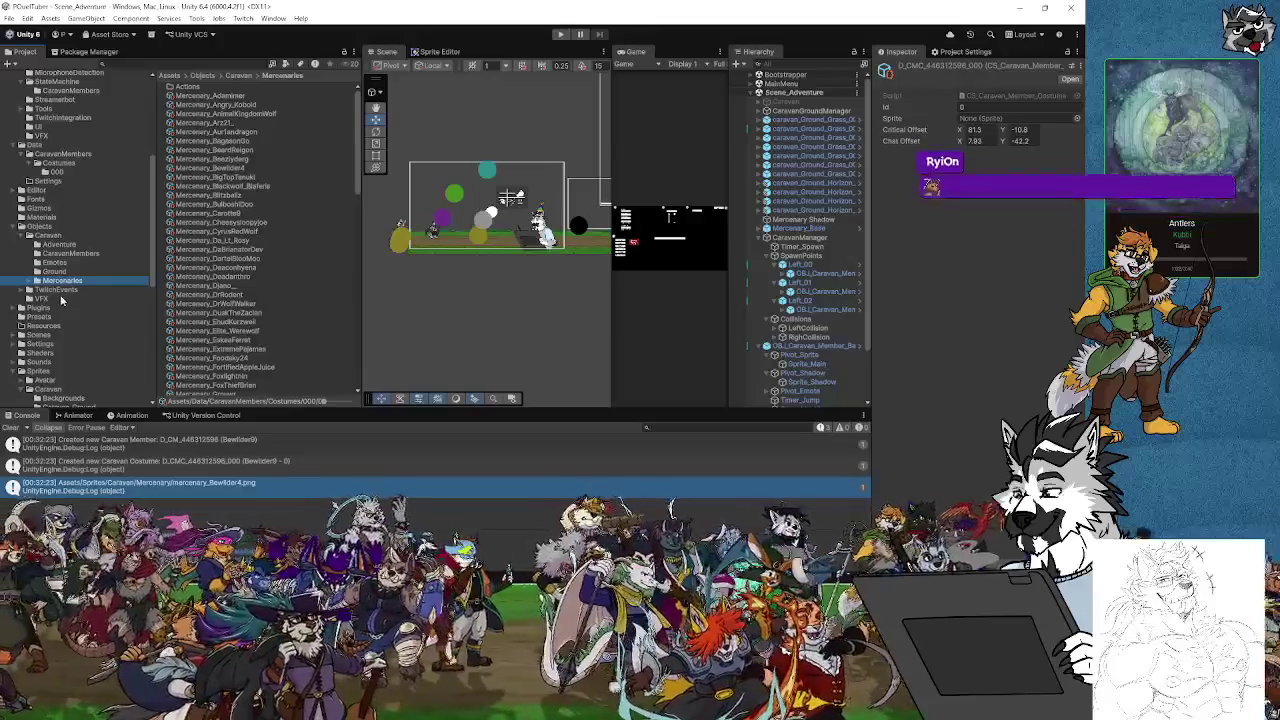
pyautogui.scroll(-3, 62, 298)
pyautogui.click(63, 341)
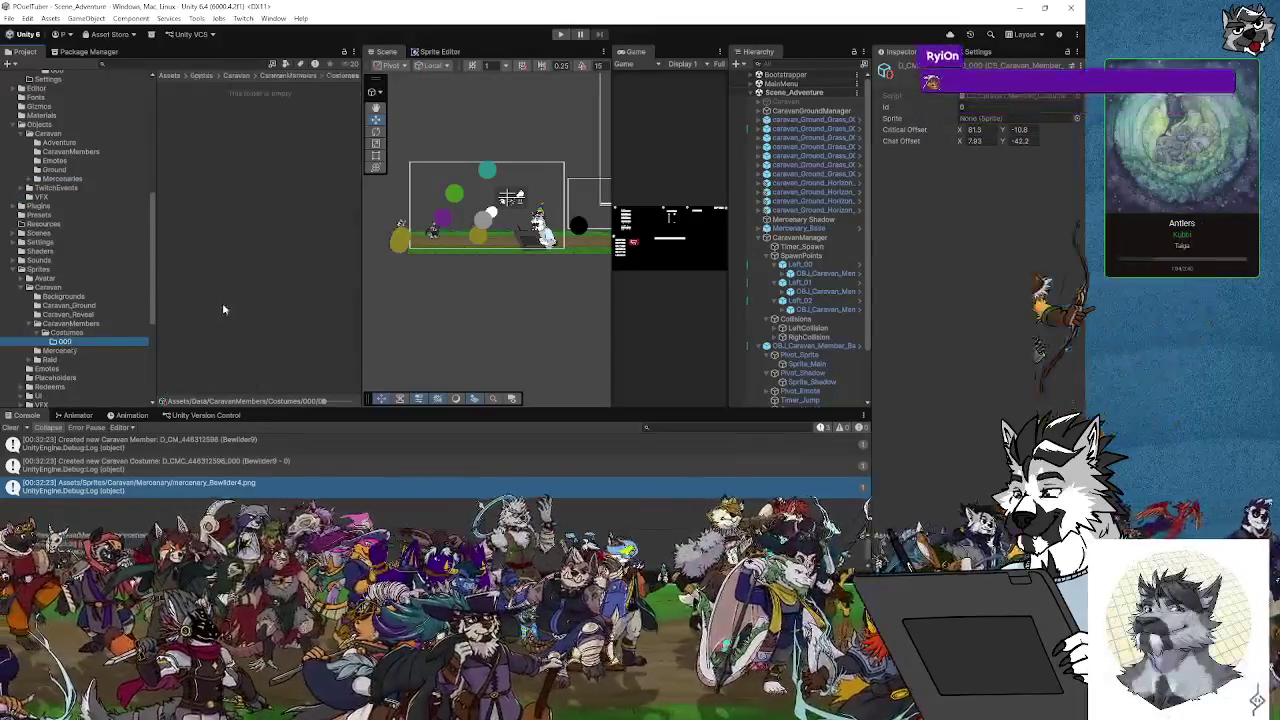
pyautogui.click(86, 332)
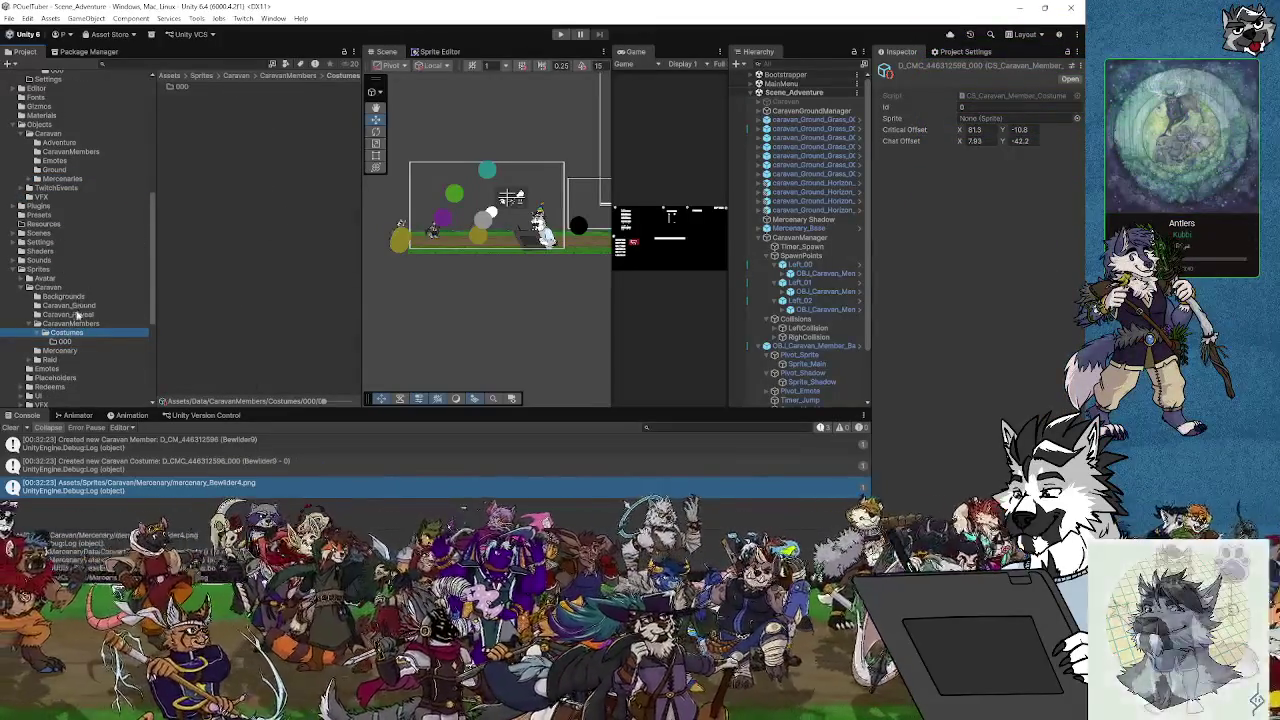
# Confirm Costumes/000 sprites is empty and find mercenary_Bewilder4 still in the Mercenary sprites folder
pyautogui.click(76, 324)
pyautogui.click(38, 269)
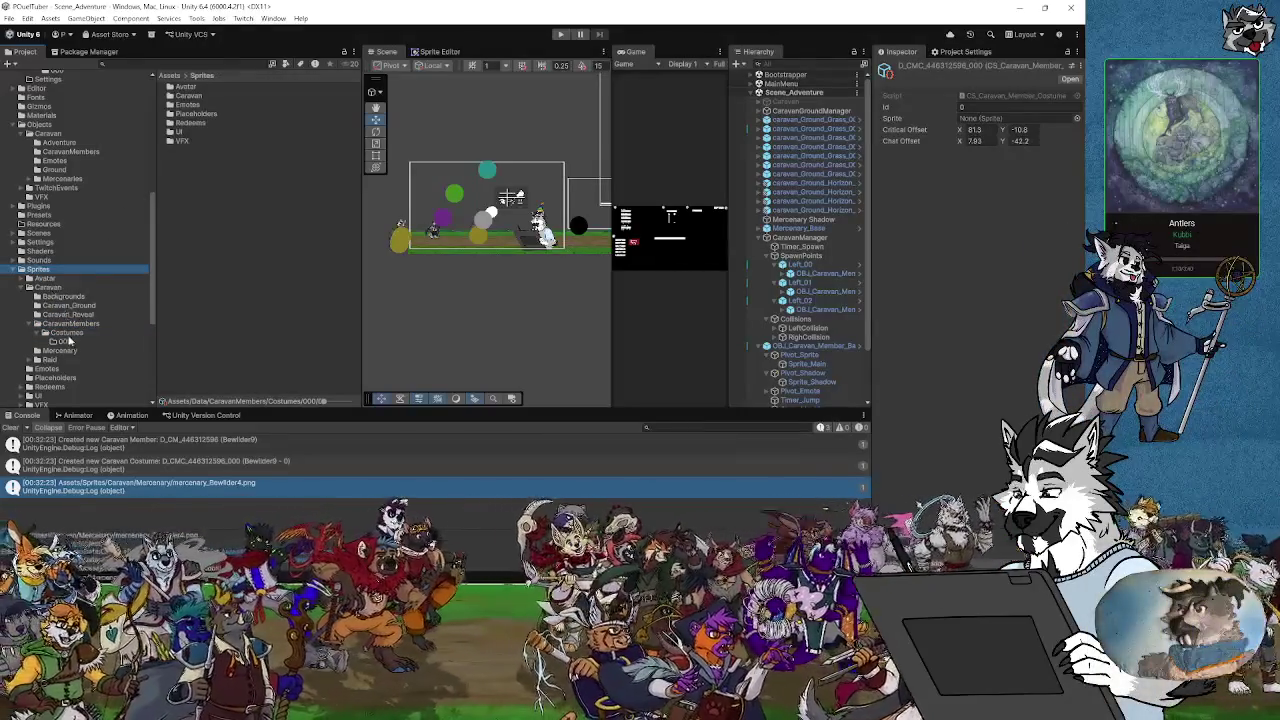
pyautogui.click(68, 332)
pyautogui.click(66, 342)
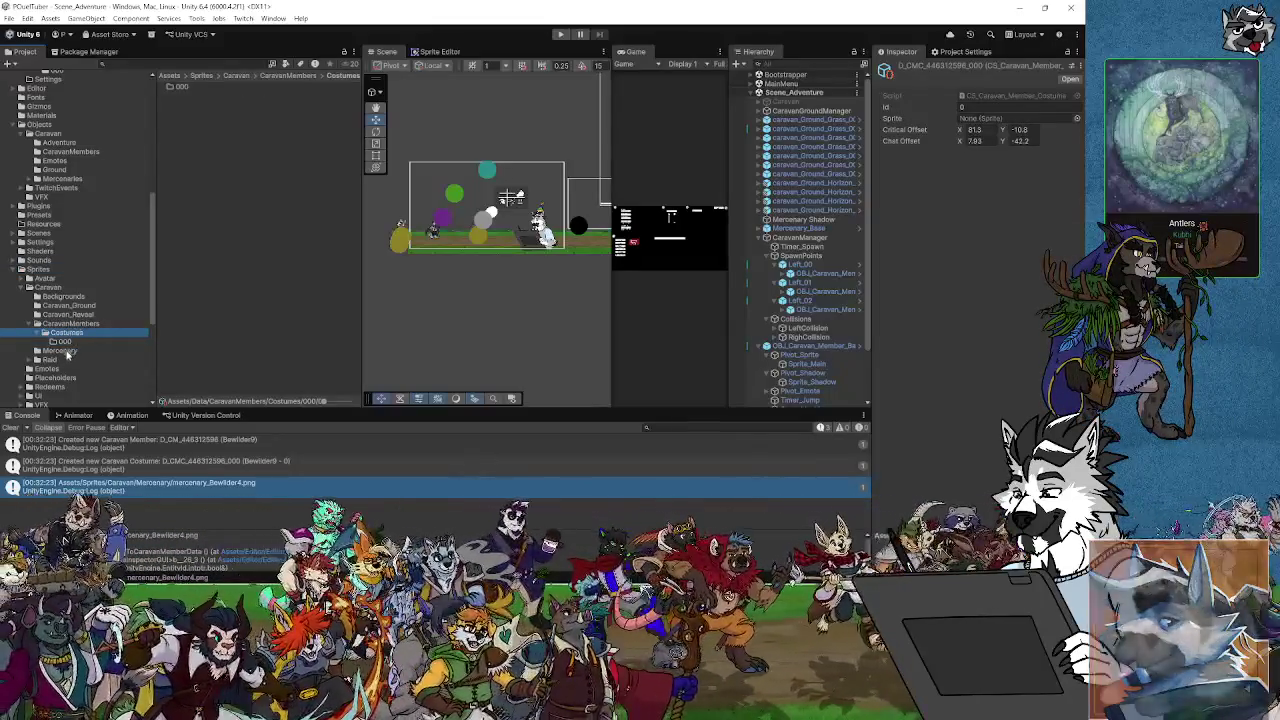
pyautogui.click(60, 351)
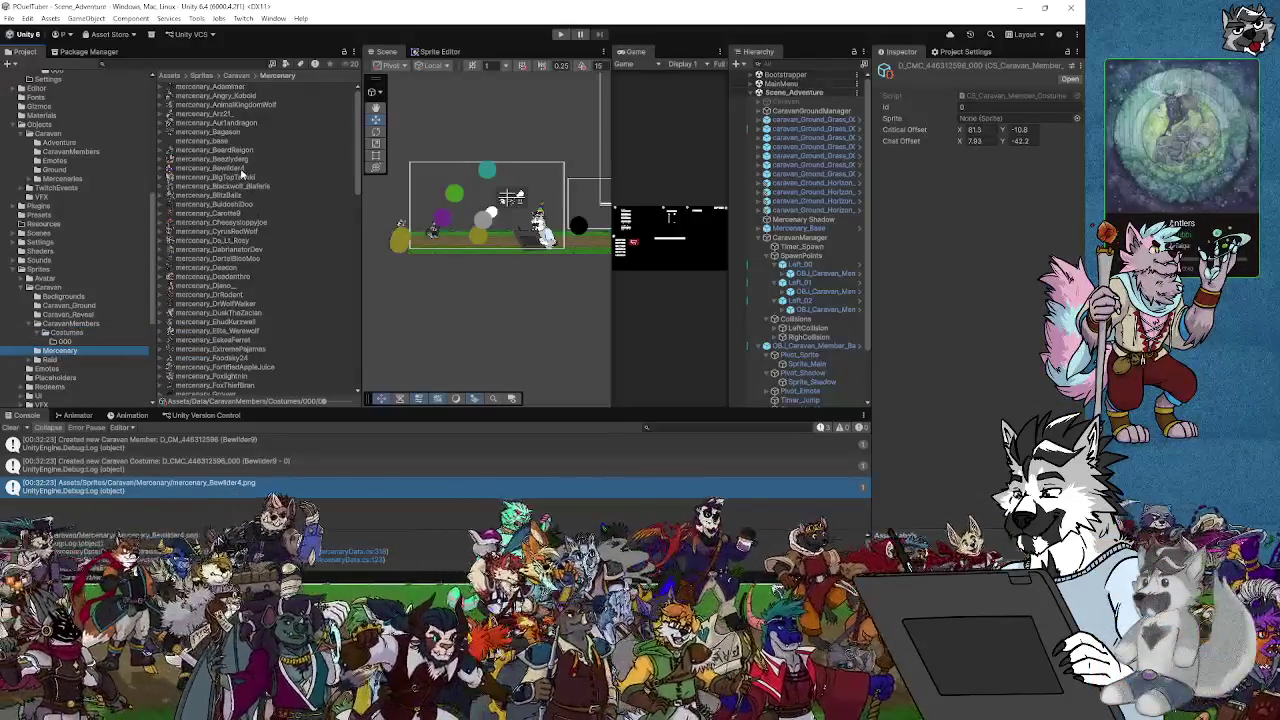
pyautogui.click(240, 169)
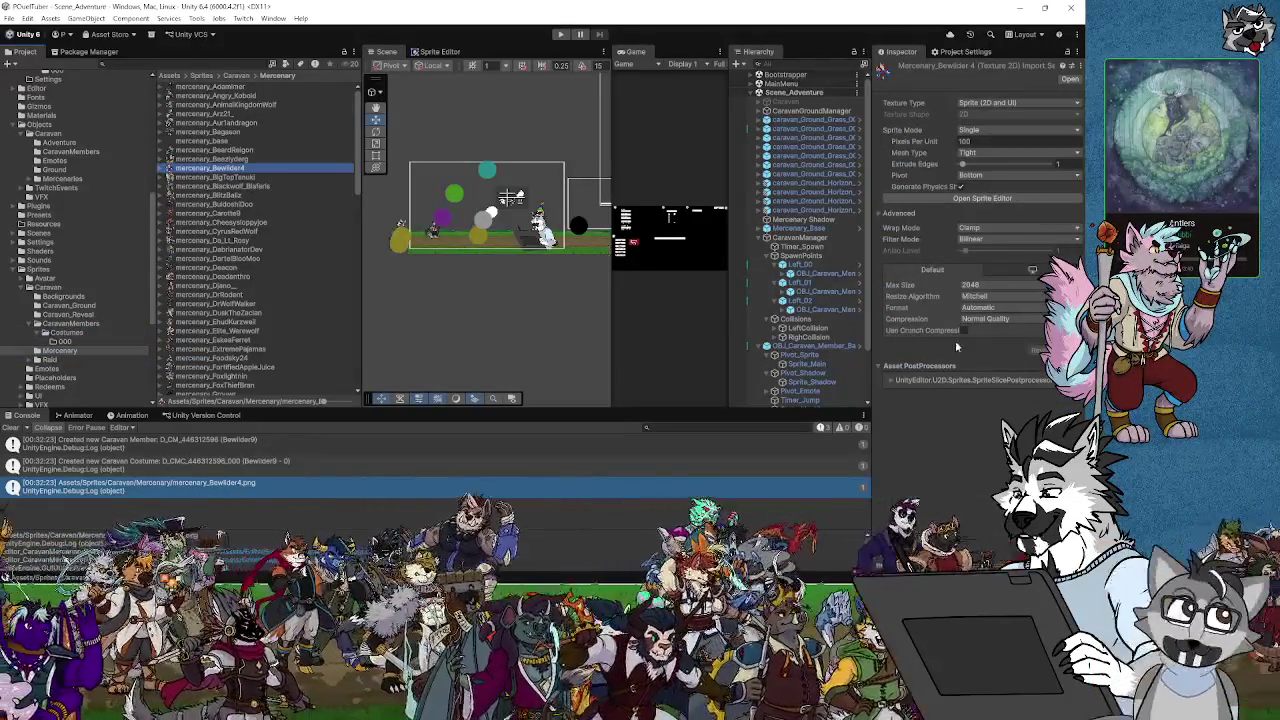
# Save the project, then jump from the sprite path log entry to its source line
pyautogui.click(9, 19)
pyautogui.click(9, 19)
pyautogui.click(9, 19)
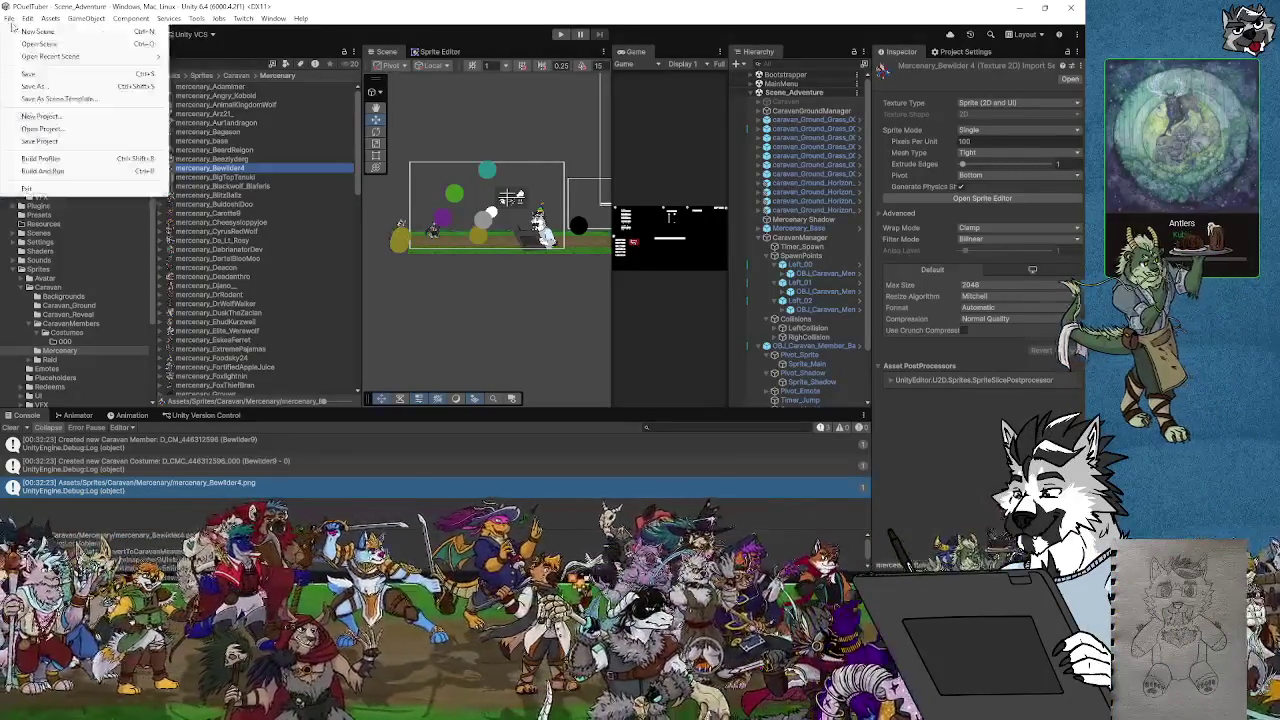
pyautogui.click(37, 142)
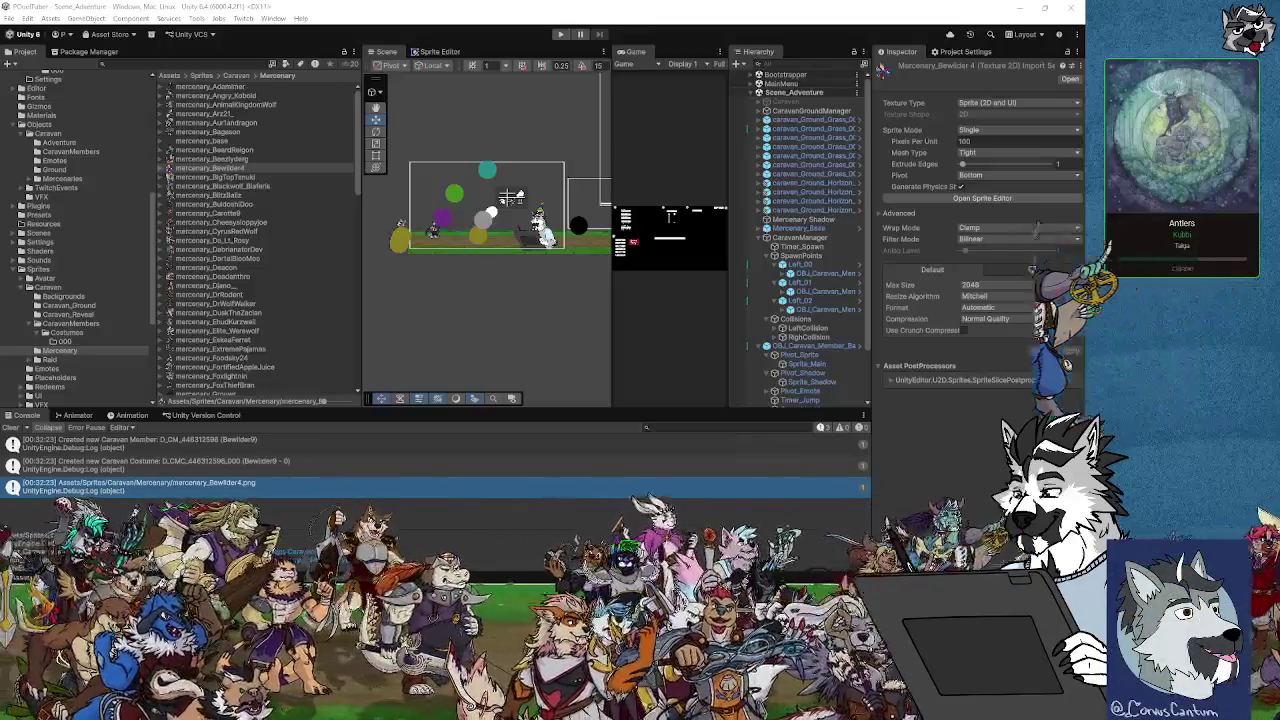
pyautogui.doubleClick(447, 486)
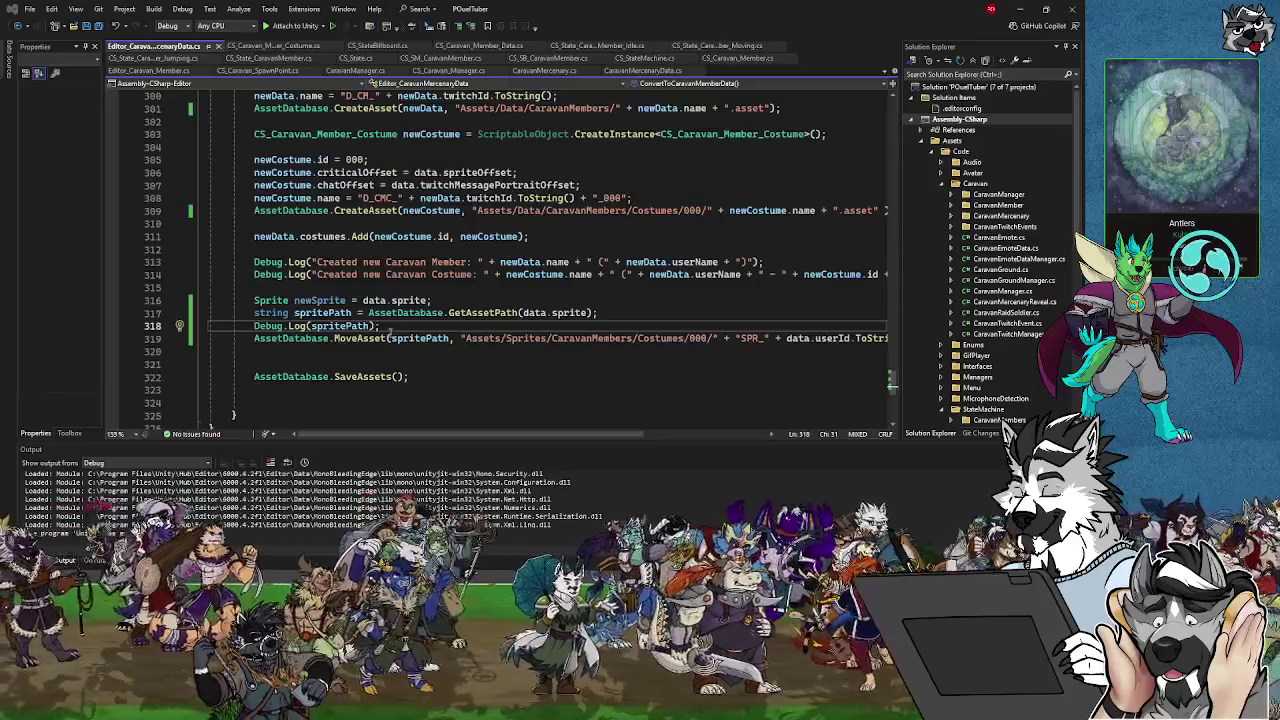
pyautogui.moveTo(474, 313)
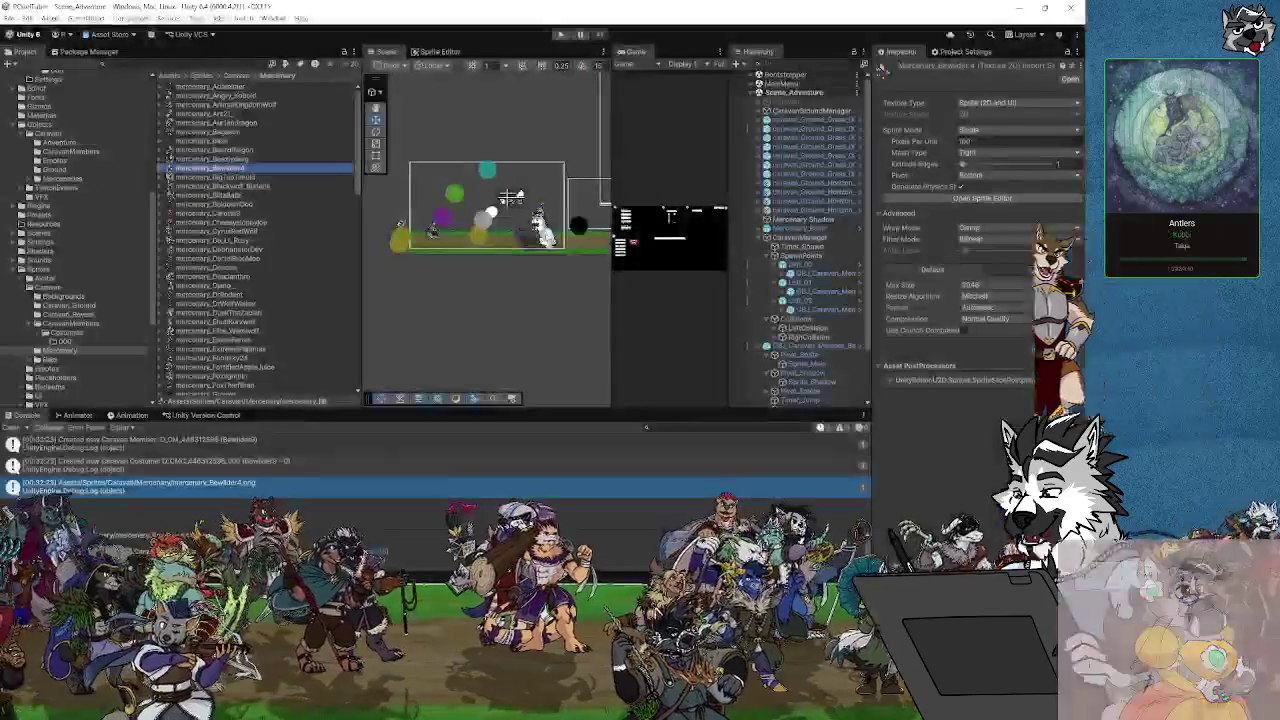
pyautogui.hotkey('alt', 'Tab')
pyautogui.click(150, 474)
pyautogui.click(133, 485)
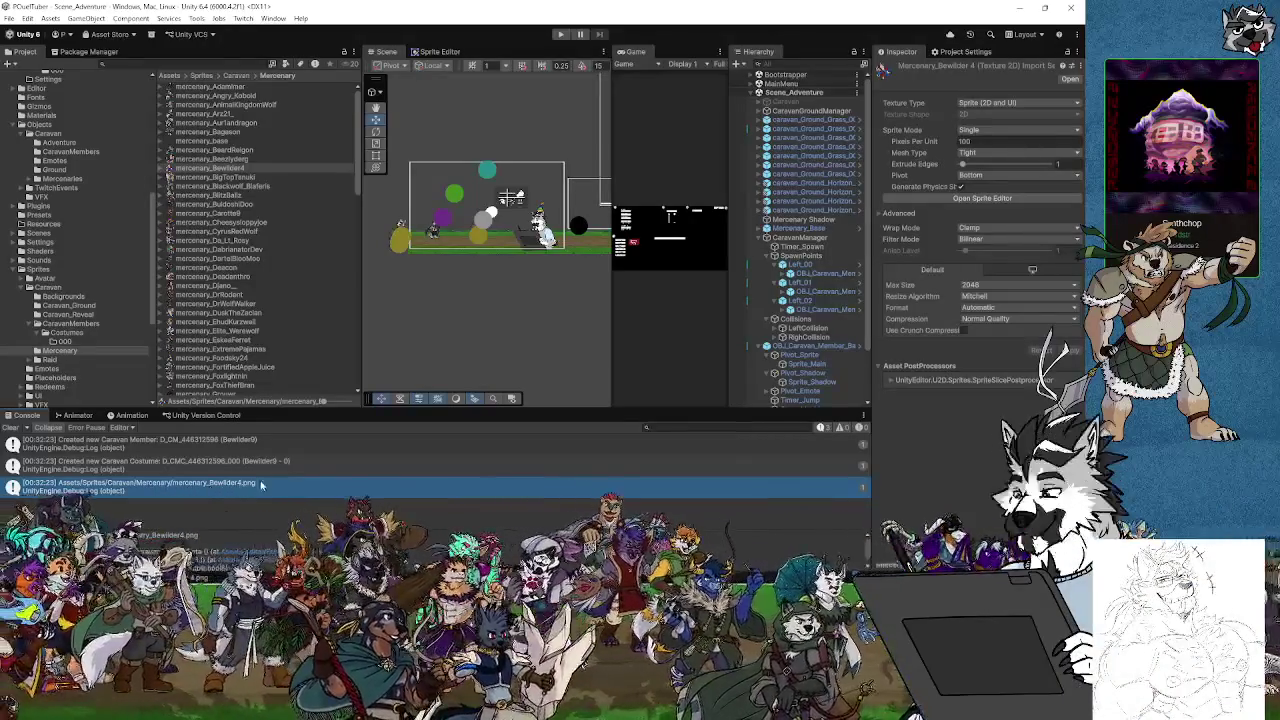
pyautogui.doubleClick(200, 483)
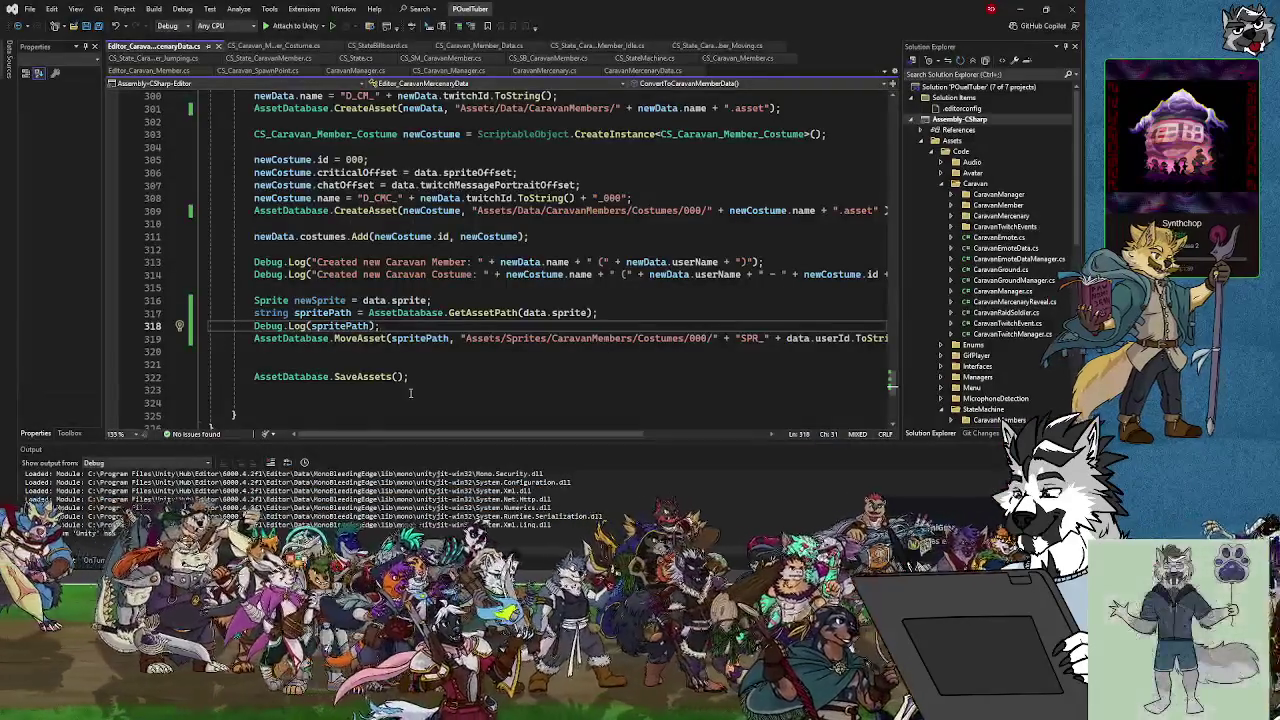
# Add the line 'Object copySprite = AssetDatabase.LoadMainAssetAtPath(spritePath);' after the Debug.Log call
pyautogui.click(418, 338)
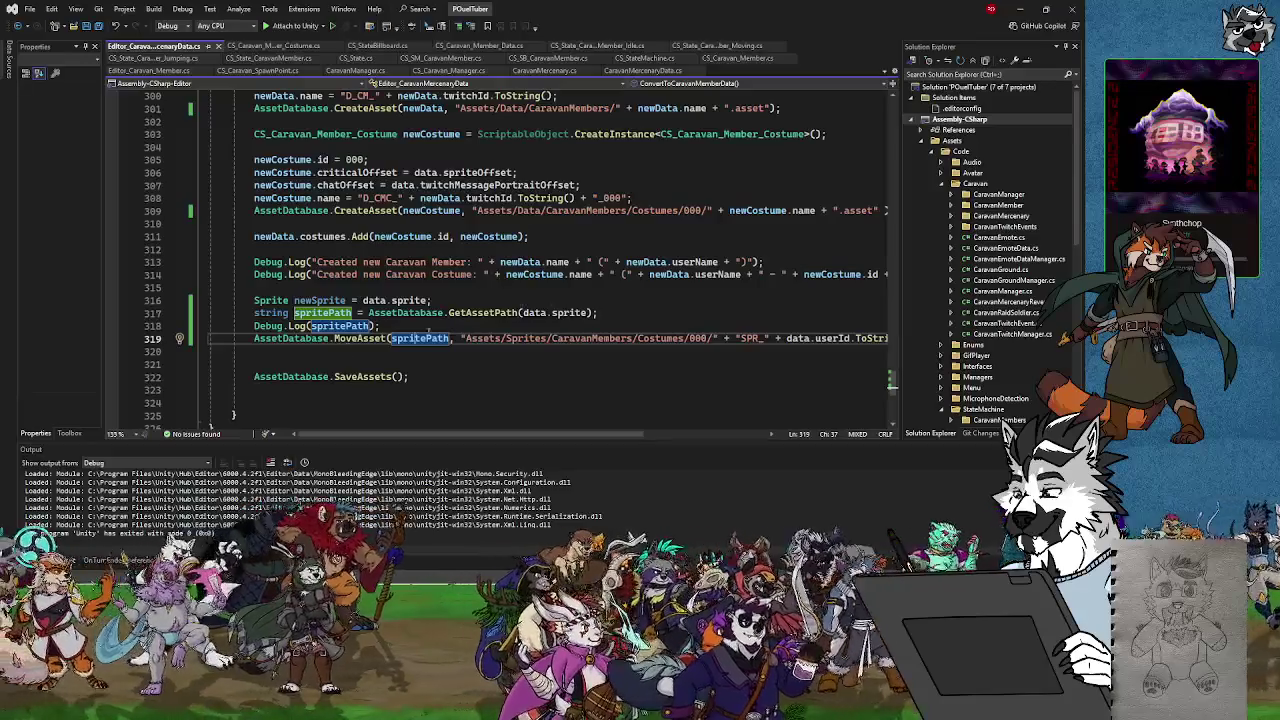
pyautogui.click(401, 325)
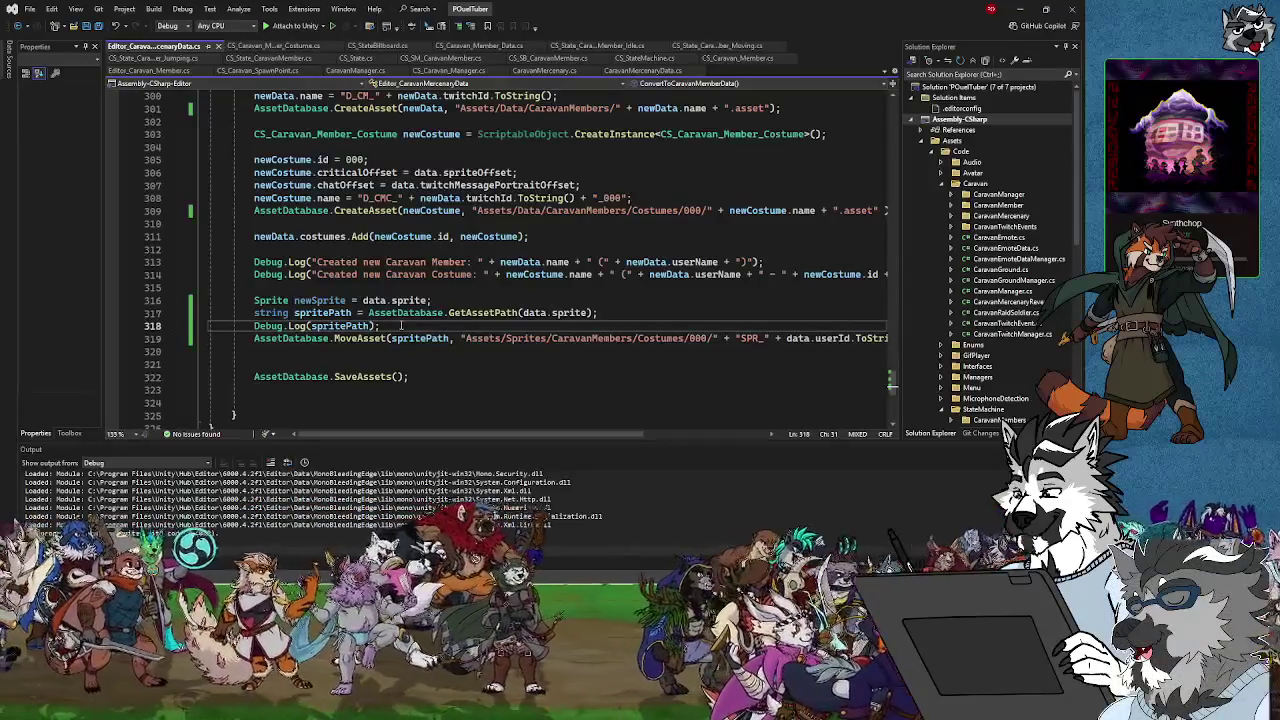
pyautogui.press('Return')
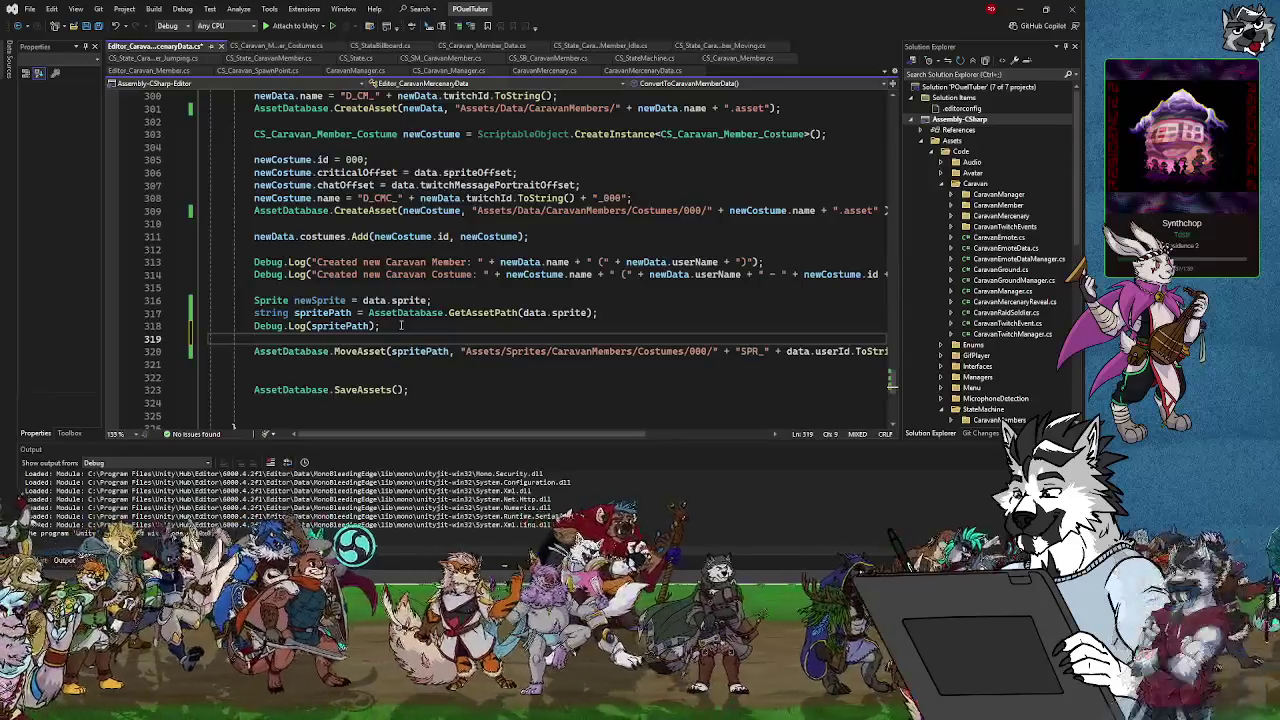
pyautogui.write('Ass')
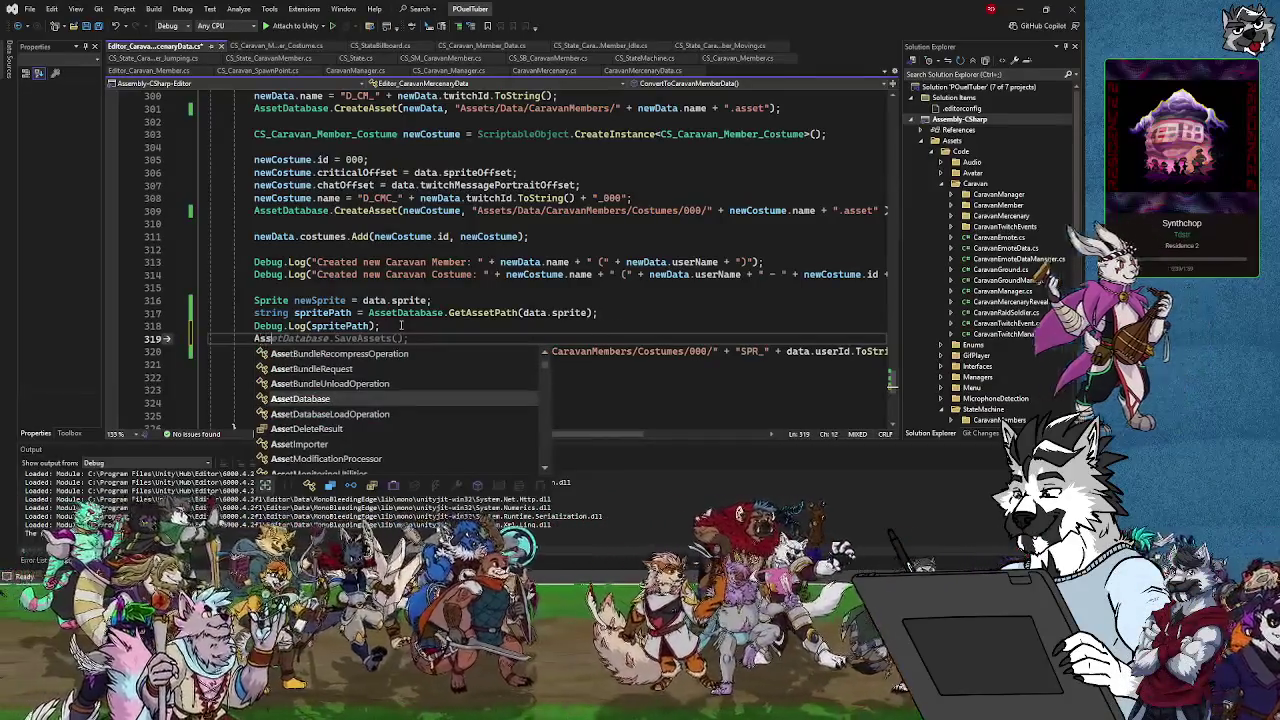
pyautogui.write('etDataba')
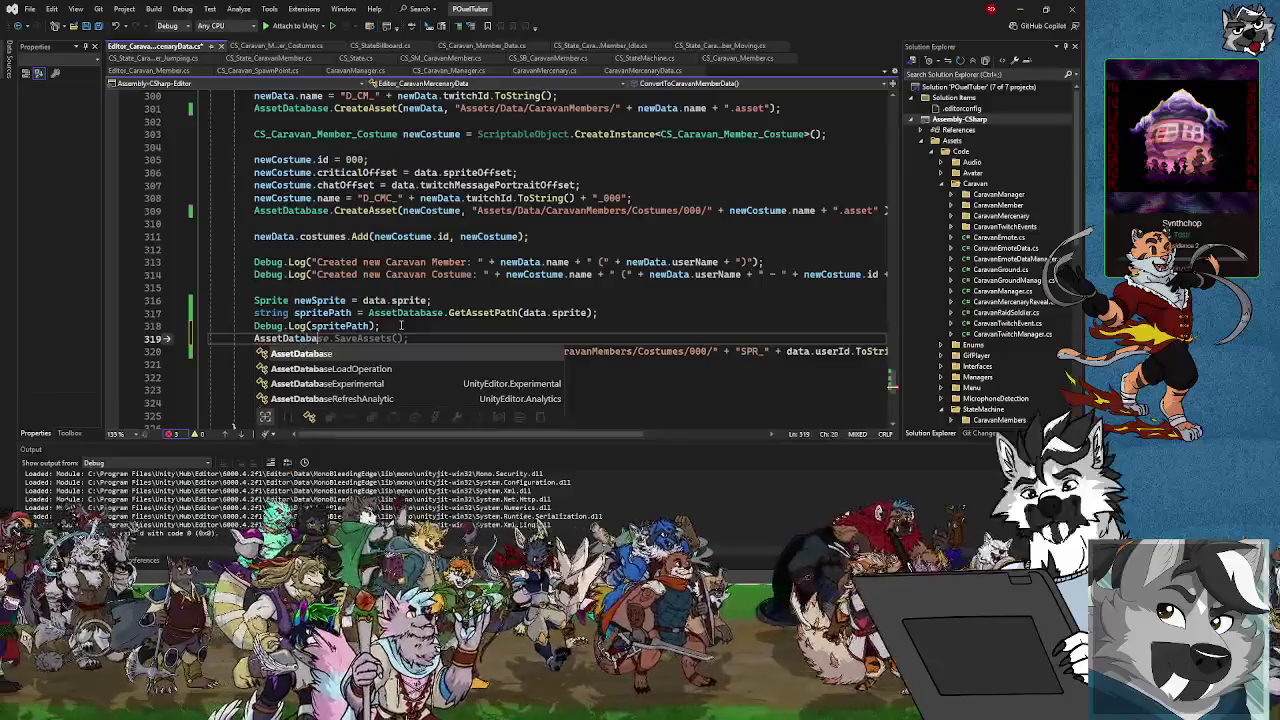
pyautogui.write('se.LoadMa')
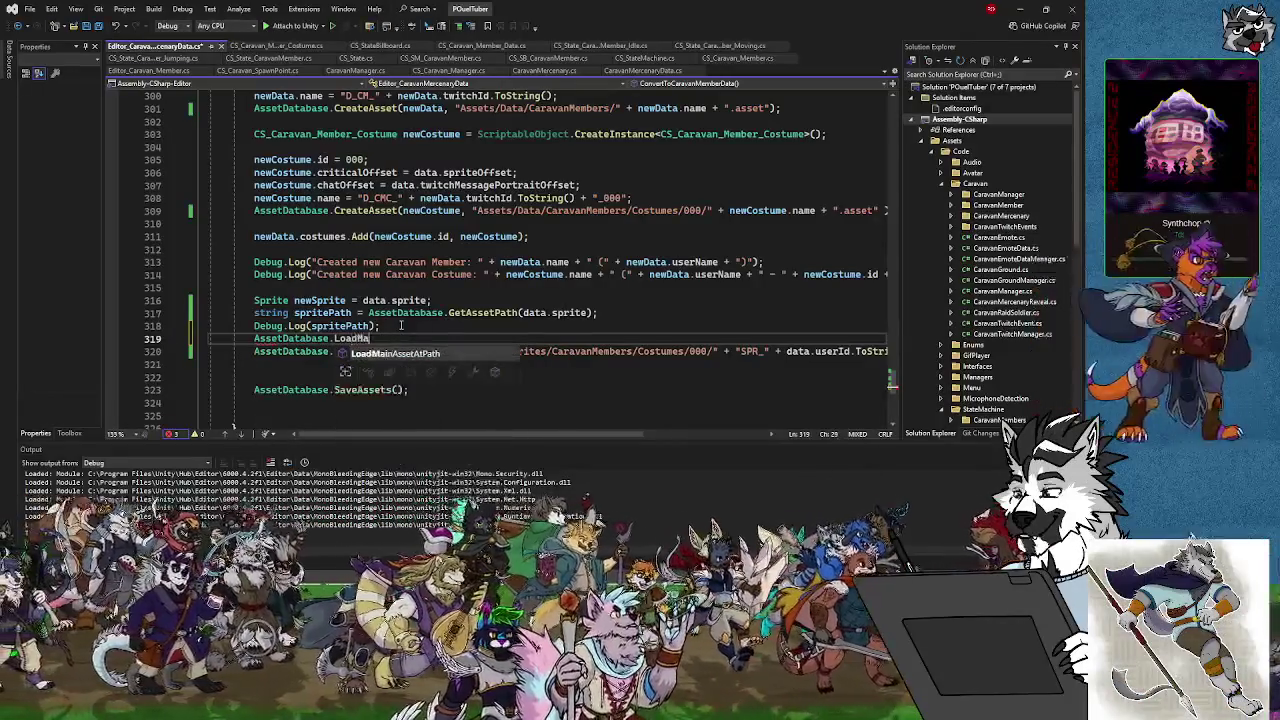
pyautogui.write('inAssetAtPath')
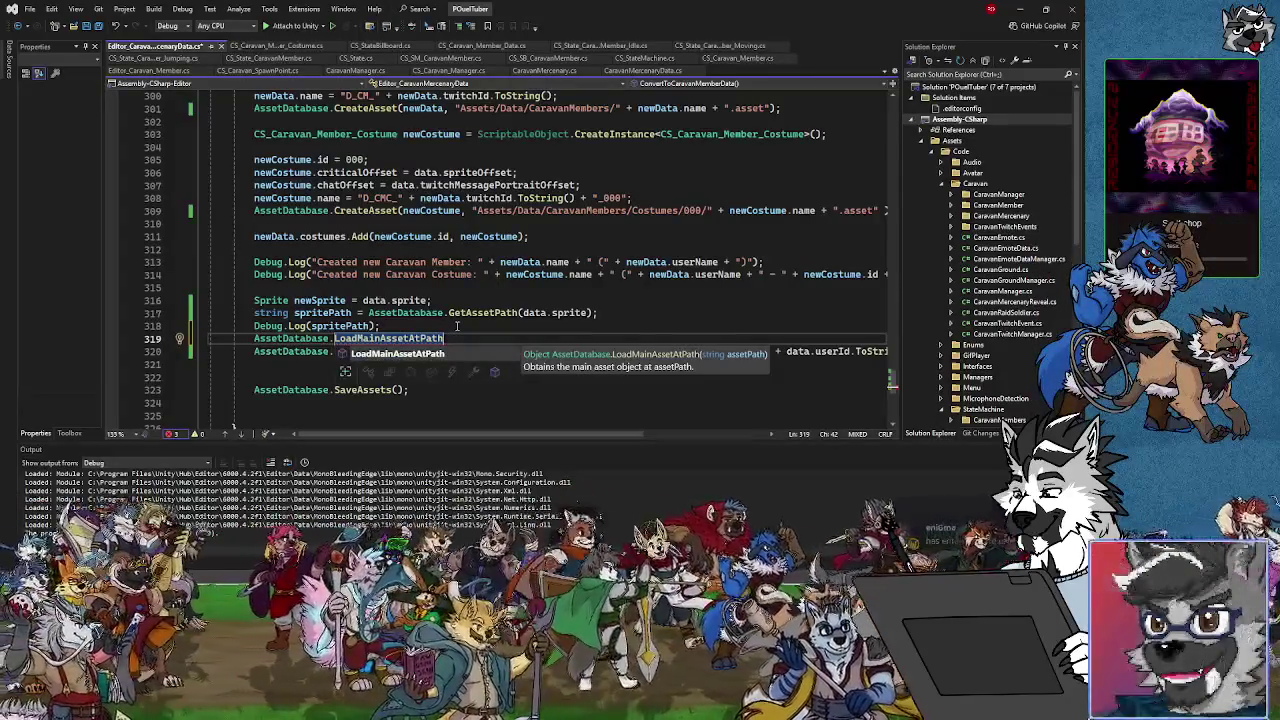
pyautogui.write('(')
pyautogui.write('spritePath);')
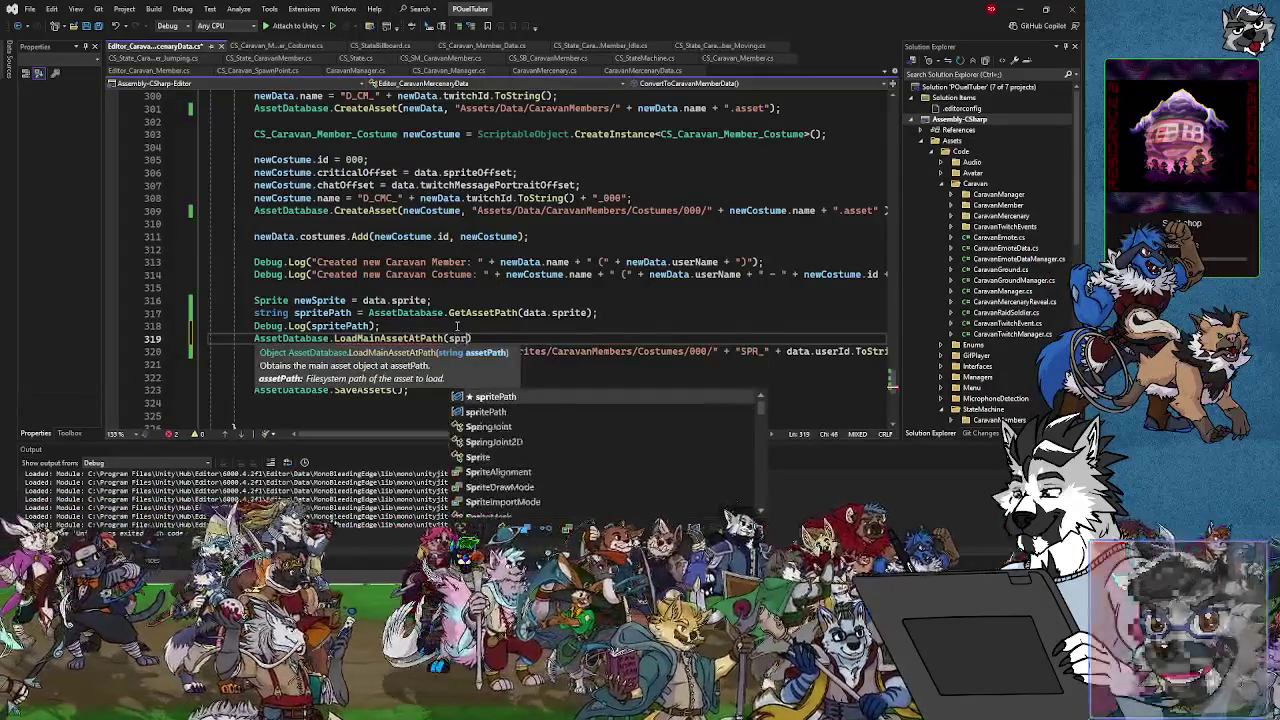
pyautogui.press('BackSpace')
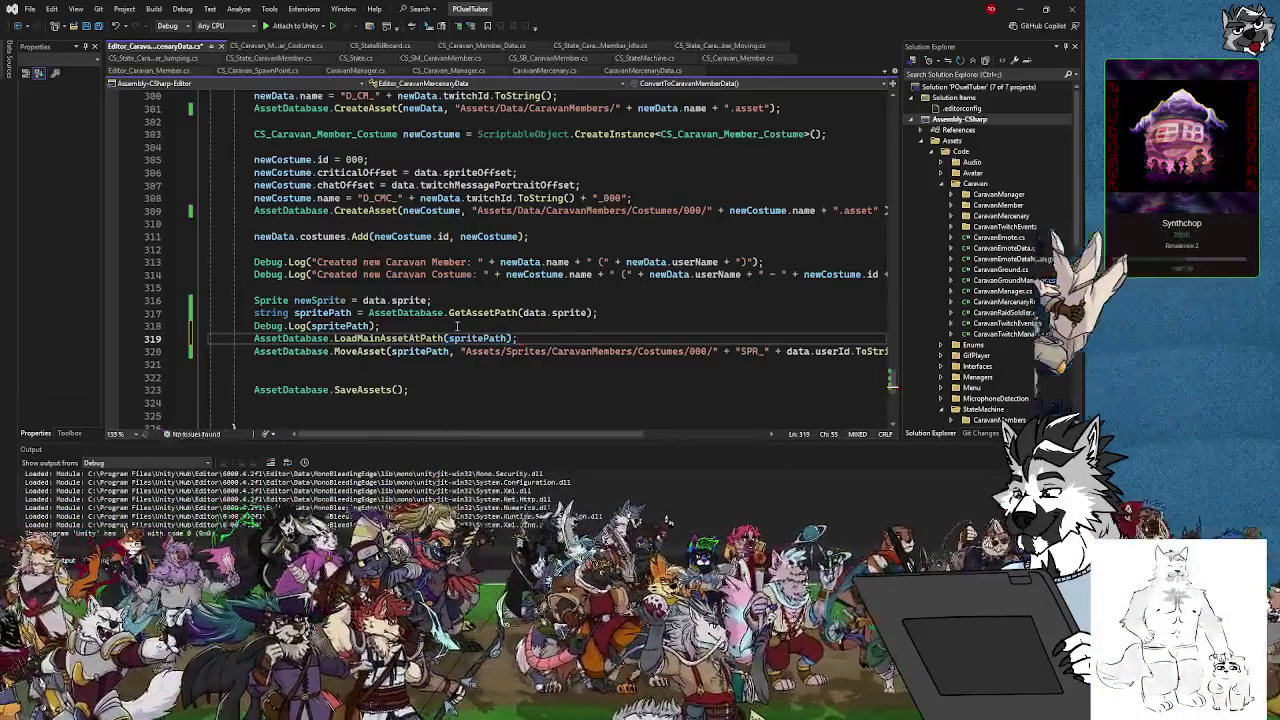
pyautogui.press('Home')
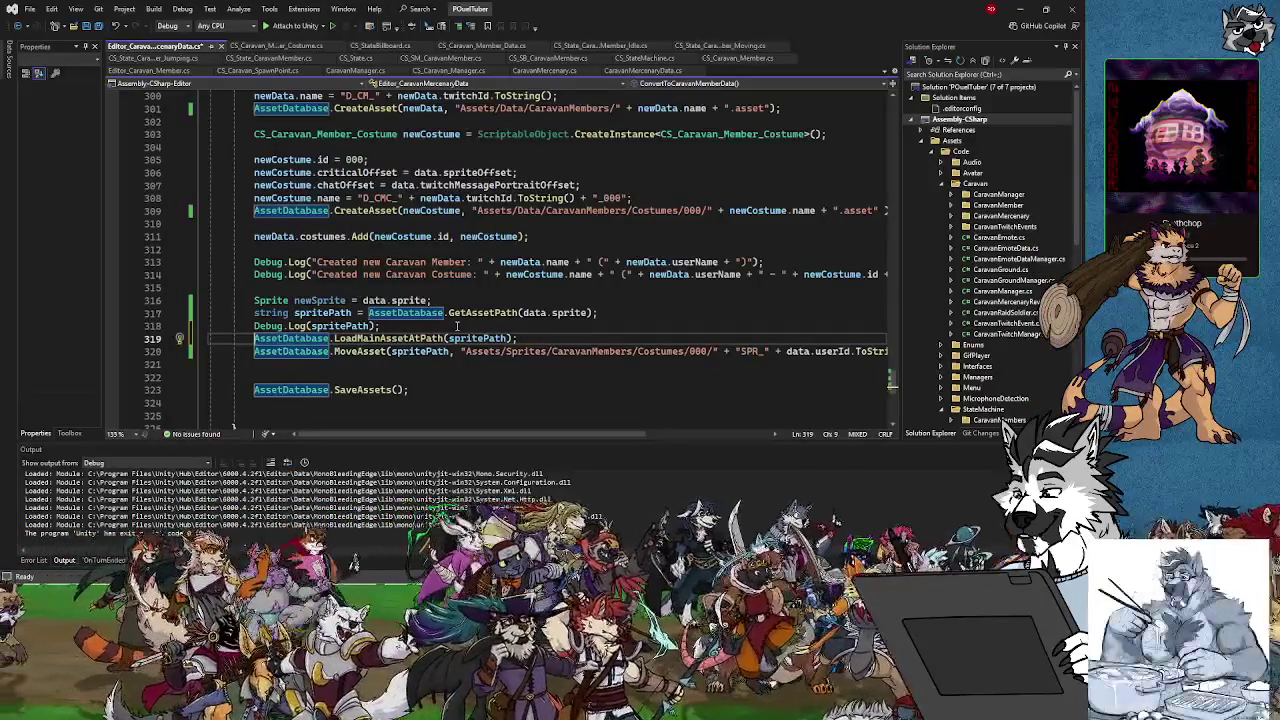
pyautogui.write('Object')
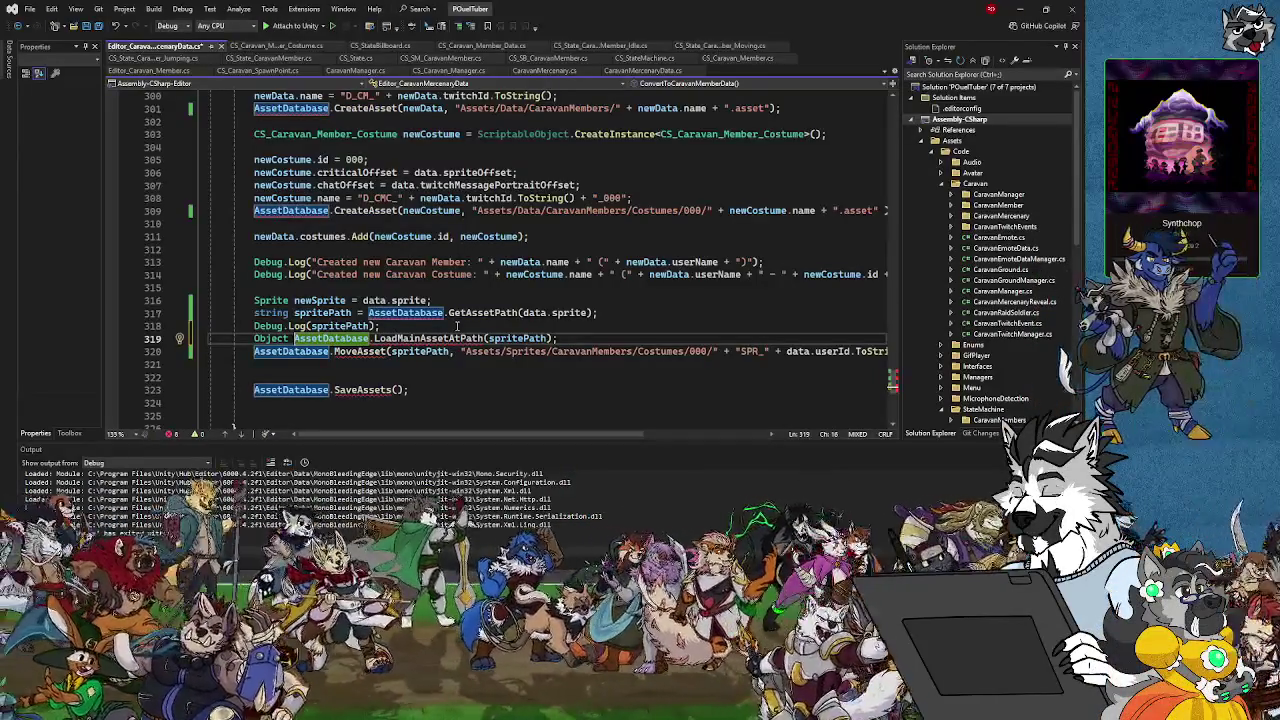
pyautogui.write('copySprite')
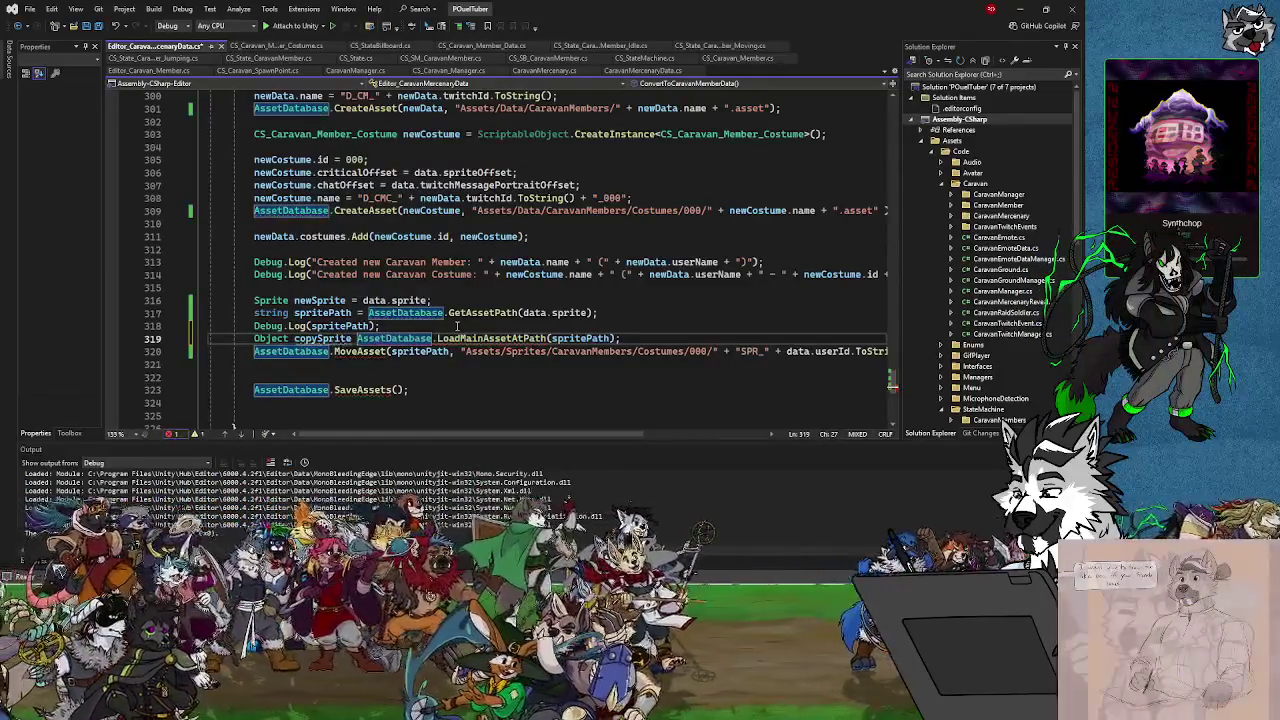
pyautogui.write(' =')
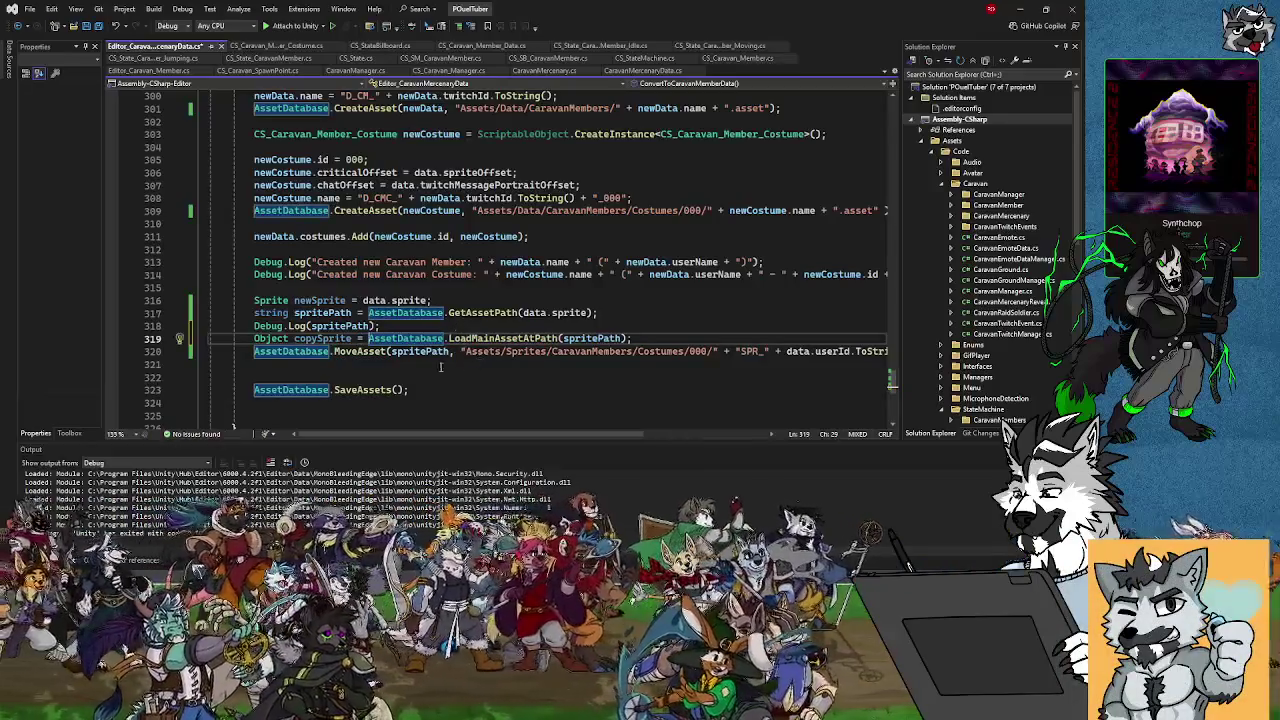
# Pass copySprite instead of spritePath as MoveAsset's first argument and check the resulting error
pyautogui.click(392, 352)
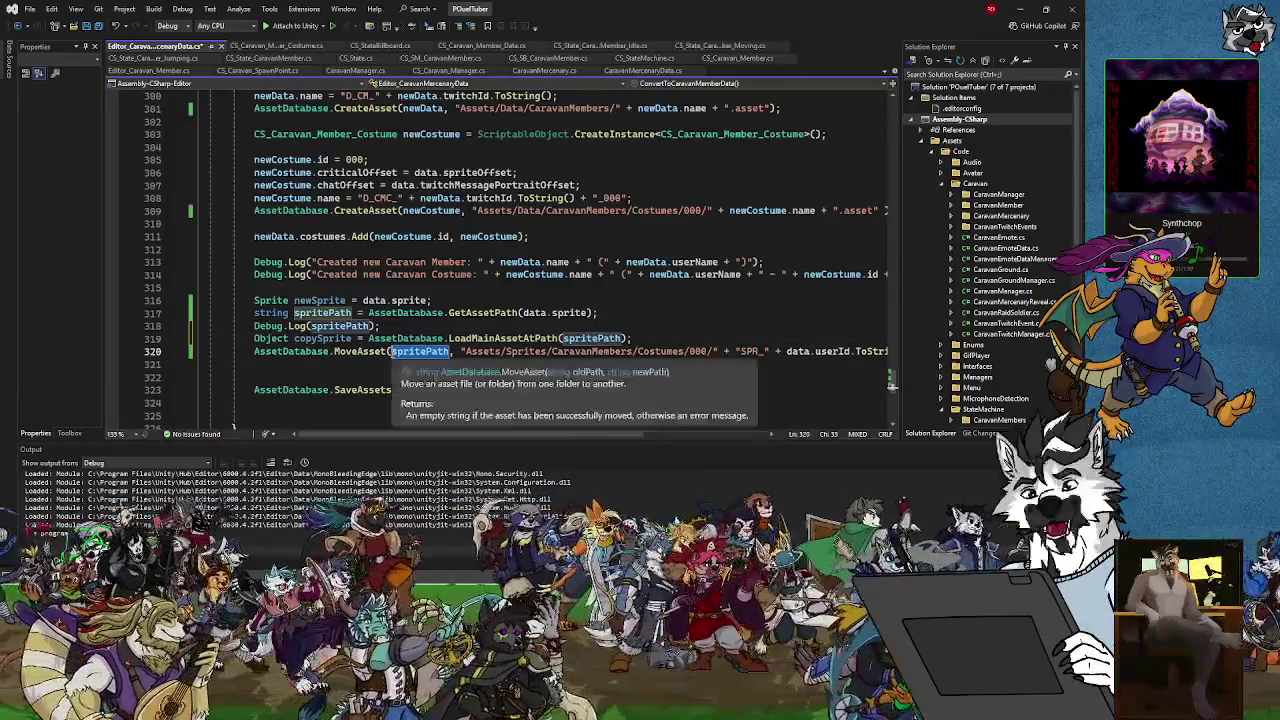
pyautogui.write('copySprite')
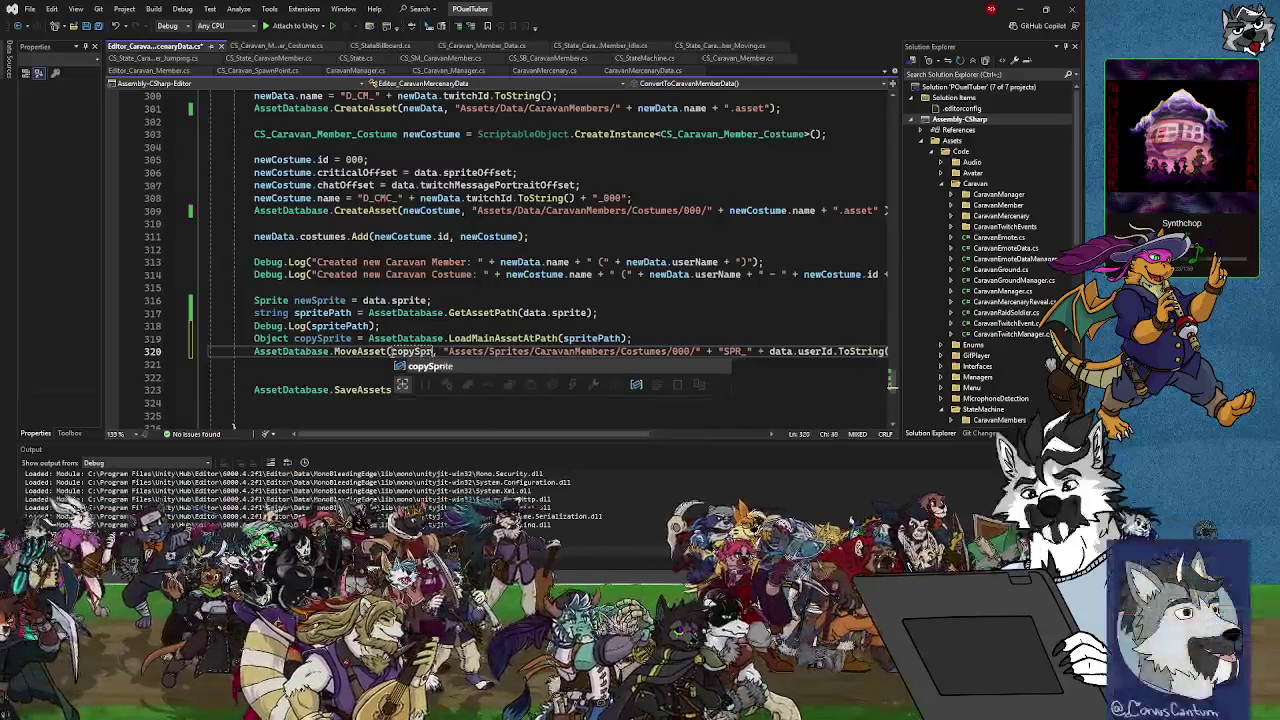
pyautogui.click(347, 378)
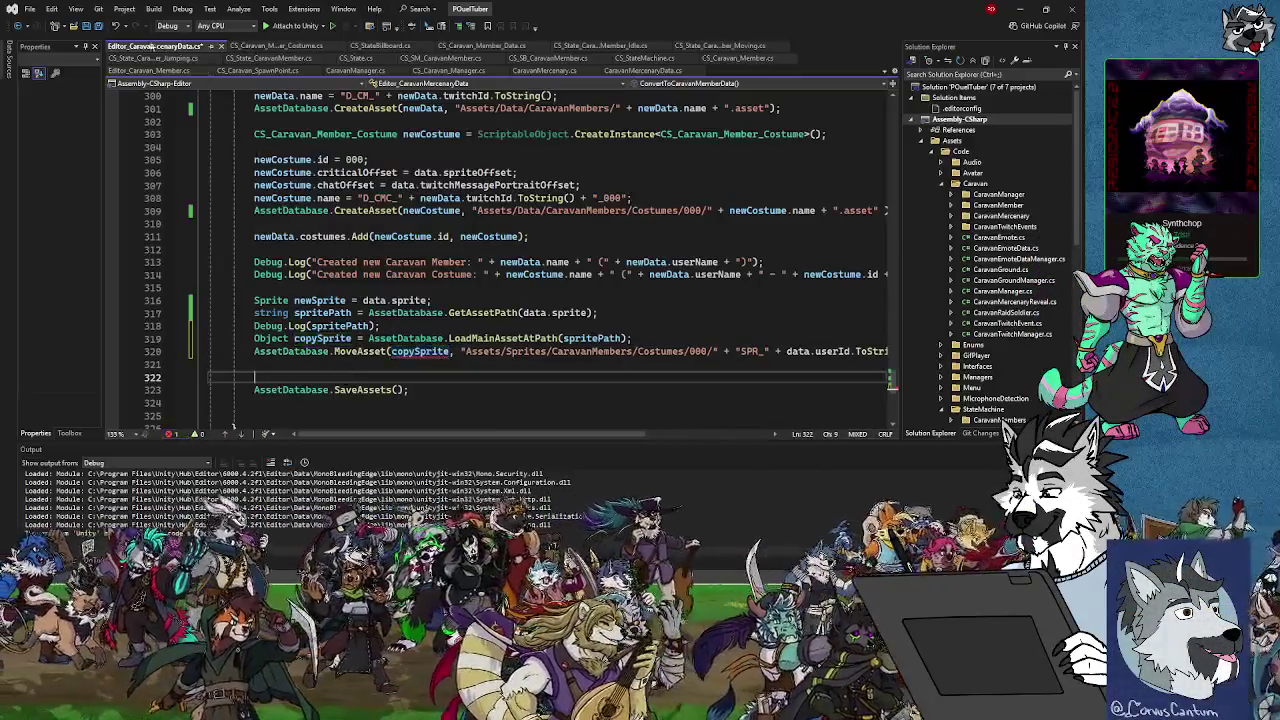
pyautogui.moveTo(430, 354)
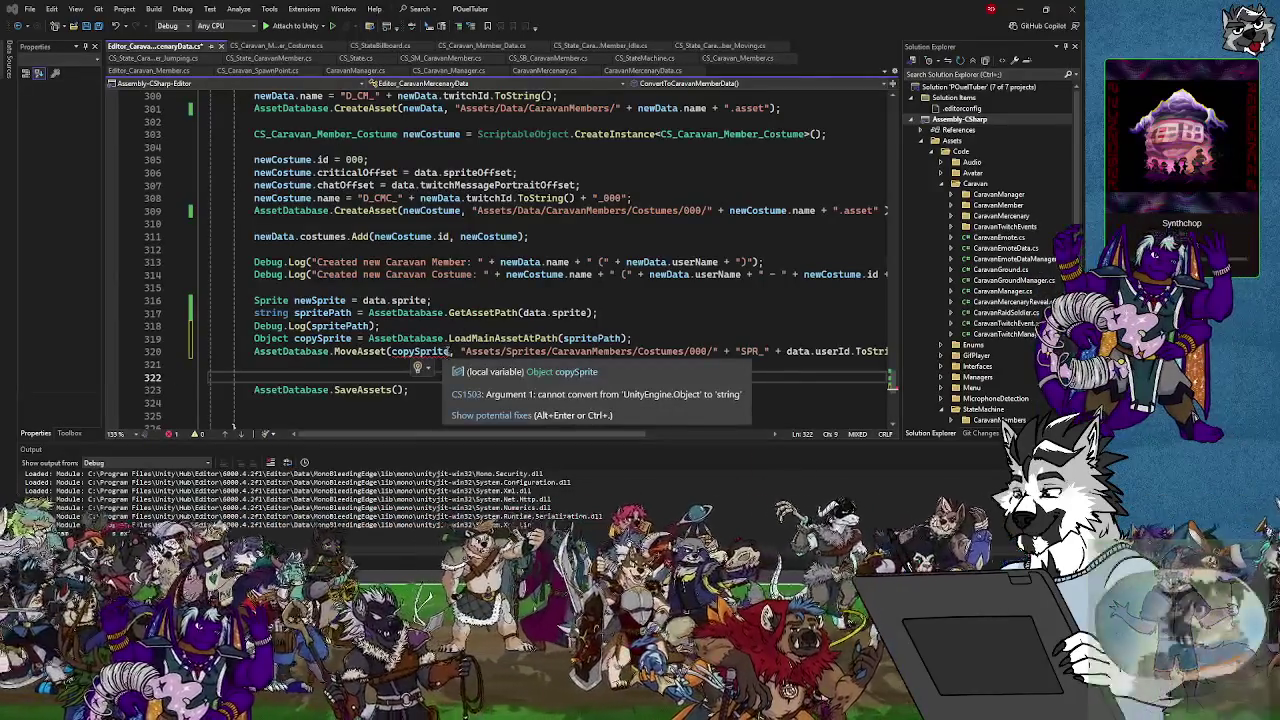
# Replace copySprite with spritePath in the MoveAsset call to clear the CS1503 error
pyautogui.click(446, 351)
pyautogui.doubleClick(420, 351)
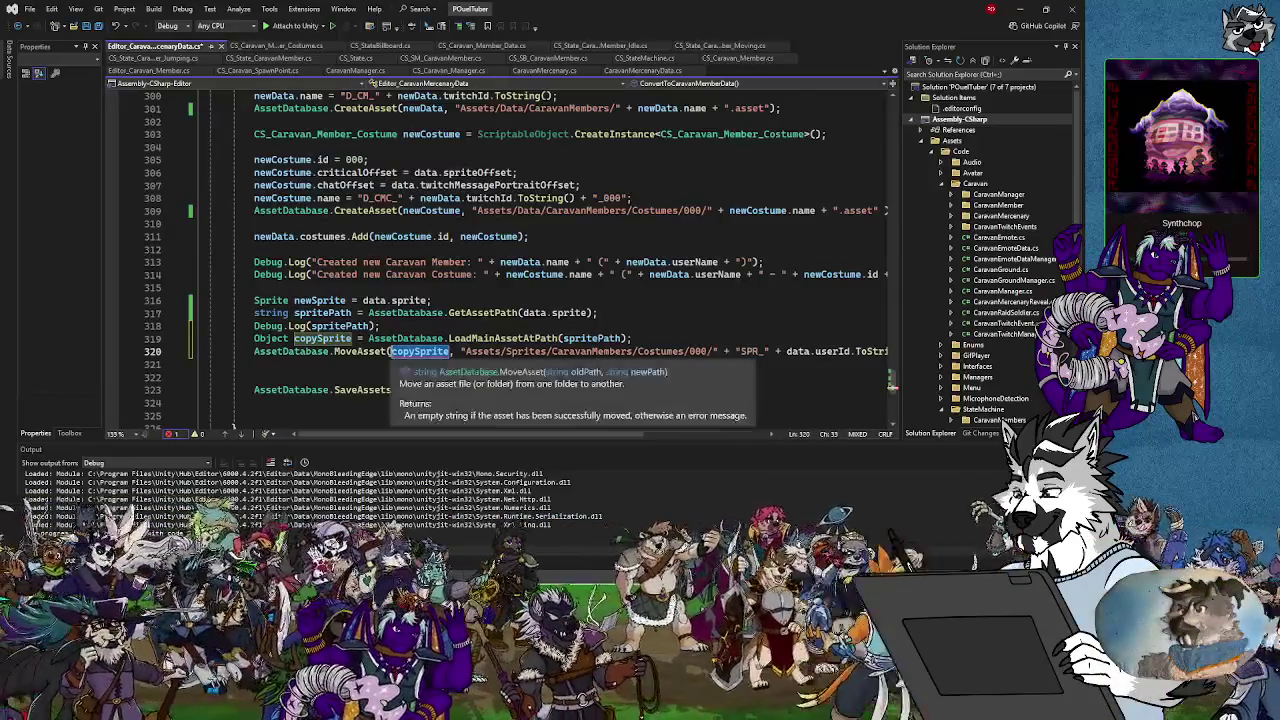
pyautogui.write('spritePath')
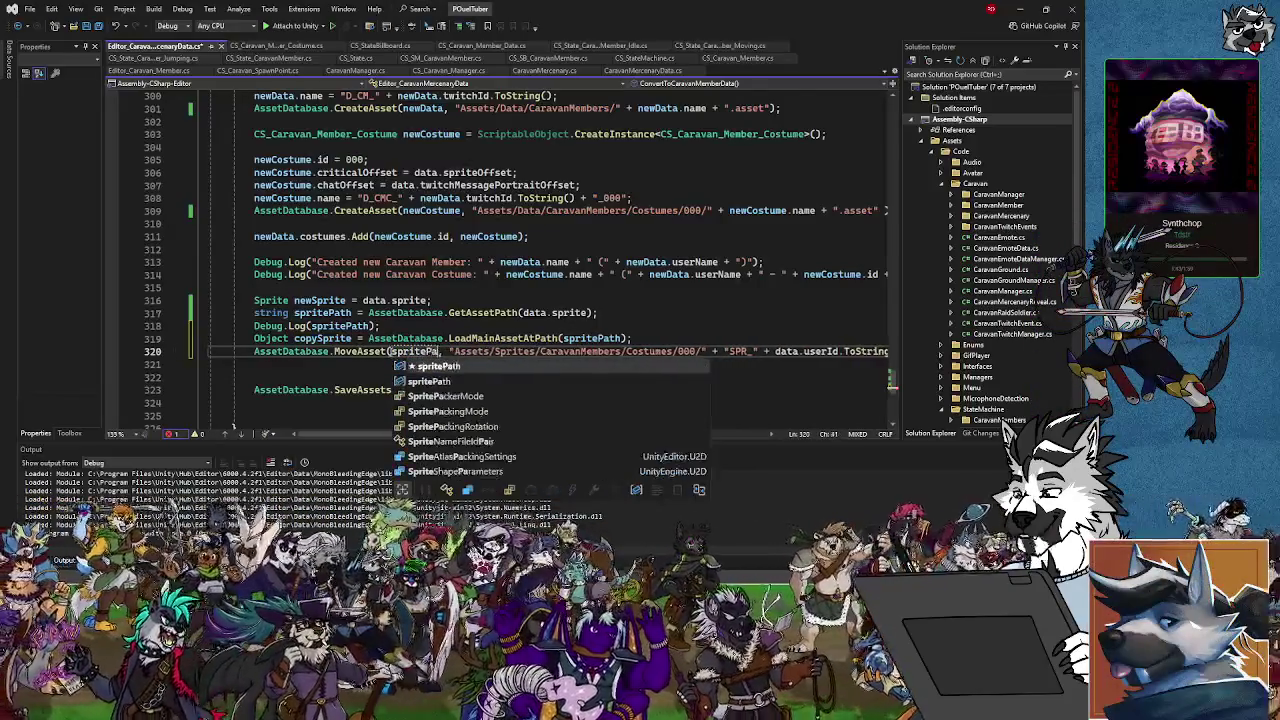
pyautogui.press('Escape')
pyautogui.press('Up')
pyautogui.press('Up')
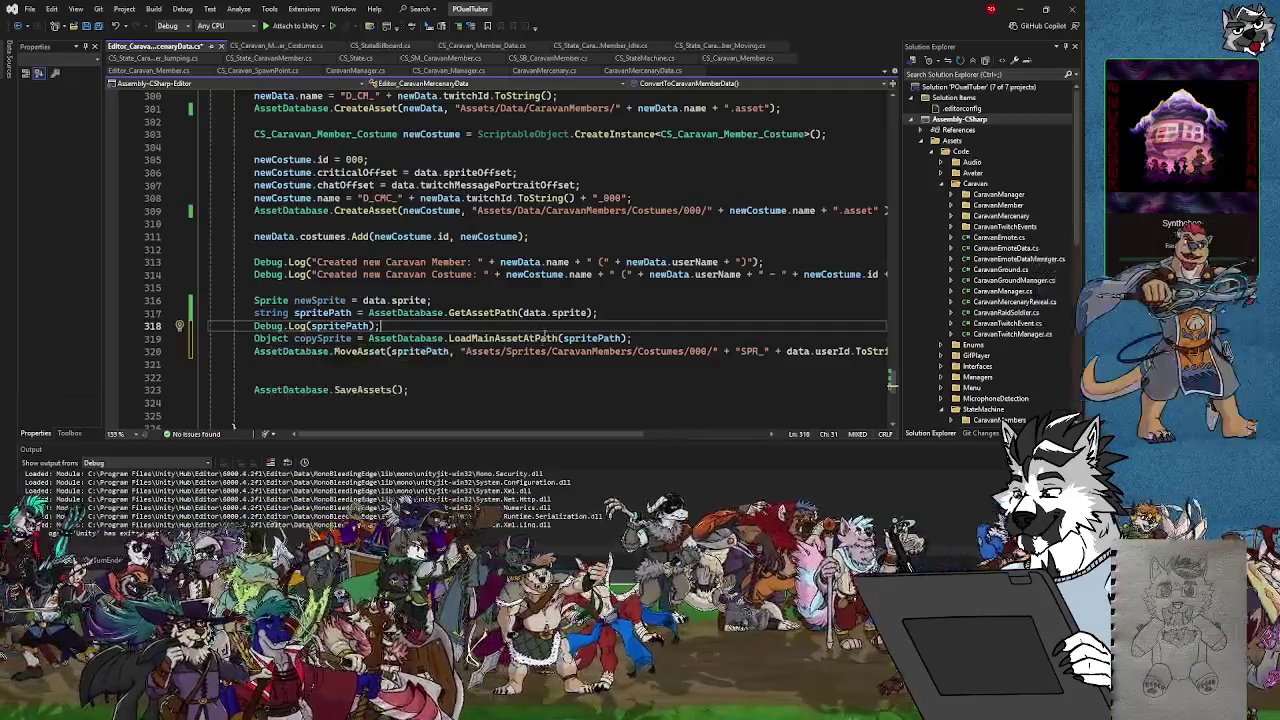
# Briefly comment out the MoveAsset line, then restore it unchanged
pyautogui.scroll(1, 533, 371)
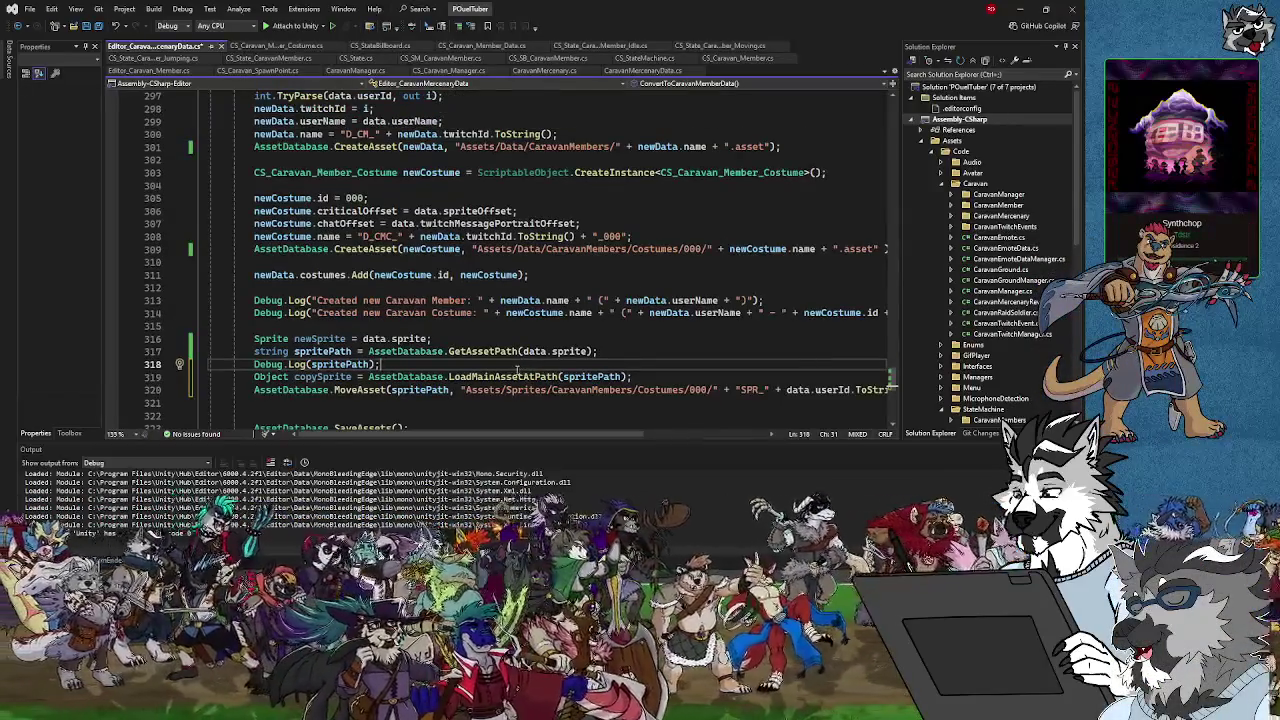
pyautogui.click(657, 378)
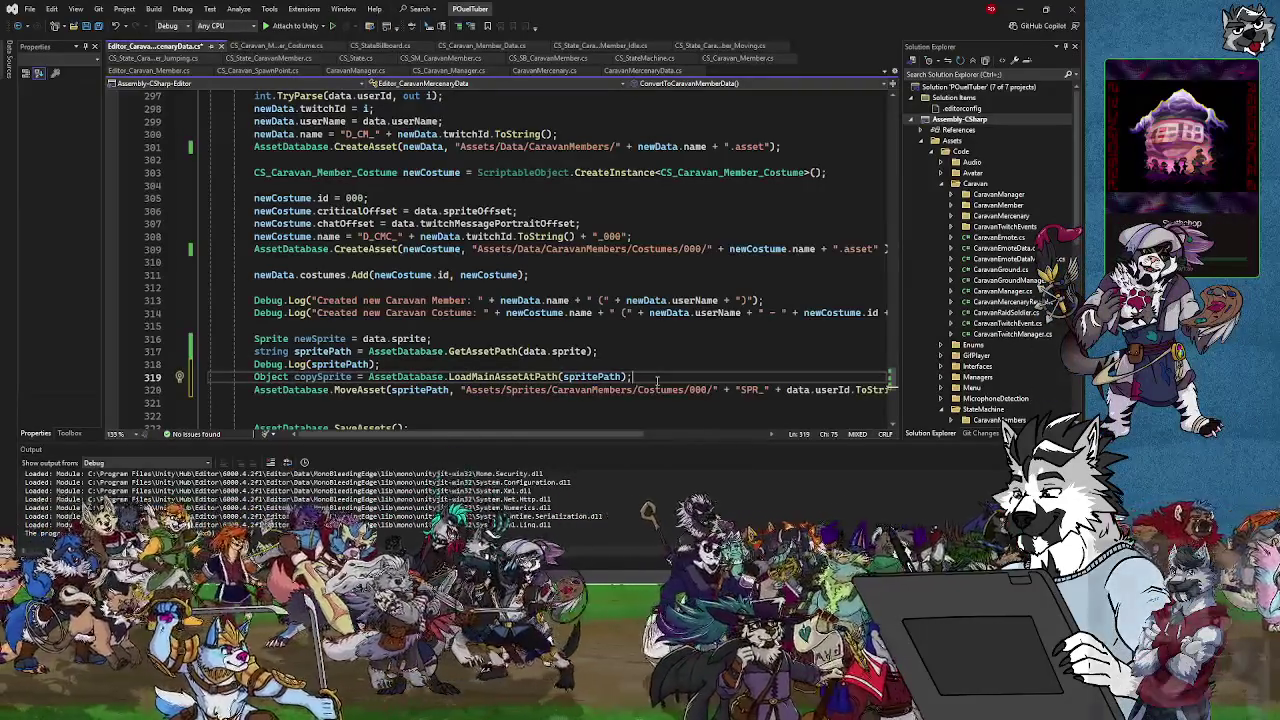
pyautogui.click(256, 390)
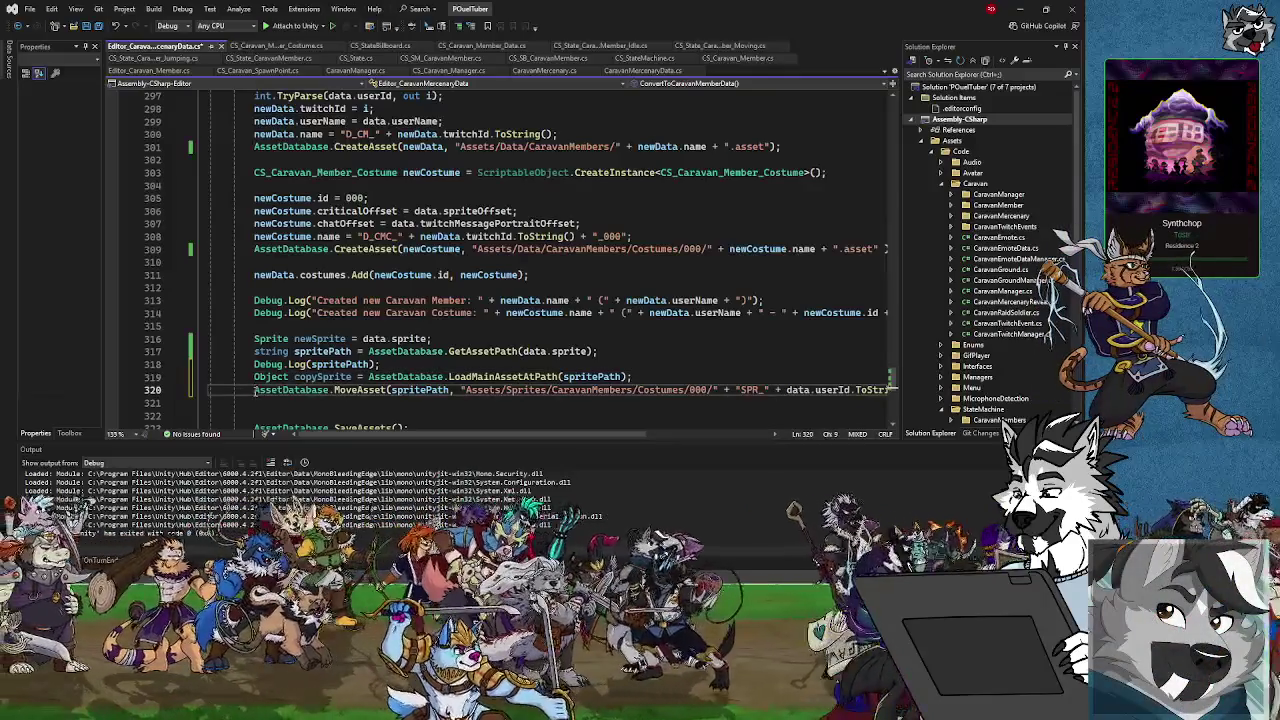
pyautogui.write('//')
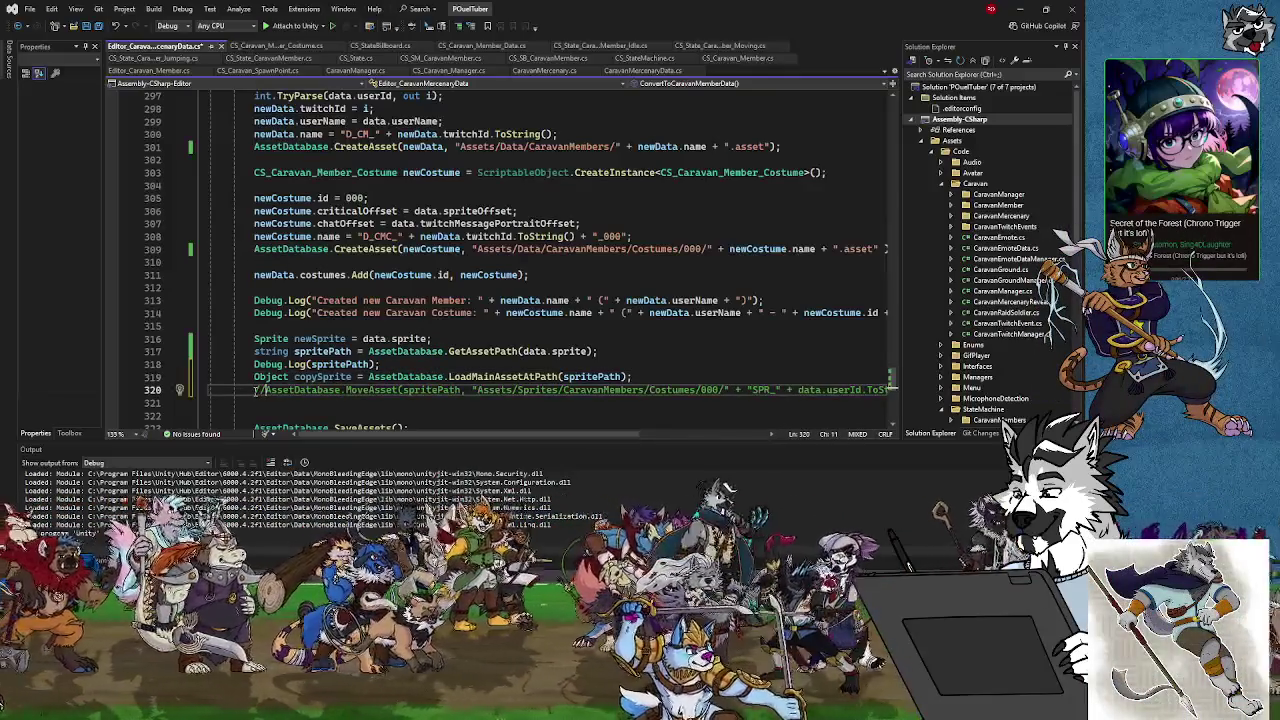
pyautogui.press('BackSpace')
pyautogui.press('BackSpace')
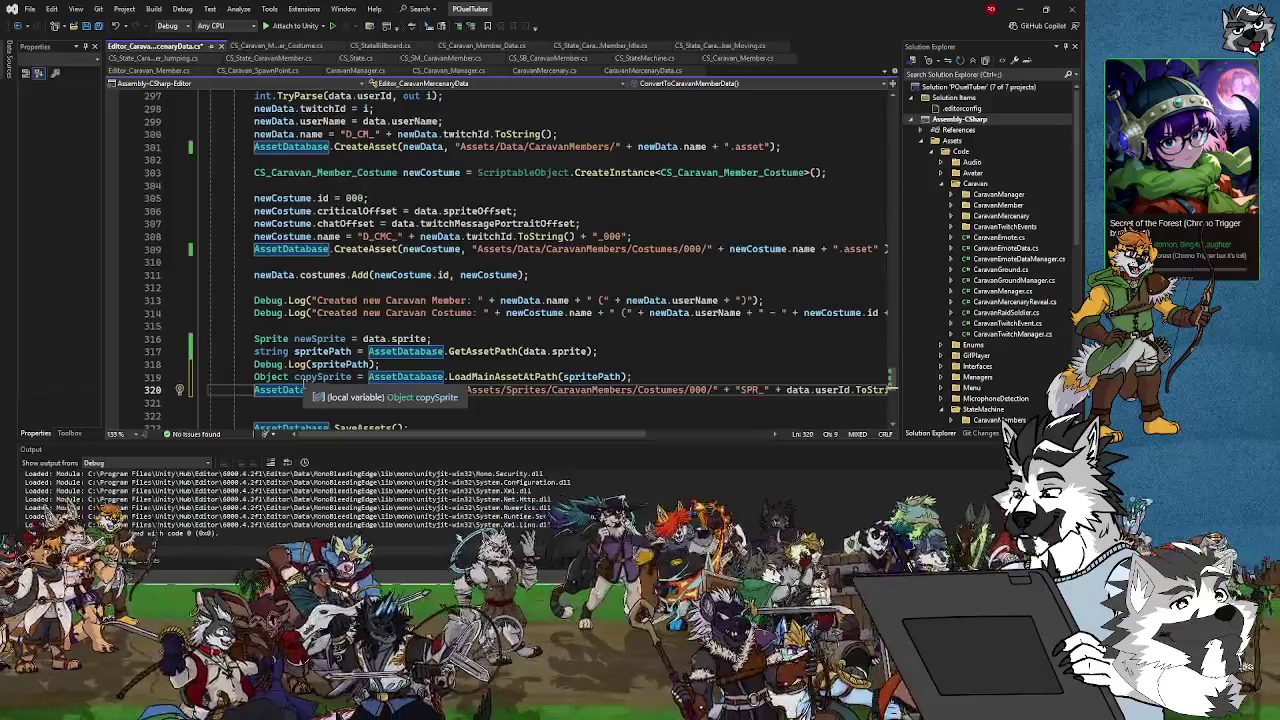
pyautogui.click(285, 390)
pyautogui.press('Home')
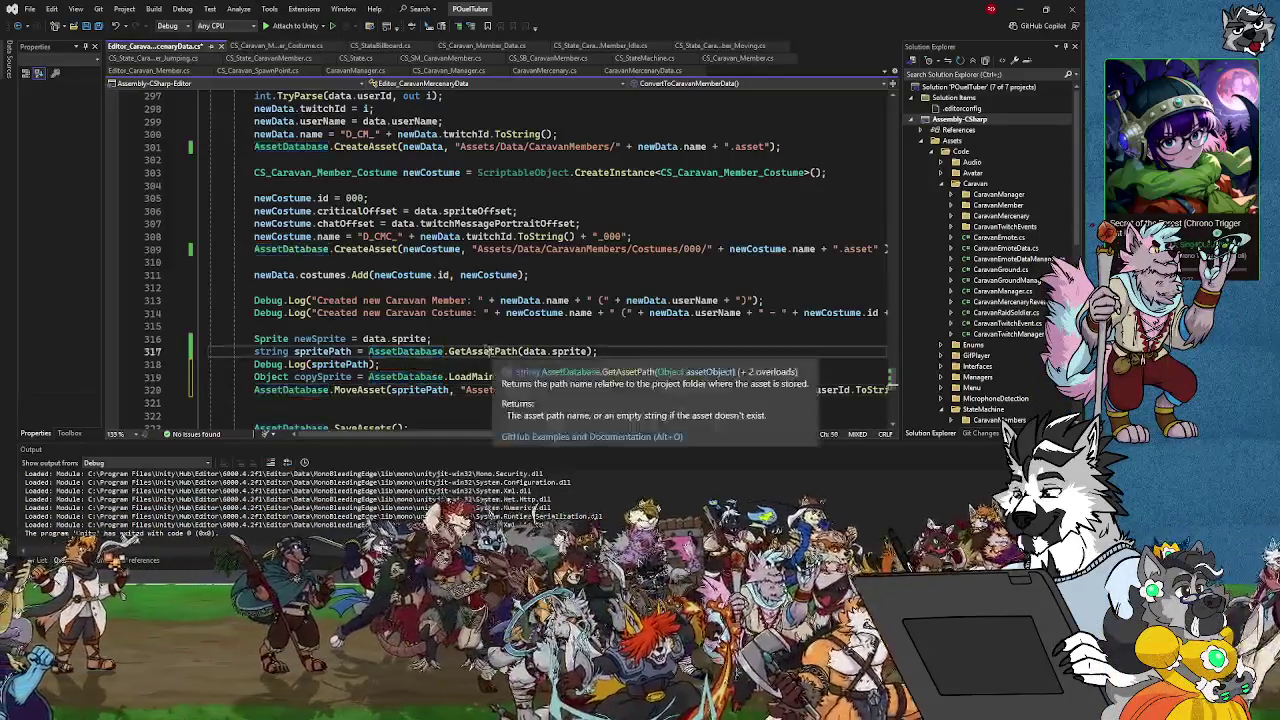
# Change GetAssetPath to GUIDToAssetPath on line 317 and examine the CS1503 error
pyautogui.click(482, 351)
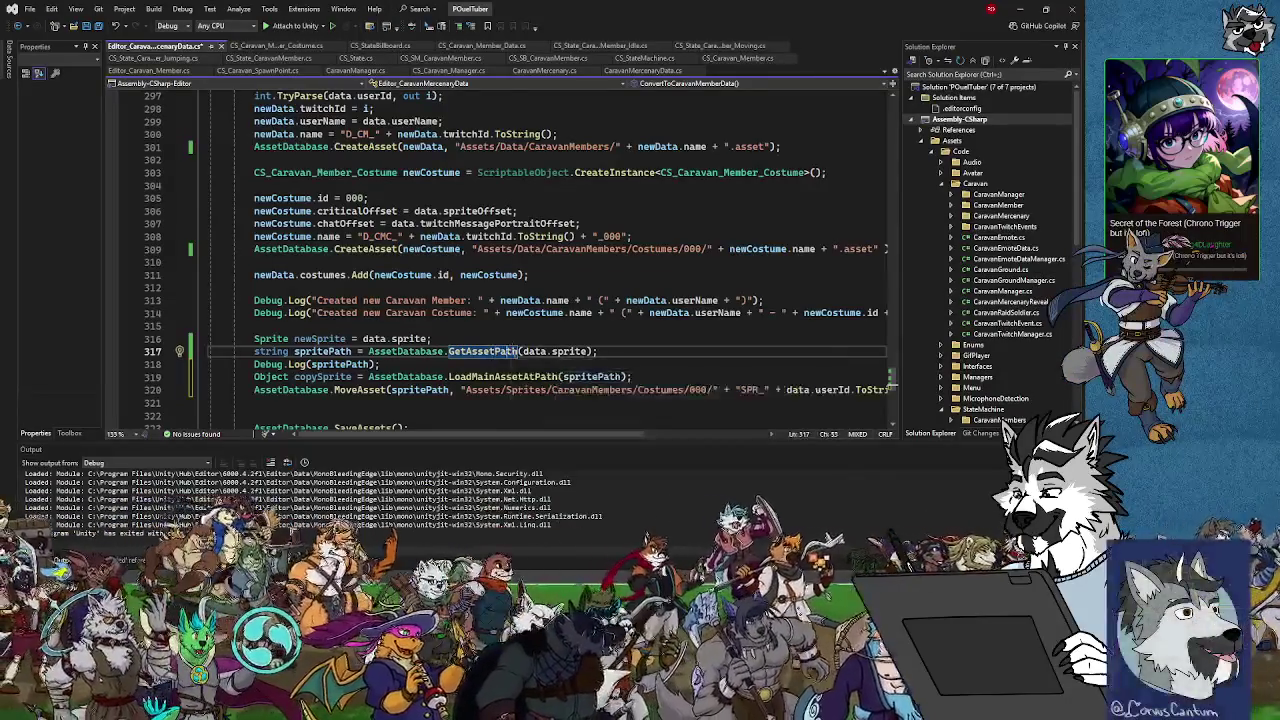
pyautogui.moveTo(517, 351); pyautogui.dragTo(448, 351)
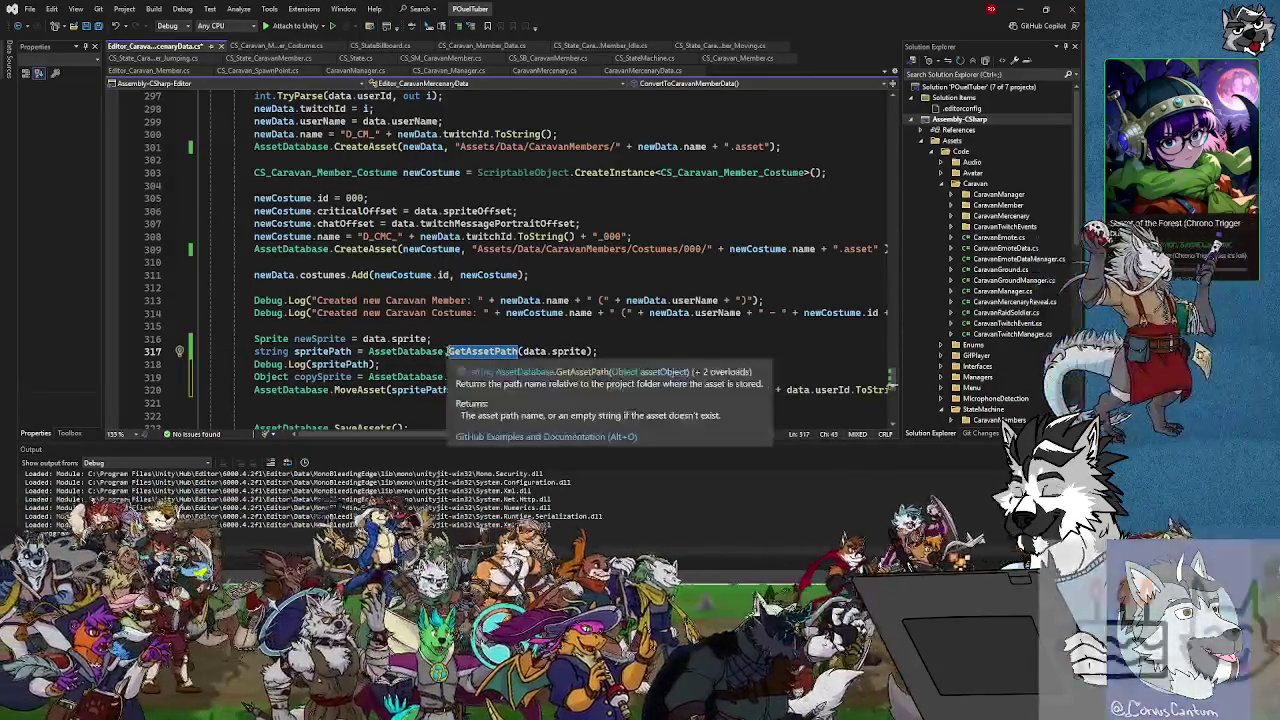
pyautogui.write('GUID')
pyautogui.write('ToAss')
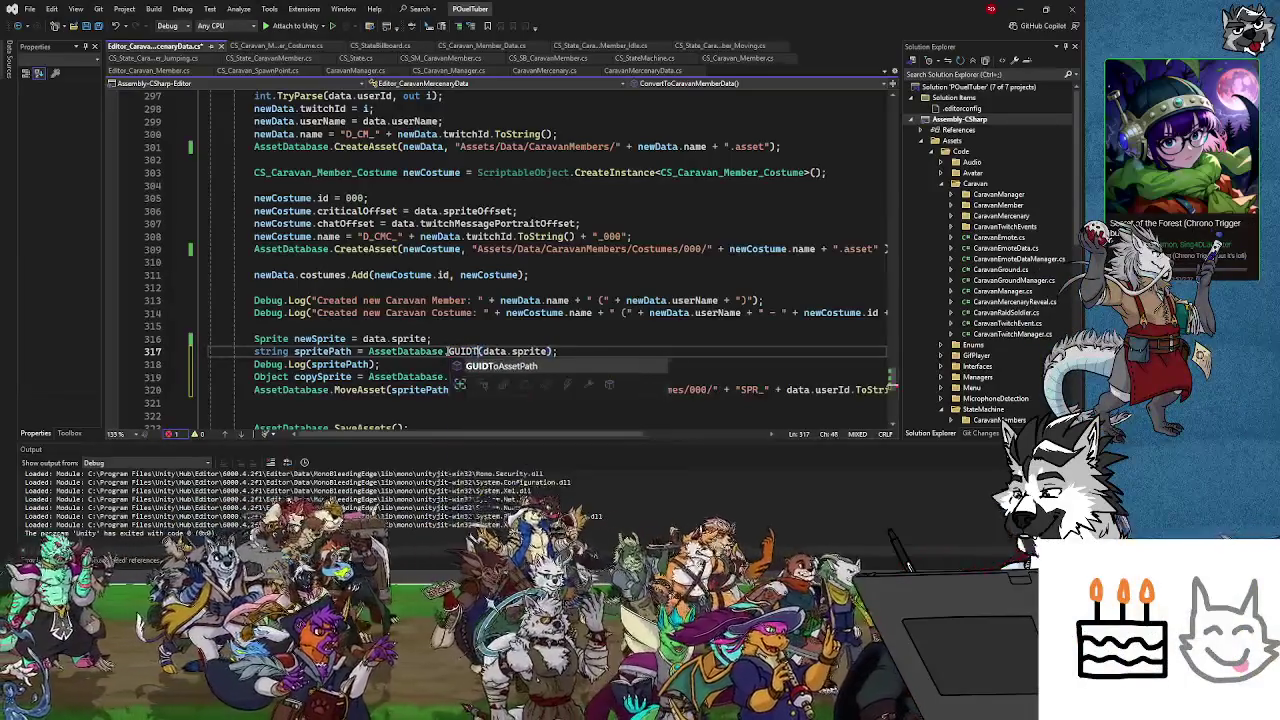
pyautogui.write('etPath')
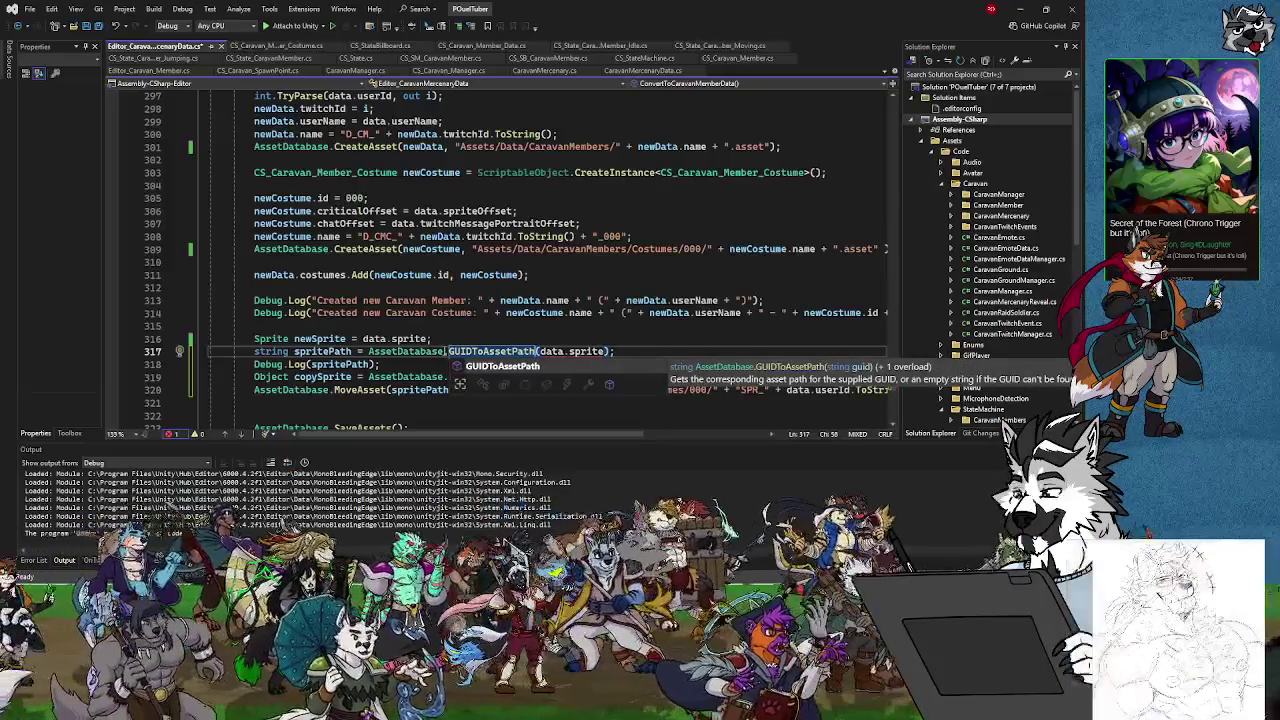
pyautogui.moveTo(547, 352)
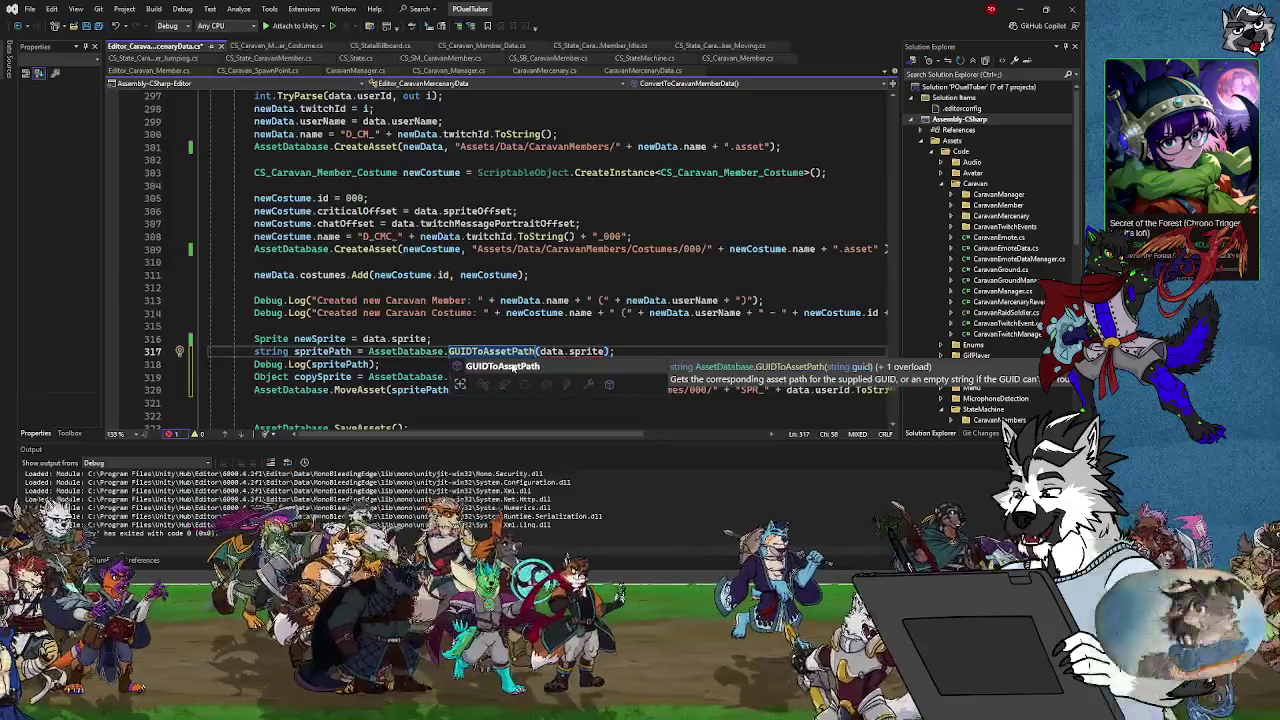
pyautogui.moveTo(586, 352)
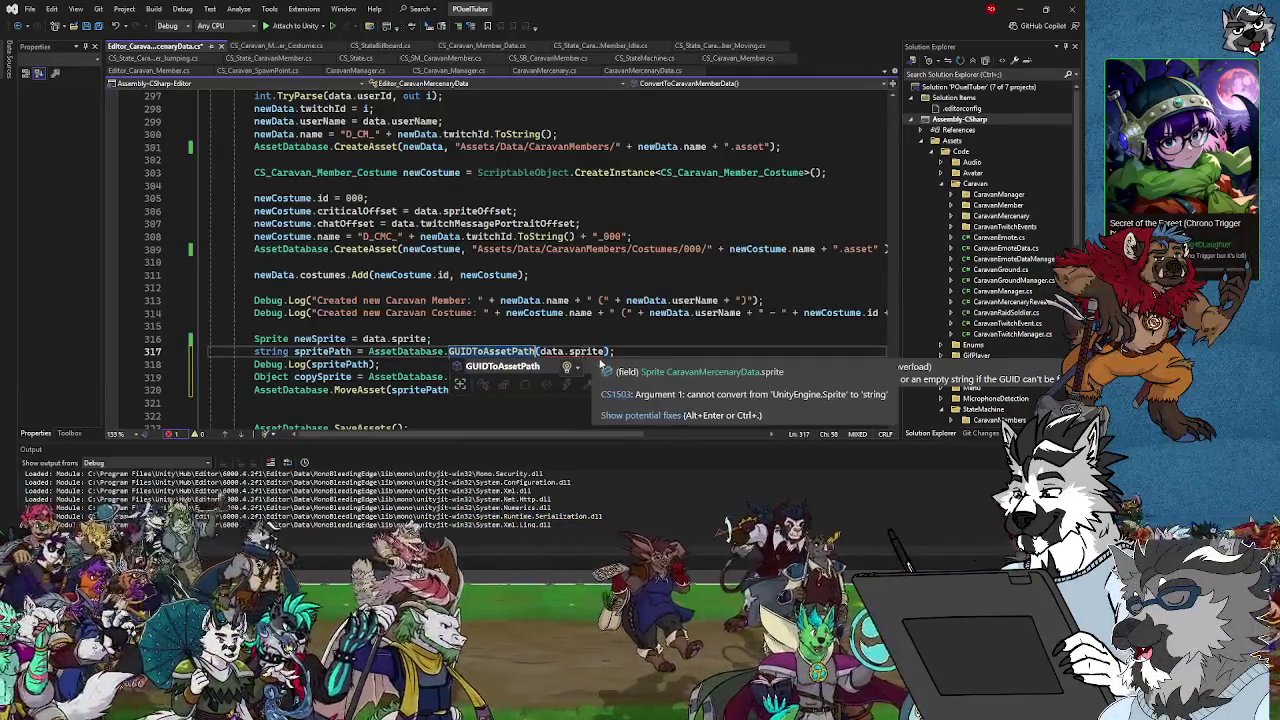
pyautogui.moveTo(500, 352)
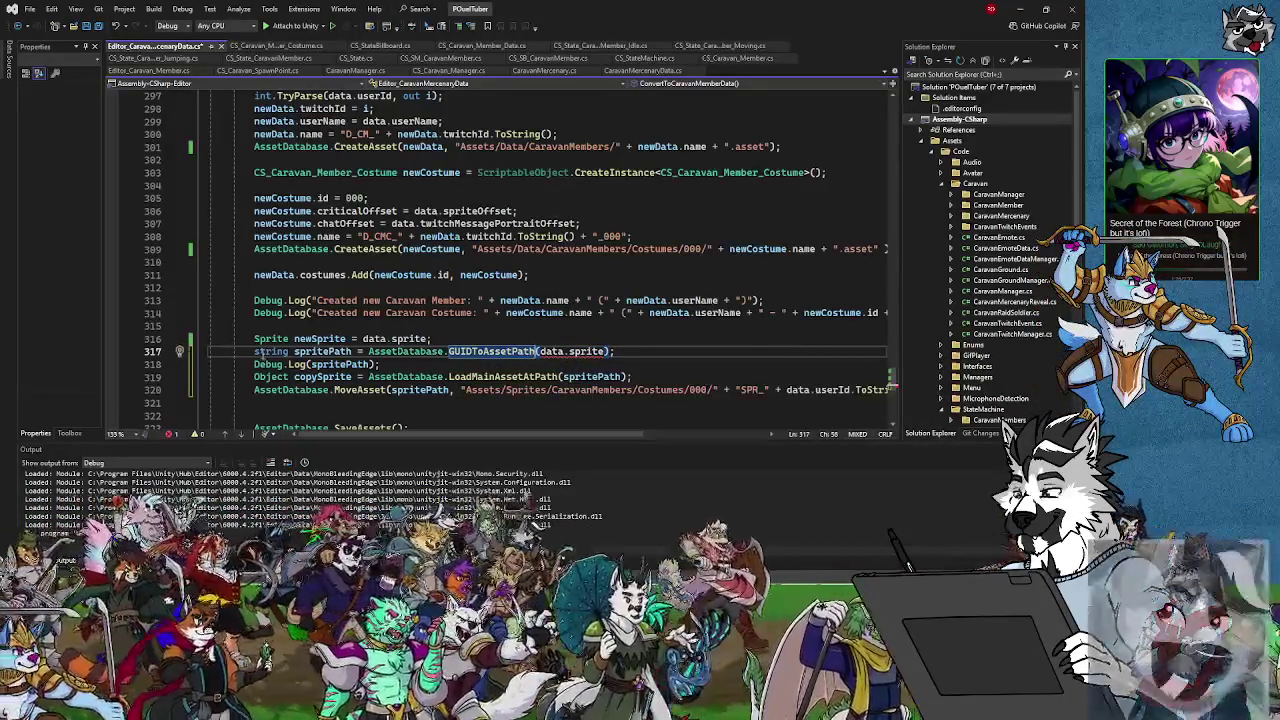
# Restore GetAssetPath on line 317 and comment out the MoveAsset call on line 320
pyautogui.moveTo(257, 352)
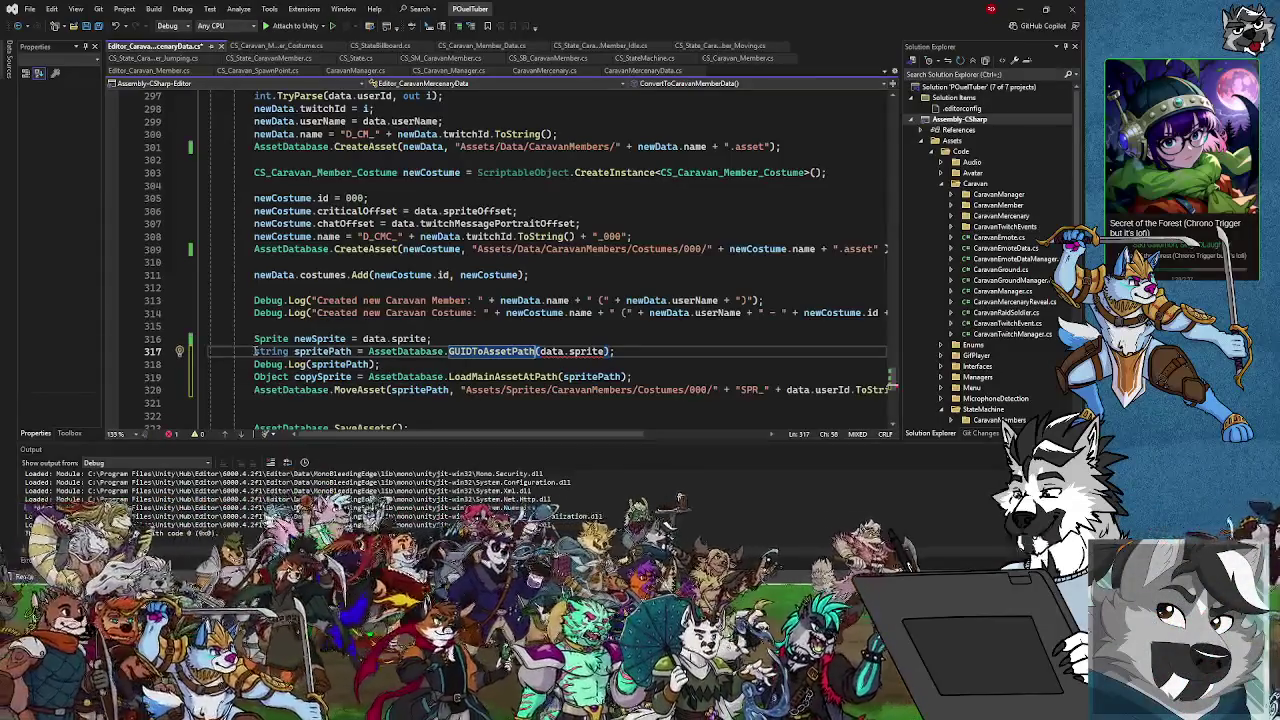
pyautogui.press('Tab')
pyautogui.click(570, 351)
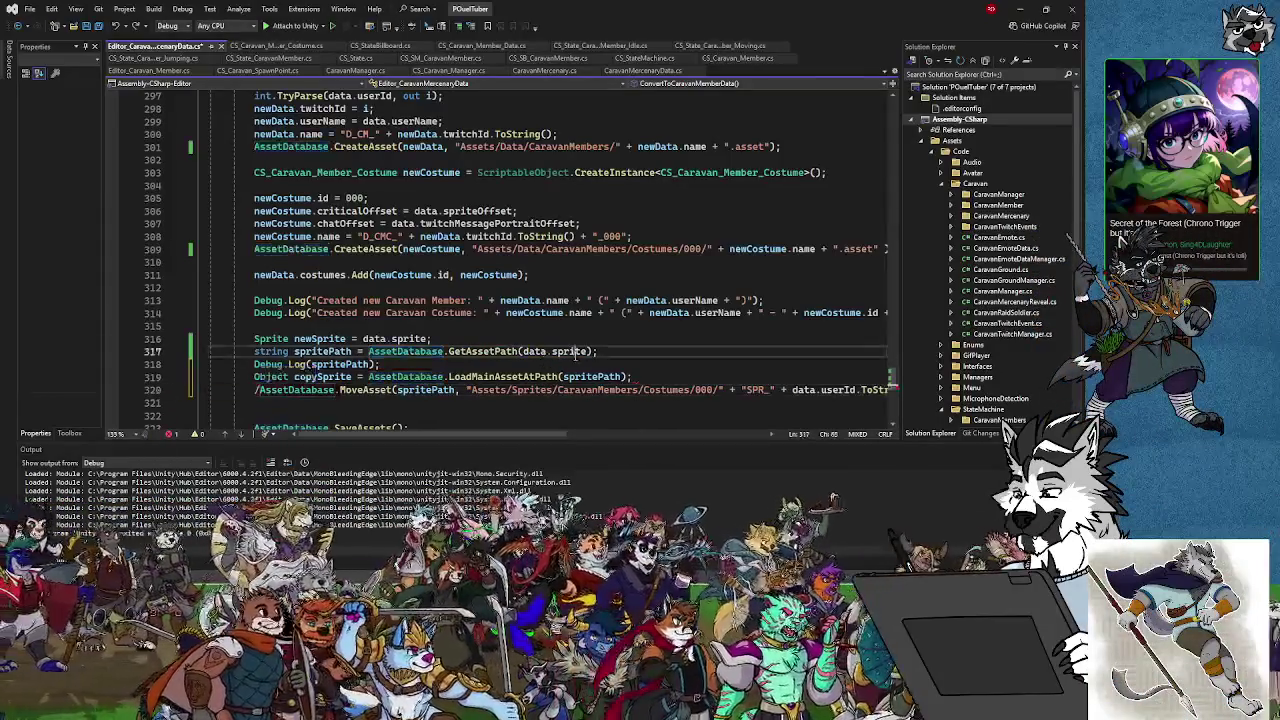
pyautogui.click(257, 389)
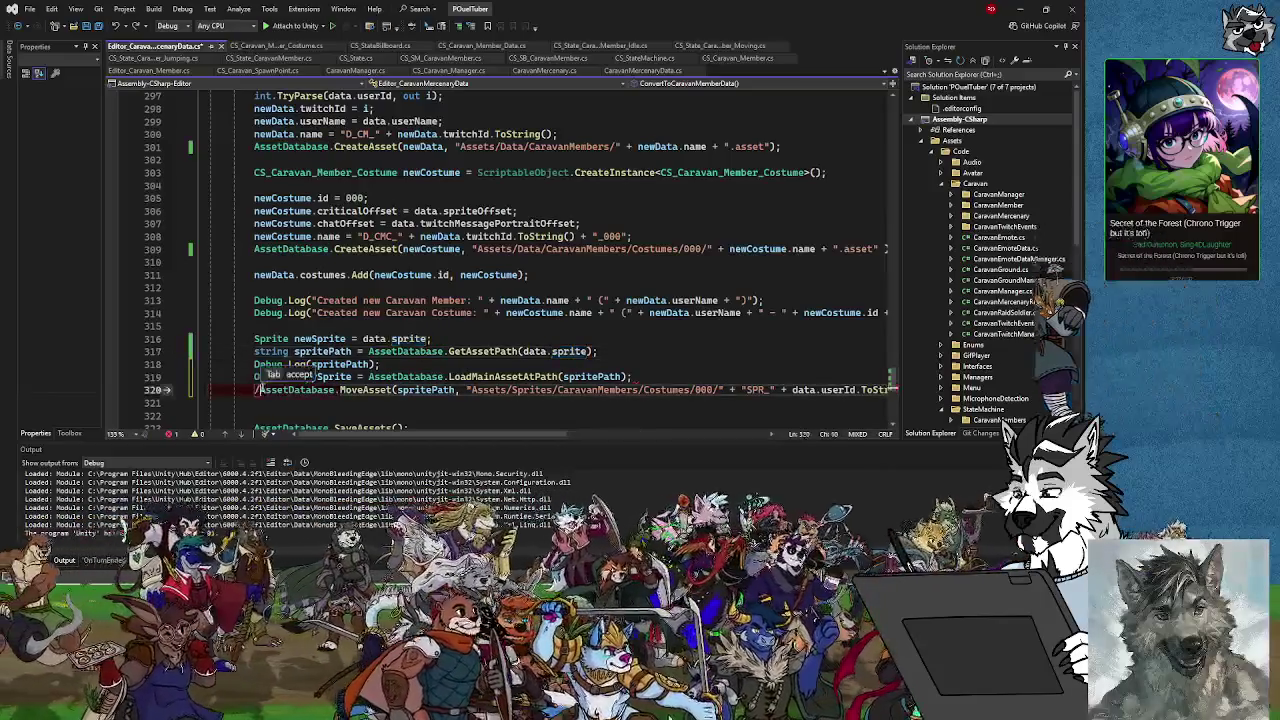
pyautogui.write('////')
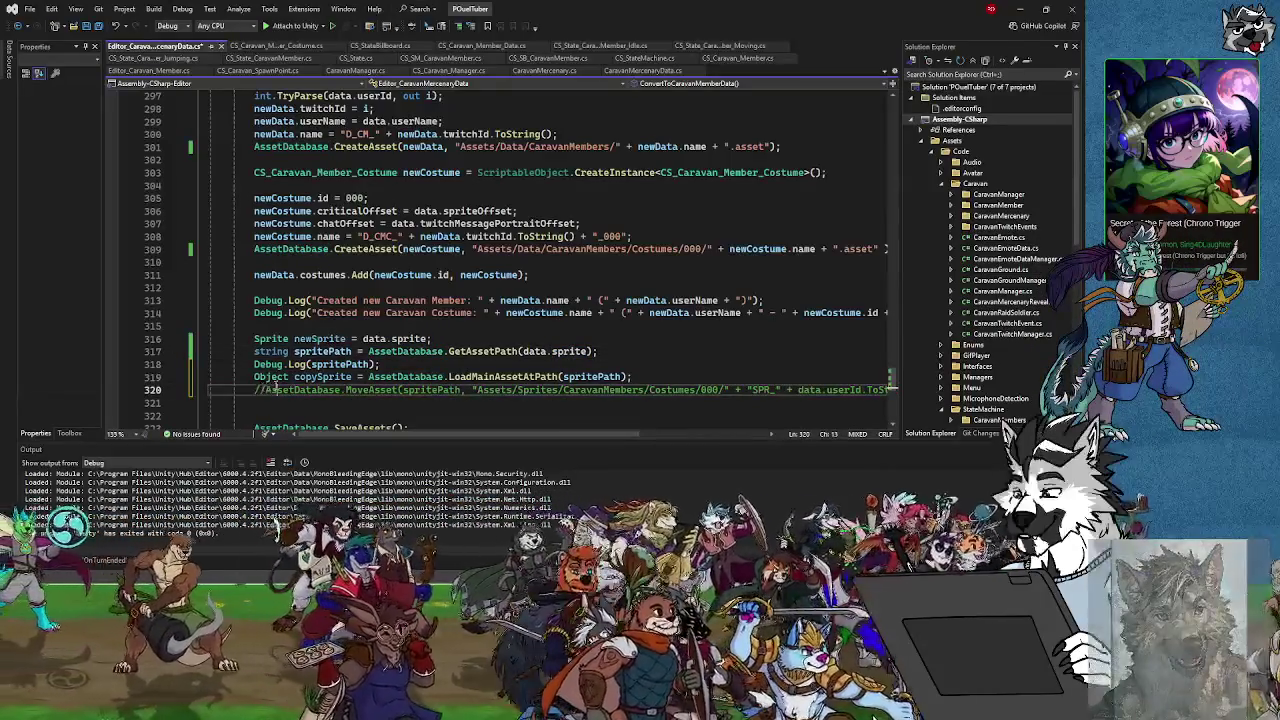
# Add a new line starting AssetDatabase.CreateAsset(copySprite, and select the costume path expression on line 320
pyautogui.press('End')
pyautogui.press('Return')
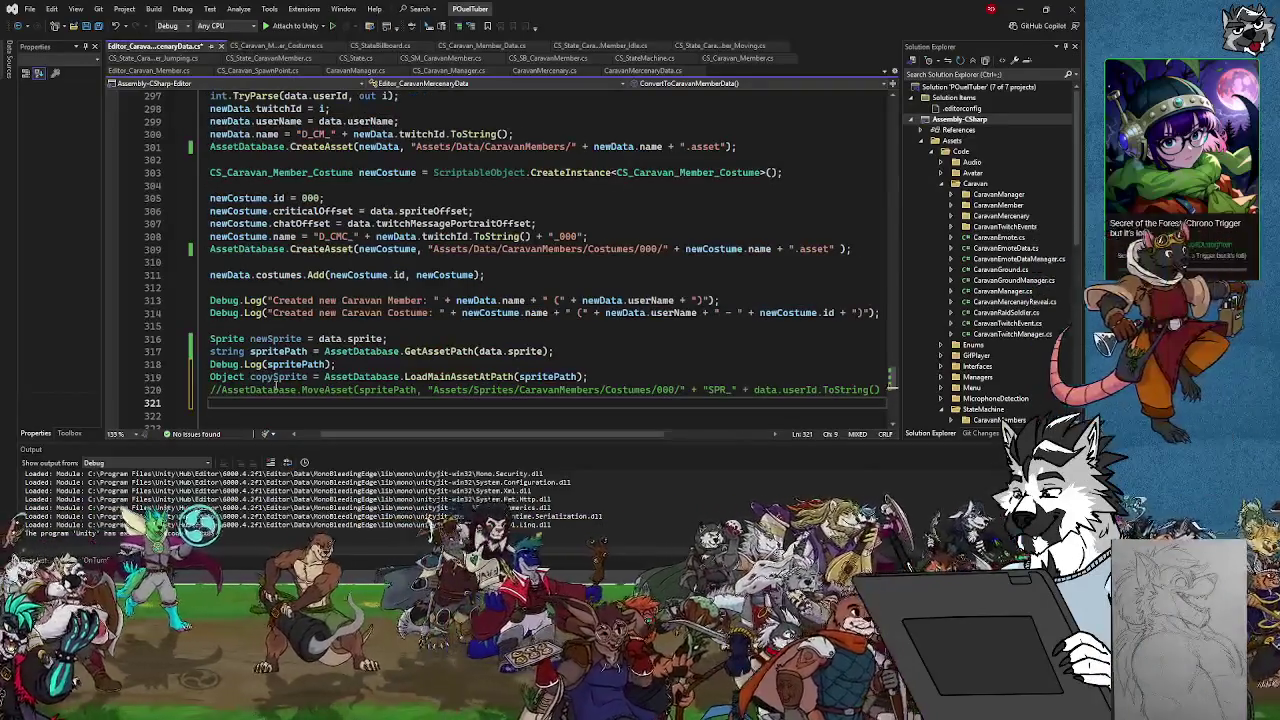
pyautogui.write('ASS')
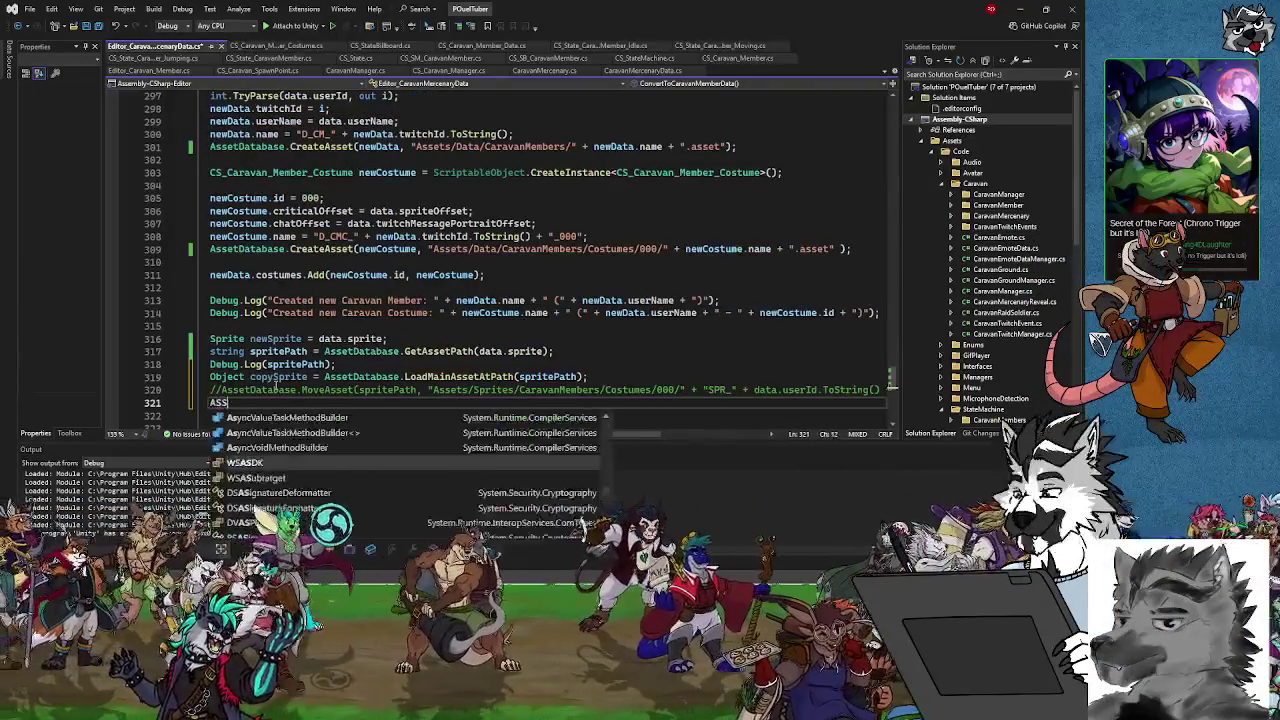
pyautogui.press('BackSpace')
pyautogui.write('ssetD')
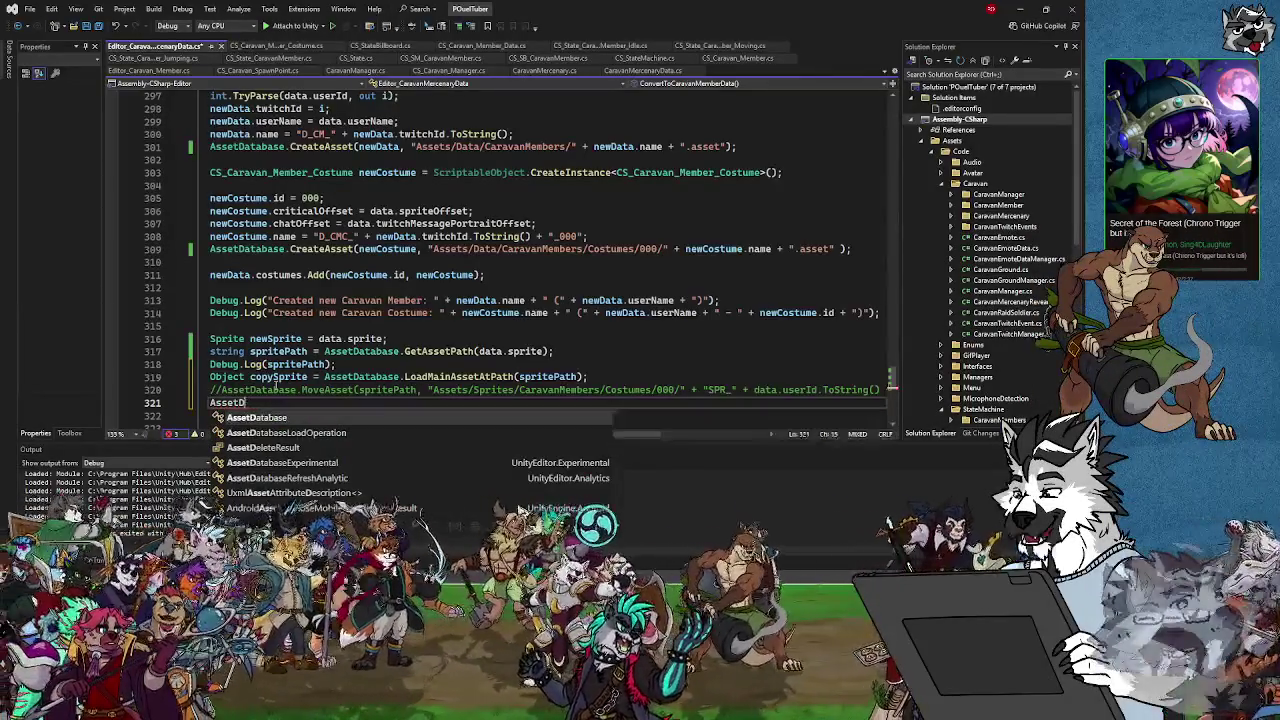
pyautogui.write('atabase')
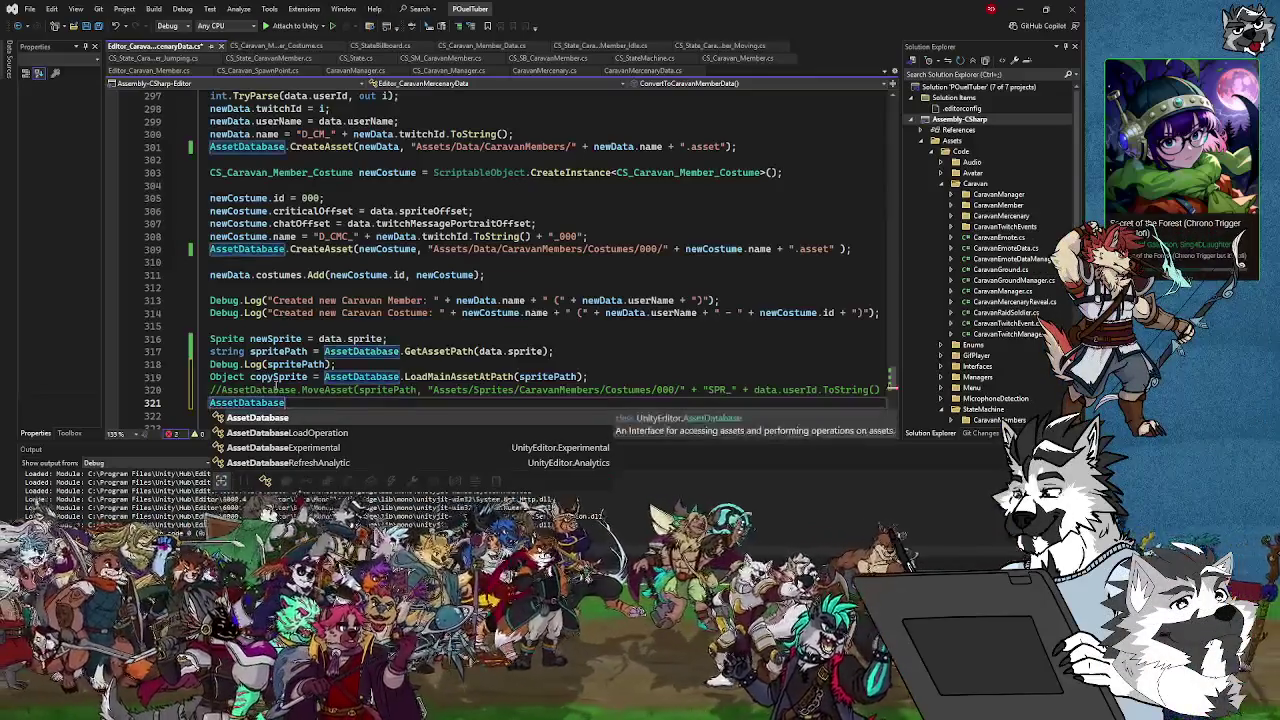
pyautogui.write('.CreateAsset(')
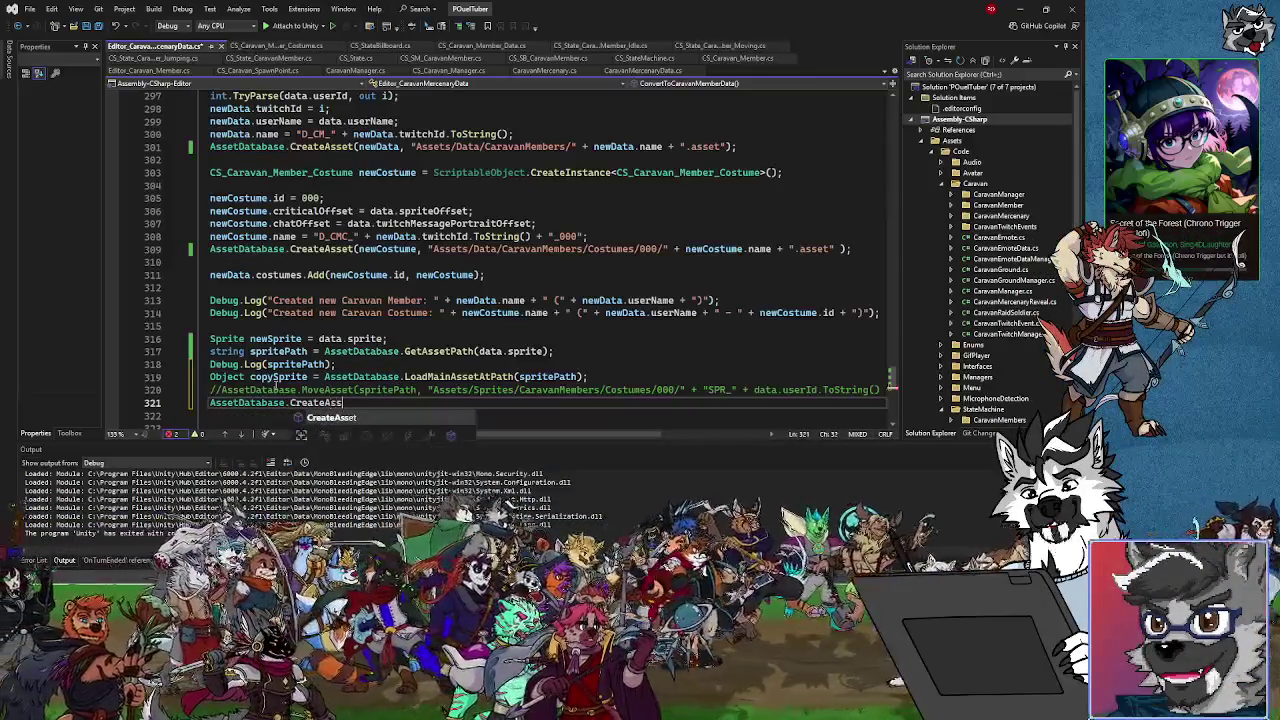
pyautogui.write('corp')
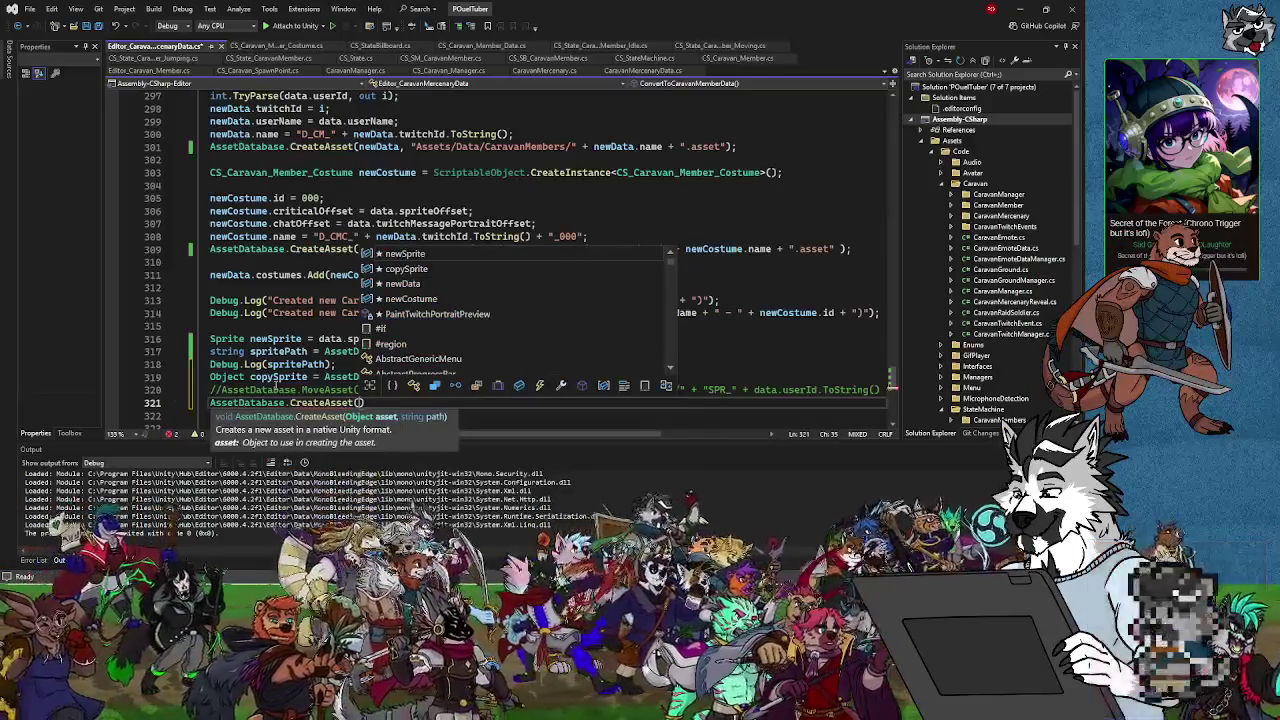
pyautogui.press('BackSpace')
pyautogui.press('BackSpace')
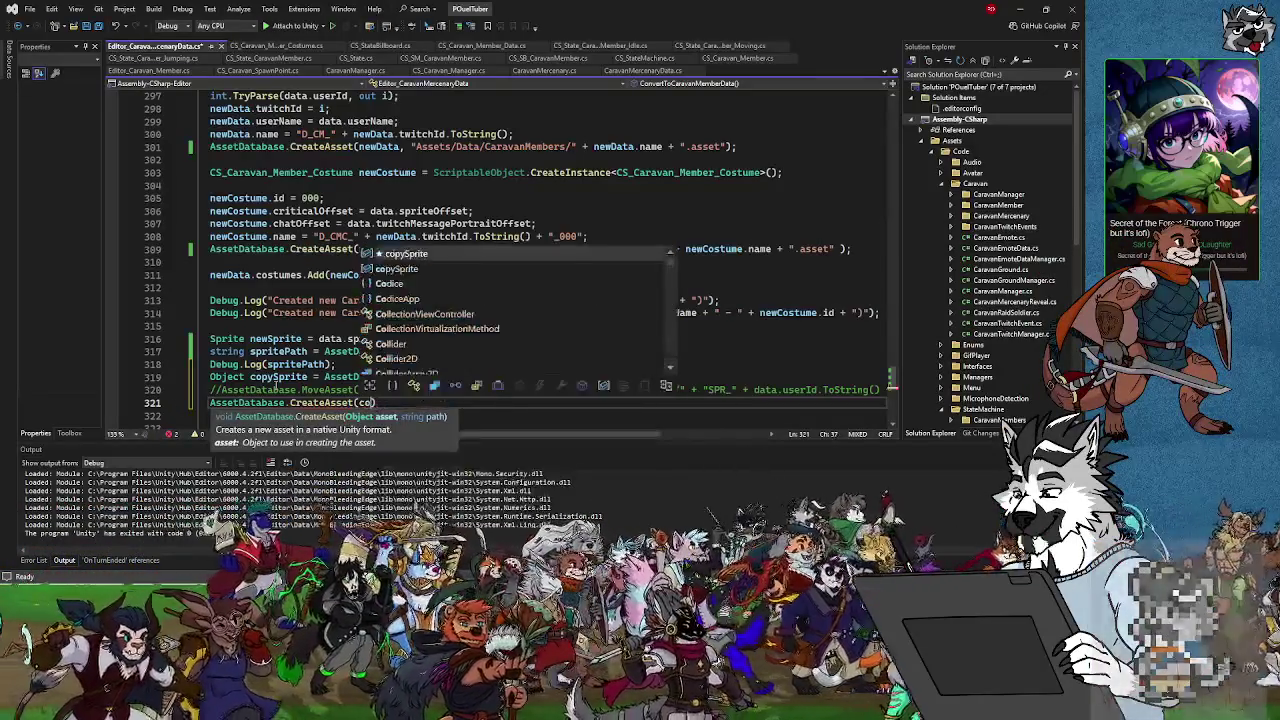
pyautogui.write('pySprite,')
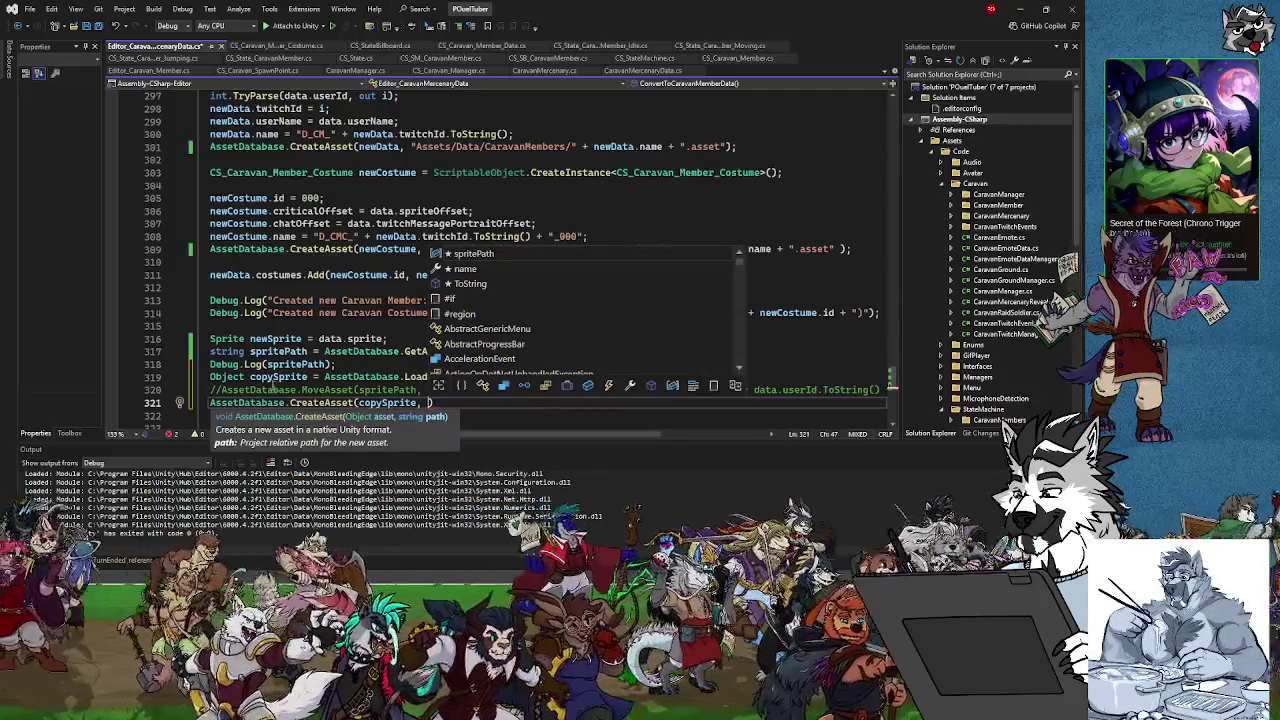
pyautogui.press('Escape')
pyautogui.moveTo(432, 389)
pyautogui.mouseDown()
pyautogui.moveTo(760, 391)
pyautogui.moveTo(810, 447)
pyautogui.moveTo(840, 438)
pyautogui.moveTo(875, 346)
pyautogui.mouseUp()
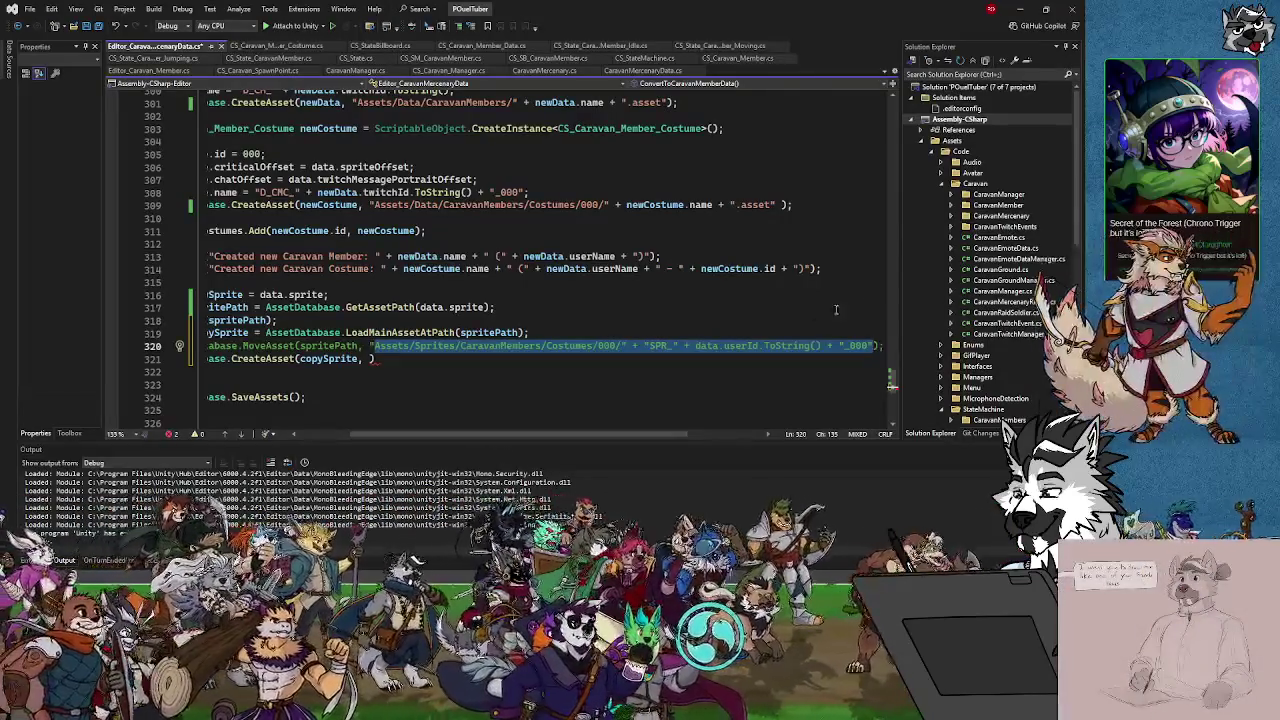
pyautogui.click(370, 358)
# Paste the path as CreateAsset's second argument, open it with a quote, and strip spaces around Sprites
pyautogui.hotkey('ctrl', 'v')
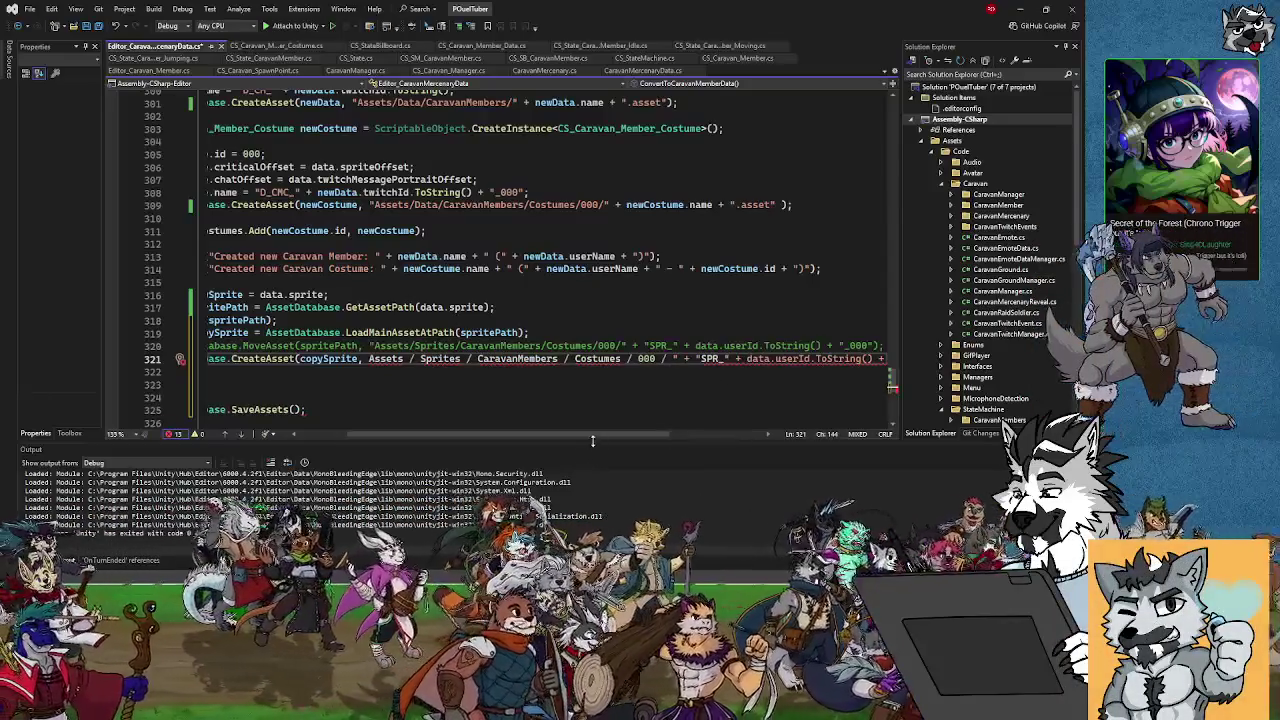
pyautogui.moveTo(596, 438); pyautogui.dragTo(602, 438)
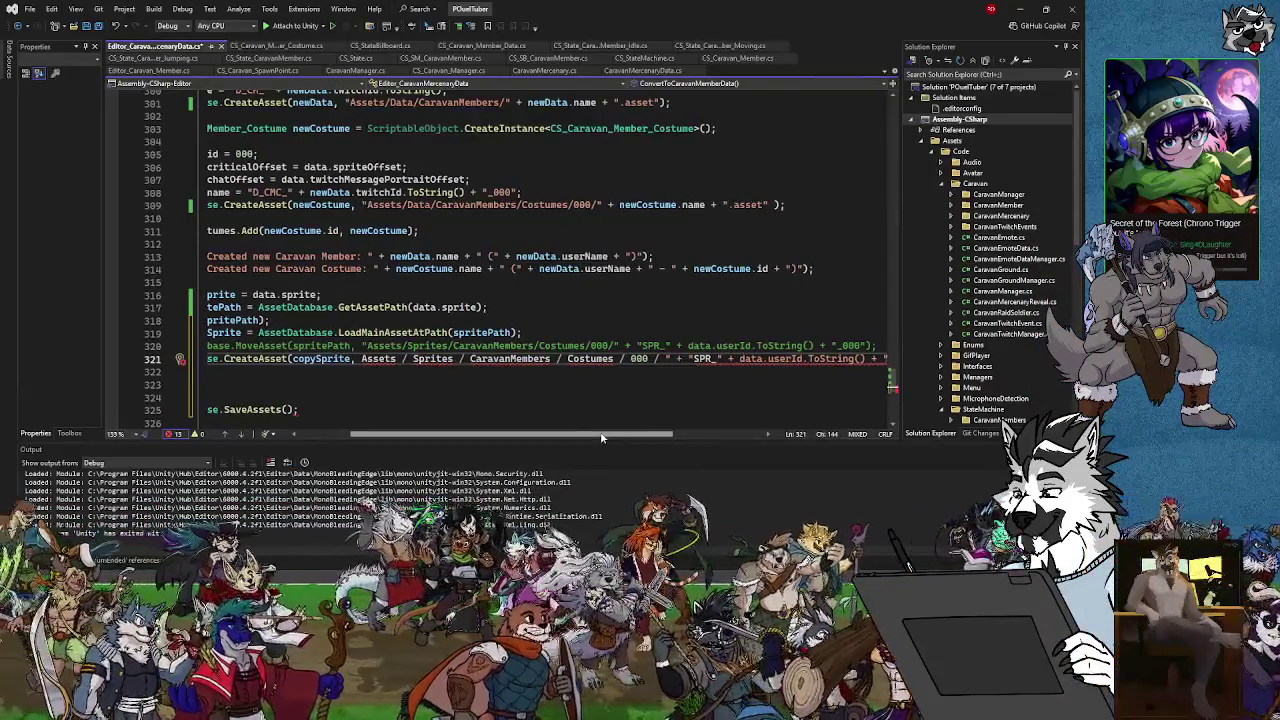
pyautogui.click(362, 358)
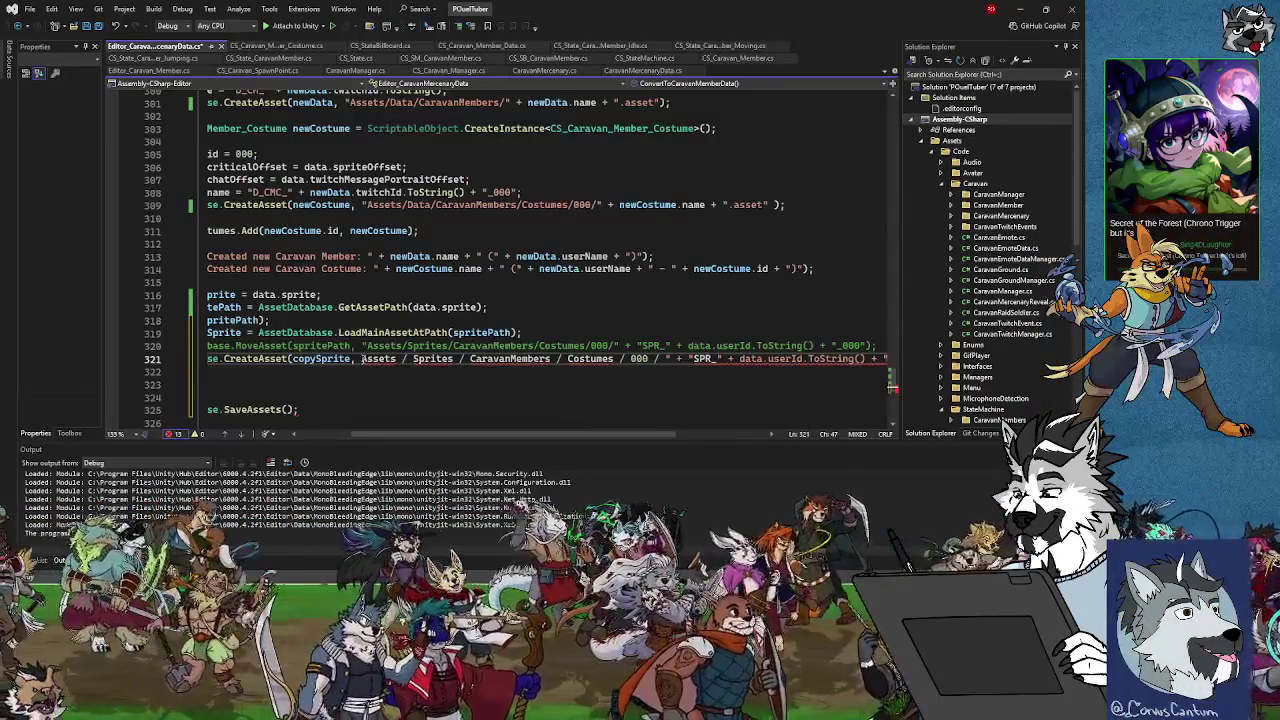
pyautogui.write('"')
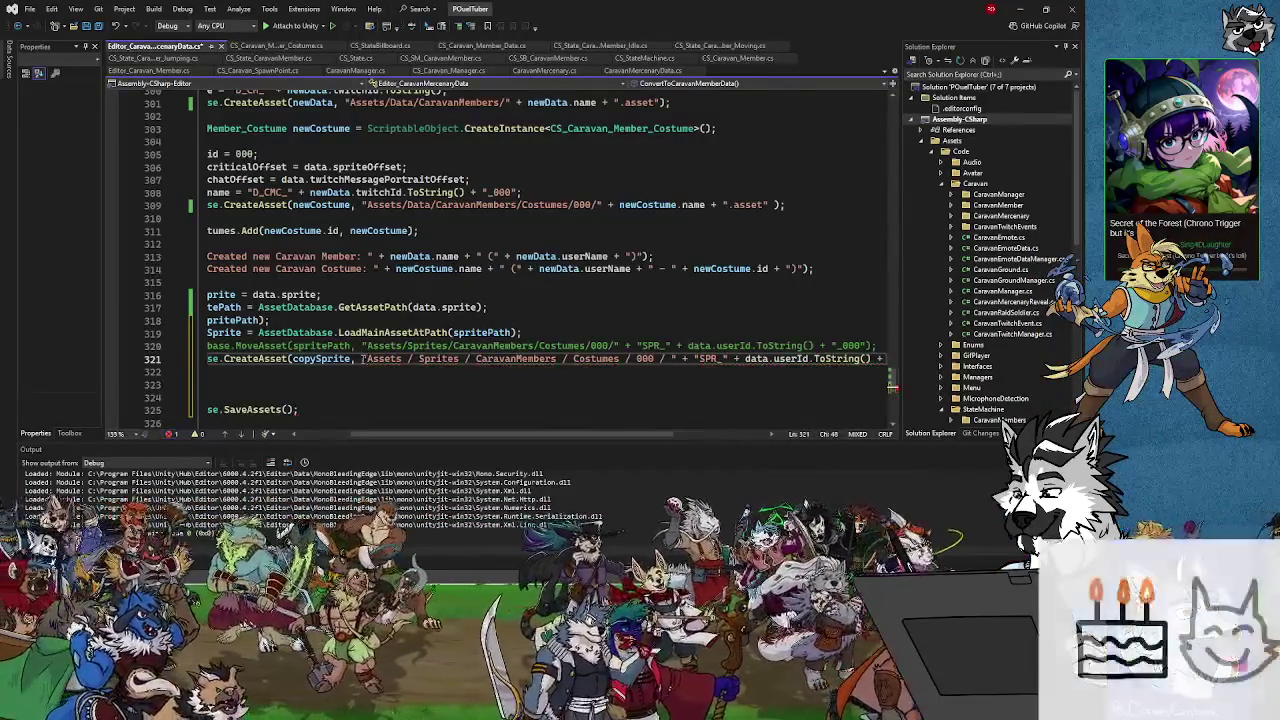
pyautogui.press('Right')
pyautogui.press('Right')
pyautogui.press('Right')
pyautogui.press('BackSpace')
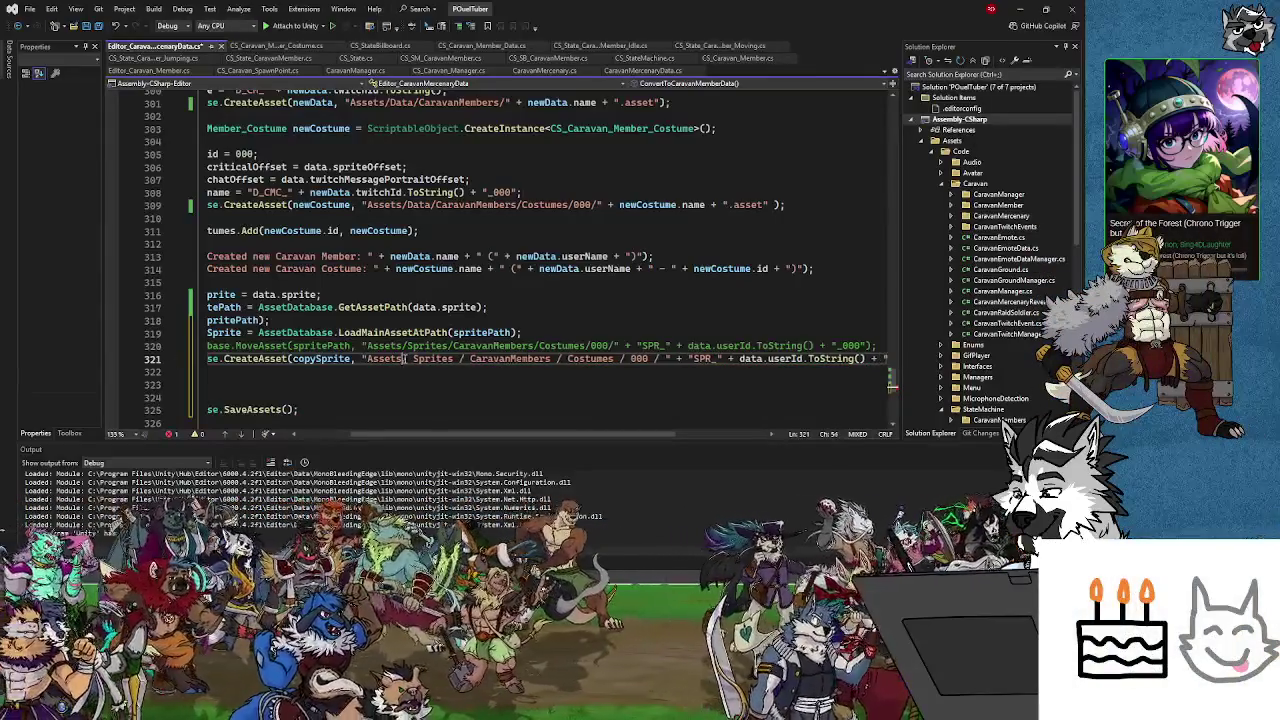
pyautogui.press('Right')
pyautogui.press('BackSpace')
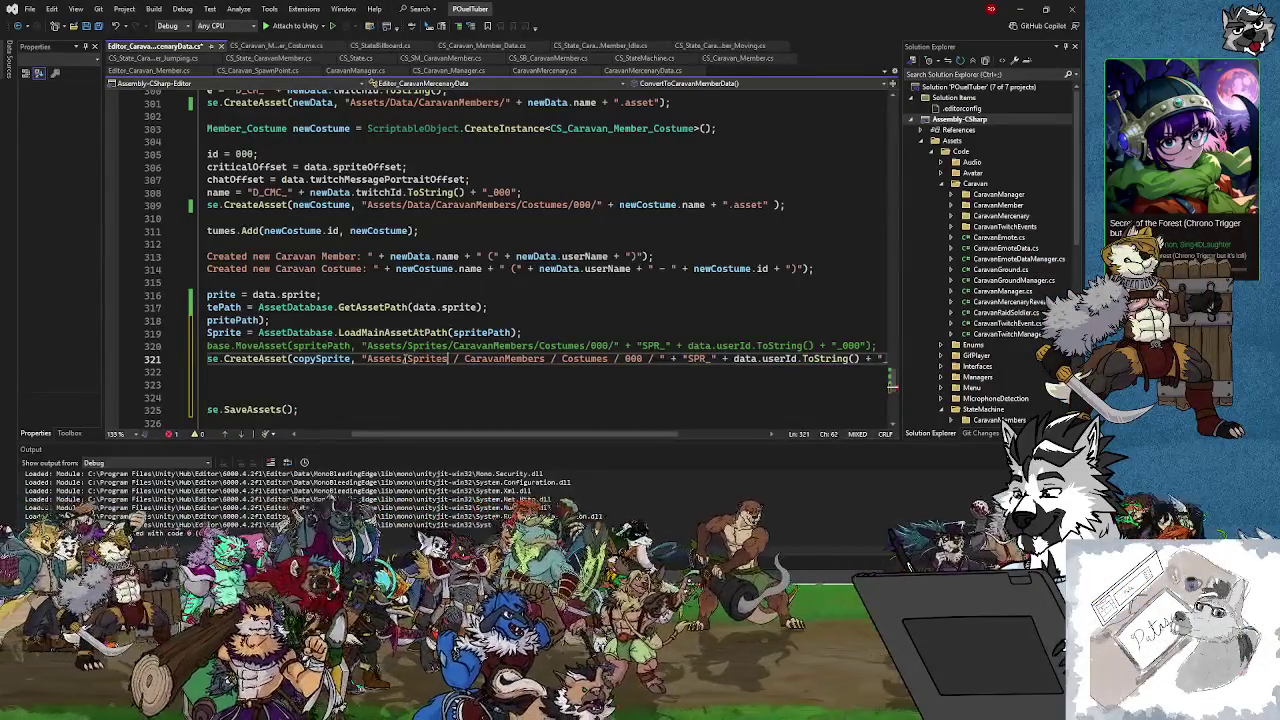
pyautogui.press('Right')
pyautogui.press('BackSpace')
pyautogui.press('Right')
pyautogui.press('Right')
pyautogui.press('BackSpace')
pyautogui.press('Right')
pyautogui.press('Right')
pyautogui.press('Right')
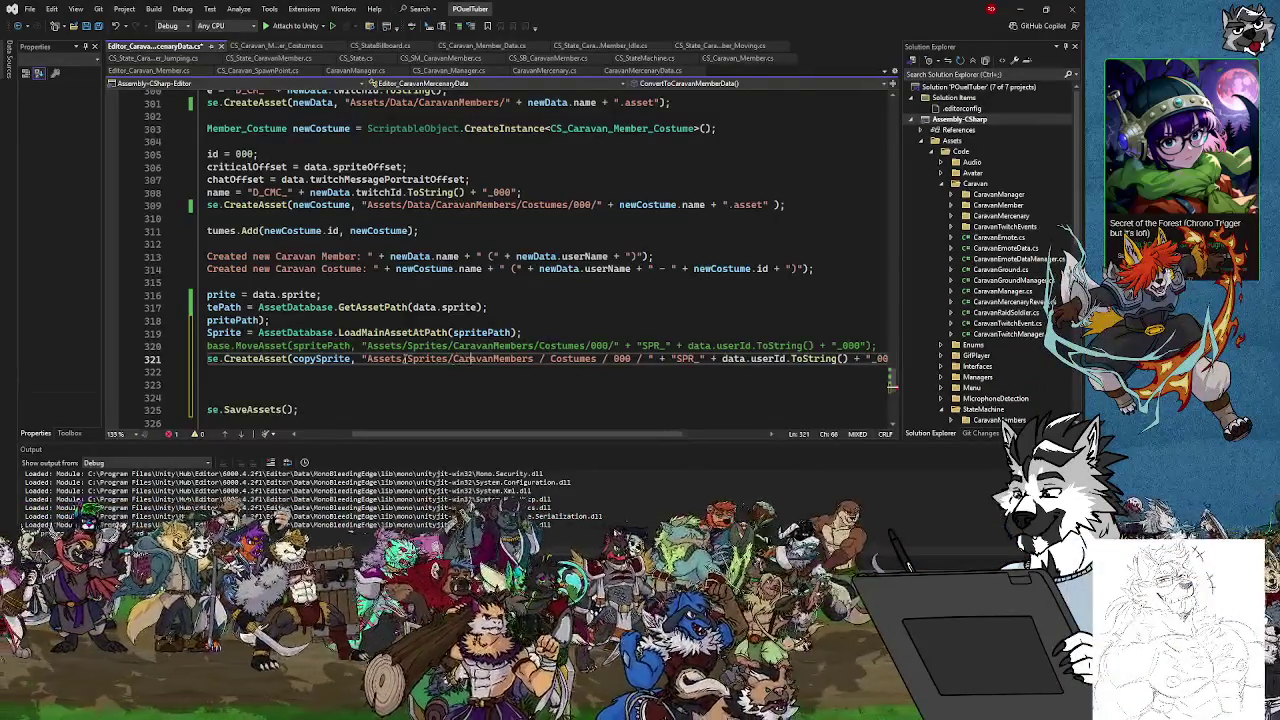
# Remove the remaining stray spaces around Costumes and 000 in the line 321 path
pyautogui.press('Delete')
pyautogui.press('Right')
pyautogui.press('Right')
pyautogui.press('Right')
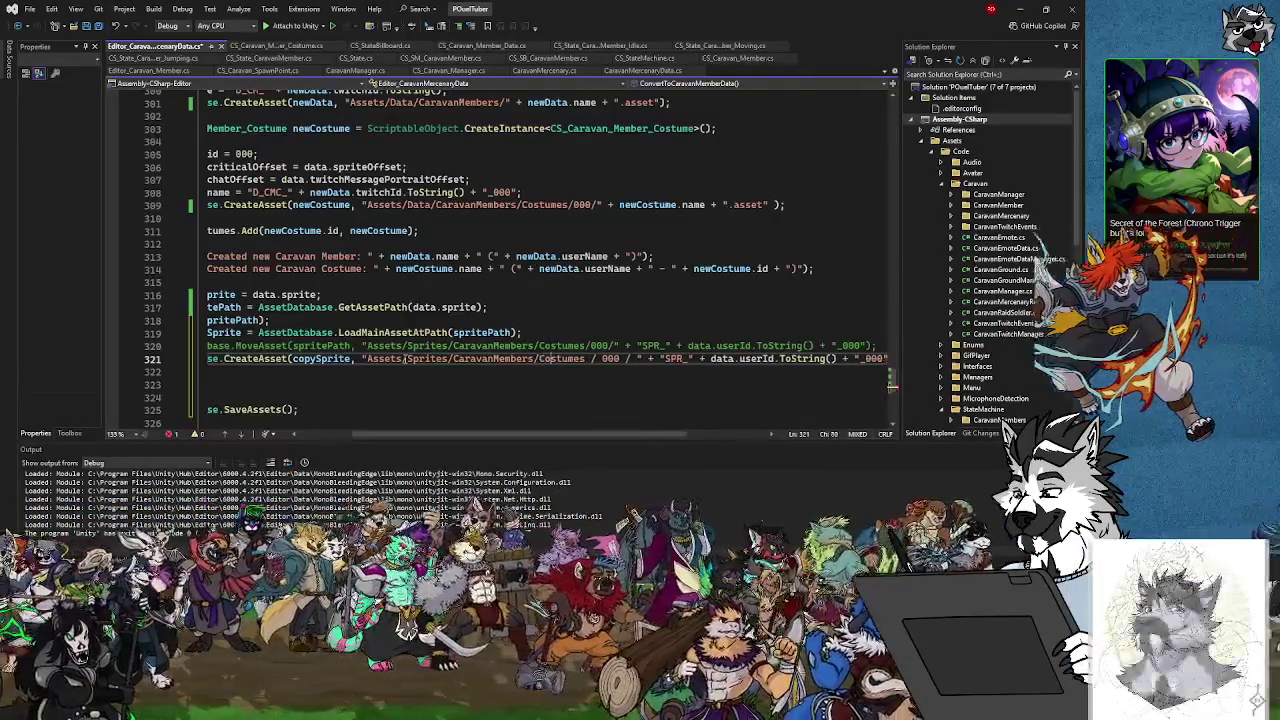
pyautogui.press('Right')
pyautogui.press('Delete')
pyautogui.press('Right')
pyautogui.press('Delete')
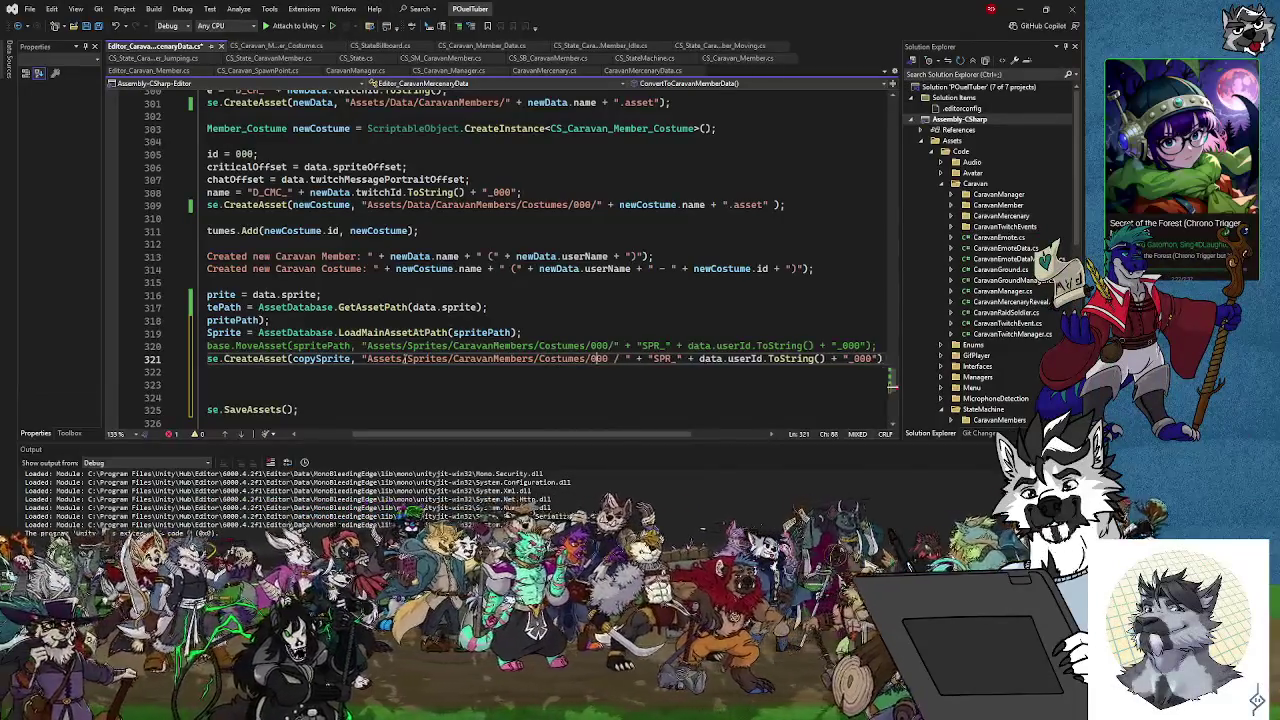
pyautogui.press('Right')
pyautogui.press('Right')
pyautogui.press('Right')
pyautogui.press('Delete')
pyautogui.press('Right')
pyautogui.press('Right')
pyautogui.press('BackSpace')
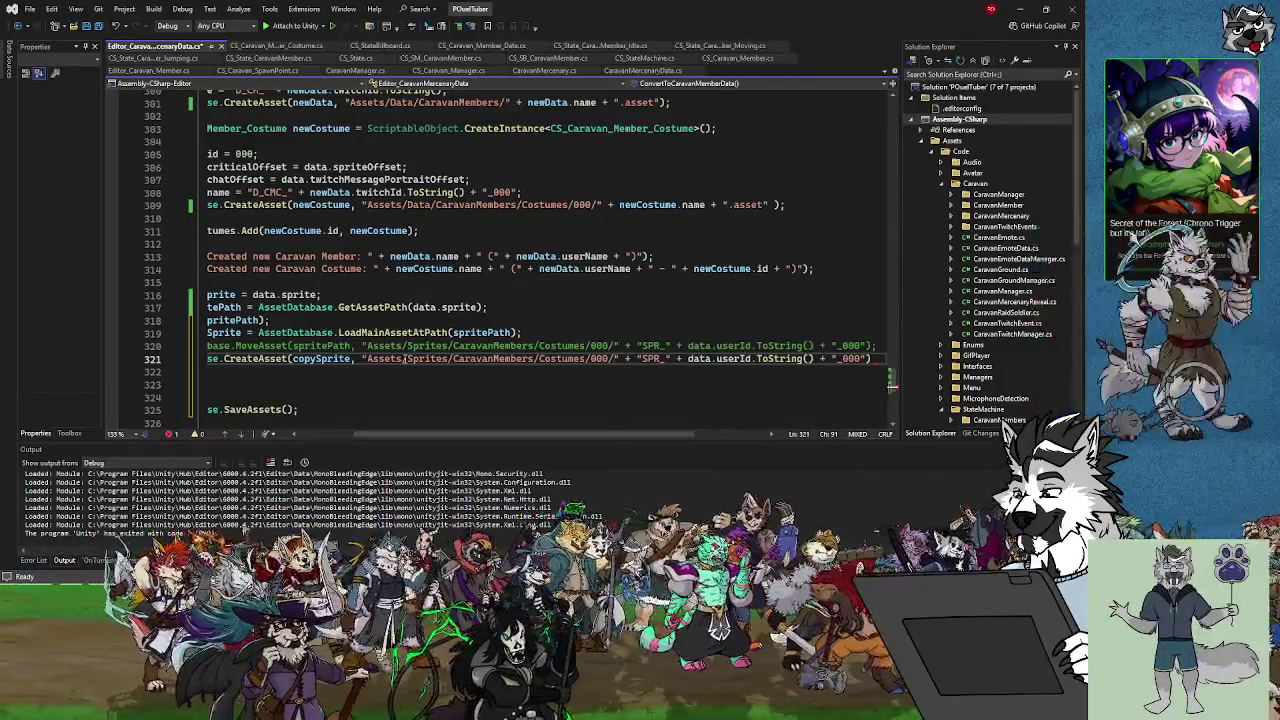
# End the CreateAsset statement with a semicolon and save all scripts
pyautogui.click(877, 360)
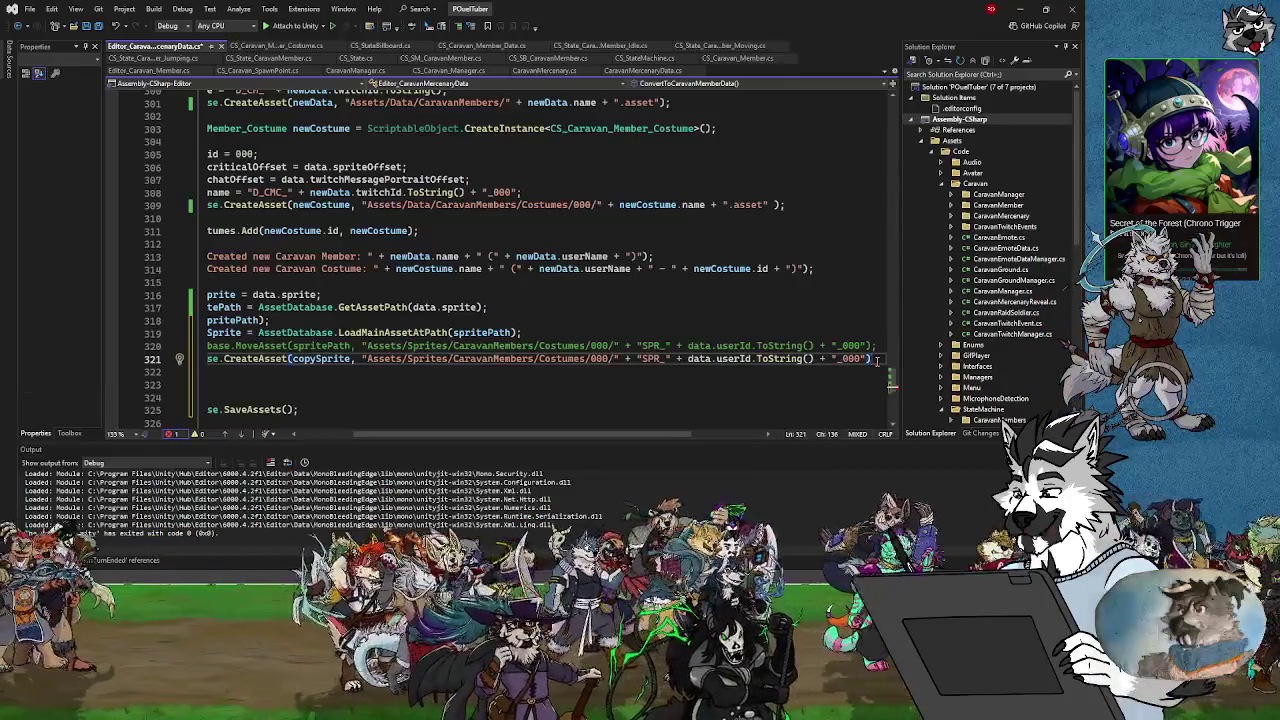
pyautogui.write(';')
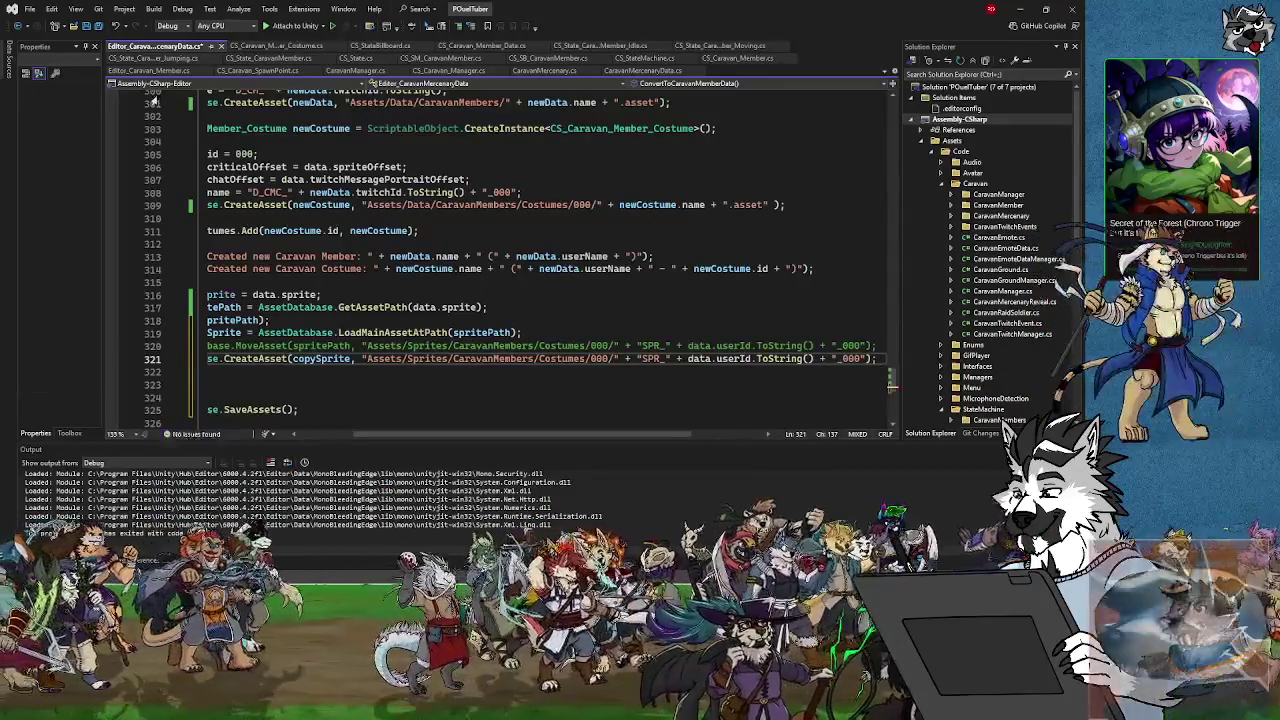
pyautogui.click(100, 28)
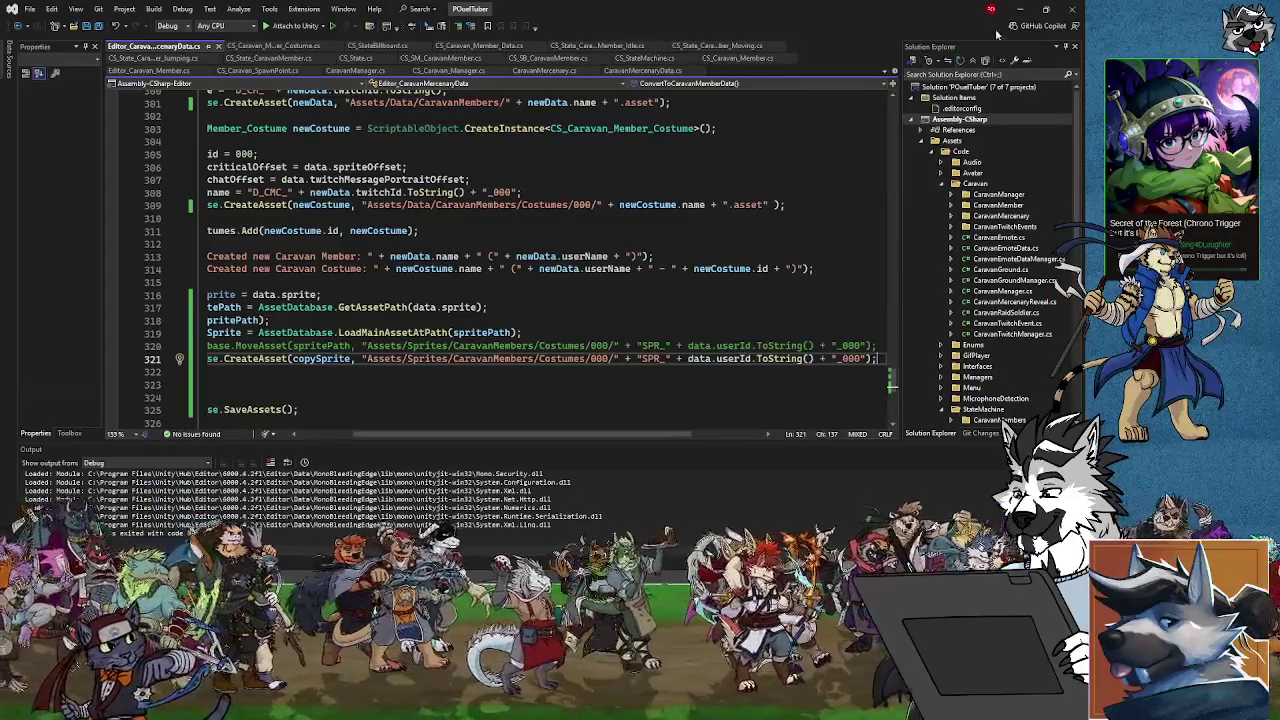
pyautogui.click(1019, 9)
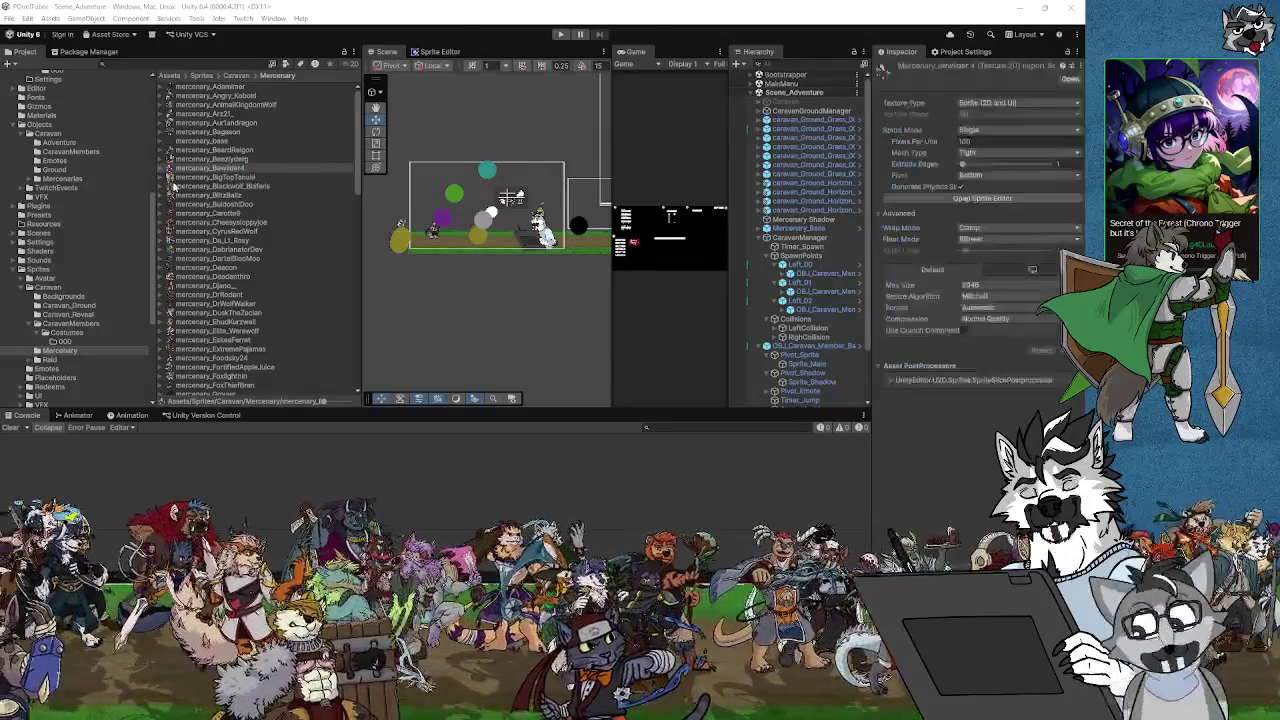
# Convert one mercenary from the Mercenaries folder into caravan member data
pyautogui.click(76, 180)
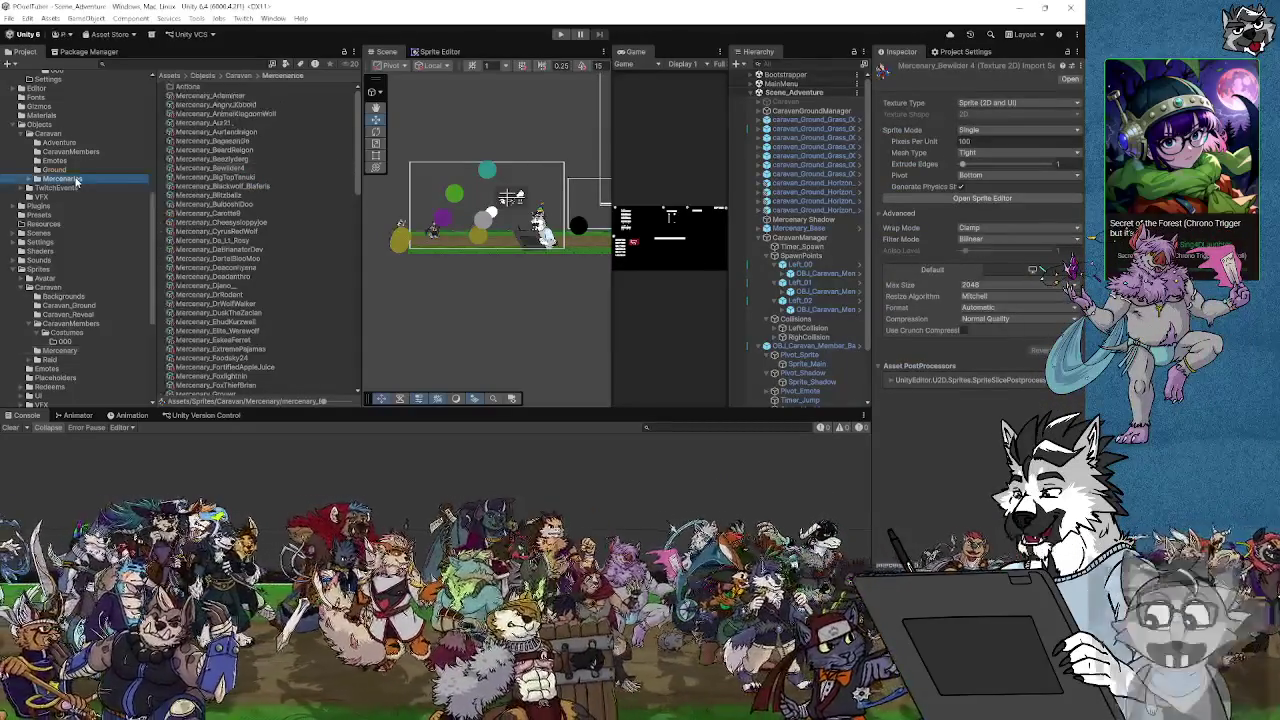
pyautogui.click(242, 177)
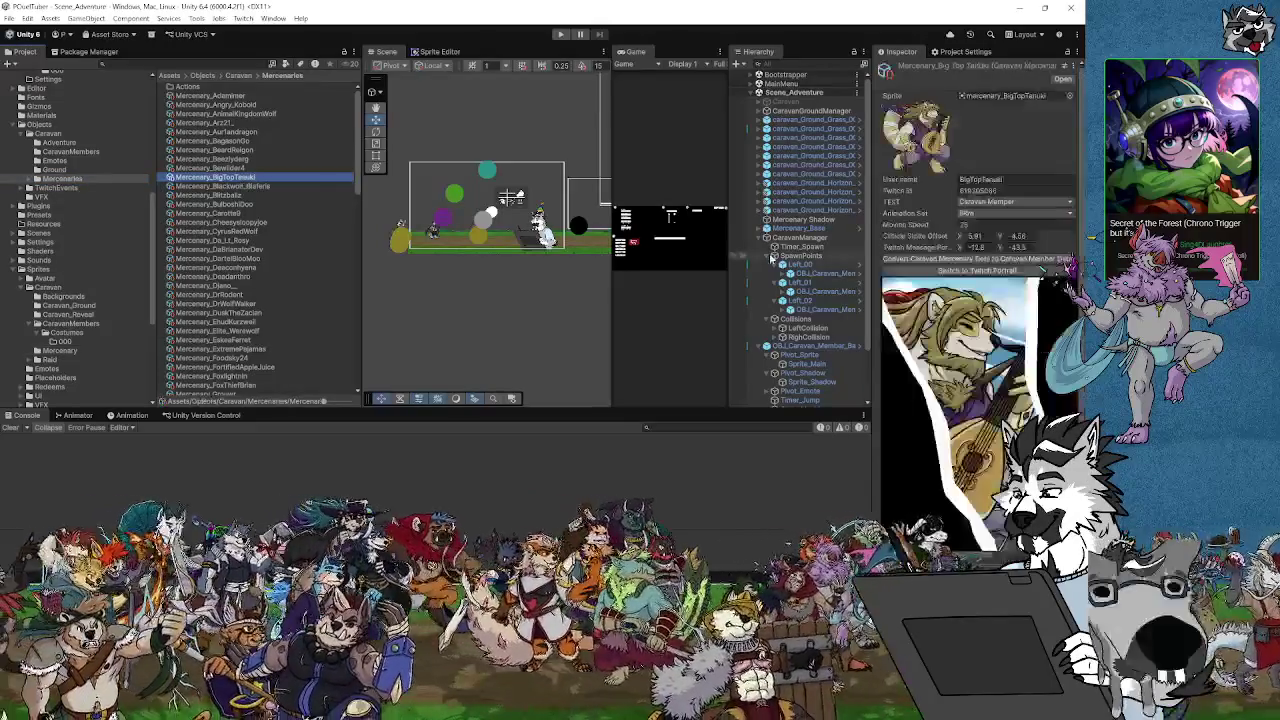
pyautogui.click(1013, 260)
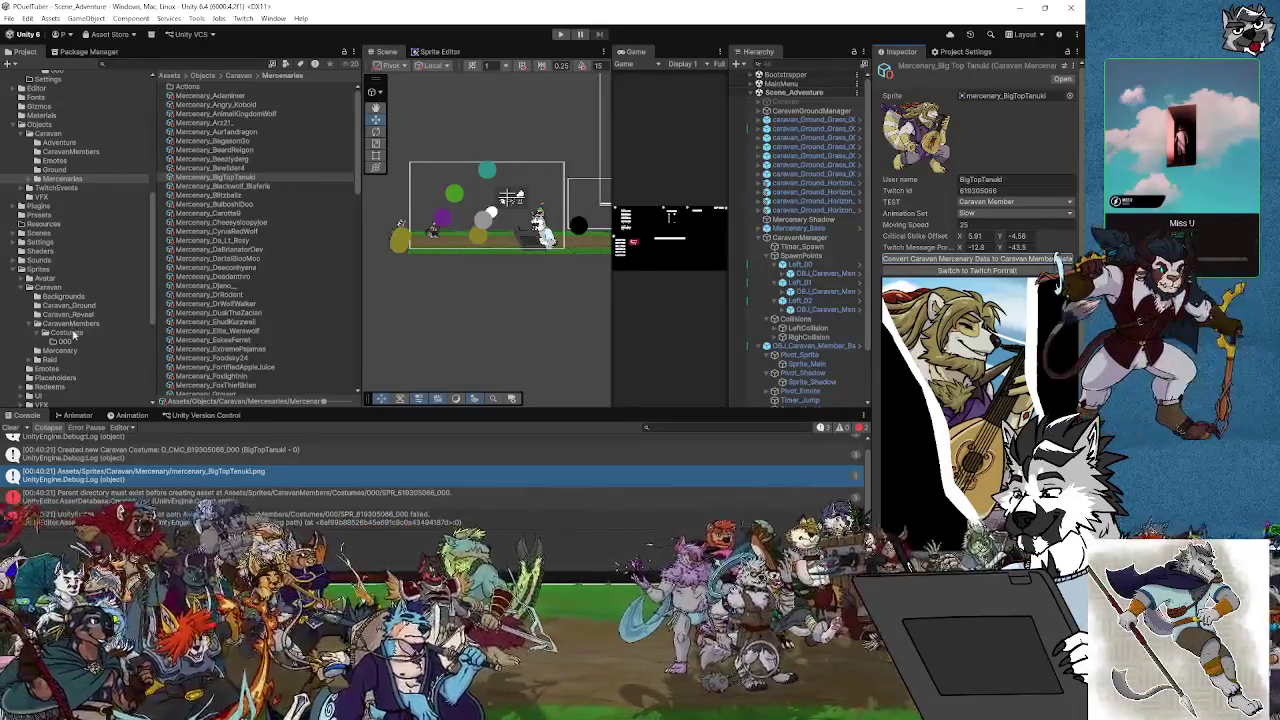
# Browse the CaravanMembers sprite folders and read the missing parent directory error in the Console
pyautogui.click(62, 342)
pyautogui.click(68, 335)
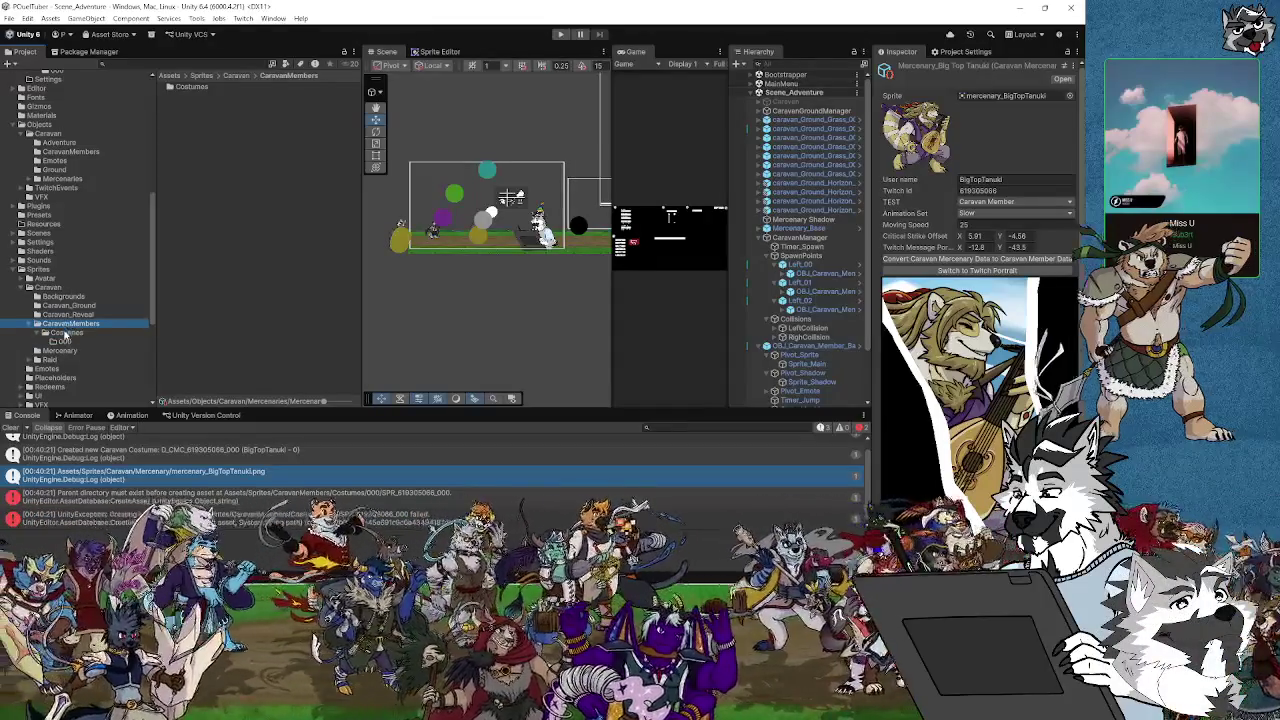
pyautogui.click(71, 325)
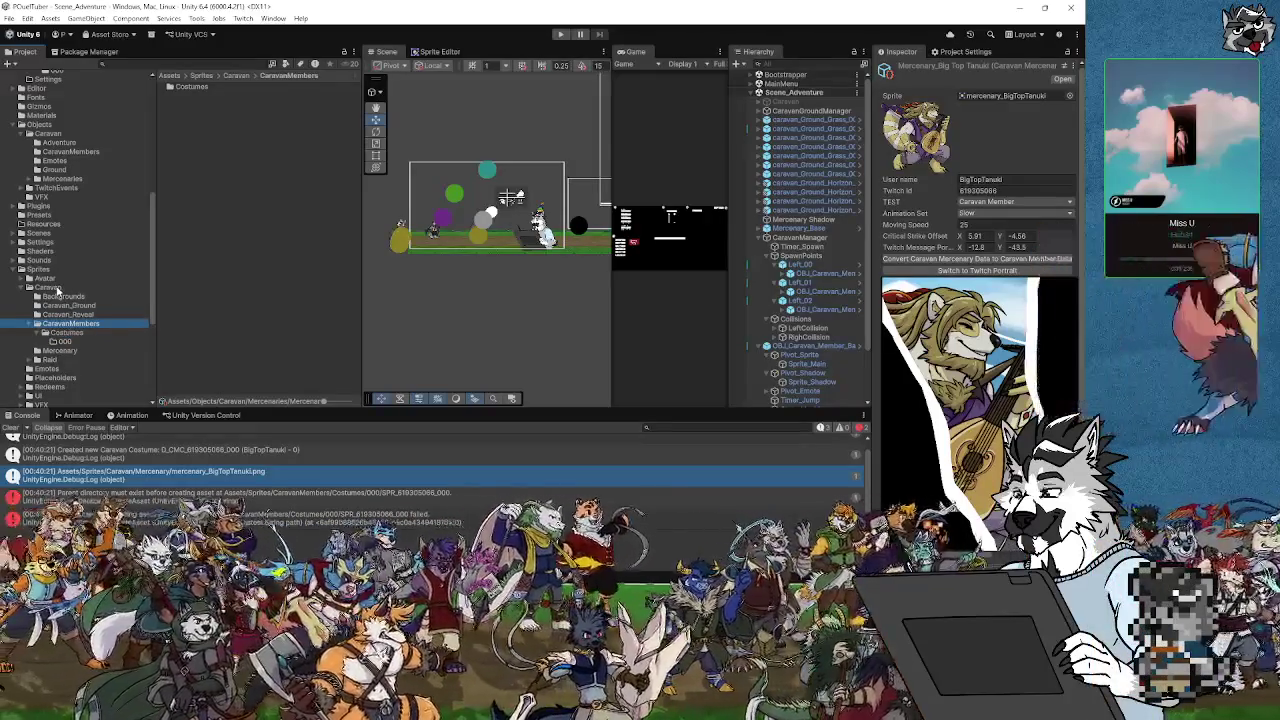
pyautogui.click(128, 500)
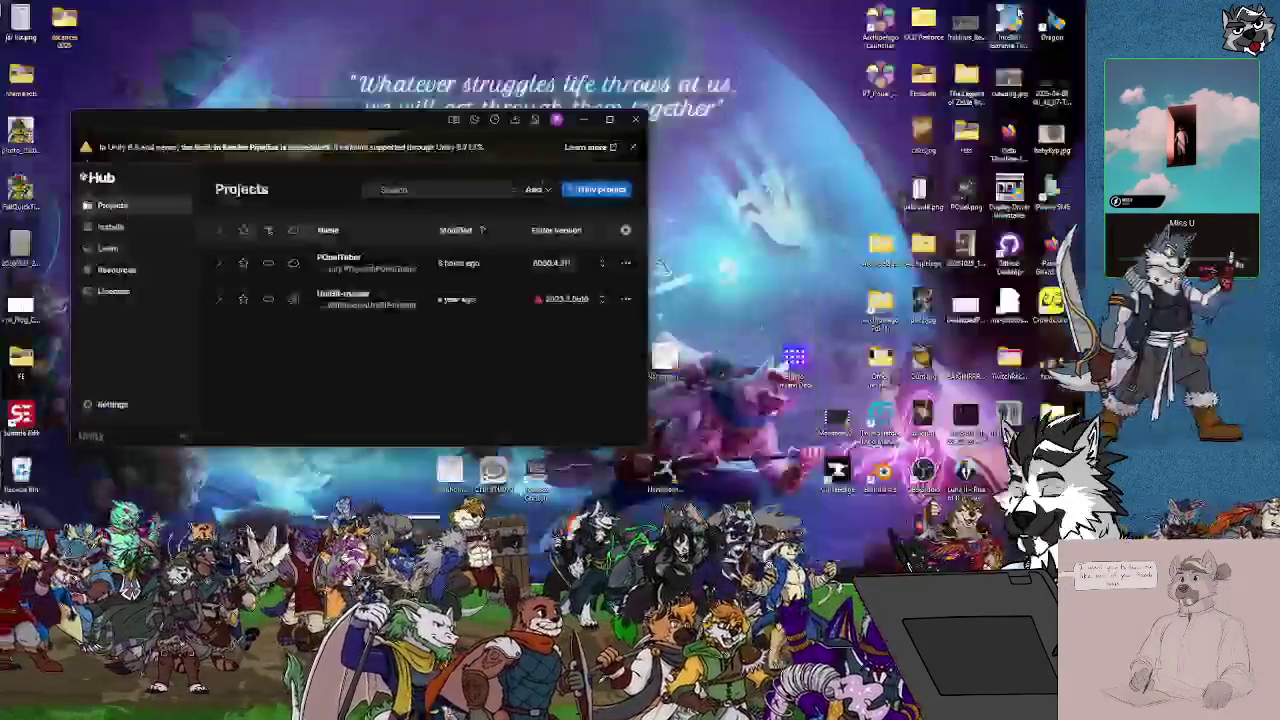
# Insert 'Caravan/' after 'Sprites/' in the line 321 path, save all, and return to Unity
pyautogui.click(1020, 8)
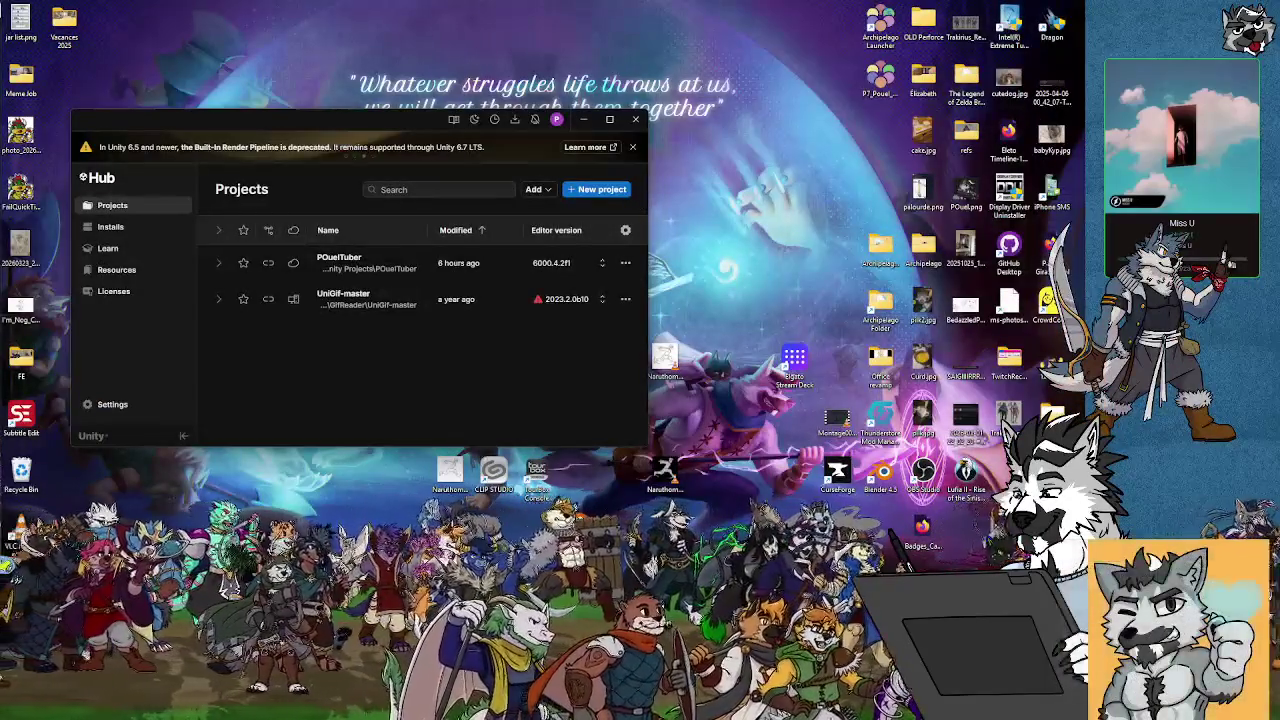
pyautogui.hotkey('alt', 'Tab')
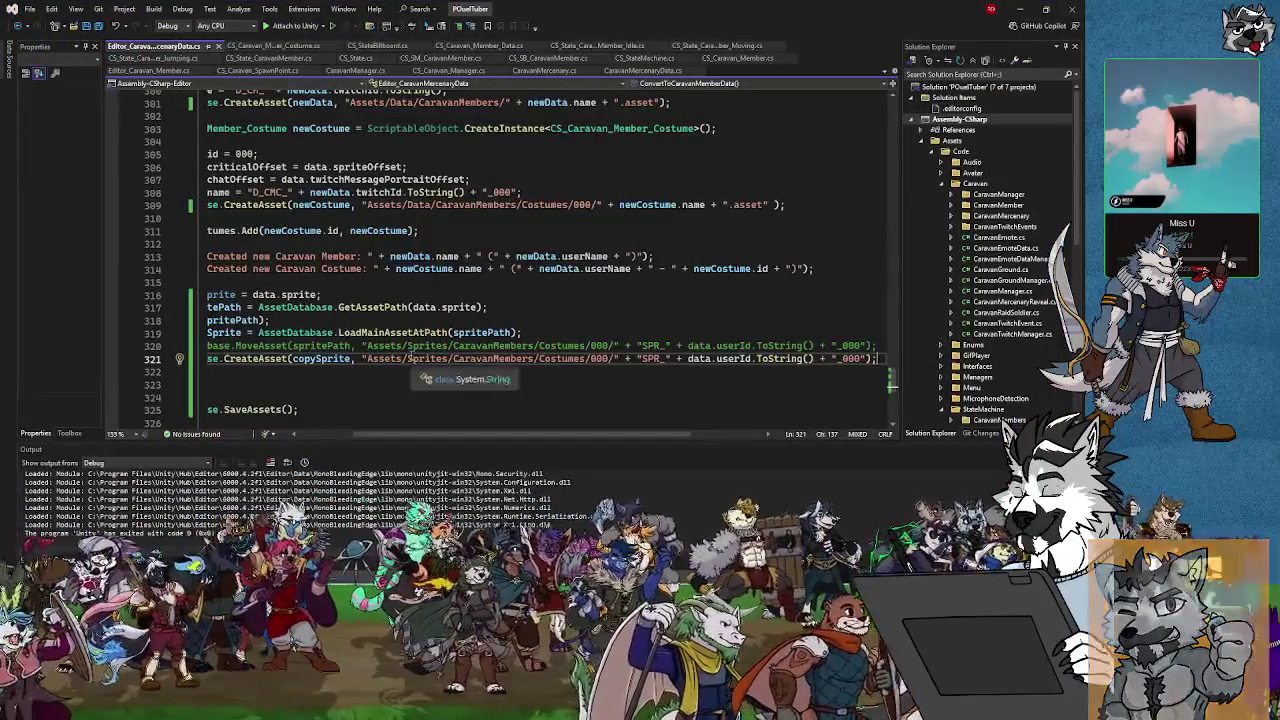
pyautogui.click(451, 358)
pyautogui.write('Caravan')
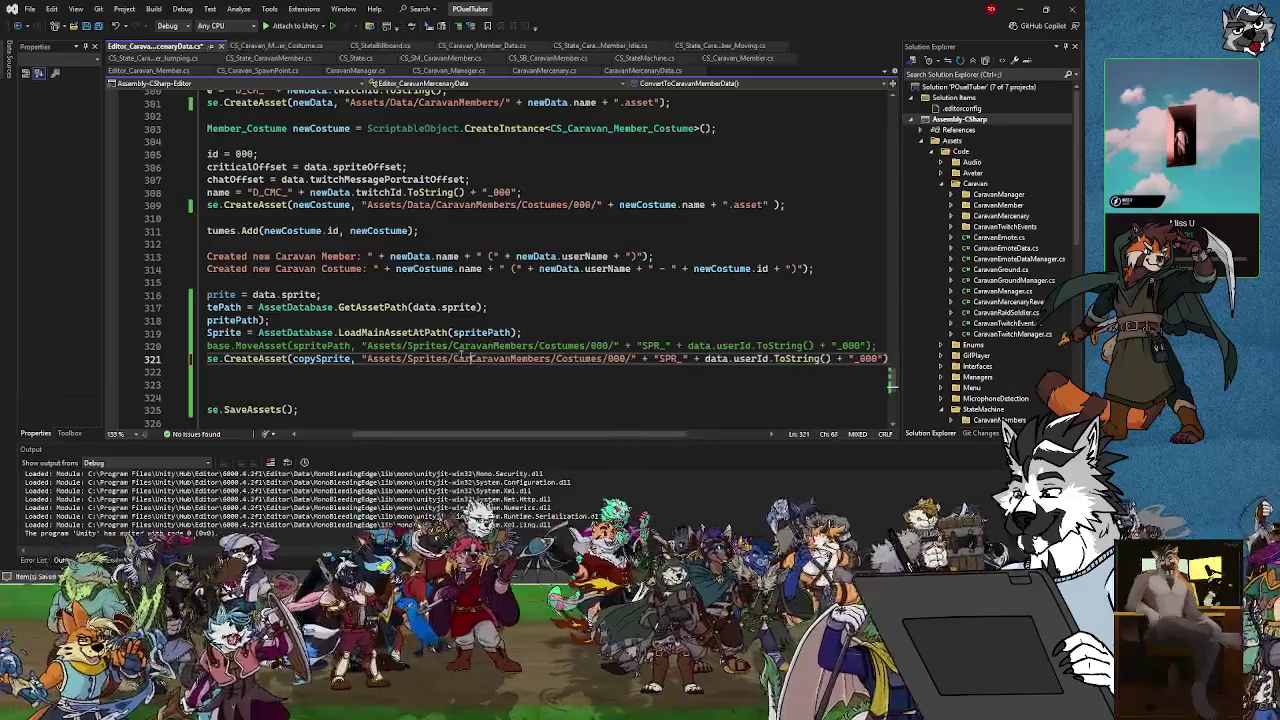
pyautogui.write('/Caravan')
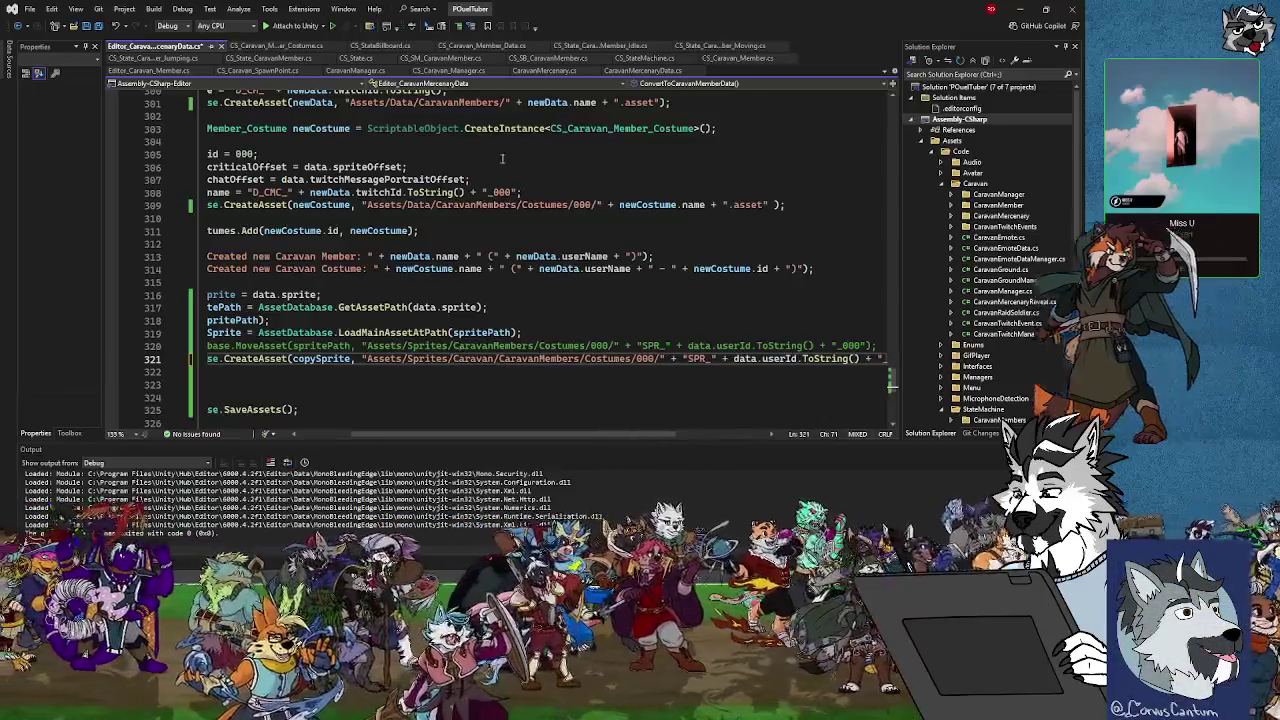
pyautogui.click(86, 25)
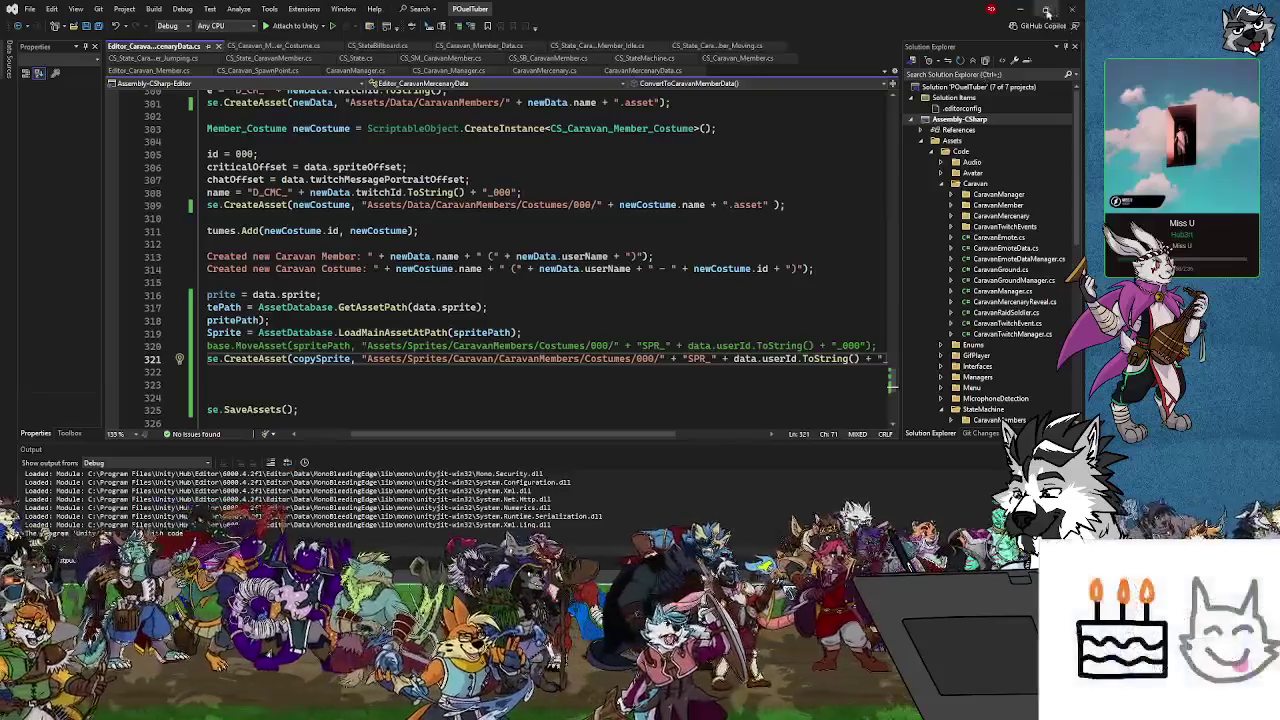
pyautogui.click(1019, 9)
pyautogui.click(158, 210)
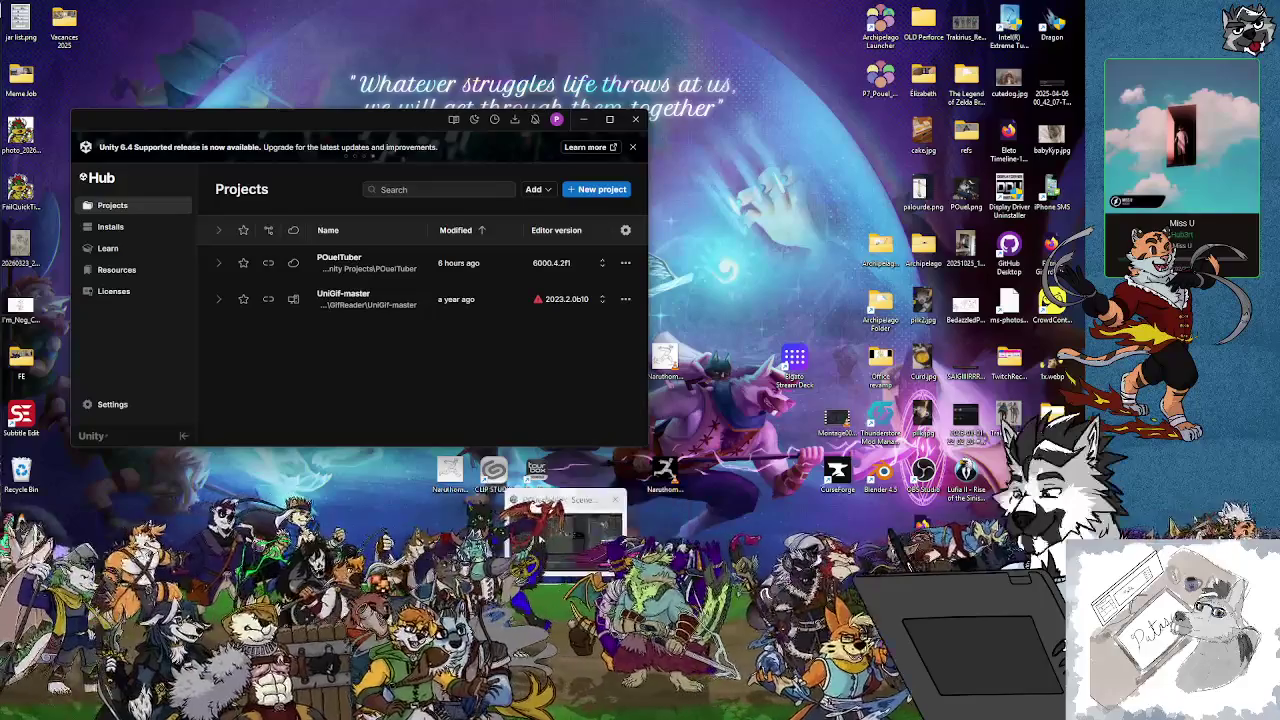
pyautogui.hotkey('alt', 'Tab')
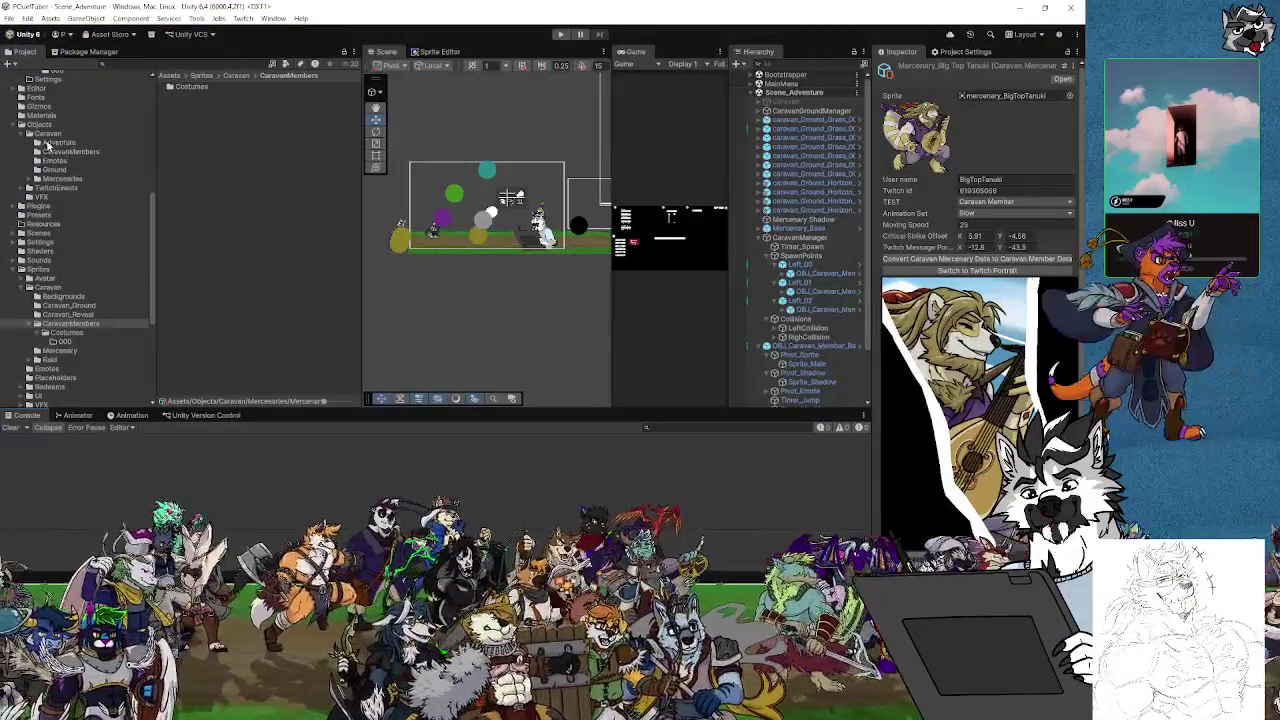
# Delete the two newly generated caravan member assets from Data/CaravanMembers
pyautogui.scroll(3, 71, 194)
pyautogui.click(57, 171)
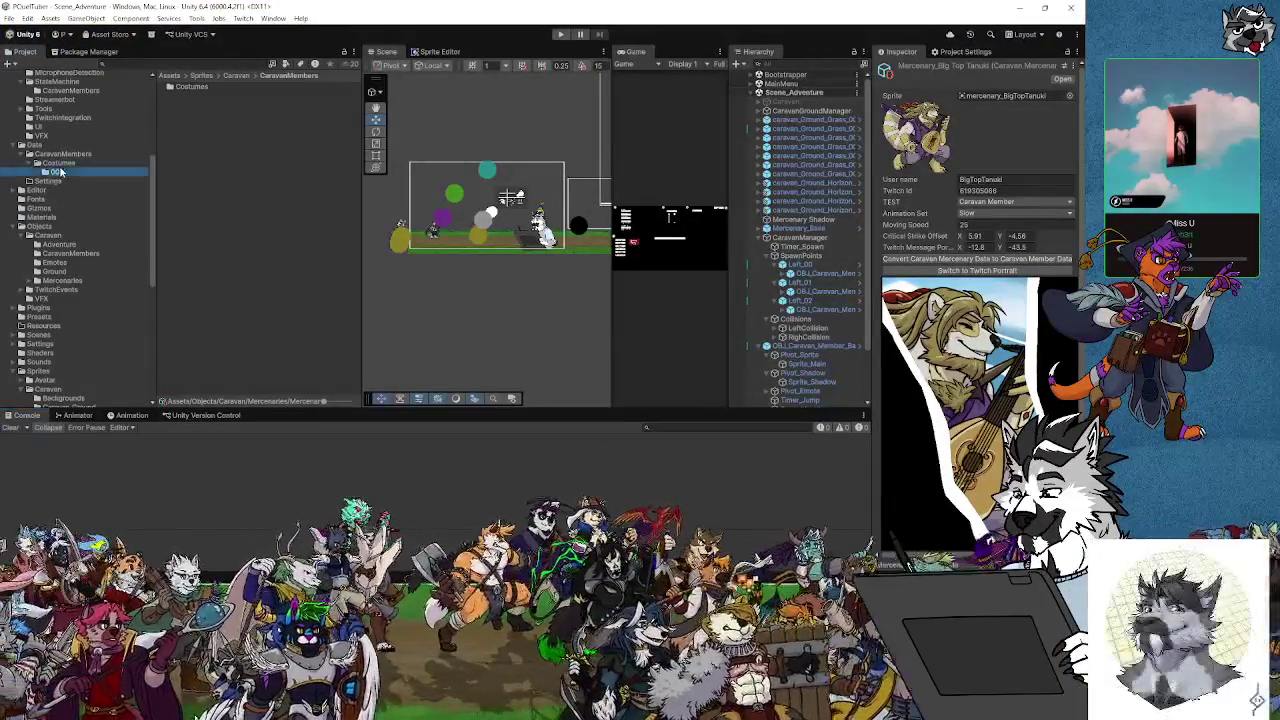
pyautogui.click(62, 154)
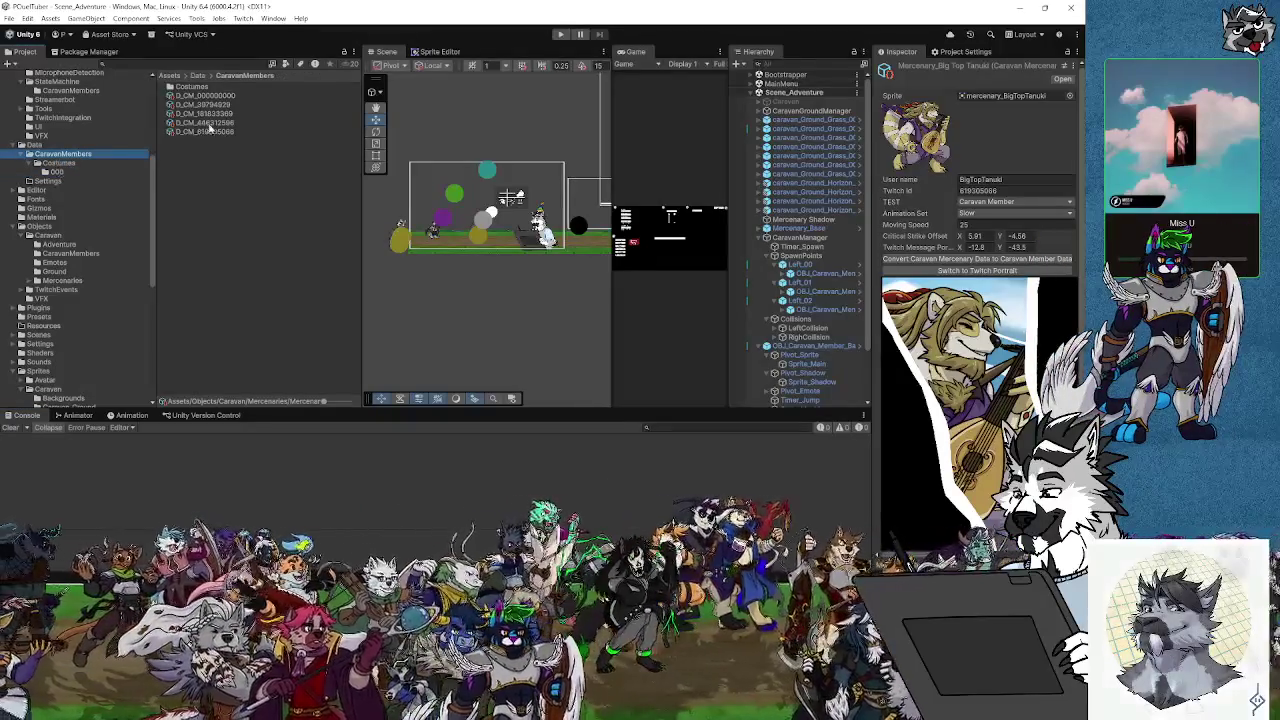
pyautogui.click(210, 122)
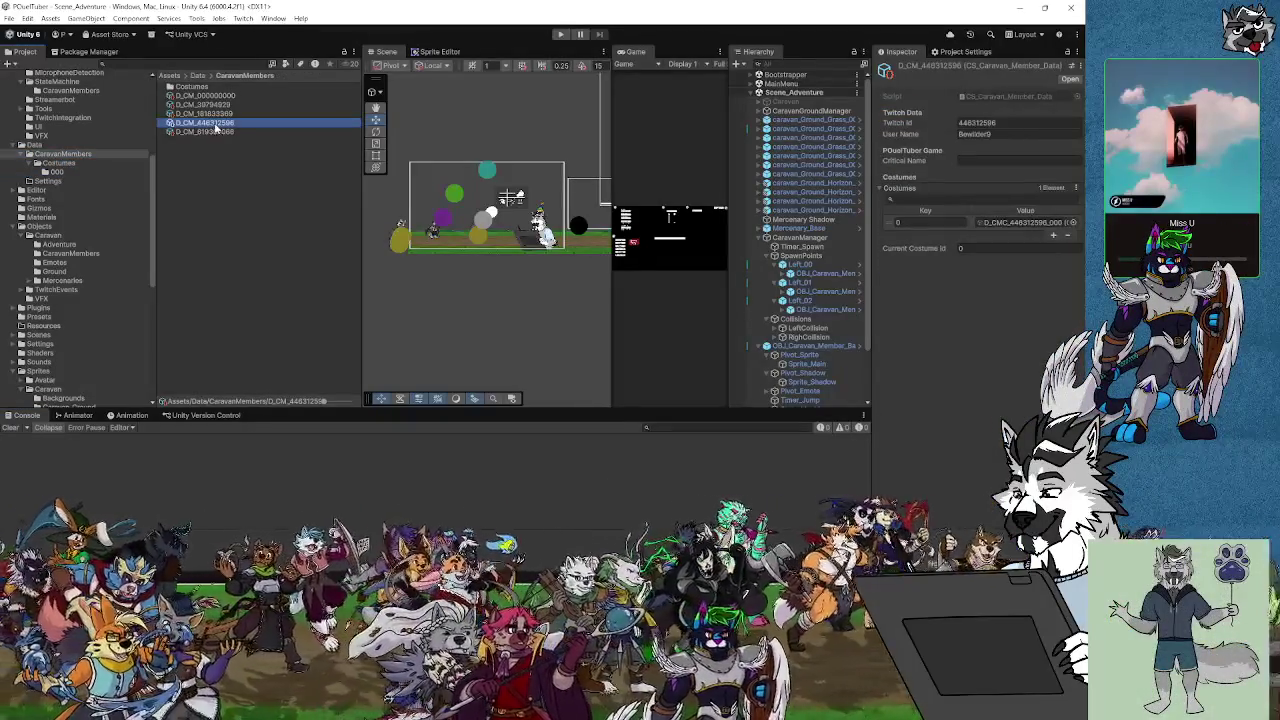
pyautogui.press('Delete')
pyautogui.press('Return')
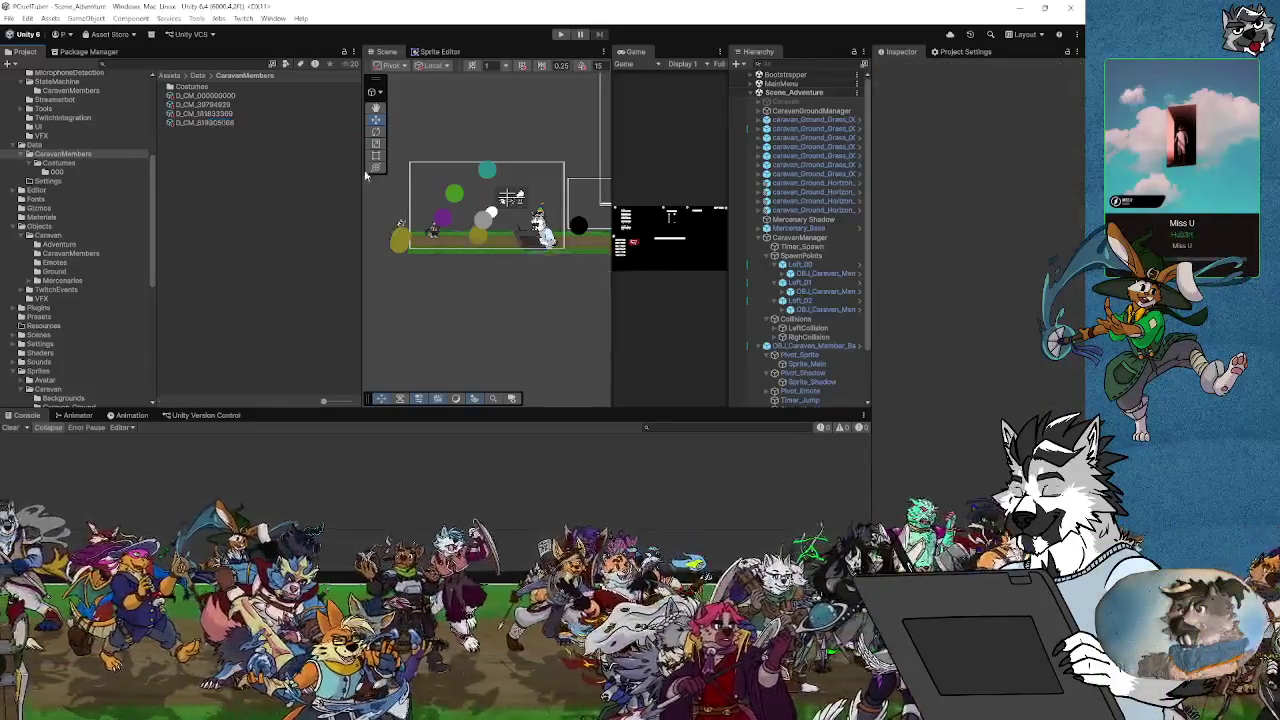
pyautogui.click(210, 122)
pyautogui.press('Delete')
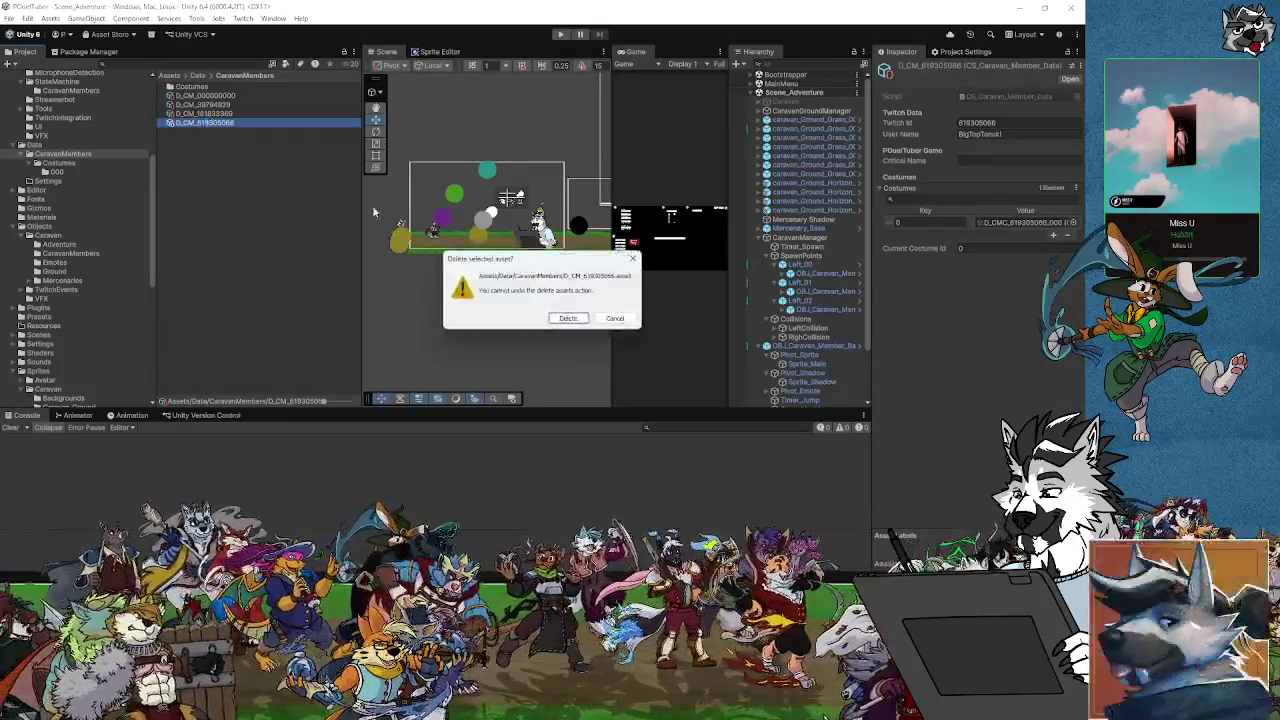
pyautogui.click(572, 318)
# Delete the two generated costume assets from the Costumes/000 data folder
pyautogui.click(56, 171)
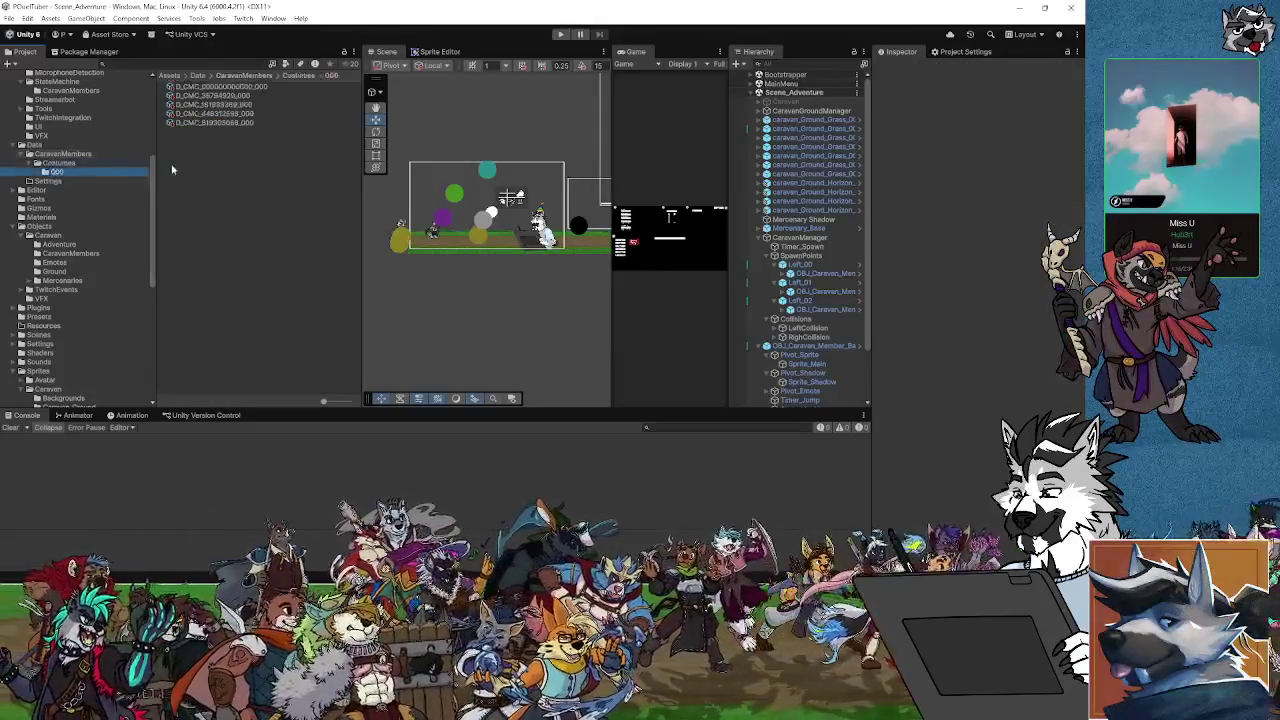
pyautogui.click(210, 114)
pyautogui.press('Delete')
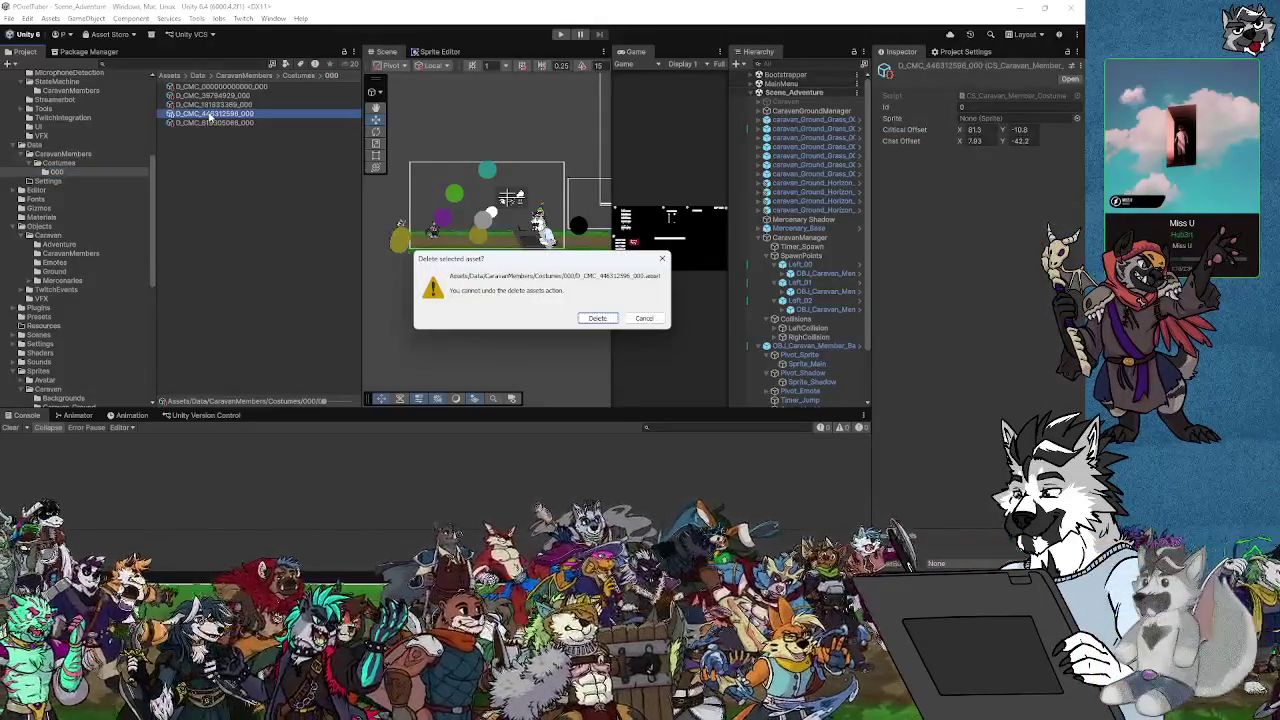
pyautogui.click(597, 318)
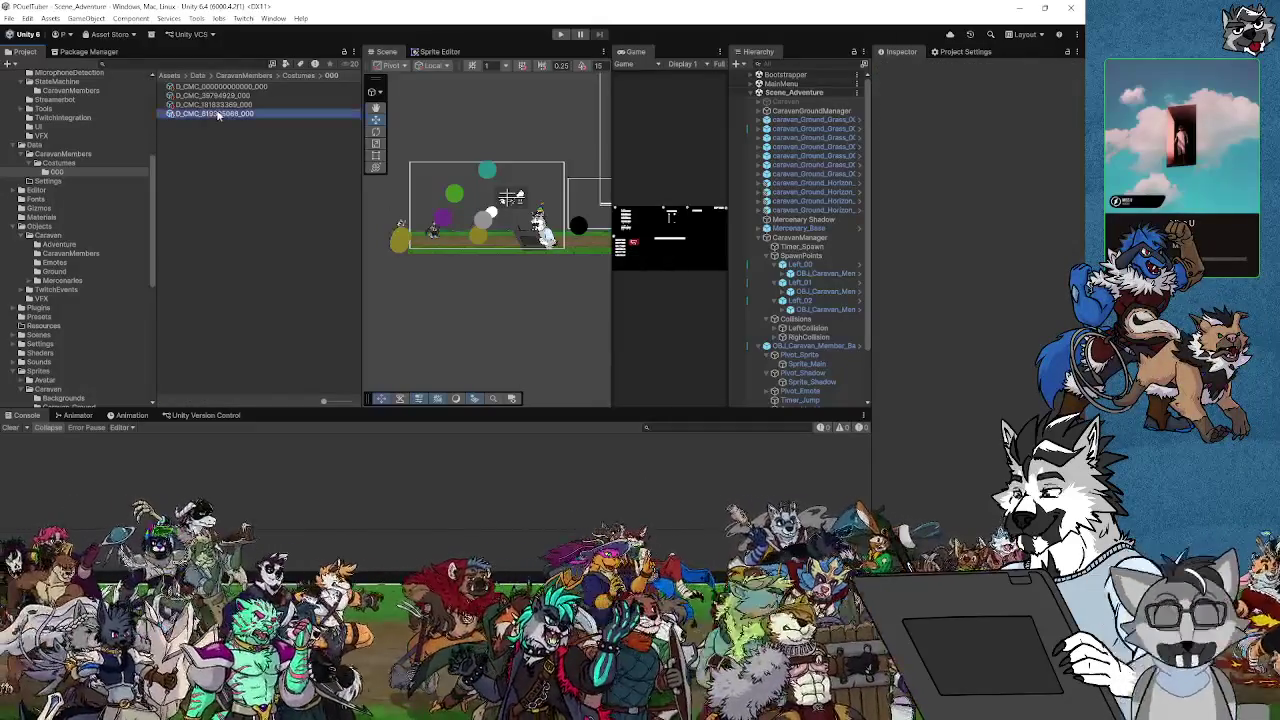
pyautogui.press('Delete')
pyautogui.click(597, 318)
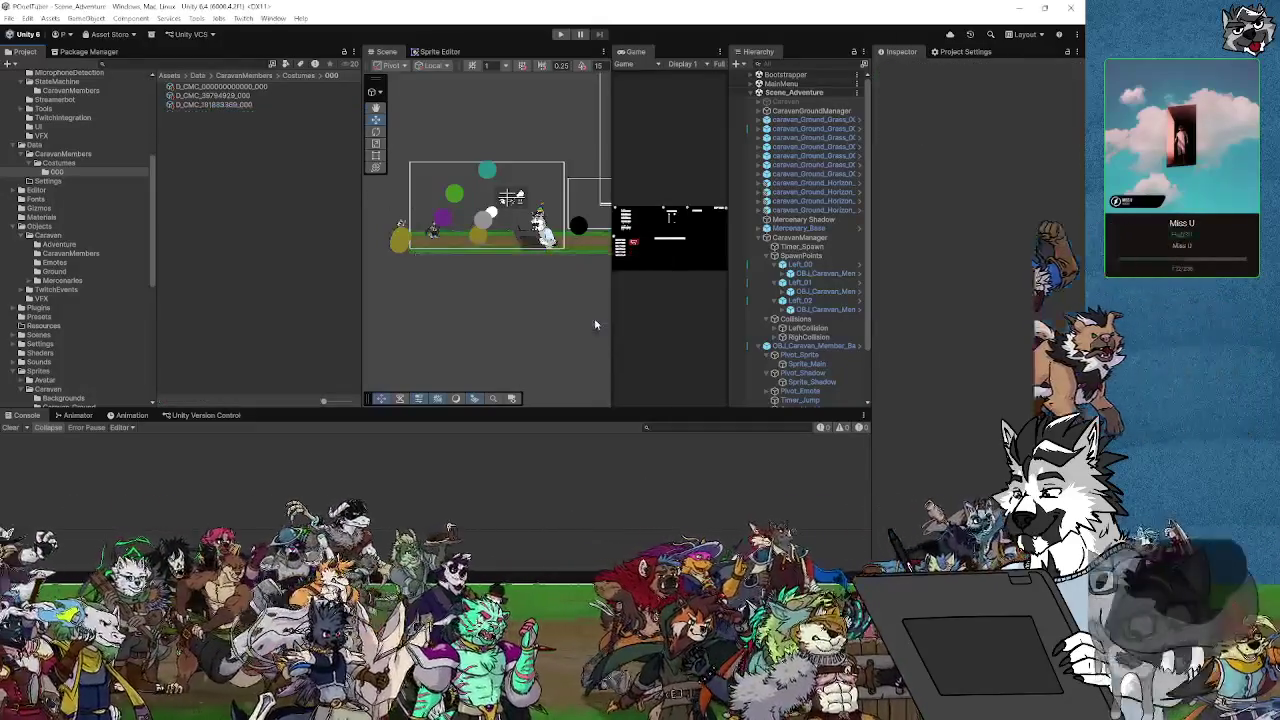
pyautogui.click(9, 18)
pyautogui.press('Escape')
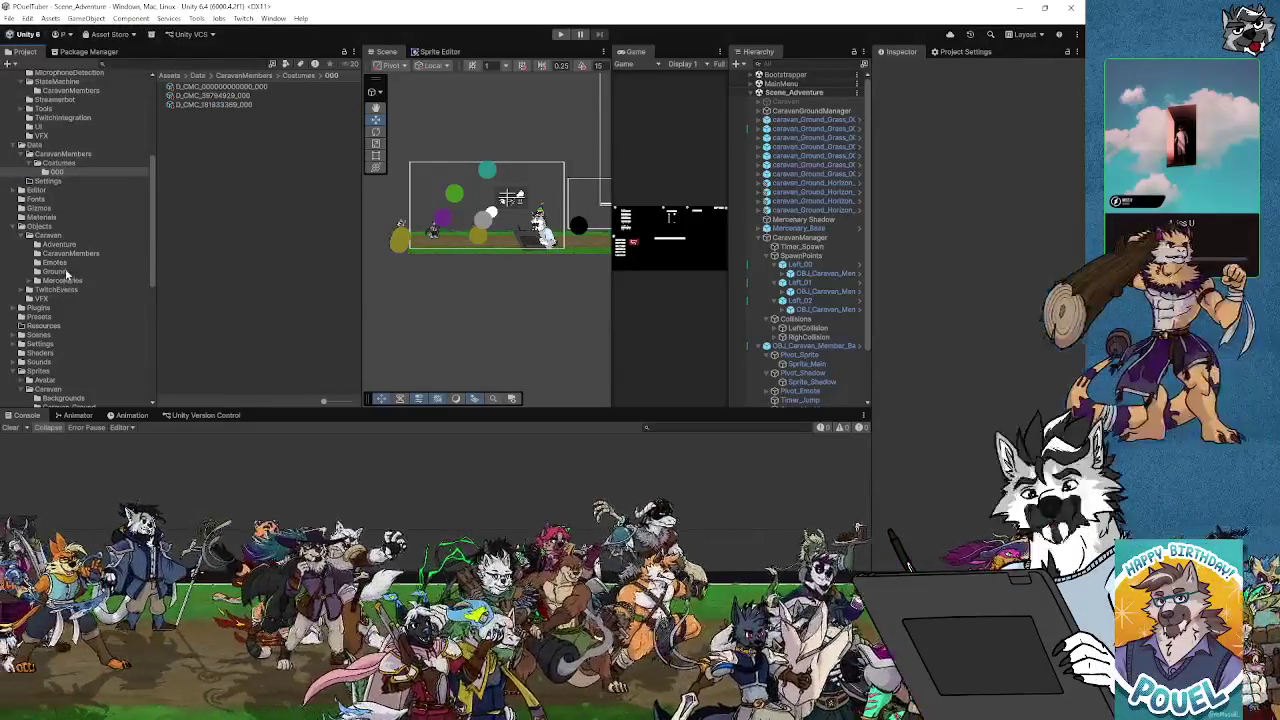
pyautogui.click(62, 280)
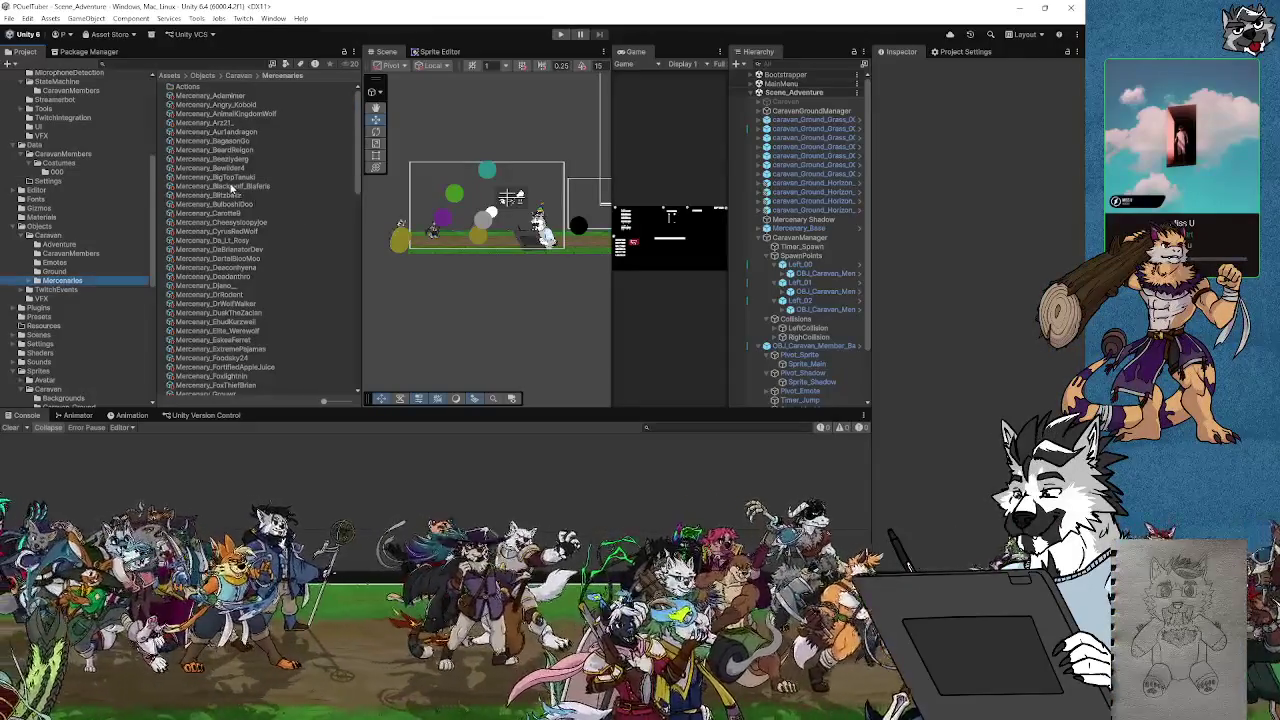
# Convert another mercenary prefab into caravan member data and read the exception's stack trace
pyautogui.click(232, 187)
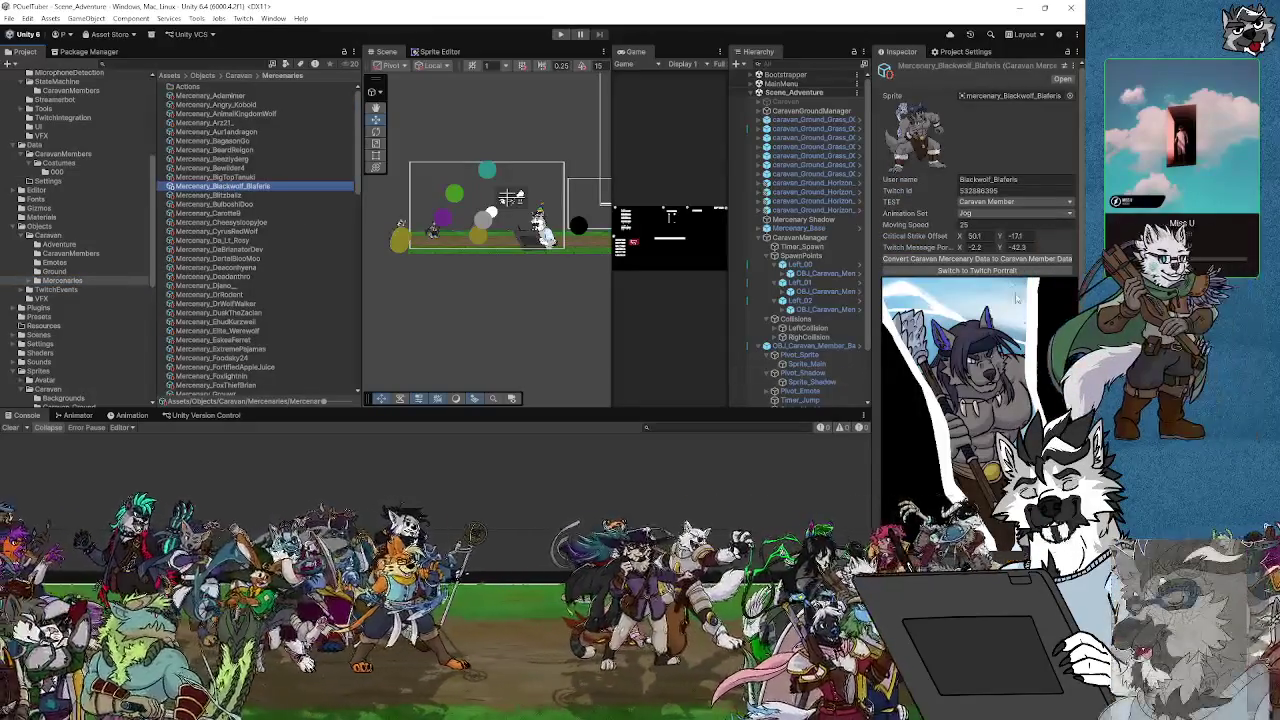
pyautogui.click(949, 260)
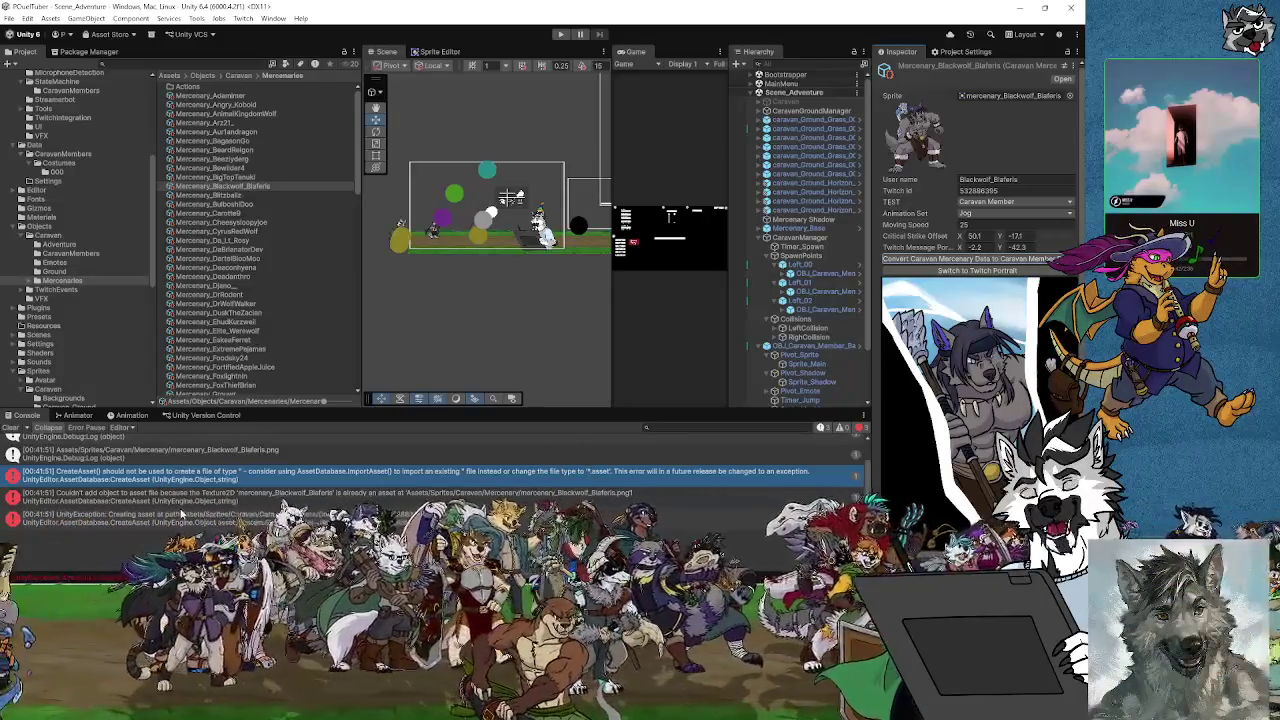
pyautogui.click(181, 513)
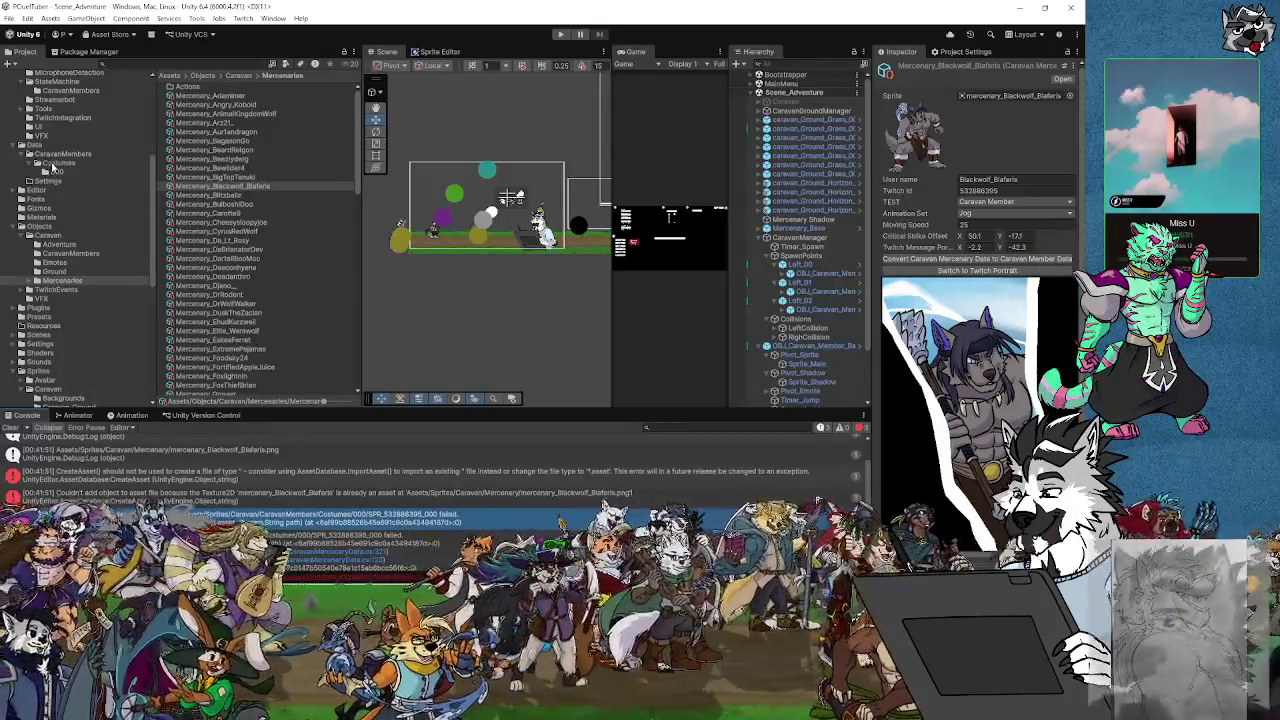
# Check the caravan member sprite folders, then open the CreateAsset error's script line in Visual Studio
pyautogui.scroll(-3, 69, 318)
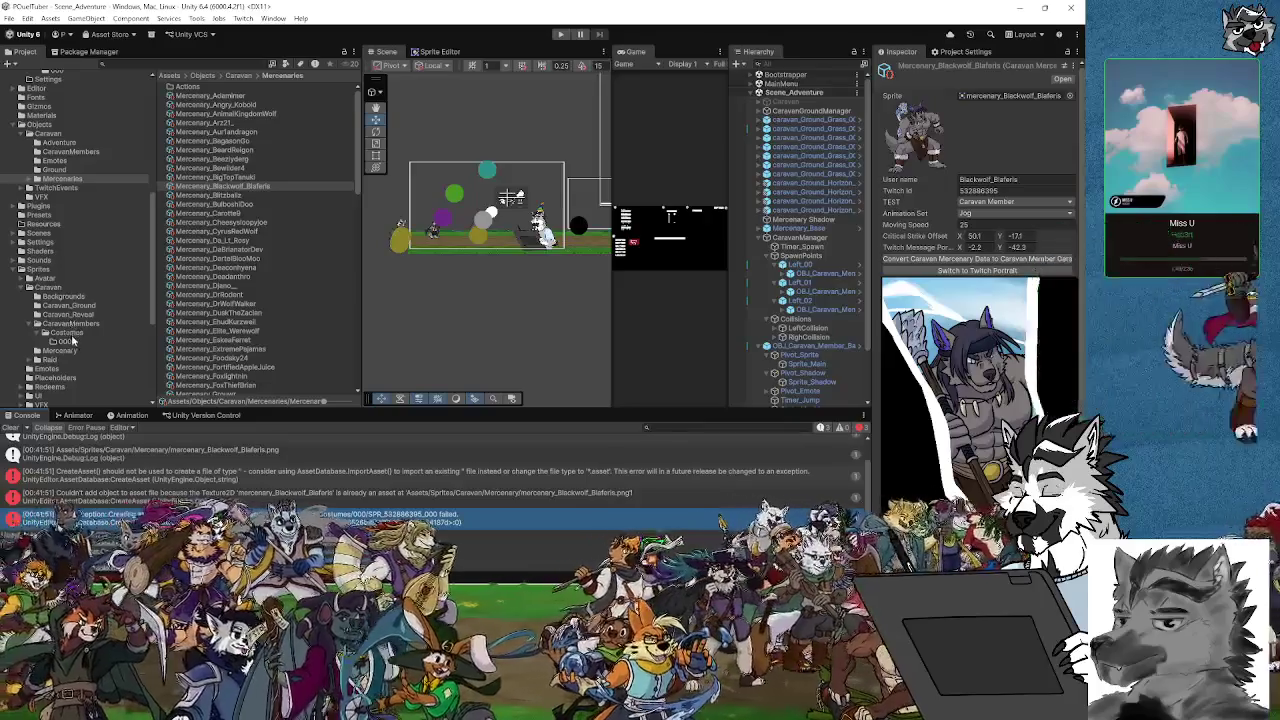
pyautogui.click(68, 333)
pyautogui.click(66, 342)
pyautogui.click(70, 333)
pyautogui.click(75, 324)
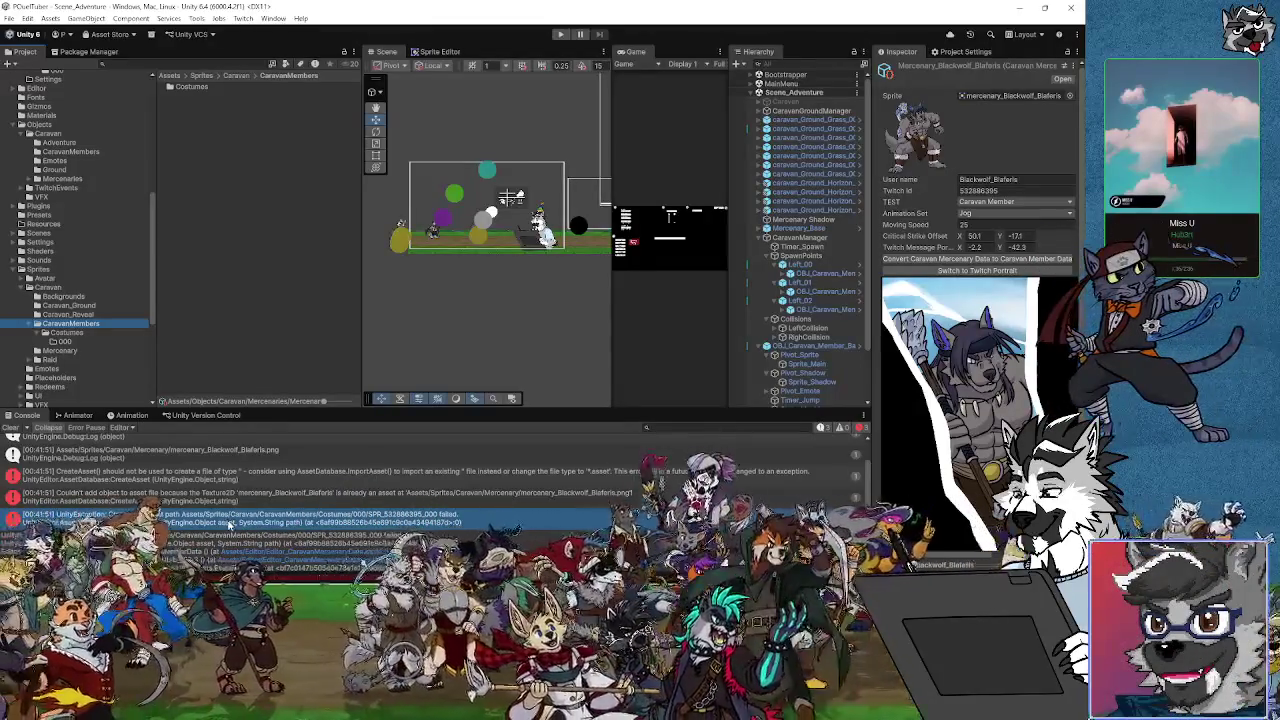
pyautogui.click(180, 503)
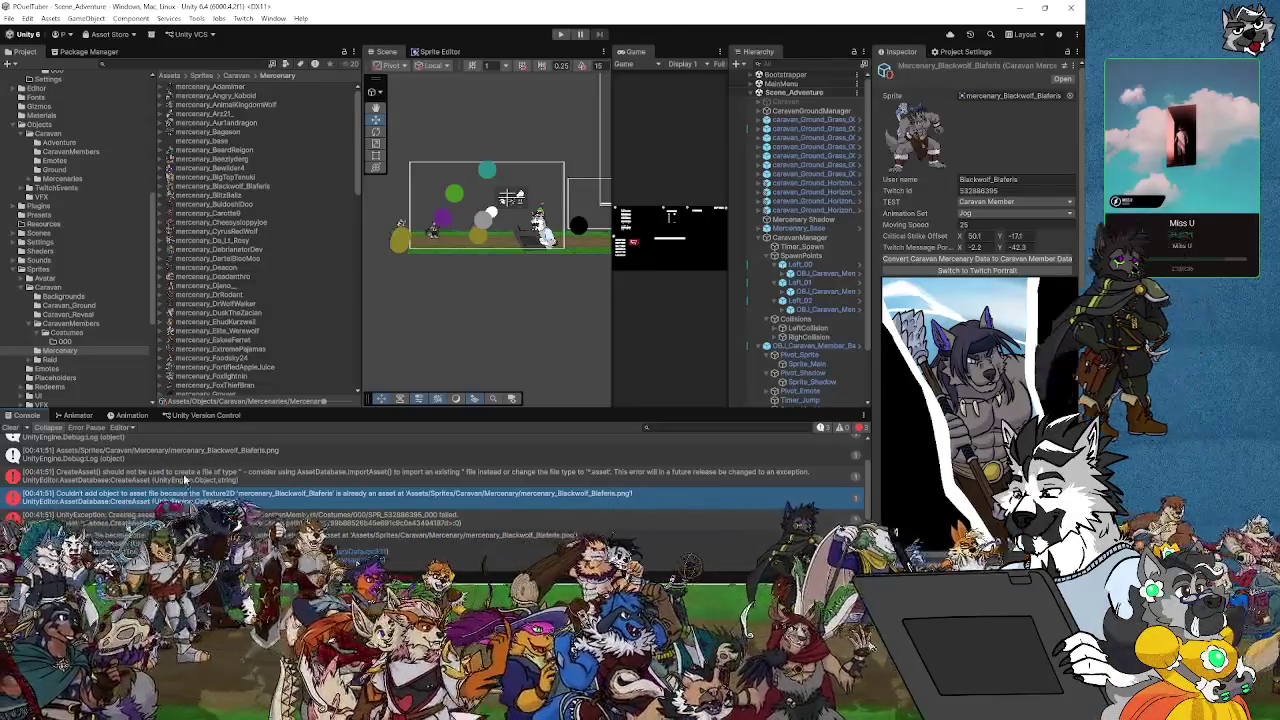
pyautogui.click(173, 480)
pyautogui.doubleClick(173, 480)
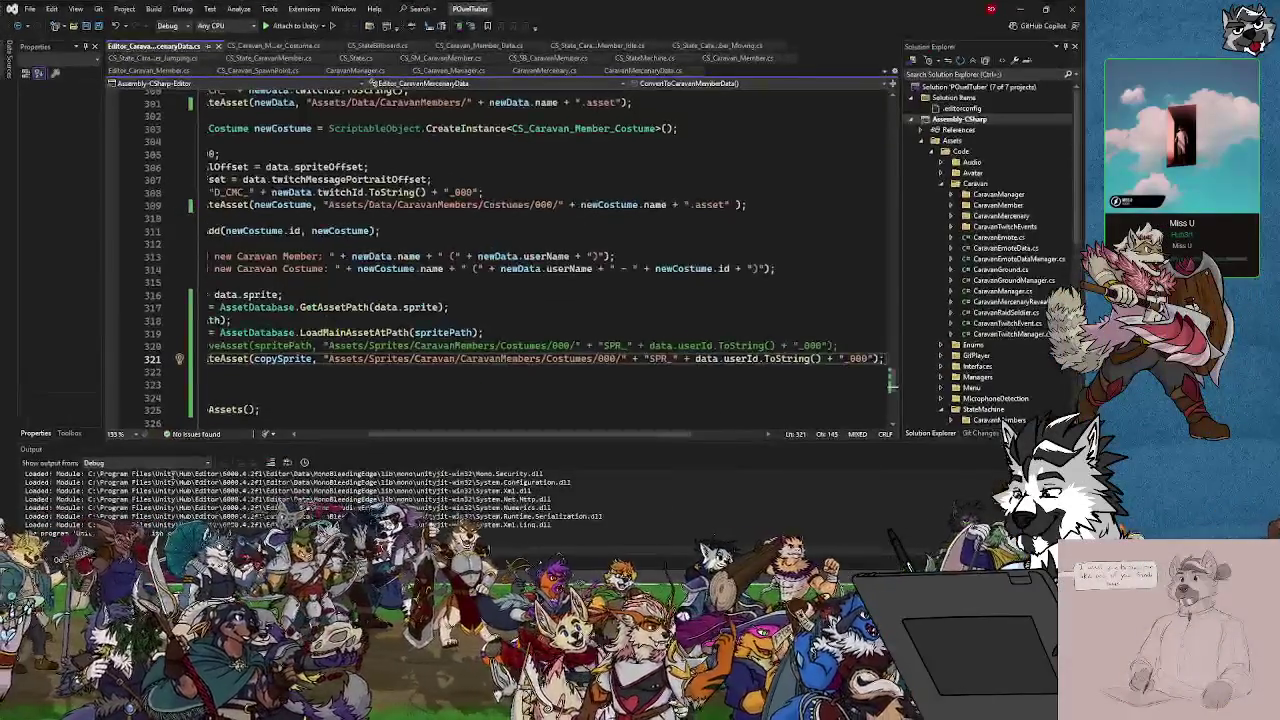
# Append .asset after _000 in the line 321 sprite path and save the script
pyautogui.press('Left')
pyautogui.press('Left')
pyautogui.press('Left')
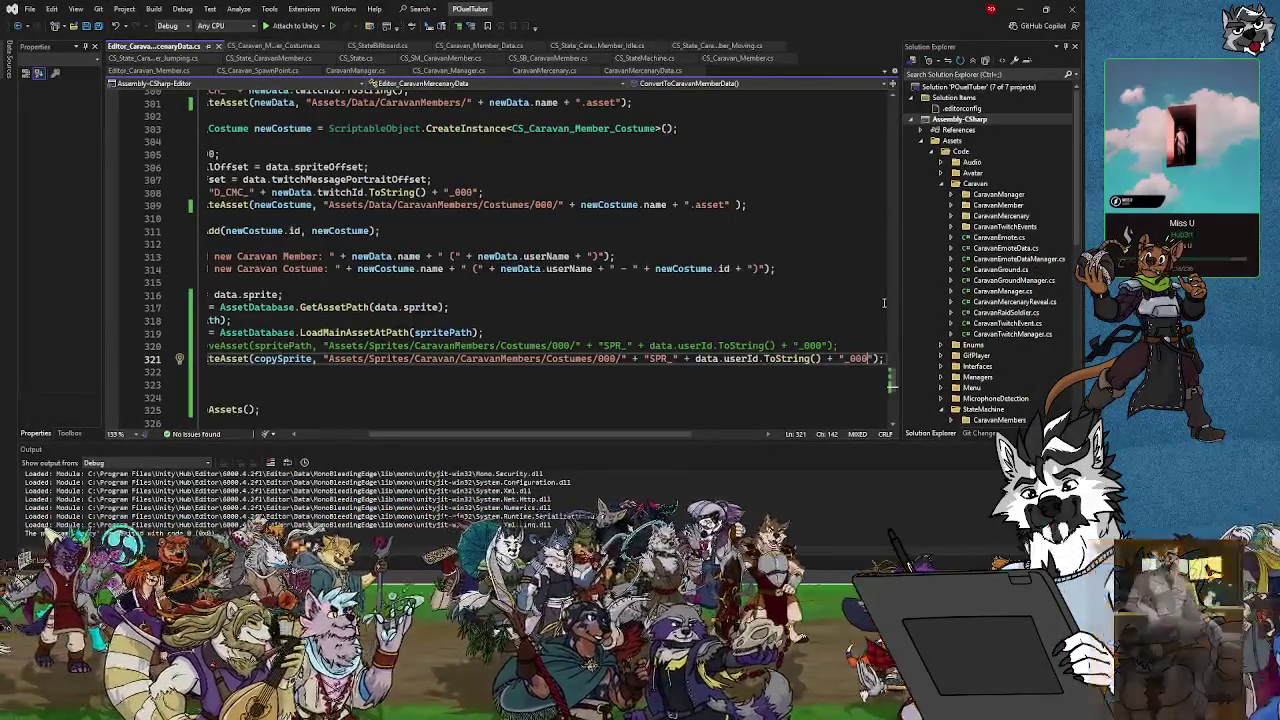
pyautogui.write('.asset')
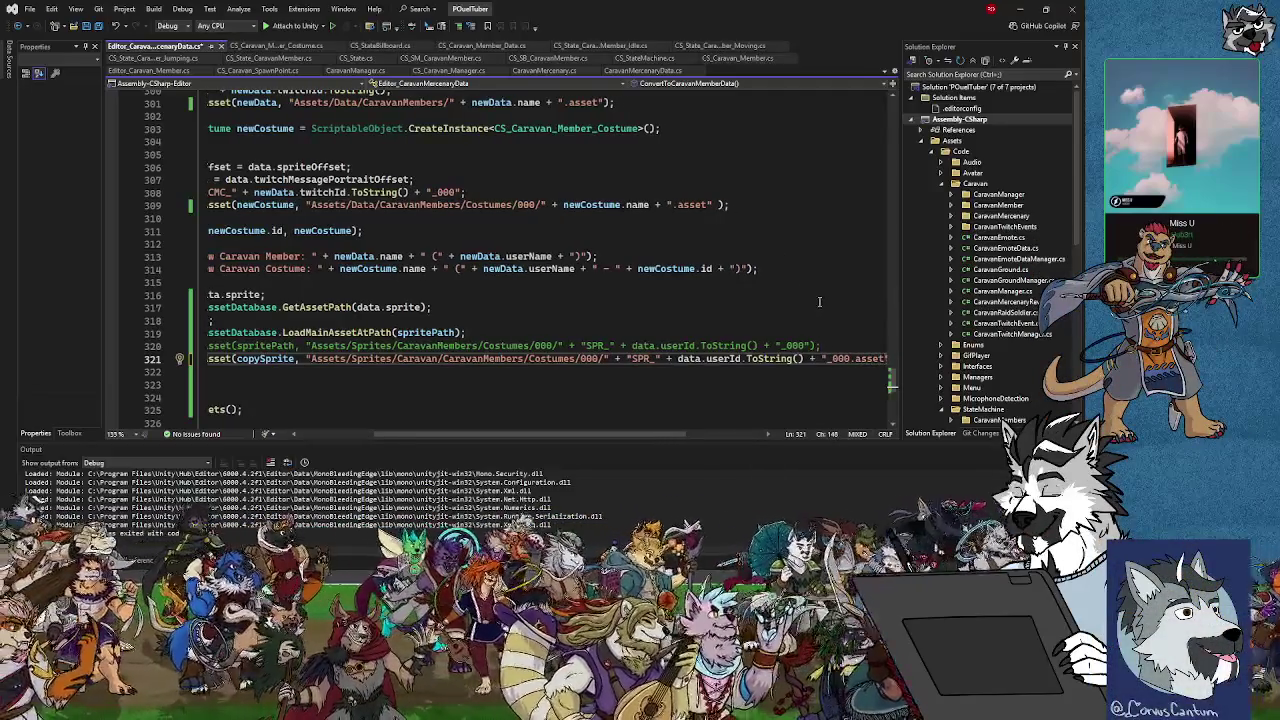
pyautogui.hotkey('ctrl', 's')
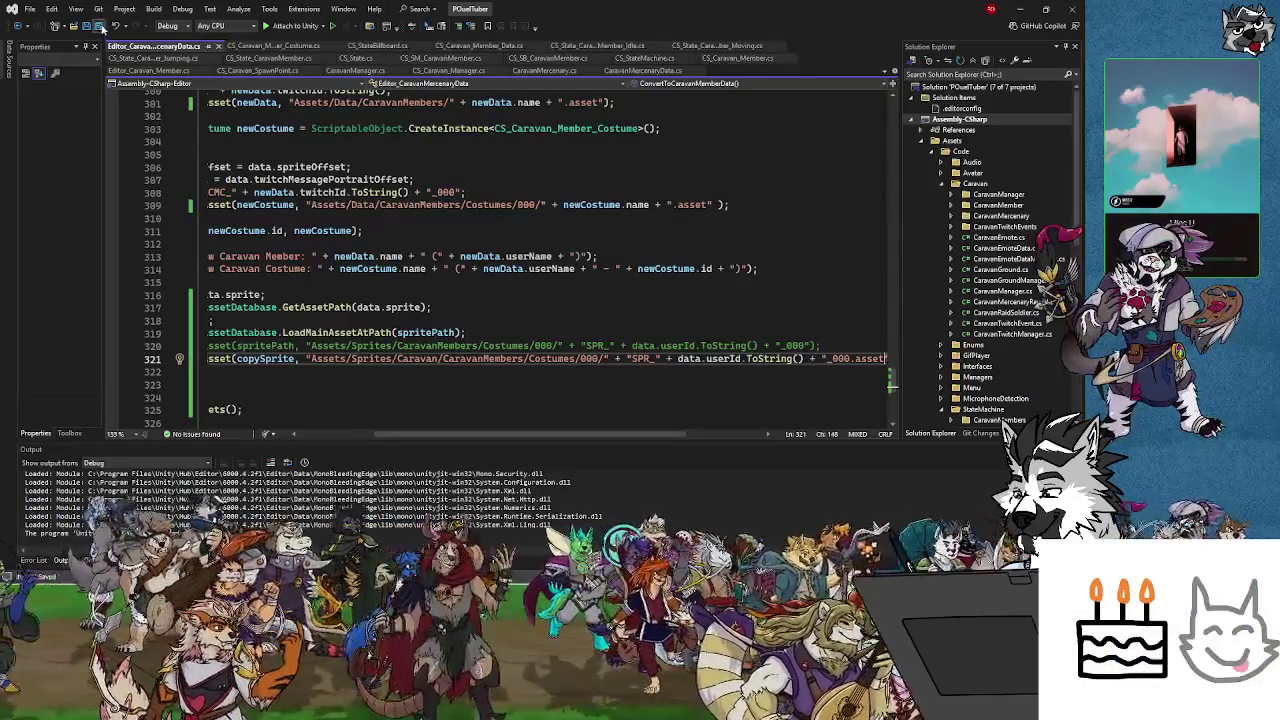
pyautogui.click(1020, 8)
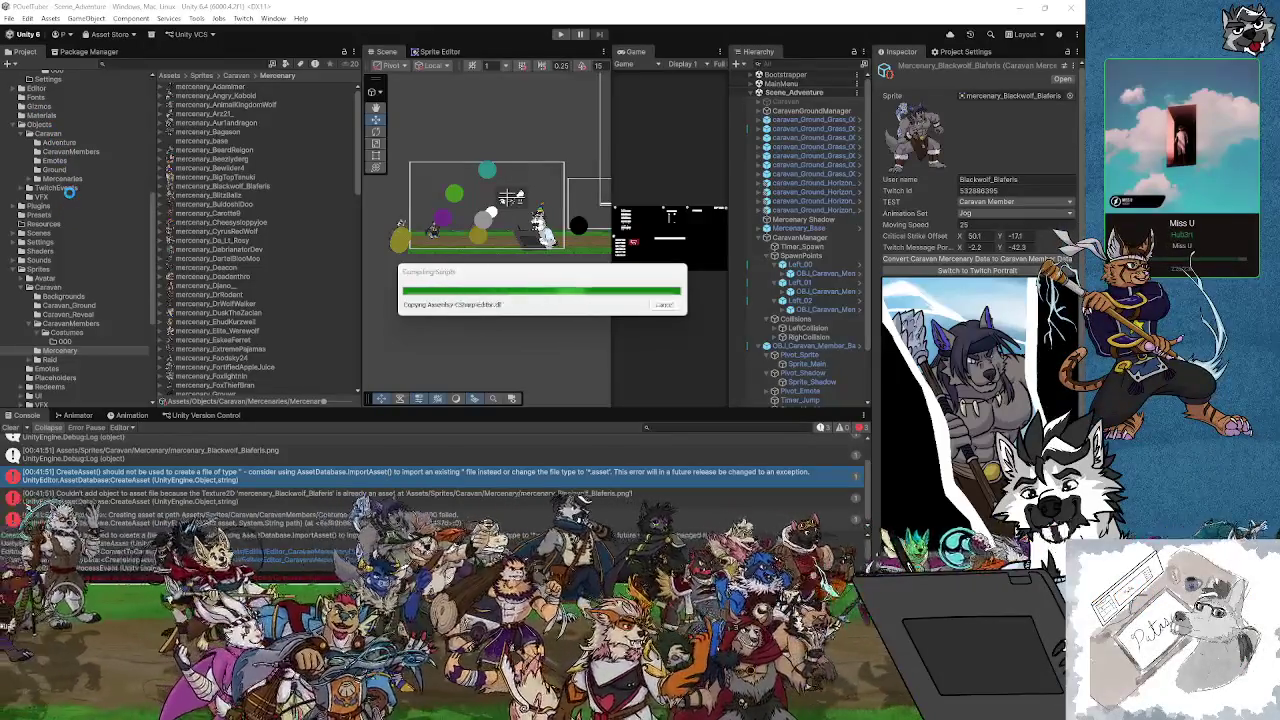
# Compare the costume assets in Costumes/000 and delete the one from the failed conversion
pyautogui.scroll(4, 69, 191)
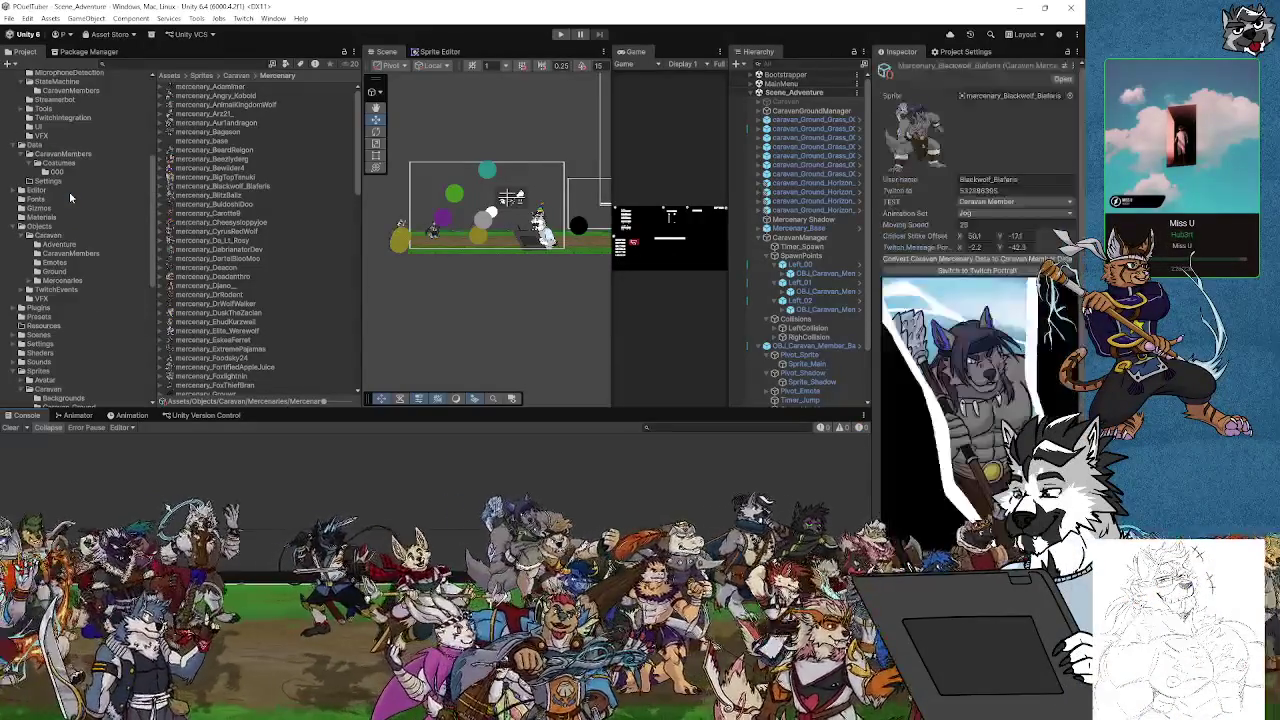
pyautogui.click(70, 173)
pyautogui.click(226, 114)
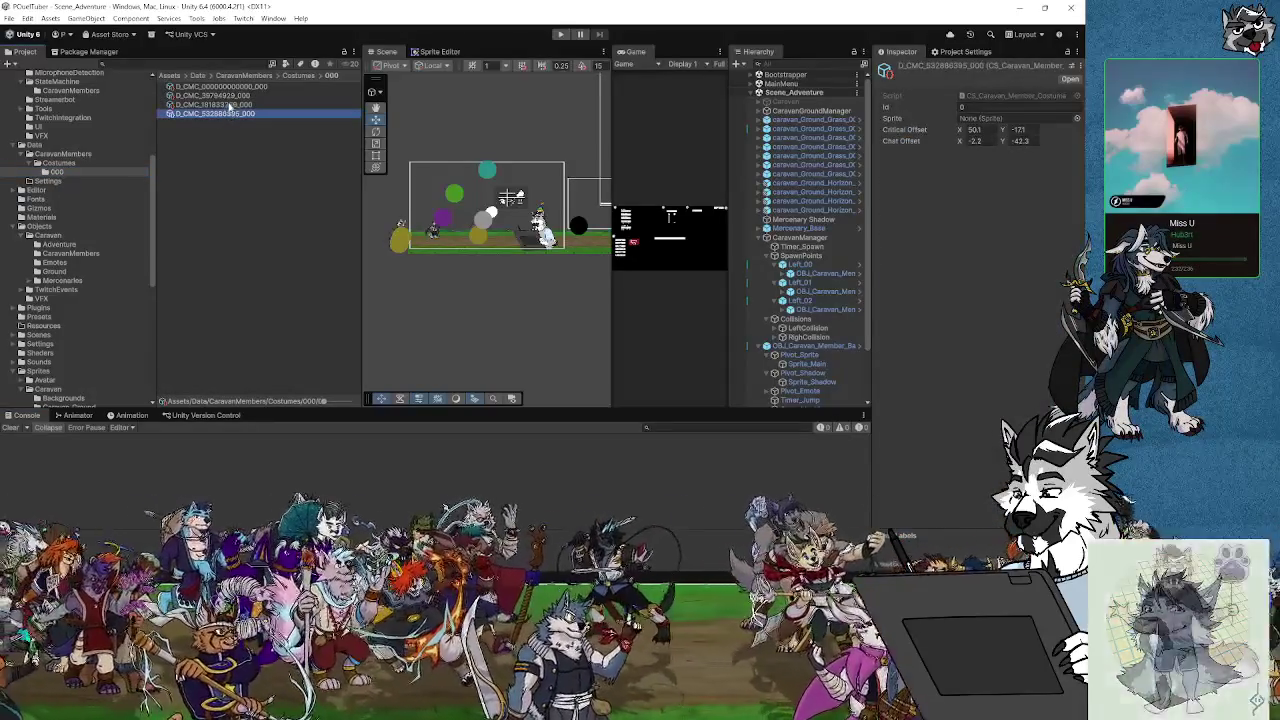
pyautogui.click(228, 104)
pyautogui.click(232, 96)
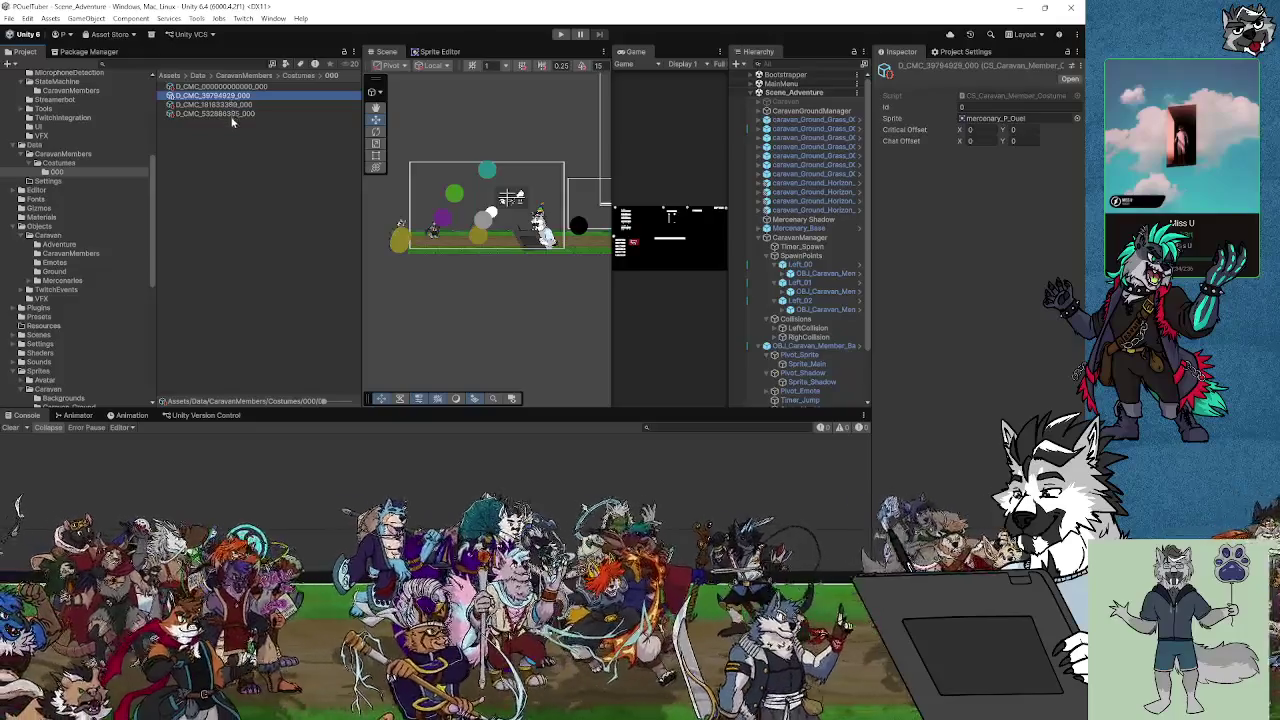
pyautogui.click(232, 116)
pyautogui.press('Delete')
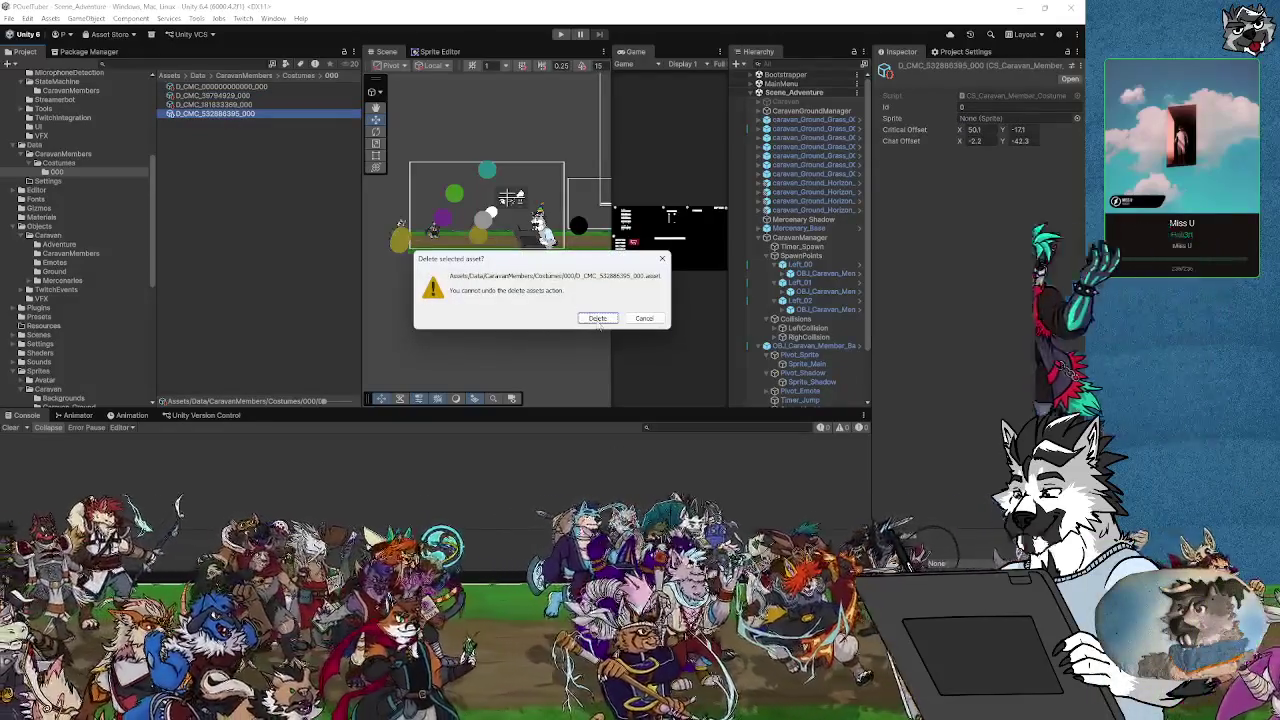
pyautogui.click(602, 318)
# Delete the failed conversion's member data from CaravanMembers and pick the next mercenary
pyautogui.click(68, 156)
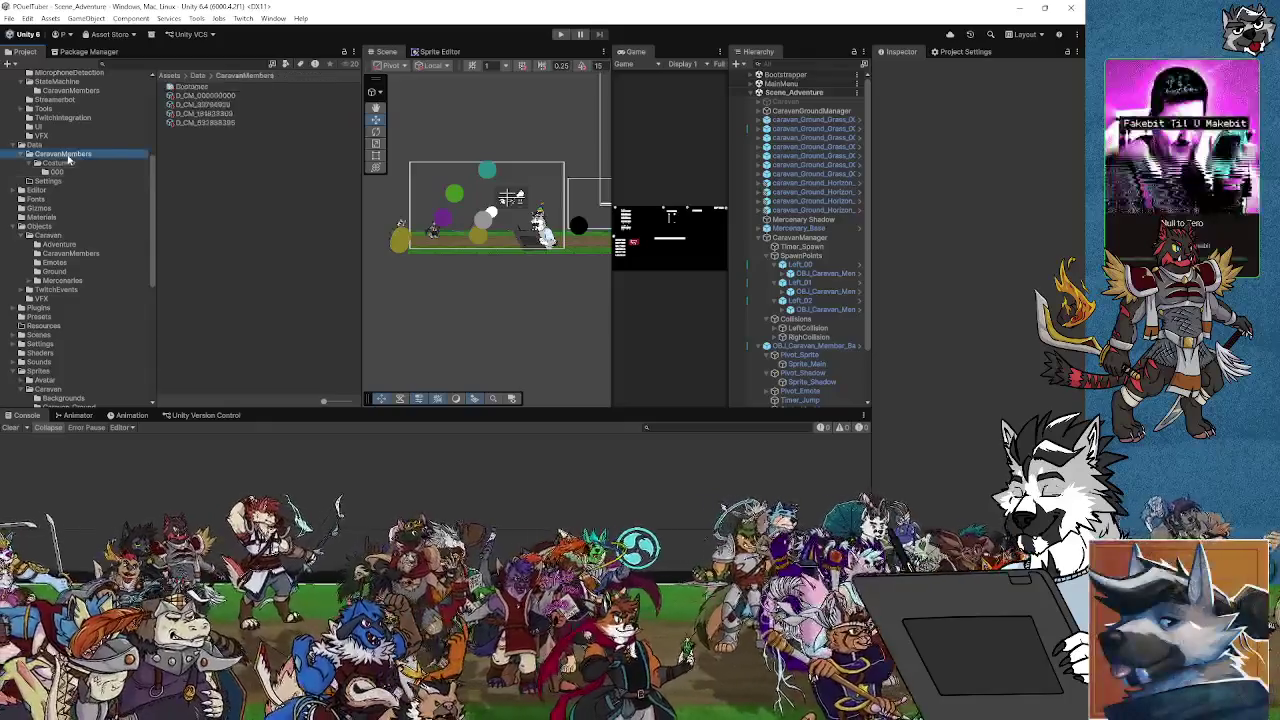
pyautogui.click(205, 122)
pyautogui.press('Delete')
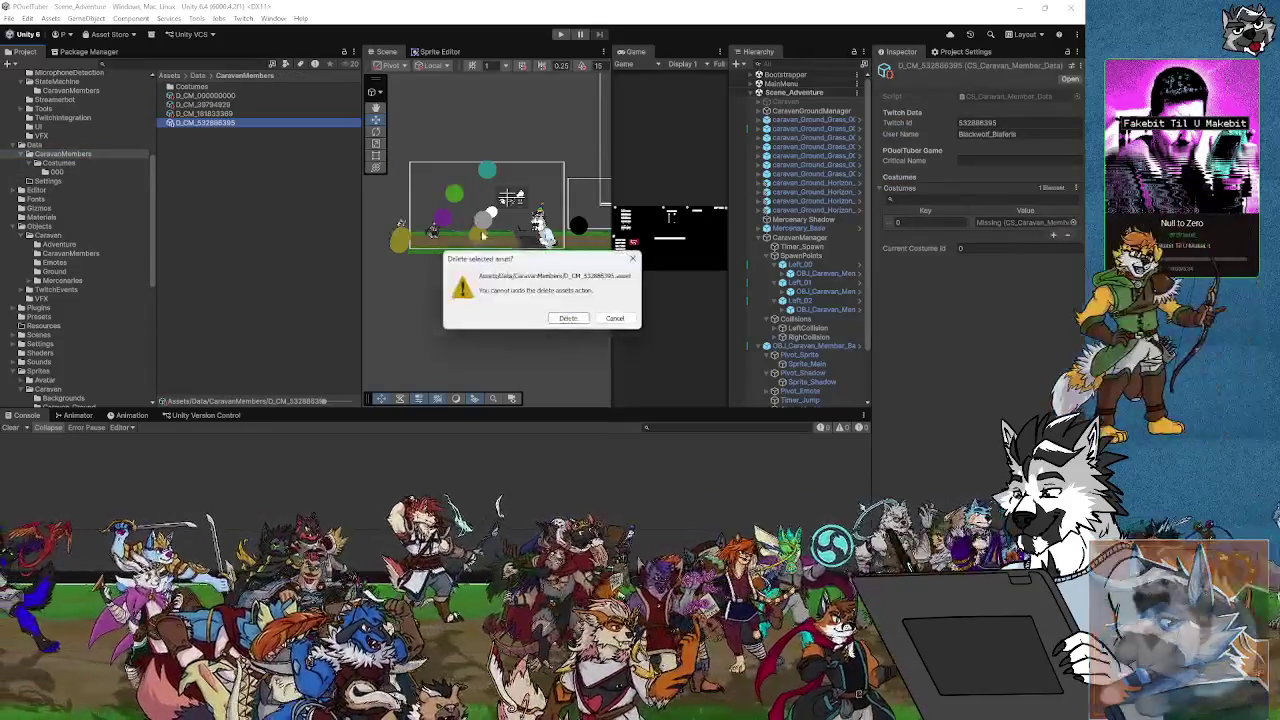
pyautogui.click(568, 318)
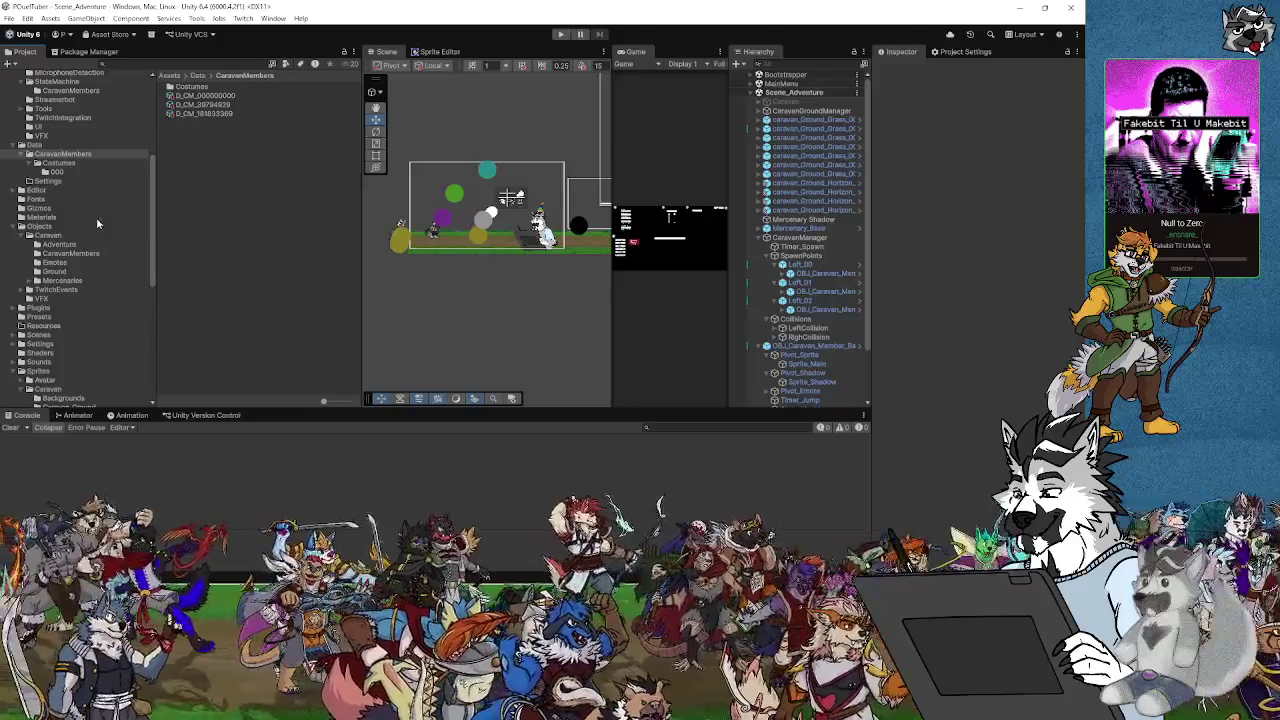
pyautogui.click(73, 280)
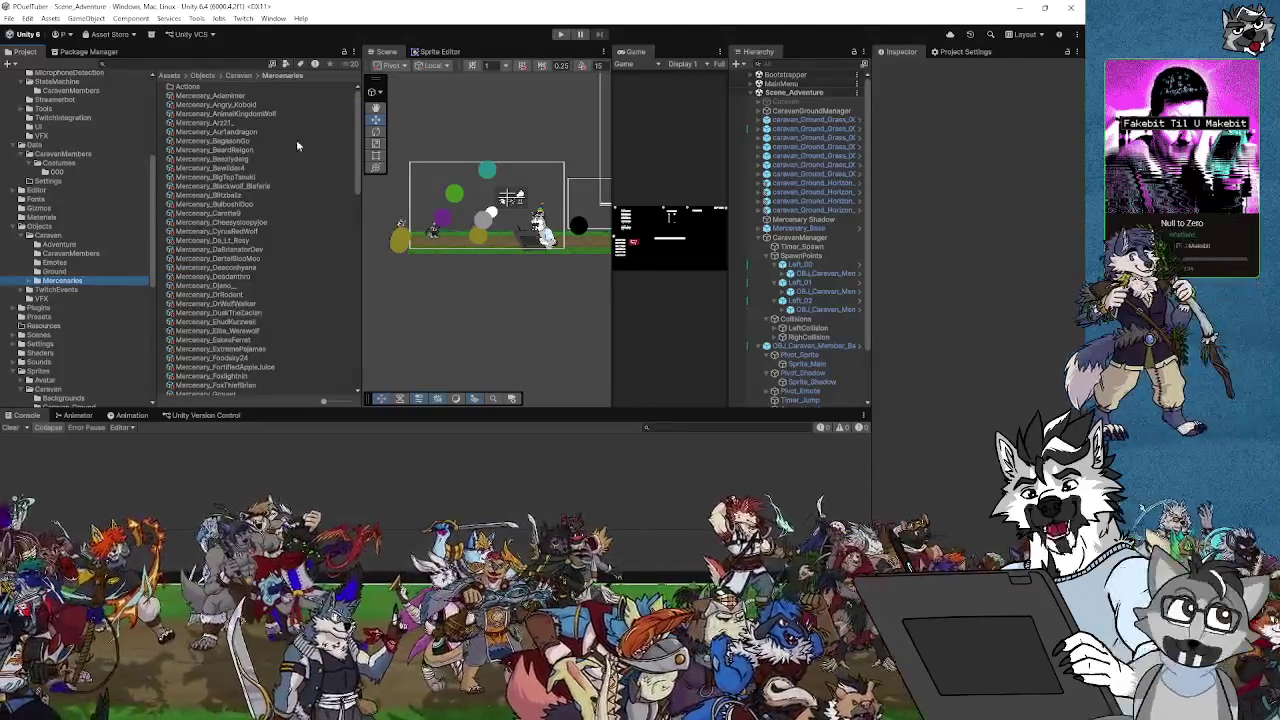
pyautogui.click(235, 195)
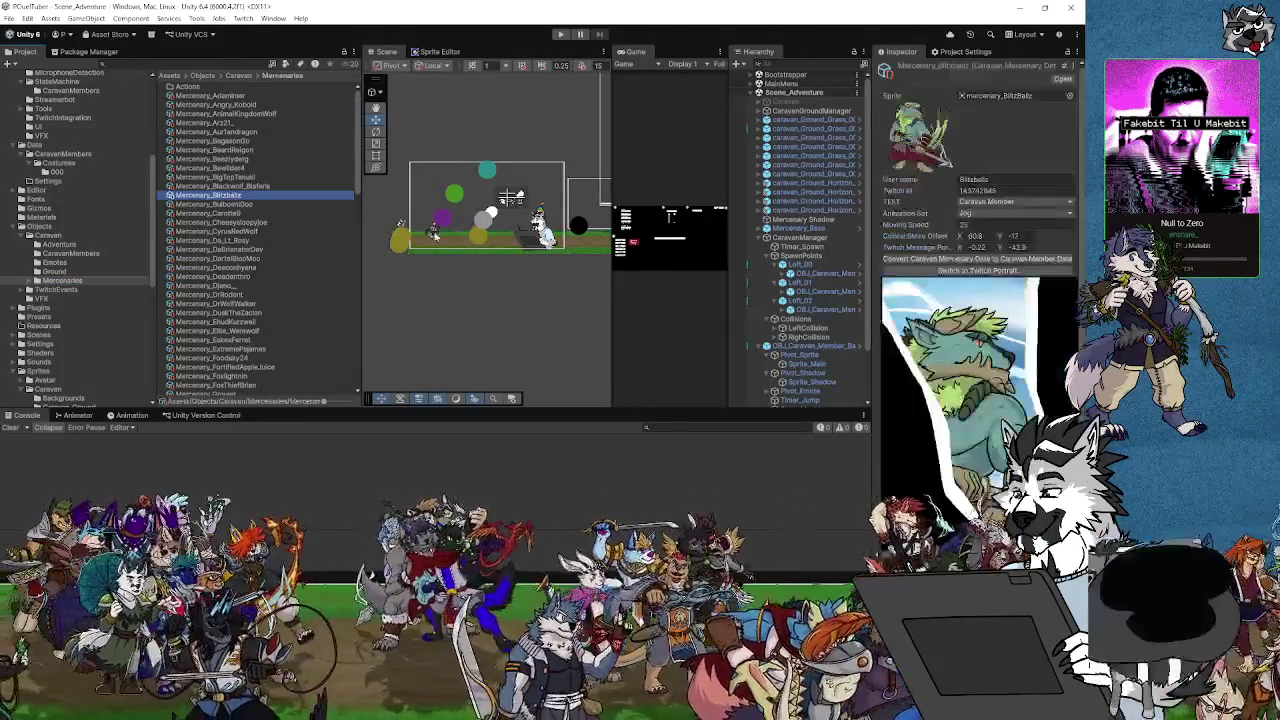
# Convert this mercenary and ping its source sprite from the already-an-asset error
pyautogui.click(898, 260)
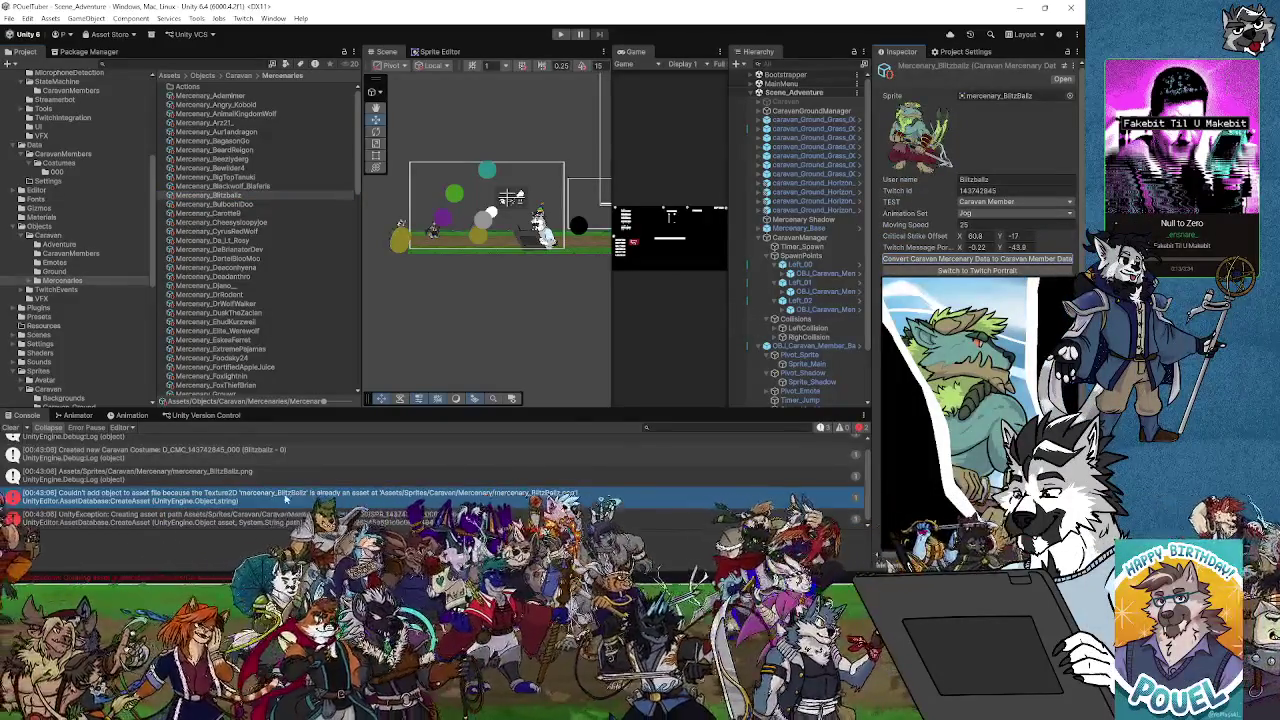
pyautogui.click(175, 497)
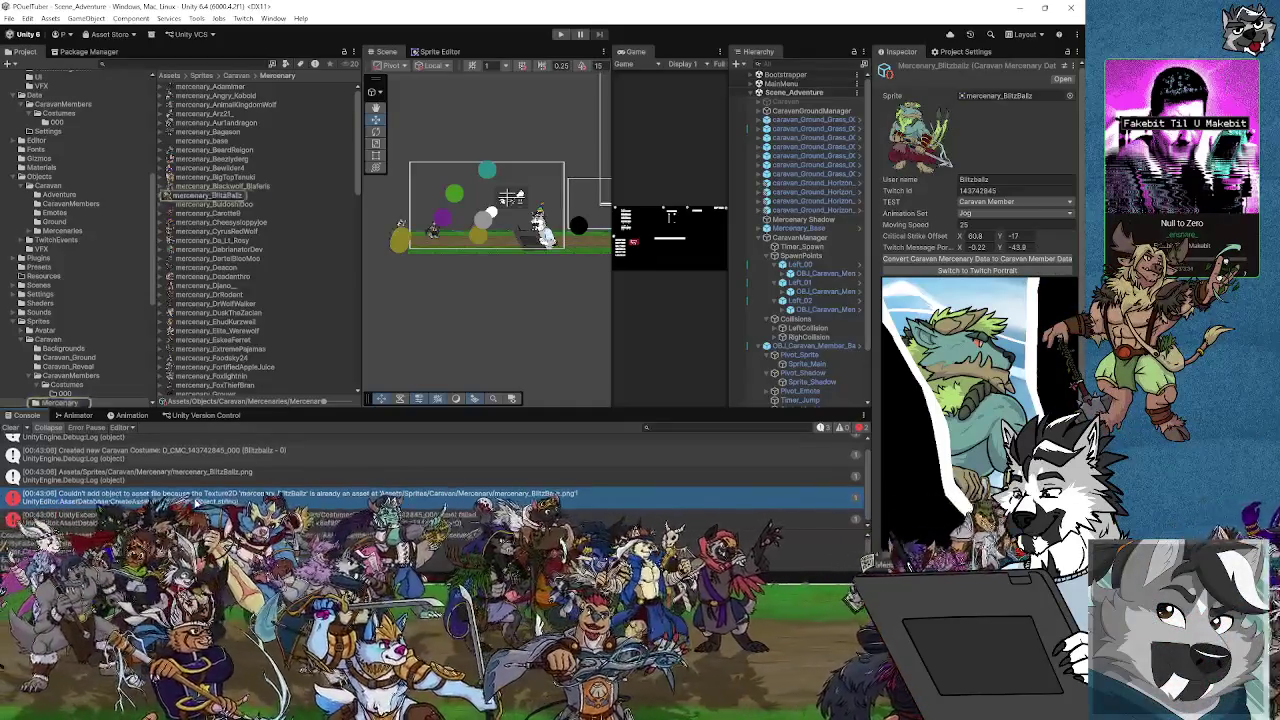
pyautogui.hotkey('alt', 'Tab')
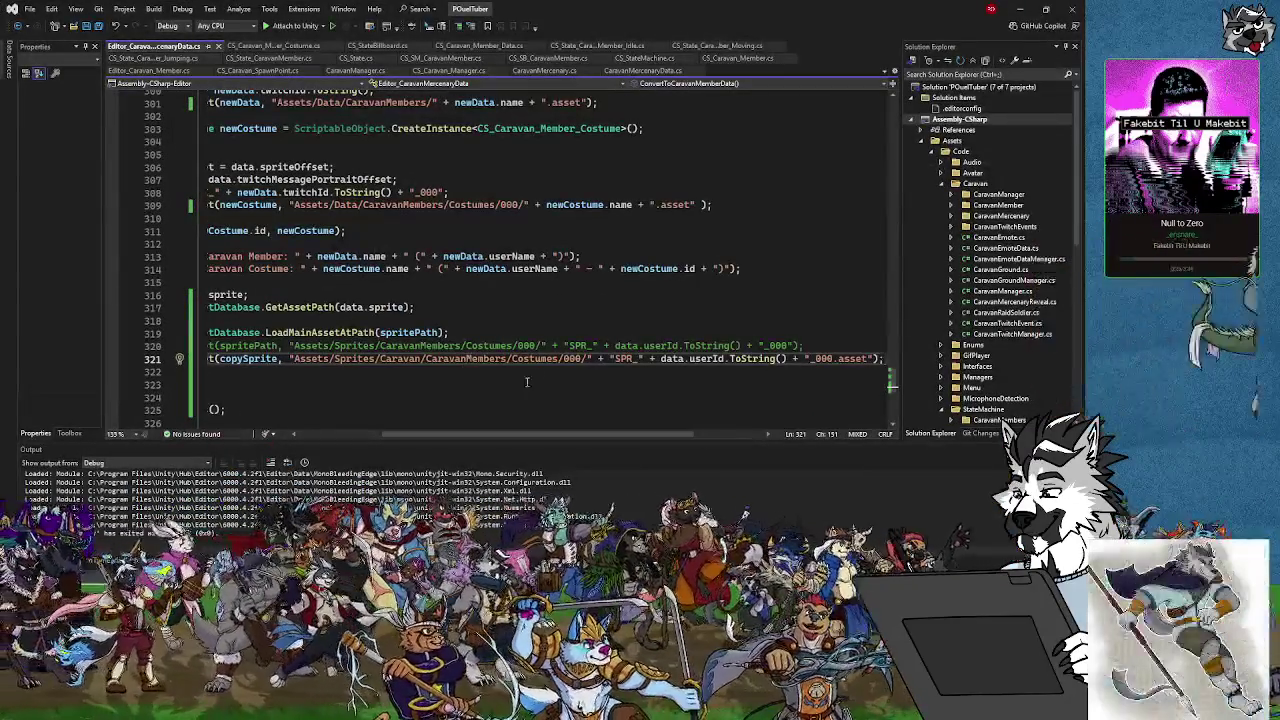
# Review spritePath usage on line 319, then ping the mercenary_BlitzBallz texture from Unity's console error
pyautogui.moveTo(461, 438); pyautogui.dragTo(377, 438)
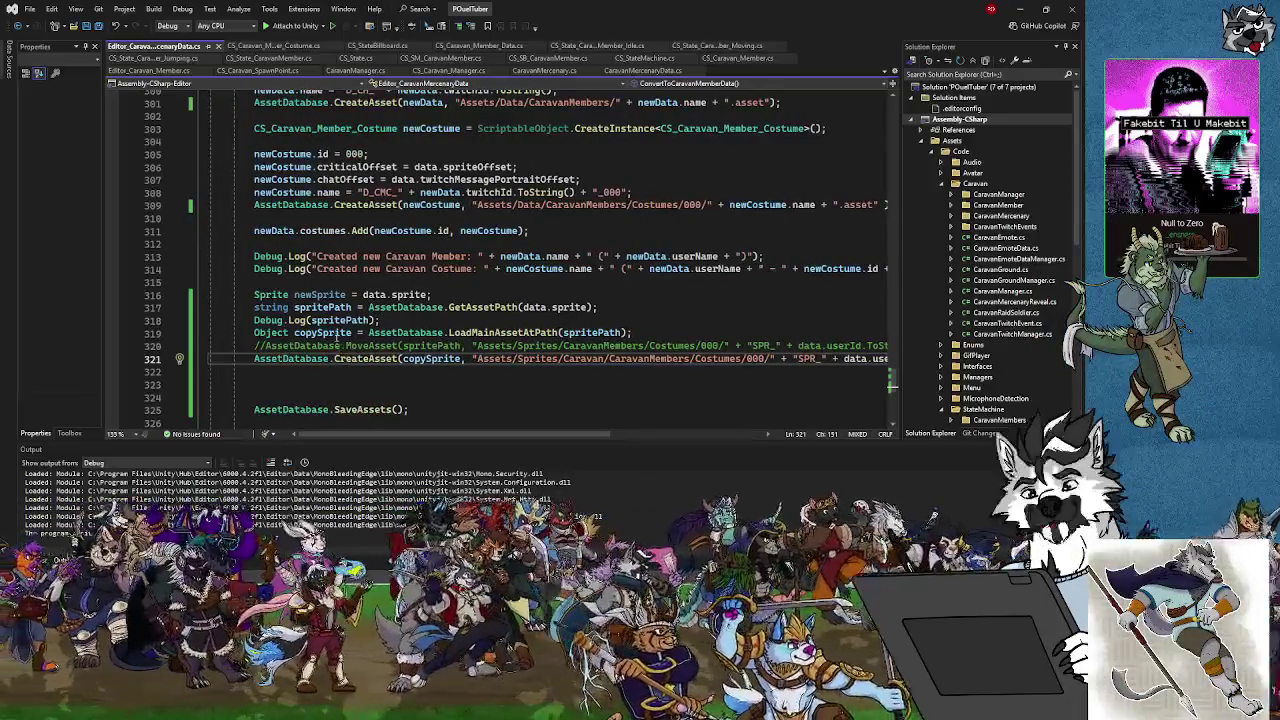
pyautogui.click(349, 333)
pyautogui.click(447, 333)
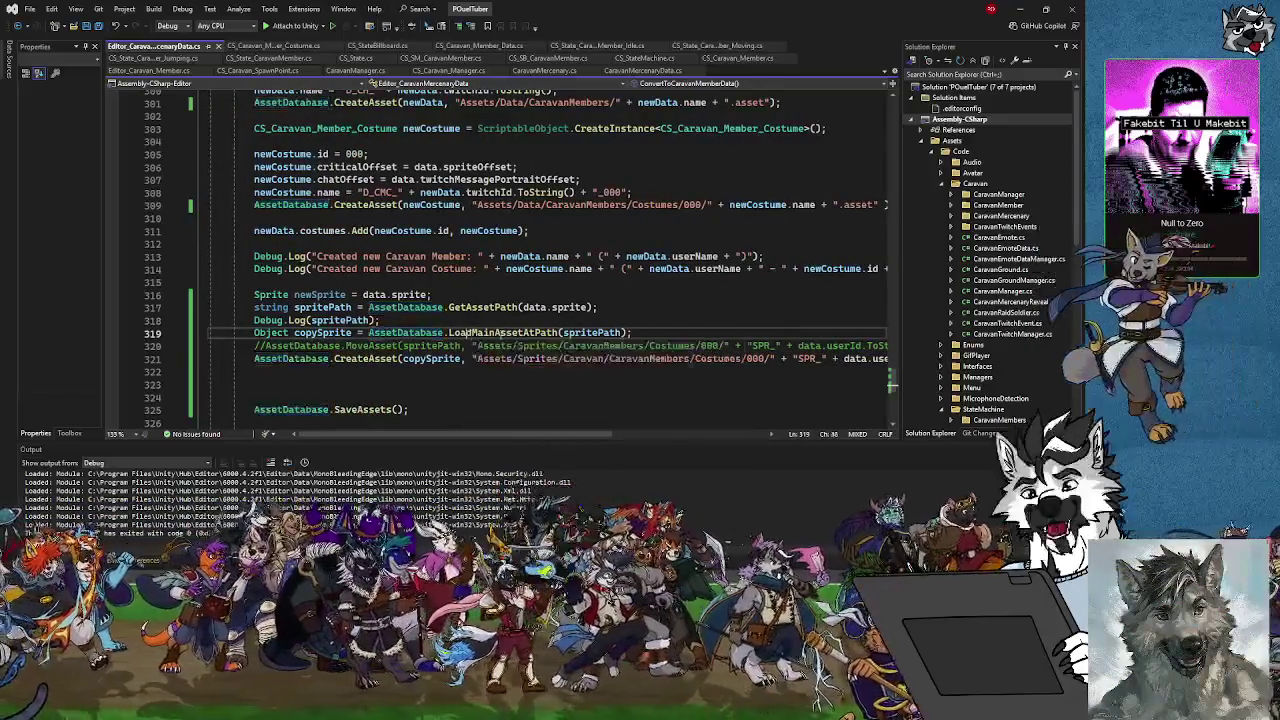
pyautogui.click(577, 333)
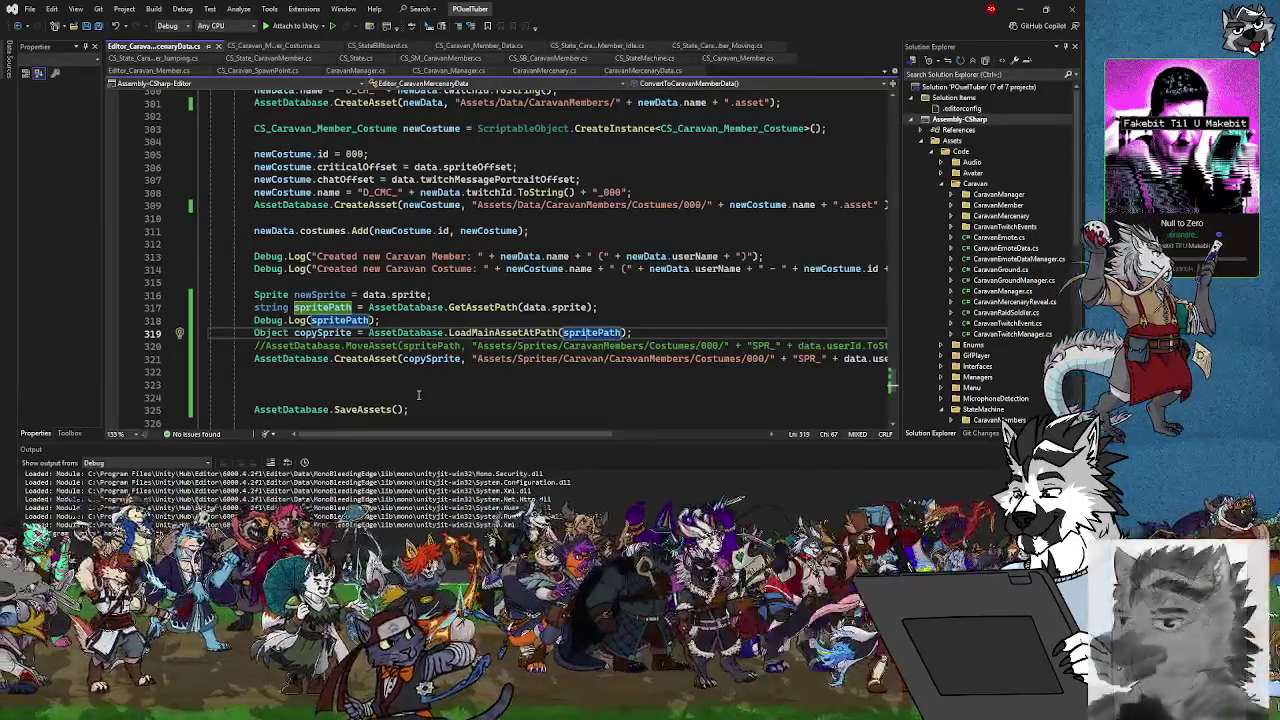
pyautogui.moveTo(318, 331)
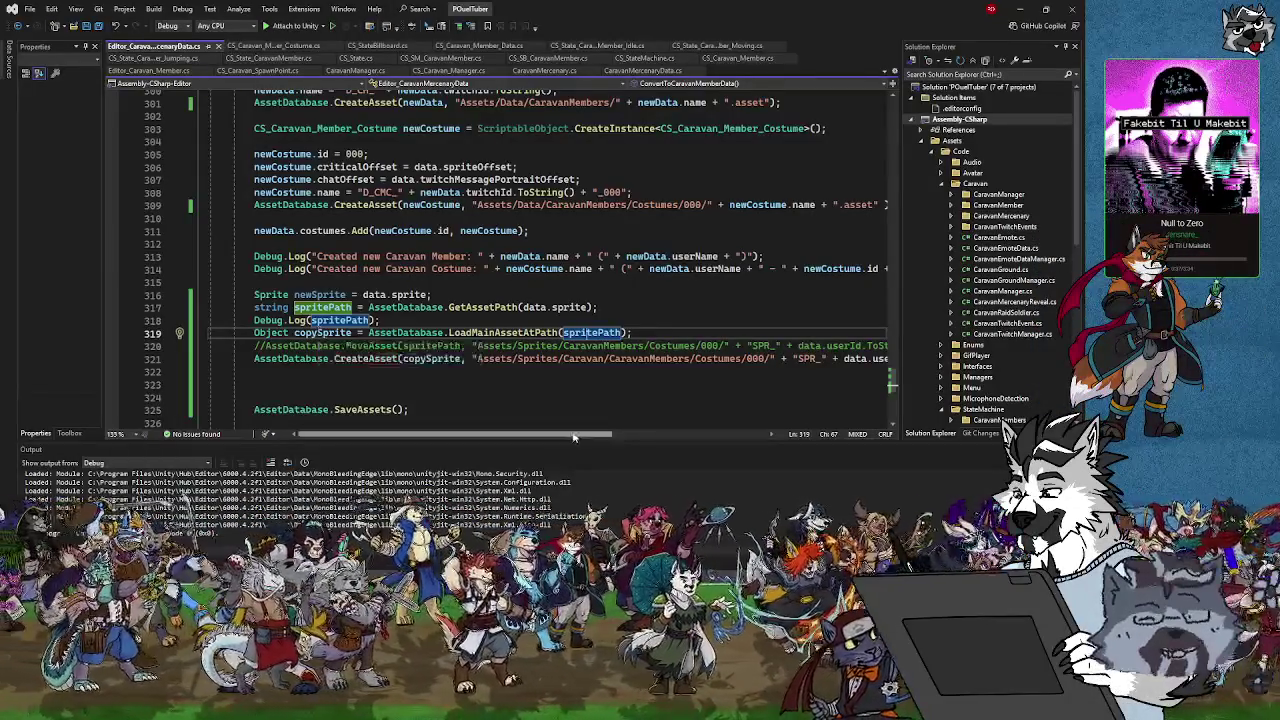
pyautogui.moveTo(438, 362)
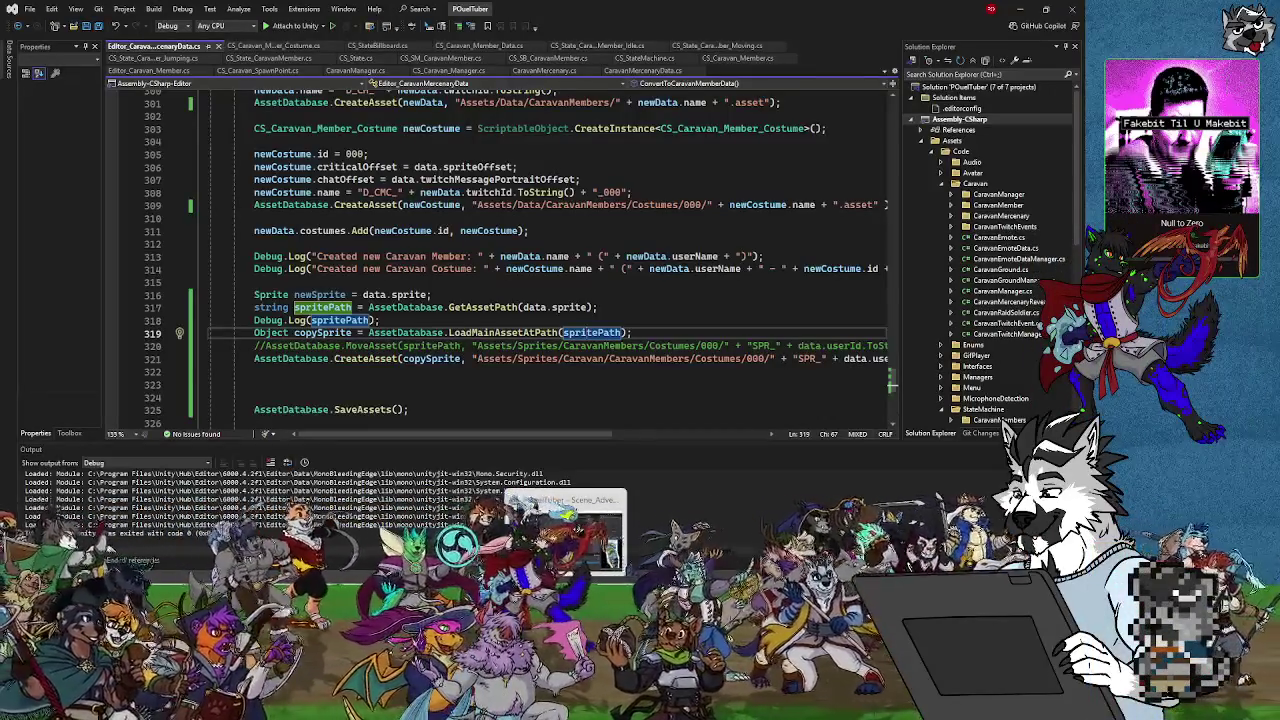
pyautogui.click(1019, 8)
pyautogui.click(165, 503)
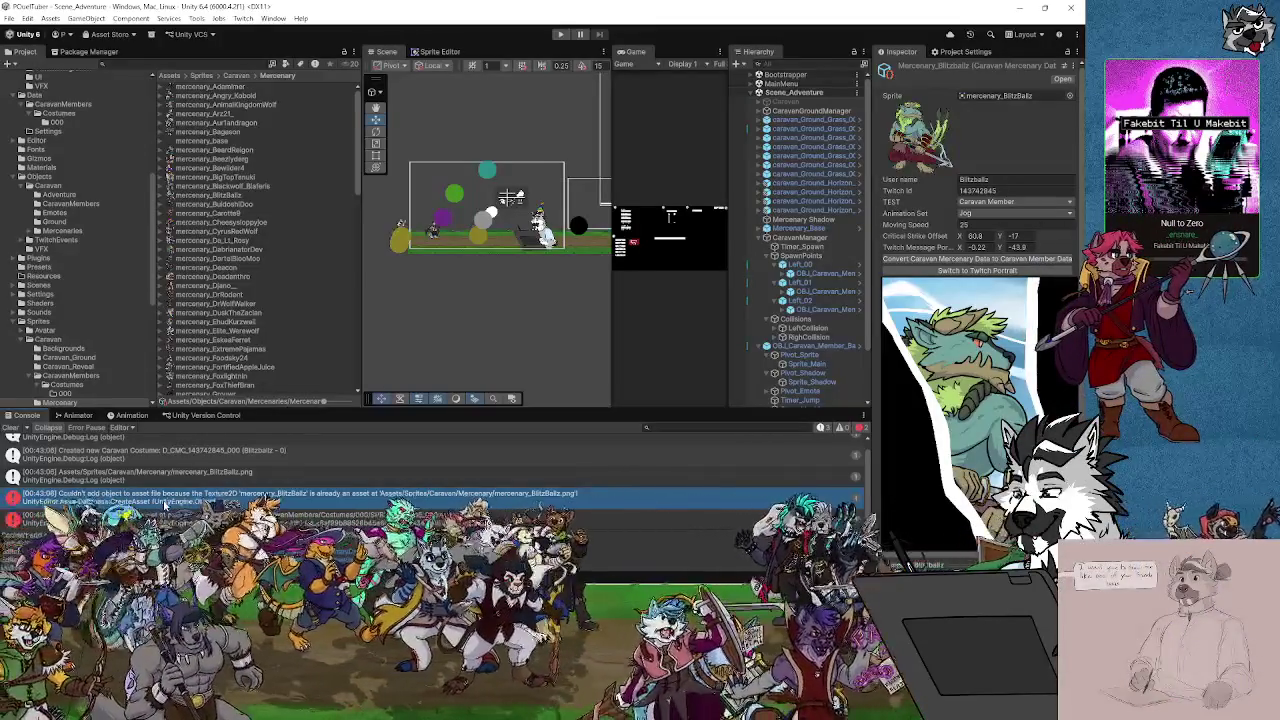
# Jump from the console error to the failing CreateAsset line 321 in Visual Studio
pyautogui.click(252, 496)
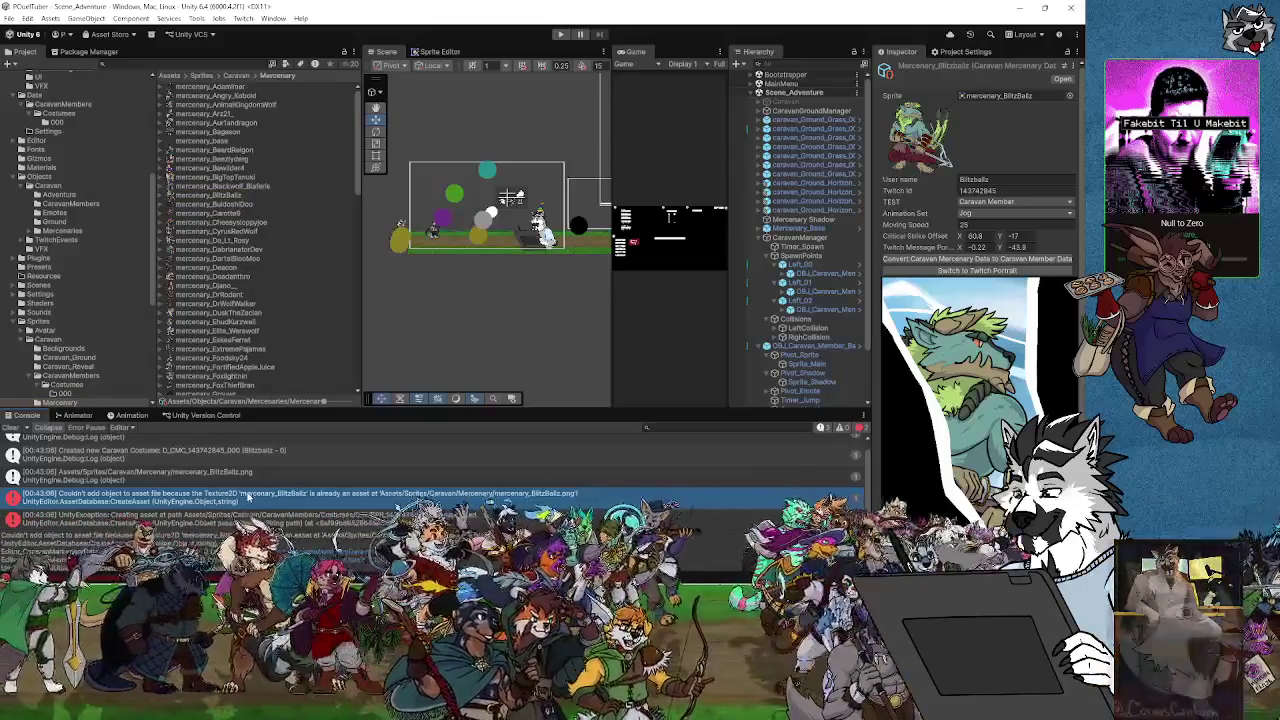
pyautogui.doubleClick(245, 496)
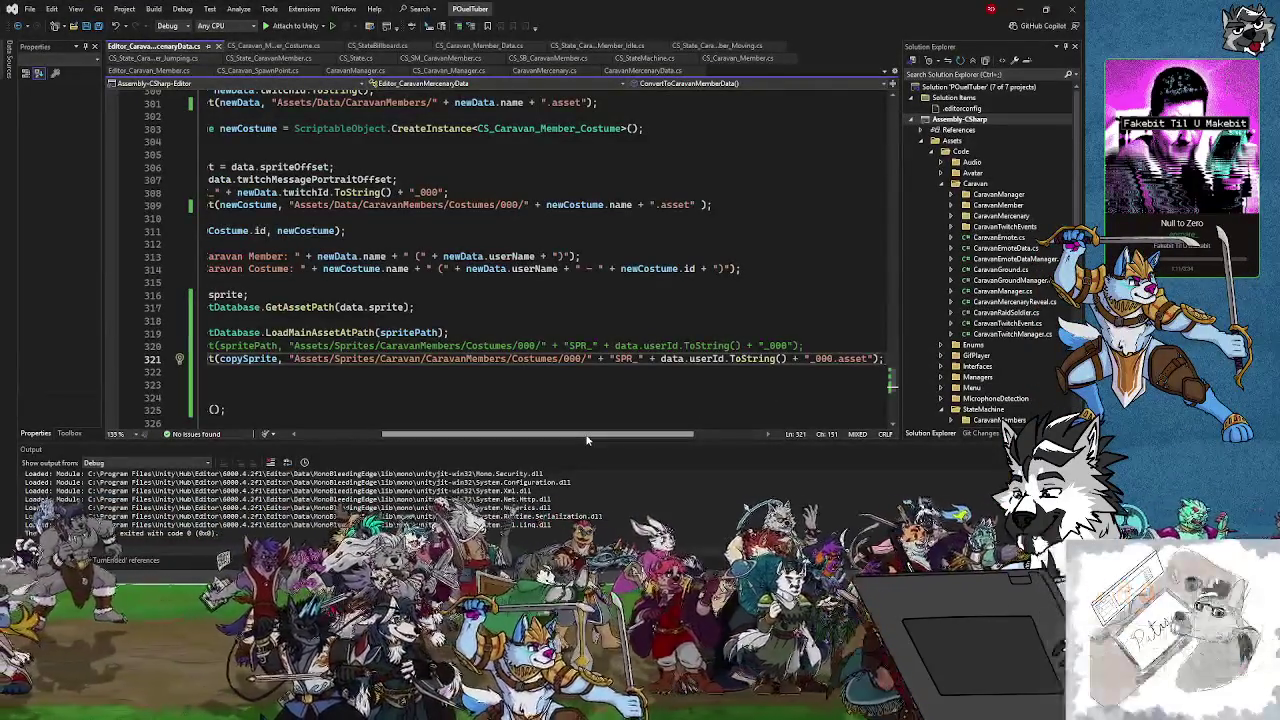
# Read the sprite path on line 318 and CreateAsset path on line 321, then select a mercenary texture in Unity
pyautogui.hscroll(-5, 421, 414)
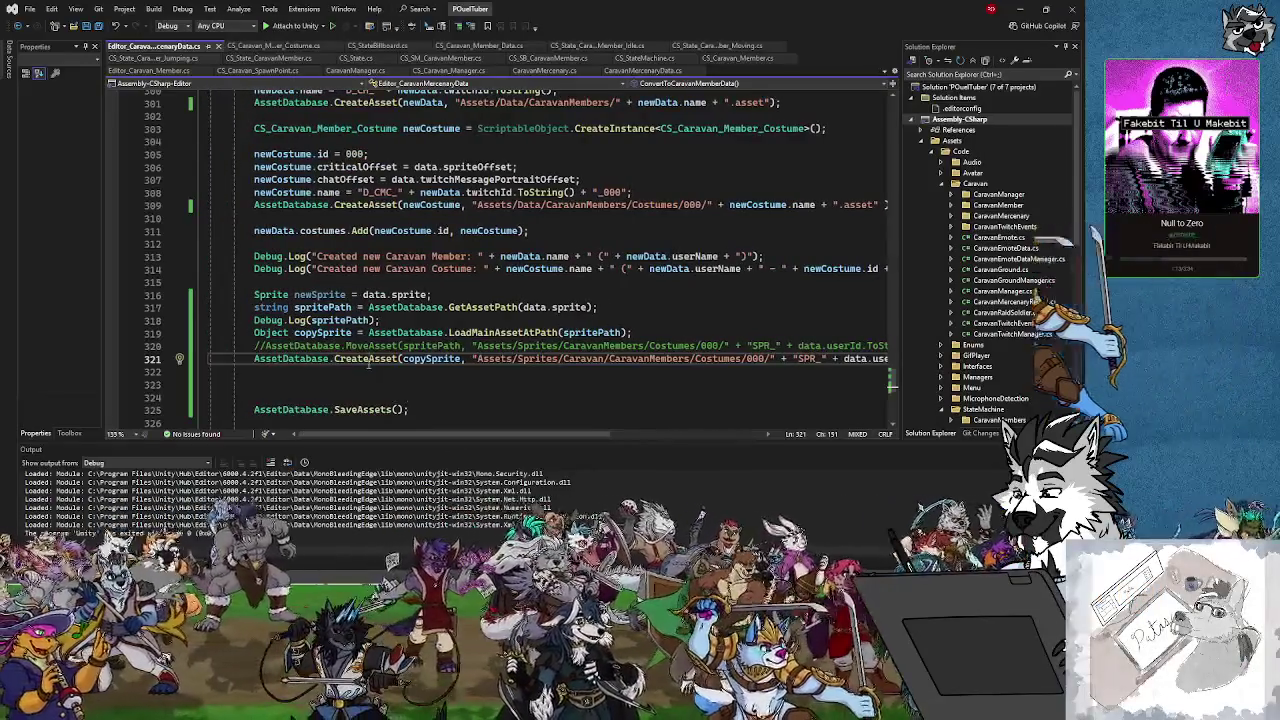
pyautogui.click(426, 360)
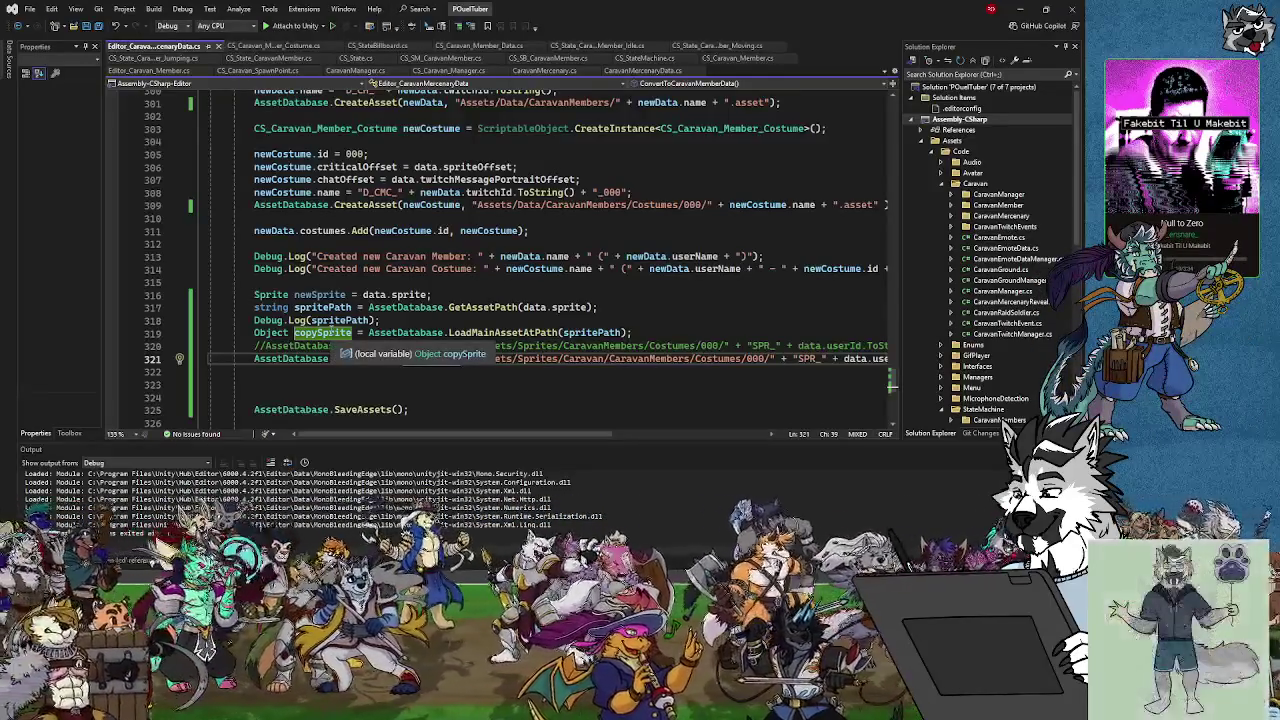
pyautogui.moveTo(450, 435)
pyautogui.mouseDown()
pyautogui.moveTo(605, 435)
pyautogui.moveTo(450, 435)
pyautogui.mouseUp()
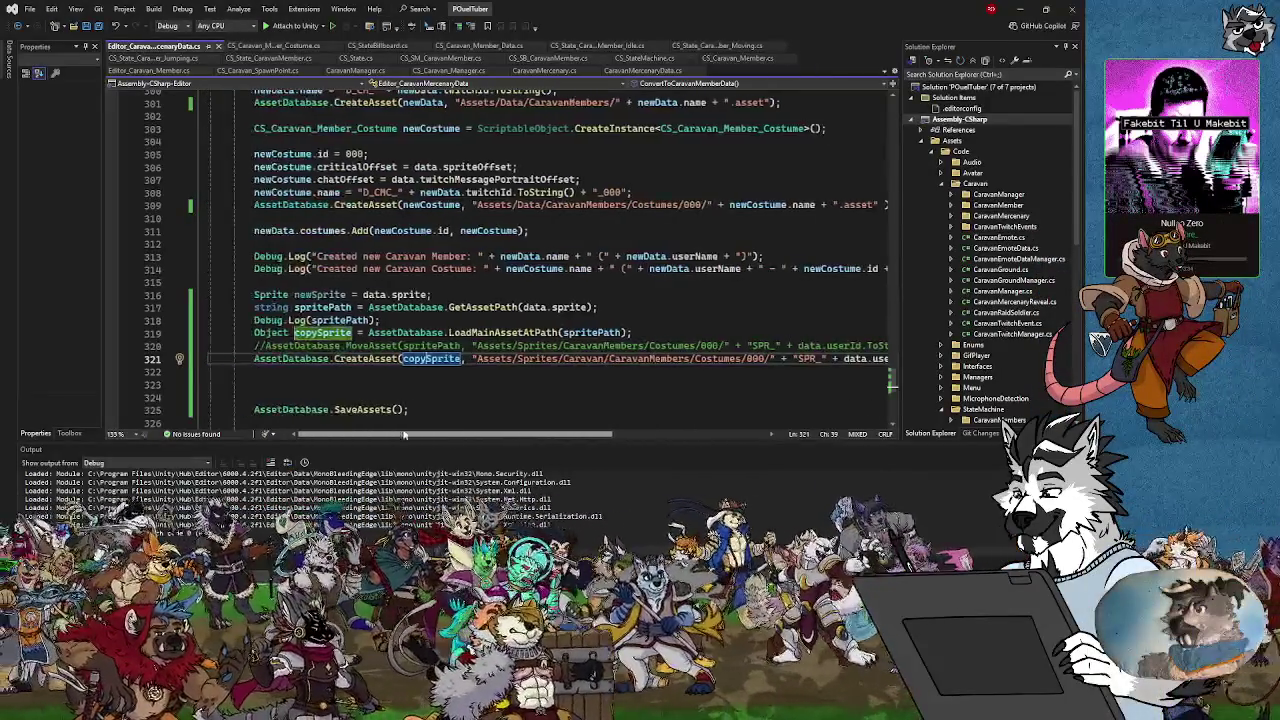
pyautogui.click(399, 321)
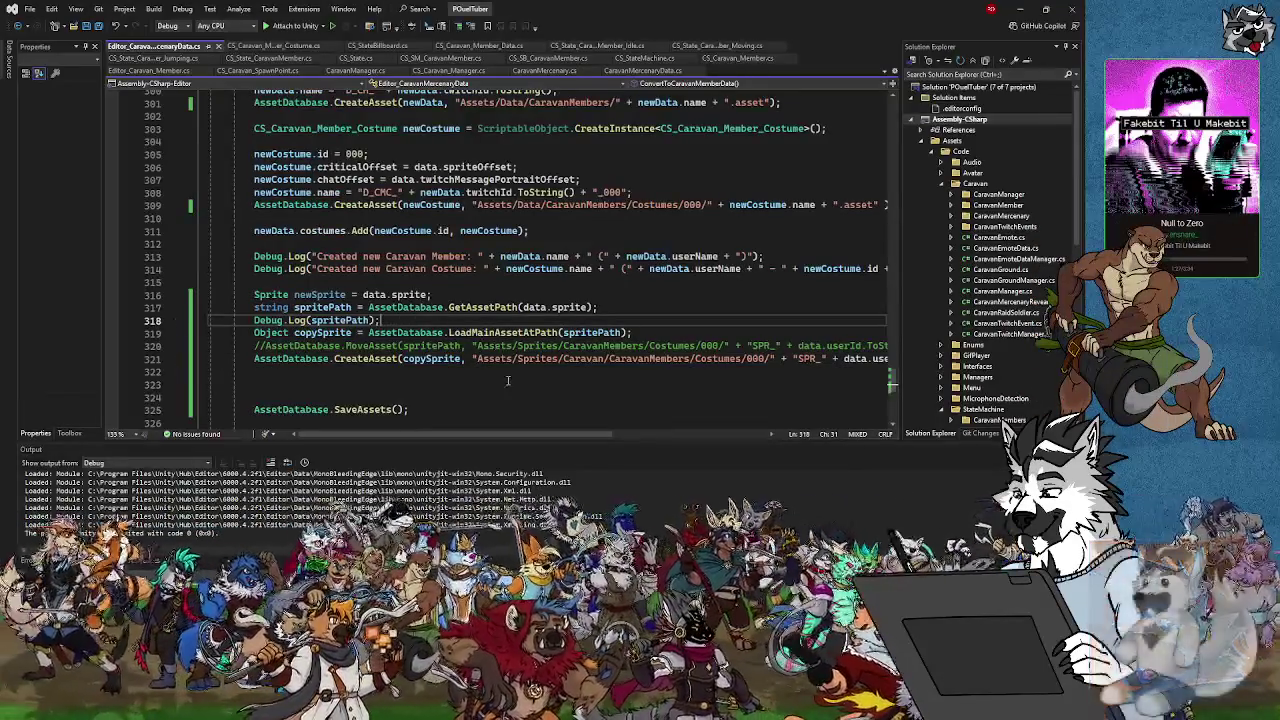
pyautogui.moveTo(475, 435); pyautogui.dragTo(630, 435)
pyautogui.click(716, 358)
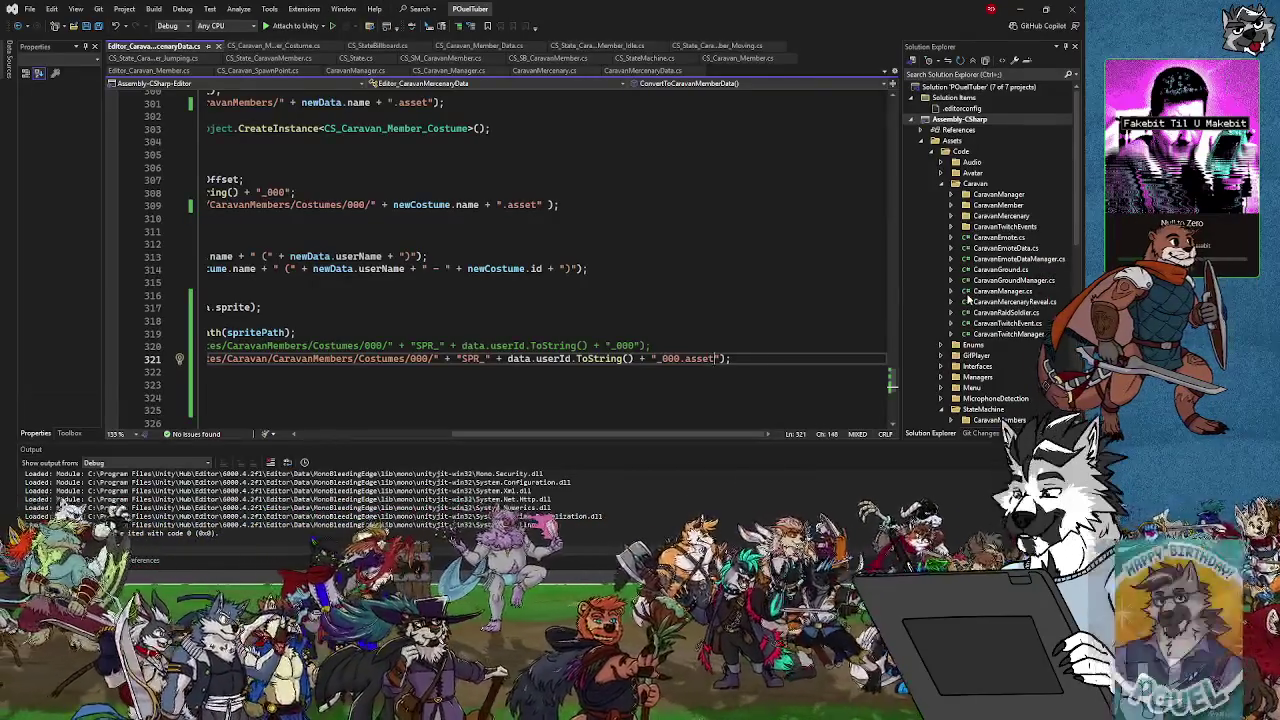
pyautogui.hotkey('alt', 'Tab')
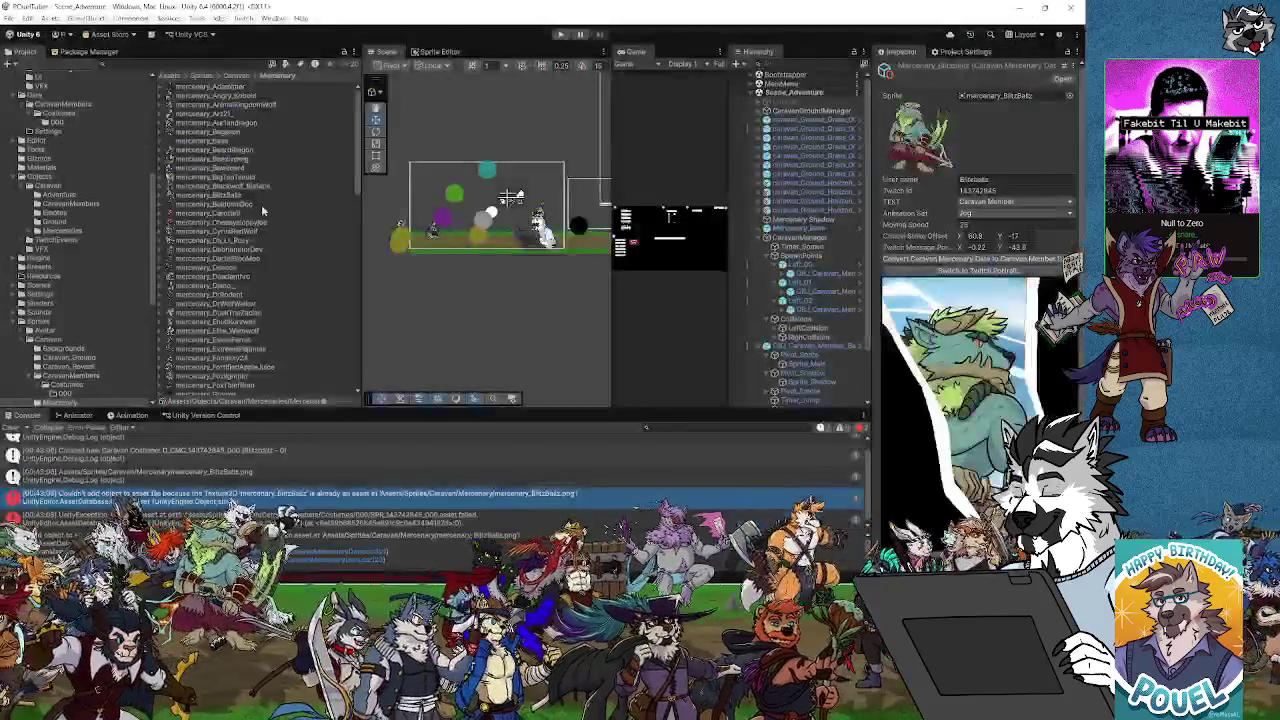
pyautogui.click(229, 243)
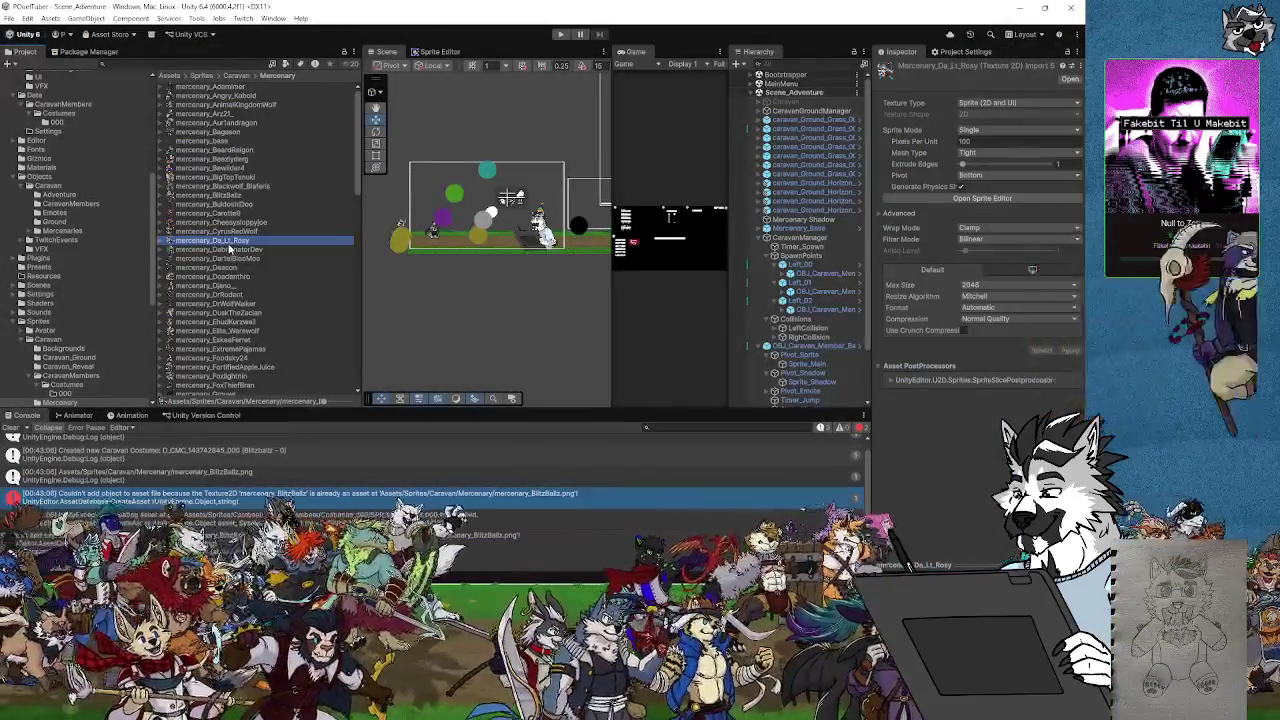
# Expand two mercenary textures and inspect each one's sprite sub-asset in the Inspector
pyautogui.click(169, 242)
pyautogui.click(198, 250)
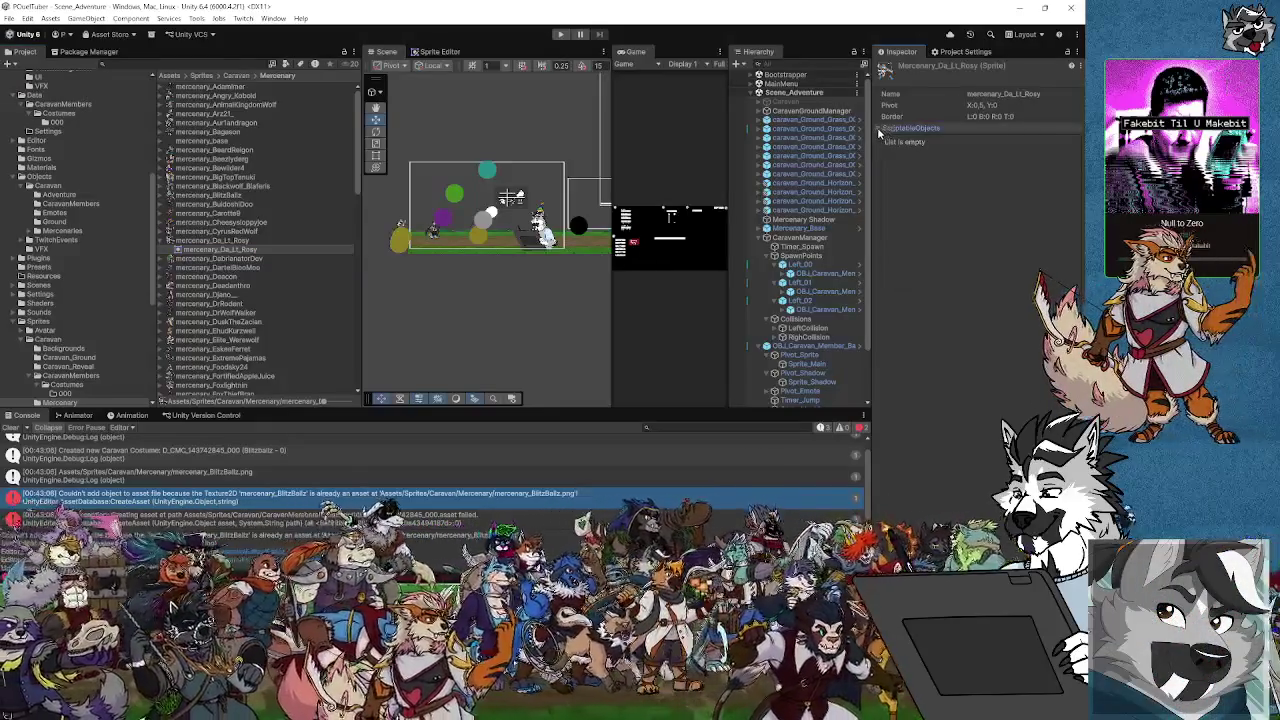
pyautogui.click(200, 223)
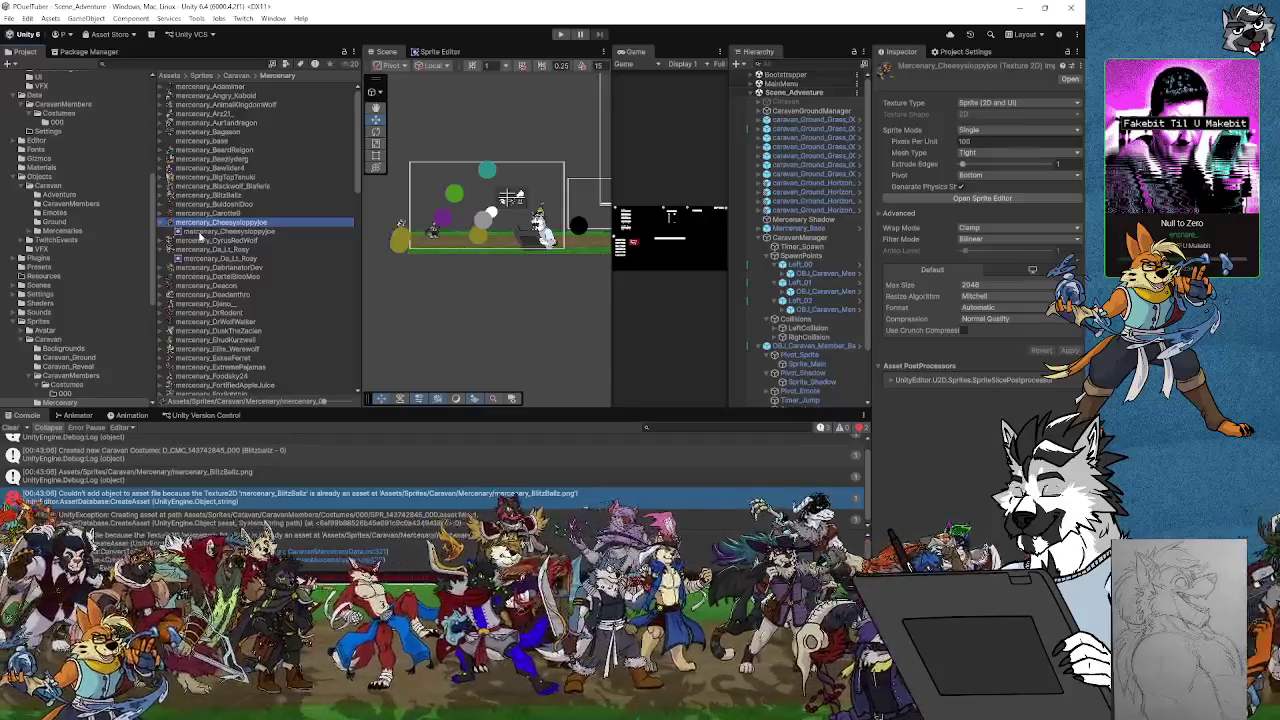
pyautogui.click(203, 232)
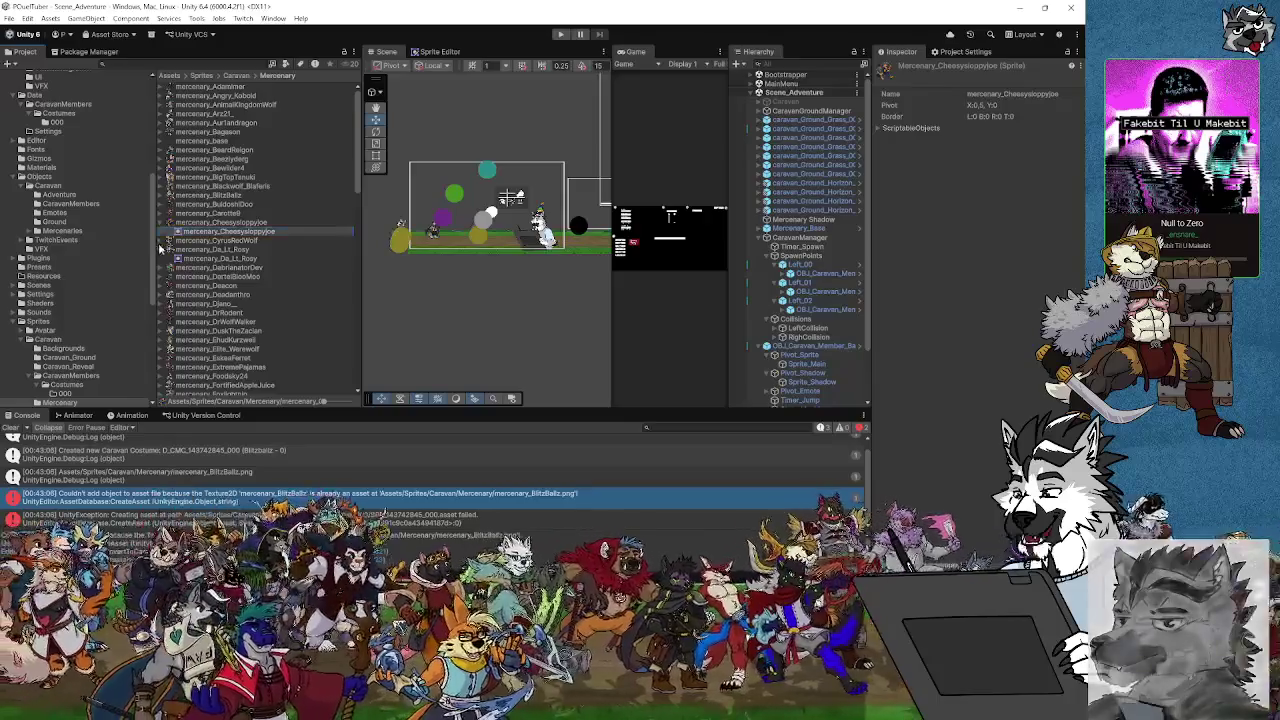
pyautogui.click(167, 223)
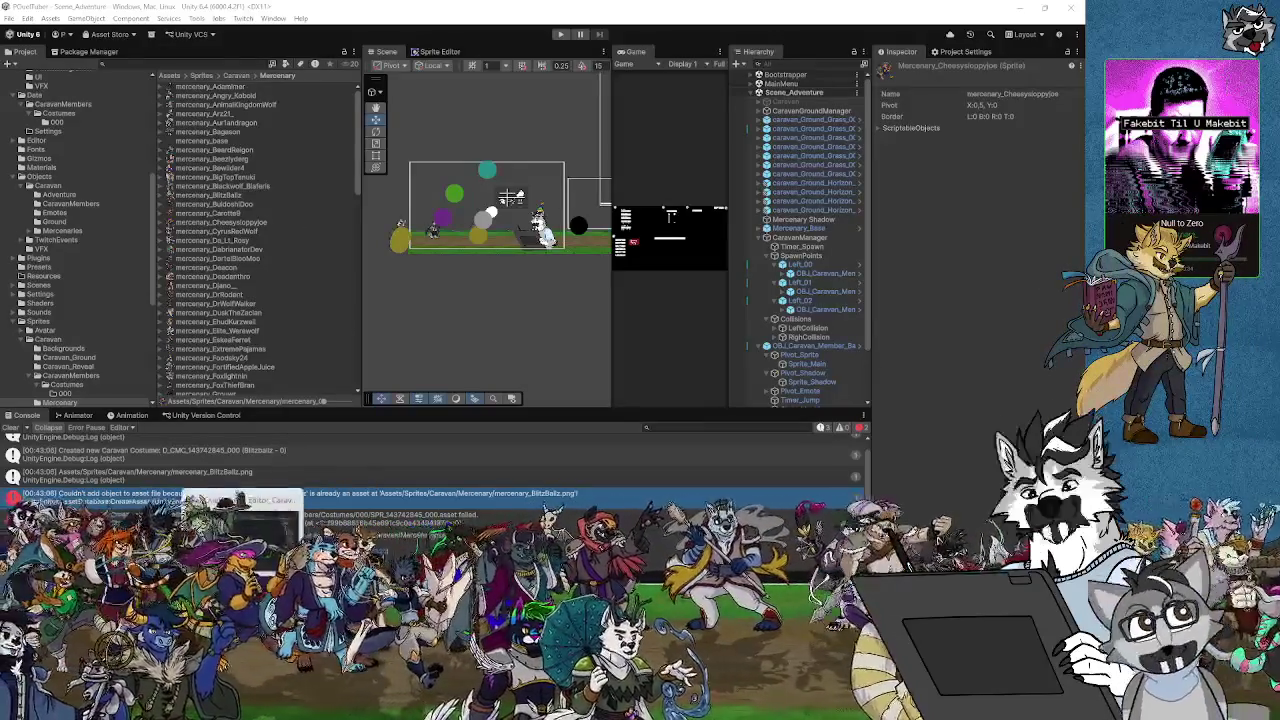
# Delete the failed run's D_CMC costume asset from Data/CaravanMembers/Costumes/000
pyautogui.click(57, 114)
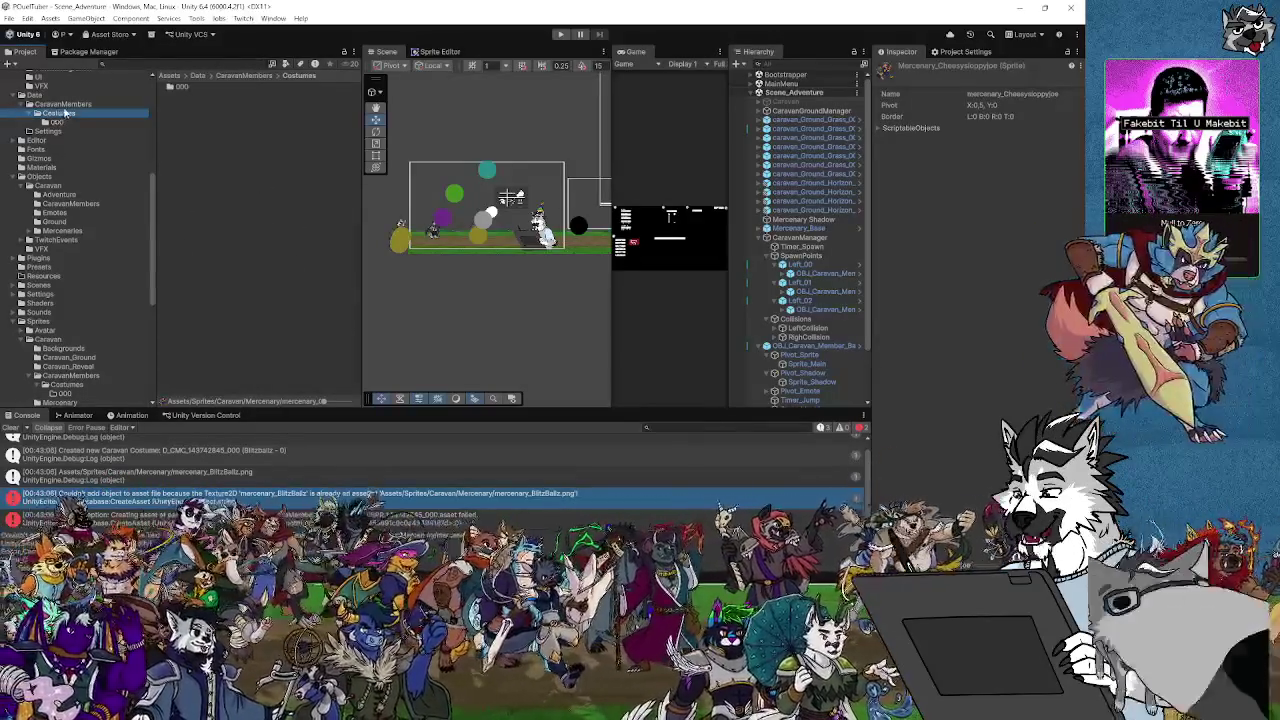
pyautogui.click(57, 122)
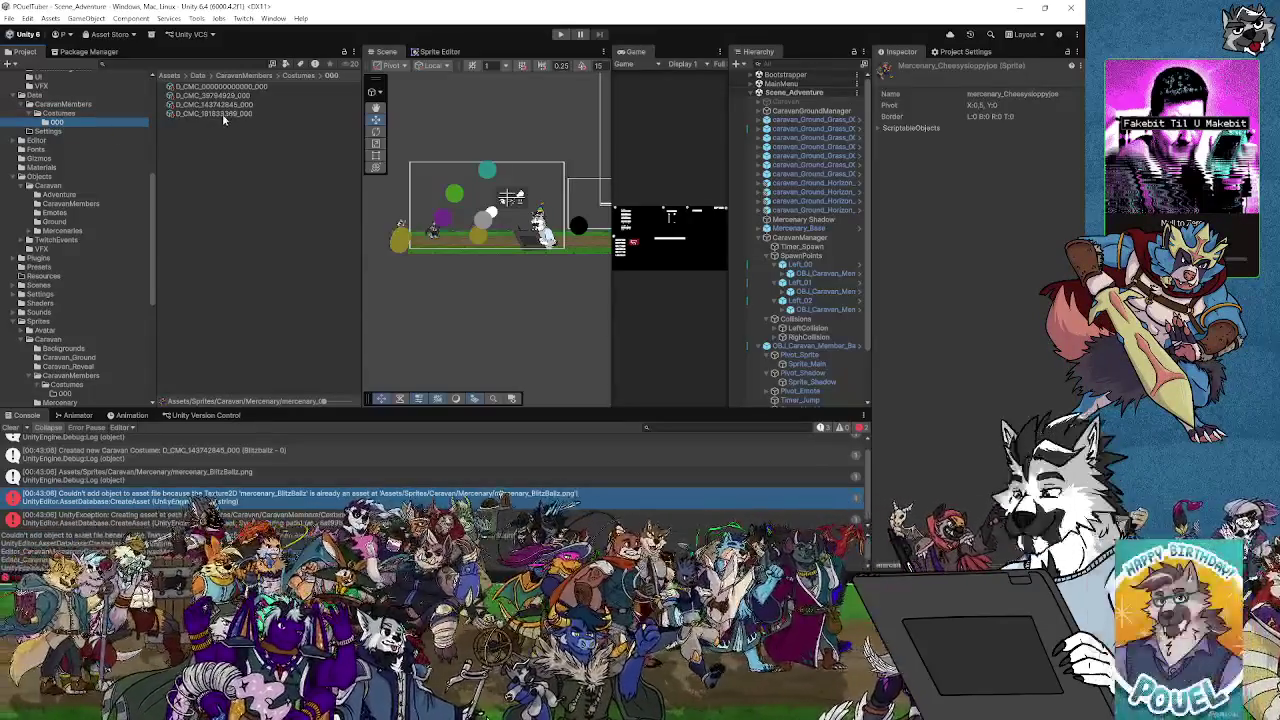
pyautogui.click(223, 114)
pyautogui.click(227, 105)
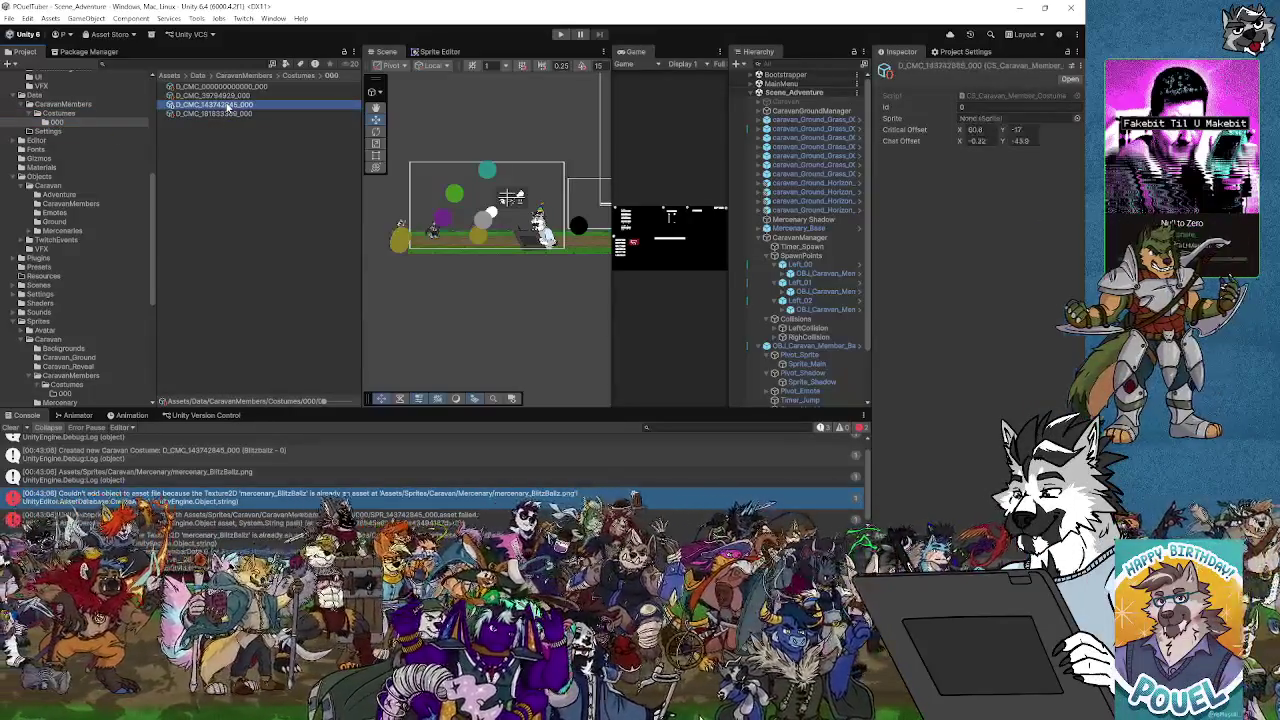
pyautogui.press('Delete')
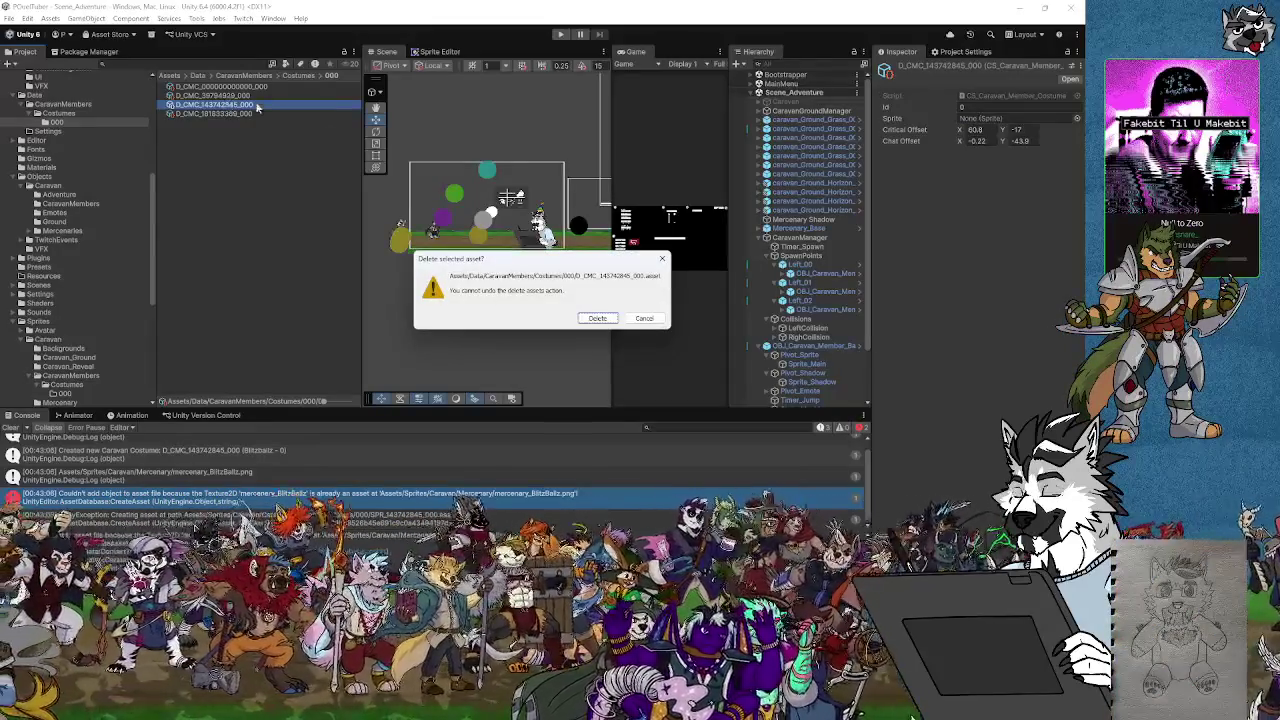
pyautogui.click(597, 318)
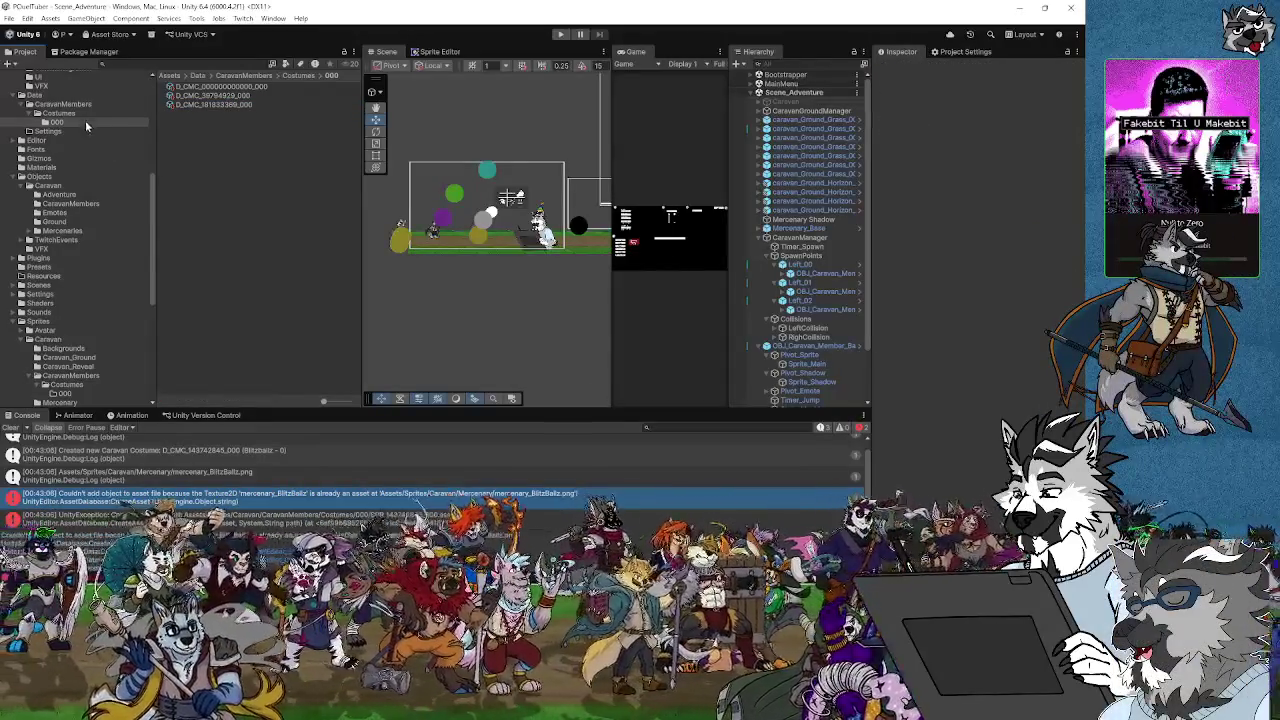
# Delete the matching D_CM caravan member data asset
pyautogui.click(203, 114)
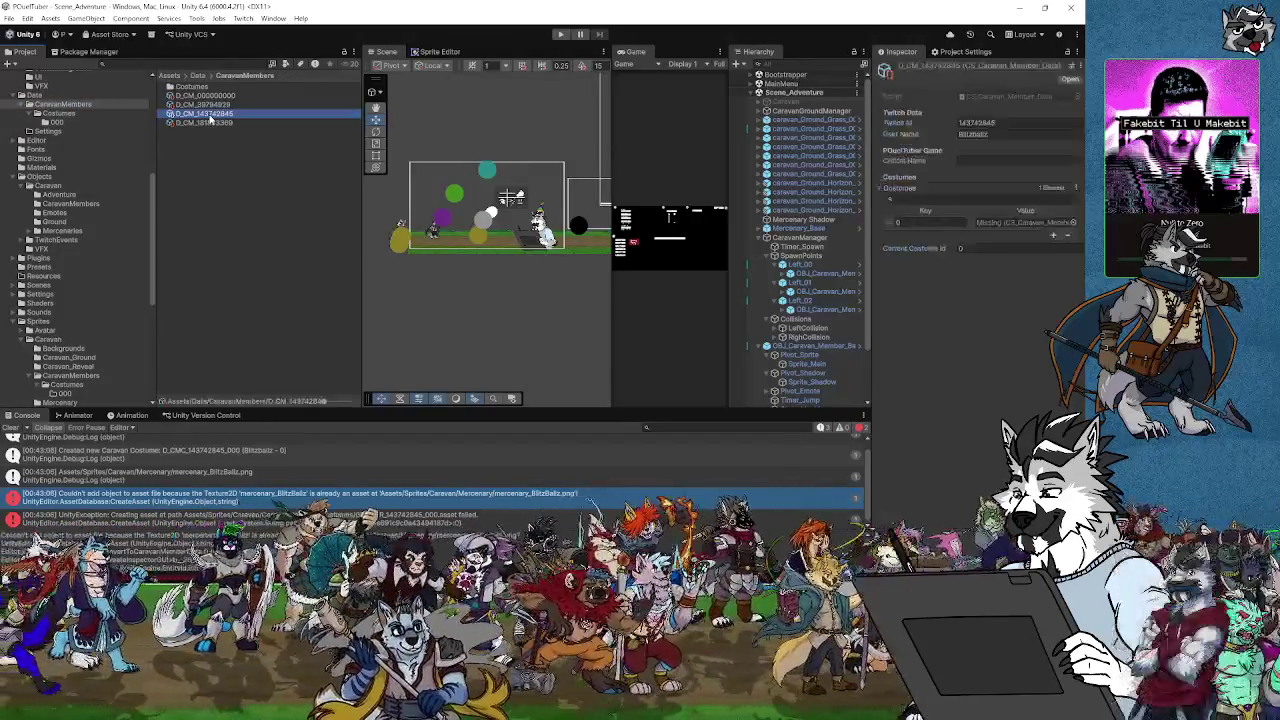
pyautogui.press('Delete')
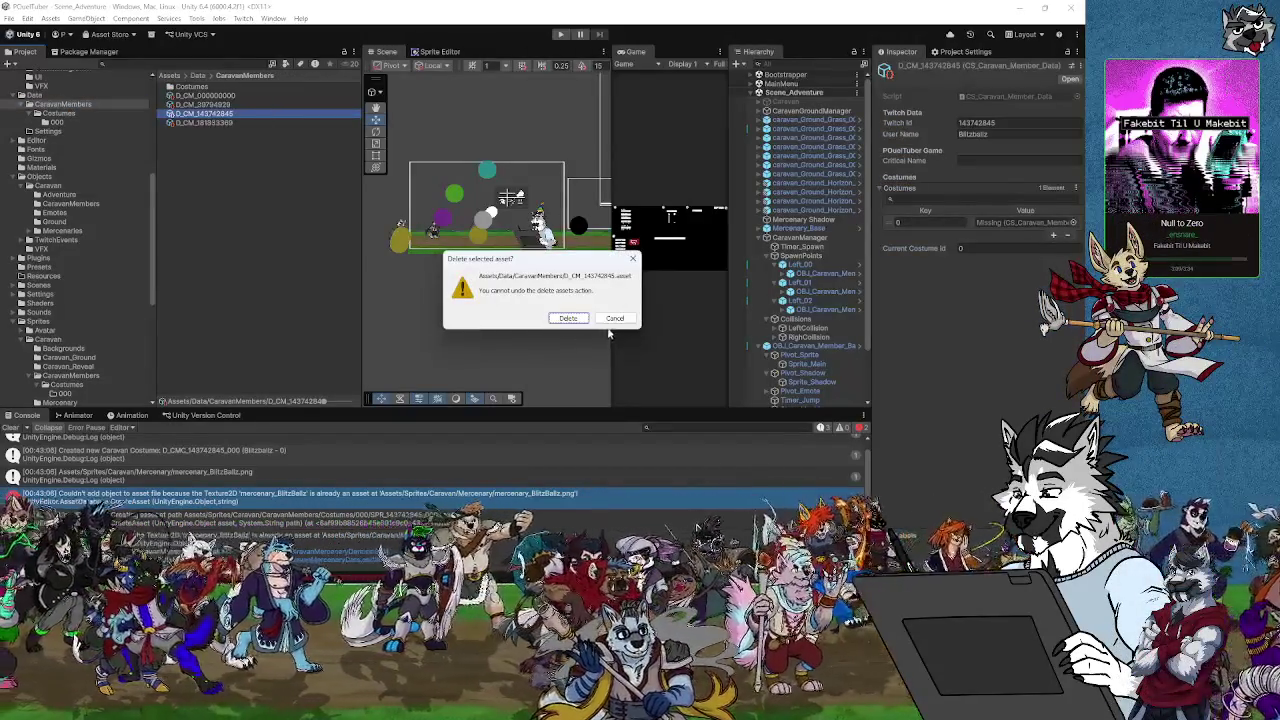
pyautogui.click(568, 318)
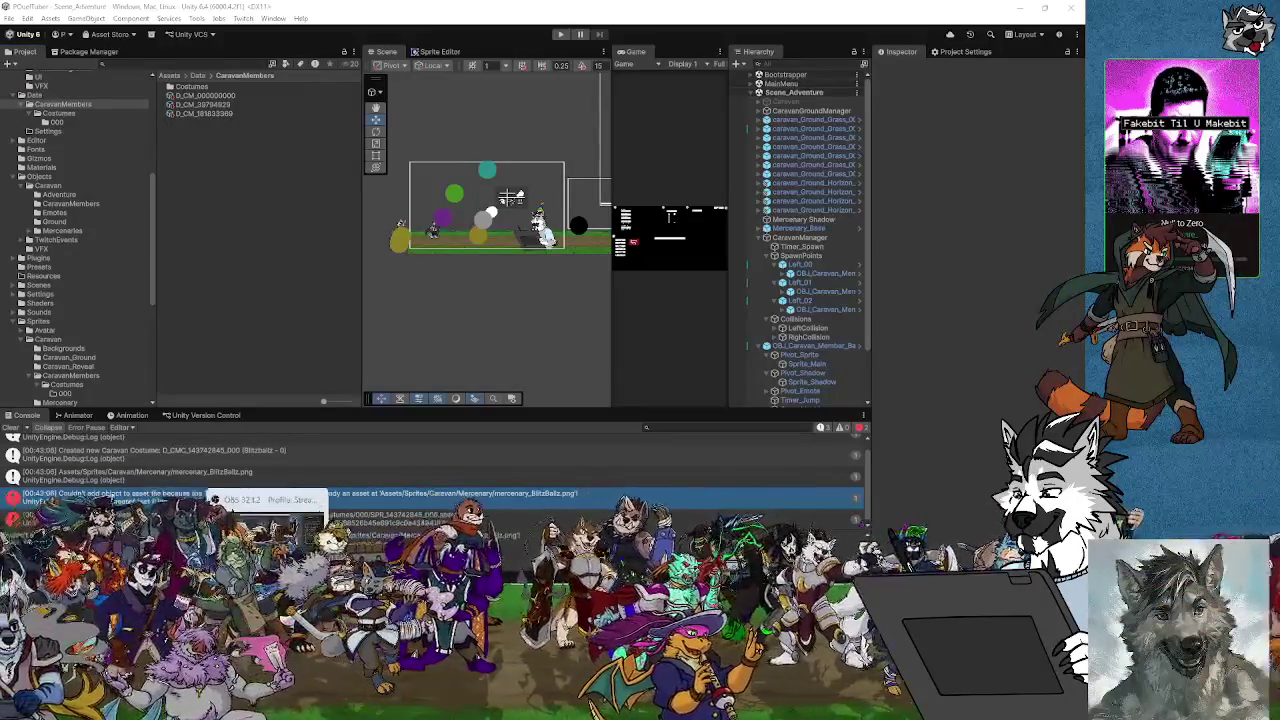
pyautogui.hotkey('alt', 'Tab')
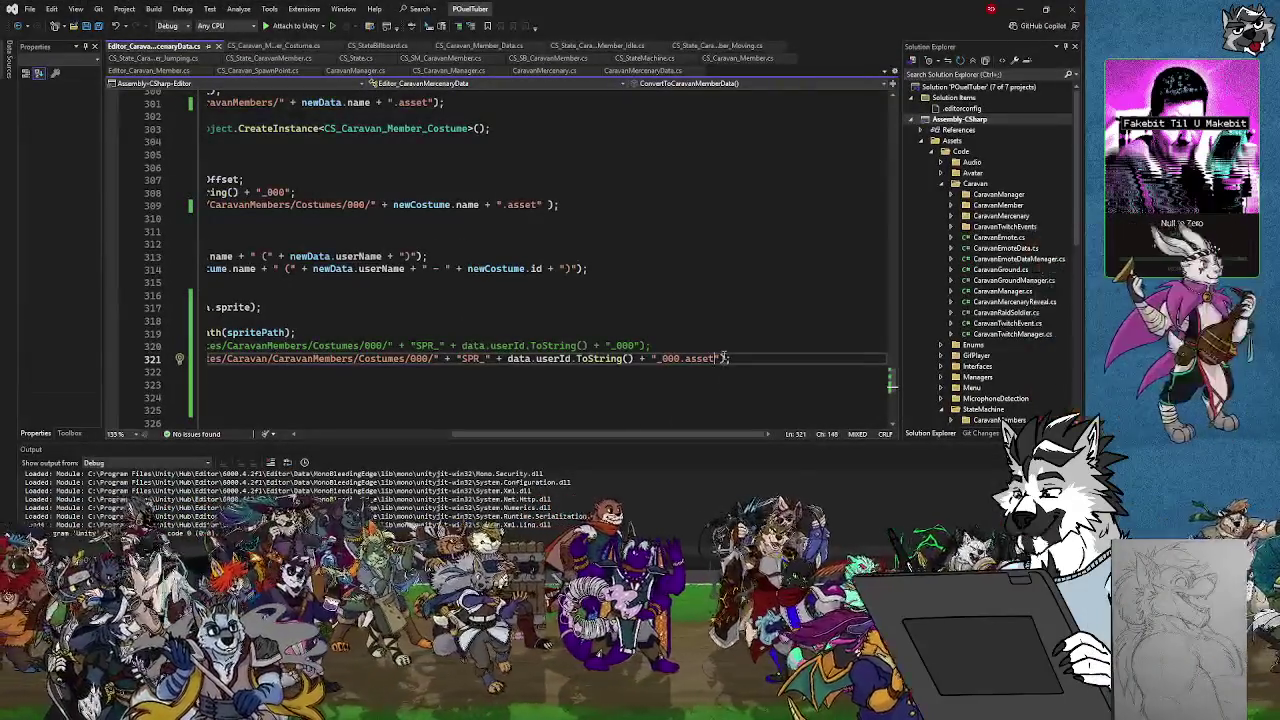
# Change line 321's sprite copy extension from _000.asset to _000.png and save the script
pyautogui.press('BackSpace')
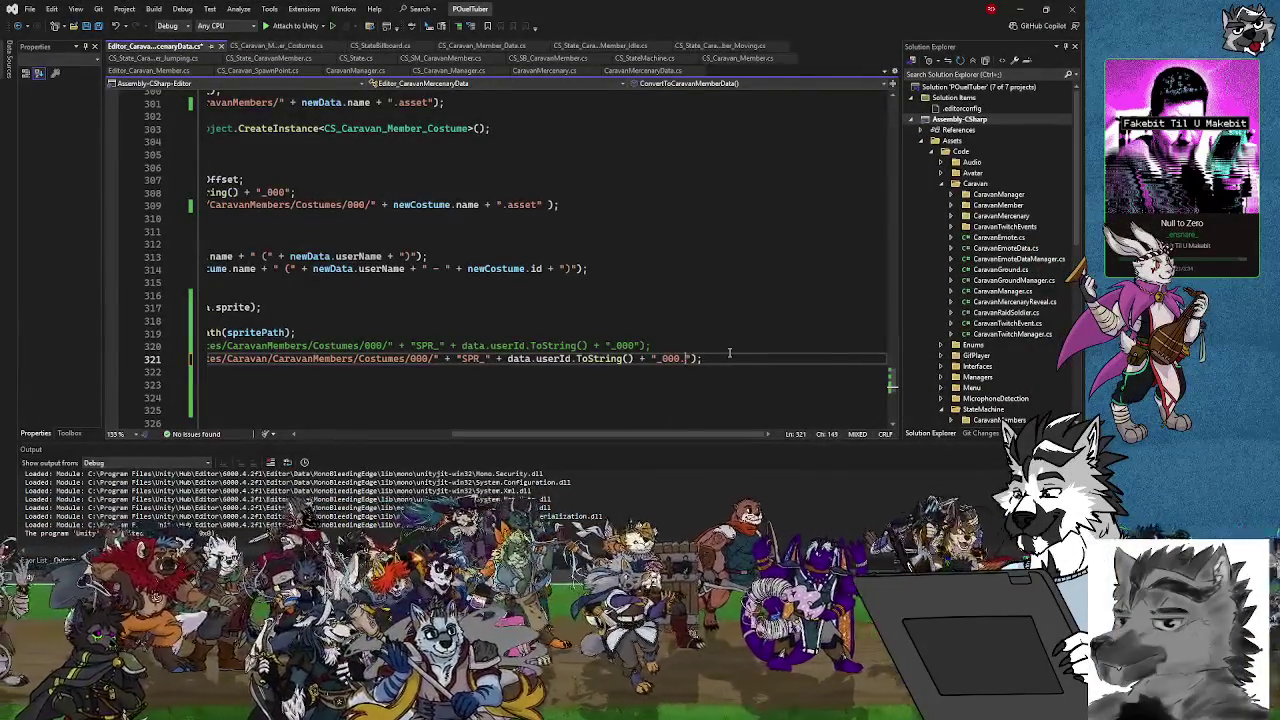
pyautogui.write('png')
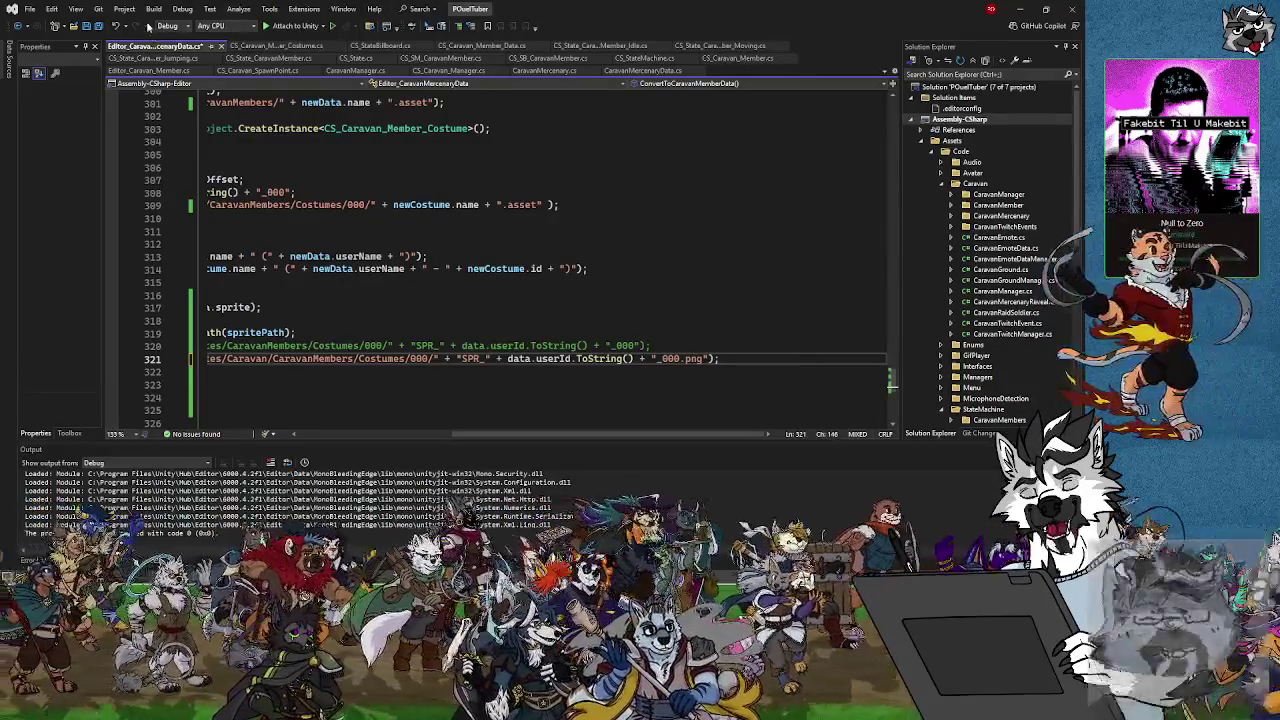
pyautogui.click(97, 30)
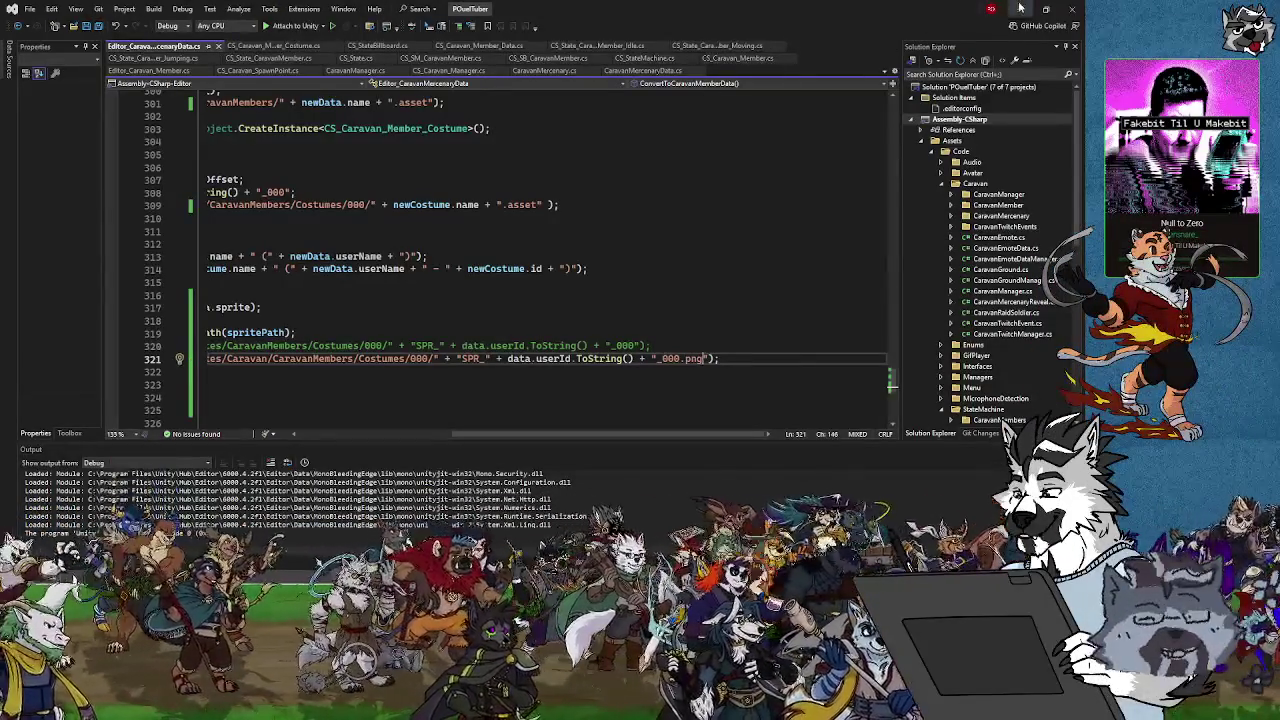
pyautogui.click(1020, 8)
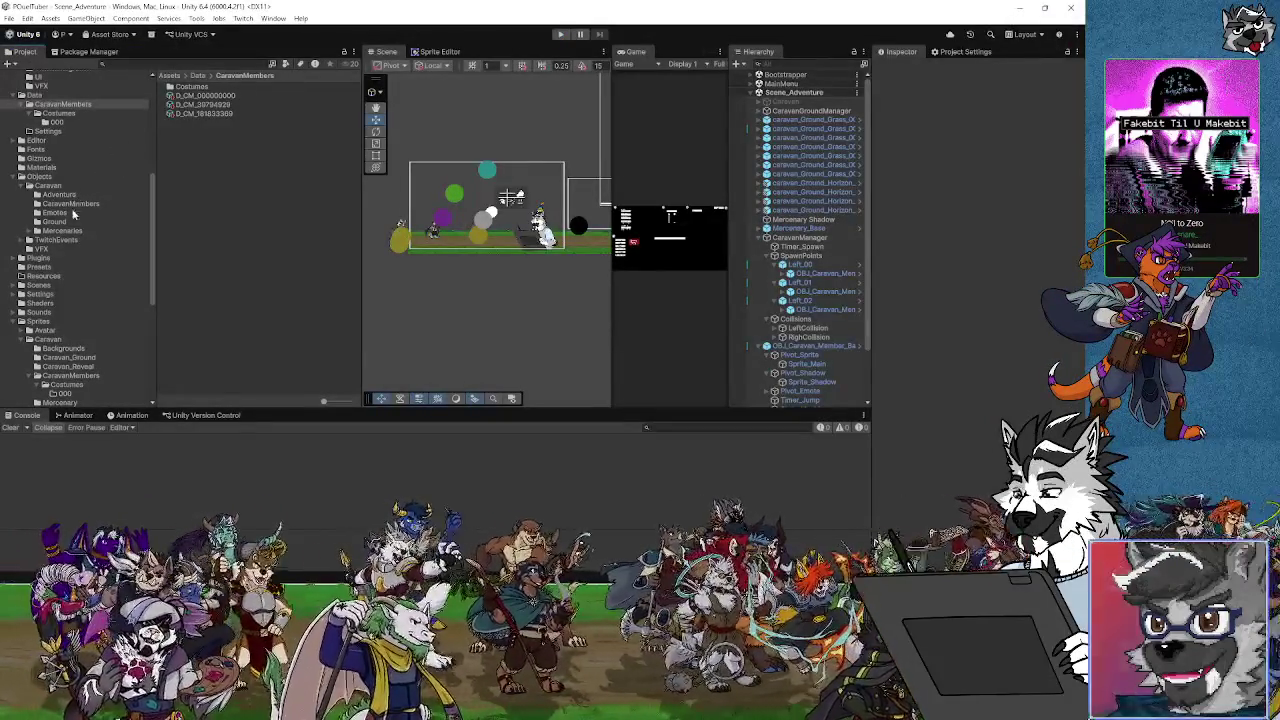
# Run Convert Caravan Mercenary Data to Caravan Member Data on a Mercenaries asset
pyautogui.click(64, 231)
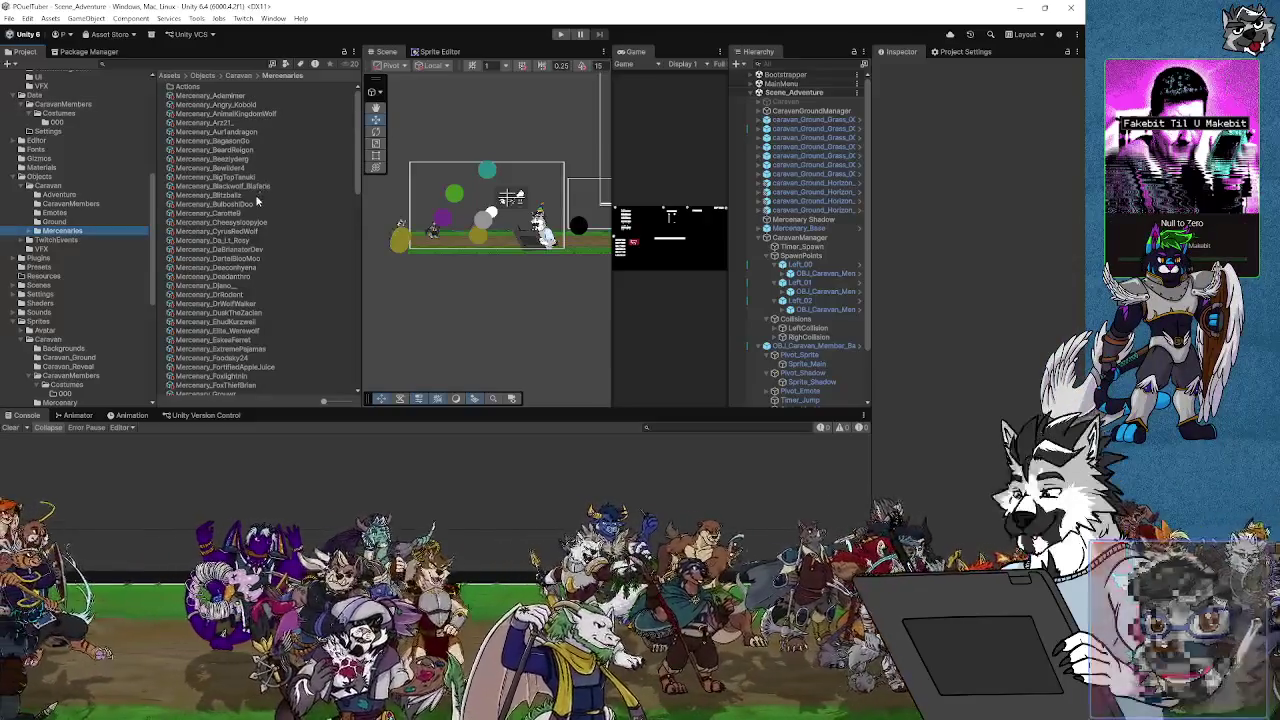
pyautogui.click(228, 204)
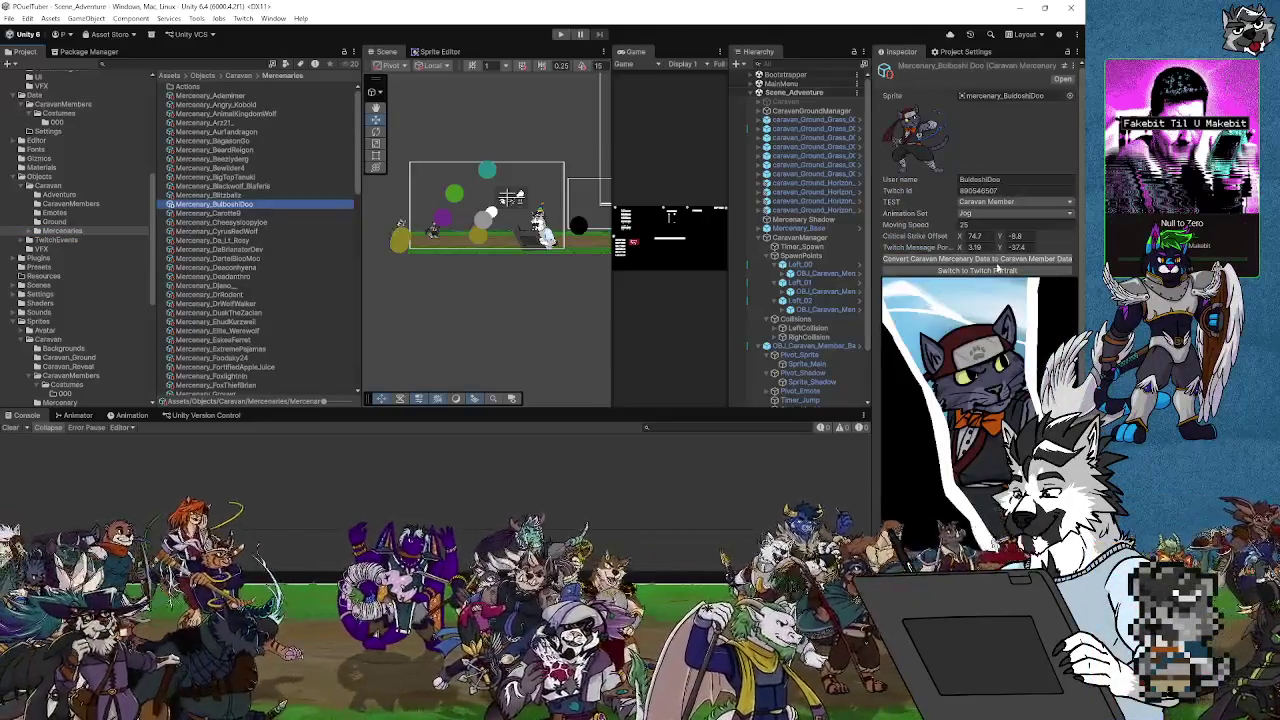
pyautogui.click(995, 259)
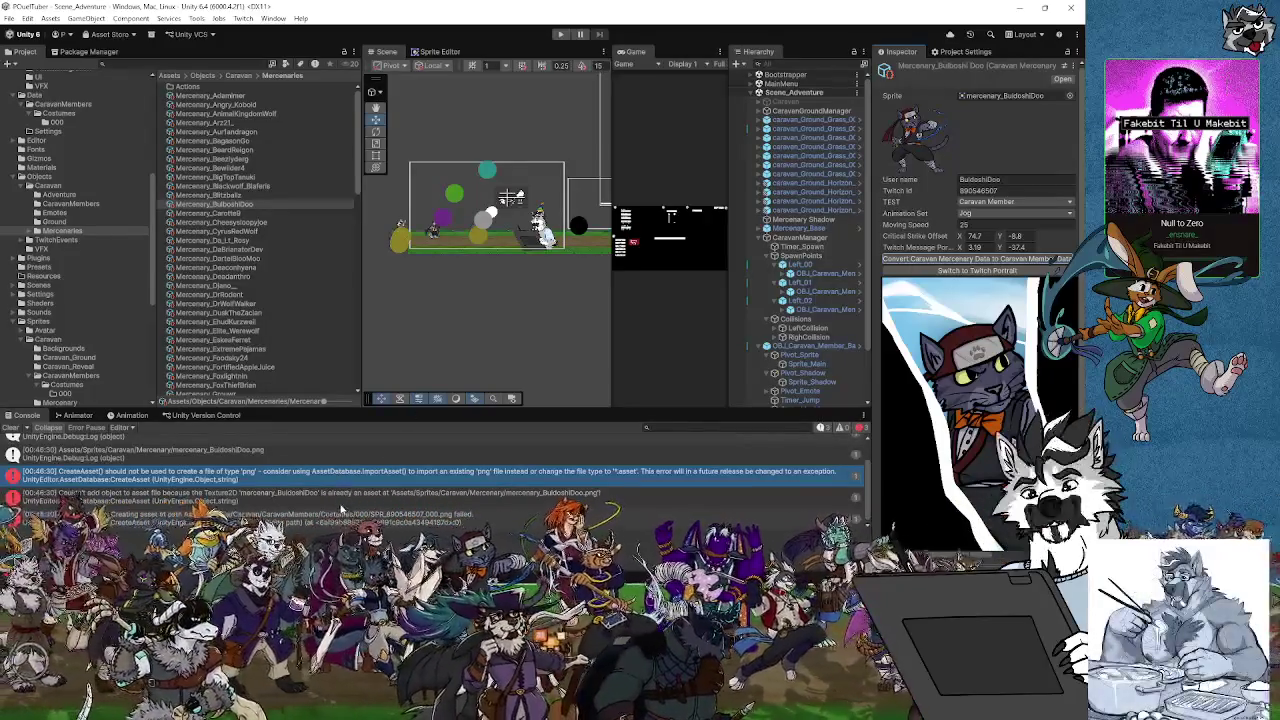
# Read the Console errors saying CreateAsset cannot create the .png sprite copy
pyautogui.click(345, 516)
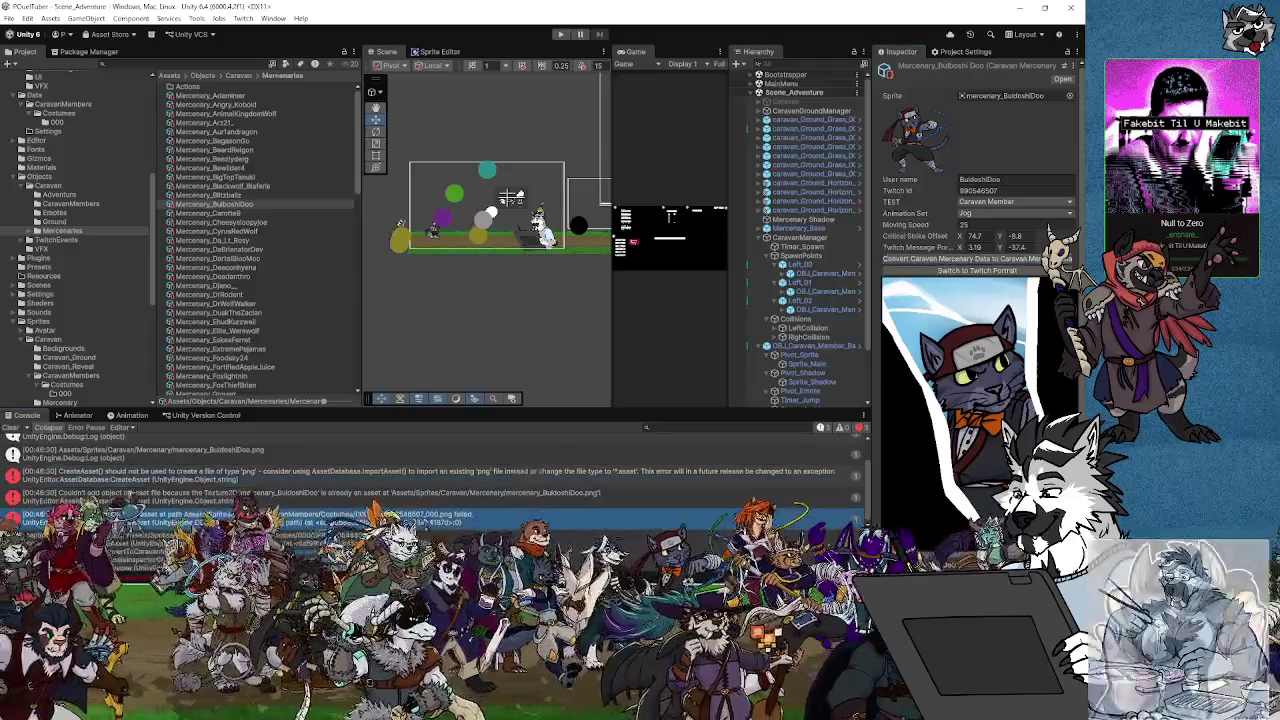
pyautogui.click(330, 471)
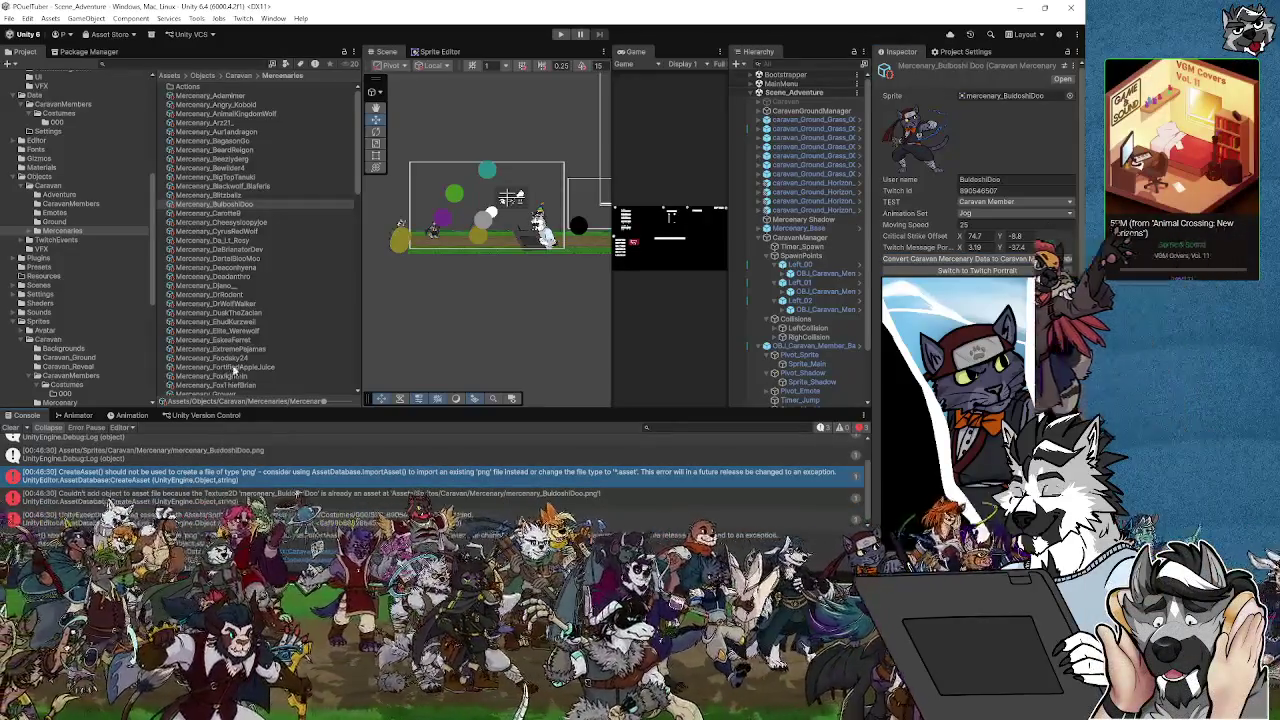
pyautogui.scroll(-2, 298, 357)
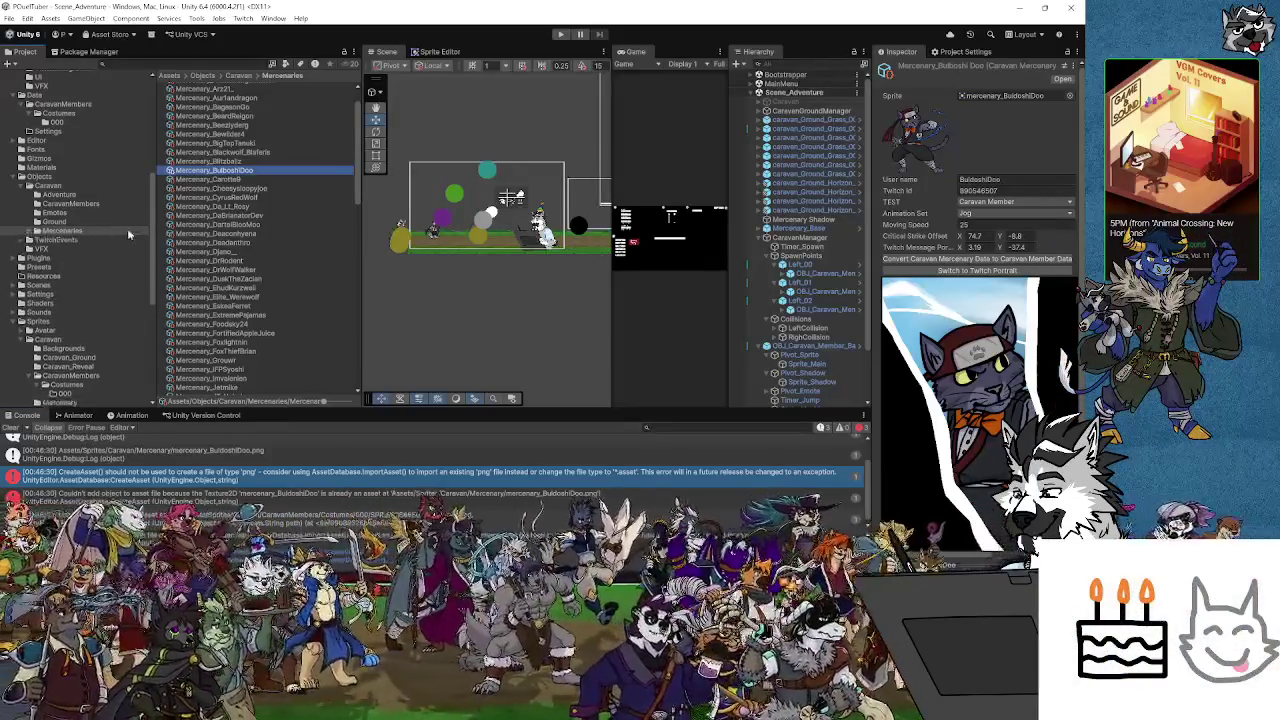
pyautogui.click(220, 298)
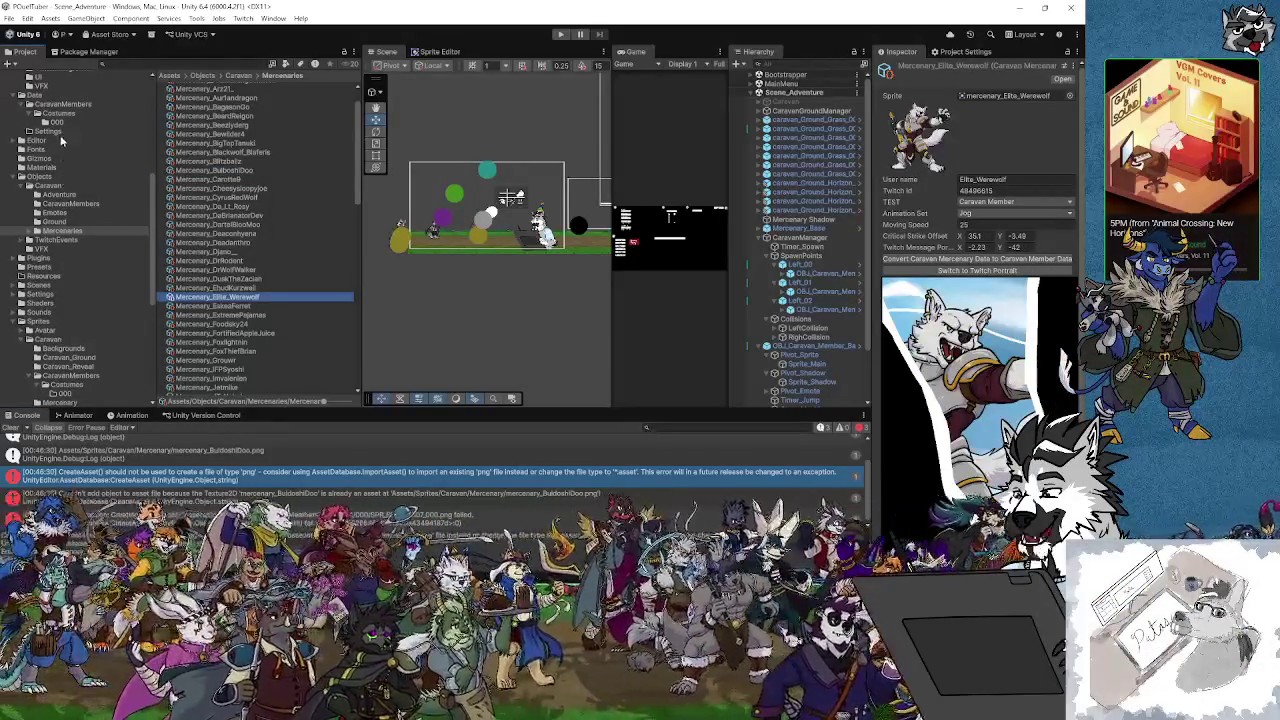
pyautogui.click(62, 113)
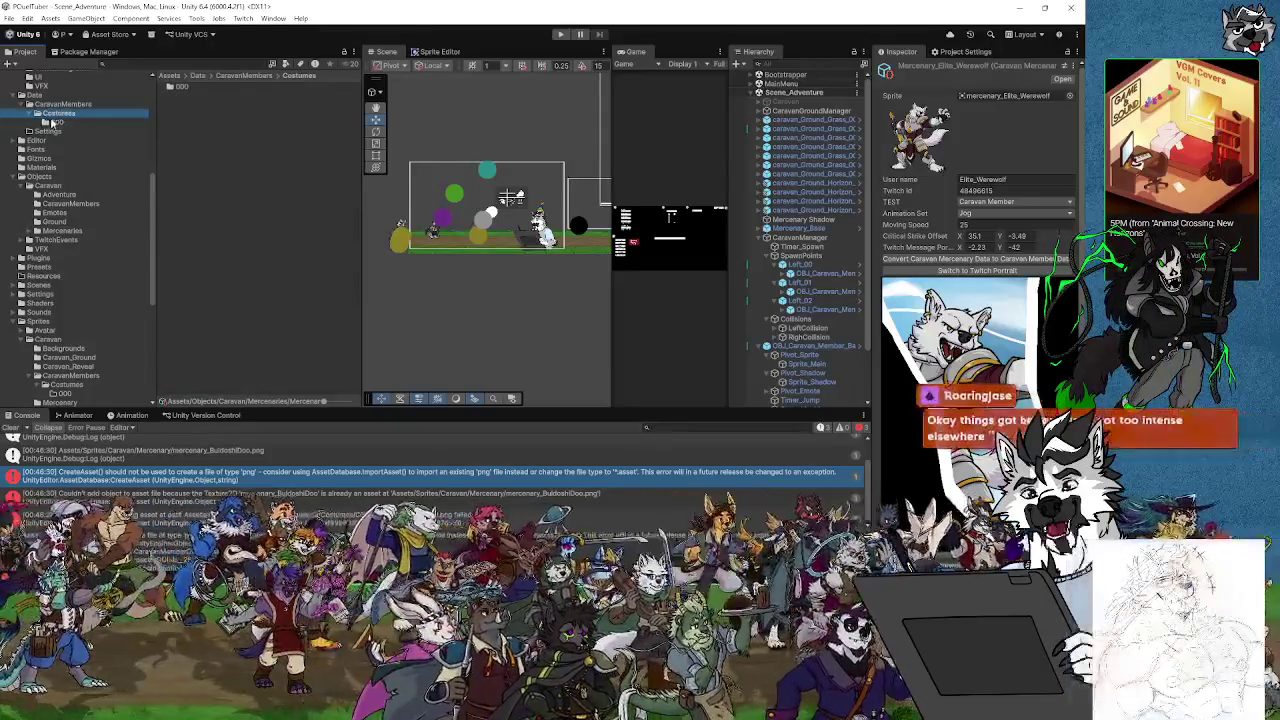
# Delete the newly generated costume asset from Costumes/000
pyautogui.doubleClick(185, 86)
pyautogui.click(200, 114)
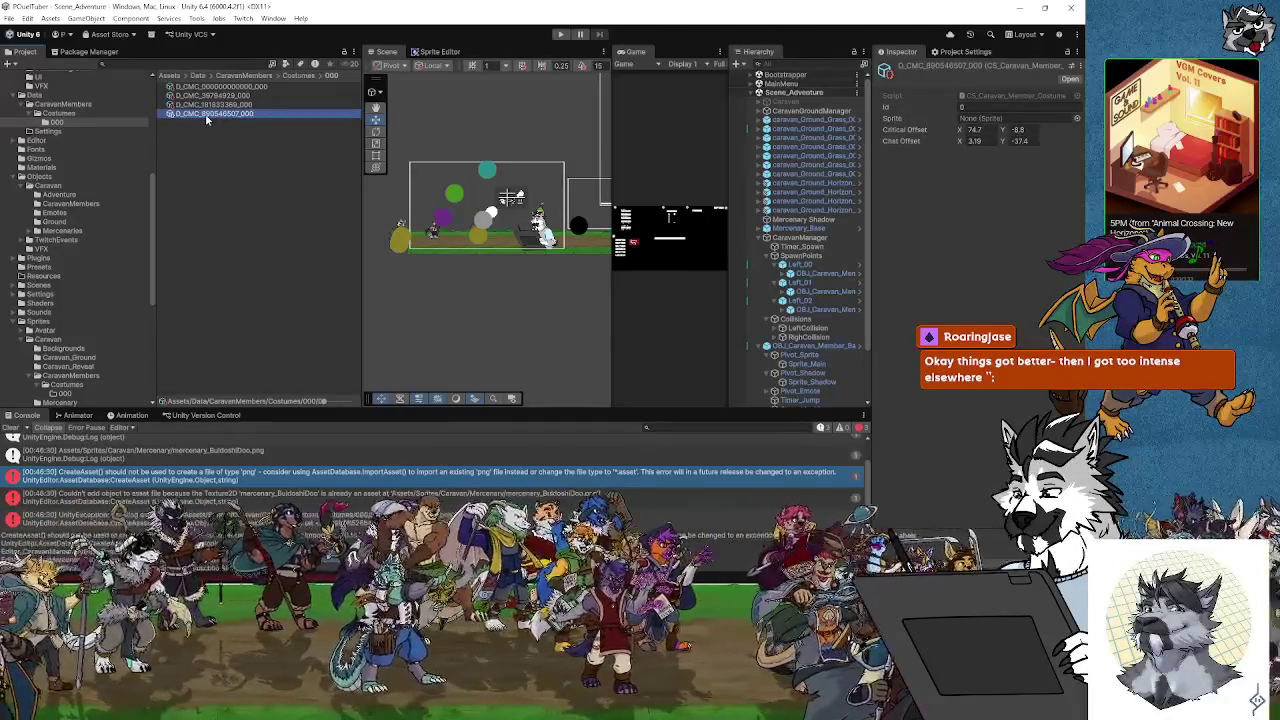
pyautogui.press('Delete')
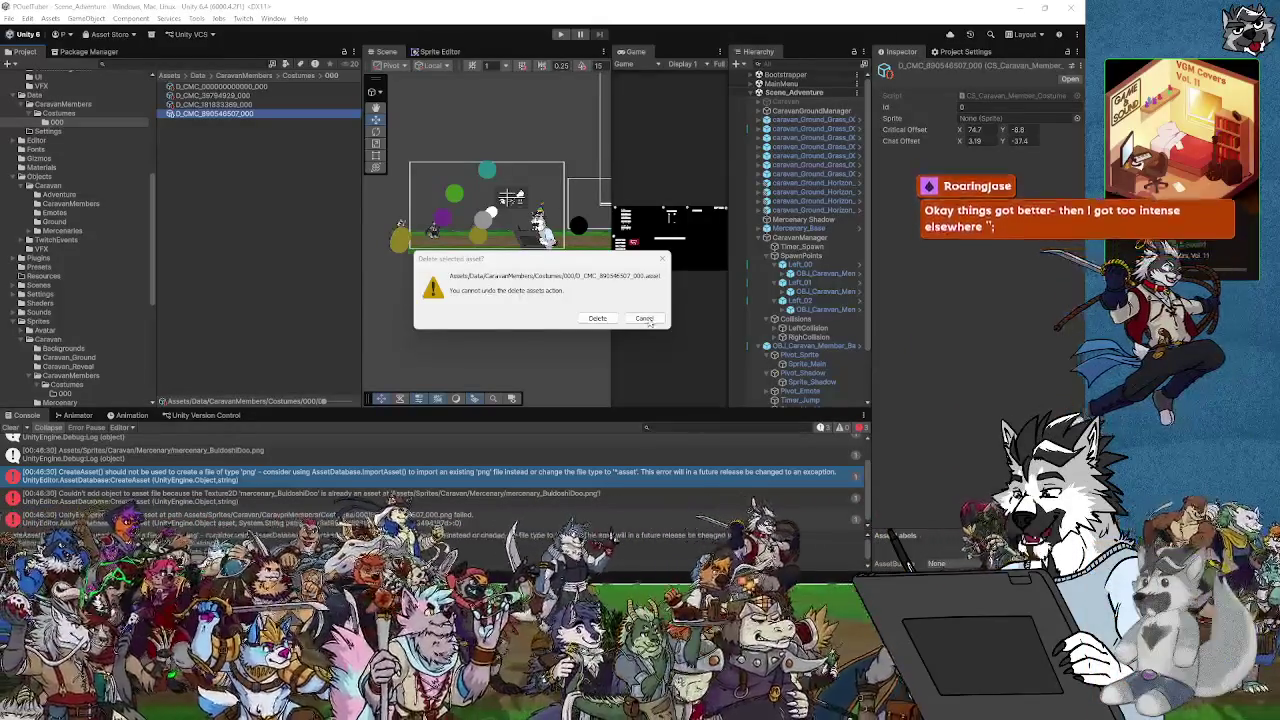
pyautogui.press('Return')
# Delete the matching new caravan member asset from CaravanMembers
pyautogui.click(63, 104)
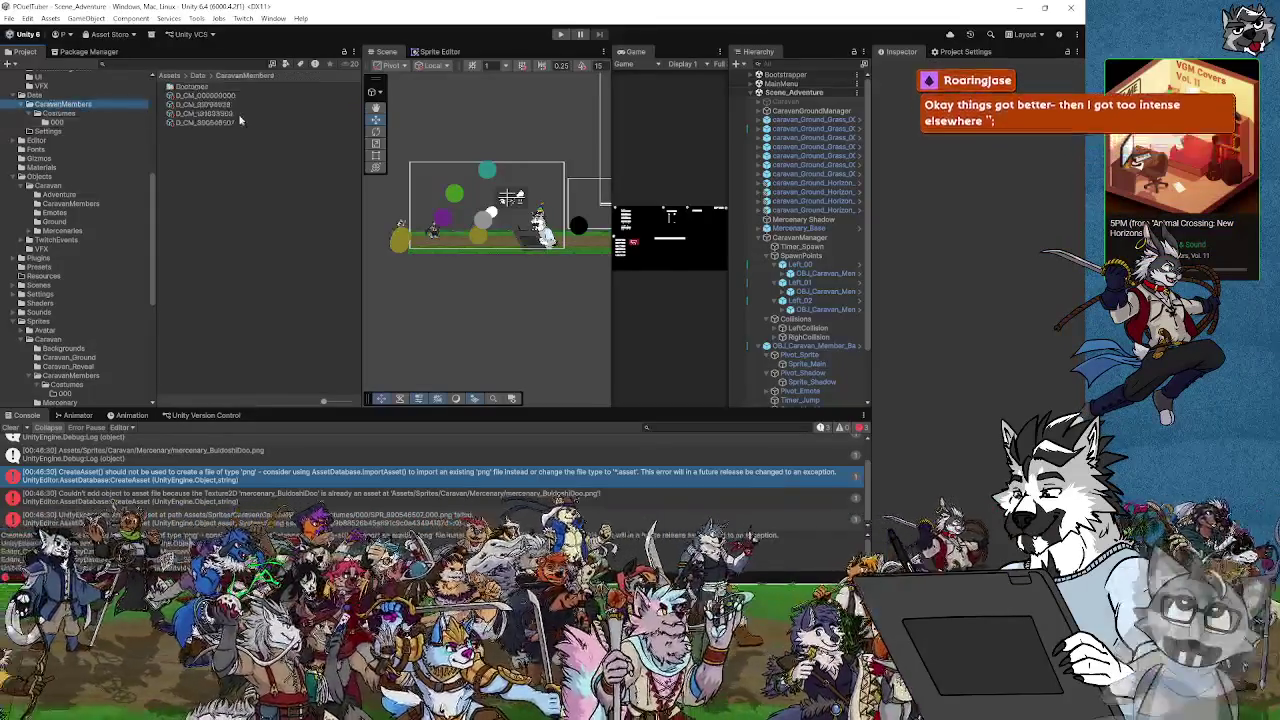
pyautogui.click(220, 123)
pyautogui.press('Delete')
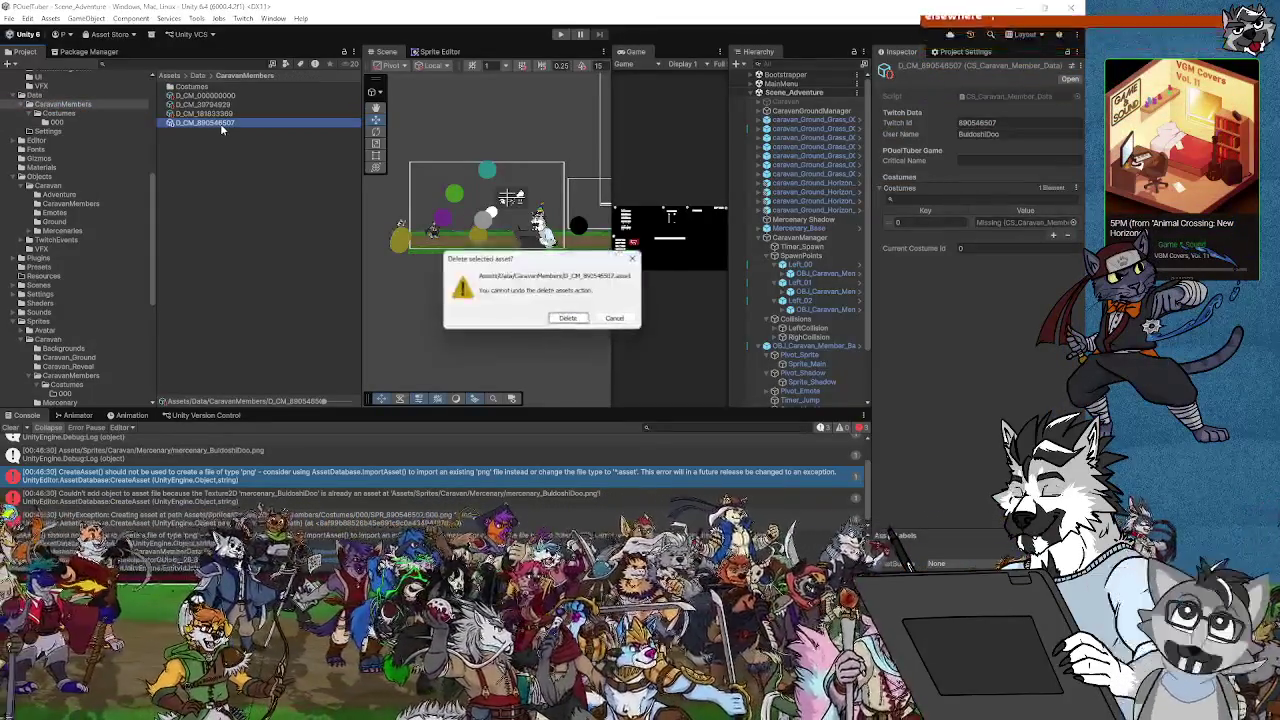
pyautogui.click(566, 318)
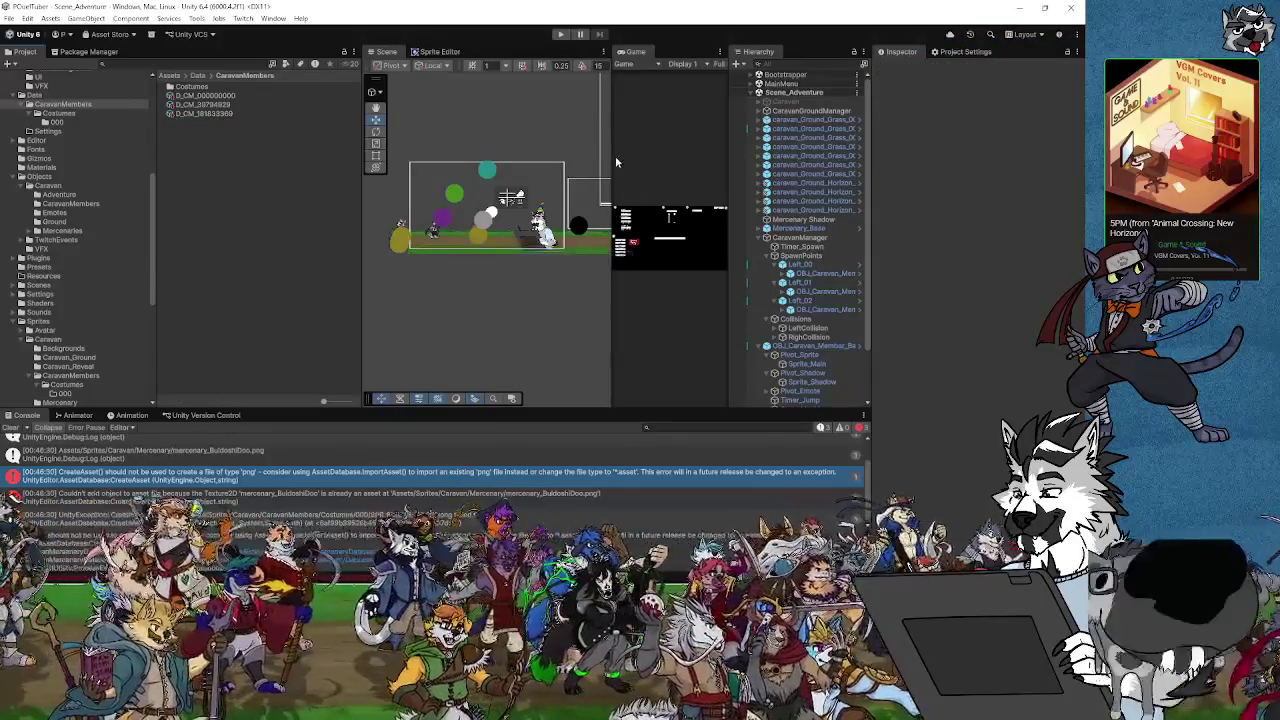
# Save the project with File > Save Project
pyautogui.click(9, 18)
pyautogui.click(9, 18)
pyautogui.click(9, 18)
pyautogui.click(40, 141)
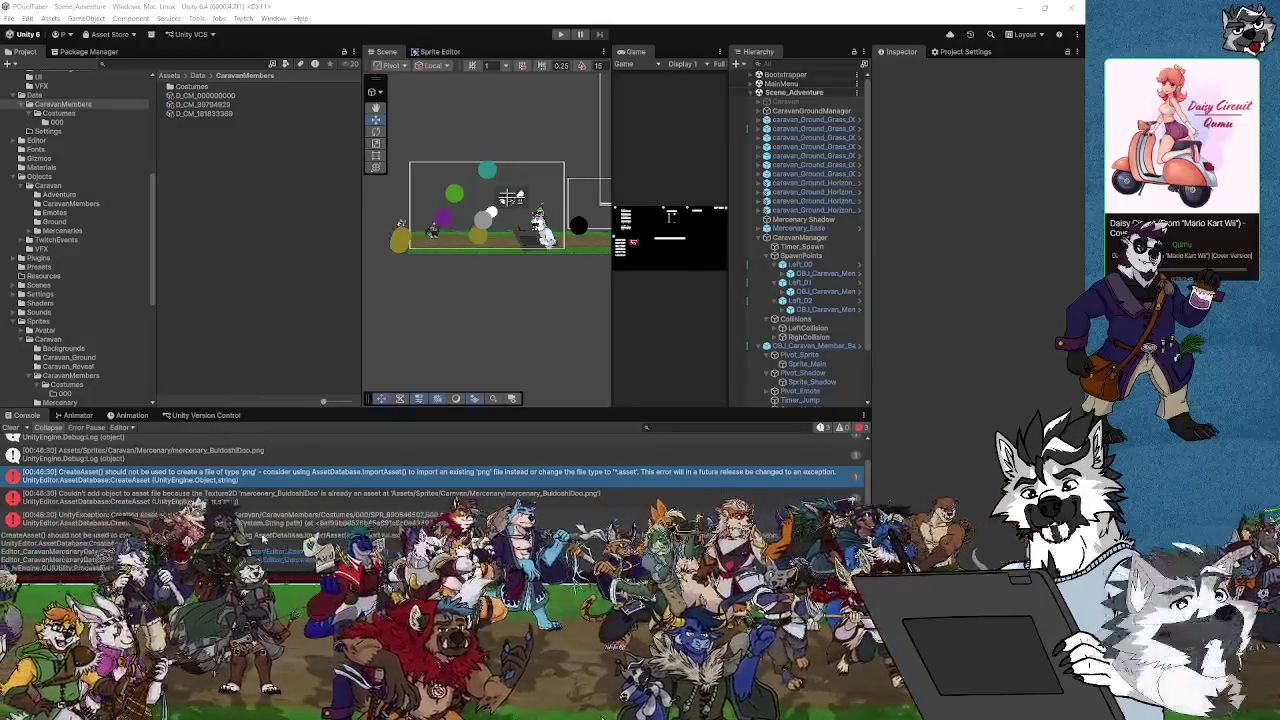
# Return to the conversion script's sprite-path and CreateAsset lines in Visual Studio
pyautogui.click(655, 717)
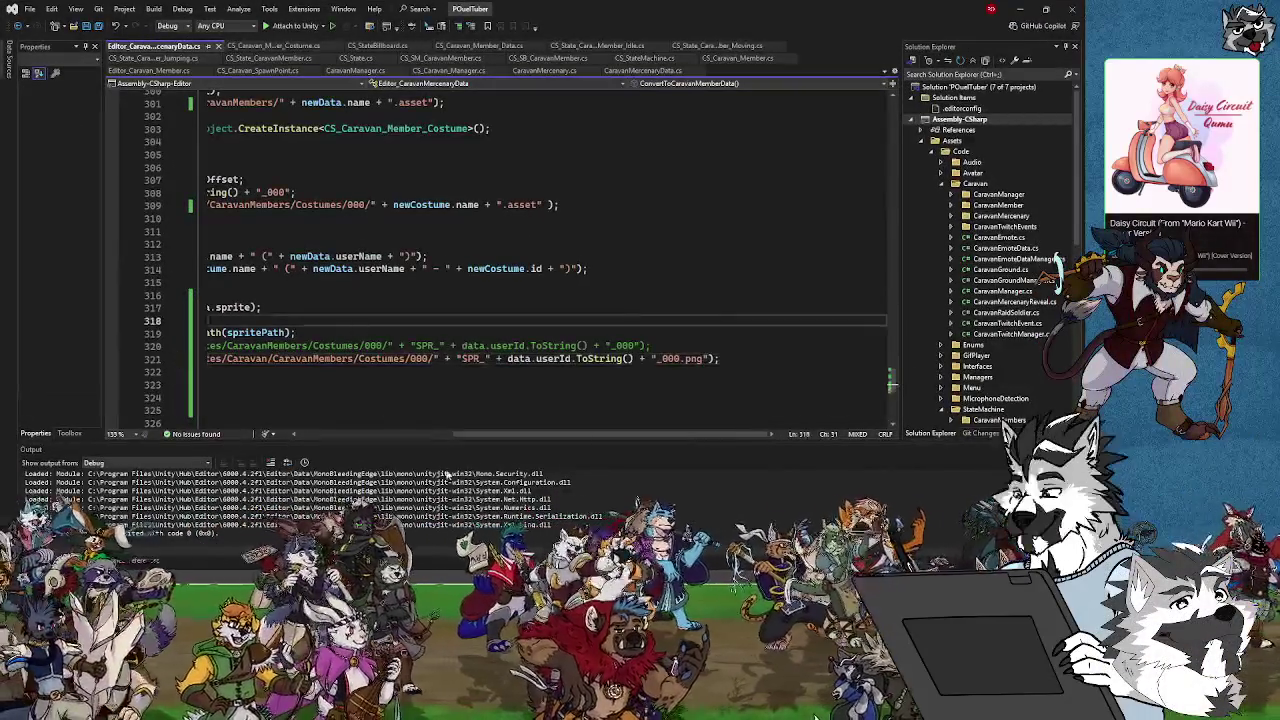
# Comment out the sprite-copy AssetDatabase.CreateAsset call on line 321 with //
pyautogui.moveTo(485, 440); pyautogui.dragTo(327, 440)
pyautogui.click(255, 358)
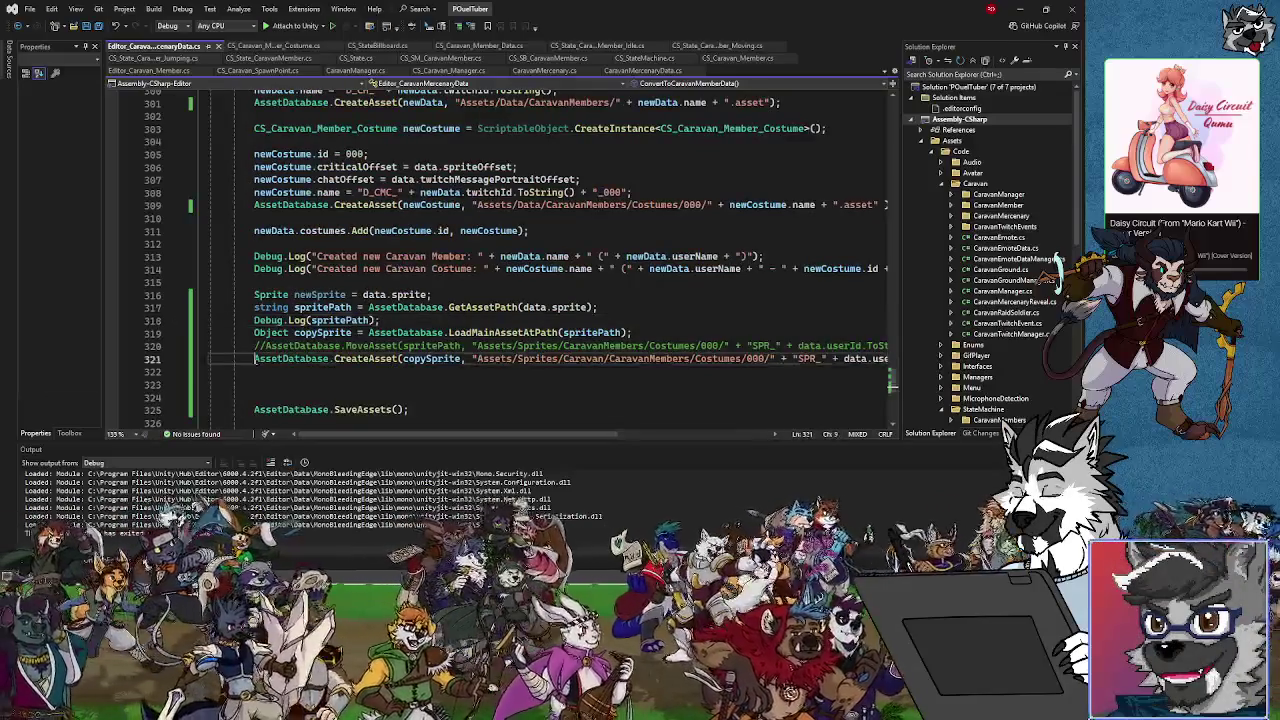
pyautogui.write('//')
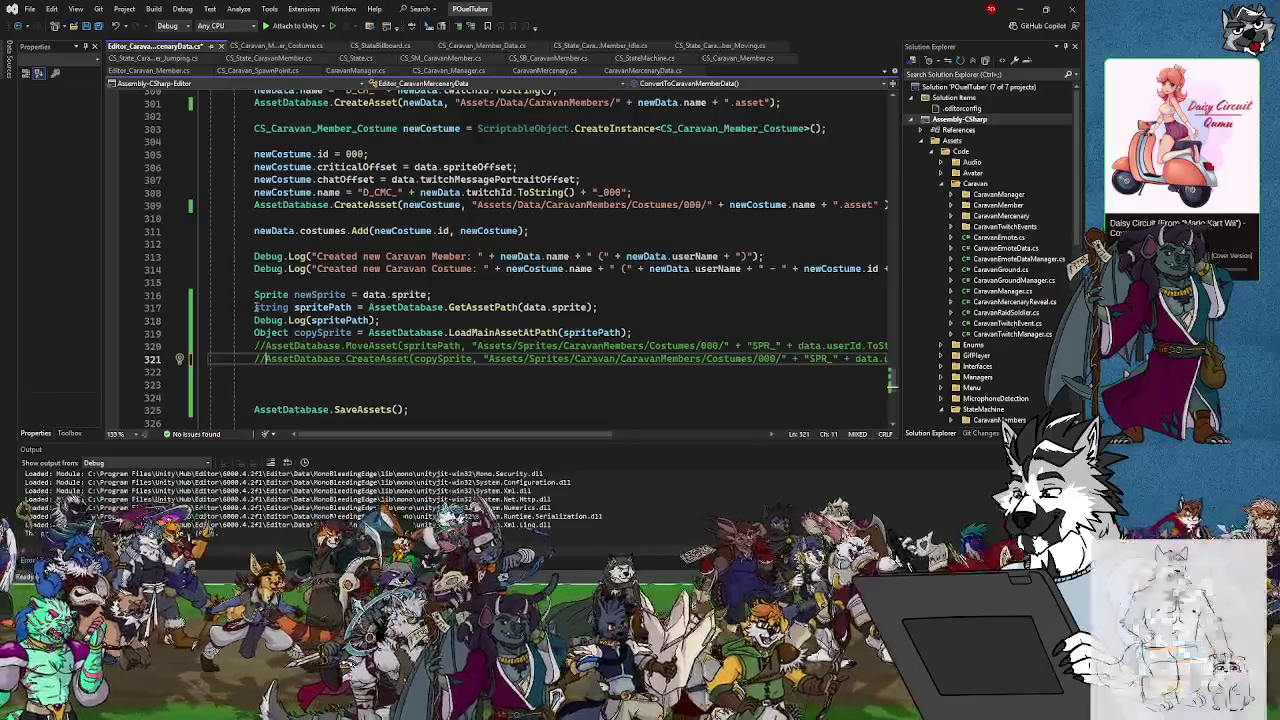
pyautogui.click(668, 306)
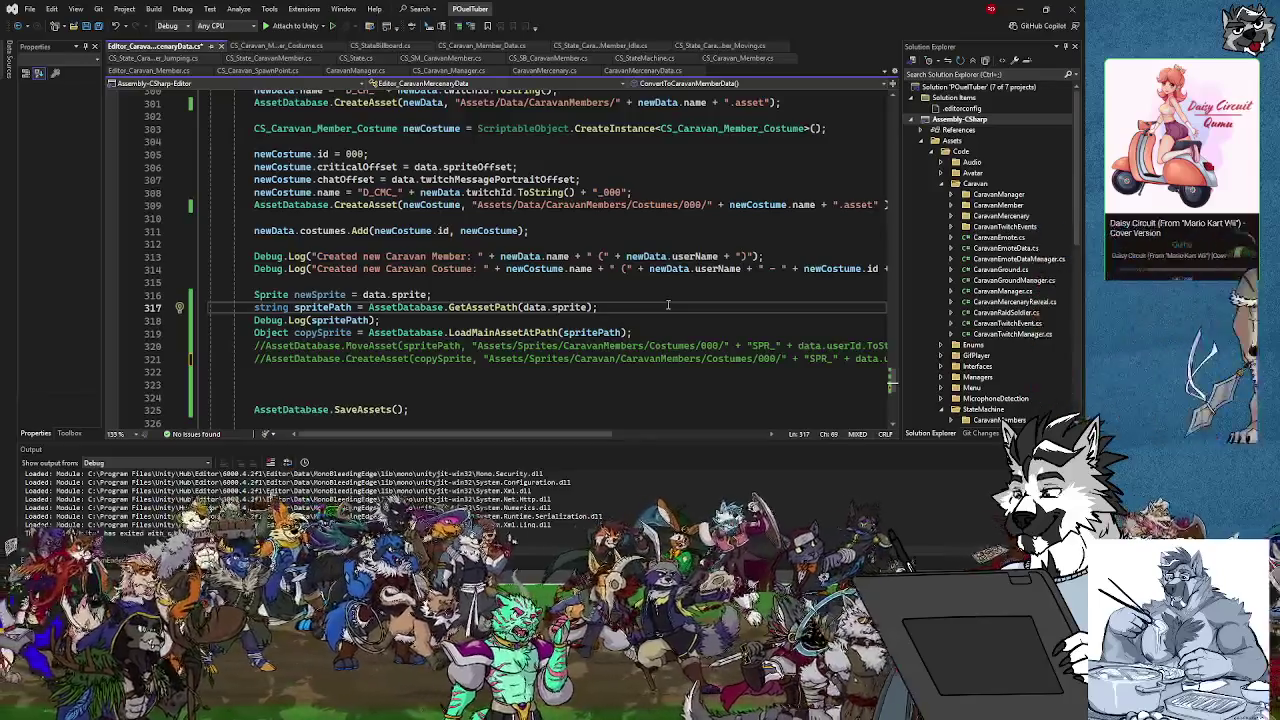
# Delete the sprite-copy code on lines 317–321 and the newSprite line 316
pyautogui.moveTo(254, 307)
pyautogui.mouseDown()
pyautogui.moveTo(802, 368)
pyautogui.moveTo(940, 355)
pyautogui.mouseUp()
pyautogui.press('Delete')
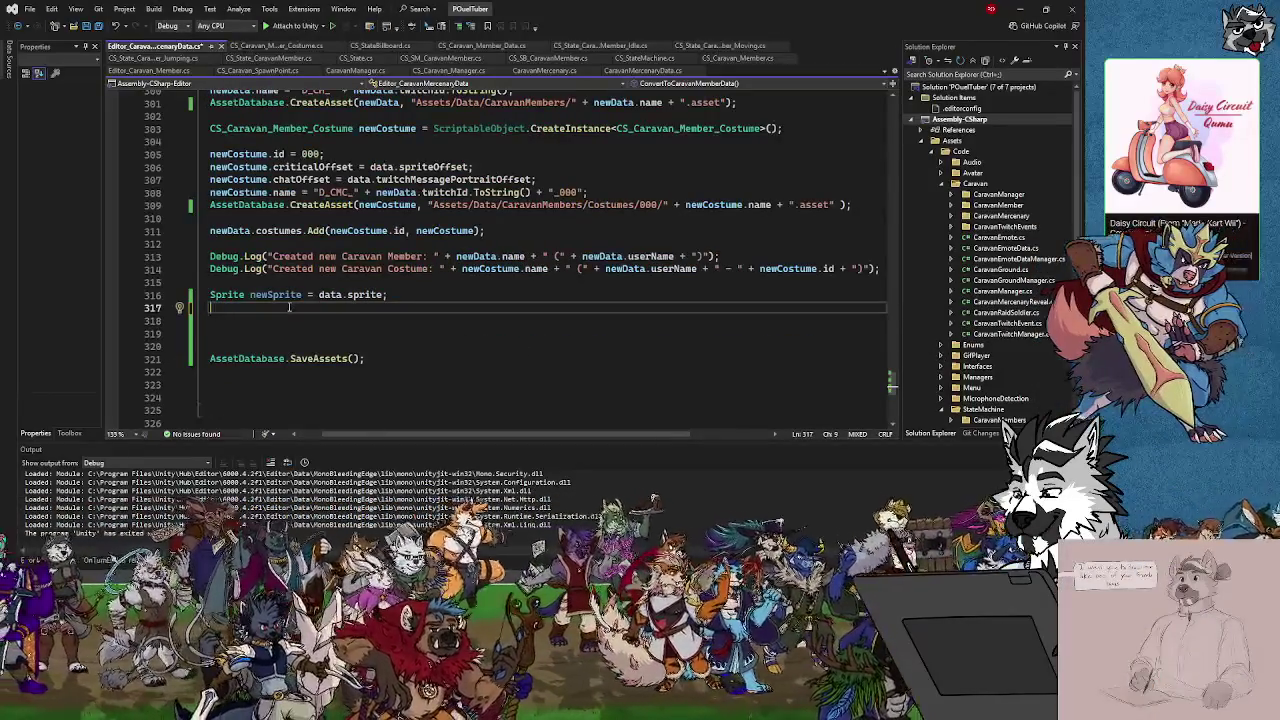
pyautogui.moveTo(396, 294); pyautogui.dragTo(181, 293)
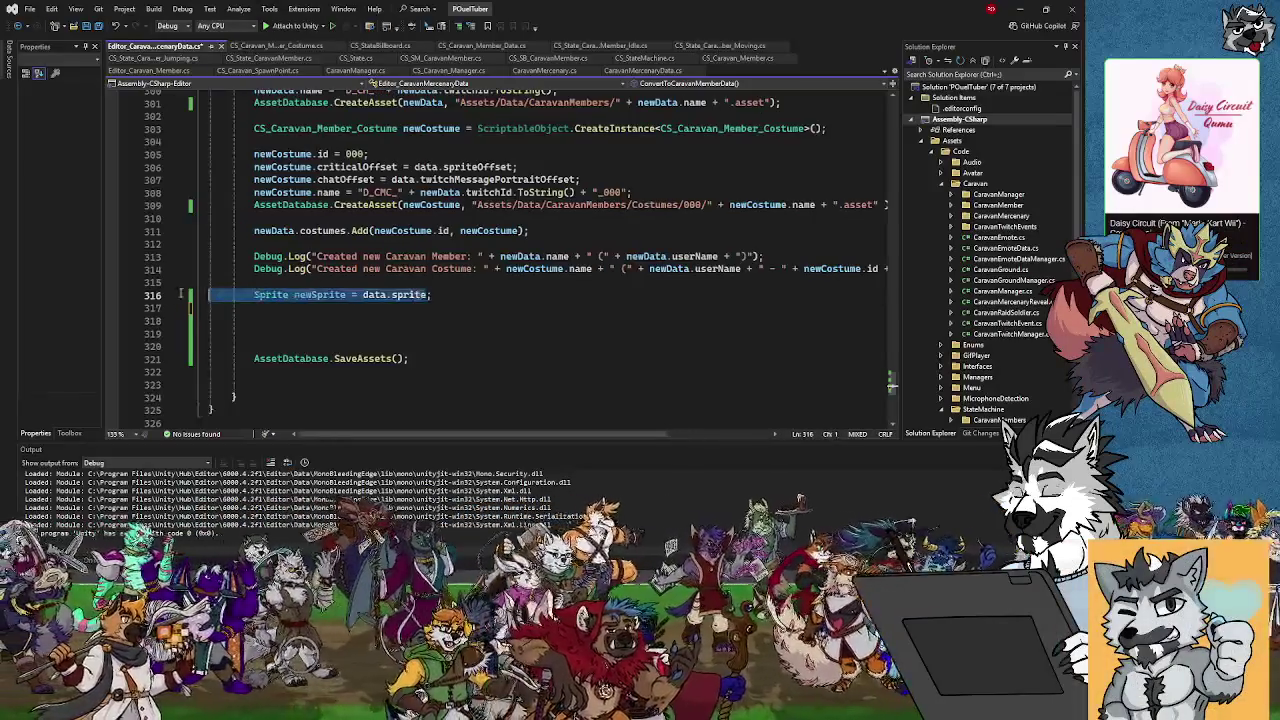
pyautogui.press('Home')
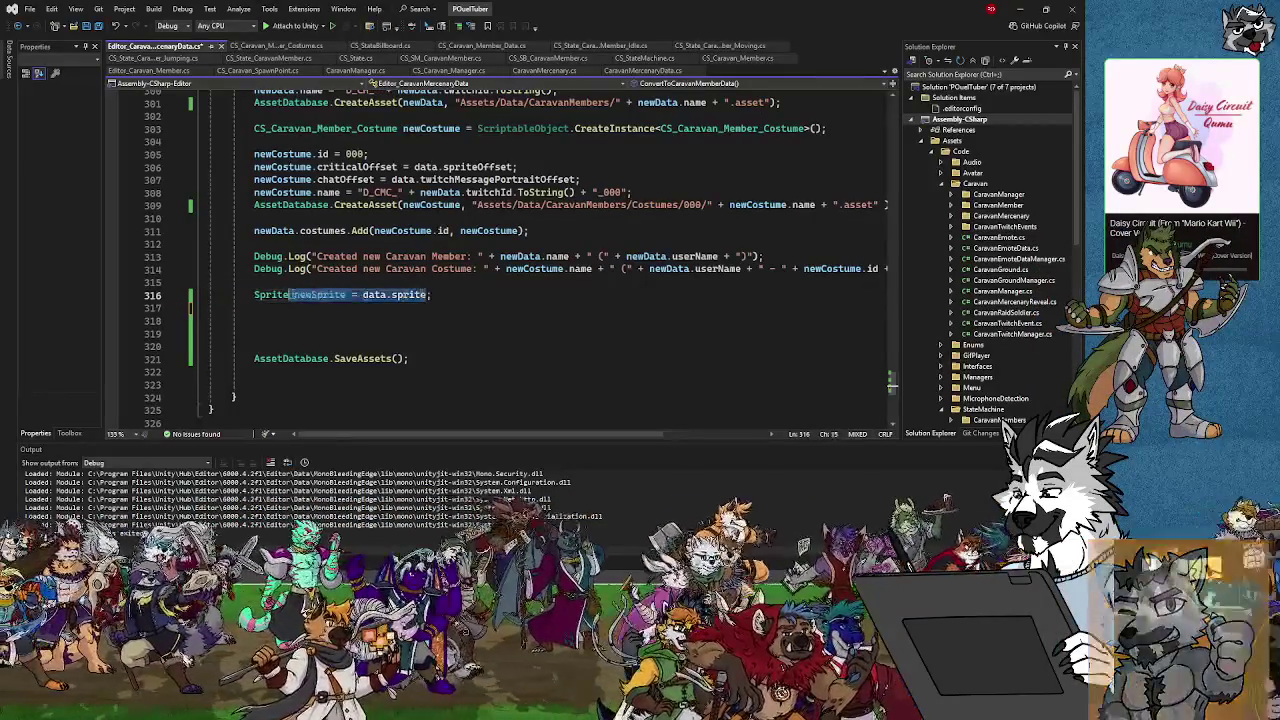
pyautogui.press('BackSpace')
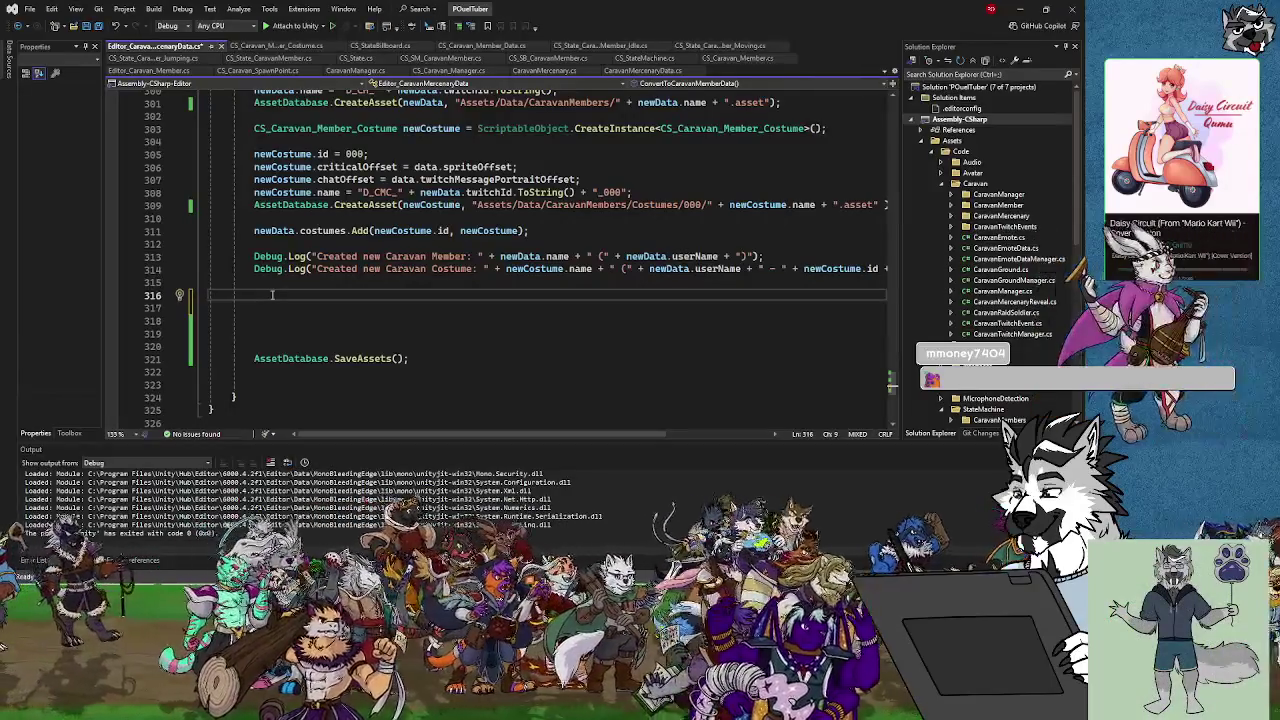
# On line 316, begin typing an AssetDatabase.FindAssets( call using IntelliSense completion
pyautogui.write('AssetData')
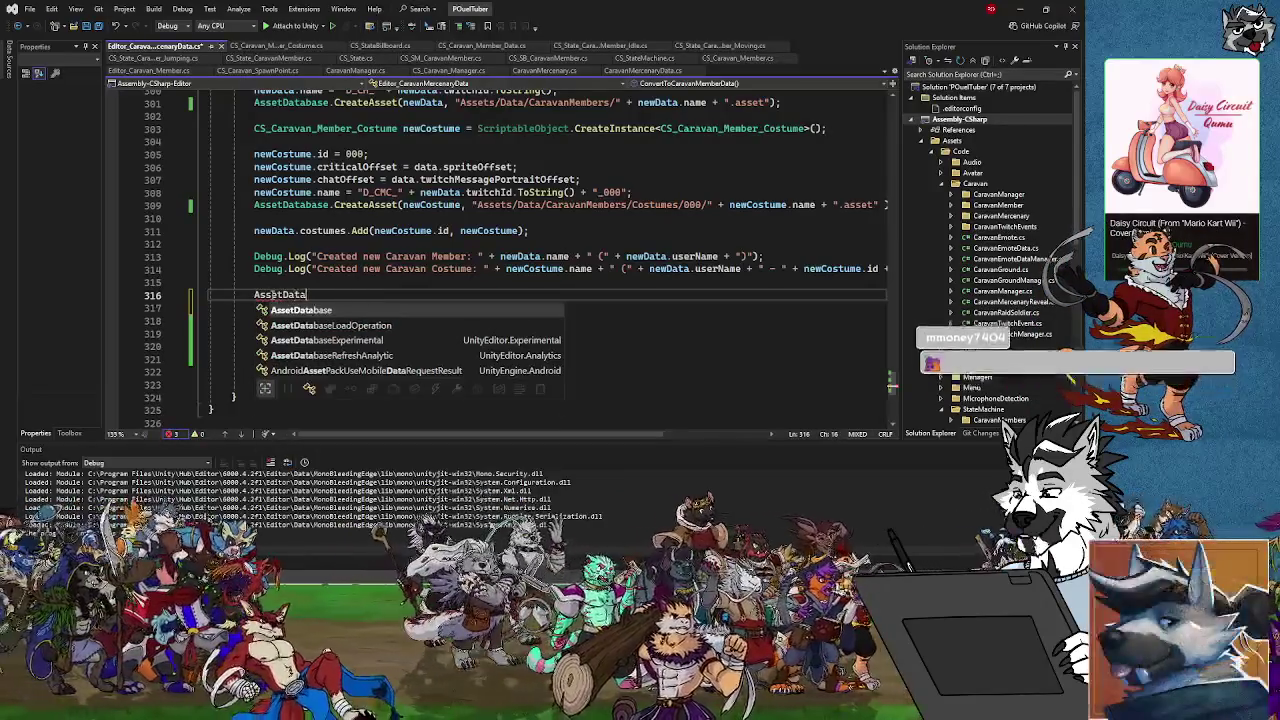
pyautogui.press('Tab')
pyautogui.write('.Fin')
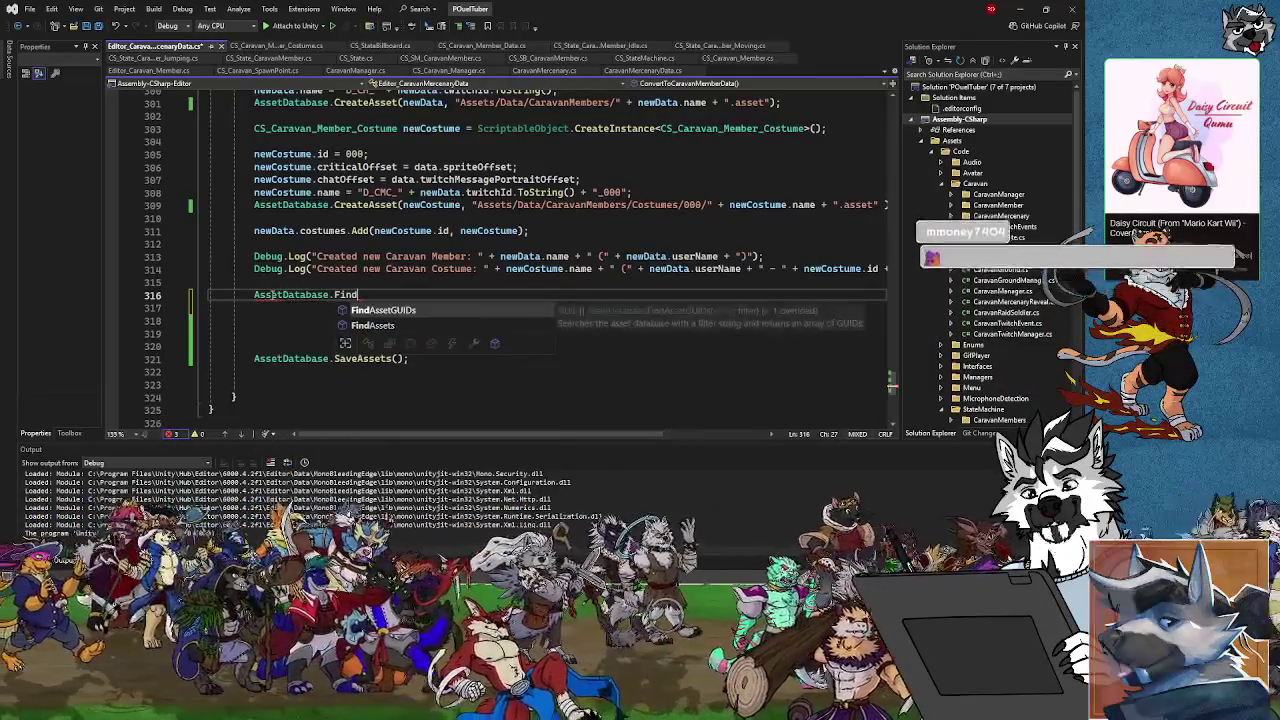
pyautogui.write('dAssets(')
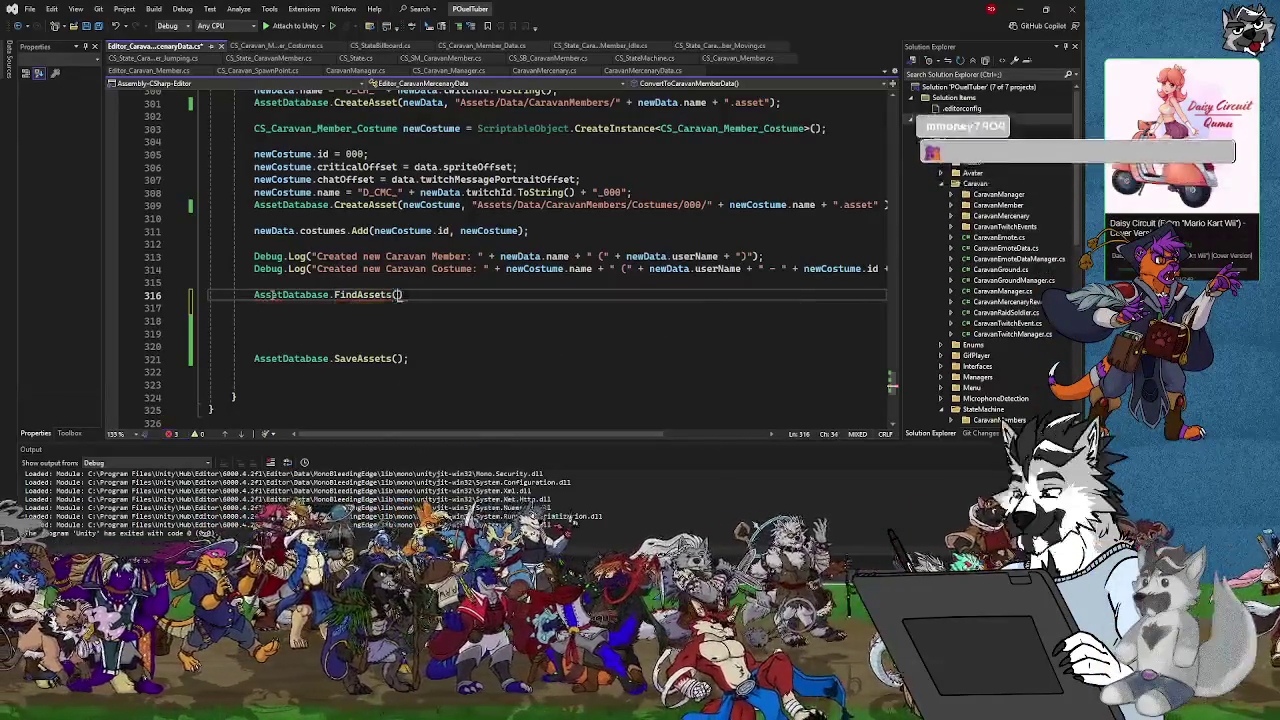
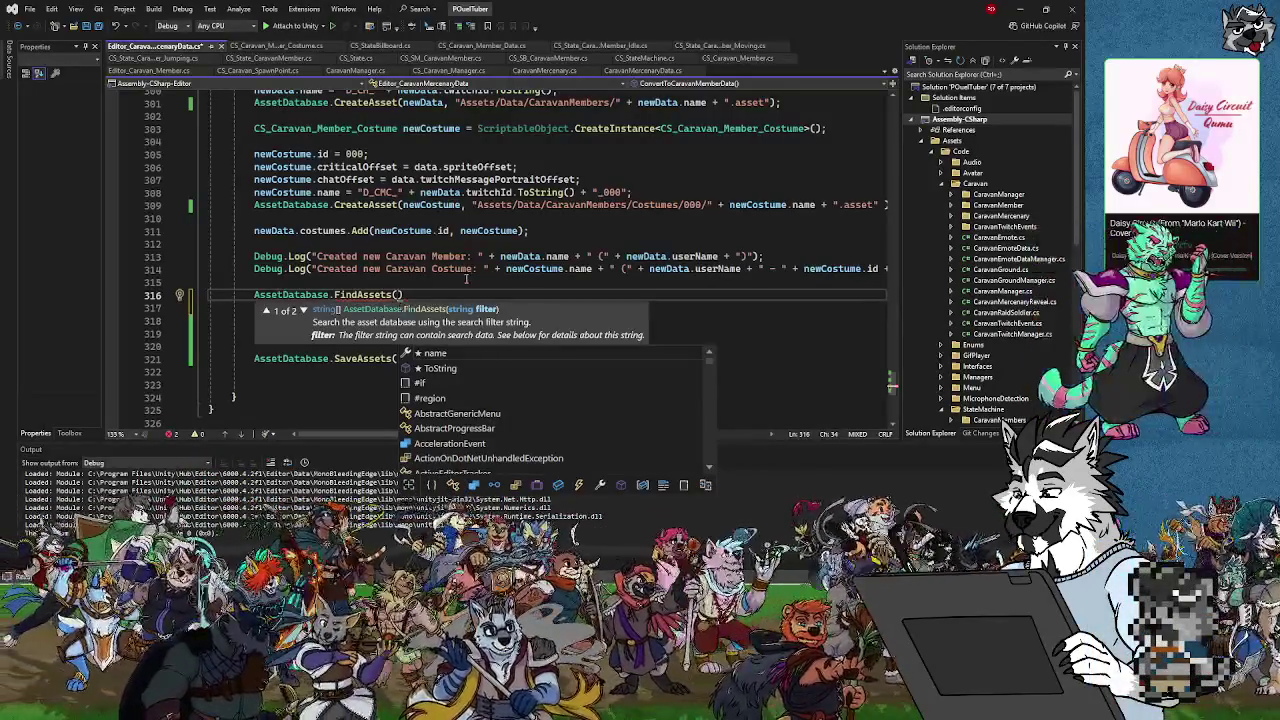
# Give the line 316 FindAssets call the filter "t: Scene", close it, and select the call
pyautogui.press('BackSpace')
pyautogui.write('target:')
pyautogui.press('BackSpace')
pyautogui.press('BackSpace')
pyautogui.press('BackSpace')
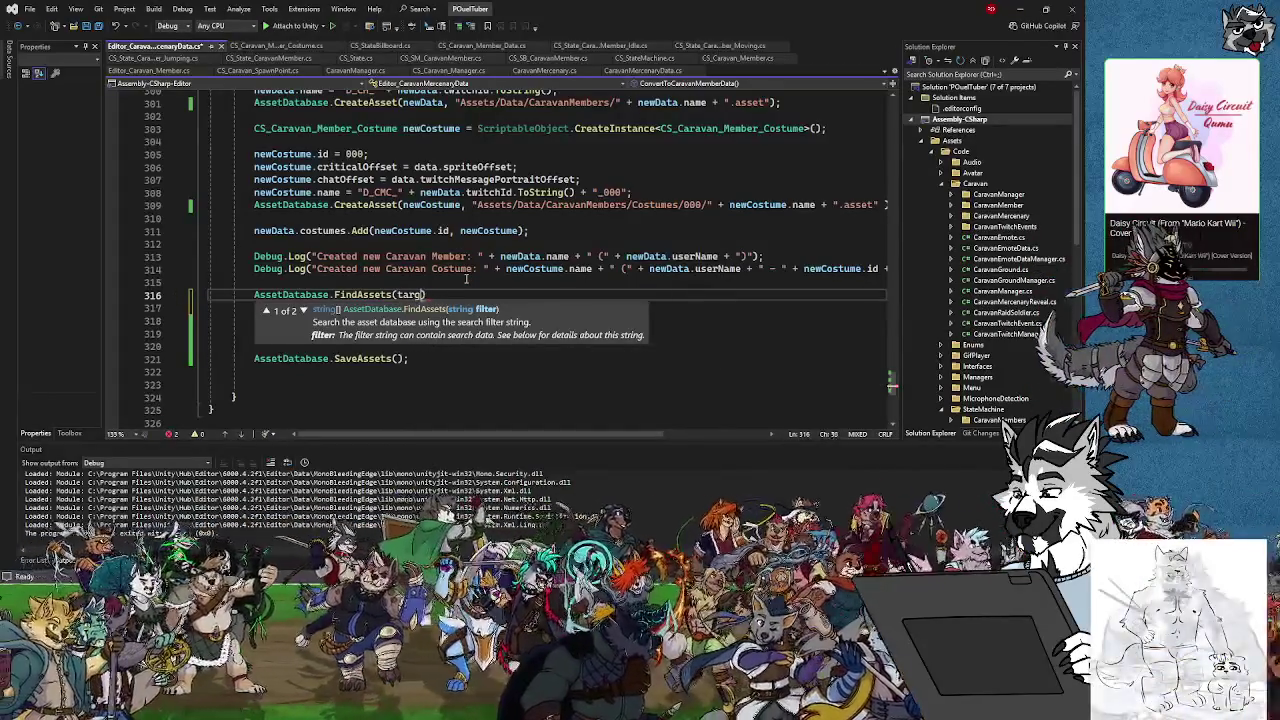
pyautogui.write('t:')
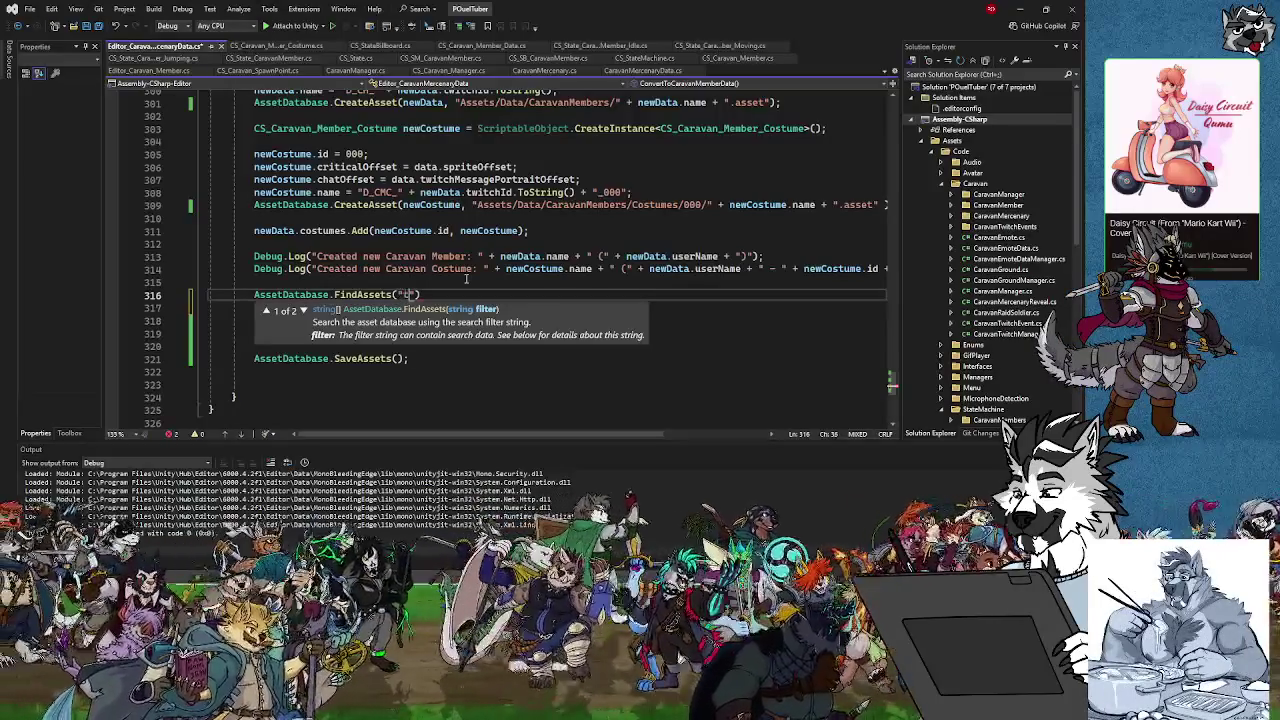
pyautogui.write(' Scene')
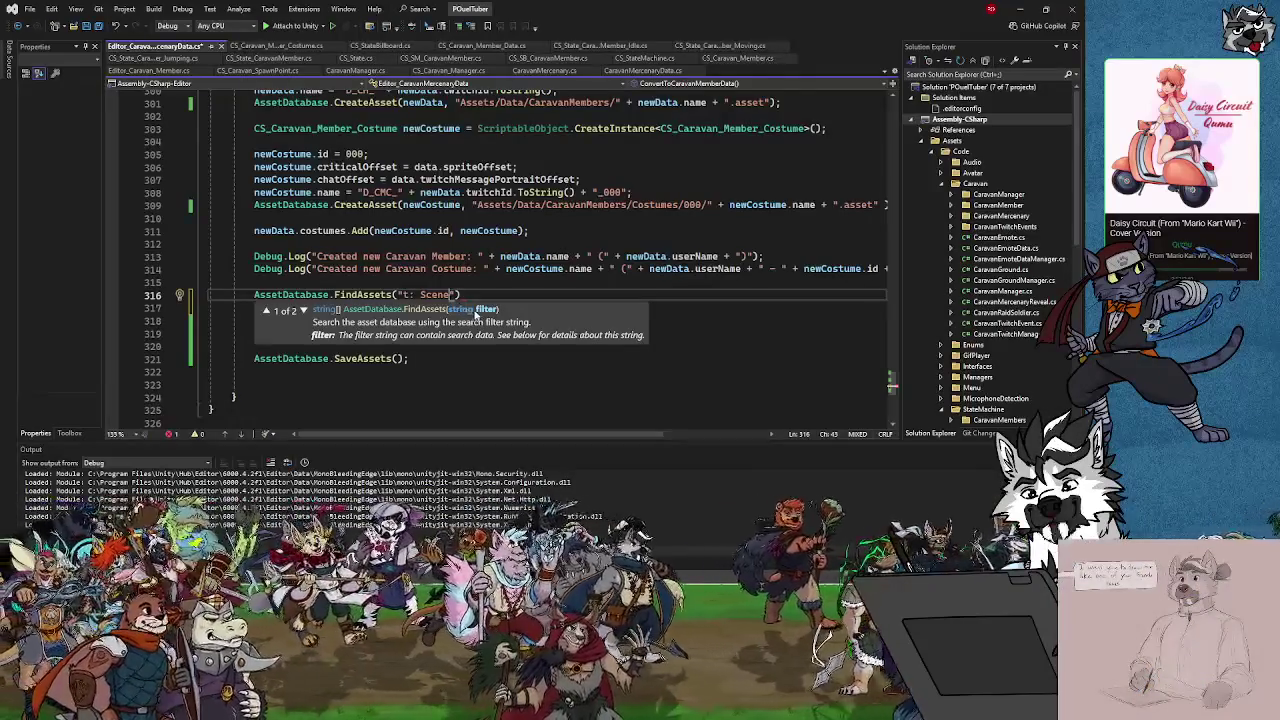
pyautogui.click(456, 295)
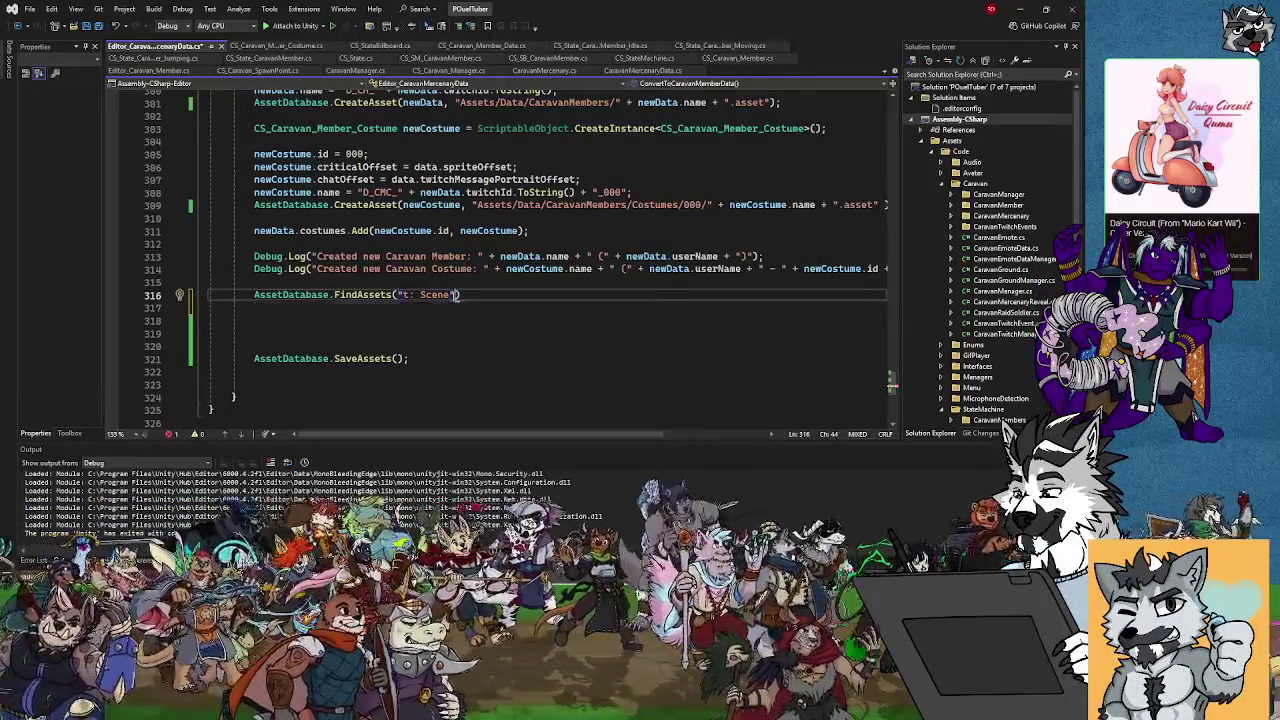
pyautogui.write(')')
pyautogui.moveTo(468, 295); pyautogui.dragTo(334, 295)
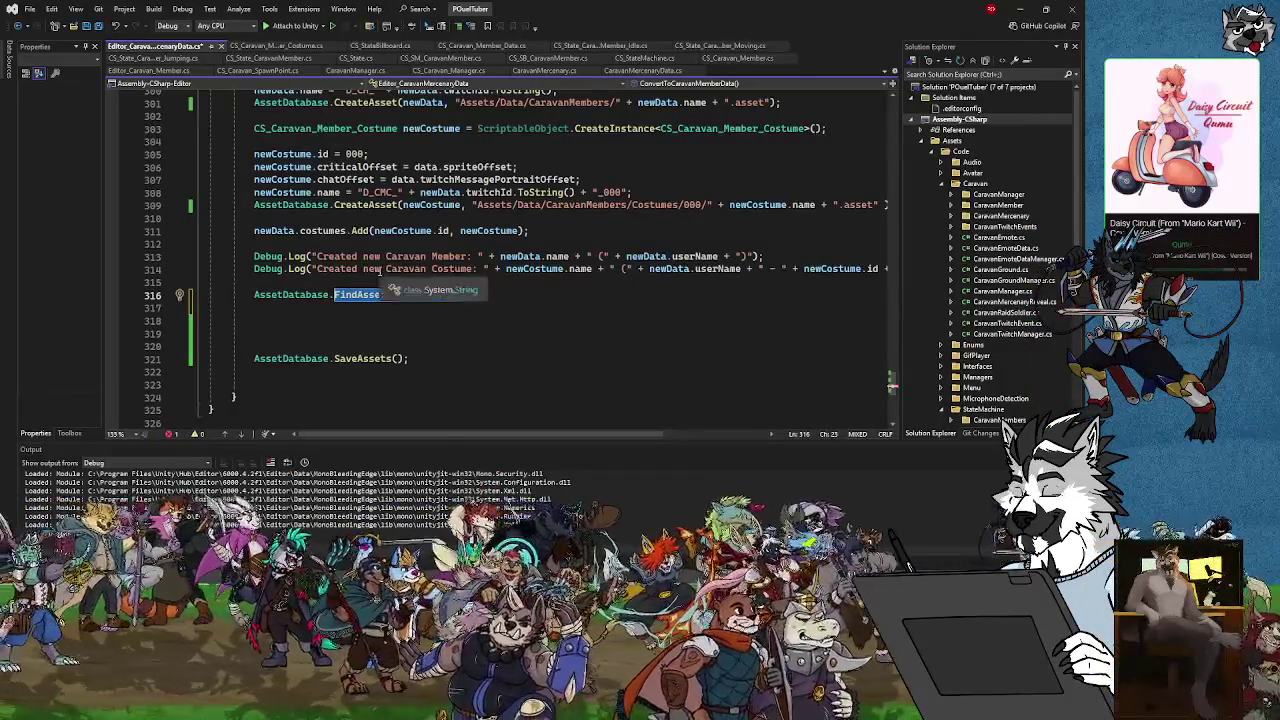
# Replace the call with AssetDatabase.GUIDToAssetPath(), then select it for replacement
pyautogui.write('A')
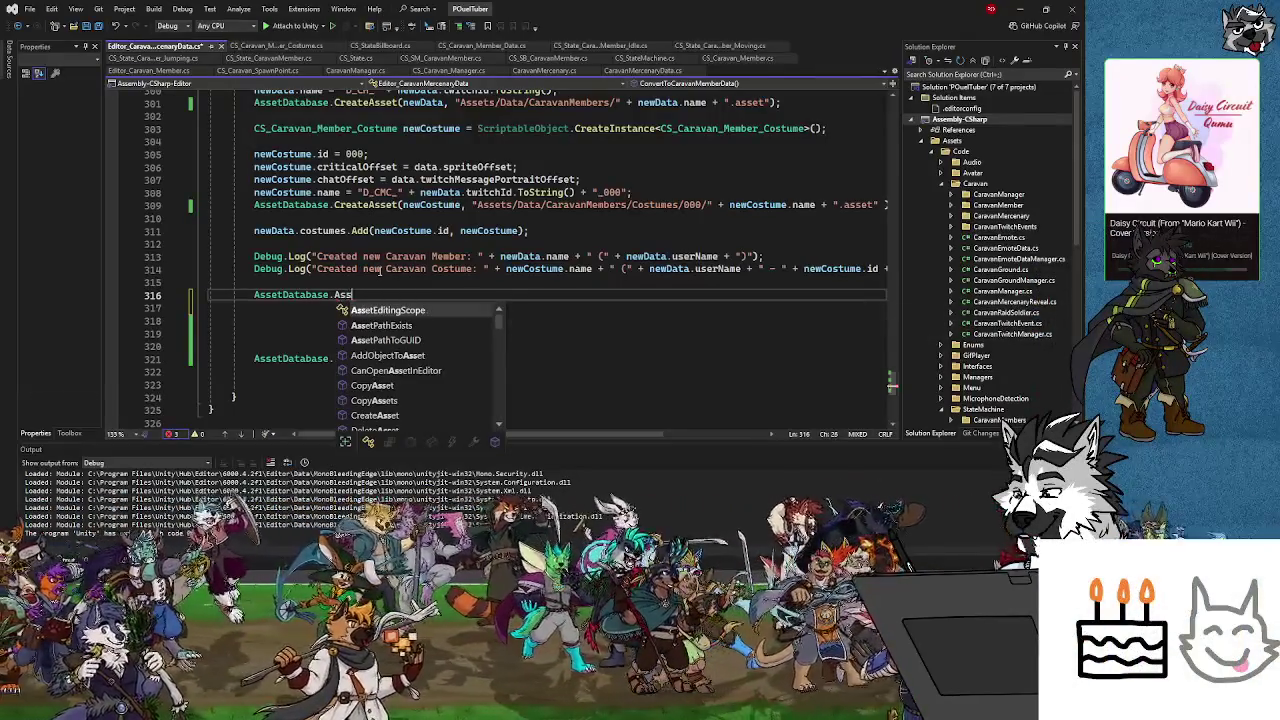
pyautogui.press('BackSpace')
pyautogui.write('GUI')
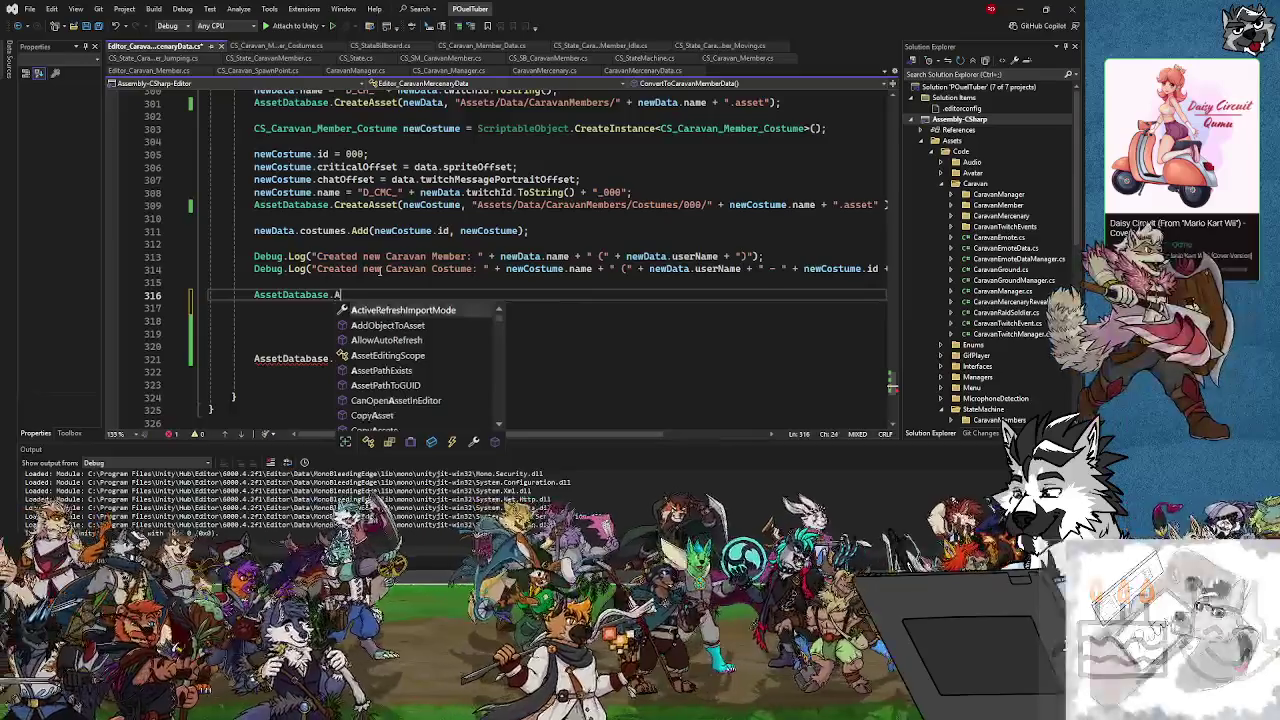
pyautogui.write('D')
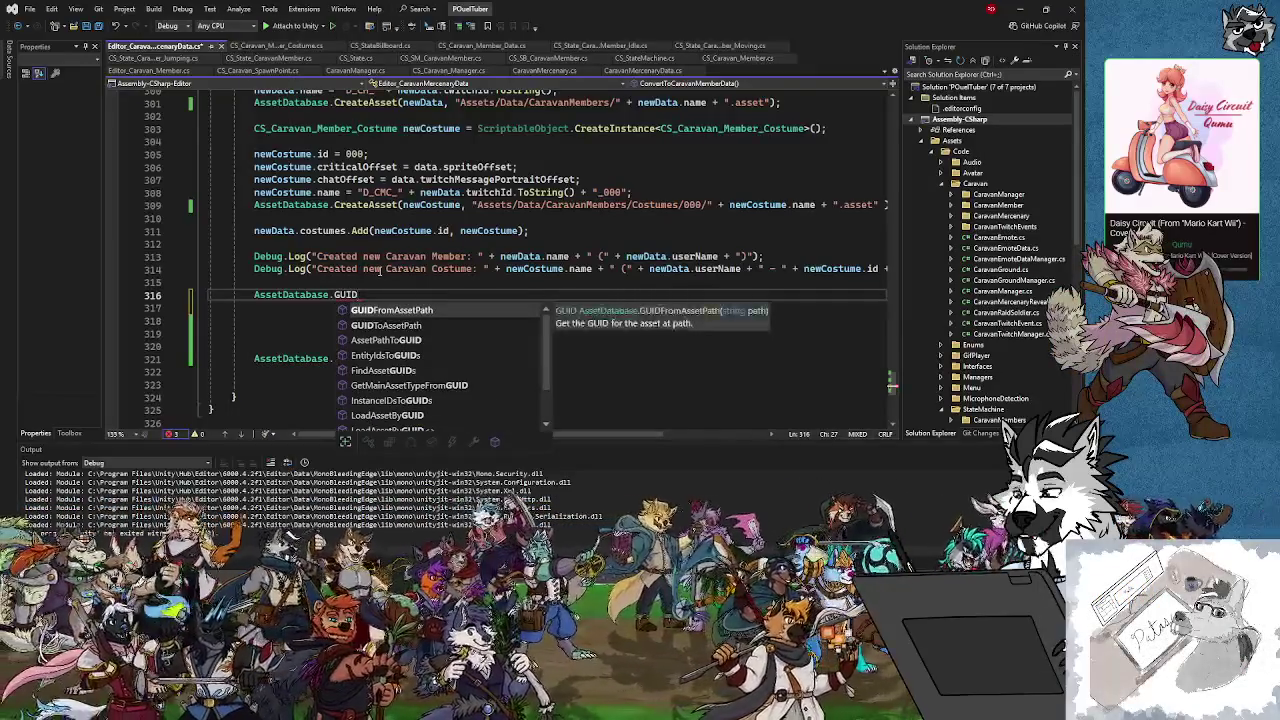
pyautogui.write('ToAssetPath')
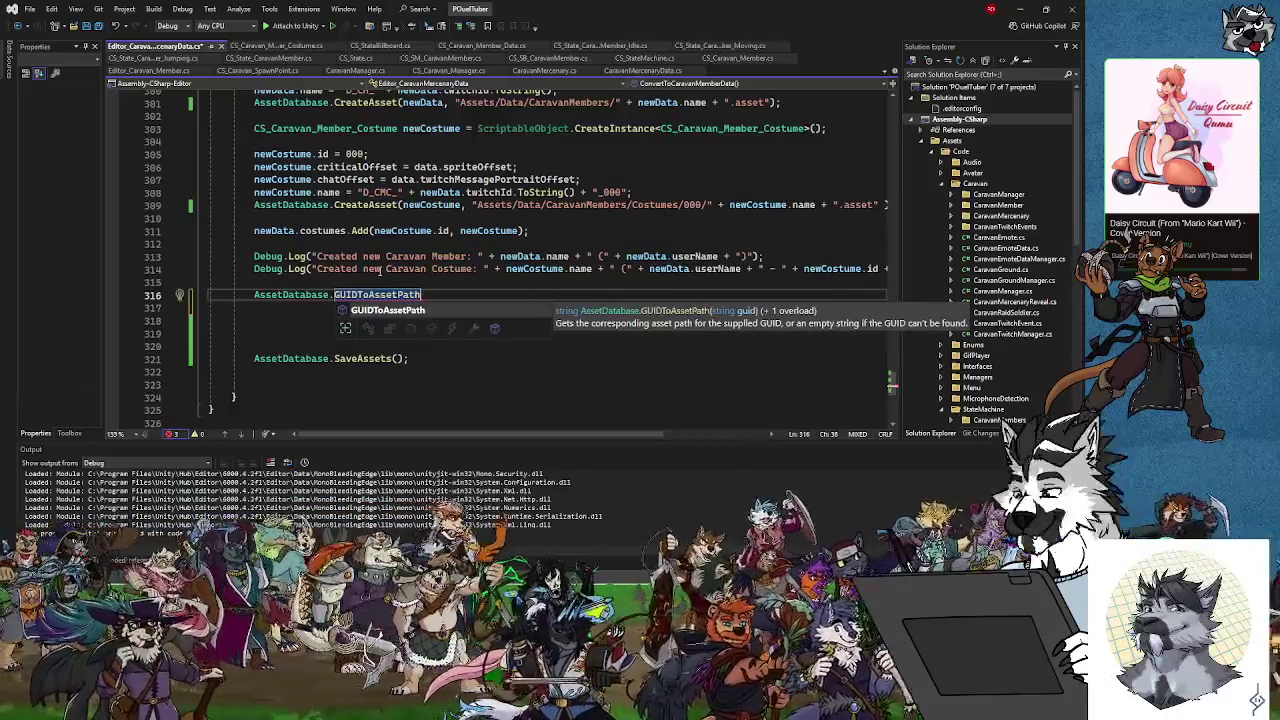
pyautogui.write('(')
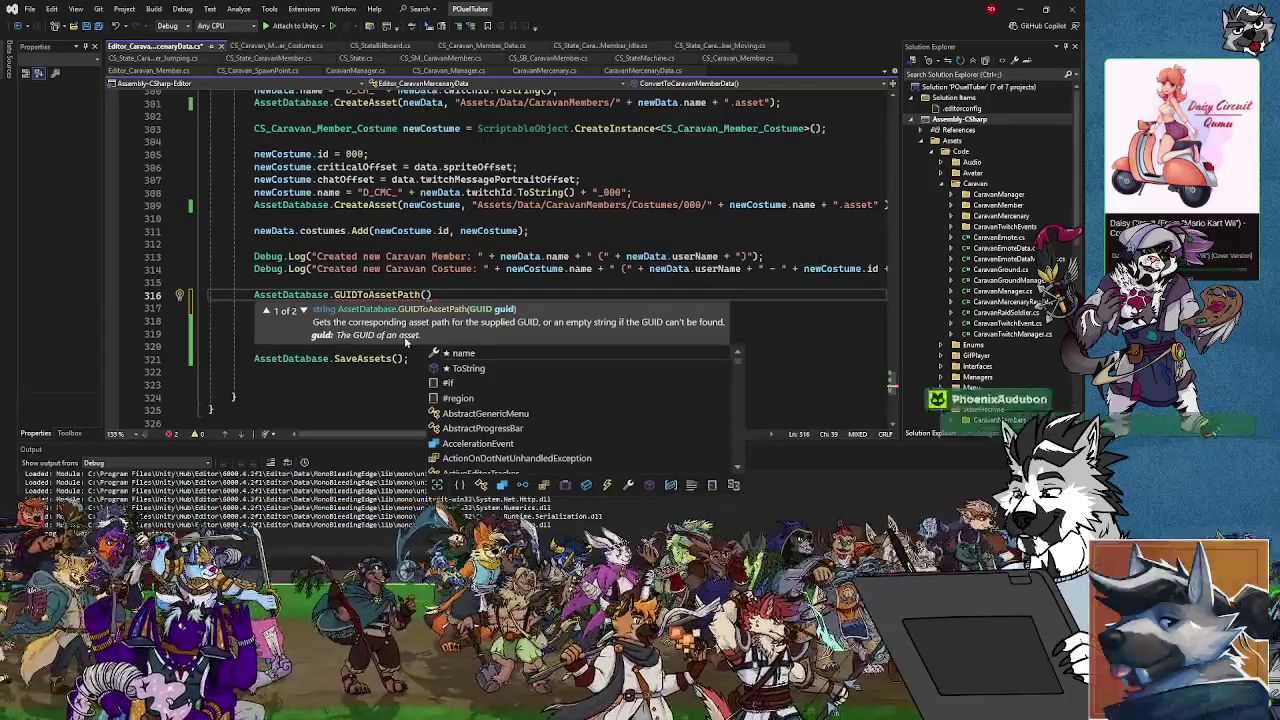
pyautogui.click(444, 293)
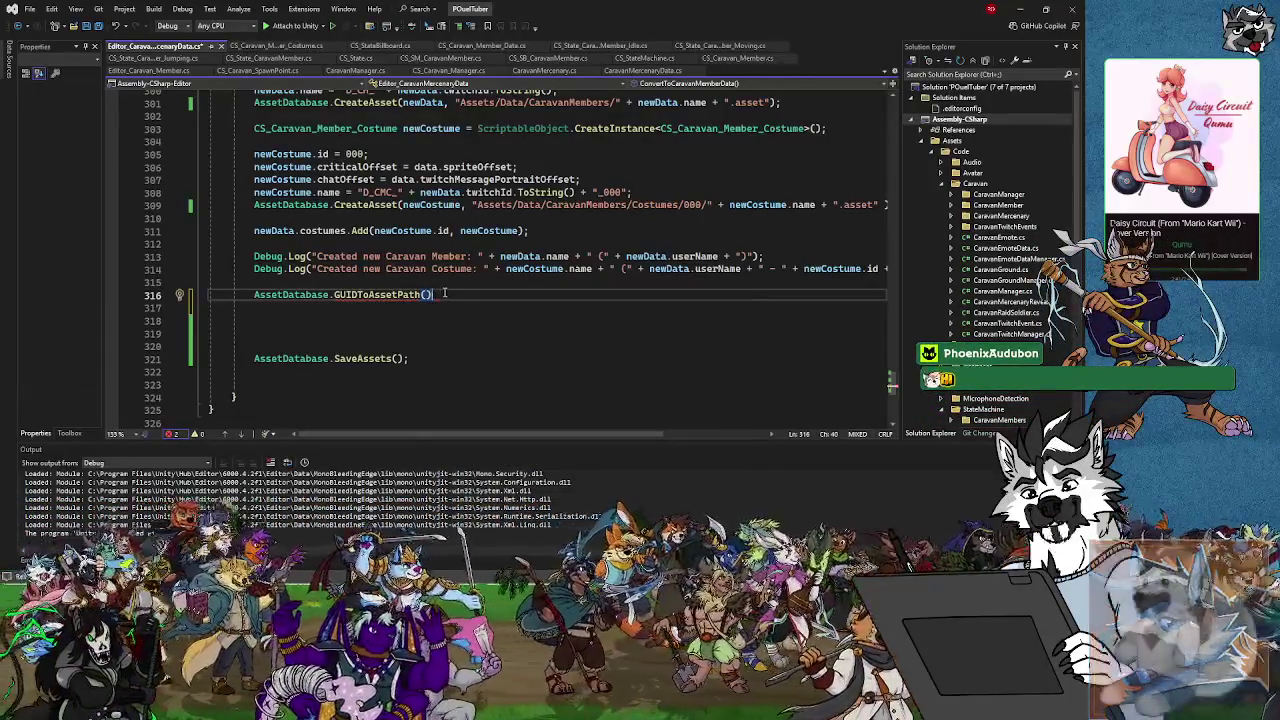
pyautogui.moveTo(444, 293); pyautogui.dragTo(334, 294)
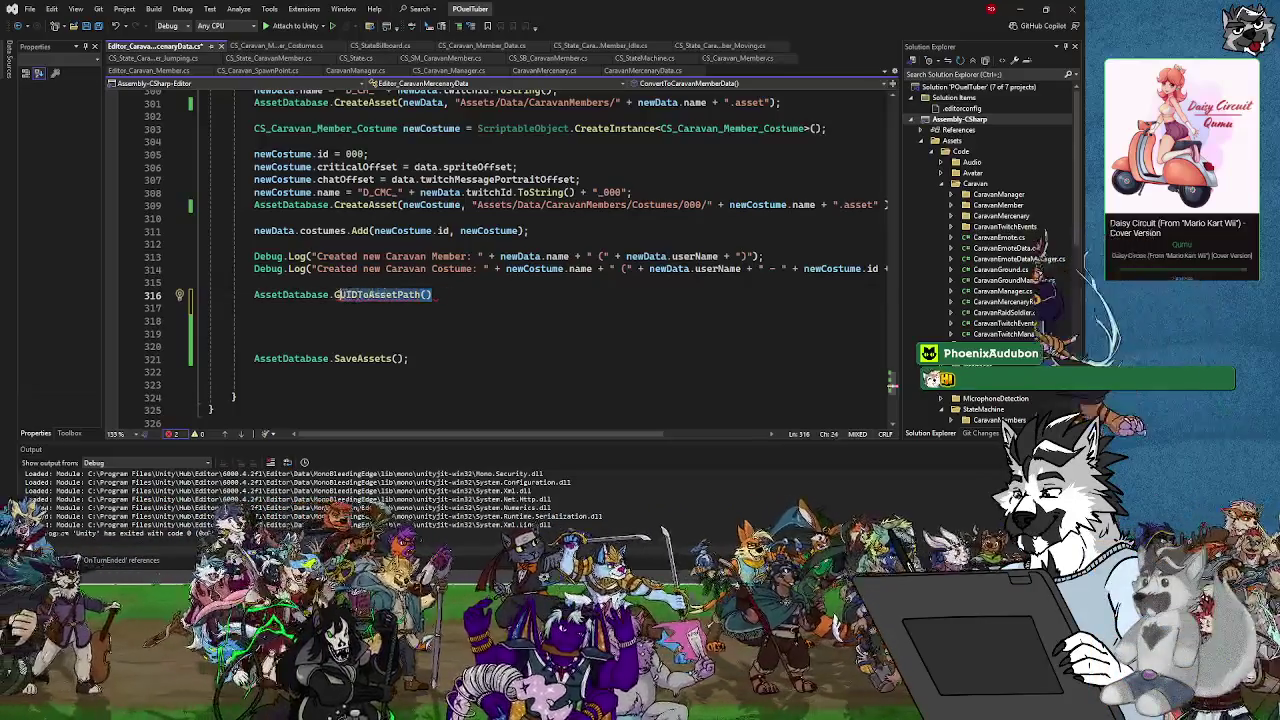
# Insert TryGetGUIDAndLocalFileIdentifier( and browse to its overload taking an Object
pyautogui.write('GetGUI')
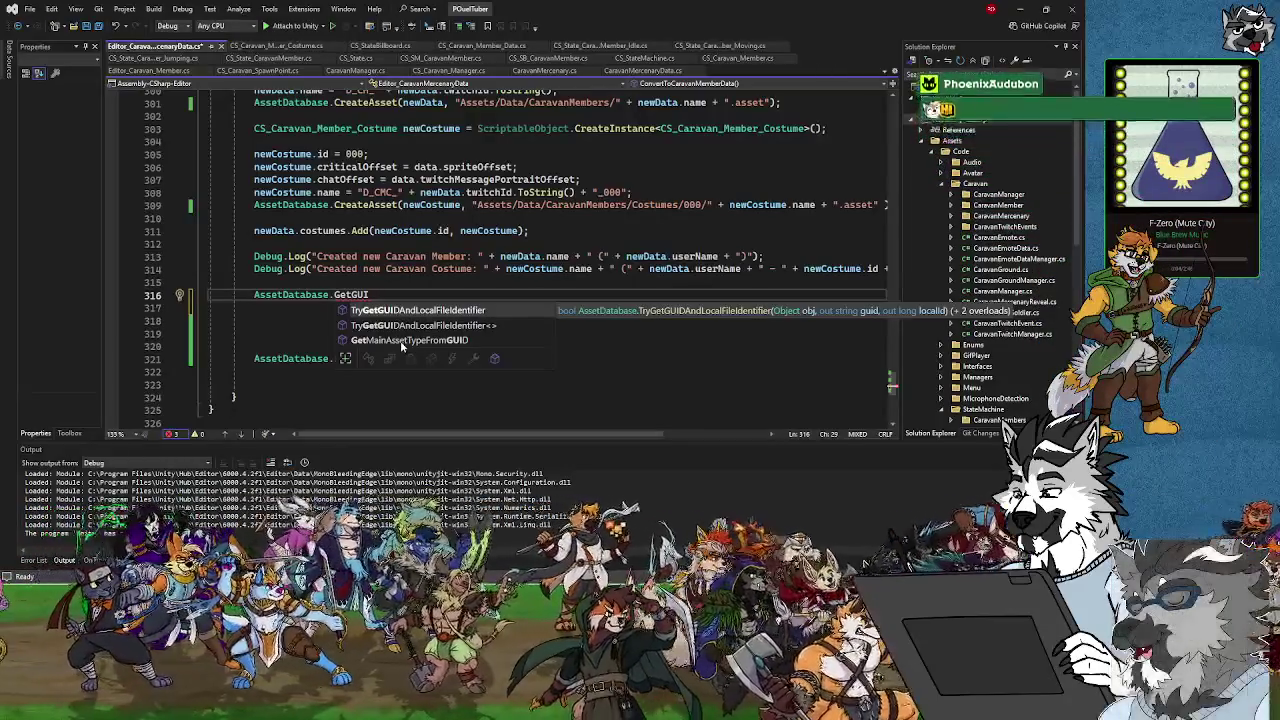
pyautogui.click(401, 341)
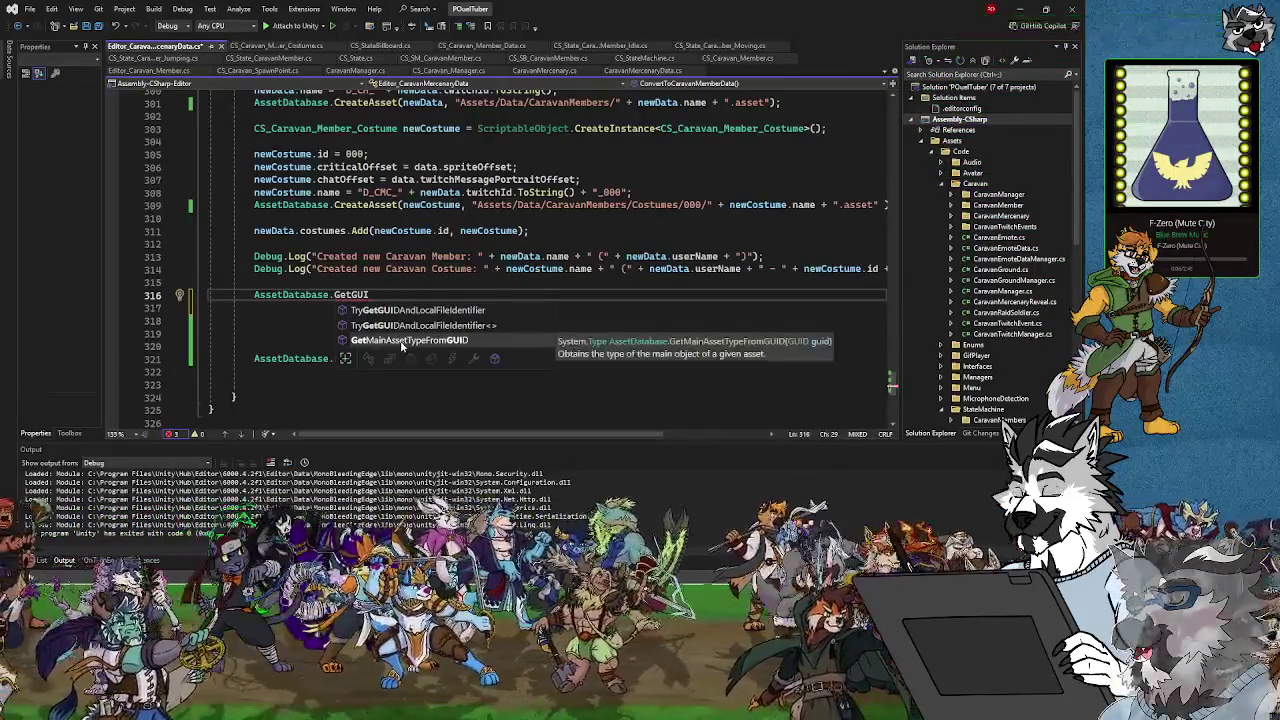
pyautogui.doubleClick(405, 311)
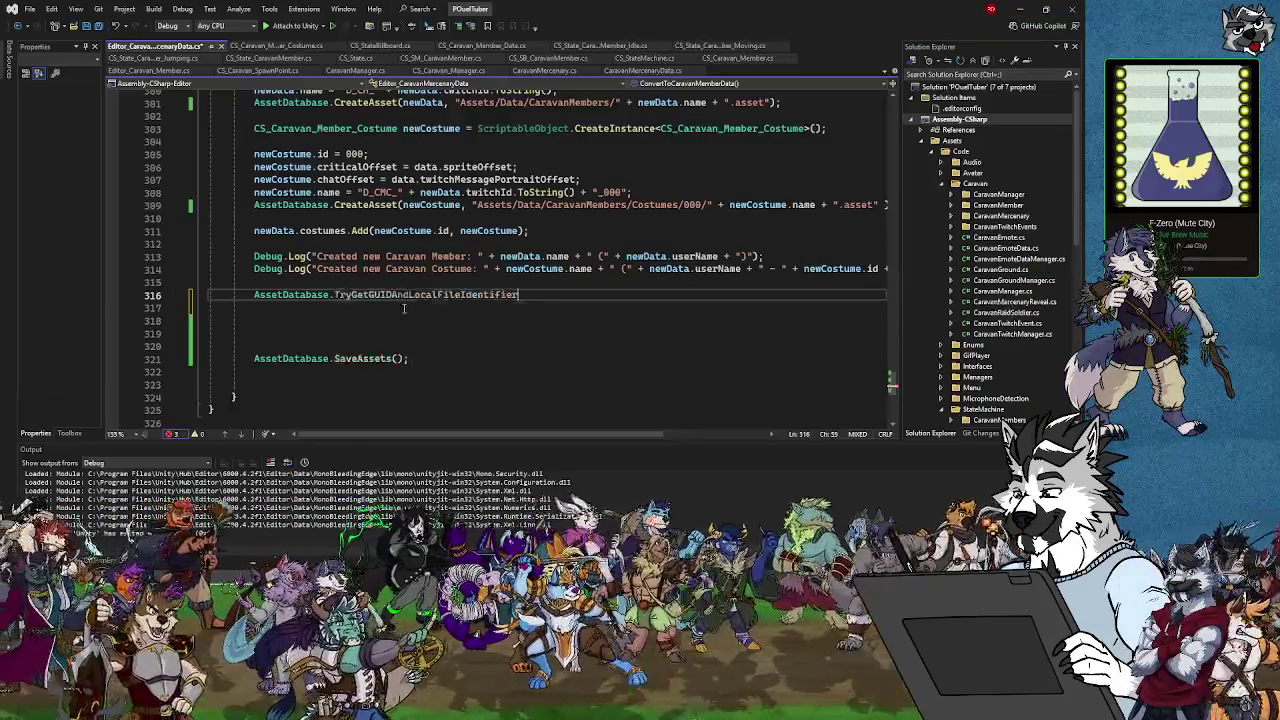
pyautogui.write('(')
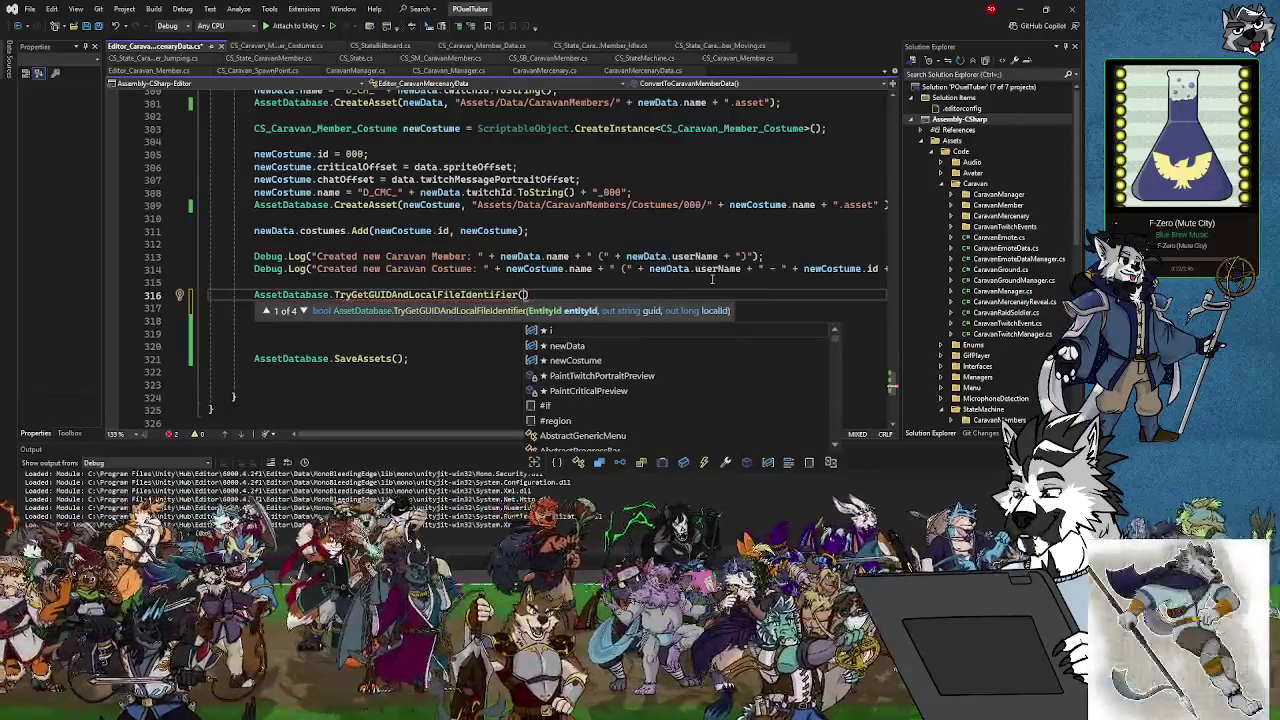
pyautogui.click(302, 311)
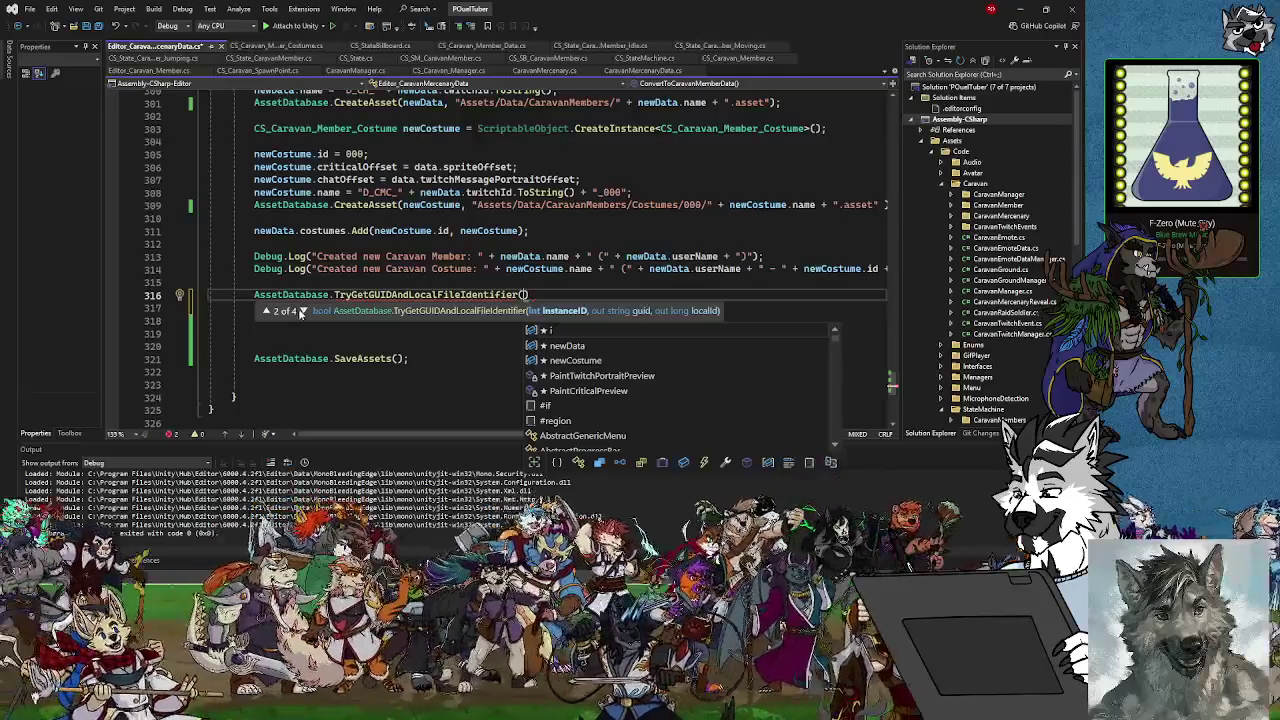
pyautogui.click(301, 311)
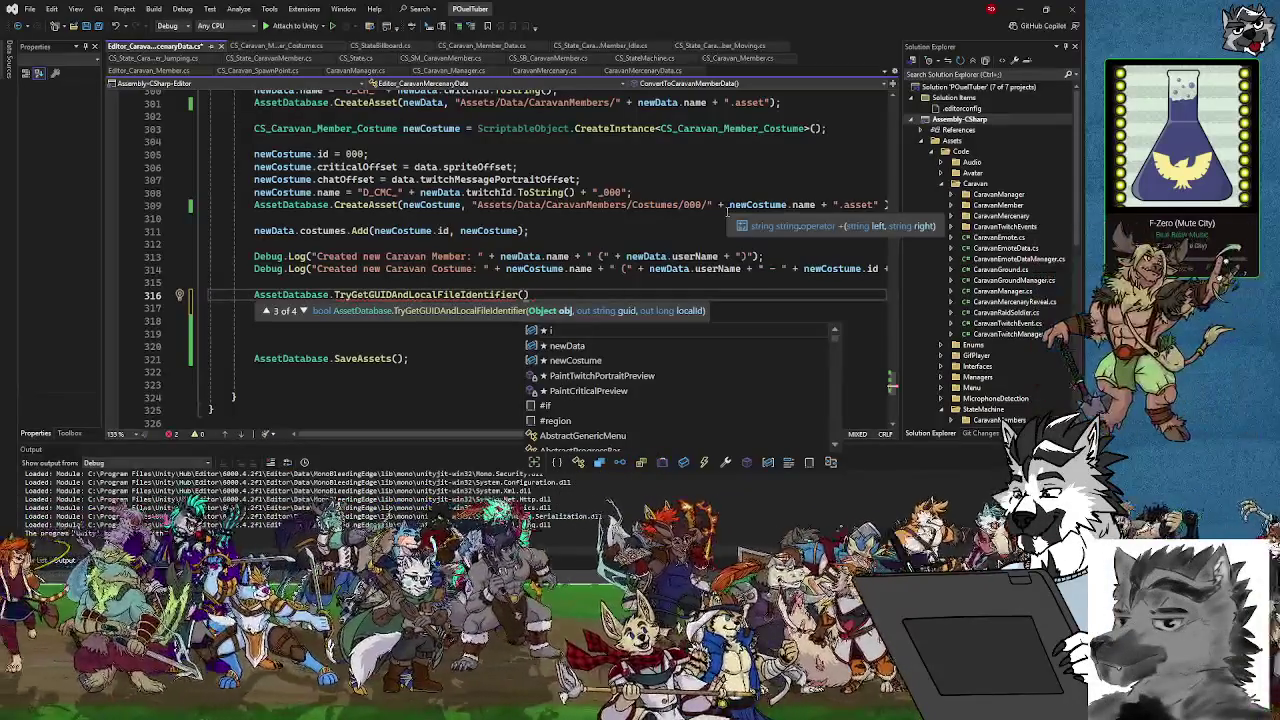
# Pass data.sprite as the first argument of the lookup call
pyautogui.scroll(4, 476, 178)
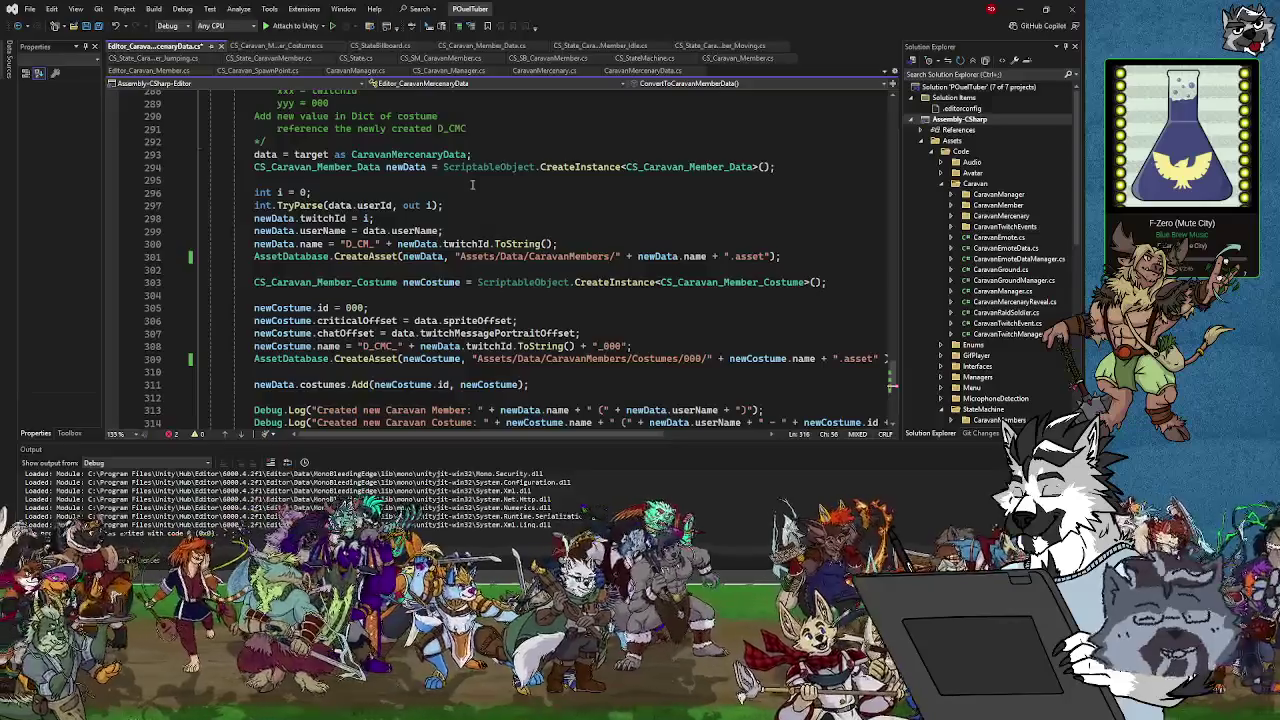
pyautogui.scroll(-3, 472, 184)
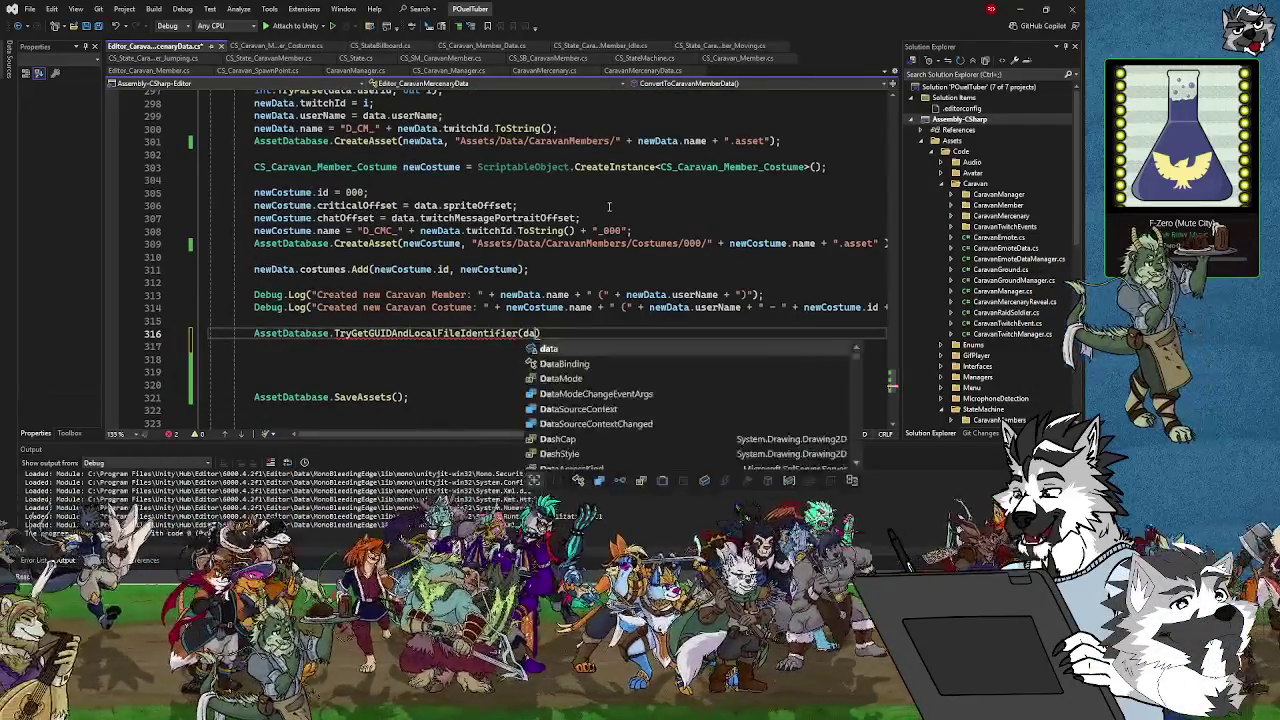
pyautogui.press('BackSpace')
pyautogui.press('BackSpace')
pyautogui.write('.sprite')
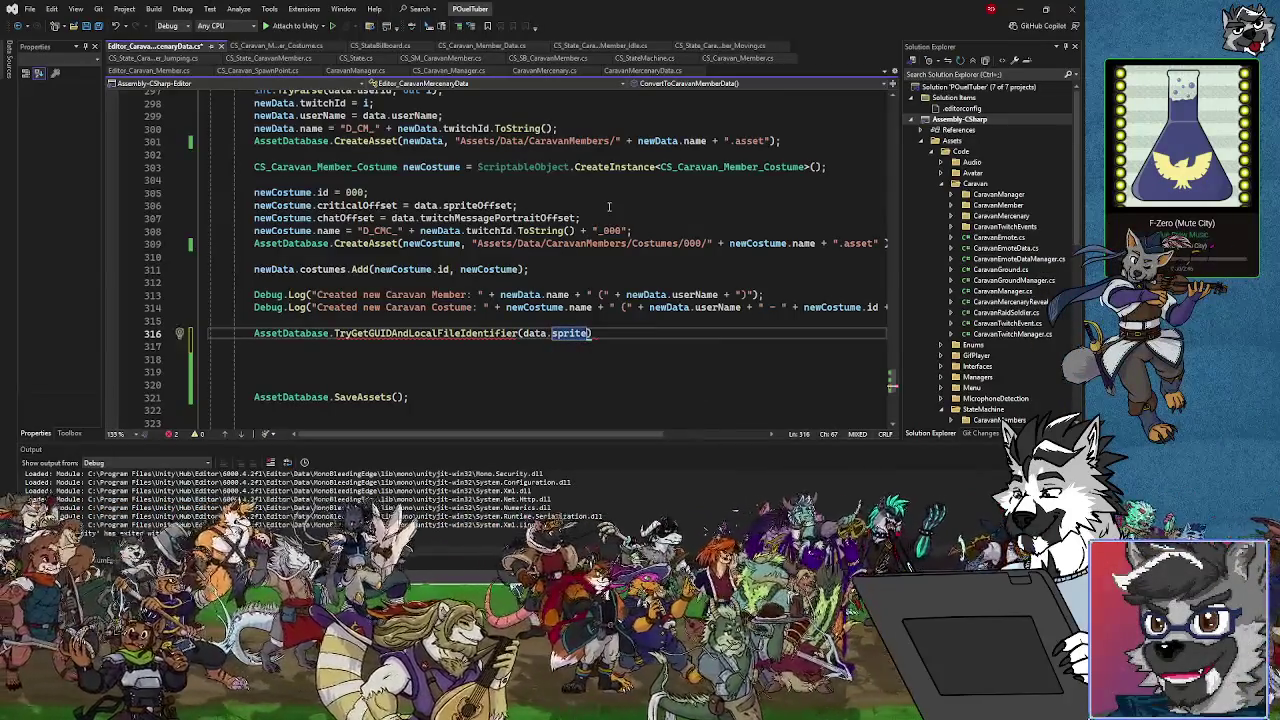
pyautogui.write(',')
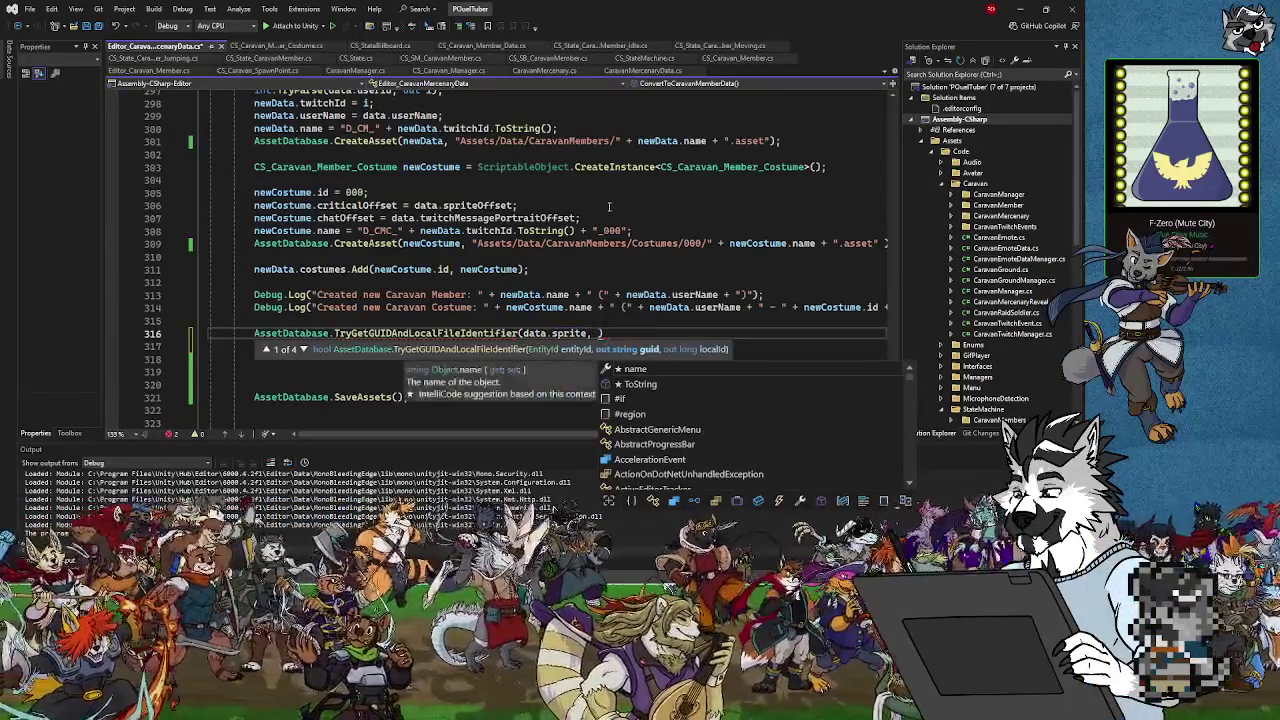
# Declare string spriteGUID = "" on a new line above the call
pyautogui.click(261, 321)
pyautogui.press('Return')
pyautogui.write('string spriteG')
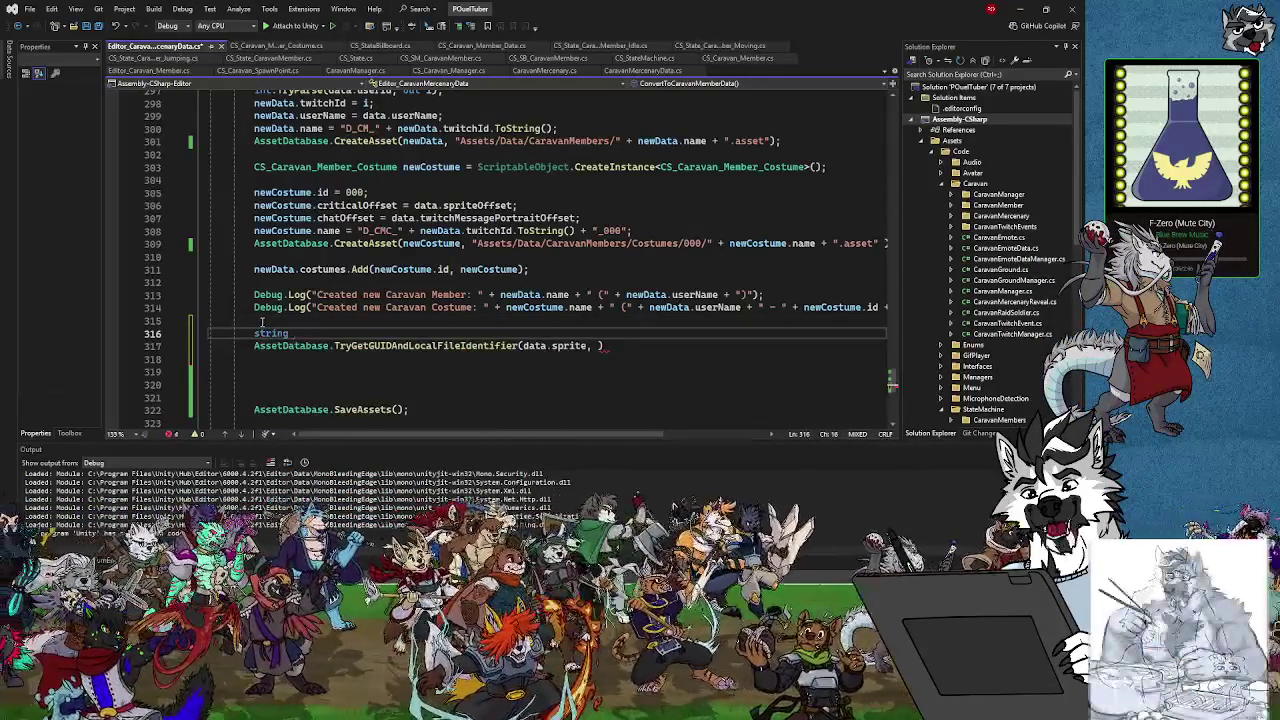
pyautogui.write('UID;')
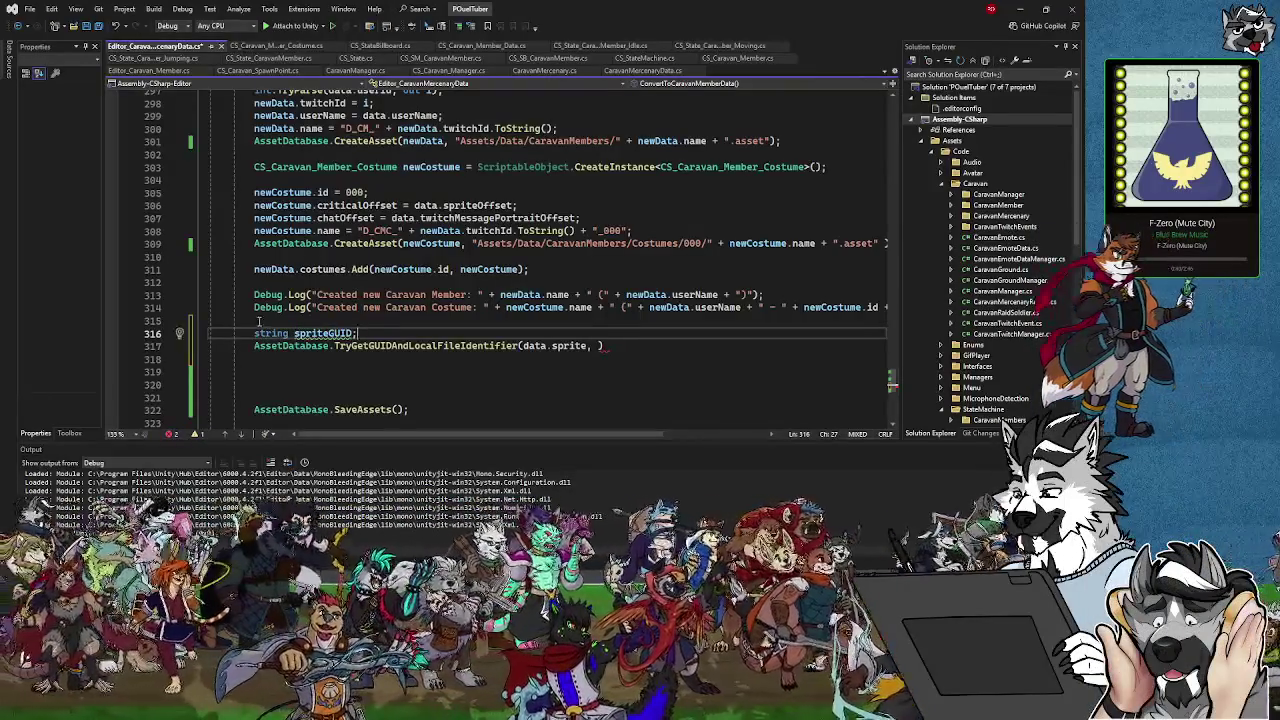
pyautogui.press('Left')
pyautogui.write('= ')
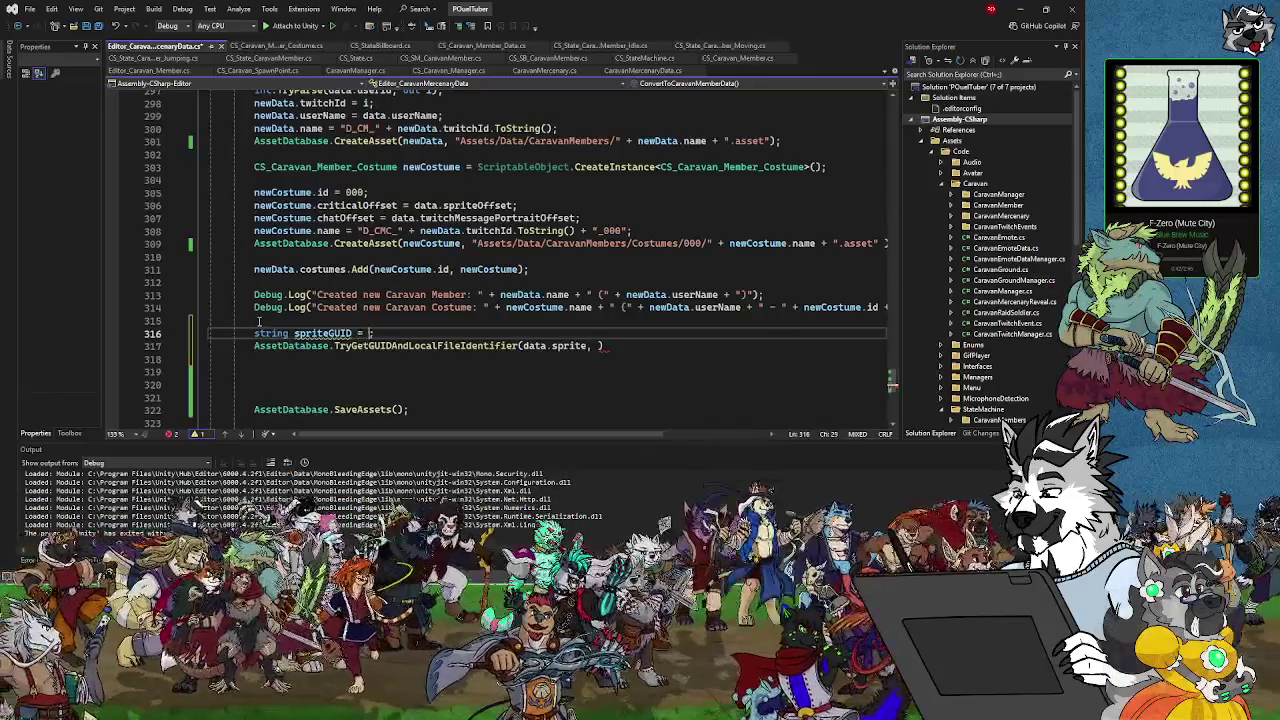
pyautogui.write('strin')
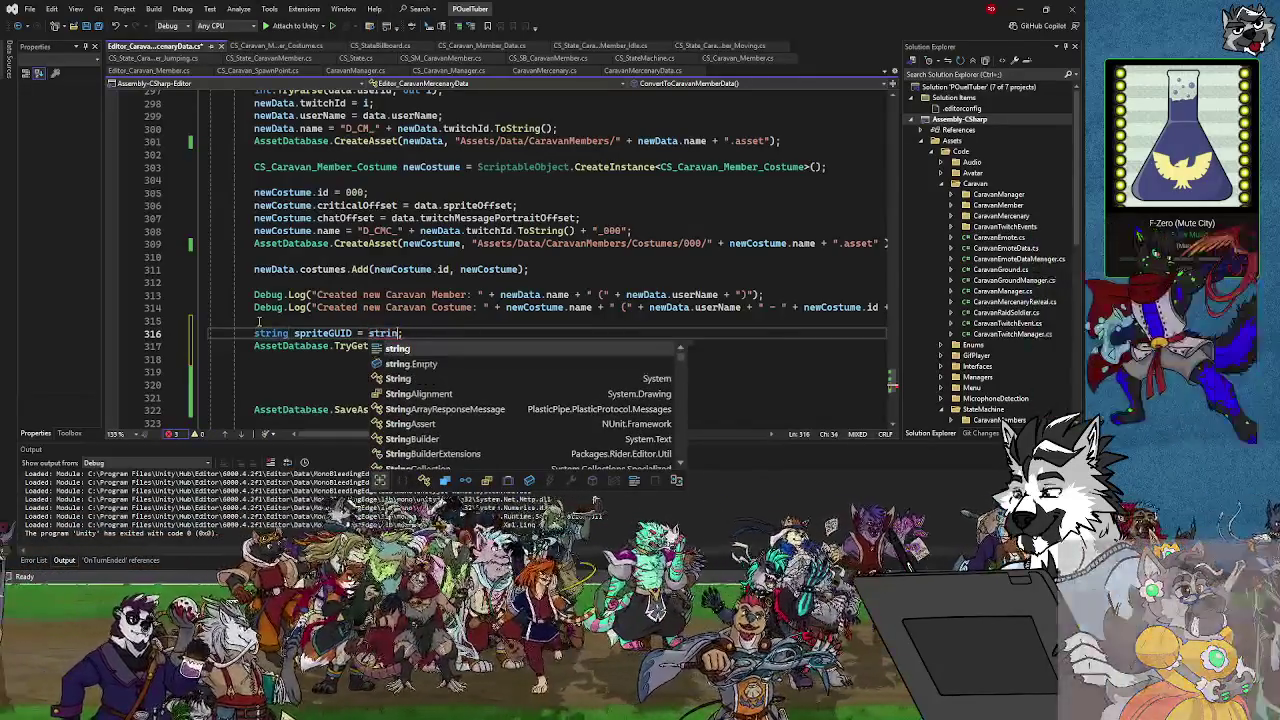
pyautogui.press('BackSpace')
pyautogui.press('BackSpace')
pyautogui.press('BackSpace')
pyautogui.press('BackSpace')
pyautogui.press('BackSpace')
pyautogui.write('"";')
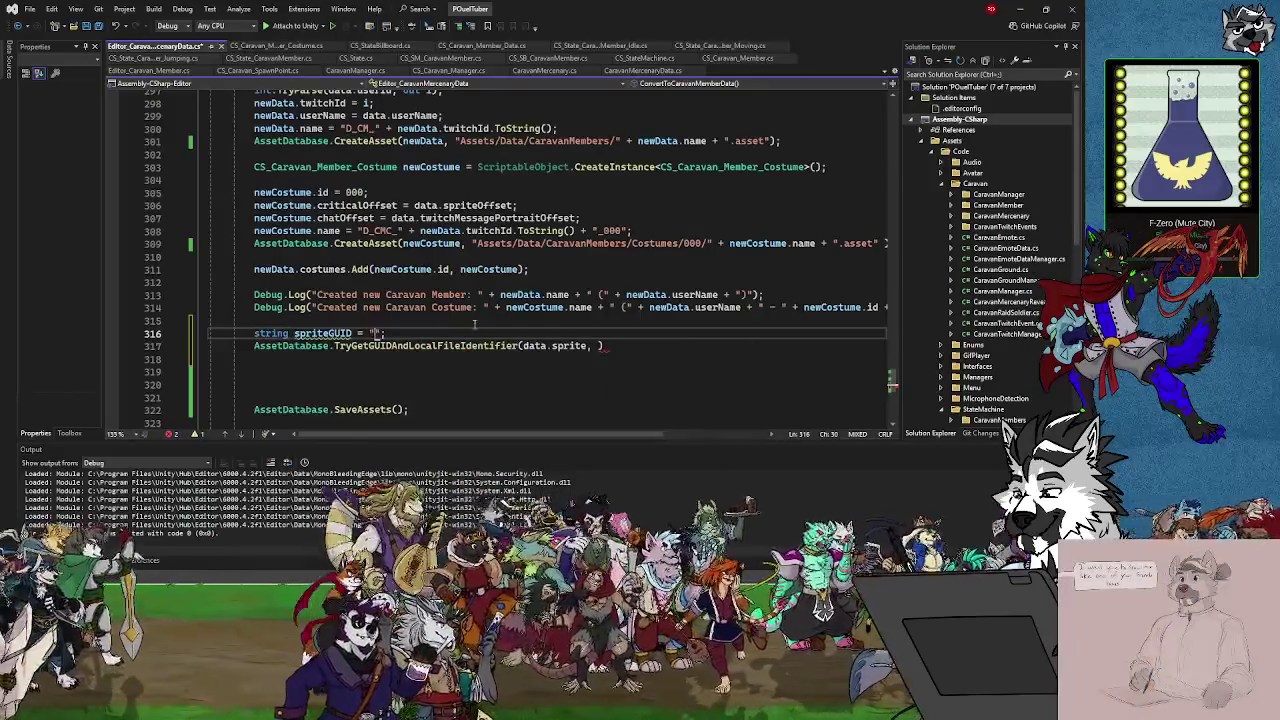
# Add out spriteGUID as the second argument and check the call's overload signatures
pyautogui.click(601, 346)
pyautogui.write('out sp')
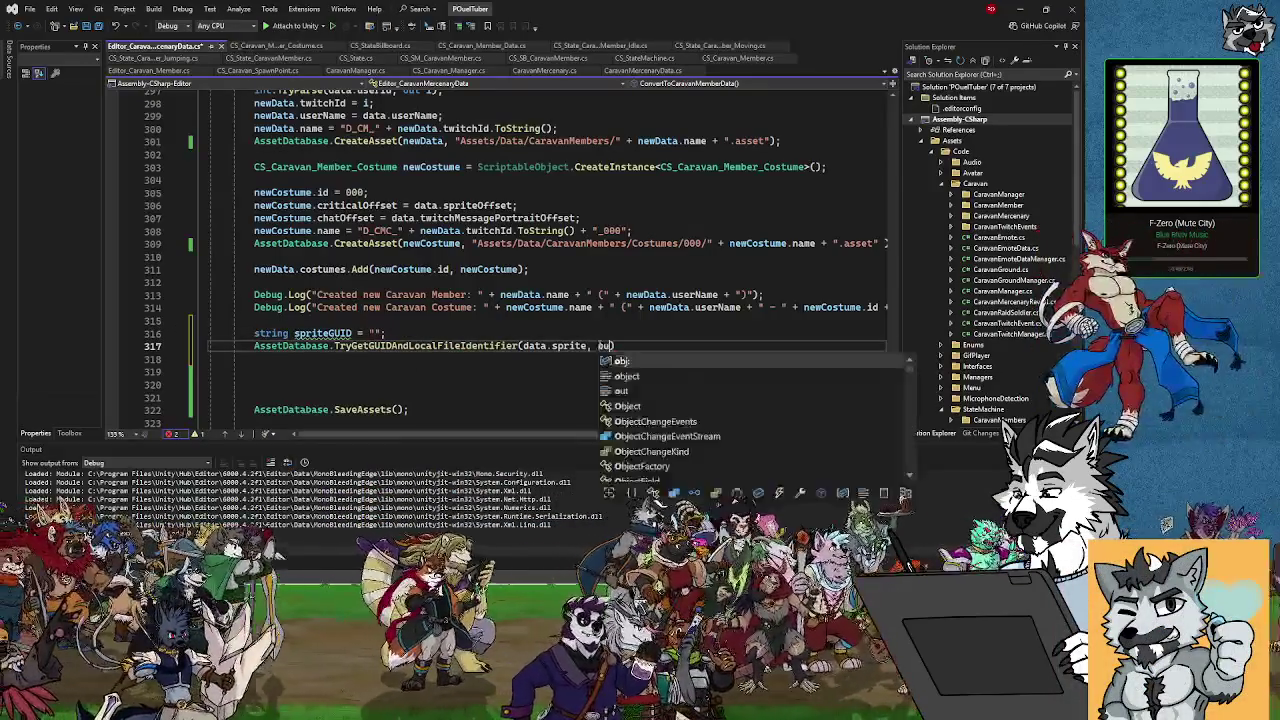
pyautogui.write('riteGUID')
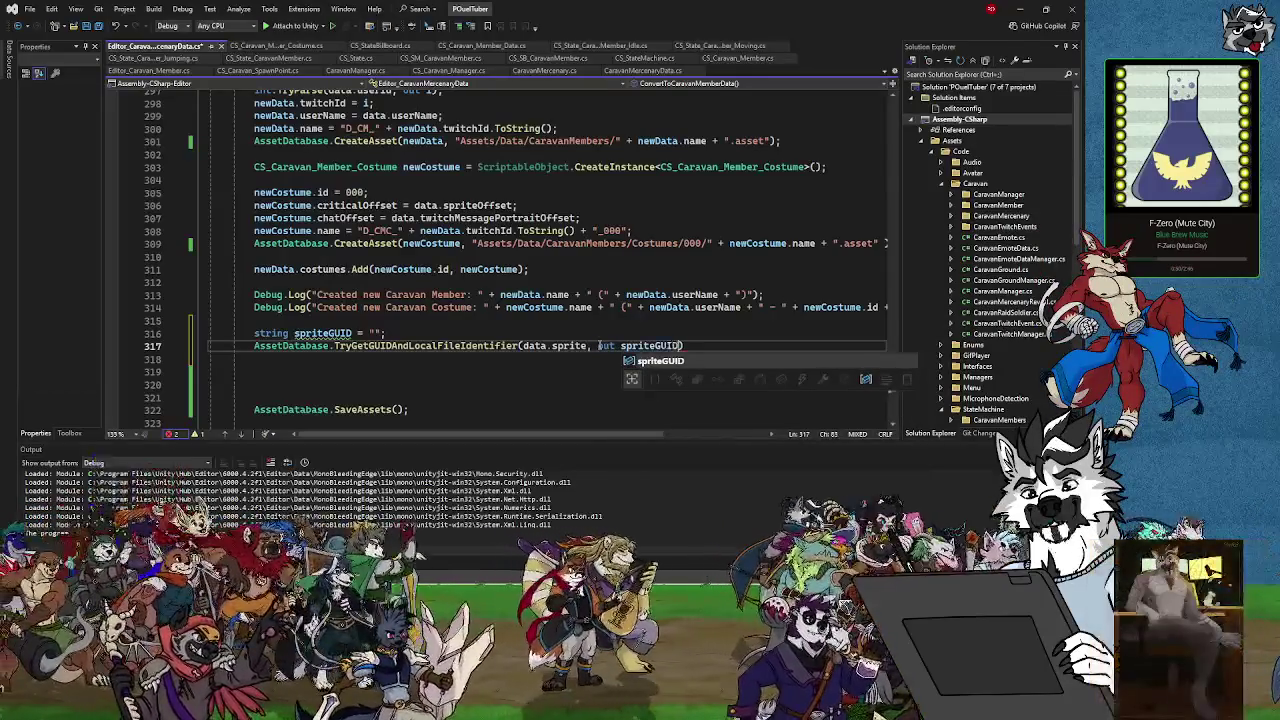
pyautogui.write(');')
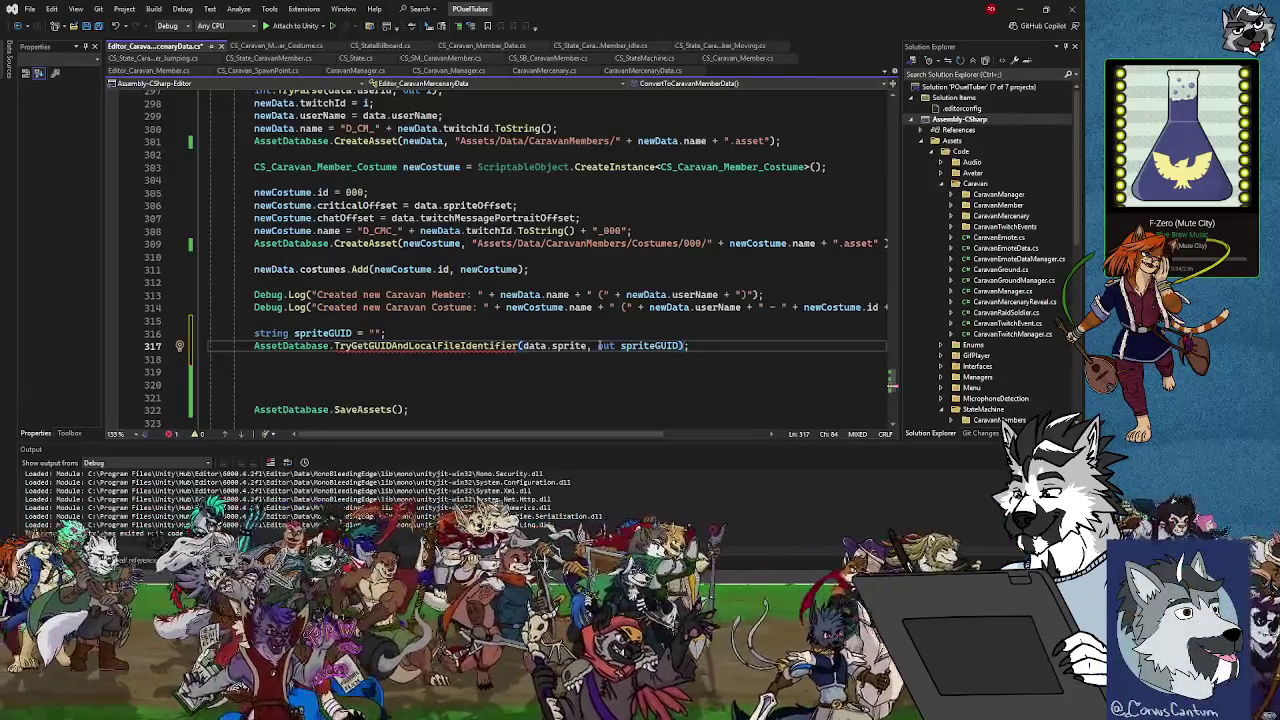
pyautogui.press('Left')
pyautogui.write(',')
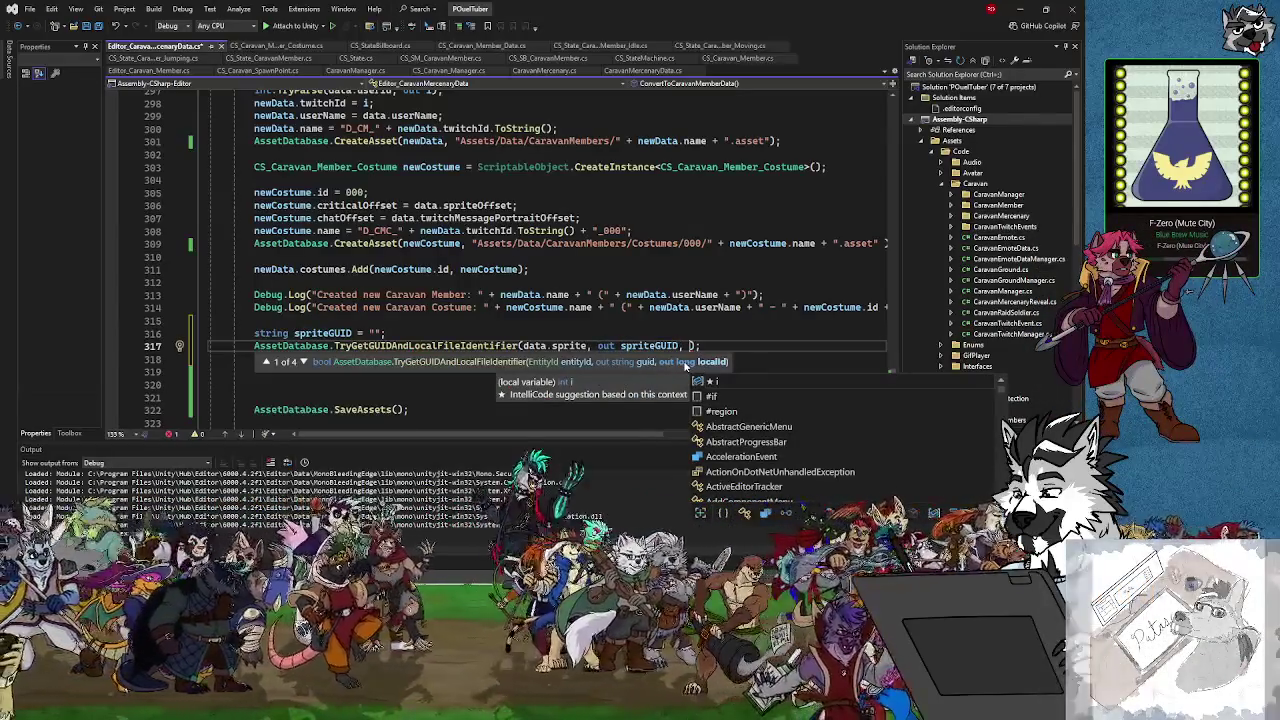
pyautogui.click(304, 364)
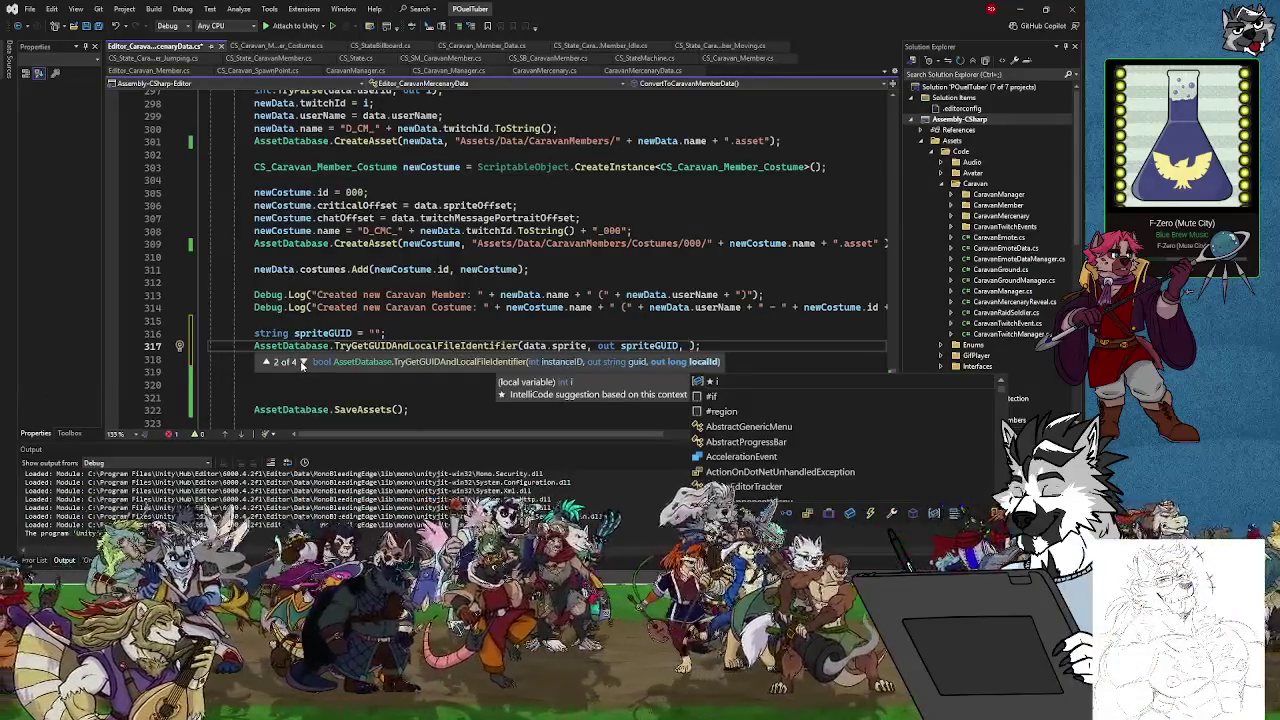
pyautogui.click(266, 362)
pyautogui.click(303, 363)
pyautogui.click(303, 363)
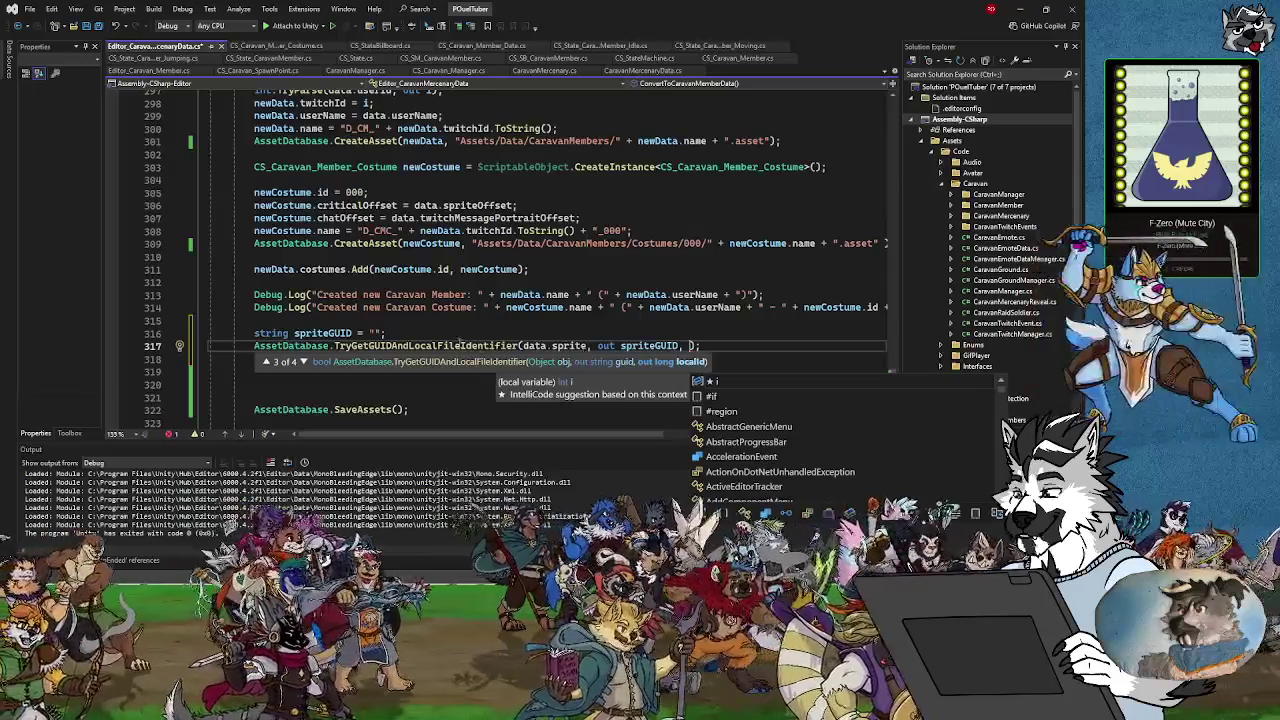
# Declare long spriteLong = 0 and pass out spriteLong as the third argument
pyautogui.click(396, 332)
pyautogui.press('Return')
pyautogui.write('long ')
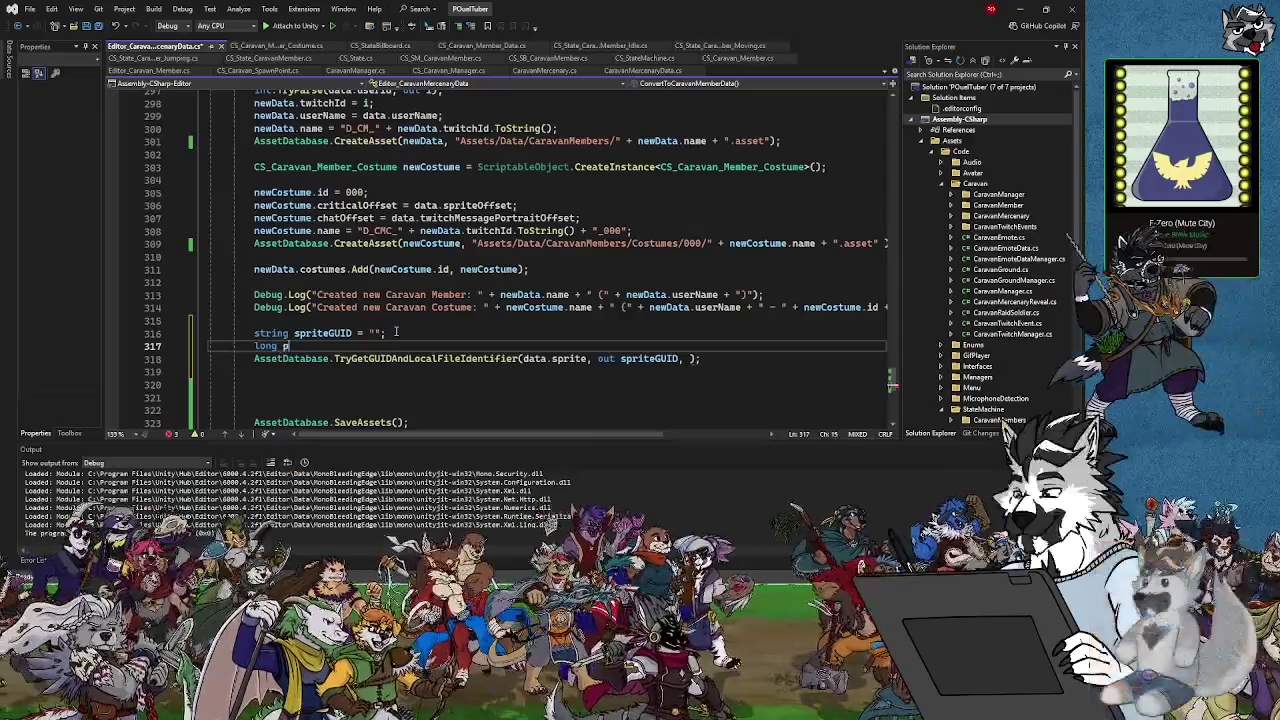
pyautogui.write('spriteLong = 0;')
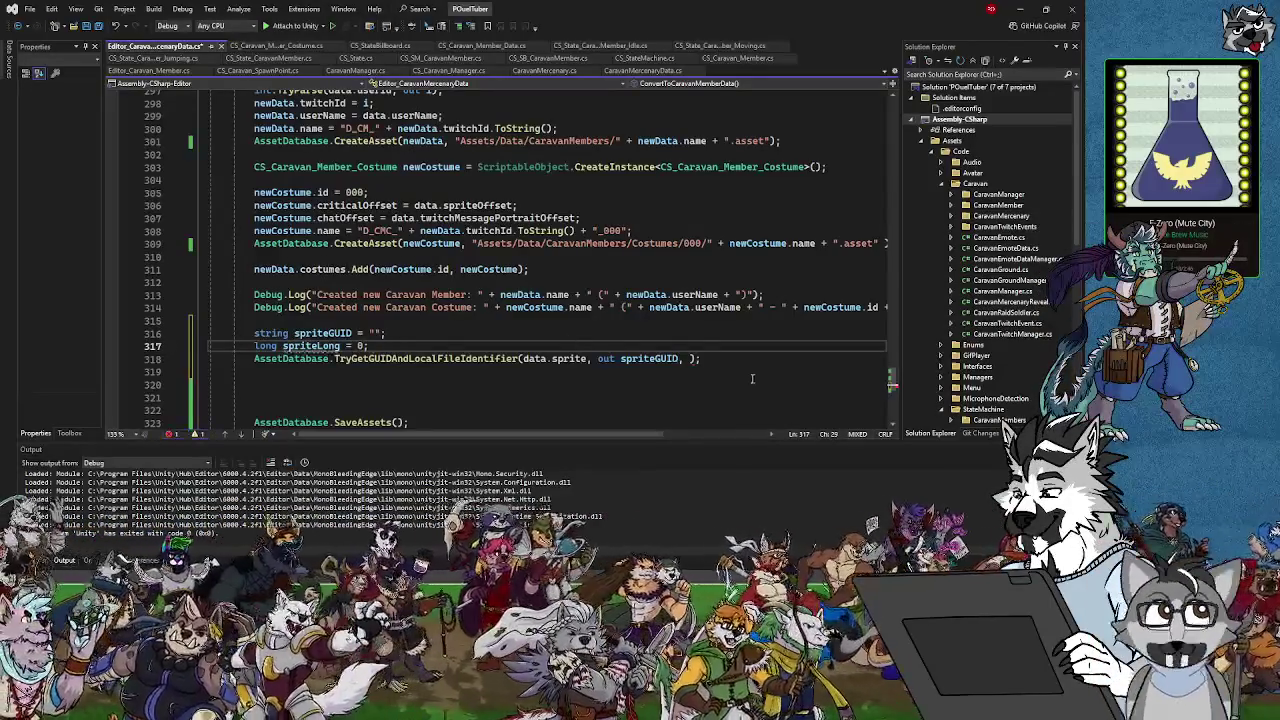
pyautogui.click(686, 358)
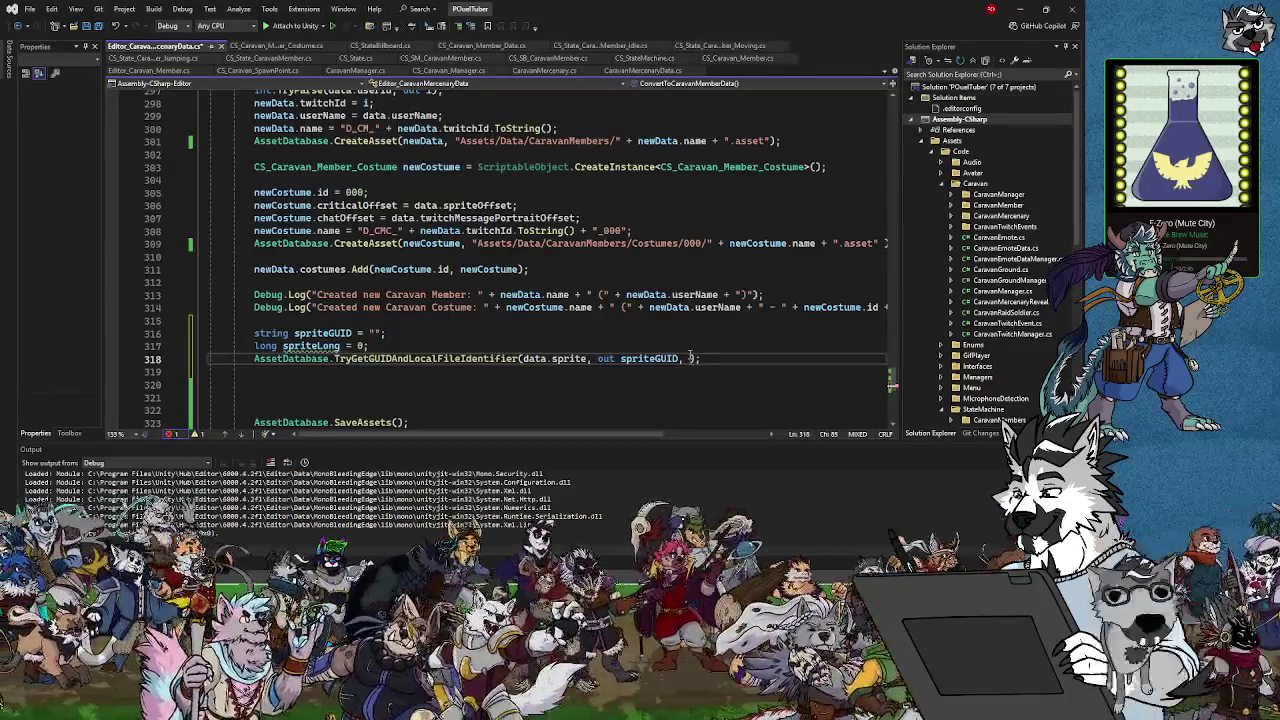
pyautogui.write('spriteLong')
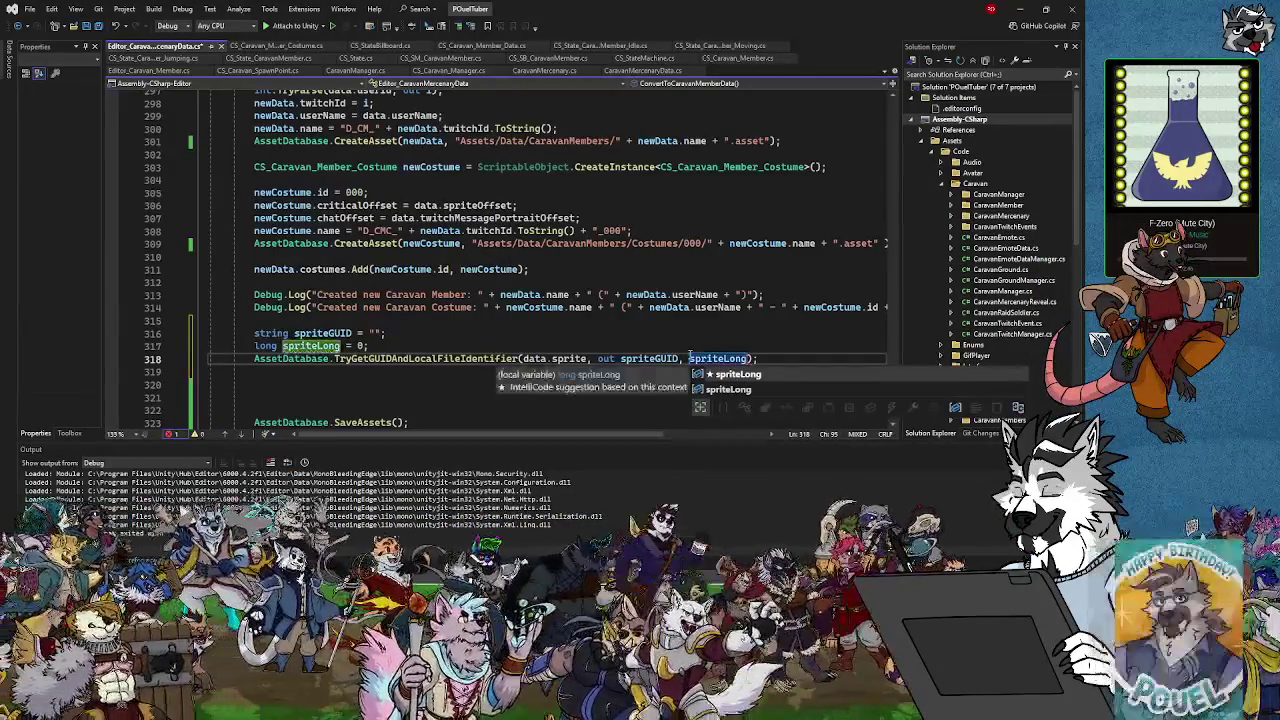
pyautogui.press('Escape')
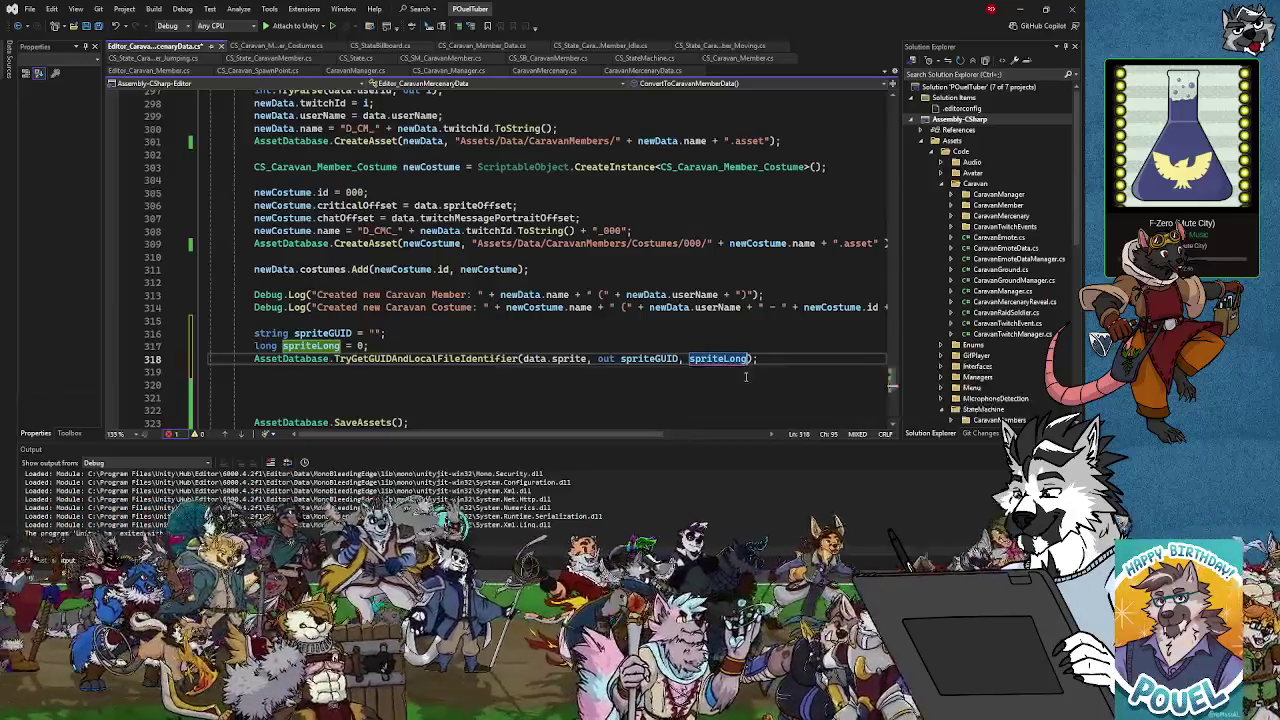
pyautogui.press('End')
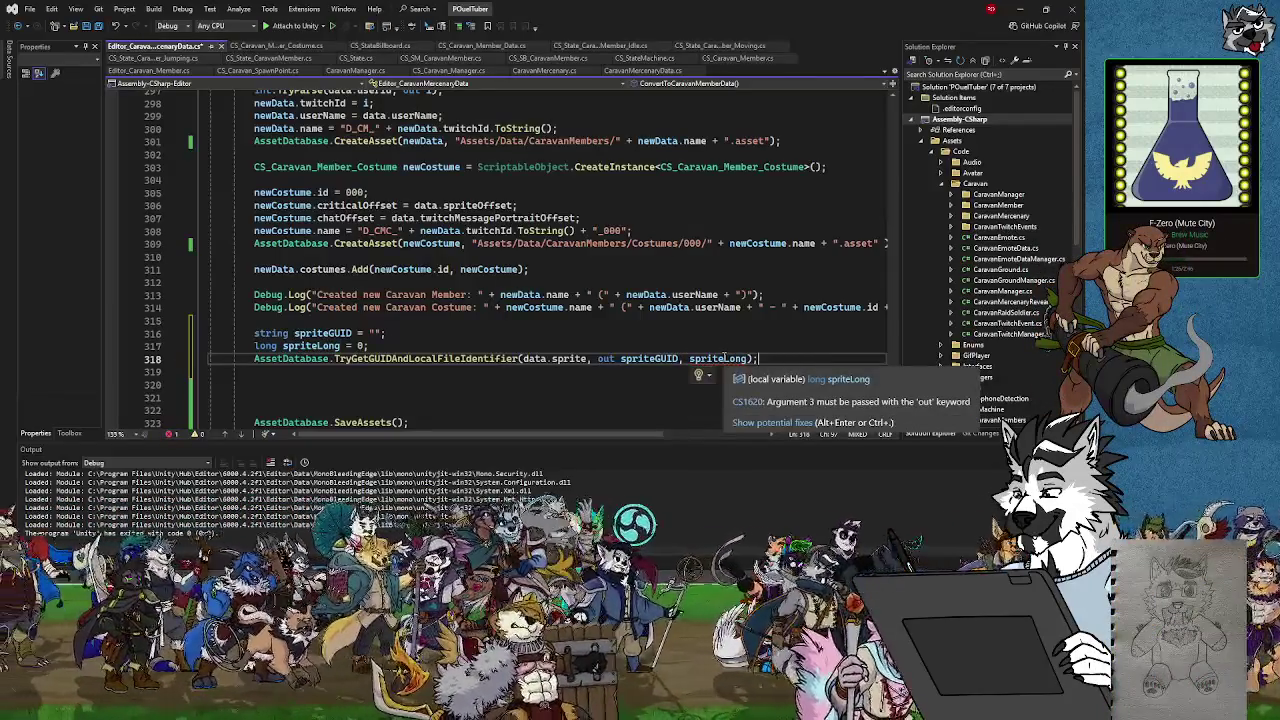
pyautogui.click(689, 358)
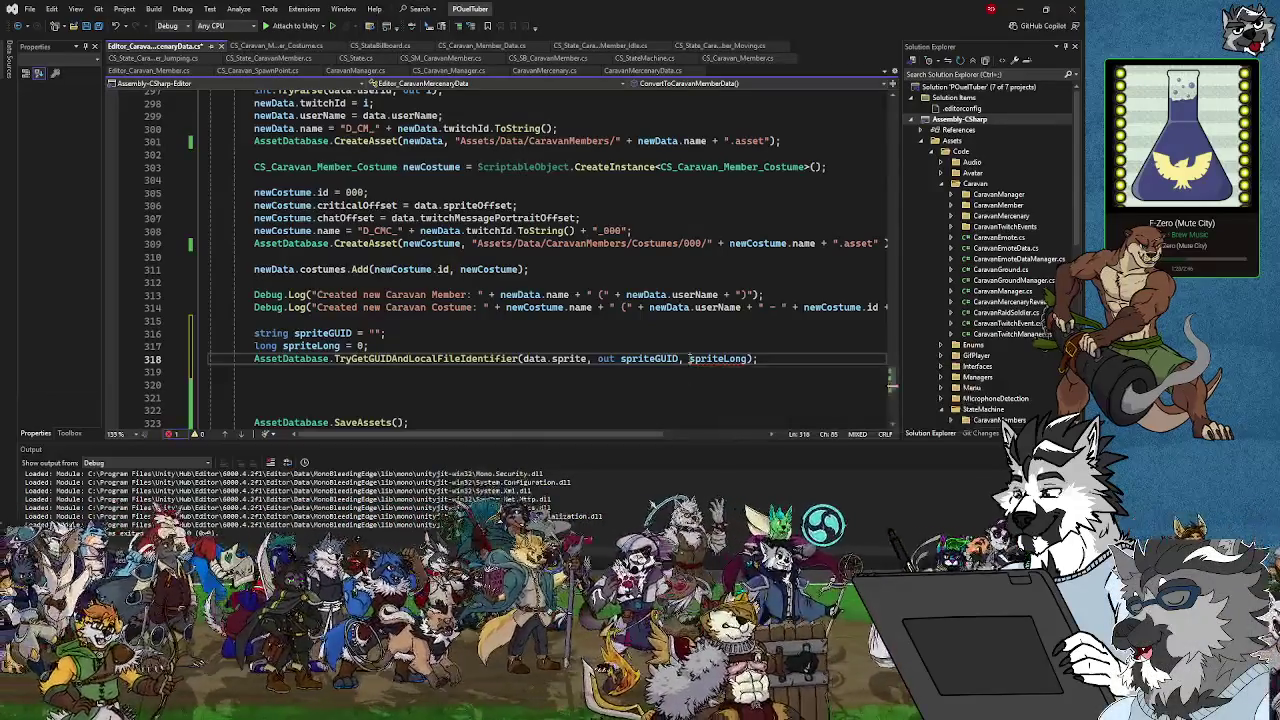
pyautogui.write('out')
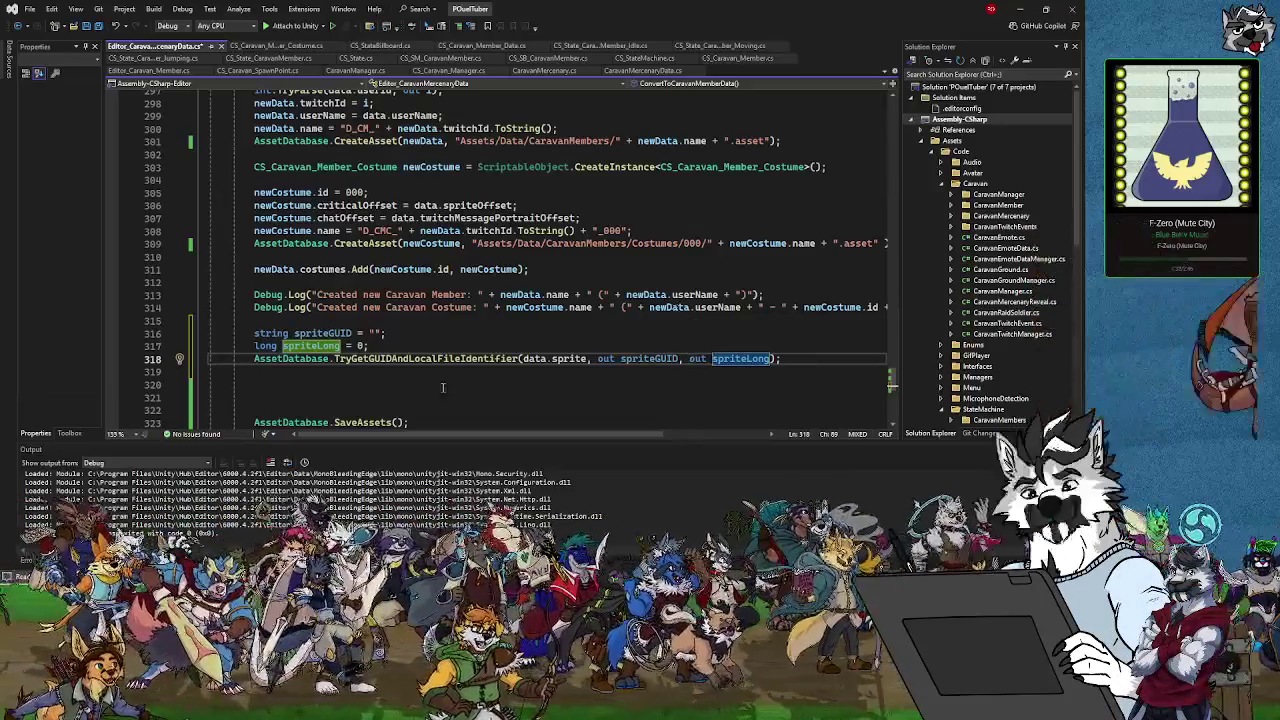
pyautogui.click(791, 360)
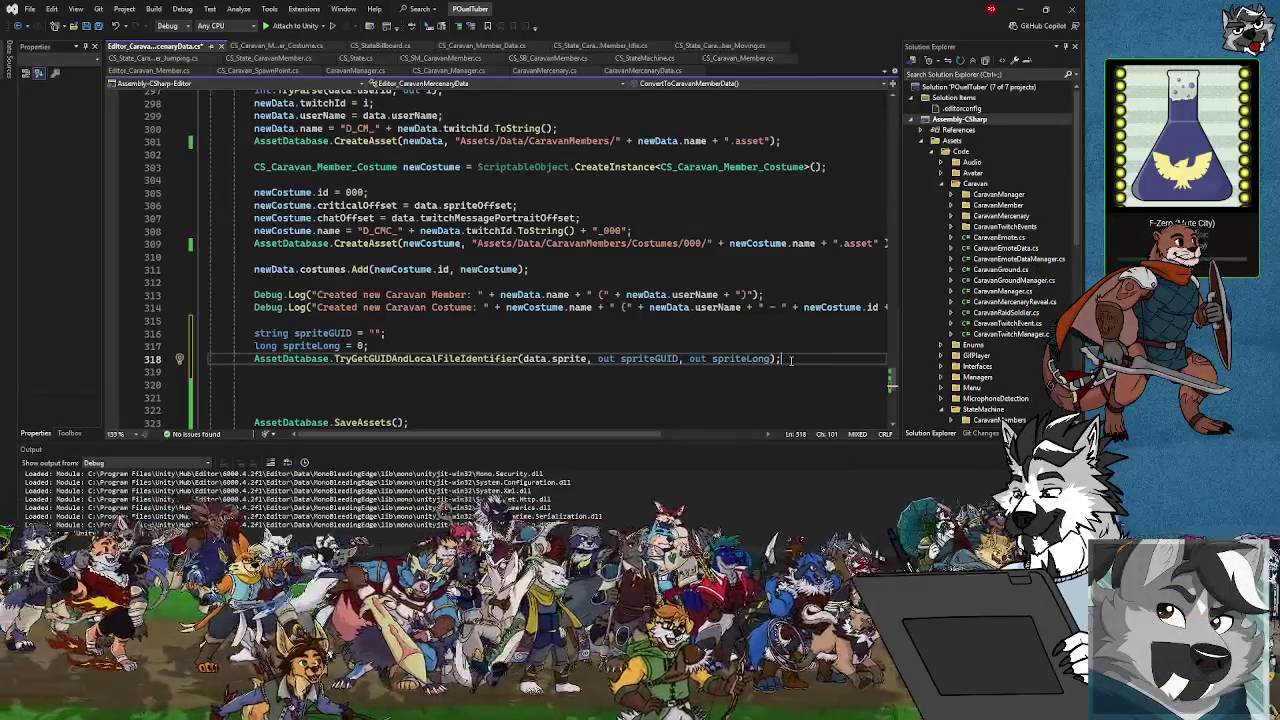
pyautogui.press('Return')
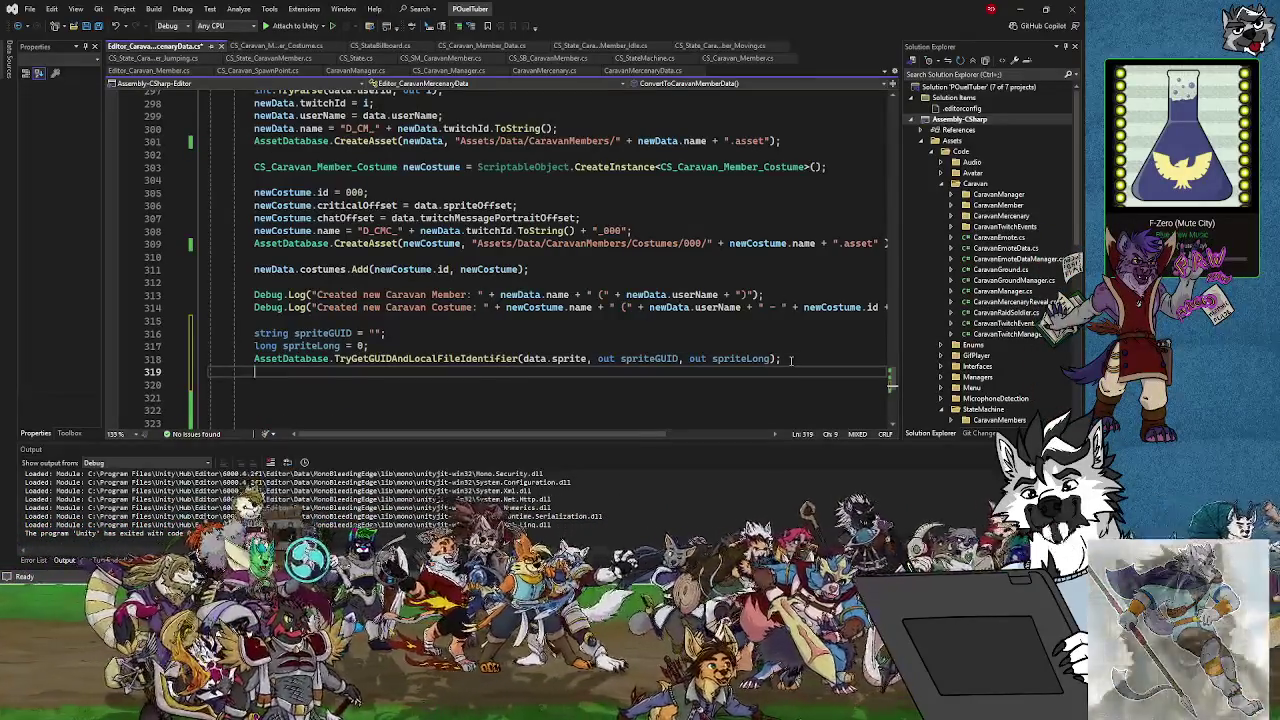
# Add Debug.Log(spriteGUID); after the lookup call and save the script
pyautogui.write('Debug.Log(')
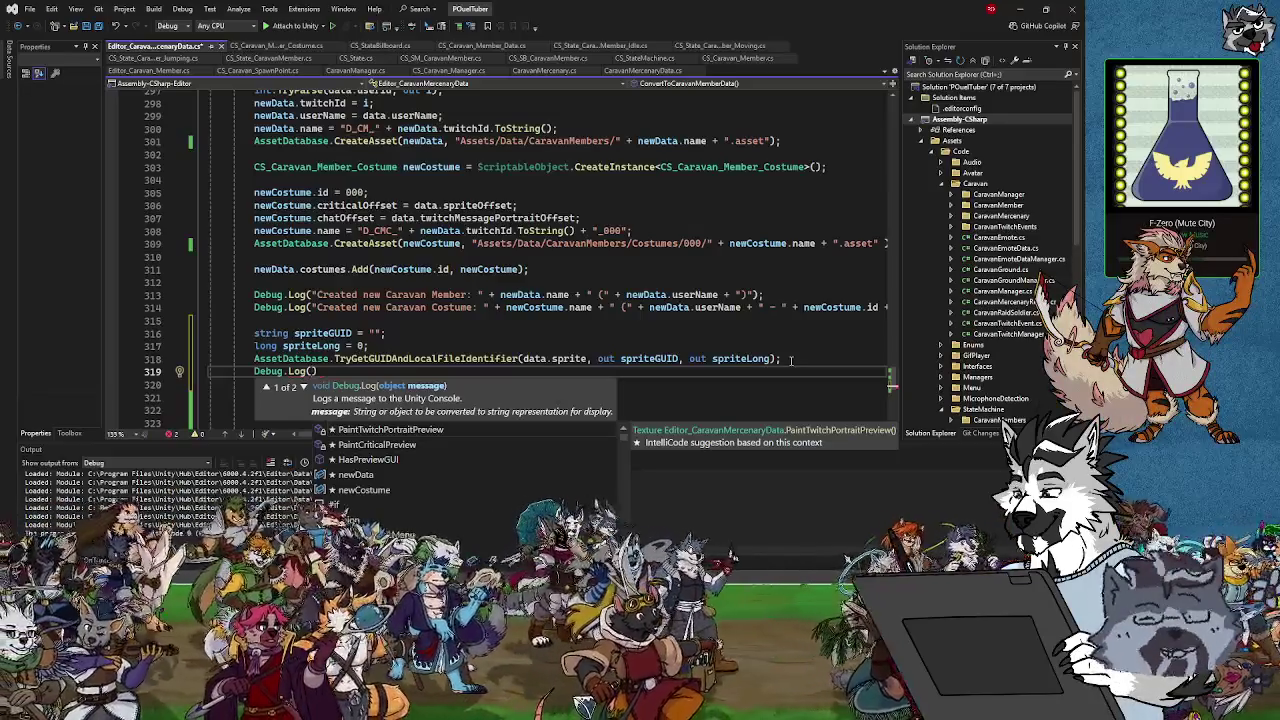
pyautogui.write('spriteGUIDF')
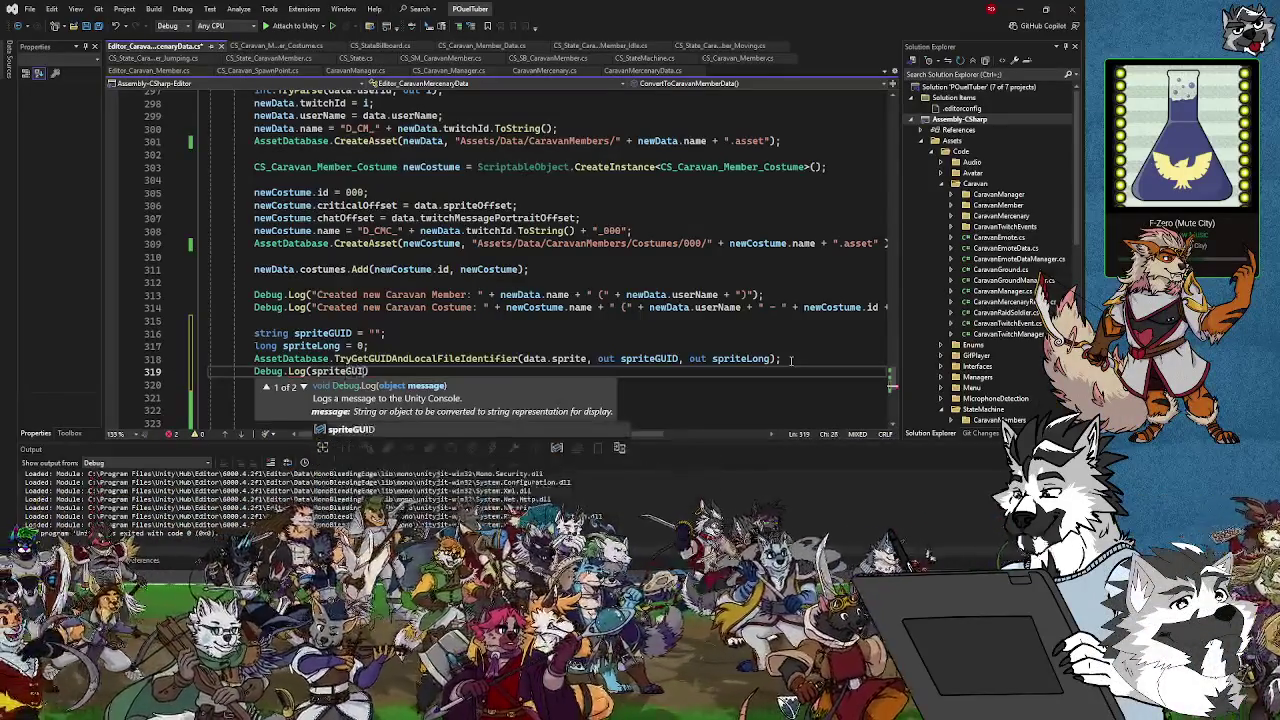
pyautogui.press('Tab')
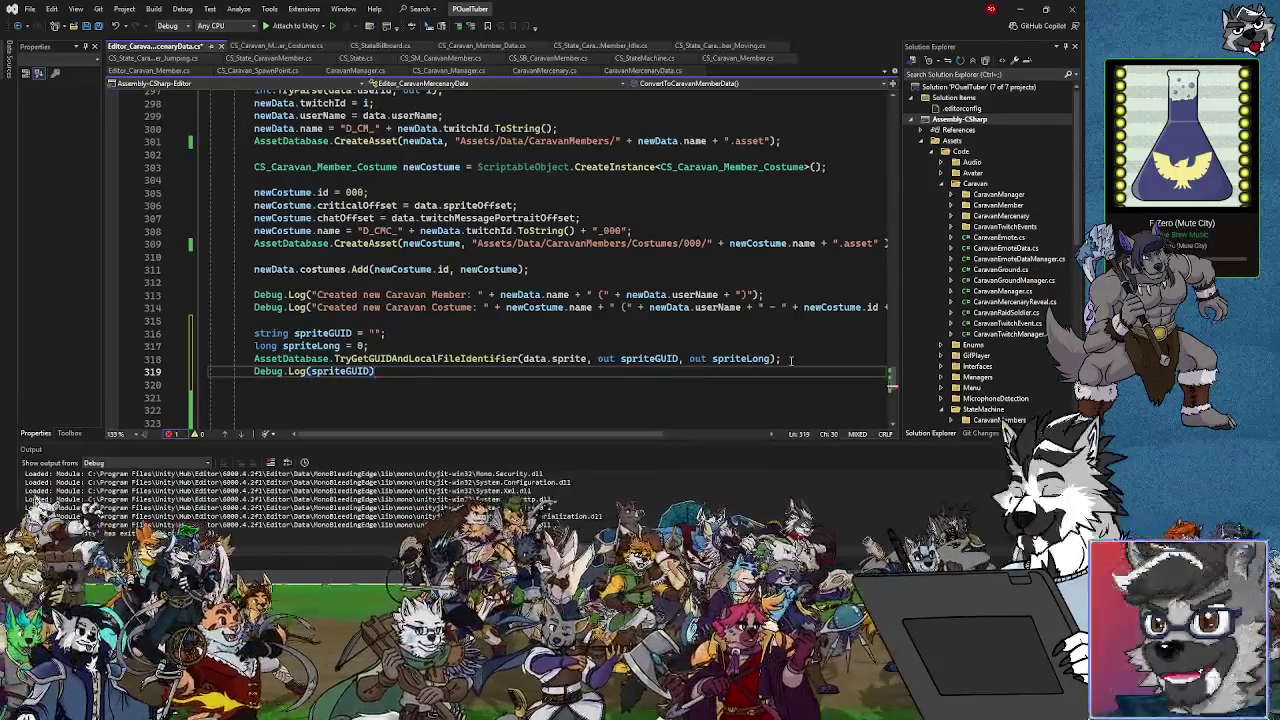
pyautogui.hotkey('ctrl', 's')
pyautogui.scroll(3, 441, 224)
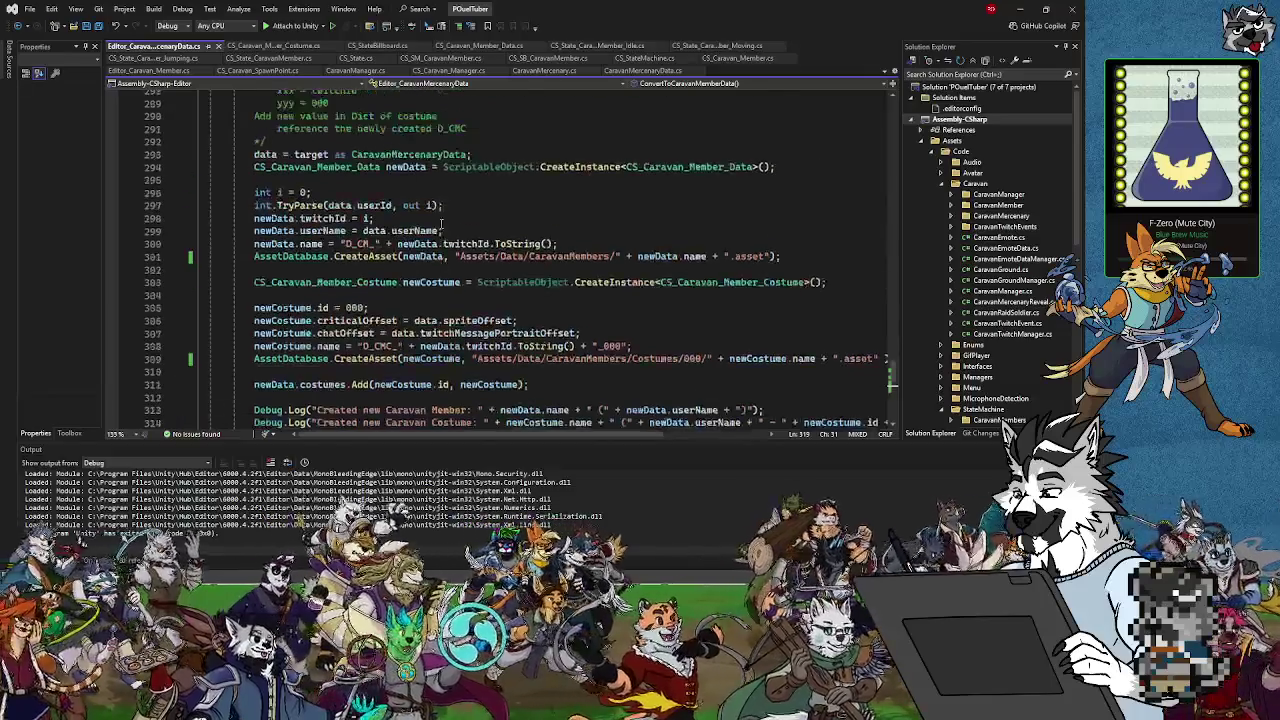
pyautogui.scroll(-3, 455, 222)
pyautogui.hotkey('alt', 'Tab')
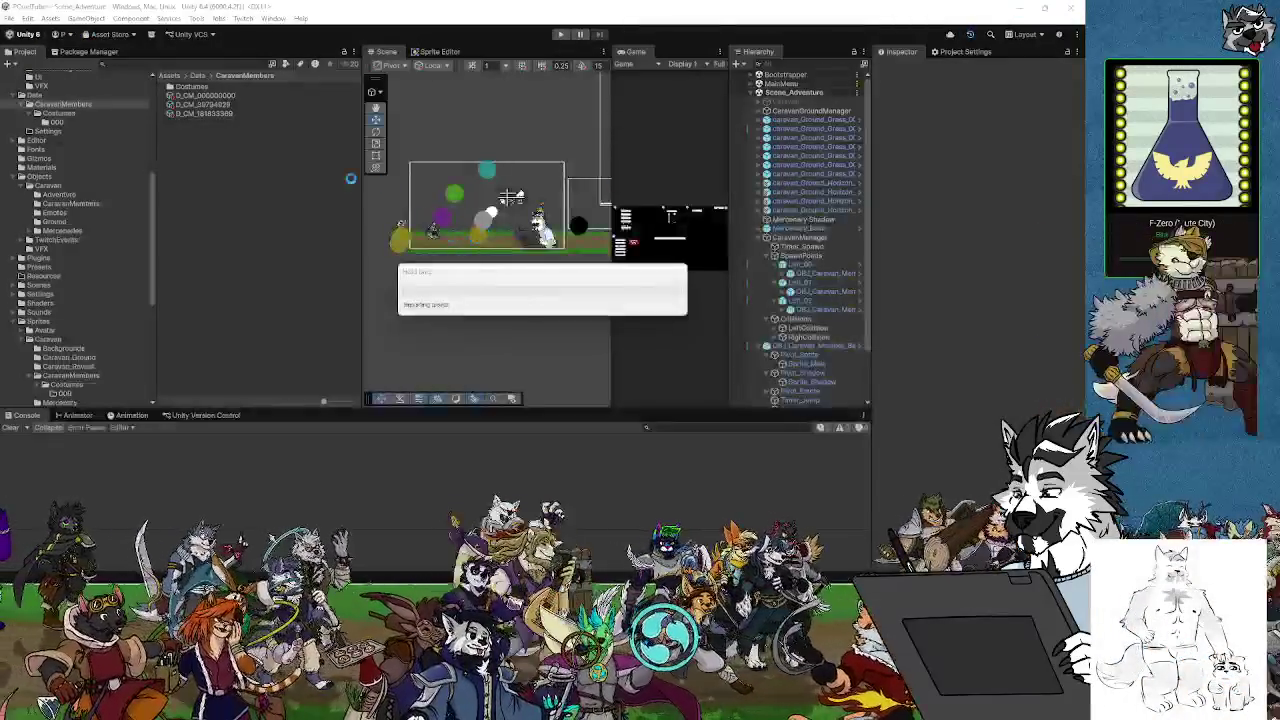
# Convert a mercenary data asset into caravan member data and check the logged sprite GUID
pyautogui.click(64, 231)
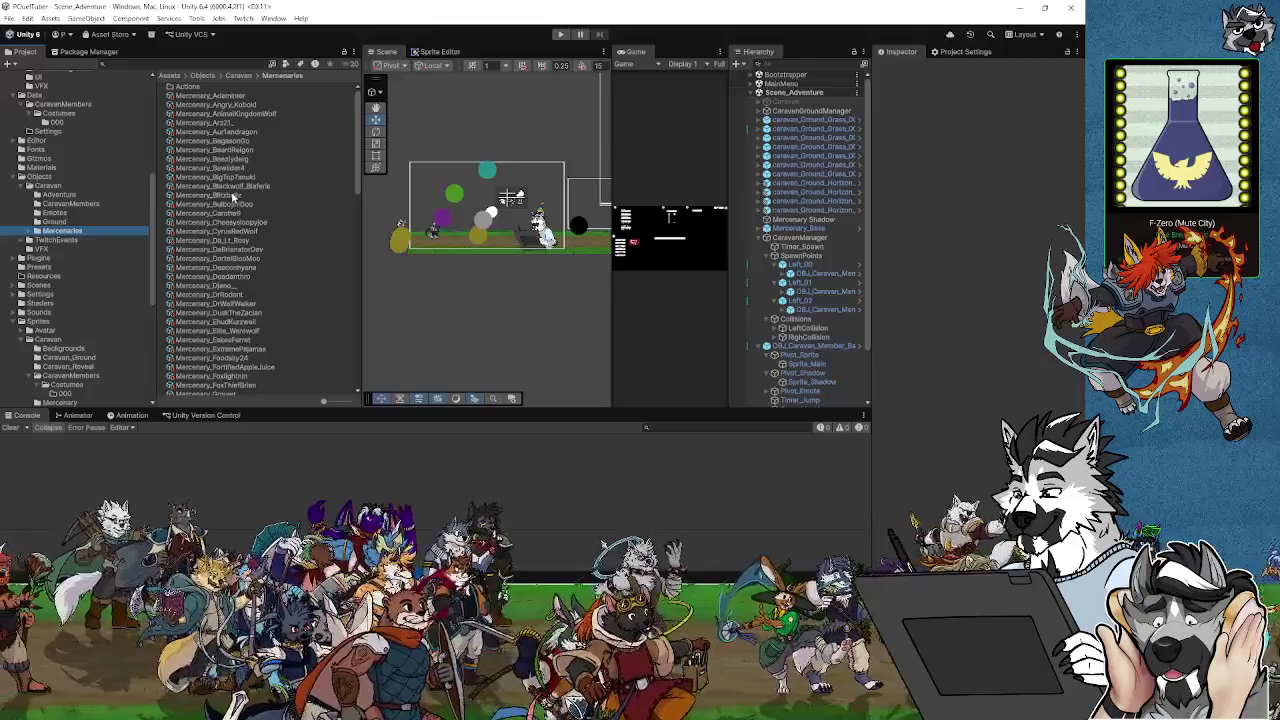
pyautogui.click(232, 214)
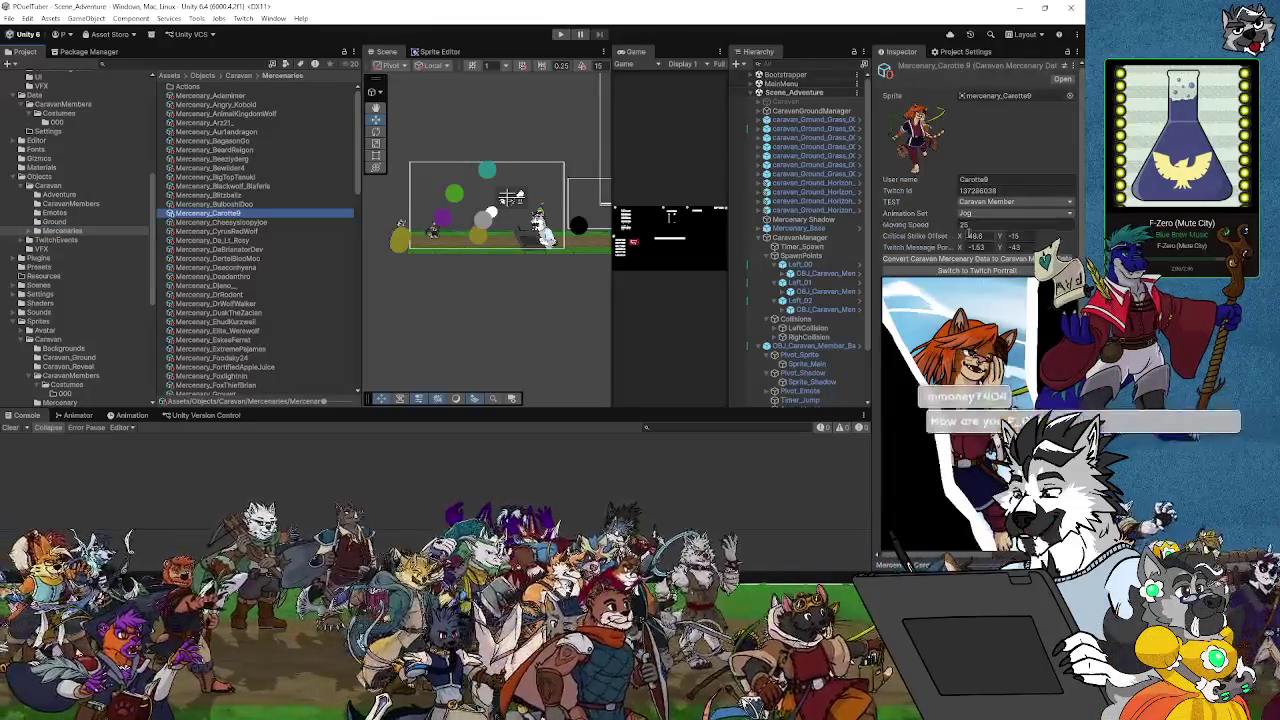
pyautogui.click(948, 259)
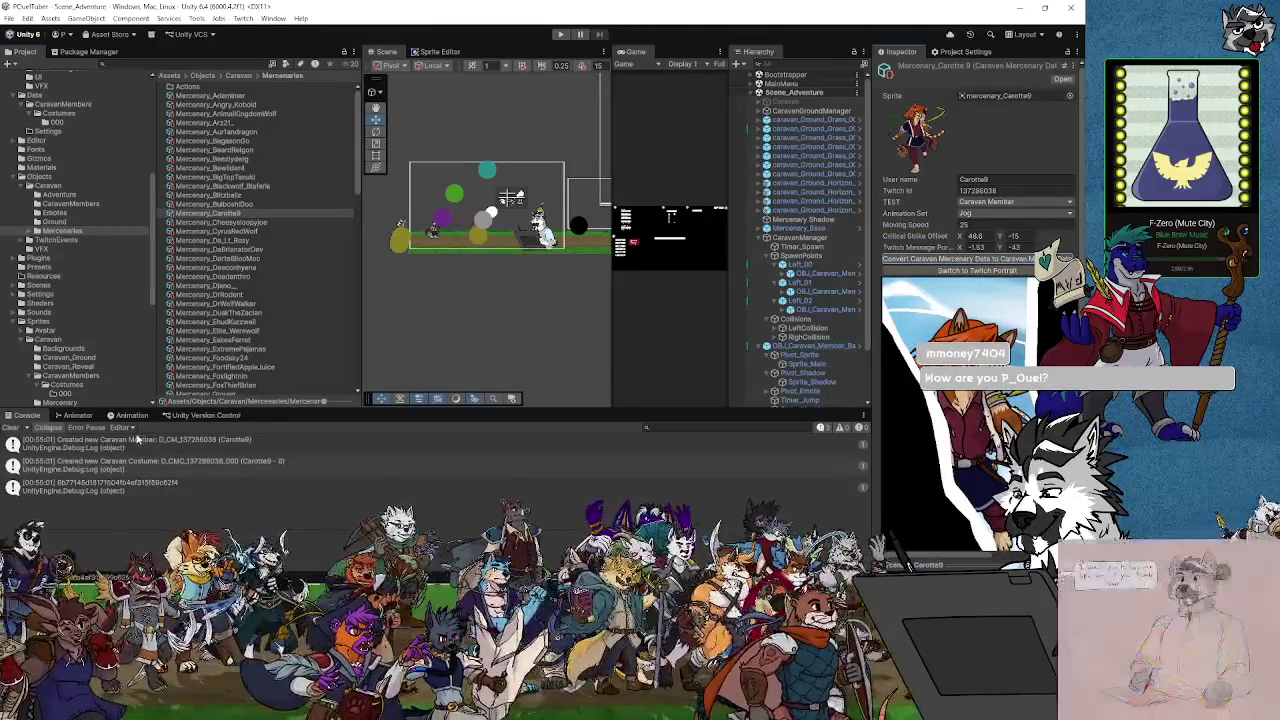
pyautogui.click(112, 487)
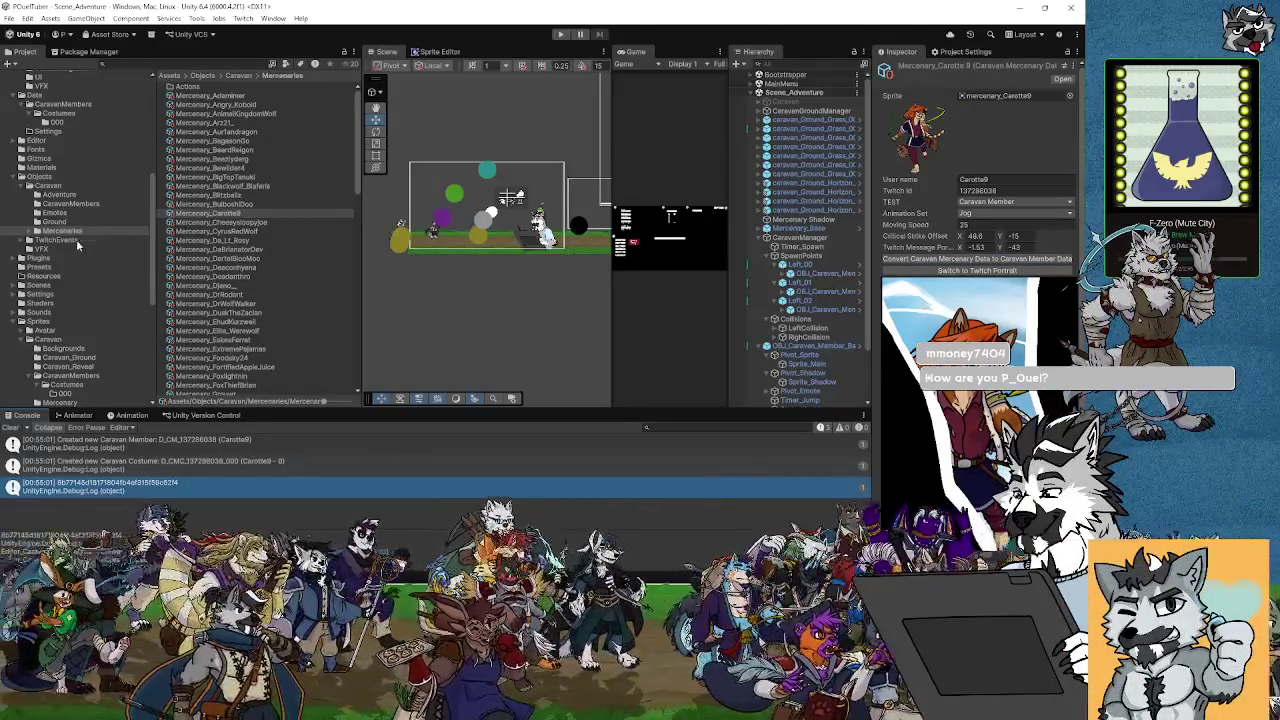
# Delete the generated costume and caravan member assets, then jump to the GUID logging code
pyautogui.click(60, 113)
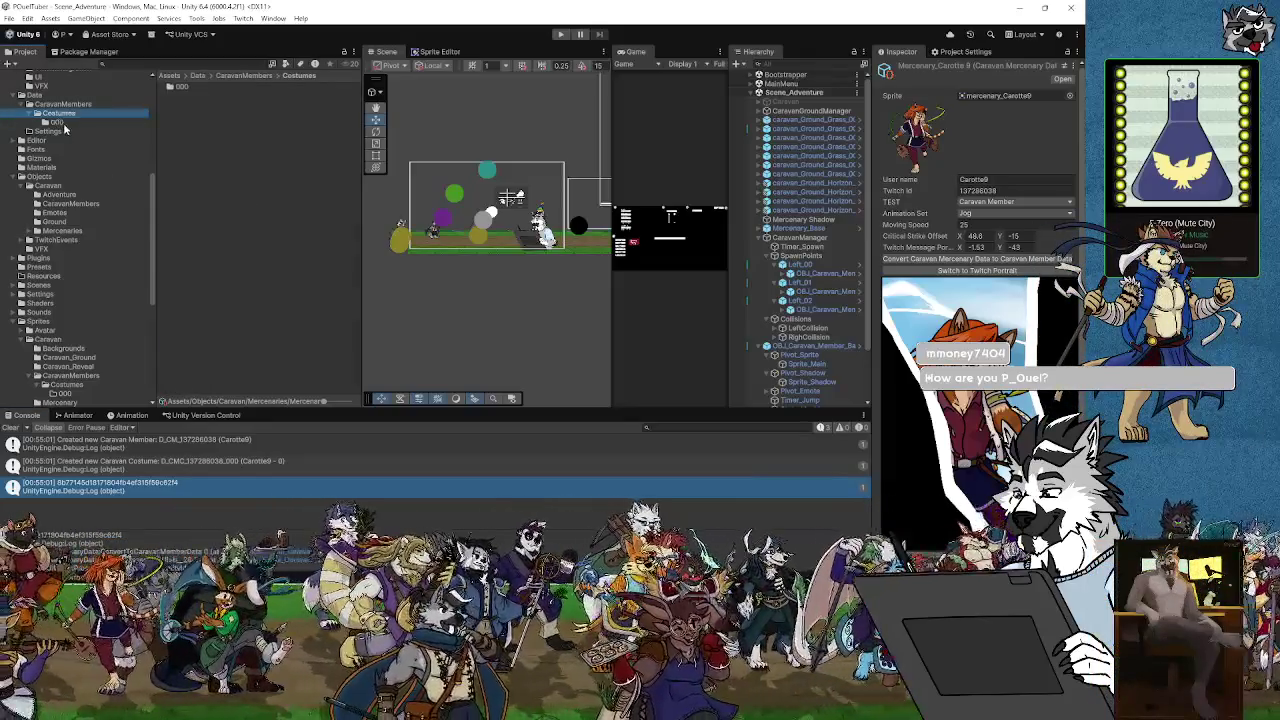
pyautogui.click(60, 122)
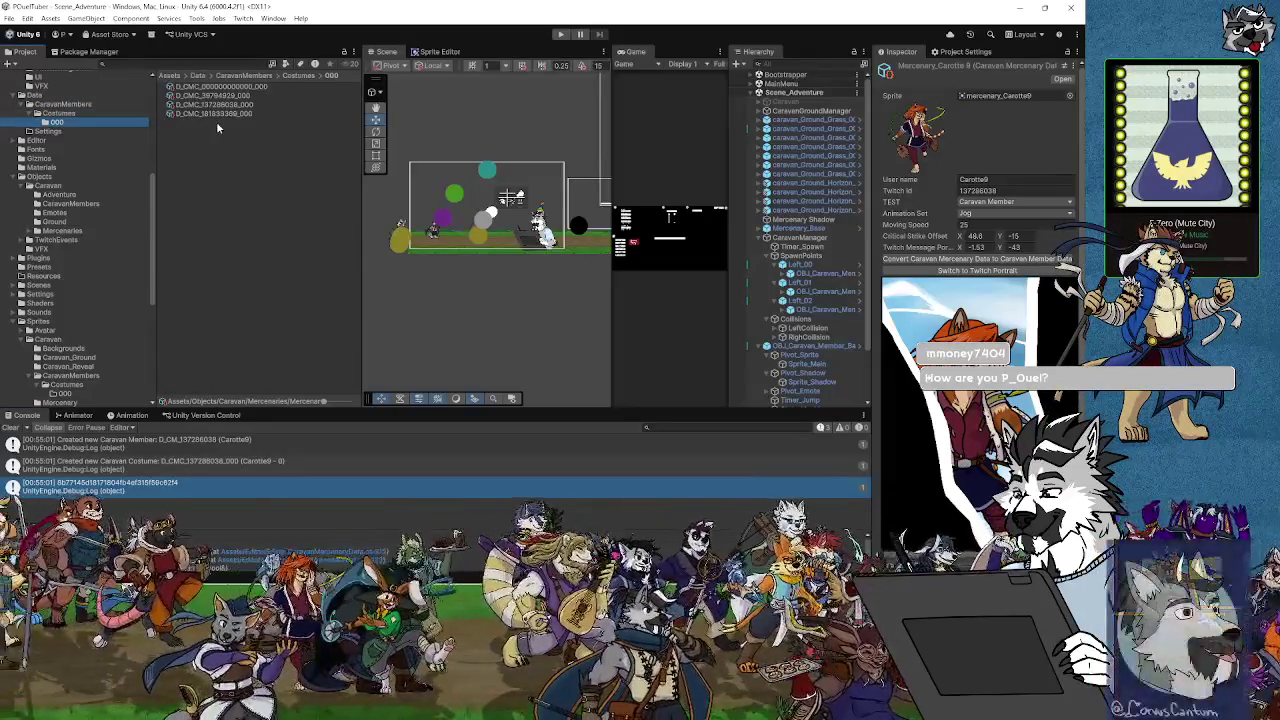
pyautogui.click(219, 116)
pyautogui.click(220, 105)
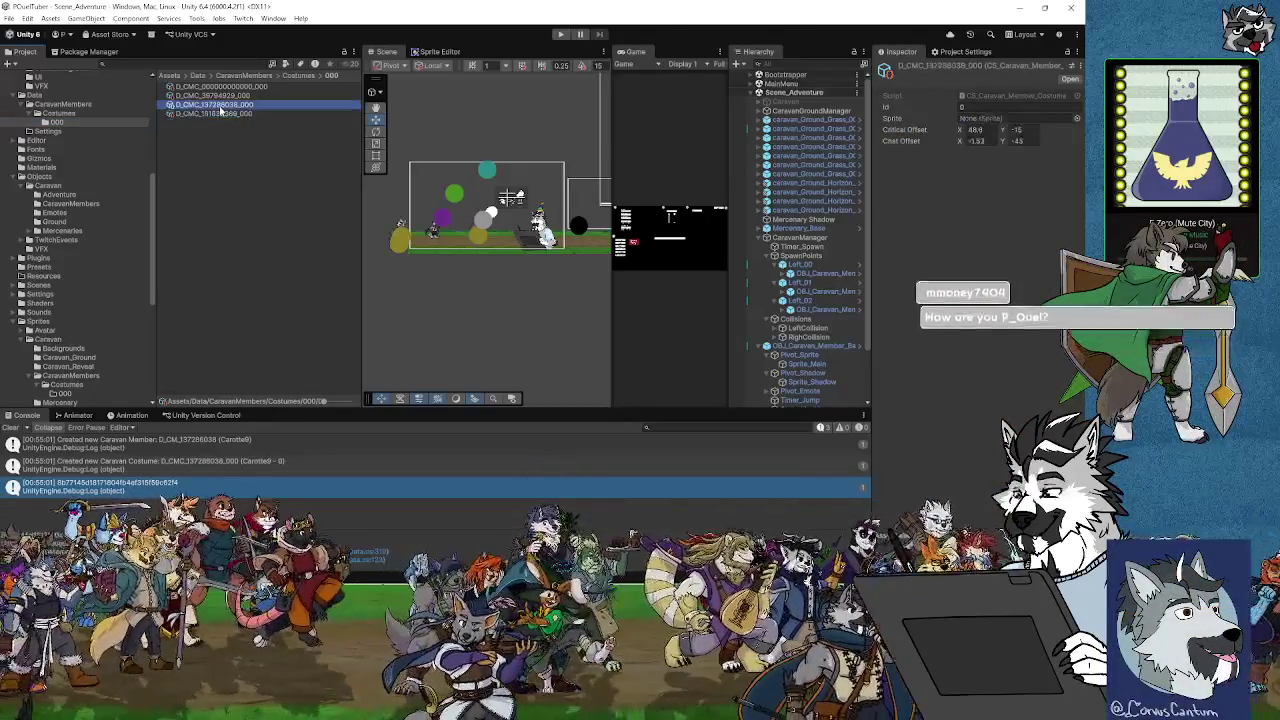
pyautogui.press('Delete')
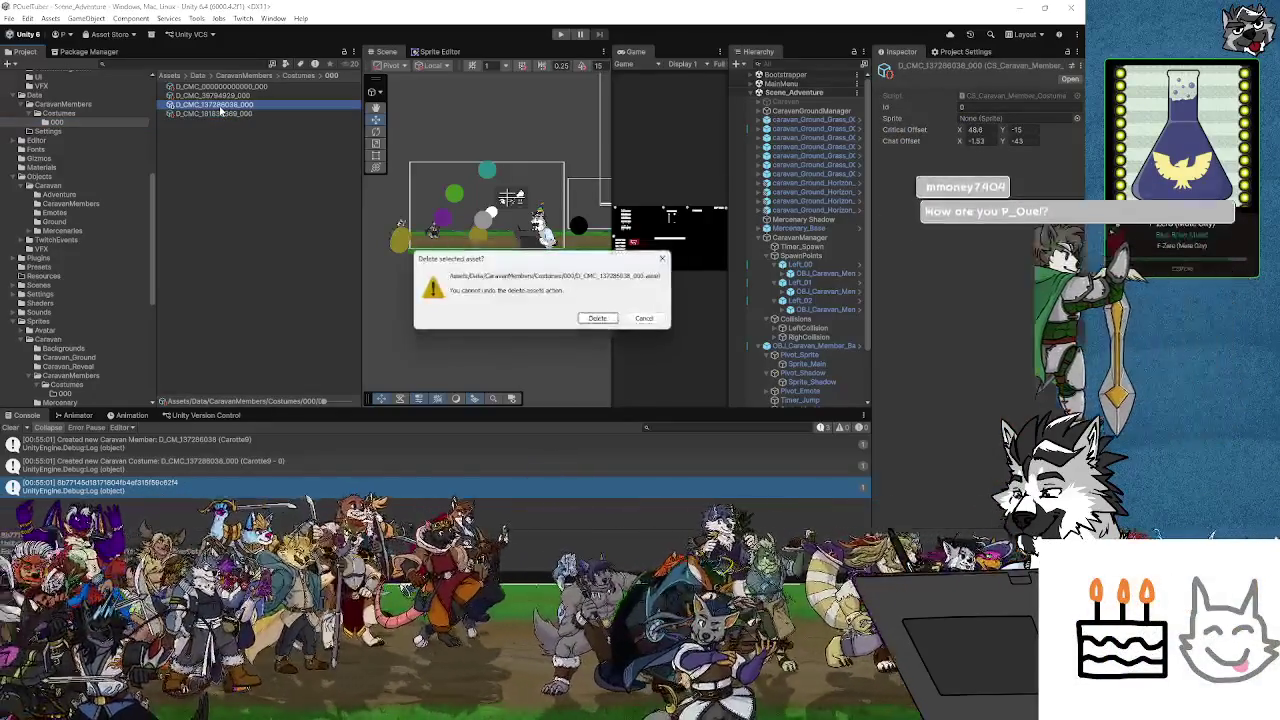
pyautogui.click(597, 318)
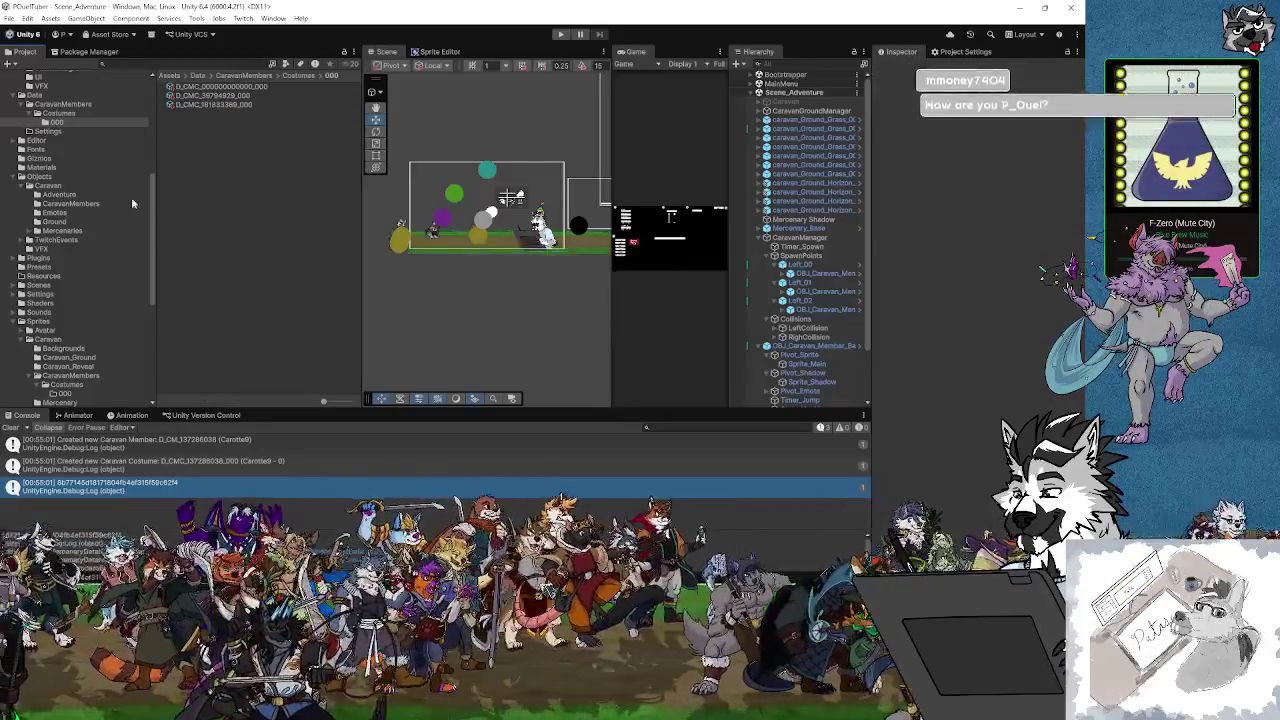
pyautogui.click(62, 104)
pyautogui.click(210, 113)
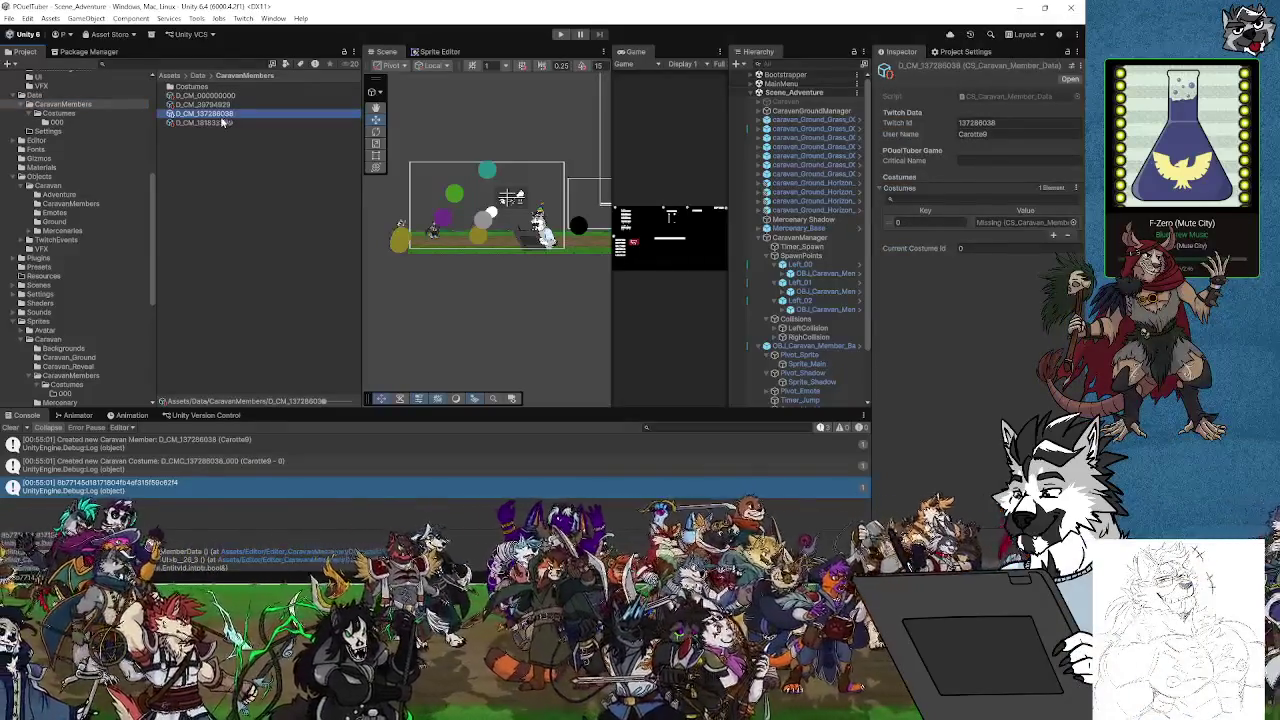
pyautogui.press('Delete')
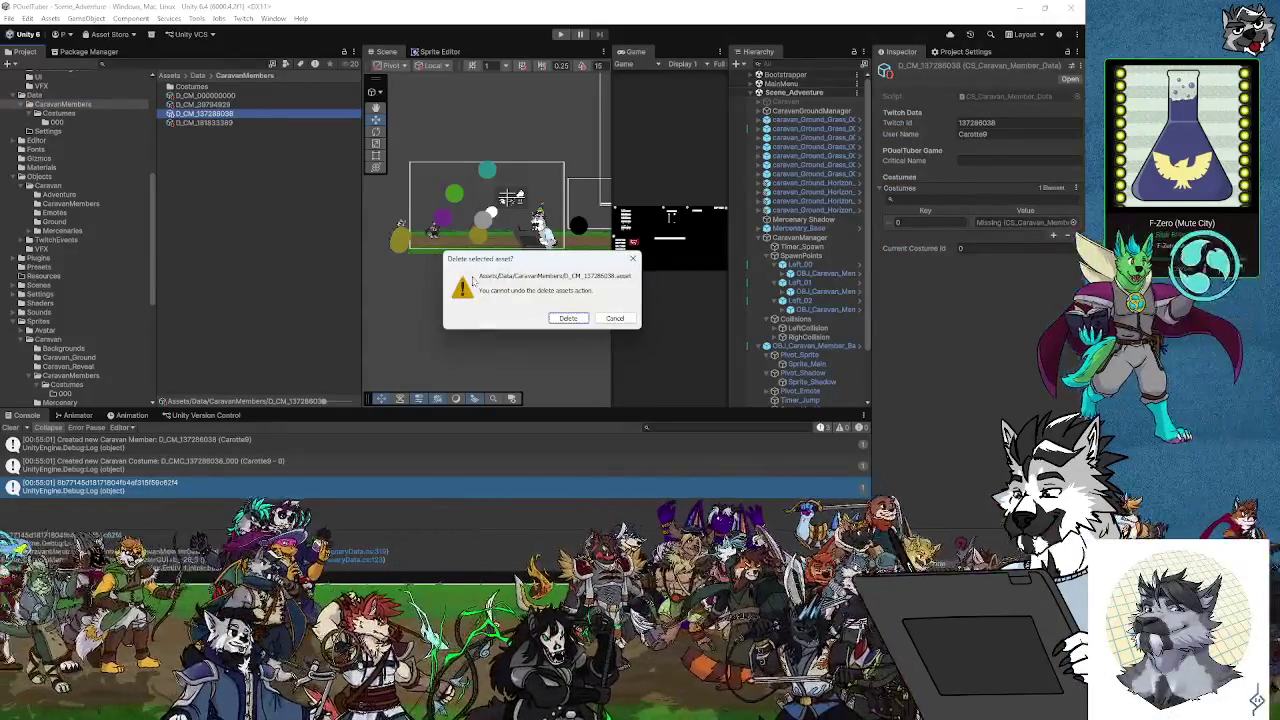
pyautogui.click(566, 319)
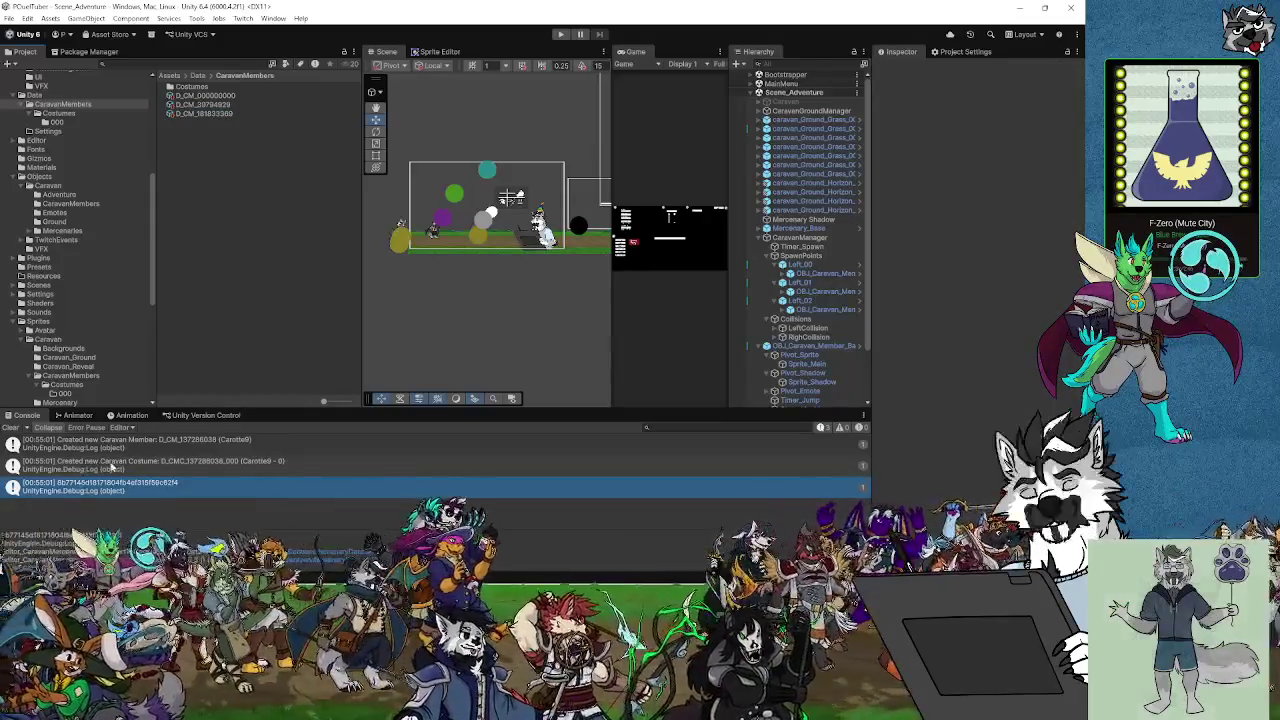
pyautogui.doubleClick(120, 492)
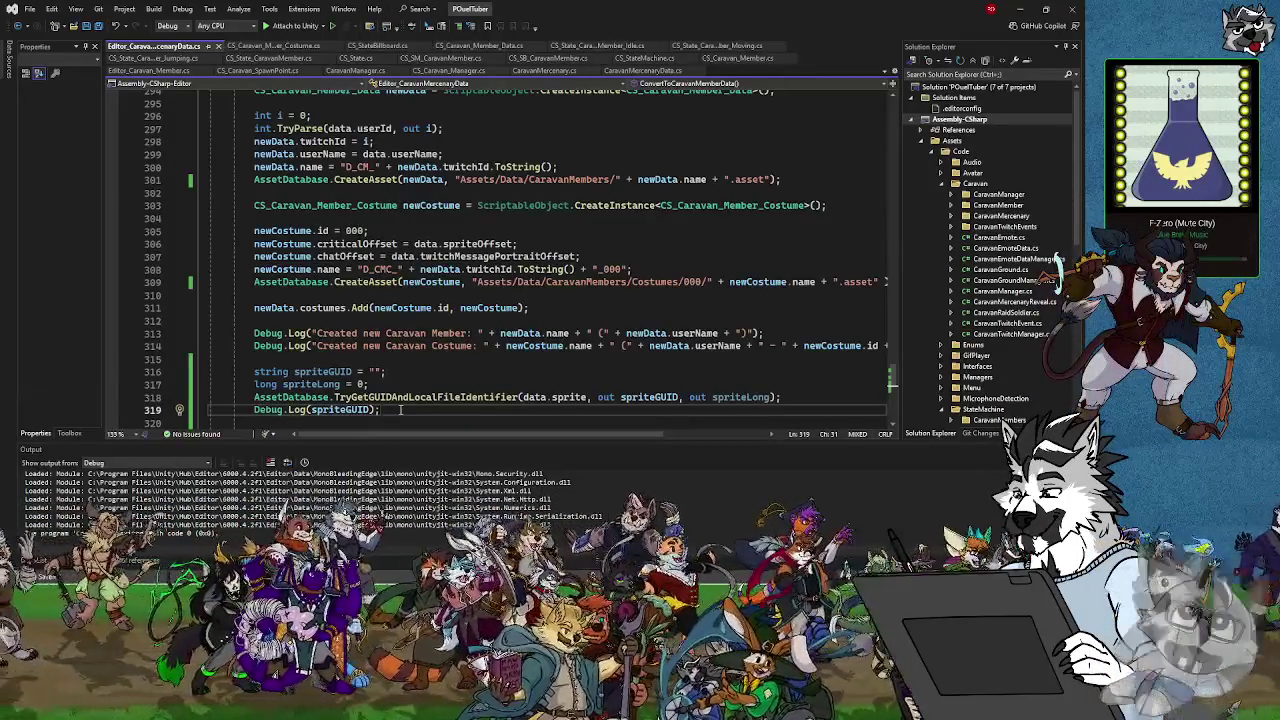
# Add string oldLocation = AssetDatabase.LoadMainAssetAtPath(spriteGUID).name; below the GUID log
pyautogui.press('Return')
pyautogui.scroll(-2, 288, 349)
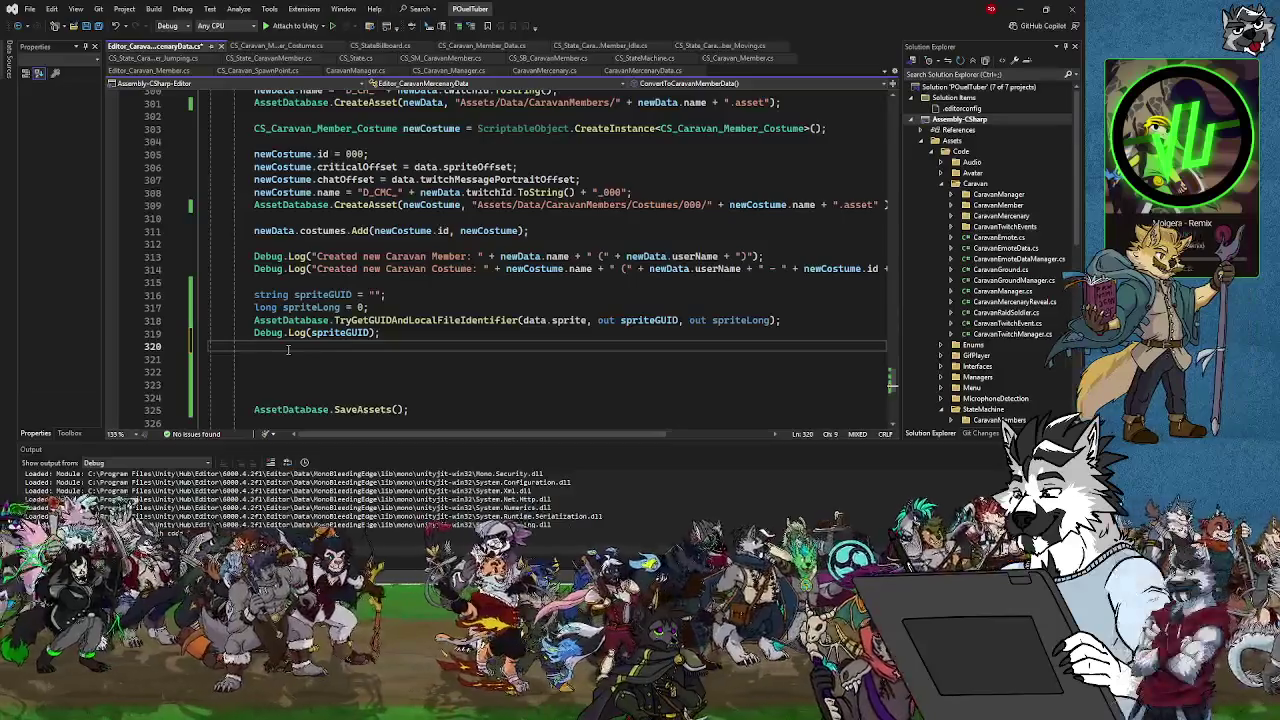
pyautogui.write('va')
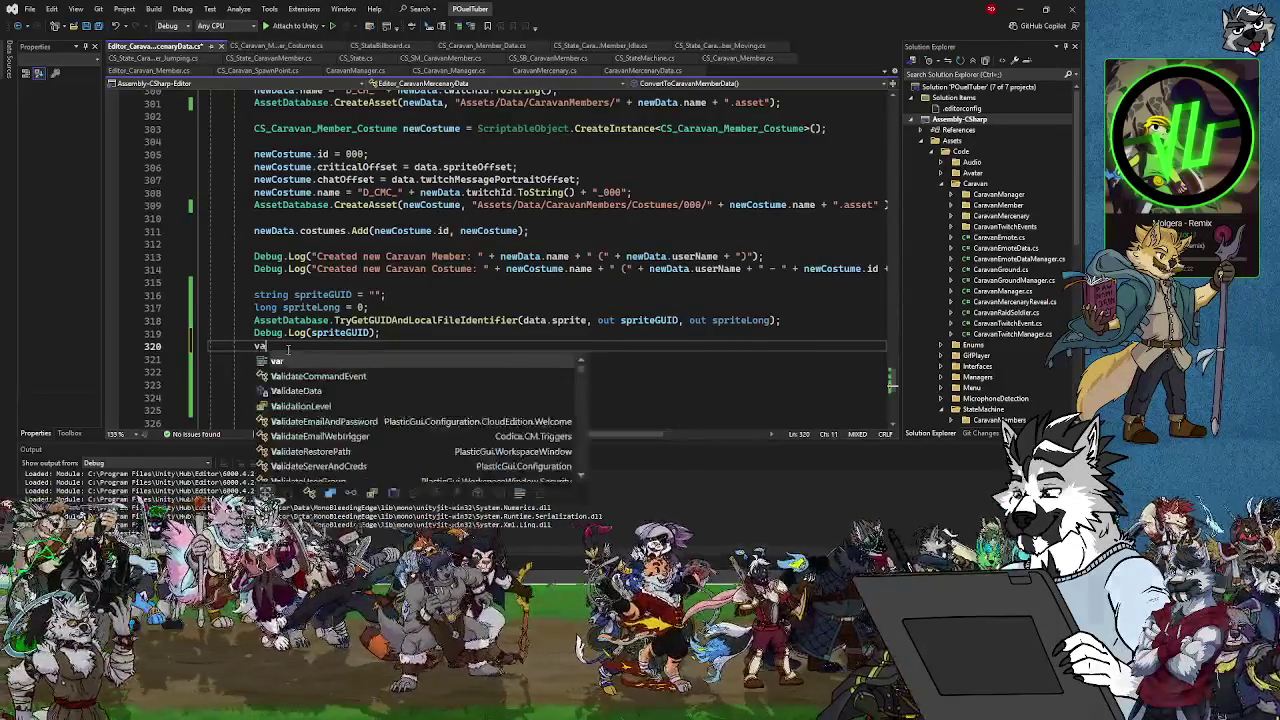
pyautogui.write('r assetName')
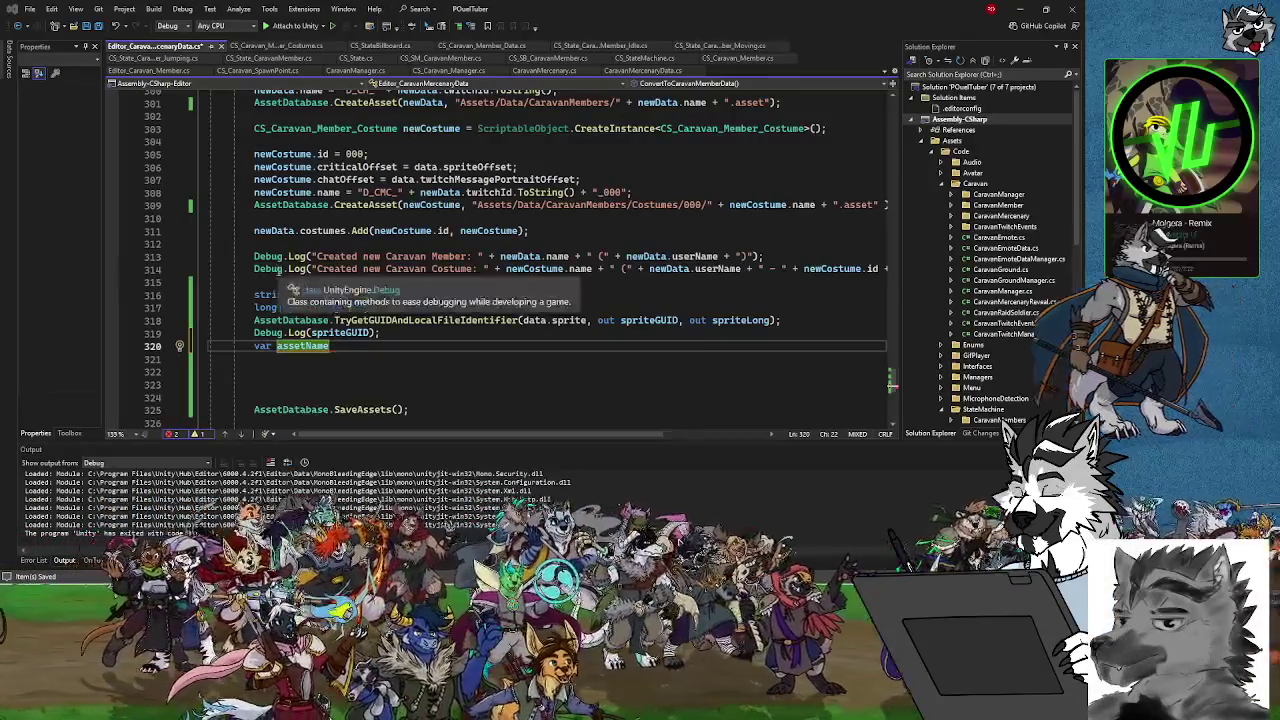
pyautogui.hotkey('shift', 'Home')
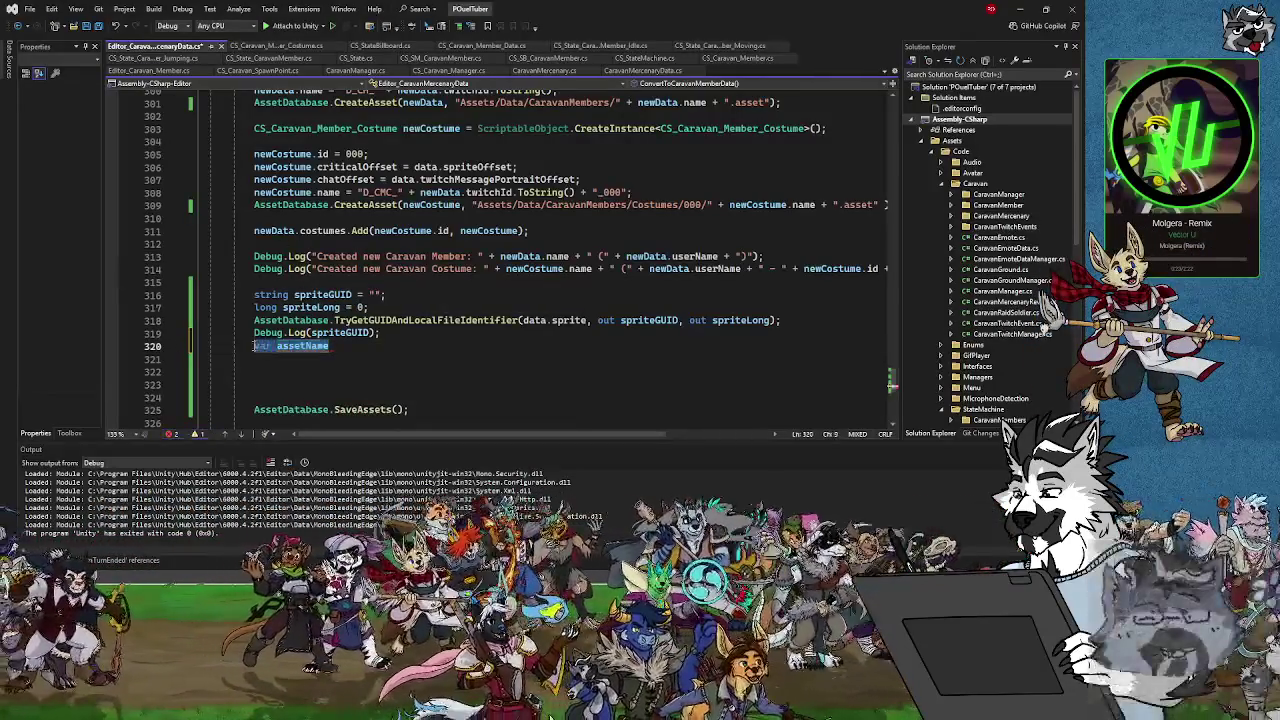
pyautogui.write('string ')
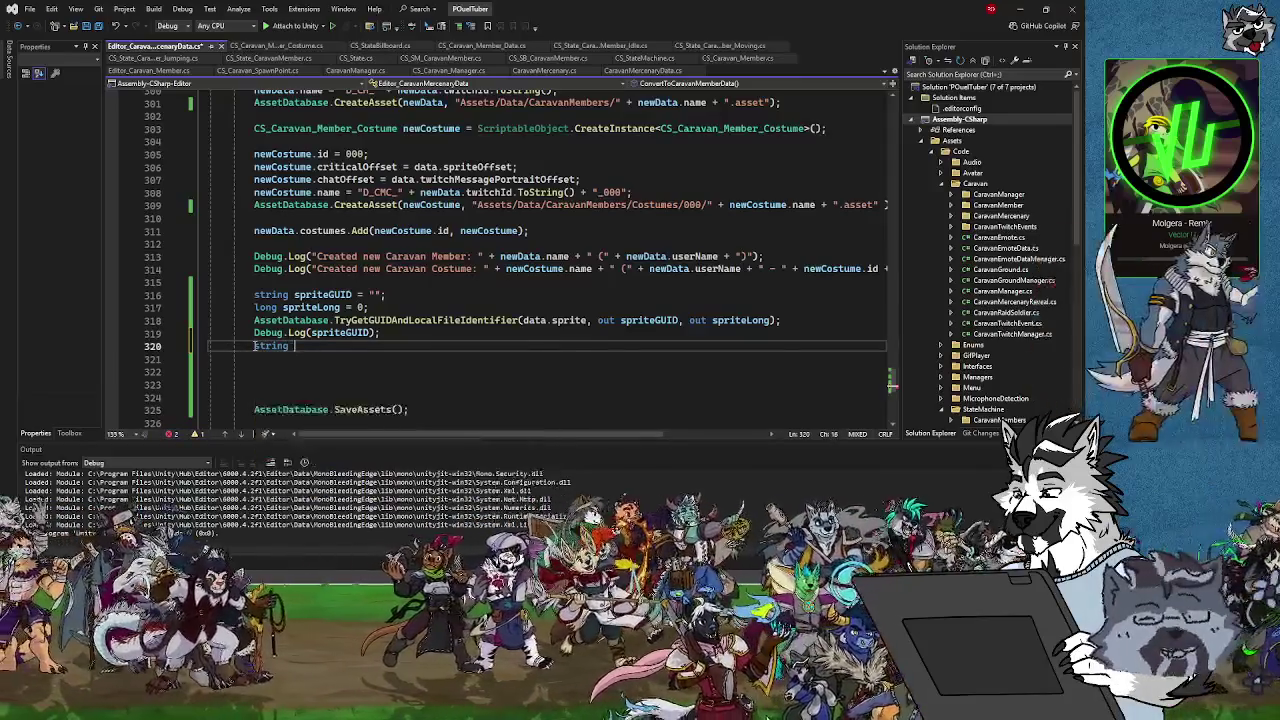
pyautogui.write('oldLo')
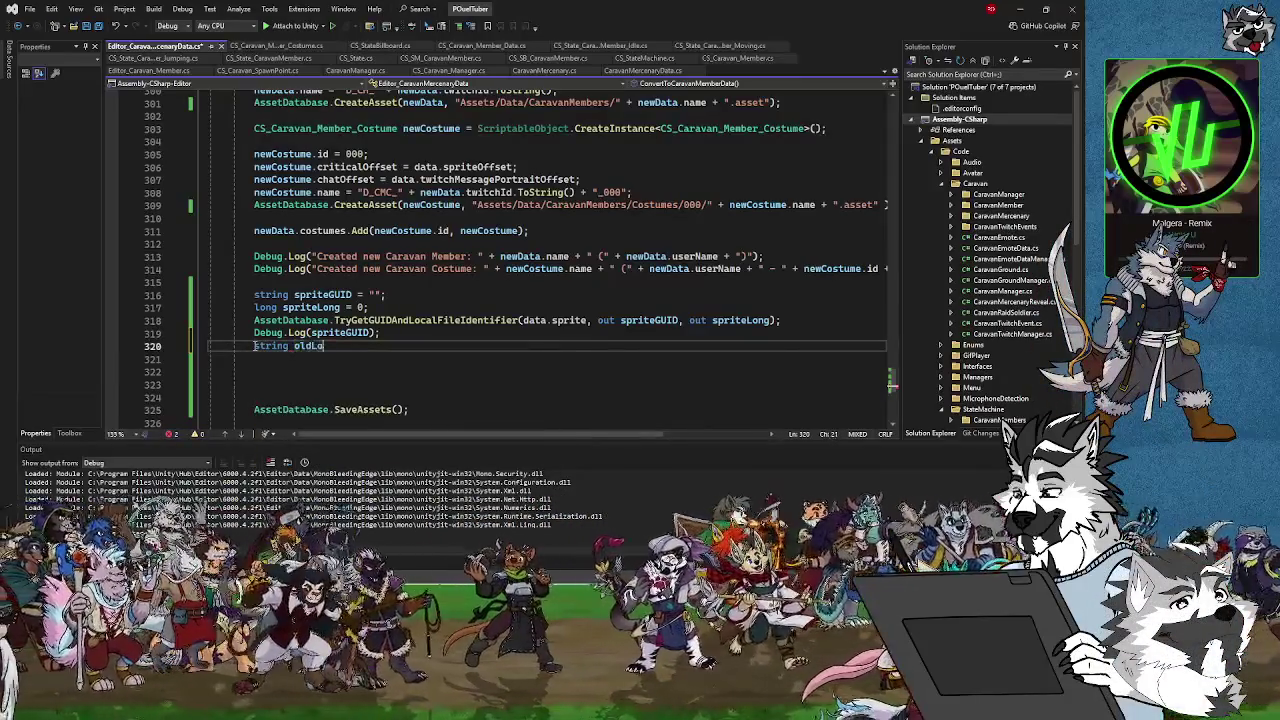
pyautogui.write('cation ')
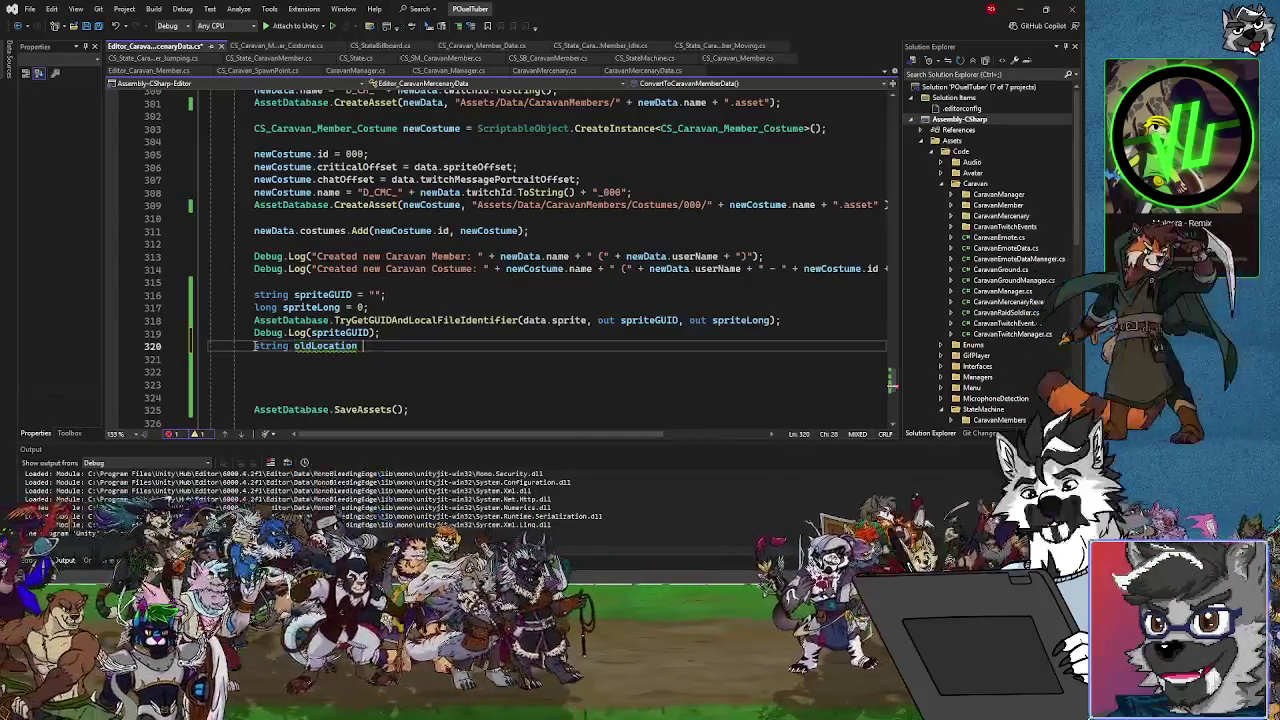
pyautogui.write('= Ass')
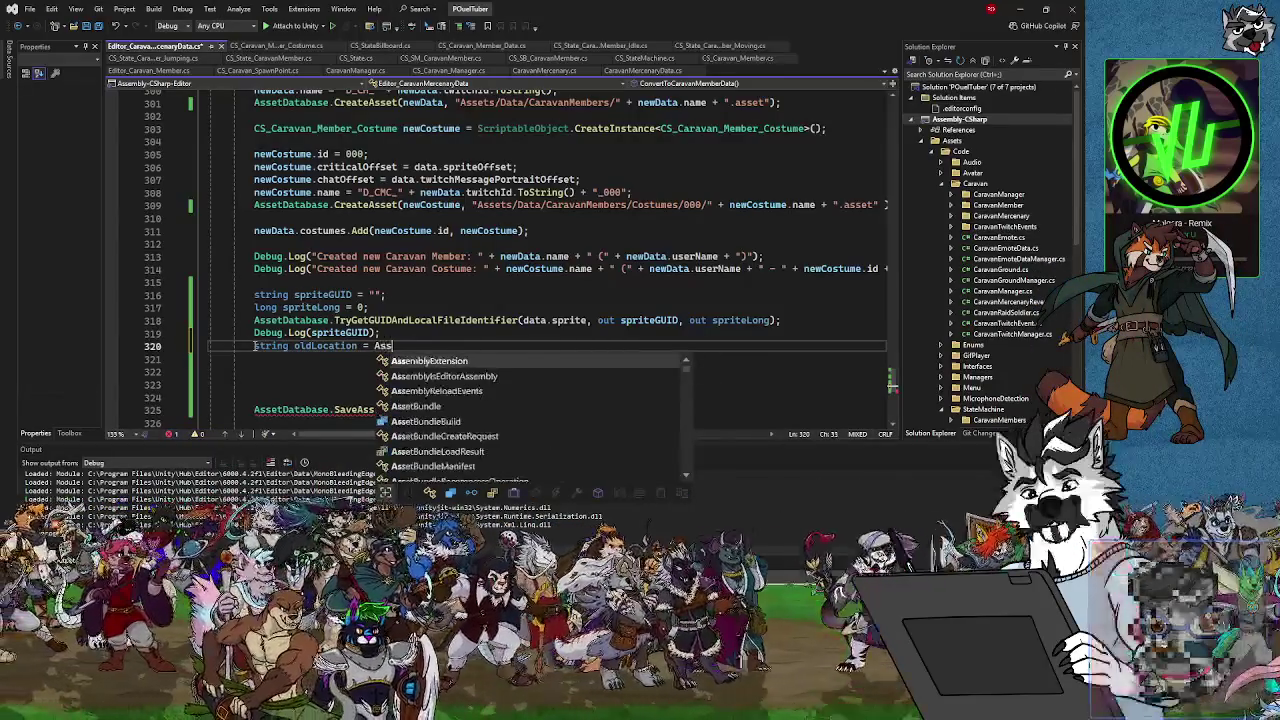
pyautogui.write('etDatabase.')
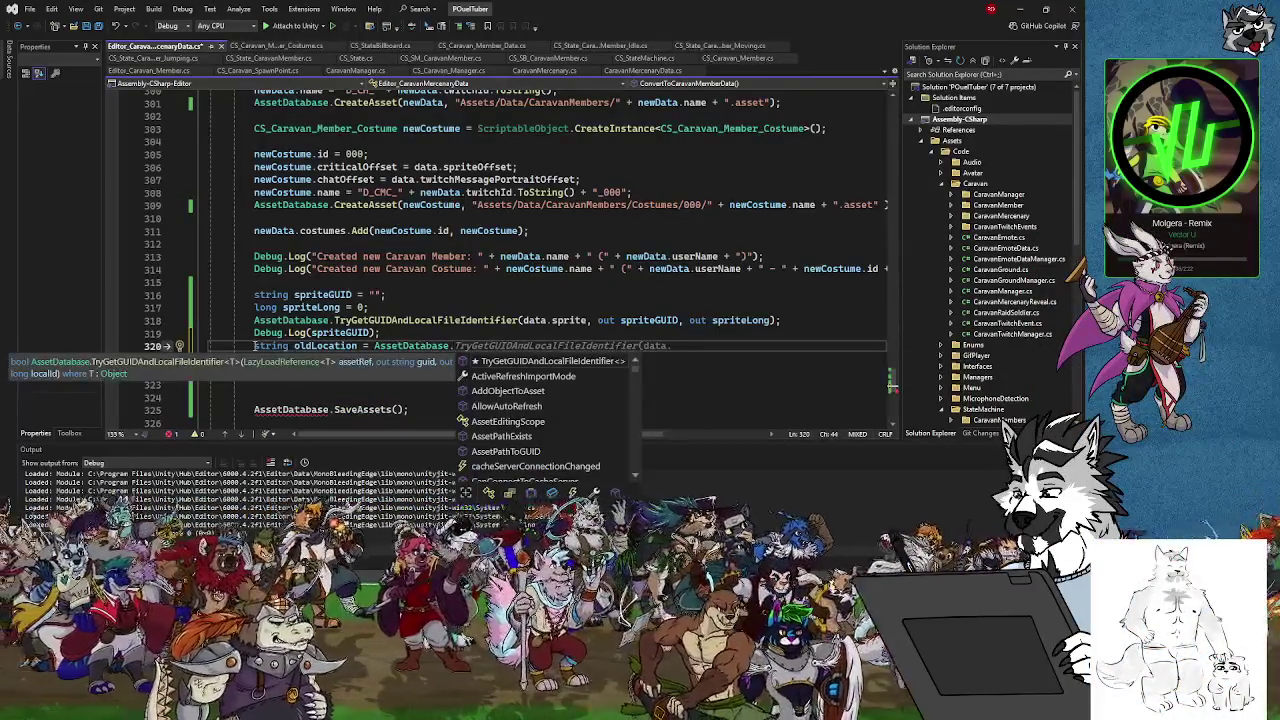
pyautogui.write('Load')
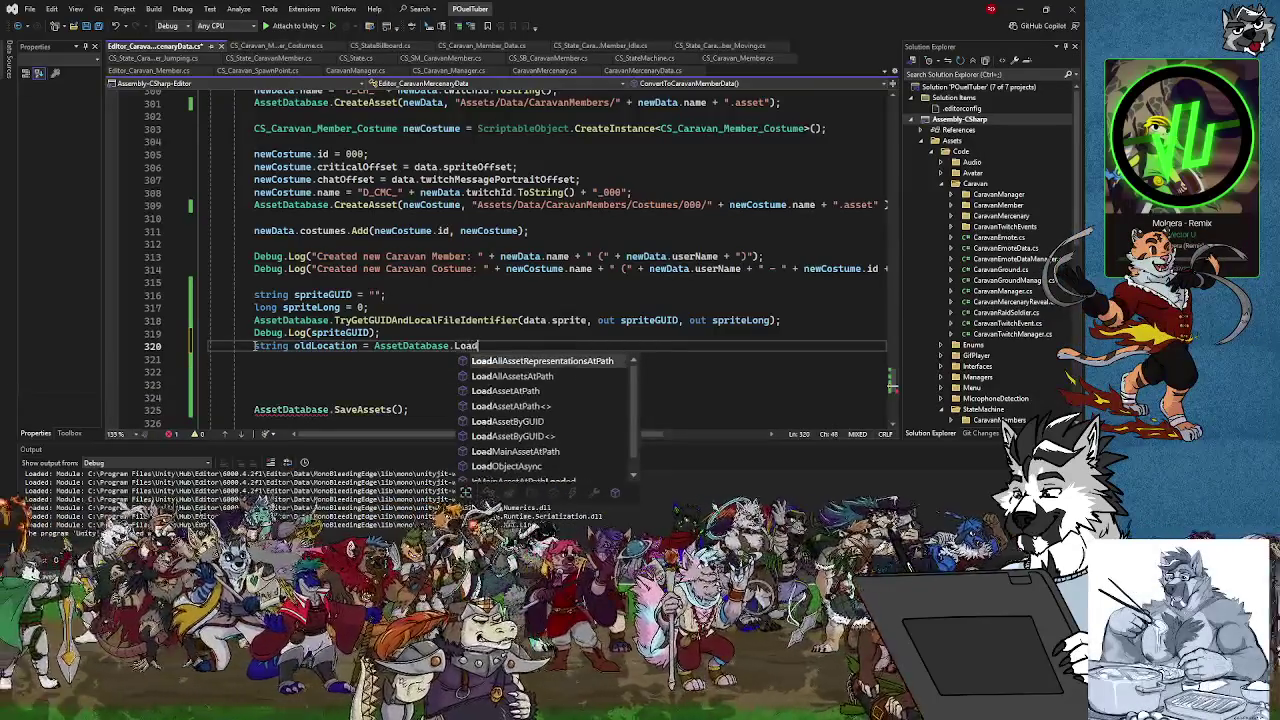
pyautogui.write('MainAsse')
pyautogui.write('tAtPaty')
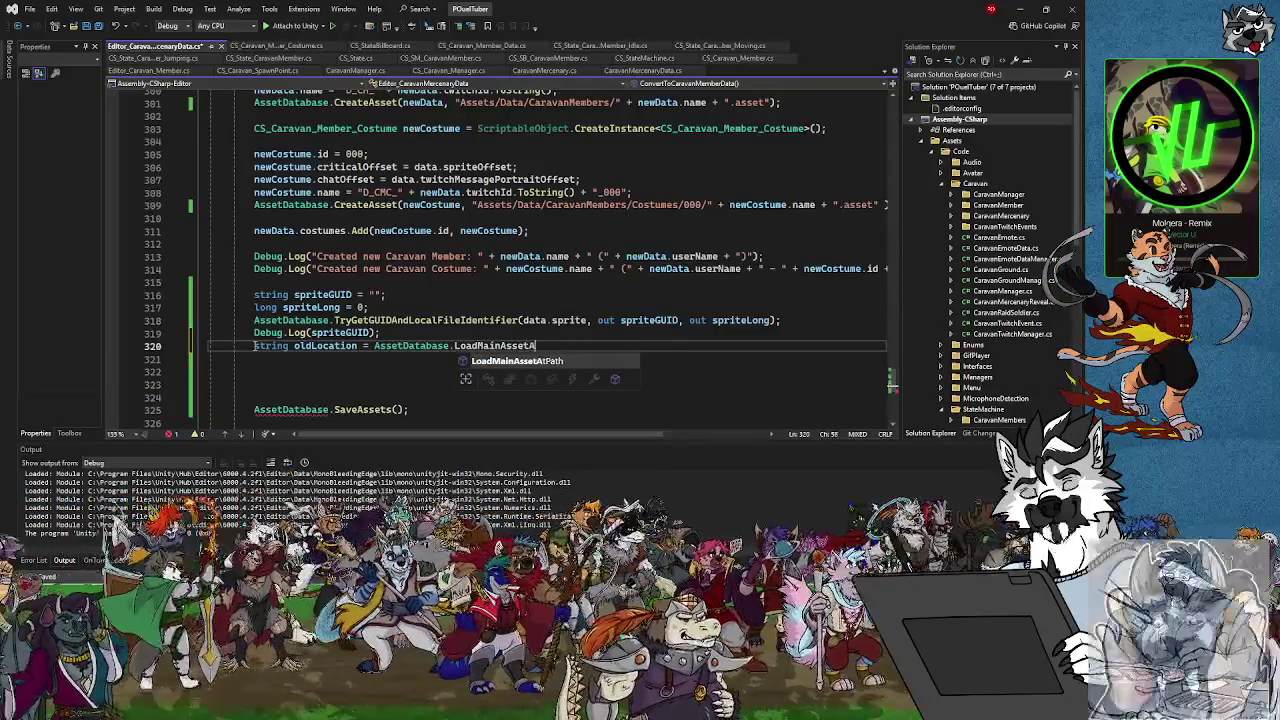
pyautogui.press('BackSpace')
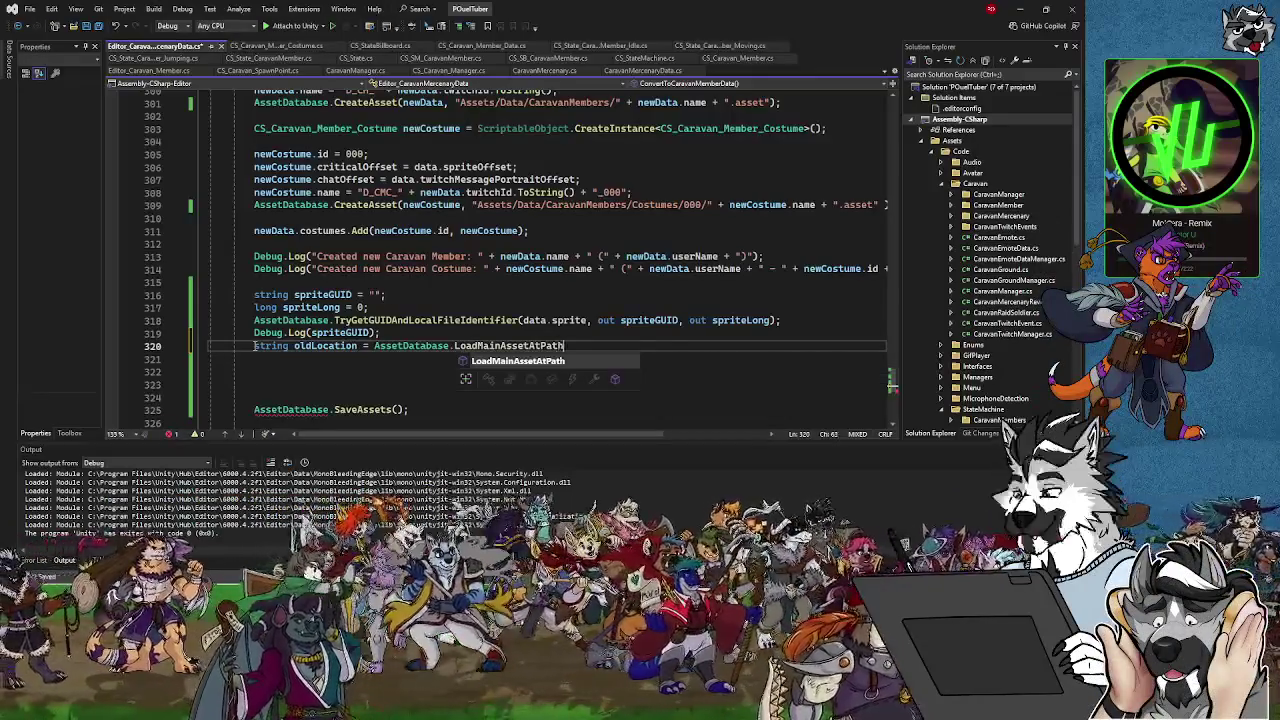
pyautogui.write('h(')
pyautogui.scroll(-15, 640, 450)
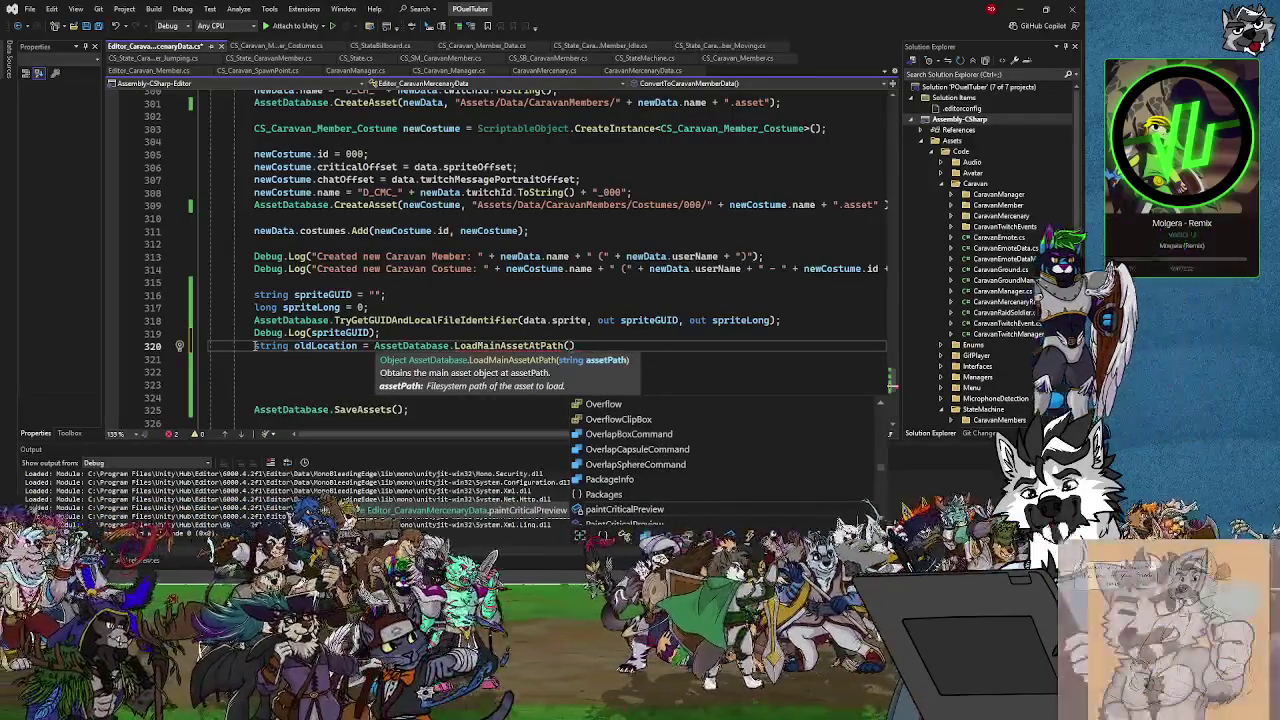
pyautogui.write('spriteGUID')
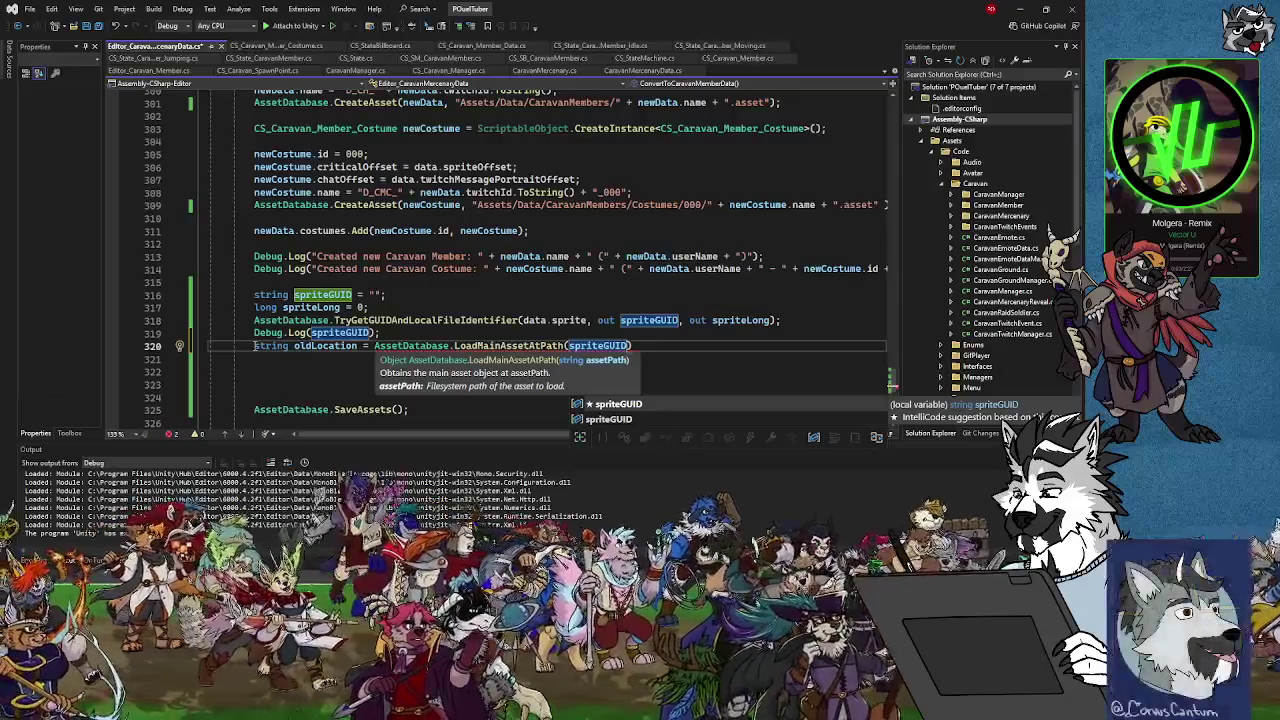
pyautogui.write(').name;')
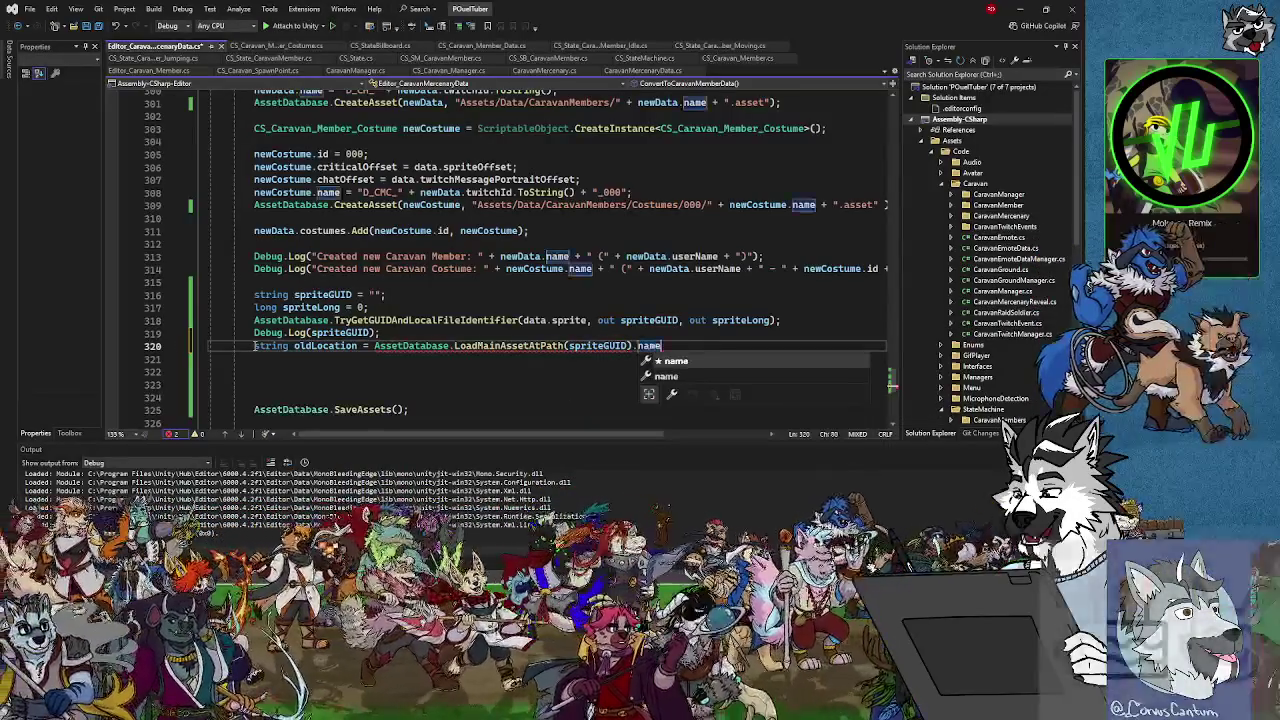
pyautogui.press('Return')
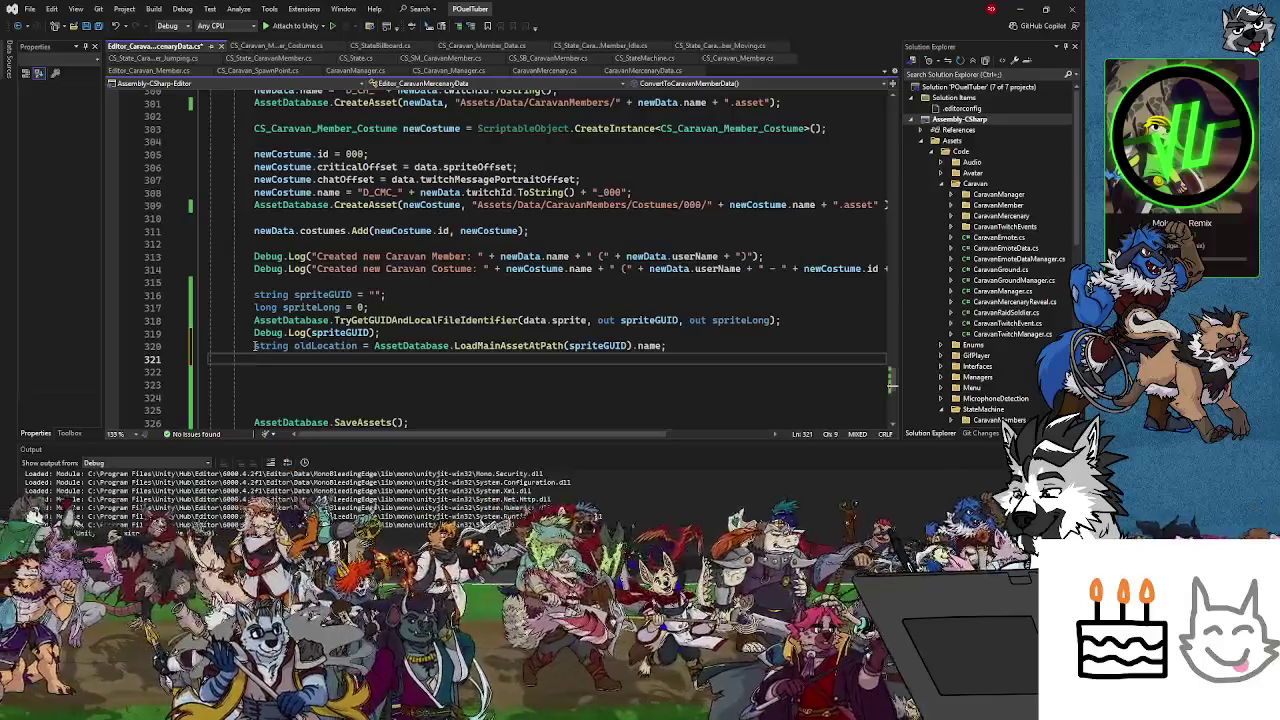
# Write AssetDatabase.MoveAsset(spriteGUID, the Costumes/000/ path + oldLocation on line 321
pyautogui.write('Ass')
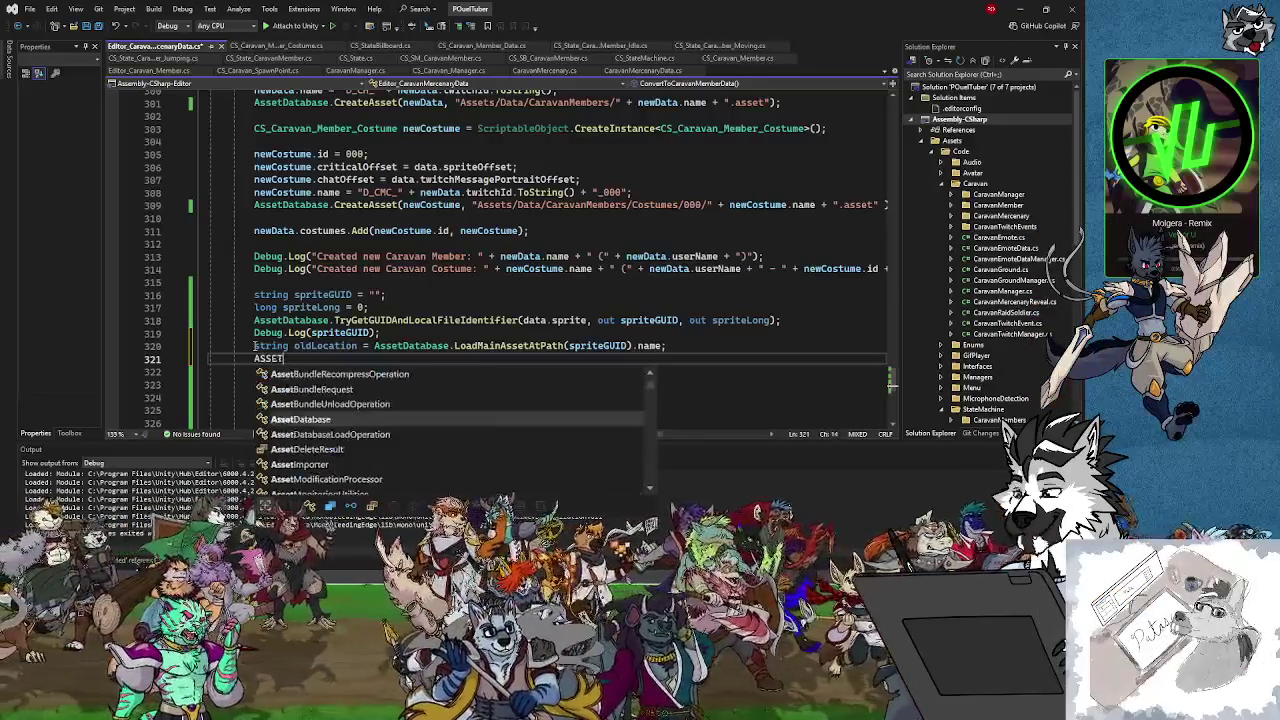
pyautogui.press('BackSpace')
pyautogui.press('BackSpace')
pyautogui.write('etDa')
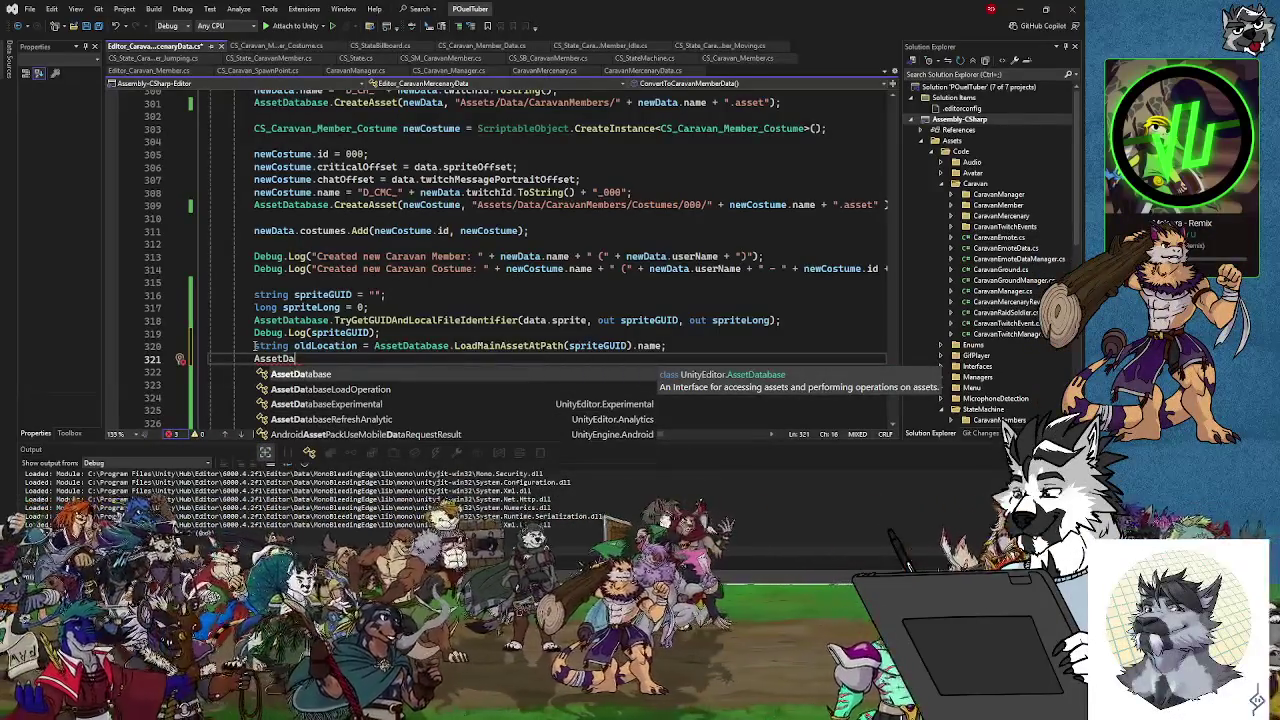
pyautogui.write('tabase')
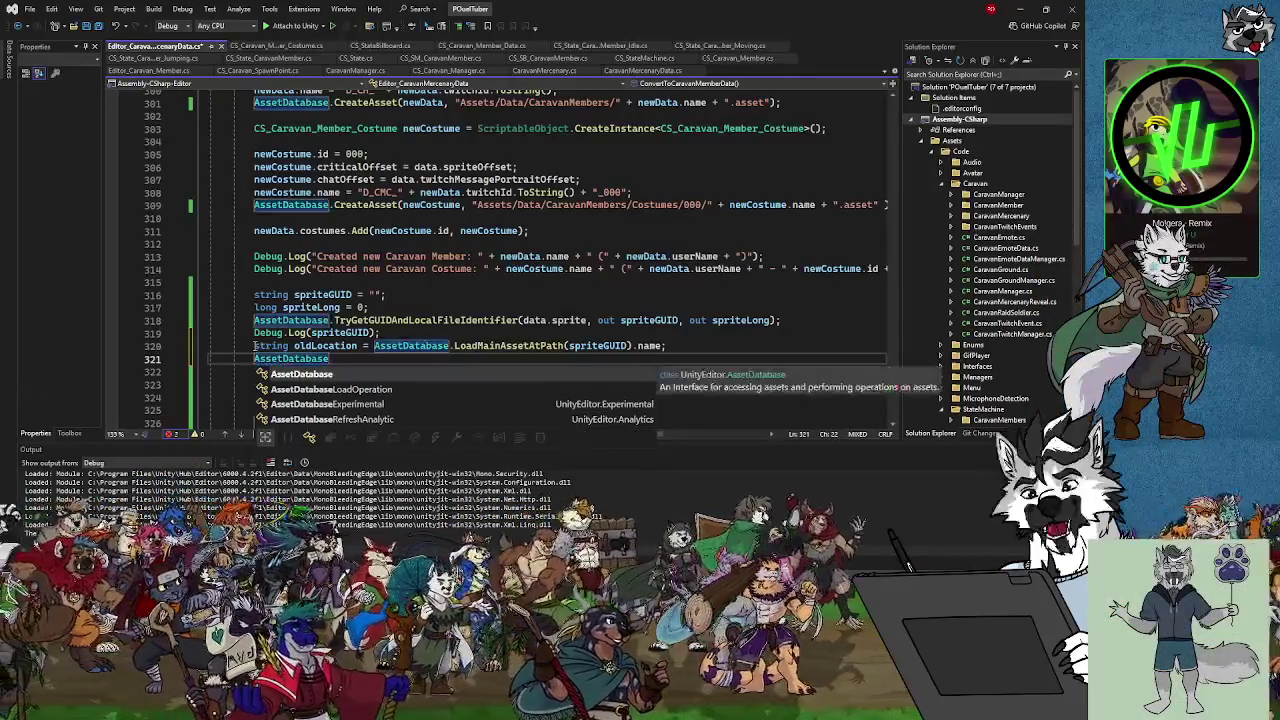
pyautogui.write('.MoveAsset')
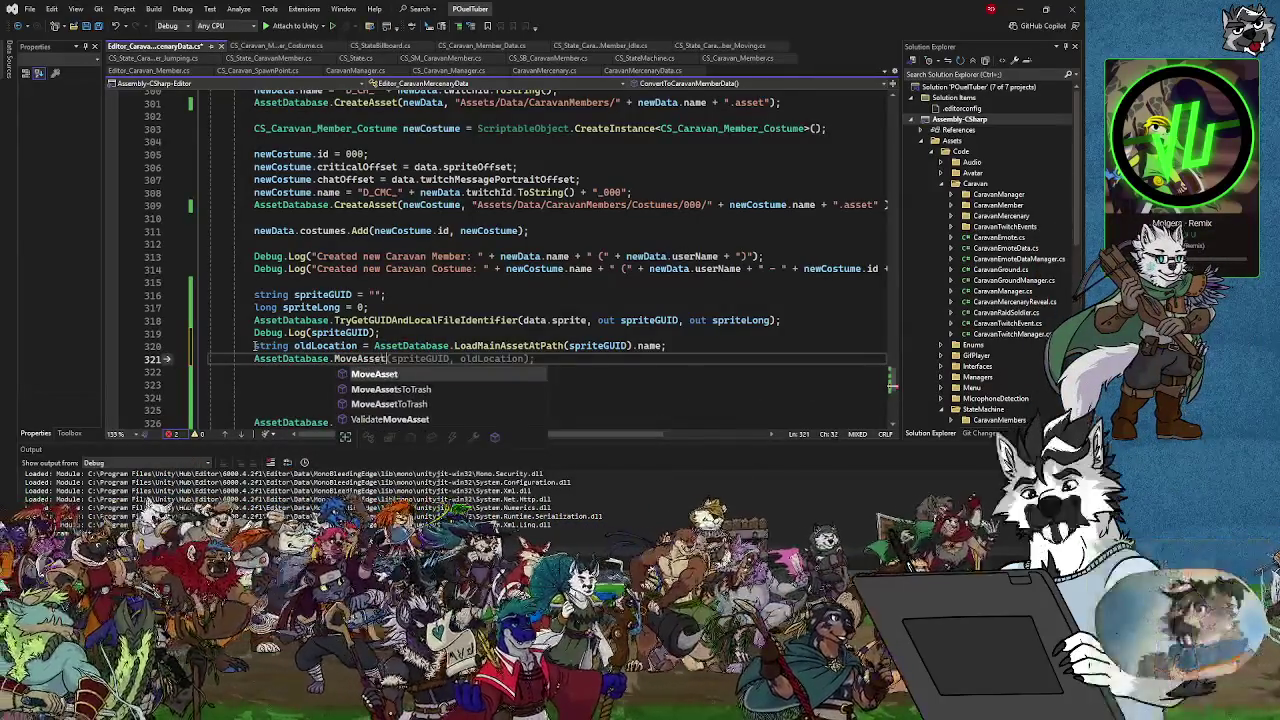
pyautogui.write('(')
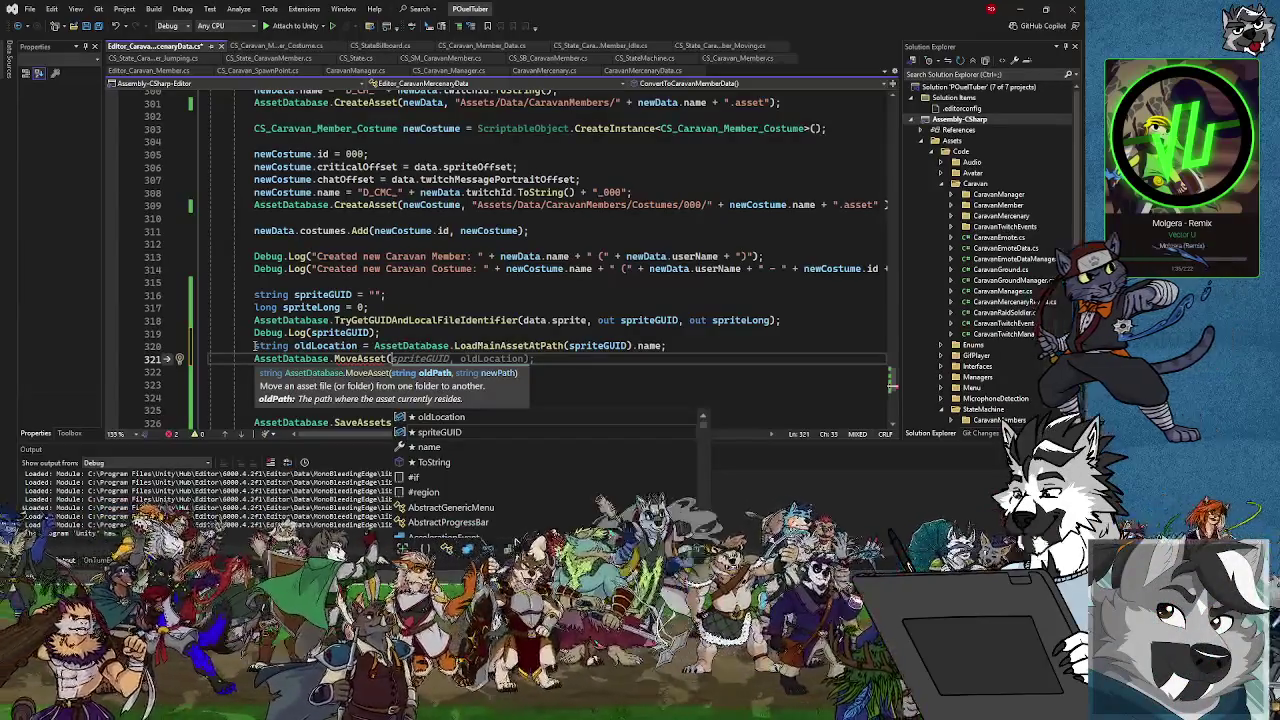
pyautogui.write('spriteGUI')
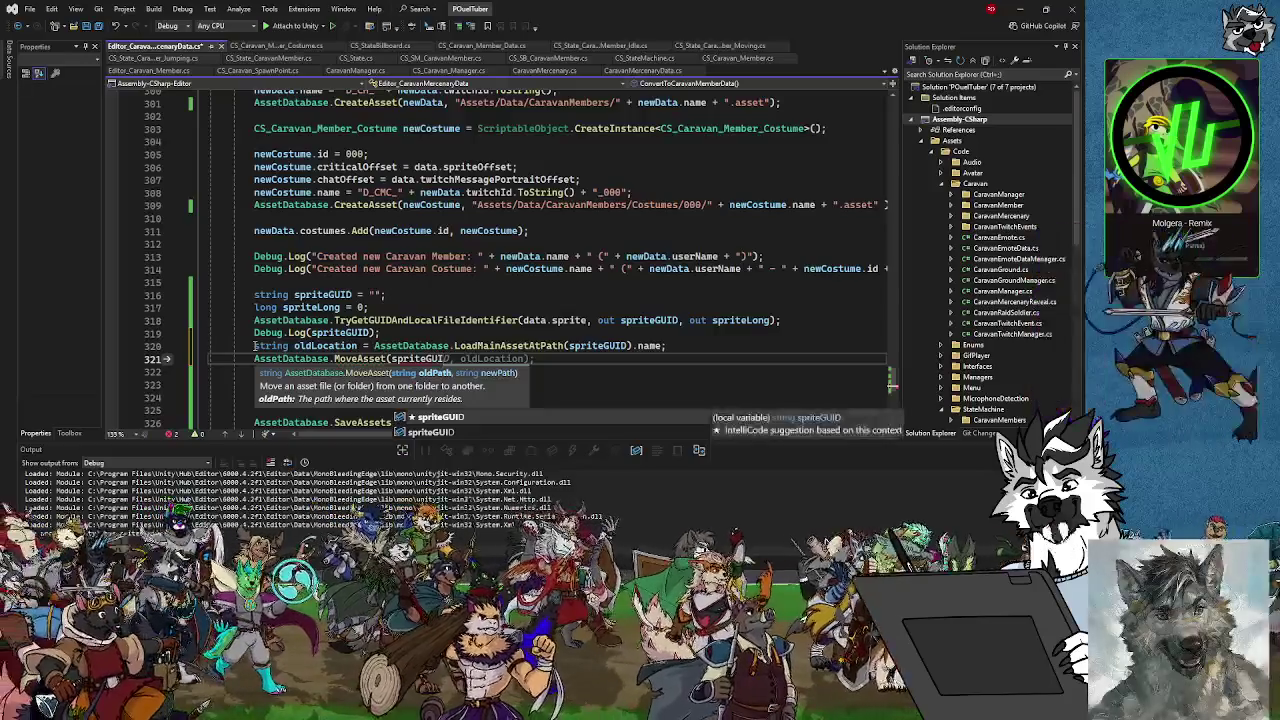
pyautogui.write('D,')
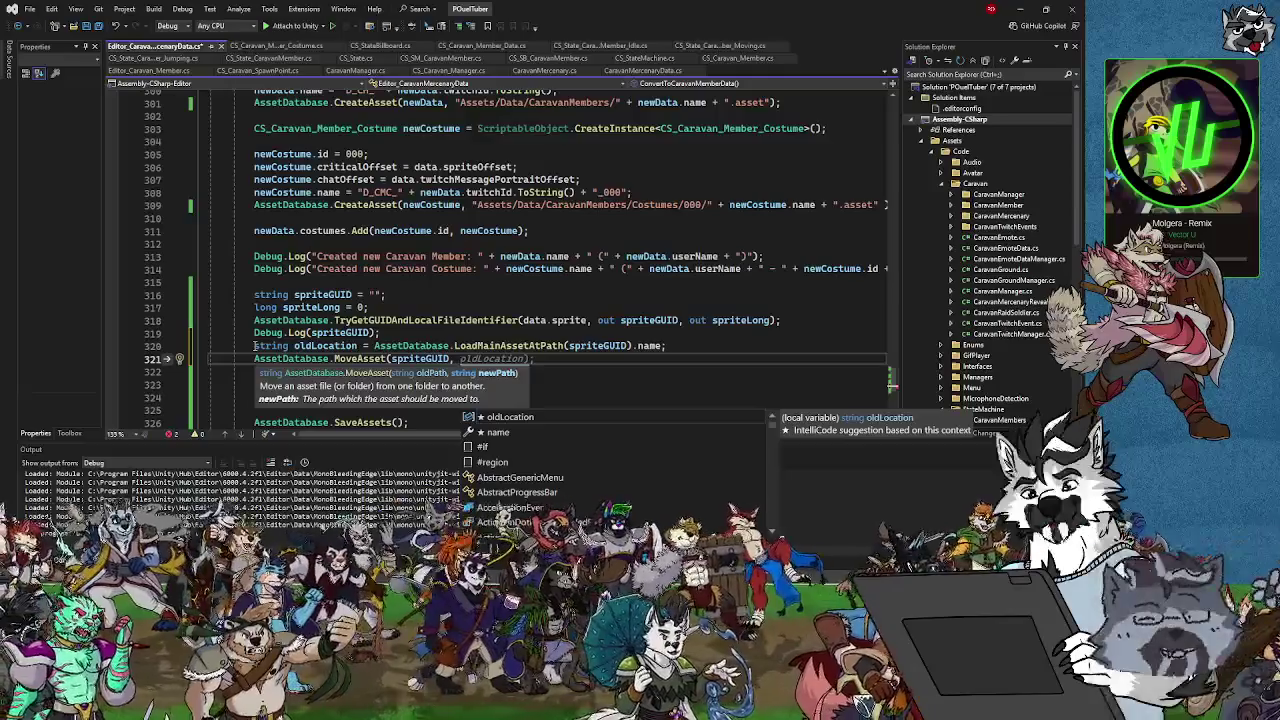
pyautogui.write('"Asse')
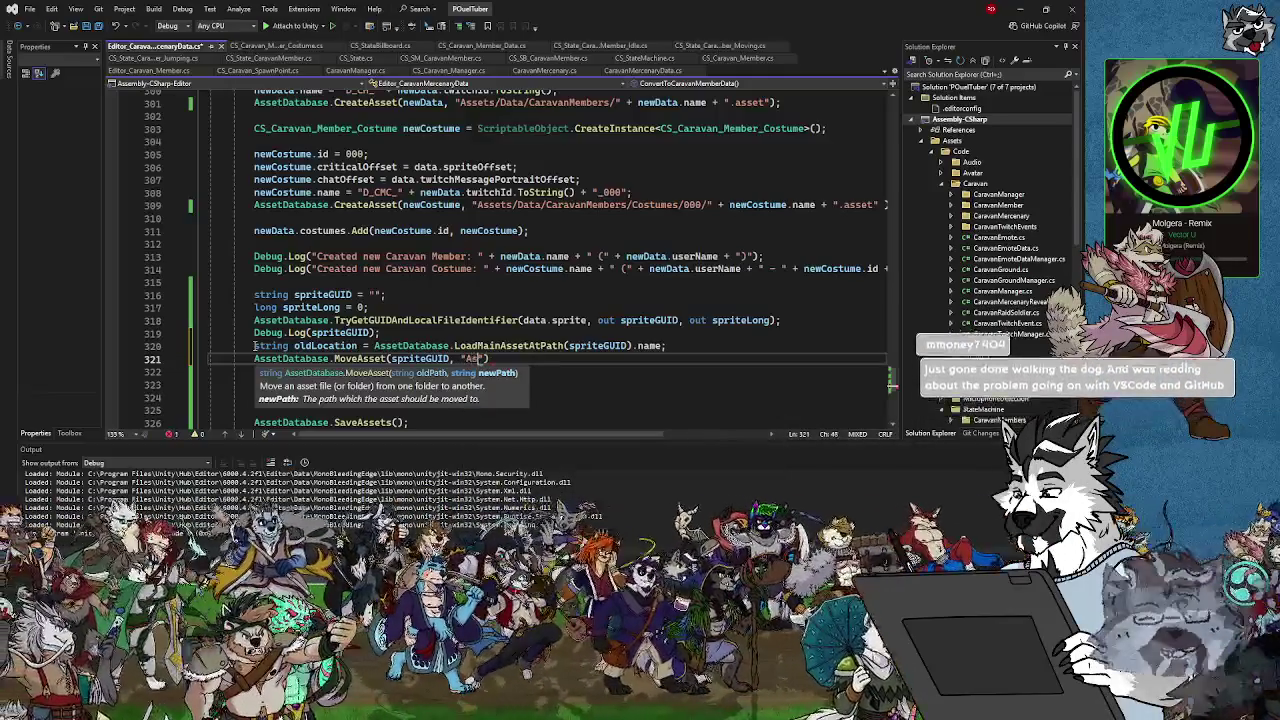
pyautogui.write('sets/Sprite')
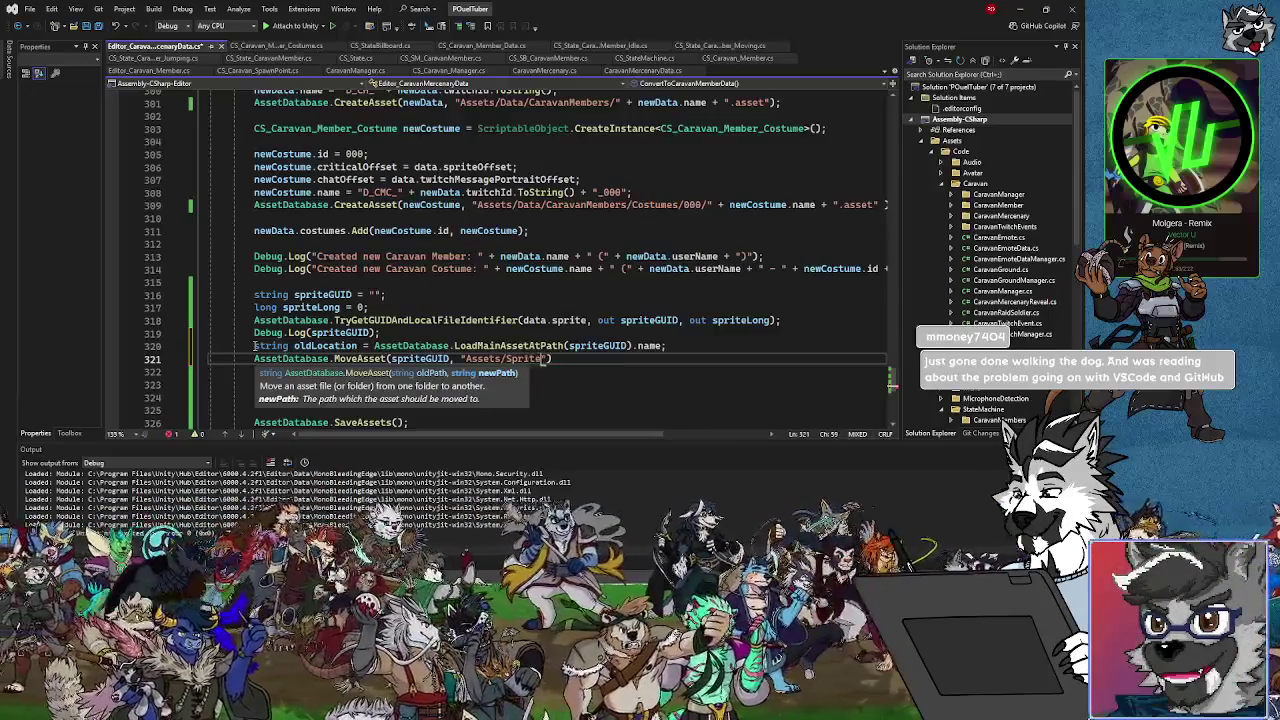
pyautogui.write('s/')
pyautogui.write('Caravan/Cara')
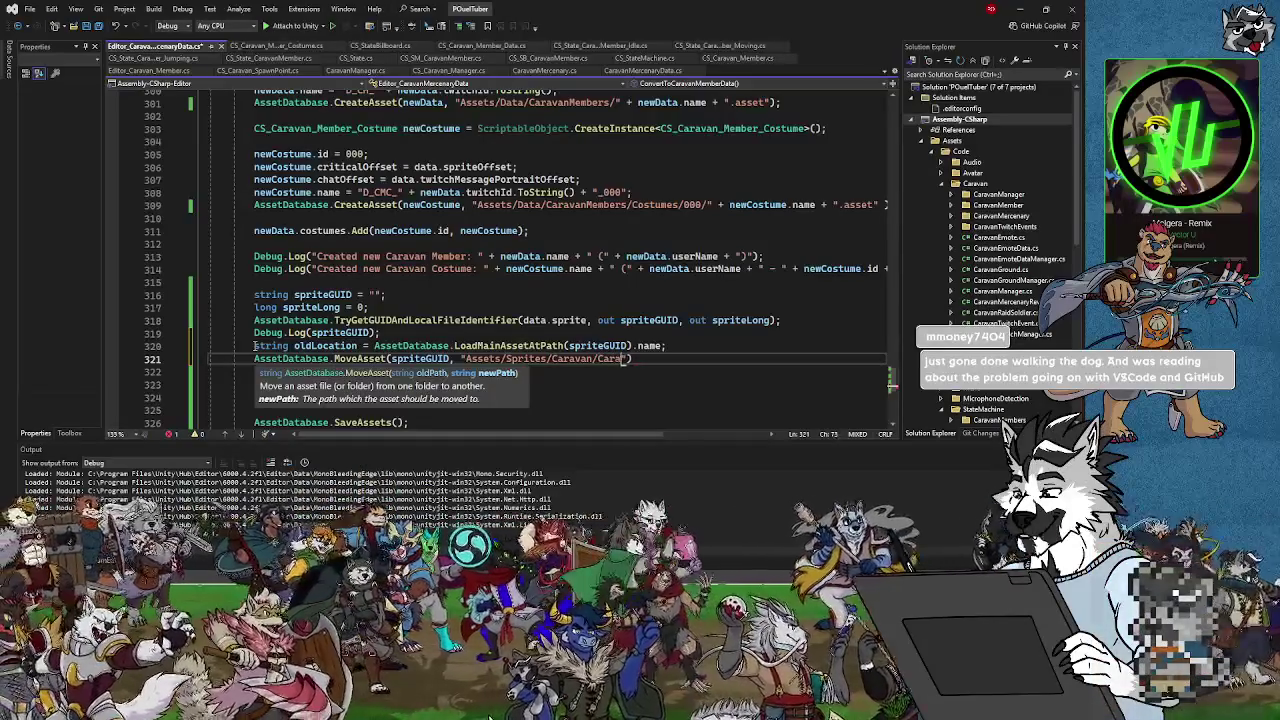
pyautogui.write('vanM')
pyautogui.write('Members/')
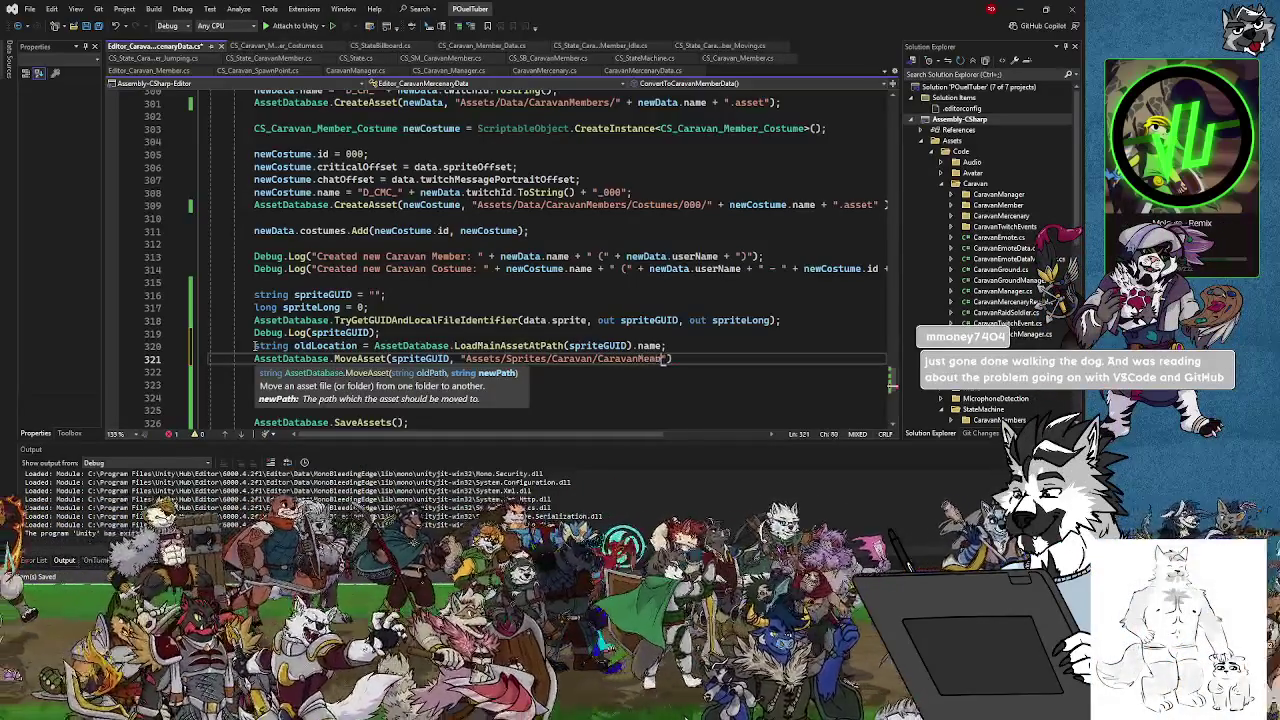
pyautogui.write('Costum')
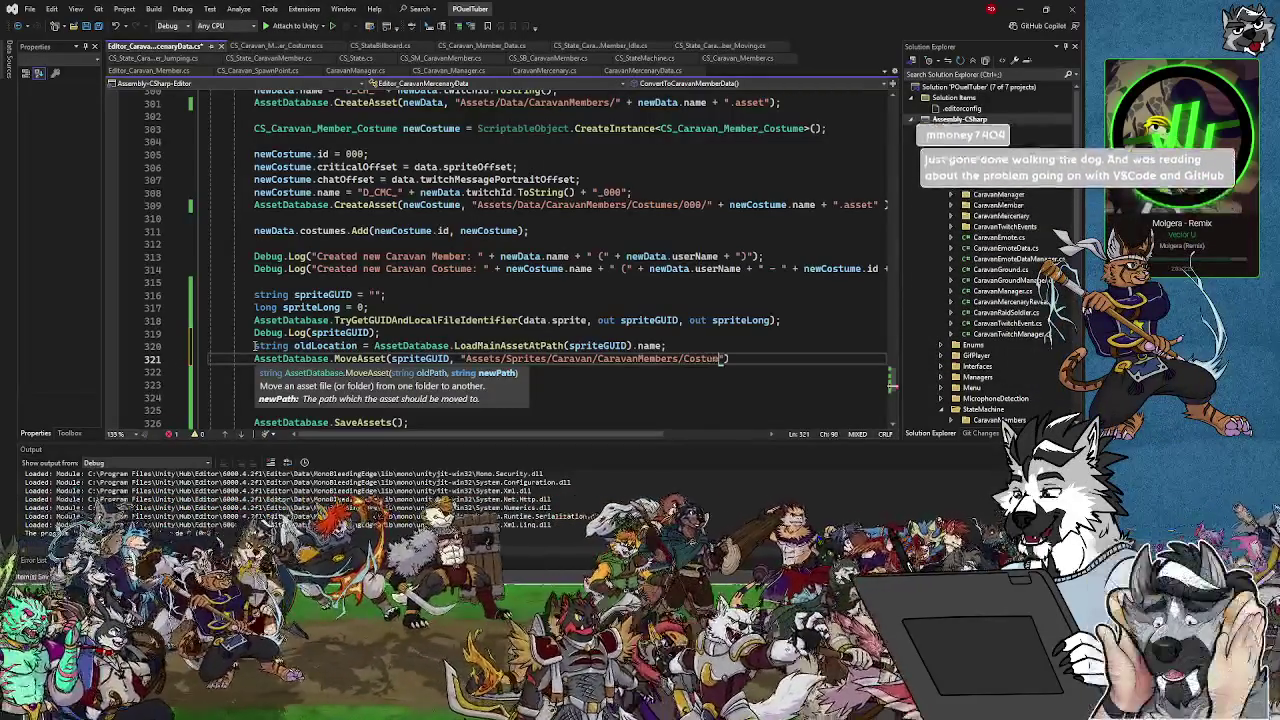
pyautogui.write('es/000')
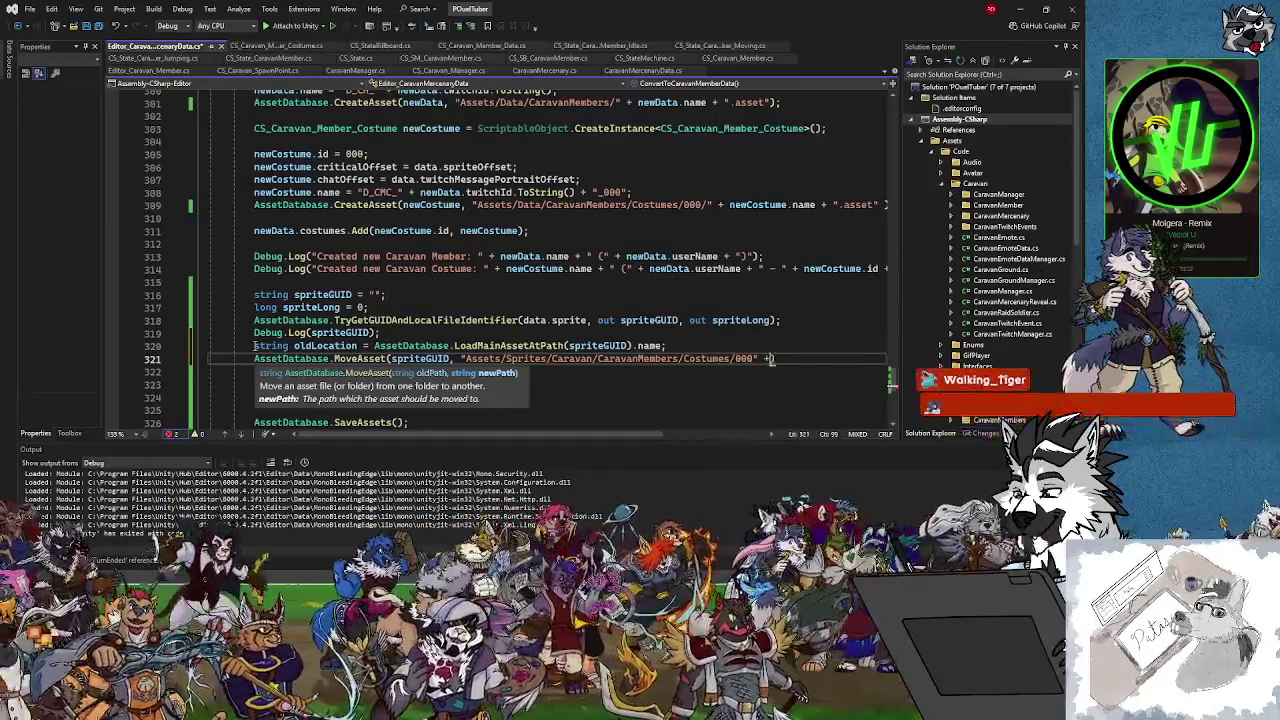
pyautogui.press('BackSpace')
pyautogui.press('BackSpace')
pyautogui.press('BackSpace')
pyautogui.write('/')
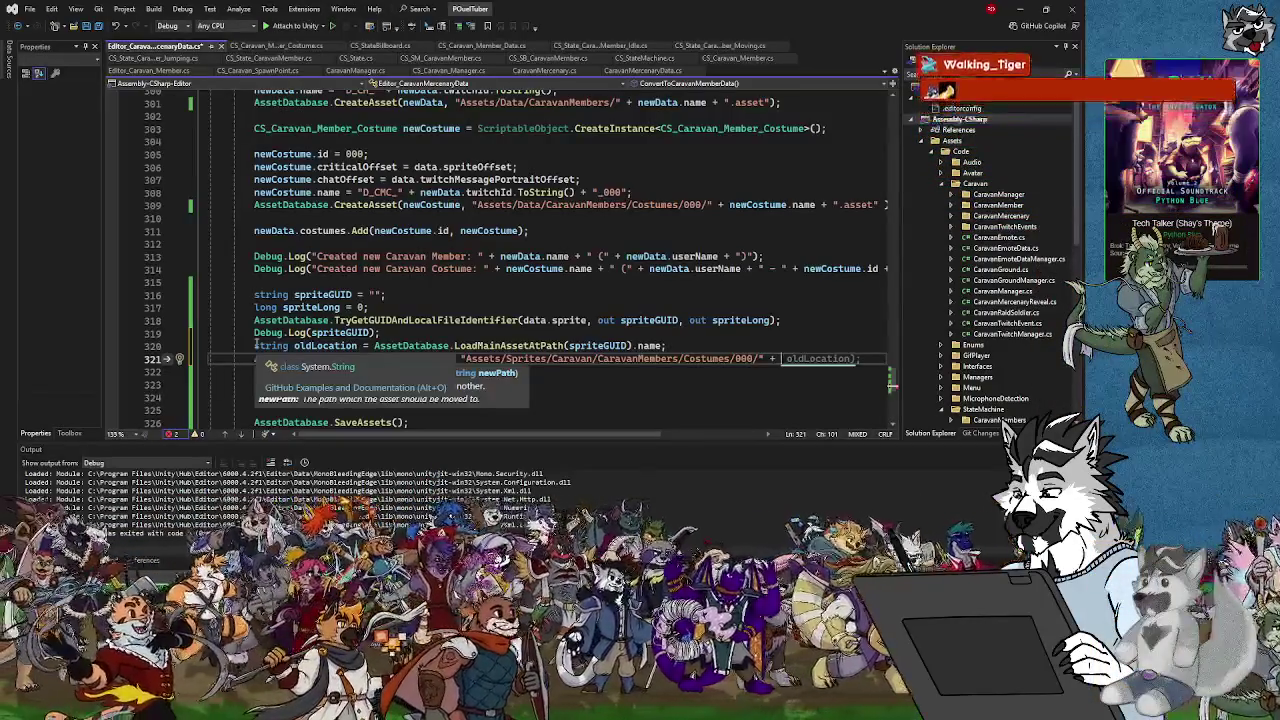
pyautogui.write('ol')
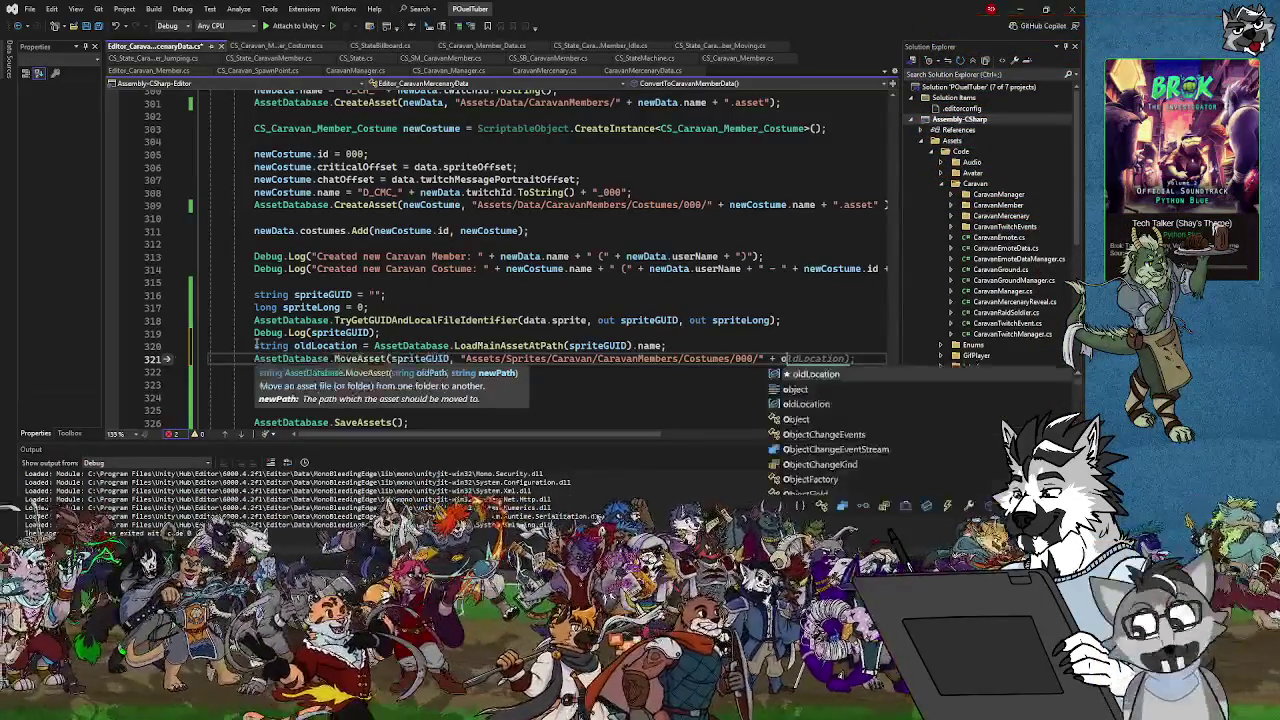
pyautogui.write('dLocation')
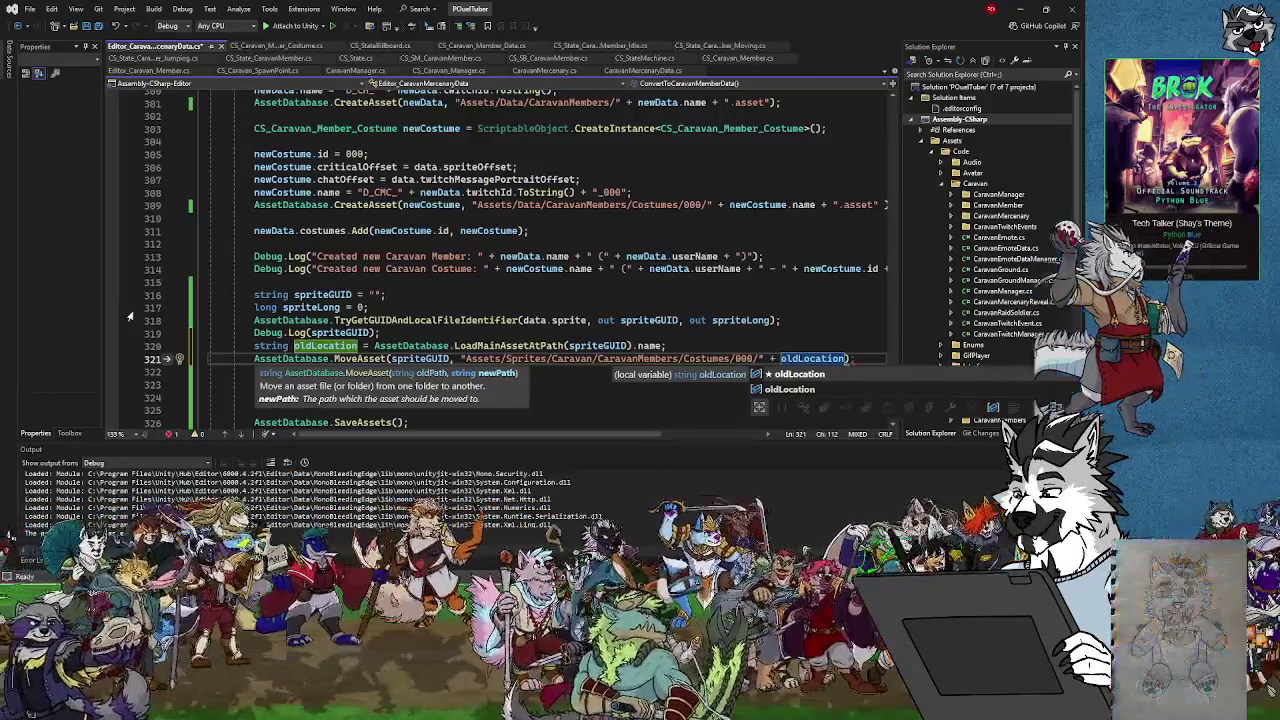
# Append + ".png" to the MoveAsset destination and end the line with a semicolon
pyautogui.write('+"png')
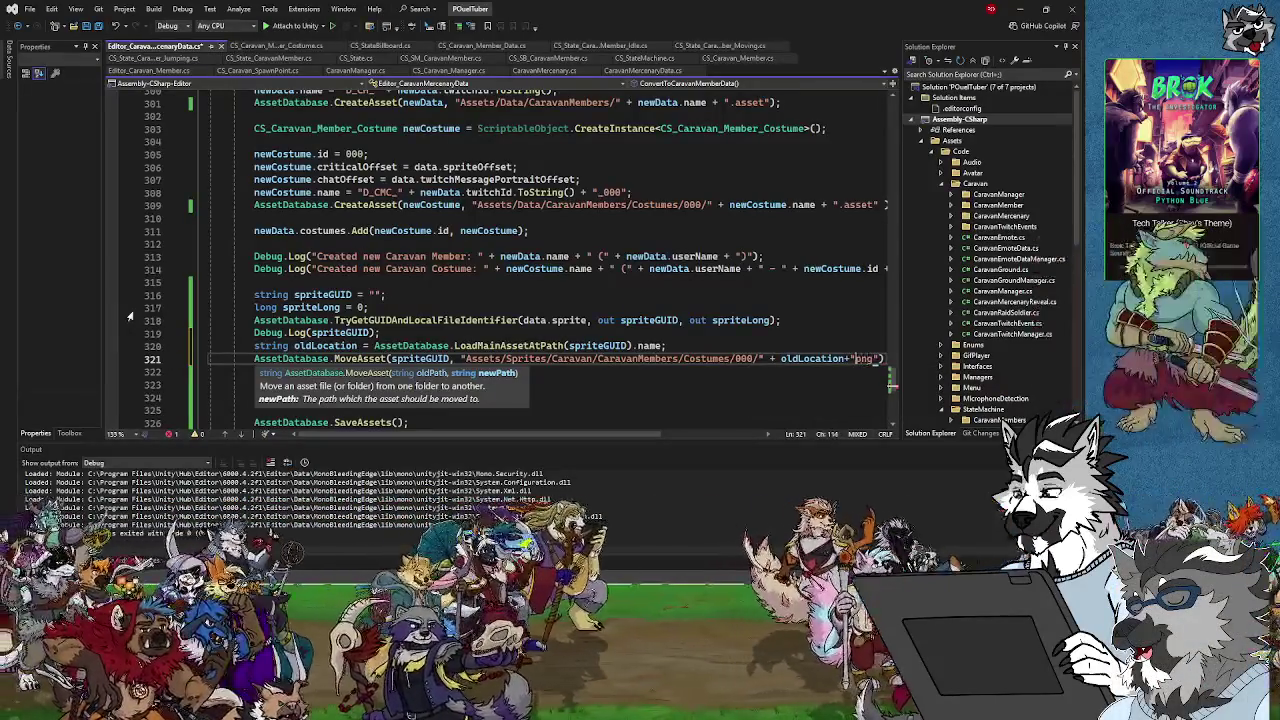
pyautogui.press('Left')
pyautogui.press('Left')
pyautogui.press('Left')
pyautogui.write('.')
pyautogui.press('Left')
pyautogui.press('Left')
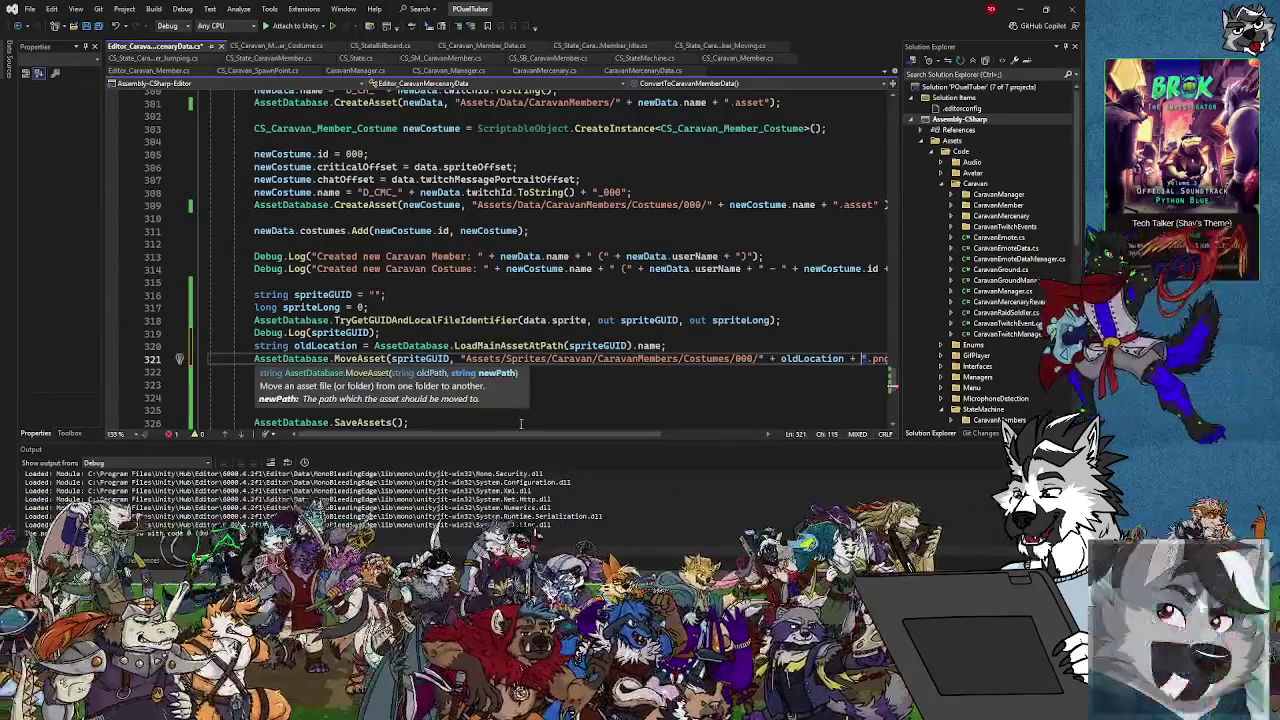
pyautogui.moveTo(514, 437); pyautogui.dragTo(599, 441)
pyautogui.click(735, 358)
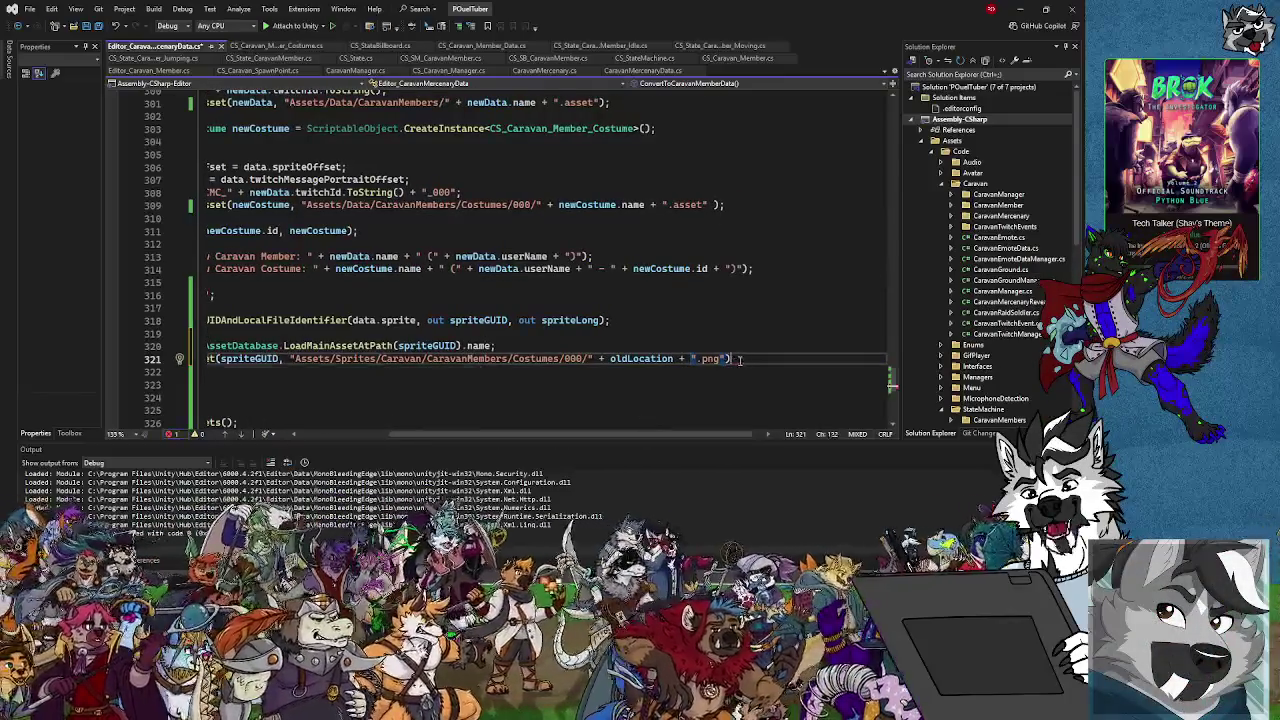
pyautogui.write(';')
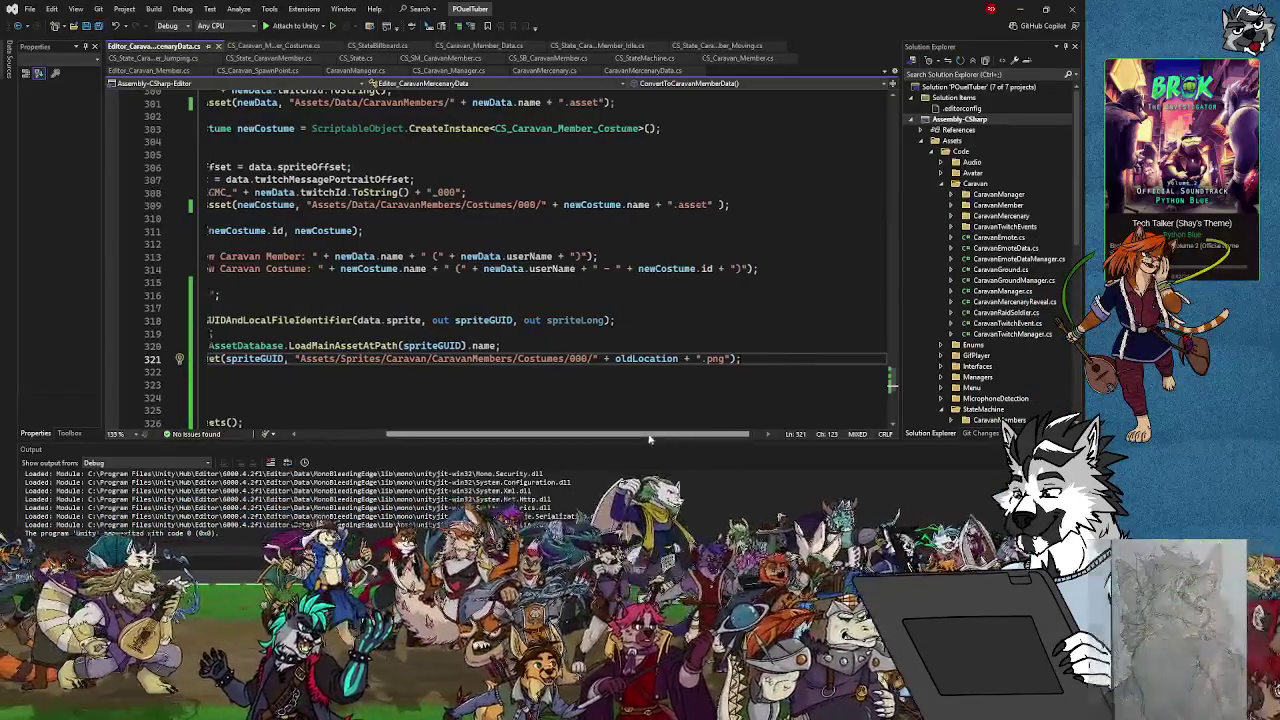
pyautogui.moveTo(636, 437); pyautogui.dragTo(545, 437)
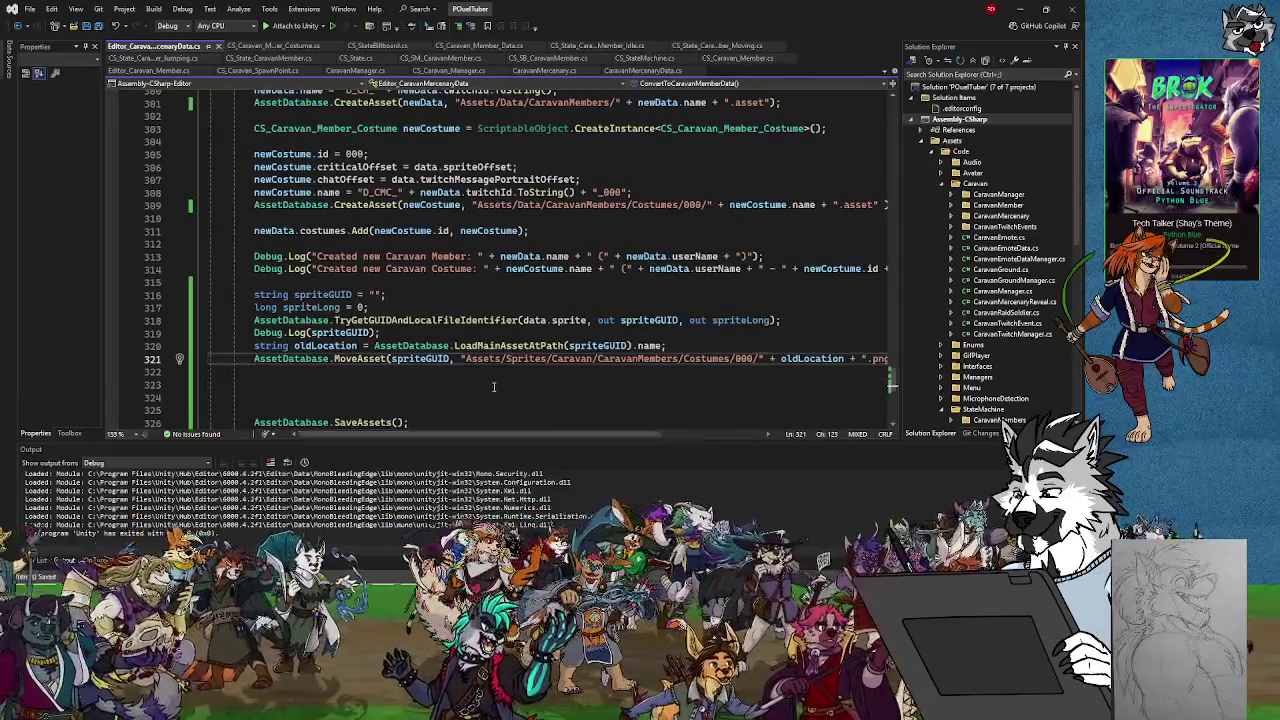
pyautogui.click(540, 384)
pyautogui.hotkey('alt', 'Tab')
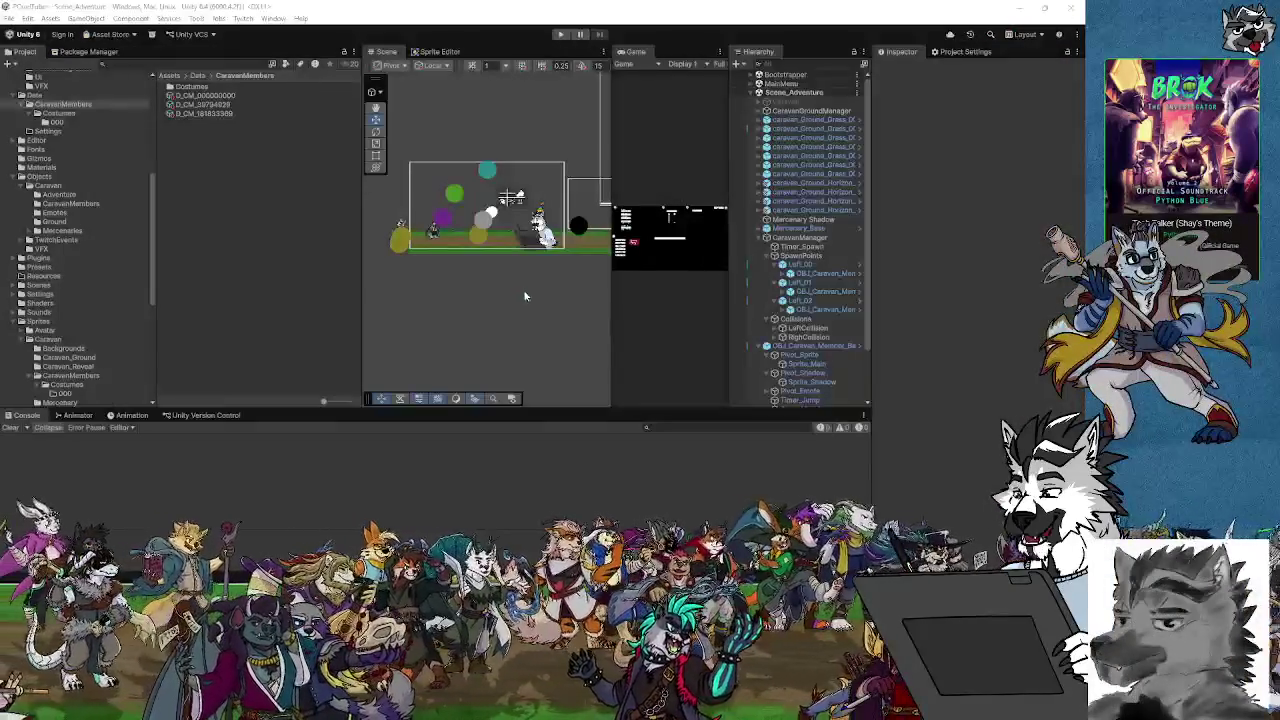
# Convert a mercenary asset and open line 320 behind the NullReferenceException
pyautogui.click(62, 231)
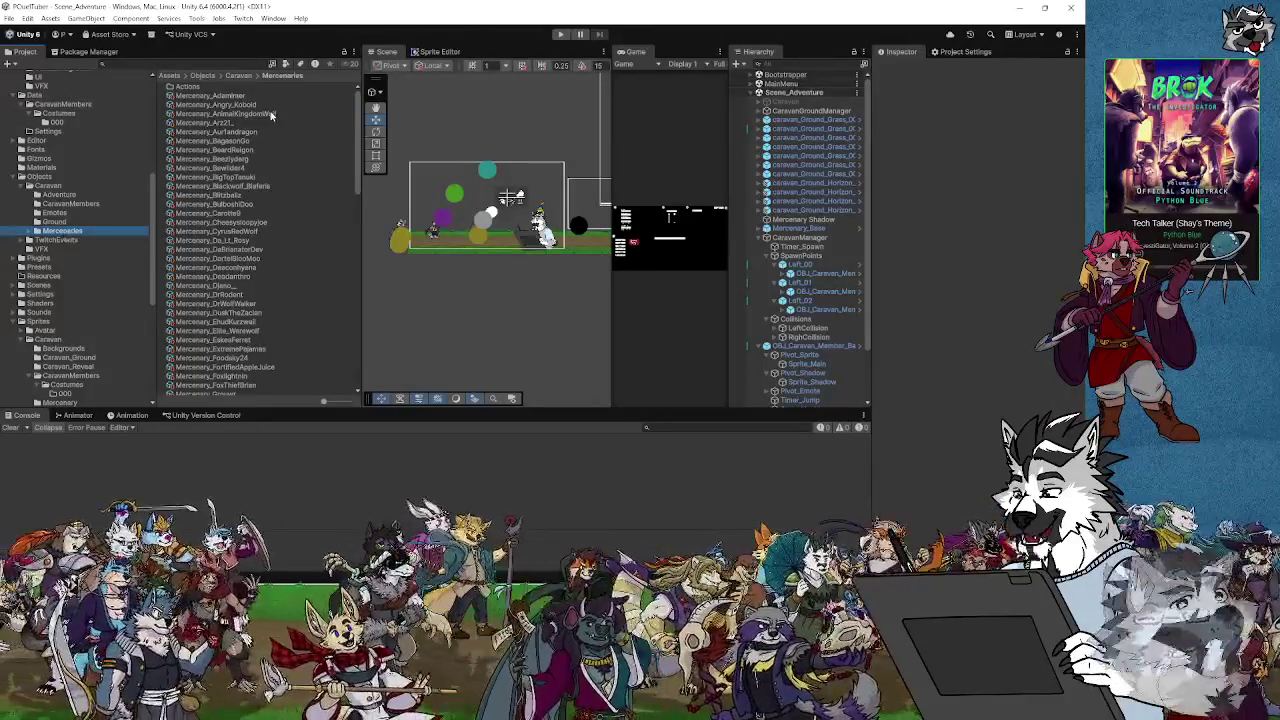
pyautogui.click(258, 222)
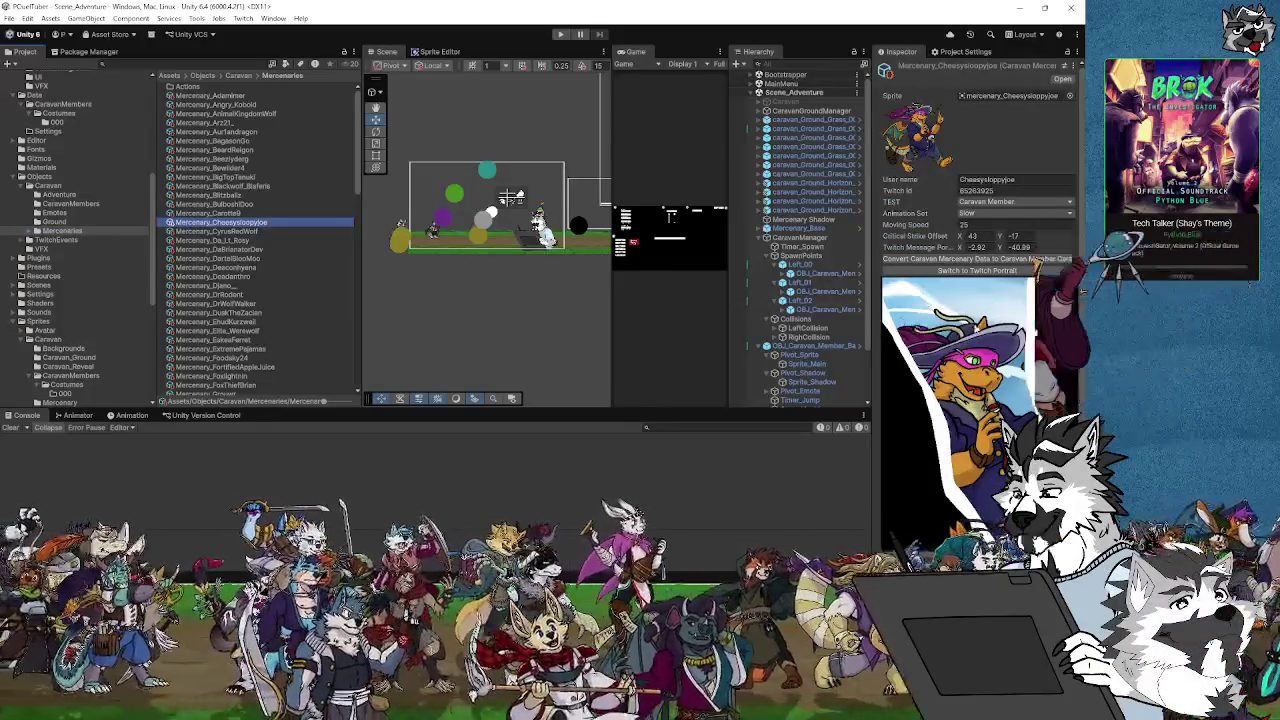
pyautogui.click(996, 260)
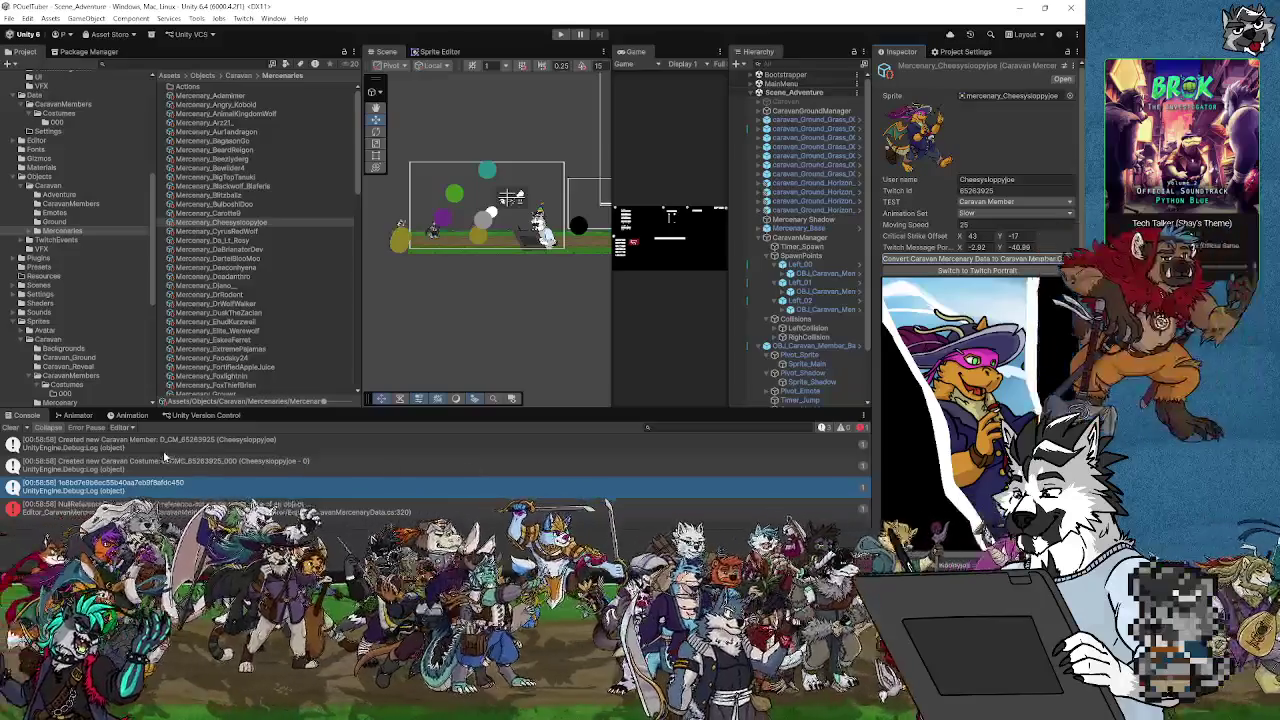
pyautogui.click(175, 510)
pyautogui.doubleClick(175, 510)
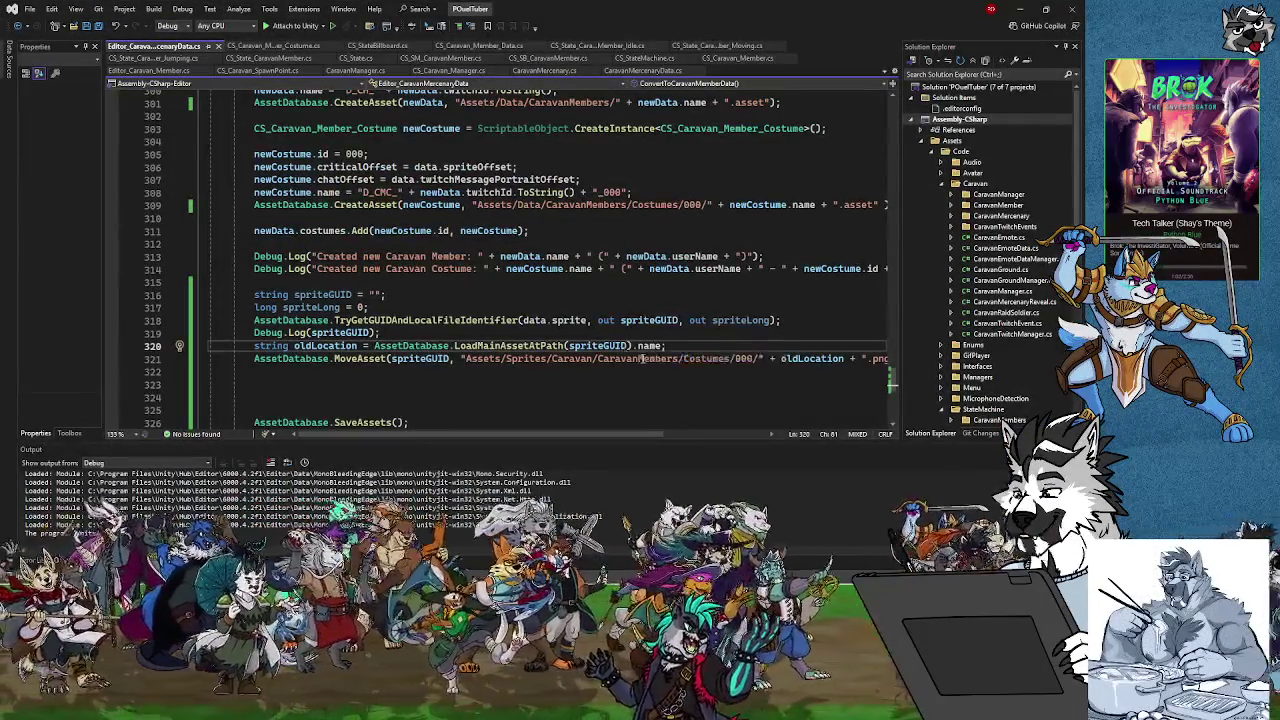
pyautogui.click(413, 346)
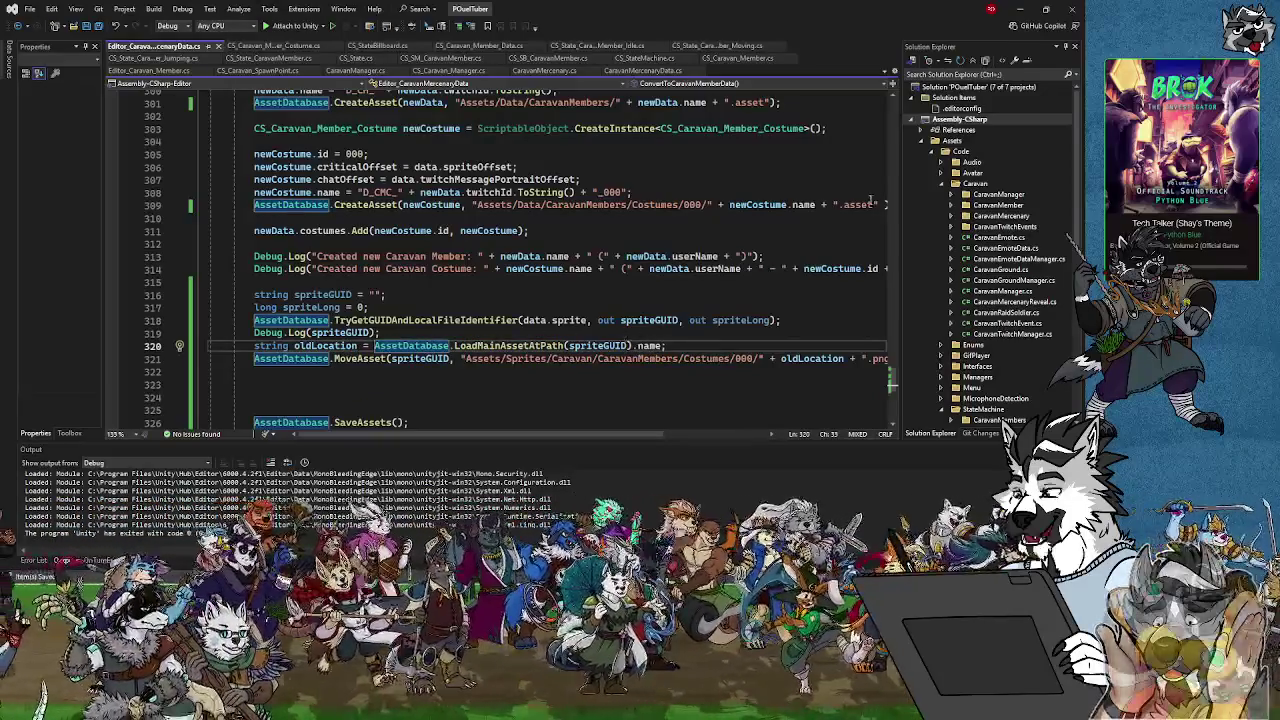
# Check the Costumes/000, CaravanMembers and Mercenary sprite folders for a moved sprite
pyautogui.hotkey('alt', 'Tab')
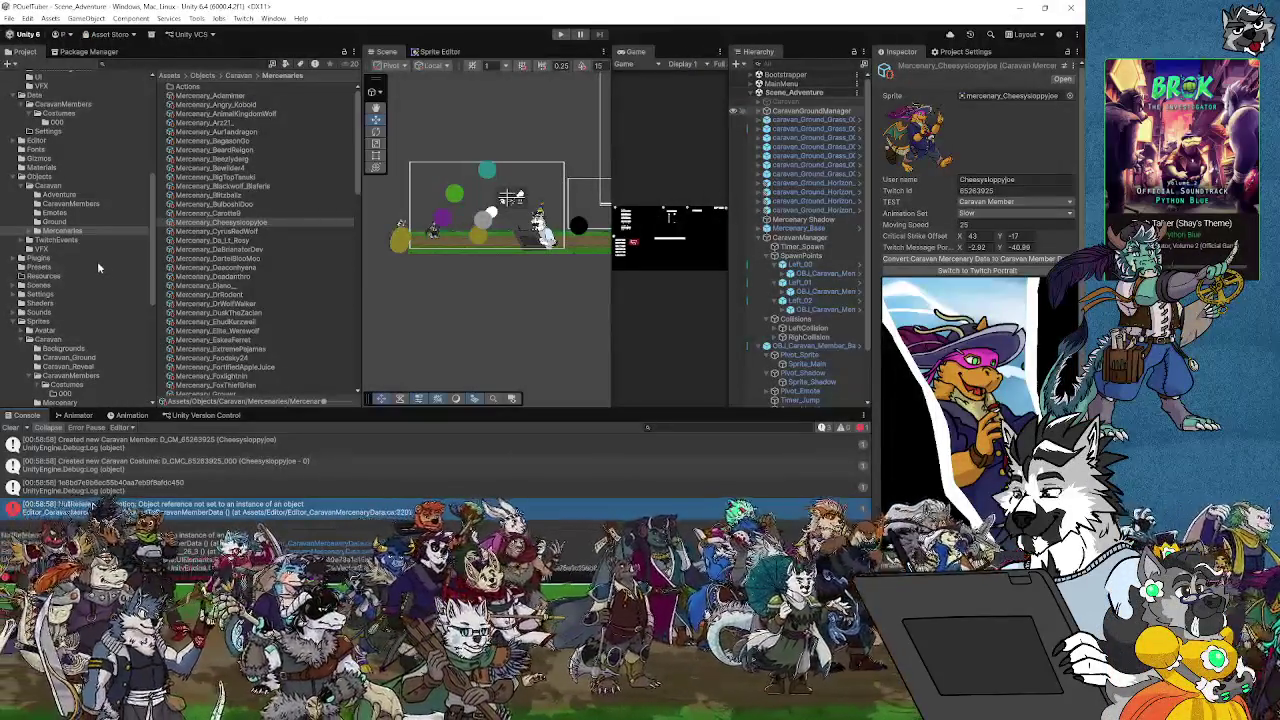
pyautogui.scroll(-2, 100, 373)
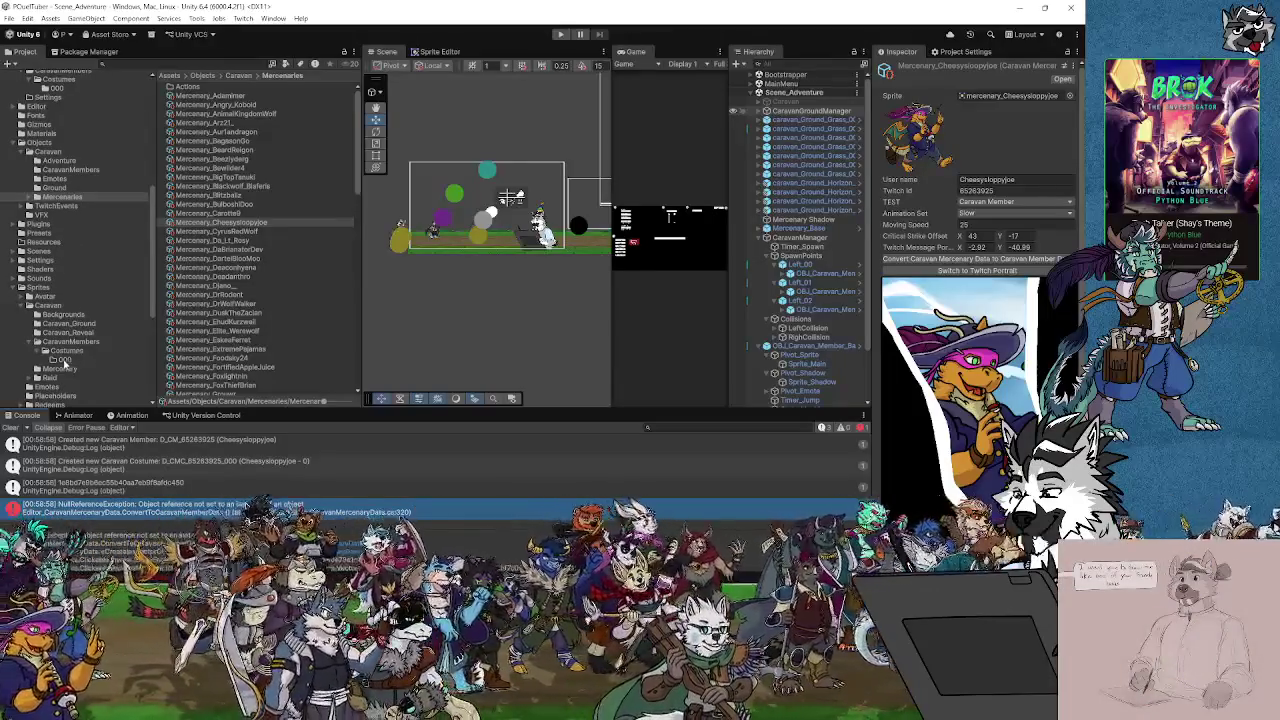
pyautogui.click(64, 361)
pyautogui.click(81, 343)
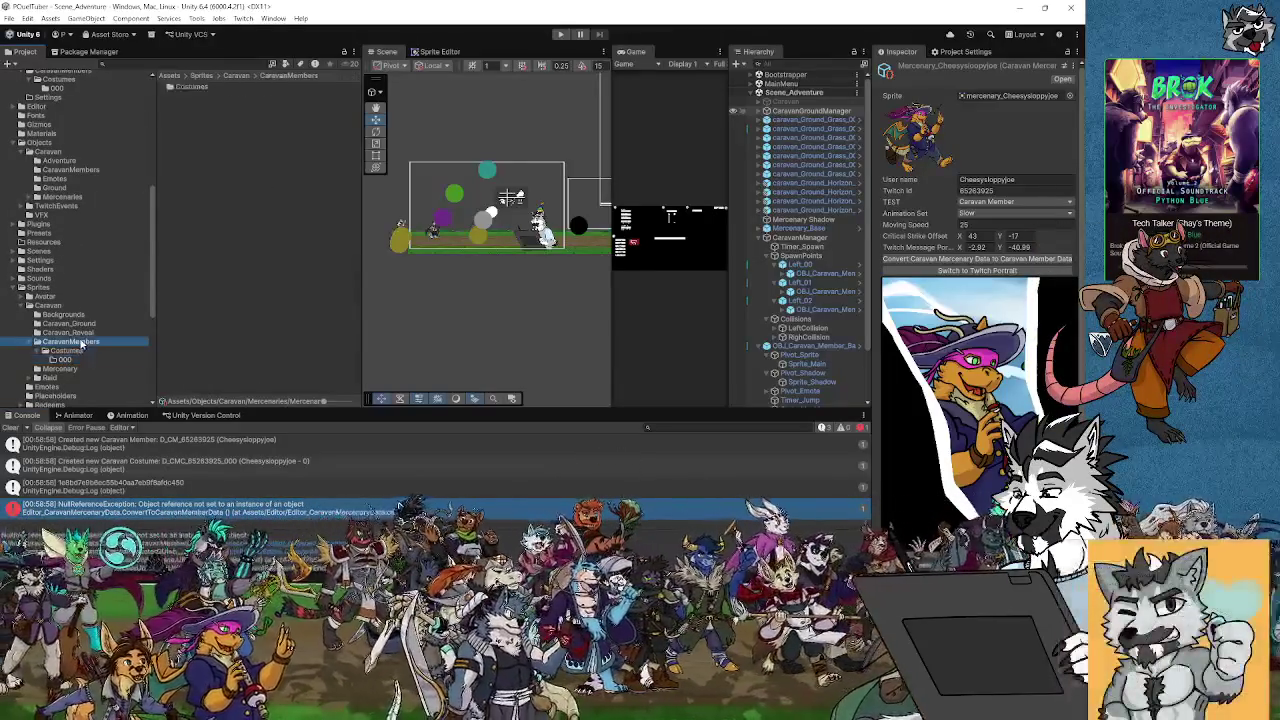
pyautogui.click(60, 368)
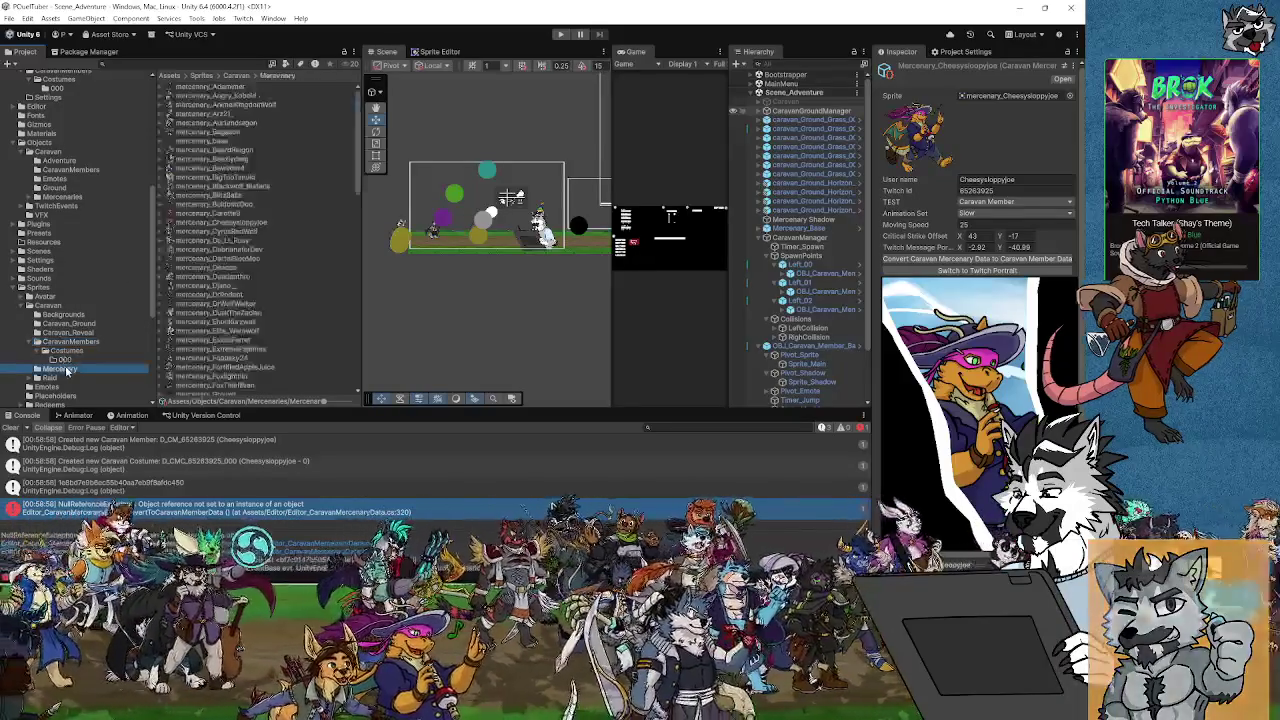
pyautogui.scroll(3, 80, 250)
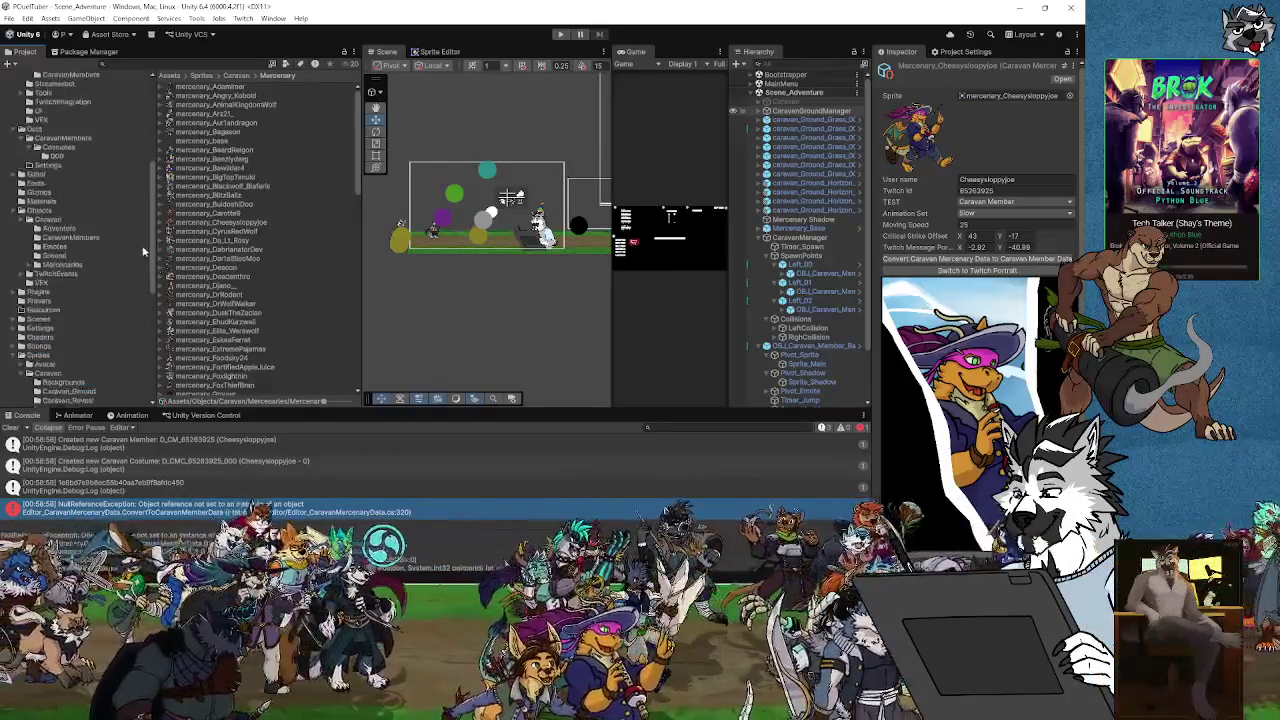
# Delete the new costume and caravan member assets, then reopen the error line in the script
pyautogui.click(56, 156)
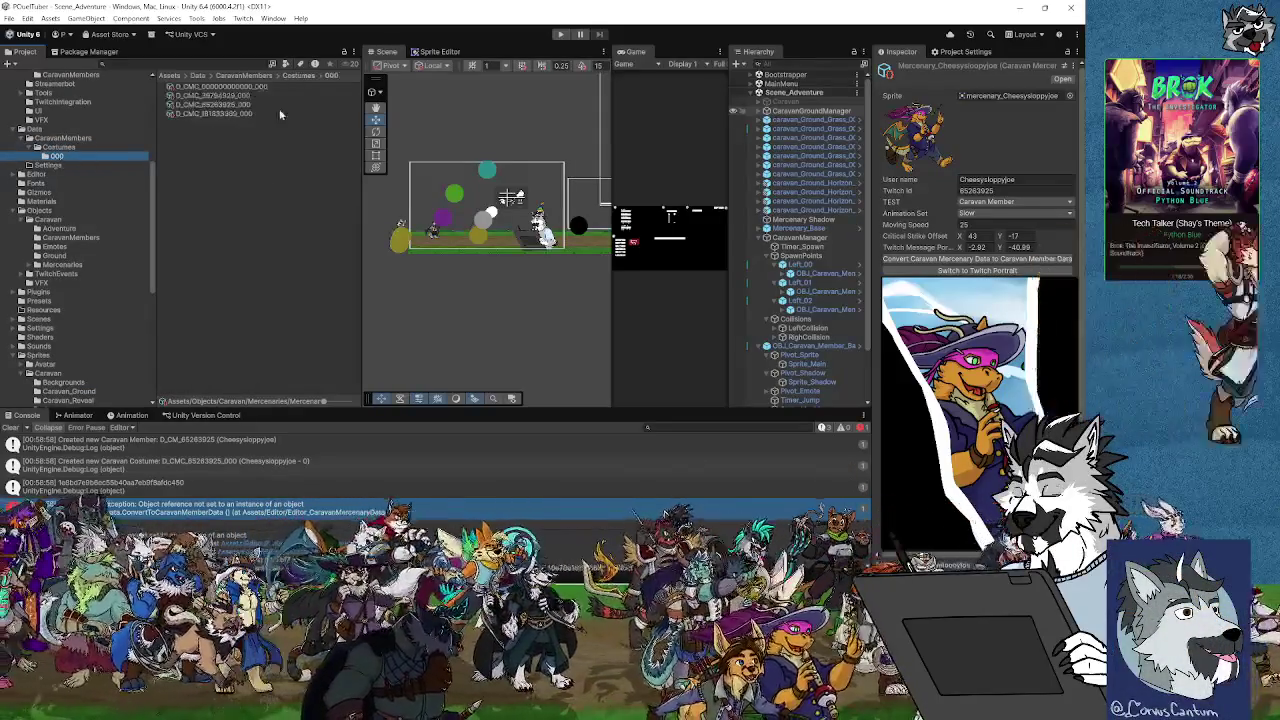
pyautogui.click(228, 105)
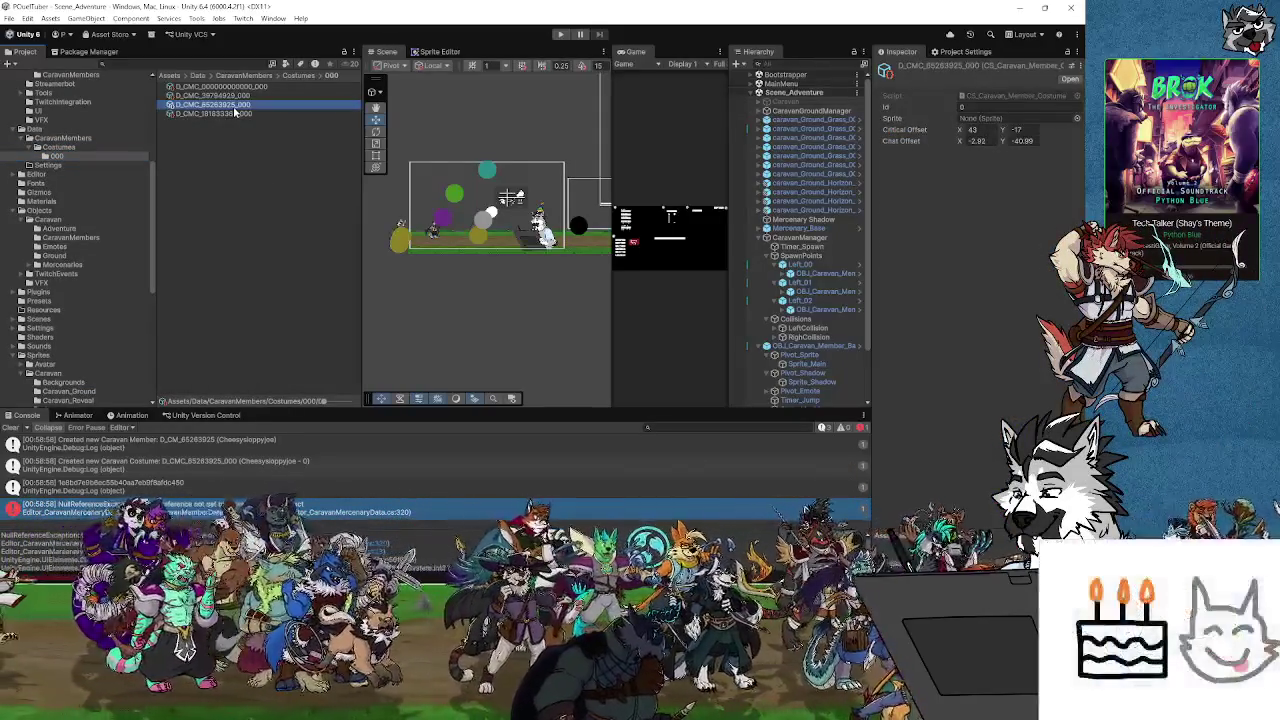
pyautogui.press('Delete')
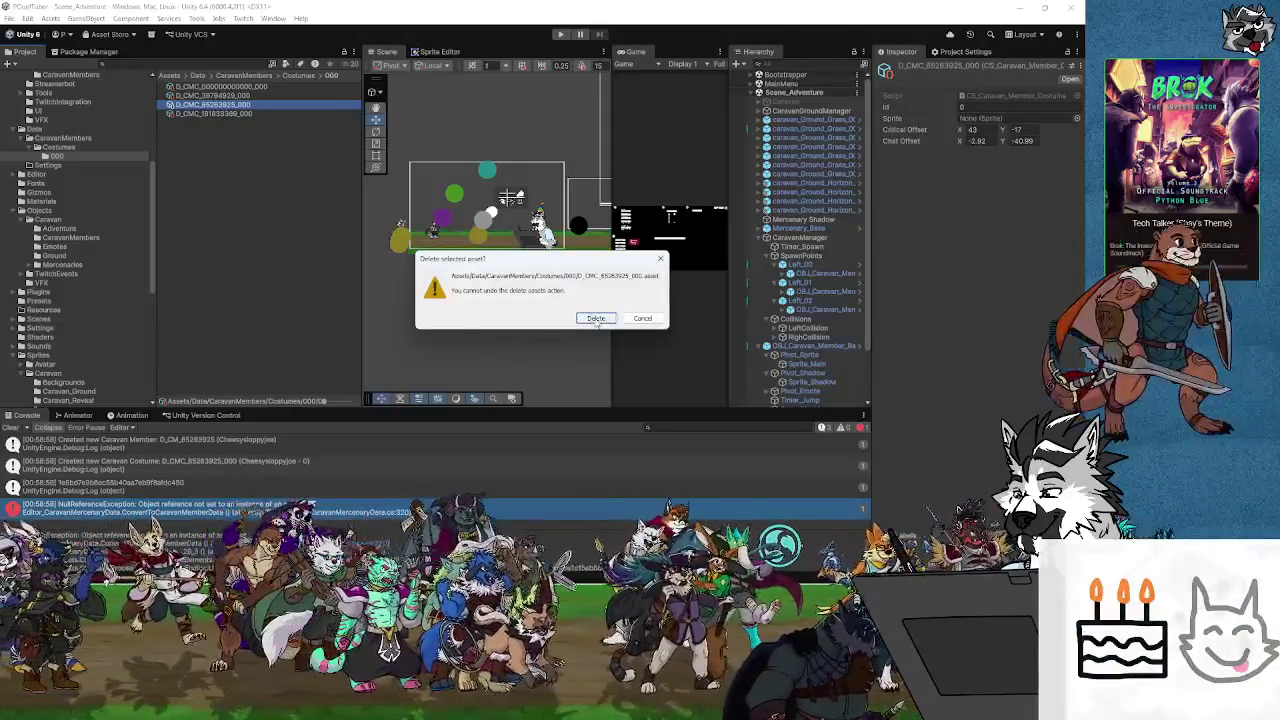
pyautogui.press('Return')
pyautogui.click(45, 148)
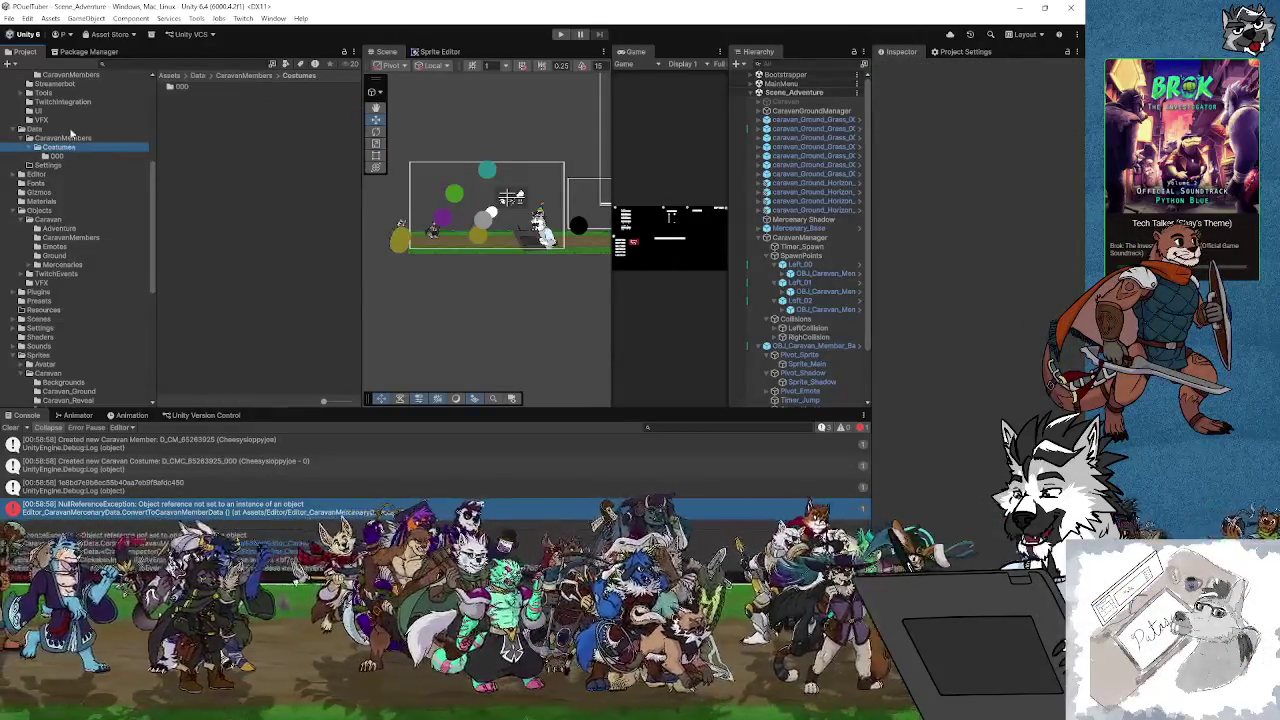
pyautogui.click(68, 137)
pyautogui.click(208, 114)
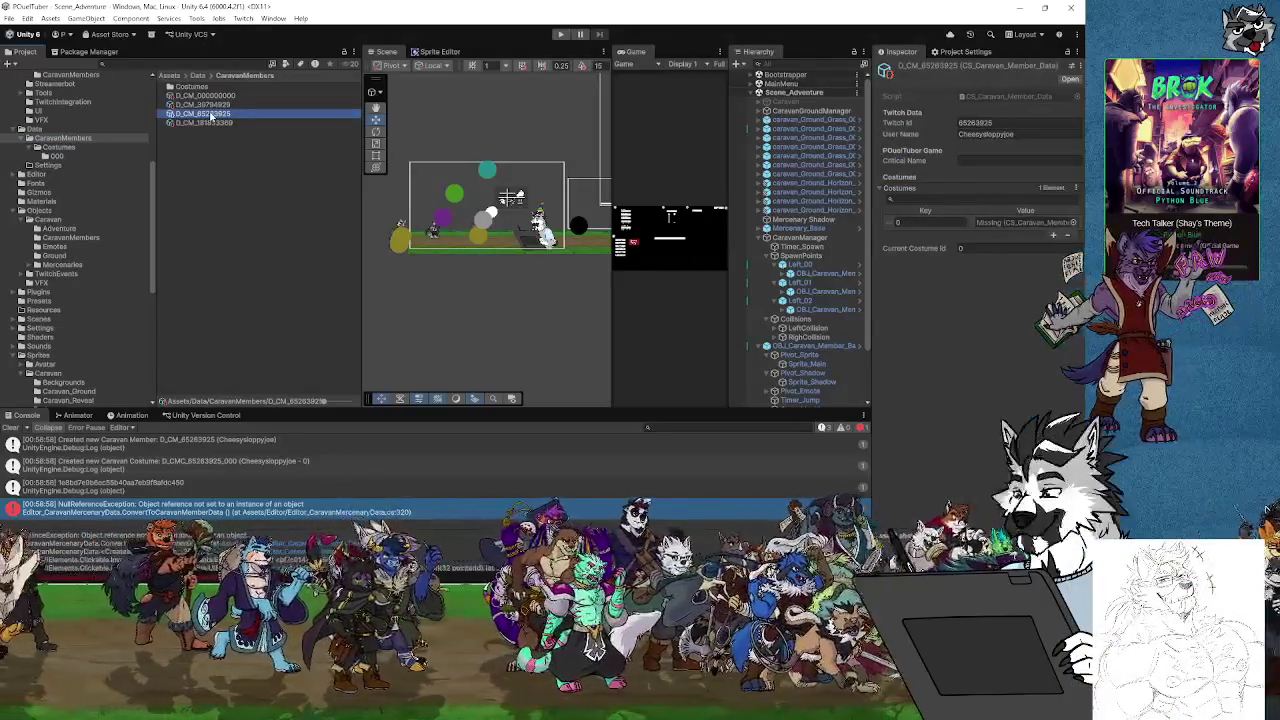
pyautogui.press('Delete')
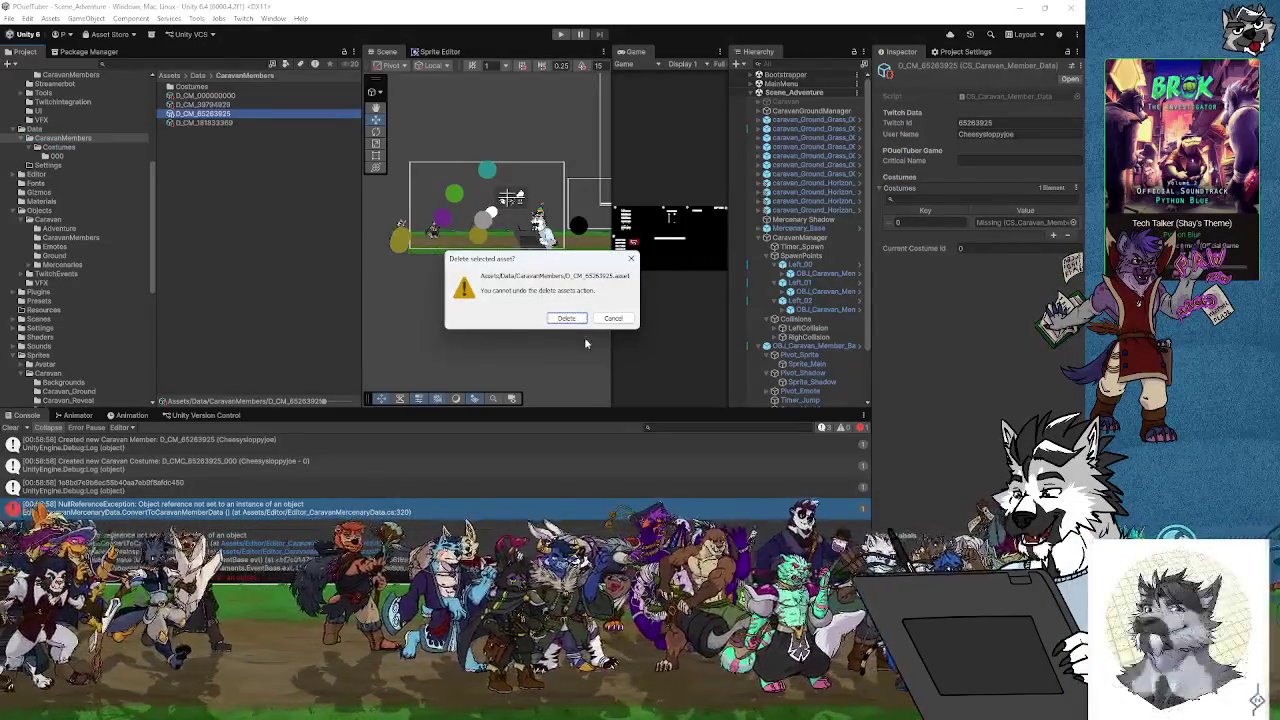
pyautogui.click(569, 318)
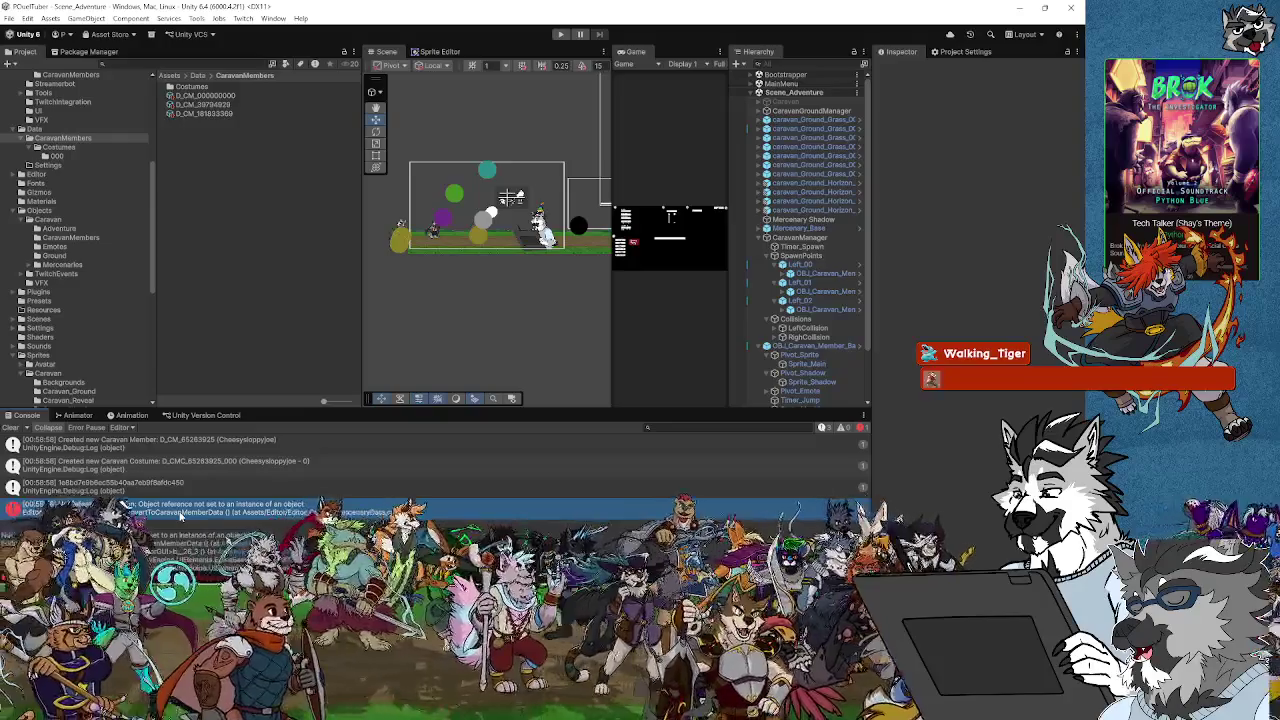
pyautogui.doubleClick(180, 510)
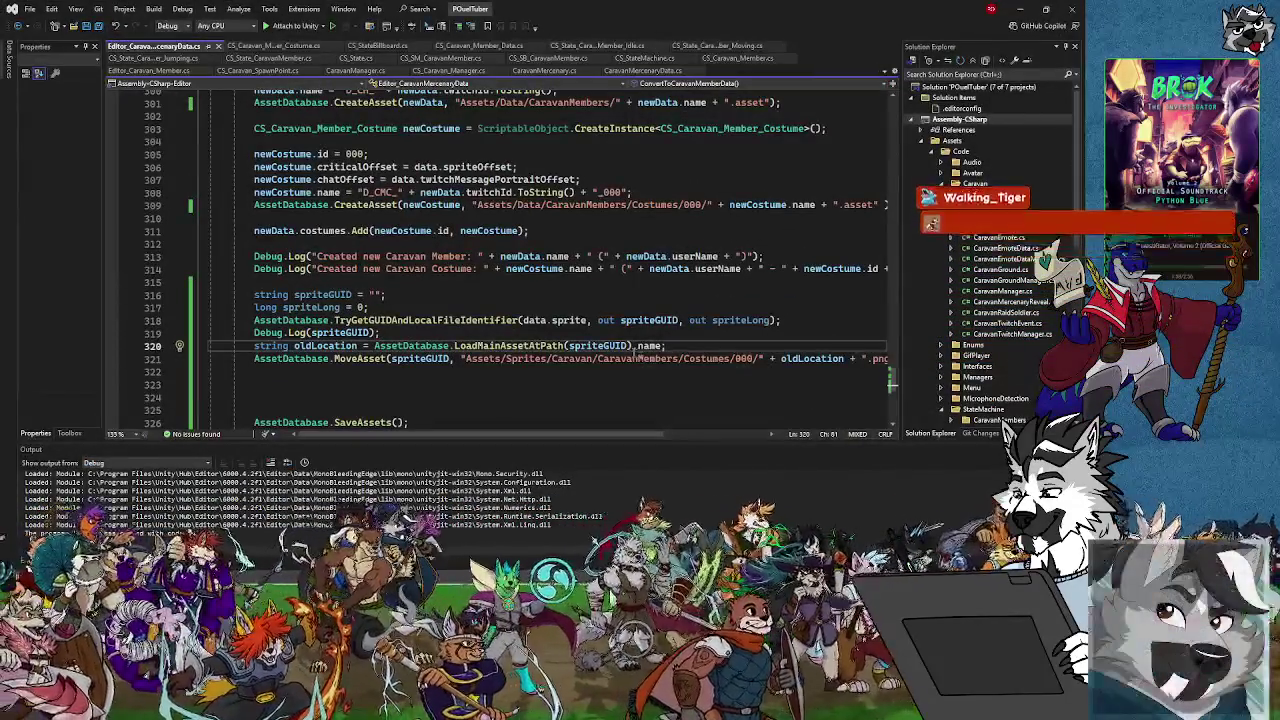
# Comment out the oldLocation lookup line
pyautogui.click(256, 345)
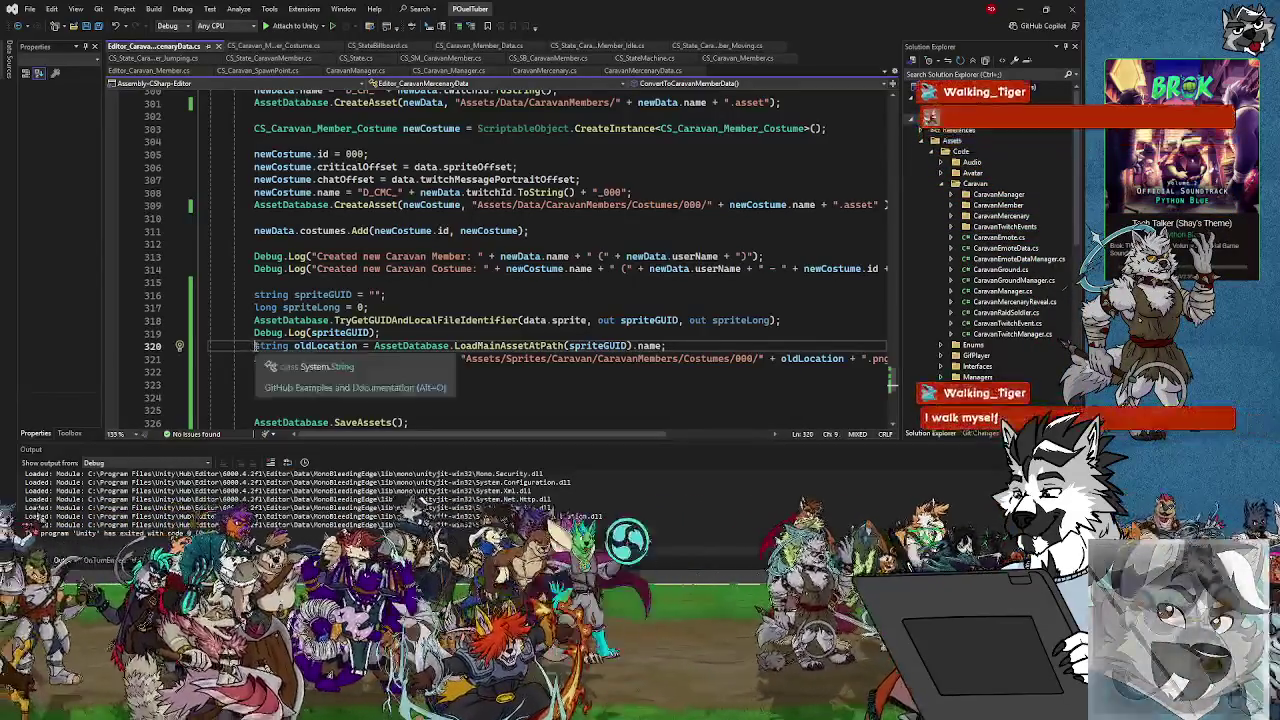
pyautogui.hotkey('ctrl', 'k')
pyautogui.hotkey('ctrl', 'c')
pyautogui.write('//')
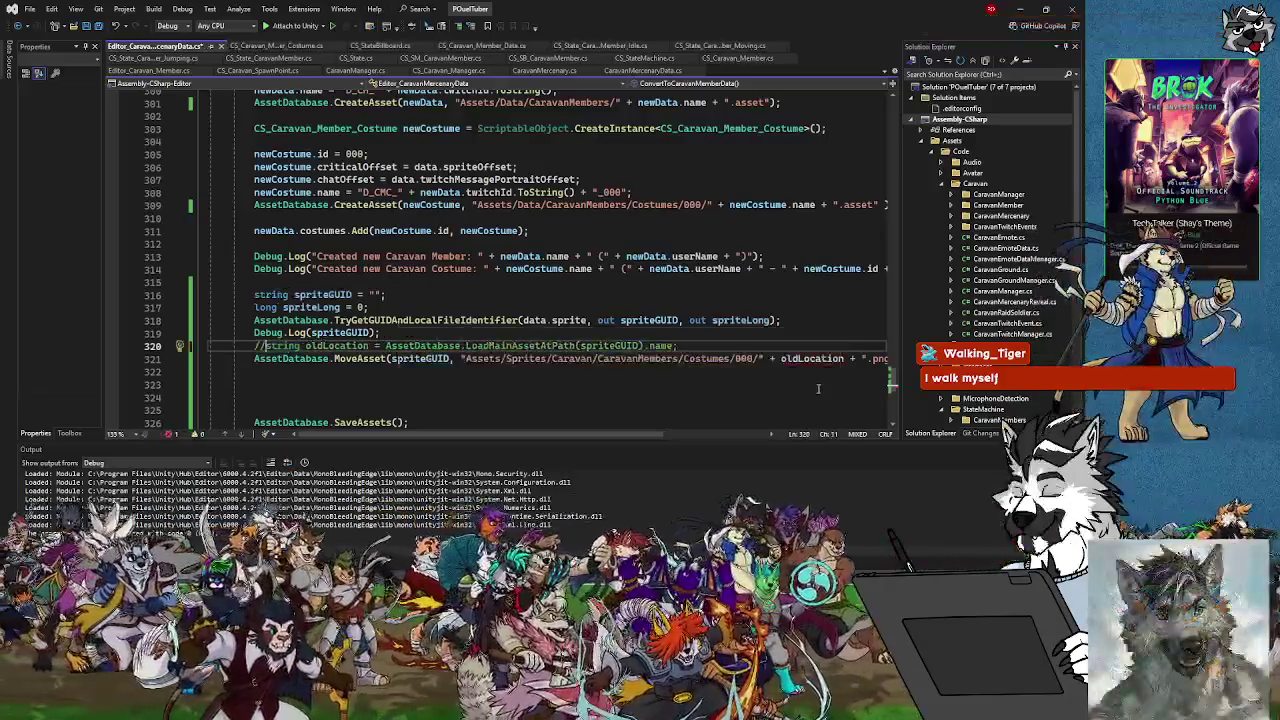
# Change the MoveAsset destination name to "SPR_CMC_" + data.userId + "_000" + ".png"
pyautogui.click(831, 358)
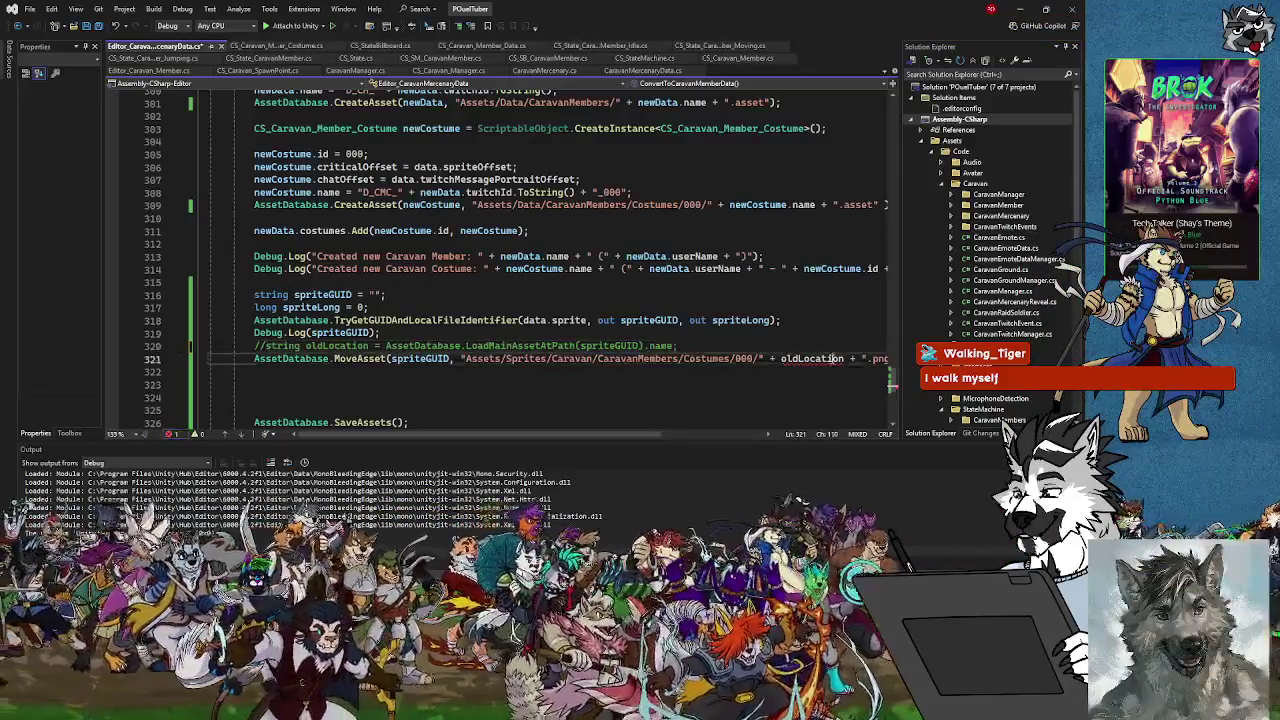
pyautogui.press('Left')
pyautogui.press('Left')
pyautogui.press('Left')
pyautogui.press('Left')
pyautogui.press('Left')
pyautogui.press('Left')
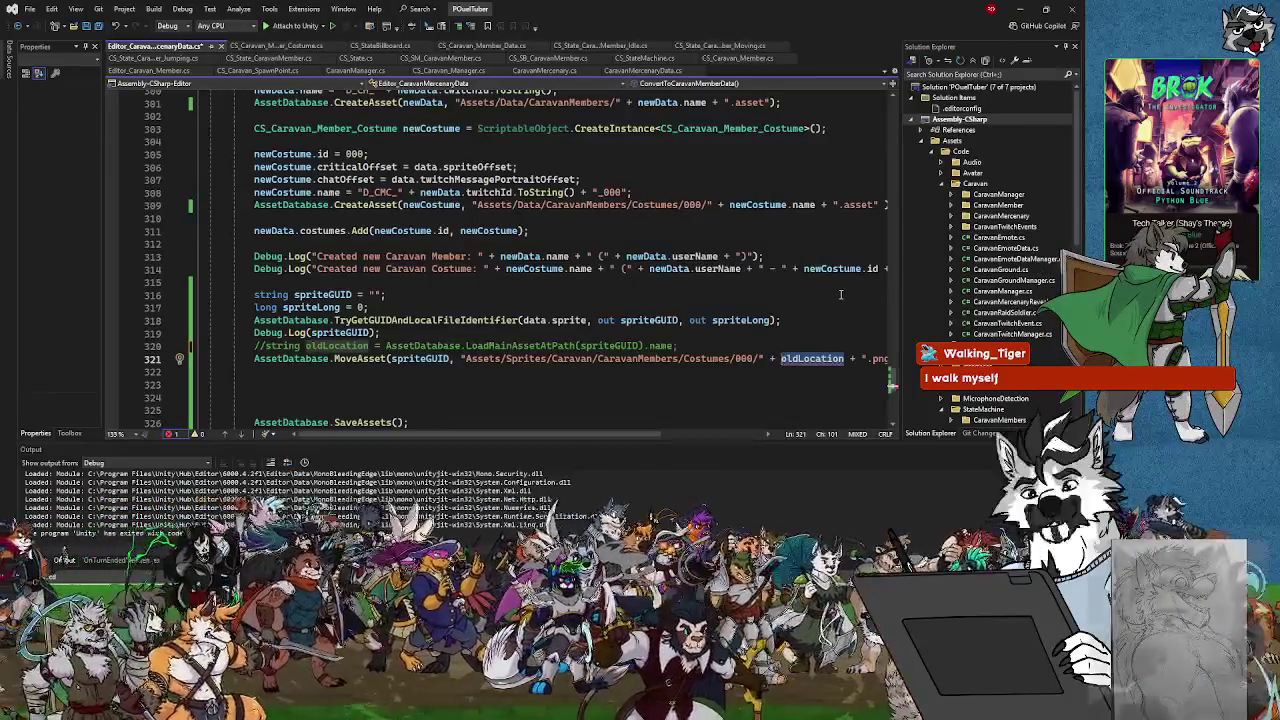
pyautogui.hotkey('shift', 'Right')
pyautogui.hotkey('shift', 'Right')
pyautogui.hotkey('shift', 'Right')
pyautogui.write('"')
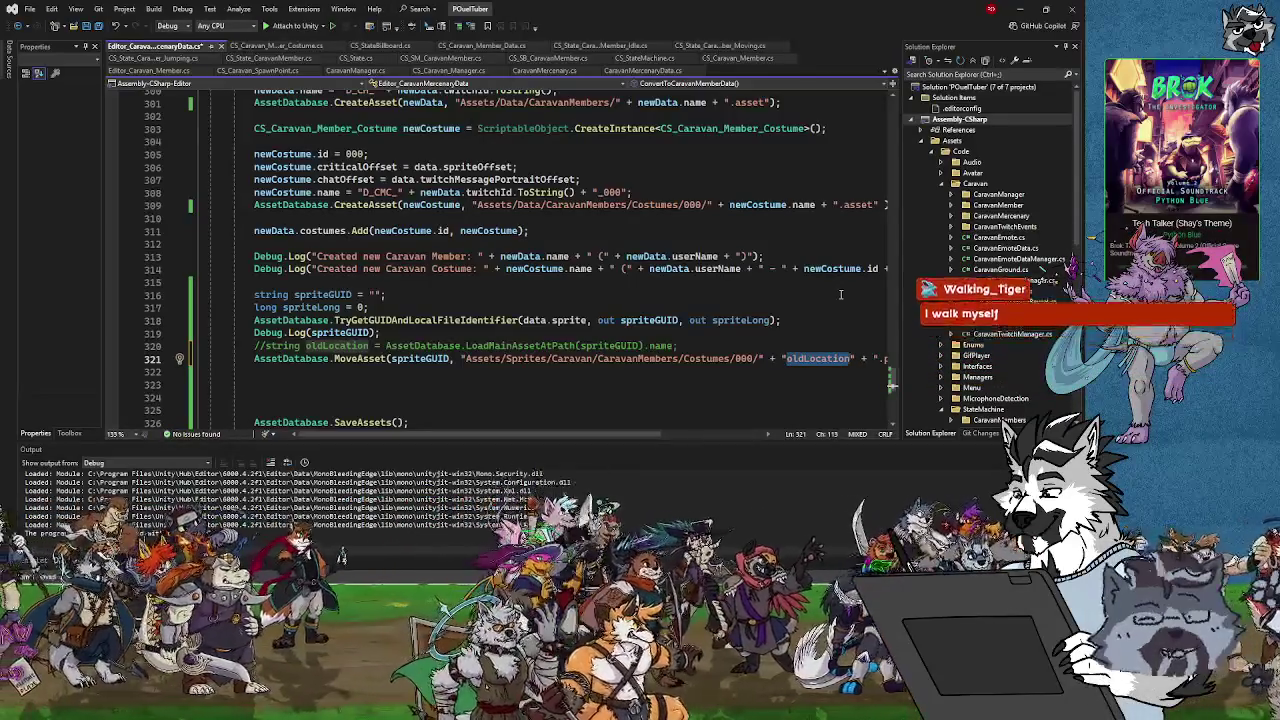
pyautogui.write('SPR_')
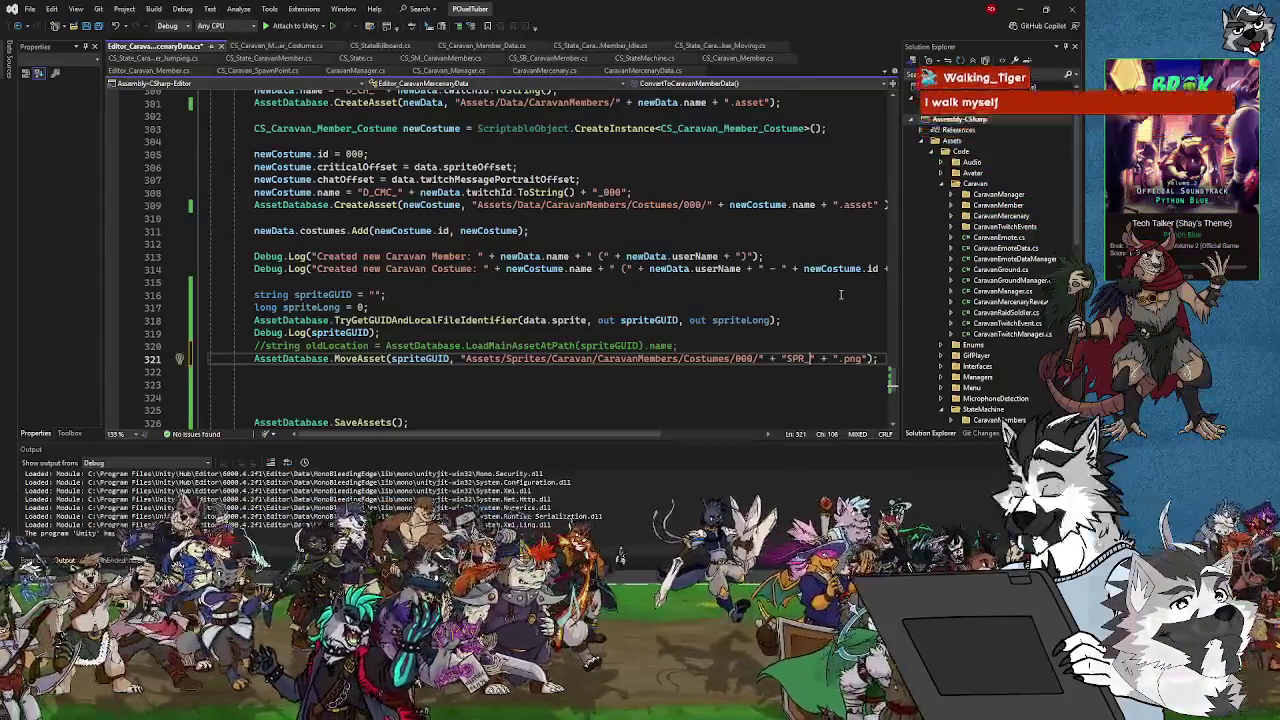
pyautogui.write('CMC_')
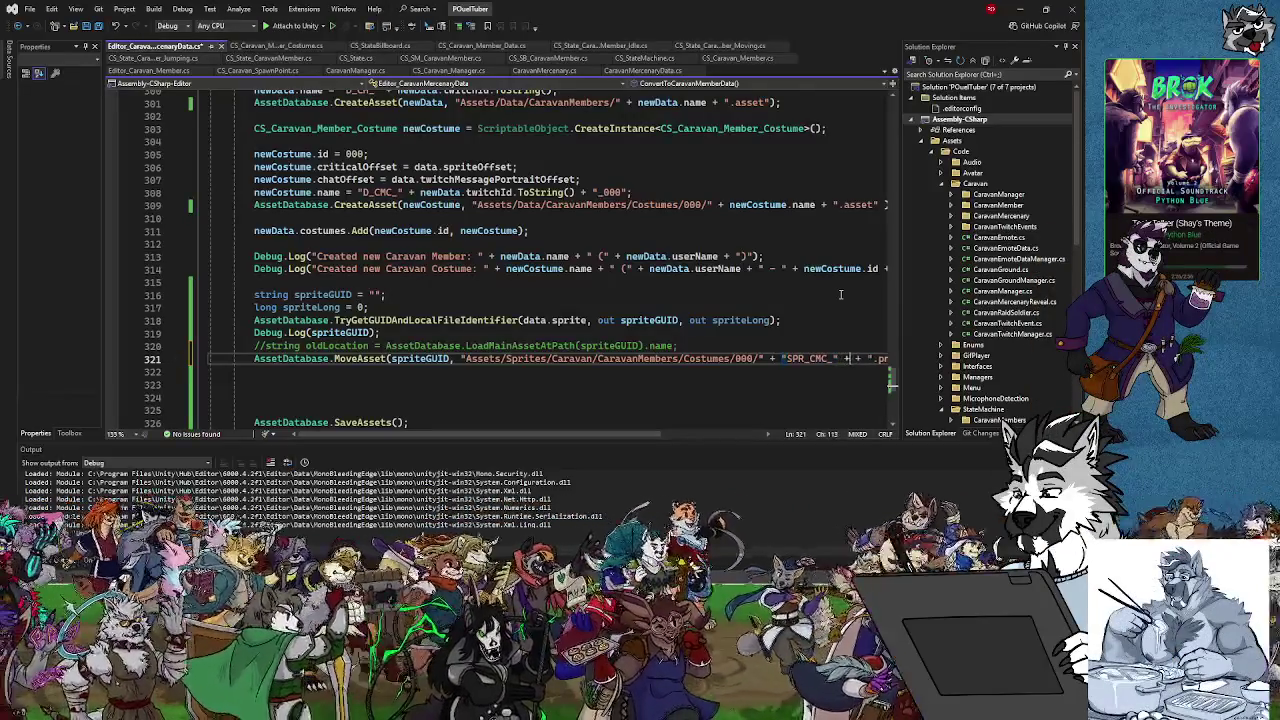
pyautogui.write('data.')
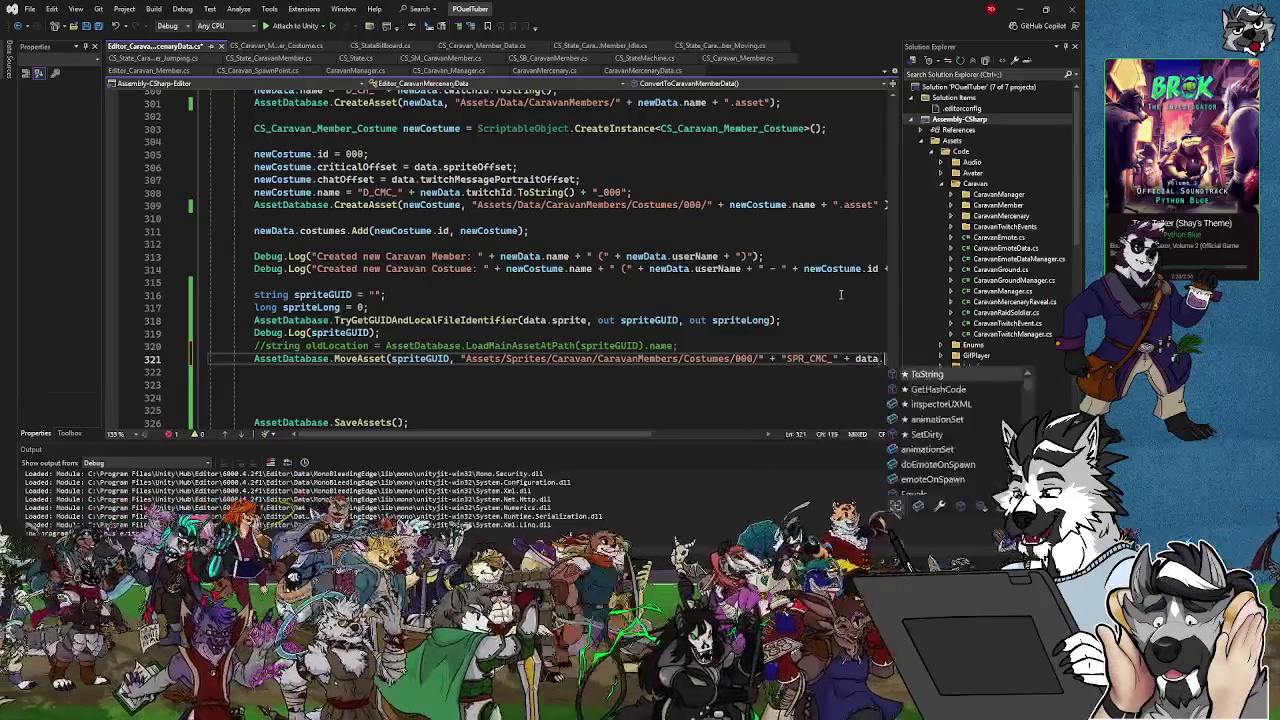
pyautogui.write('userId +')
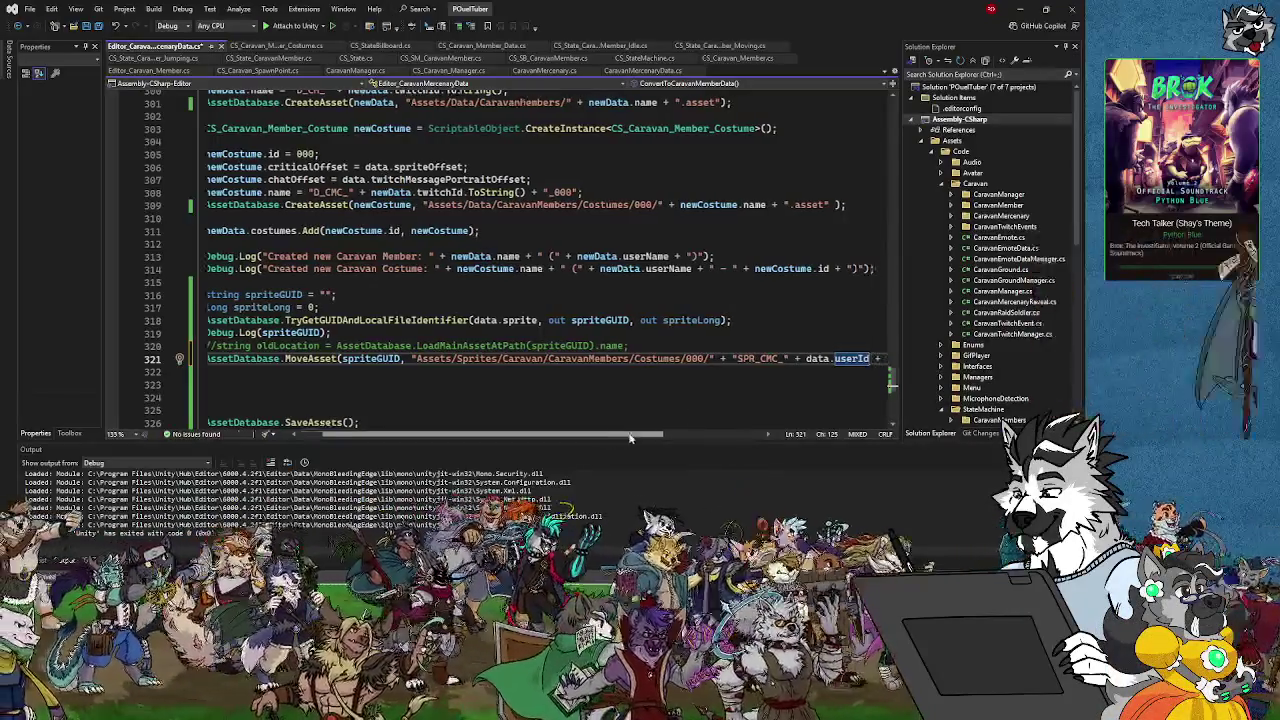
pyautogui.hscroll(3, 691, 419)
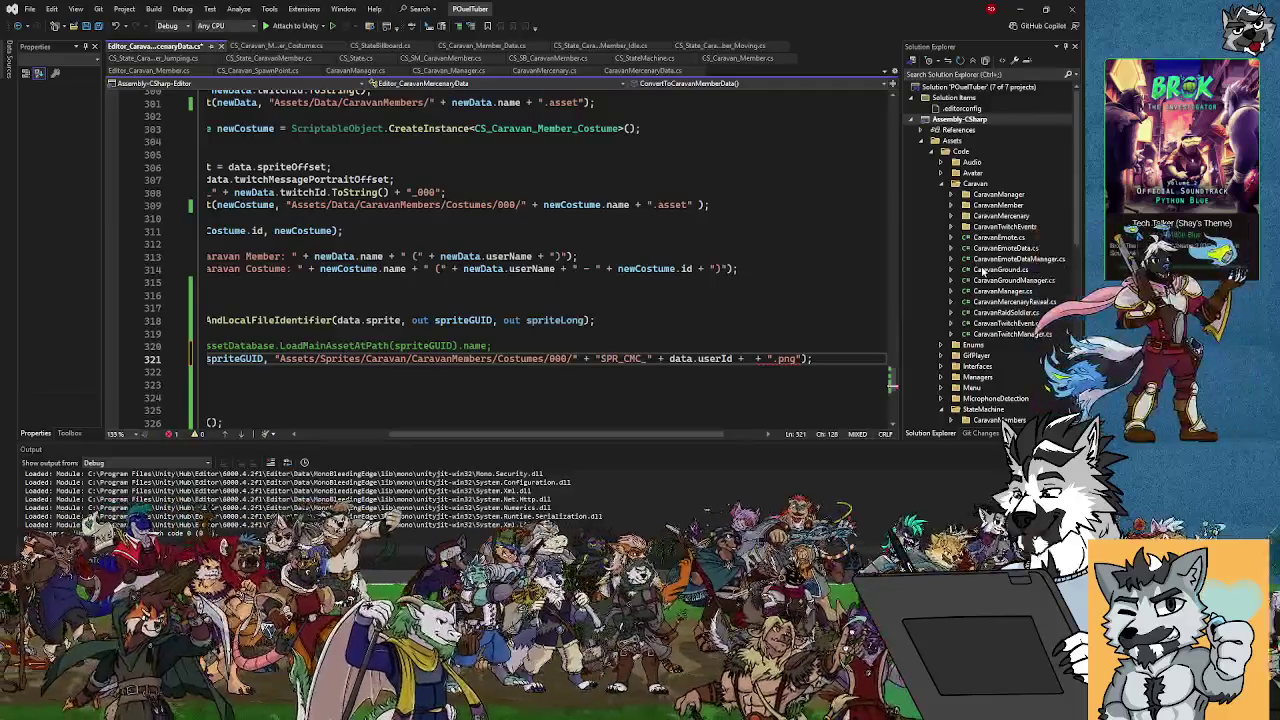
pyautogui.hotkey('ctrl', 'shift', 'a')
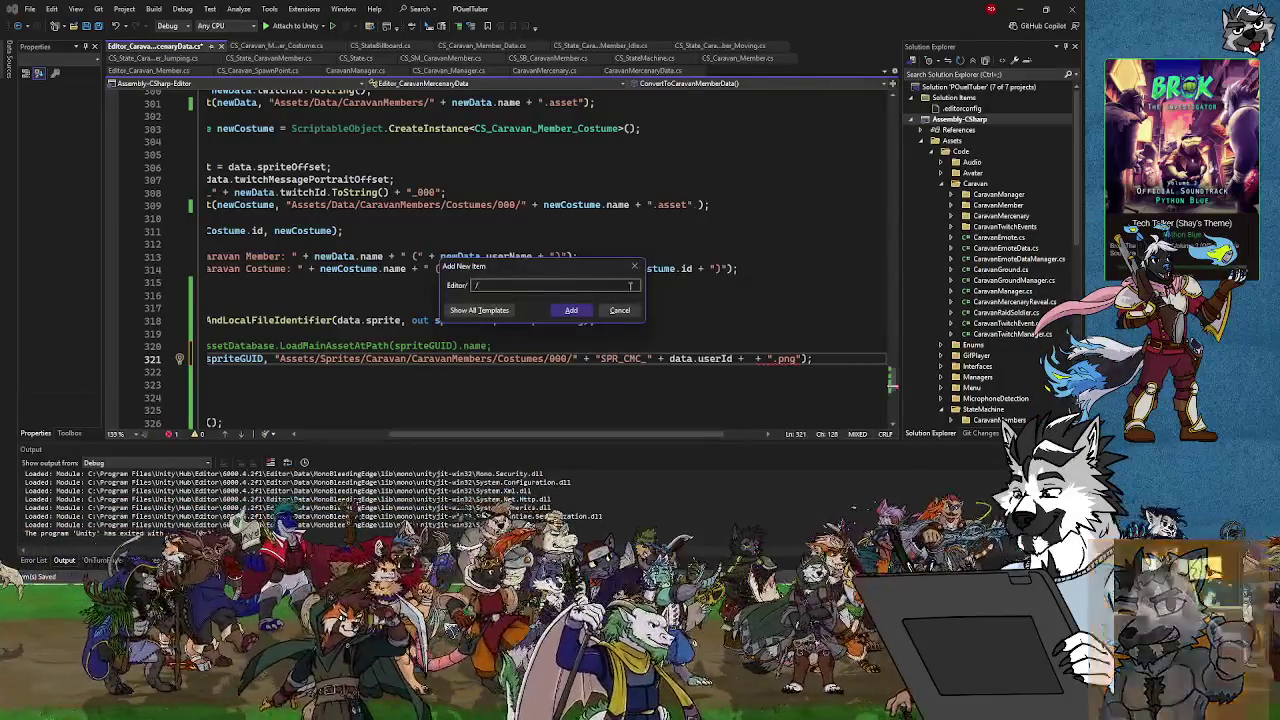
pyautogui.press('Escape')
pyautogui.write('"_')
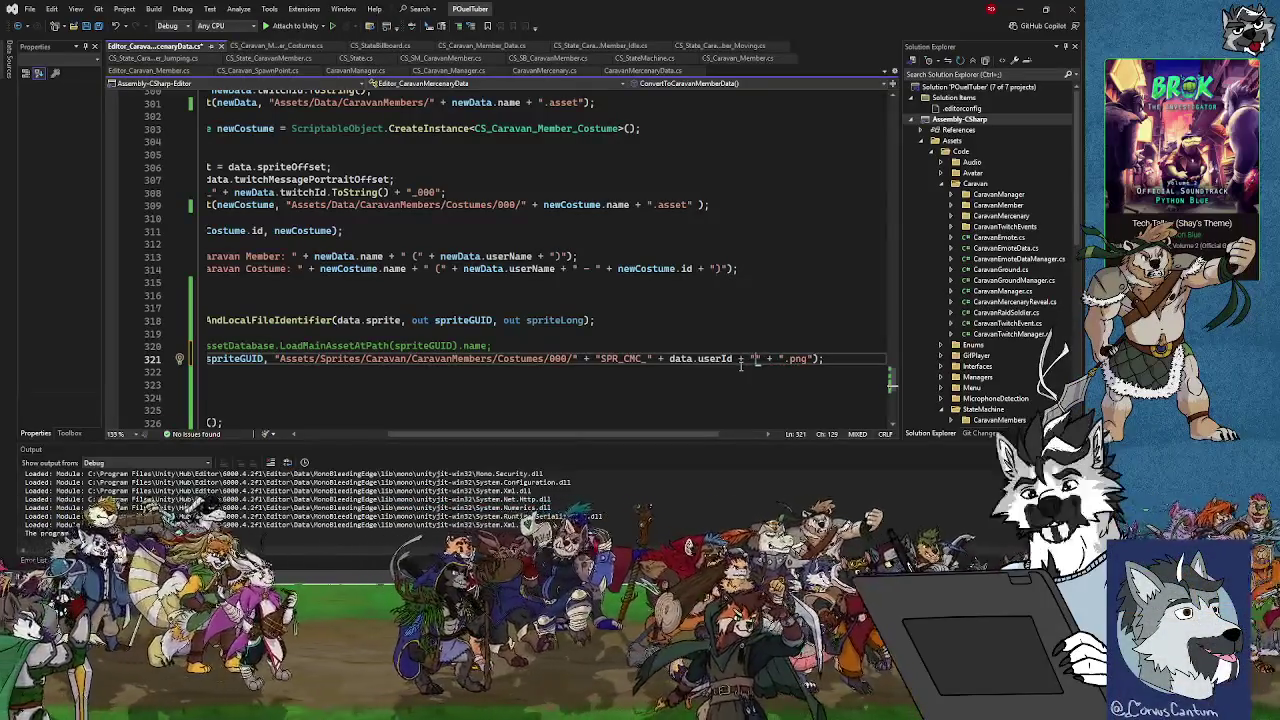
pyautogui.write('000')
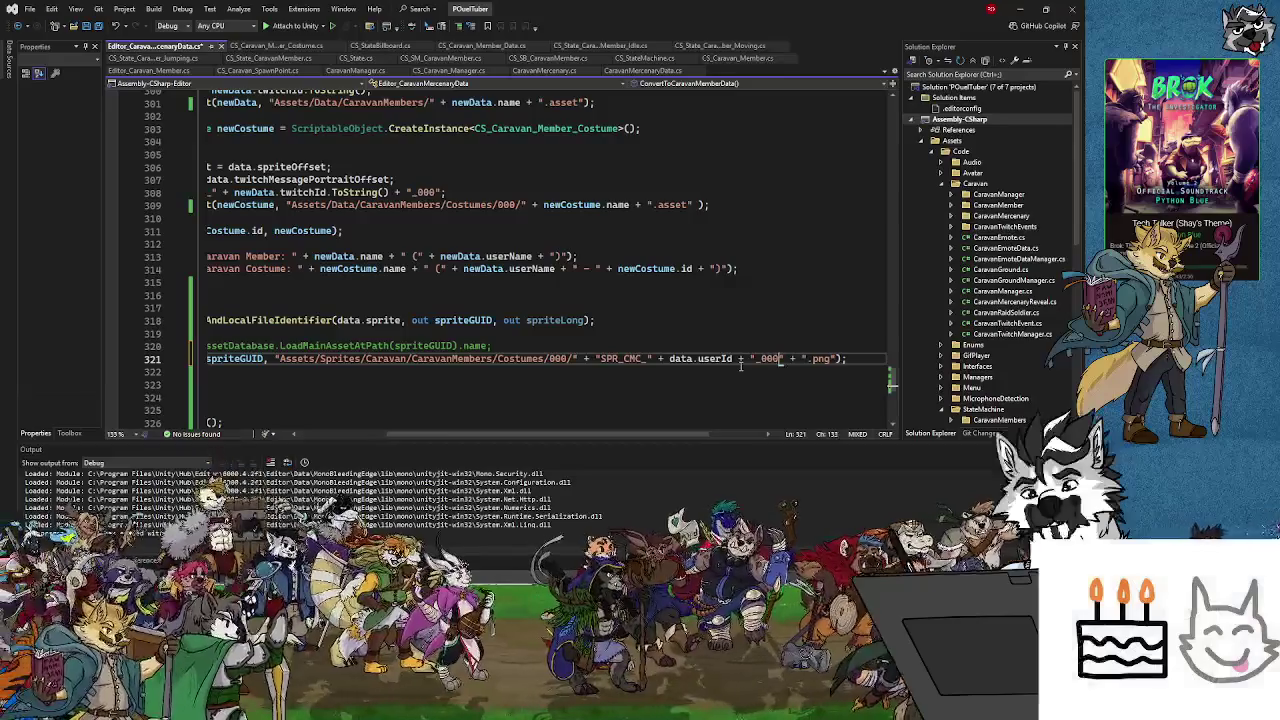
# Save the script and go back to Unity
pyautogui.click(98, 26)
pyautogui.press('Up')
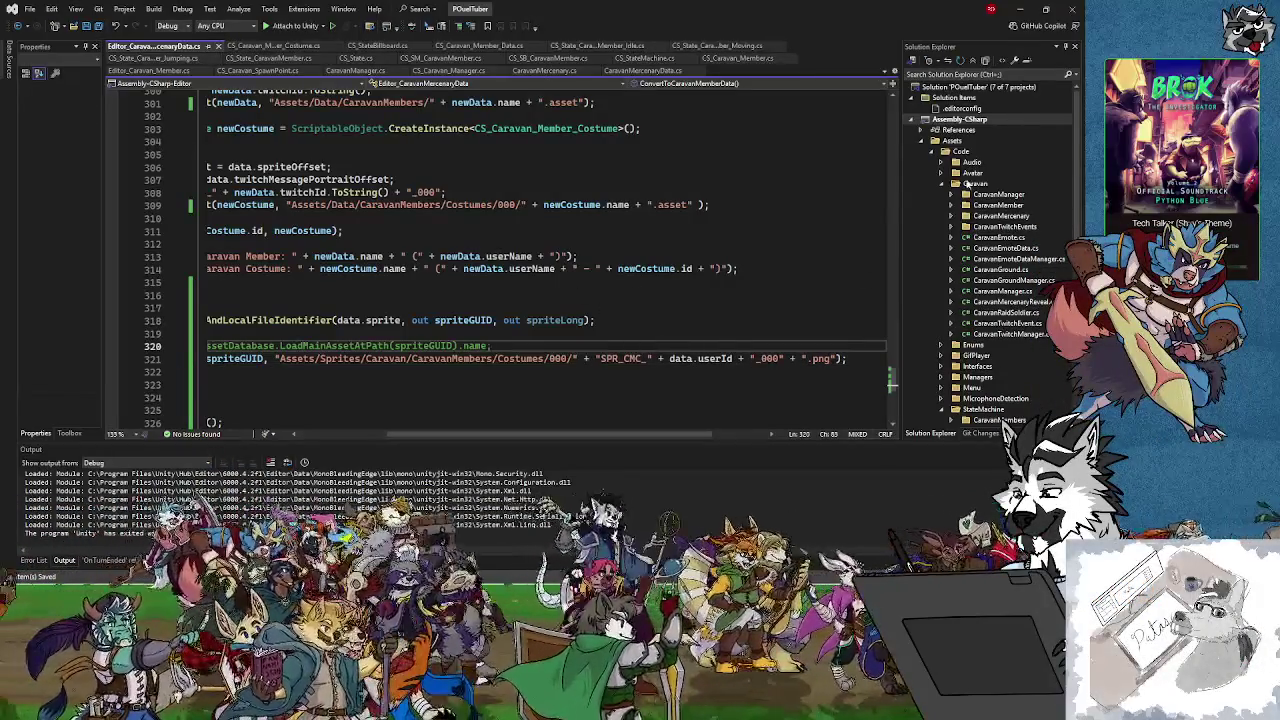
pyautogui.hotkey('alt', 'Tab')
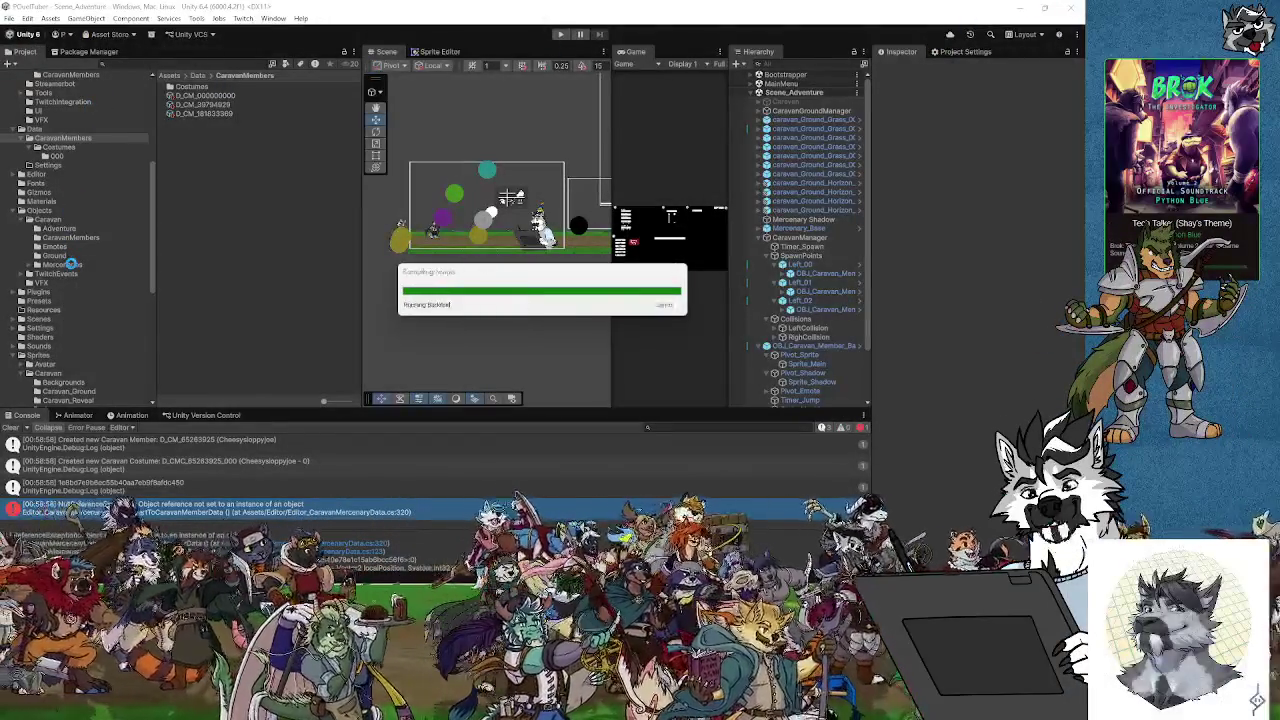
# Convert Mercenary_CyrusRedWolf from Objects/Caravan/Mercenaries into caravan member data
pyautogui.click(72, 266)
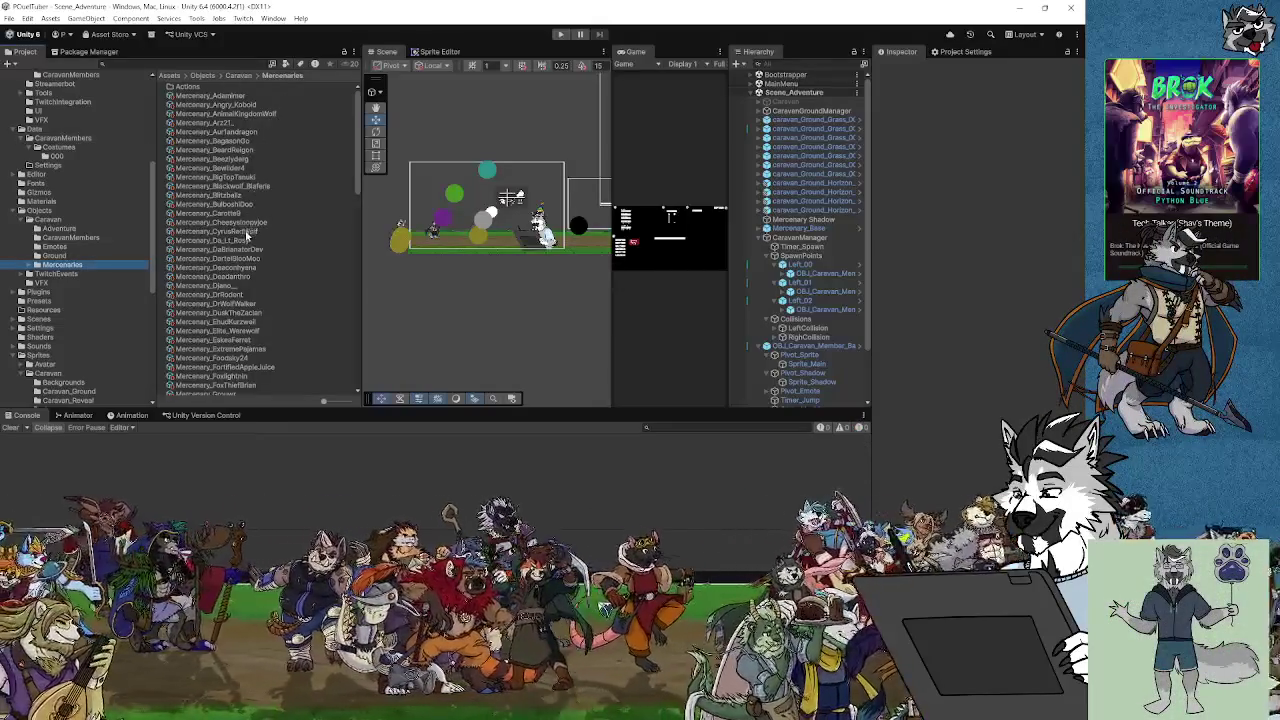
pyautogui.click(248, 232)
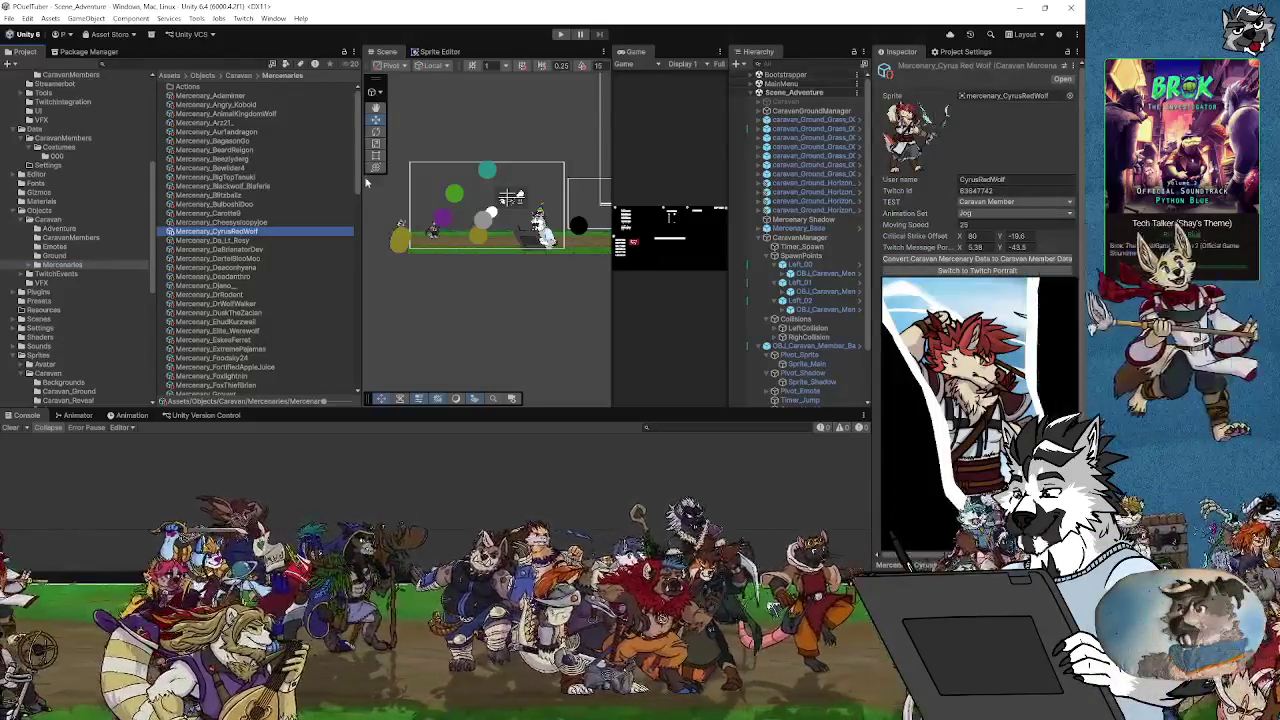
pyautogui.click(1000, 258)
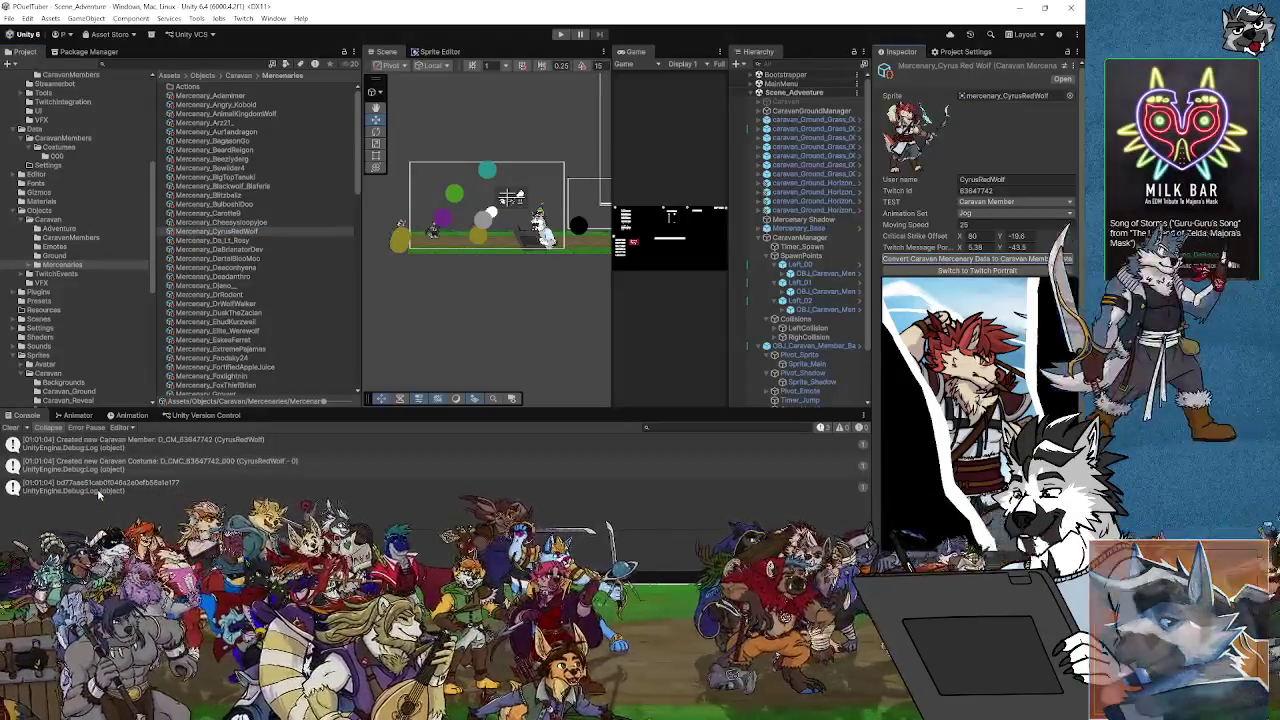
# Check the Costumes/000 and Mercenary sprite folders for the CyrusRedWolf sprite
pyautogui.scroll(-3, 70, 300)
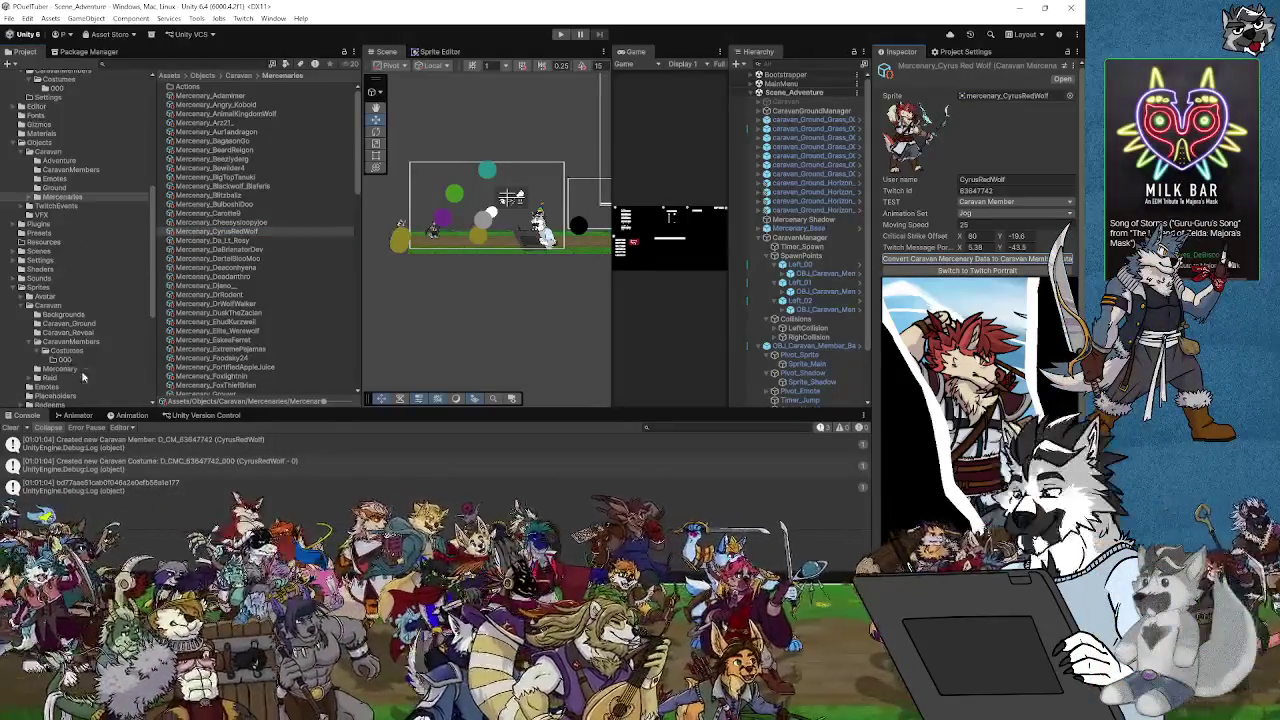
pyautogui.click(62, 360)
pyautogui.click(68, 352)
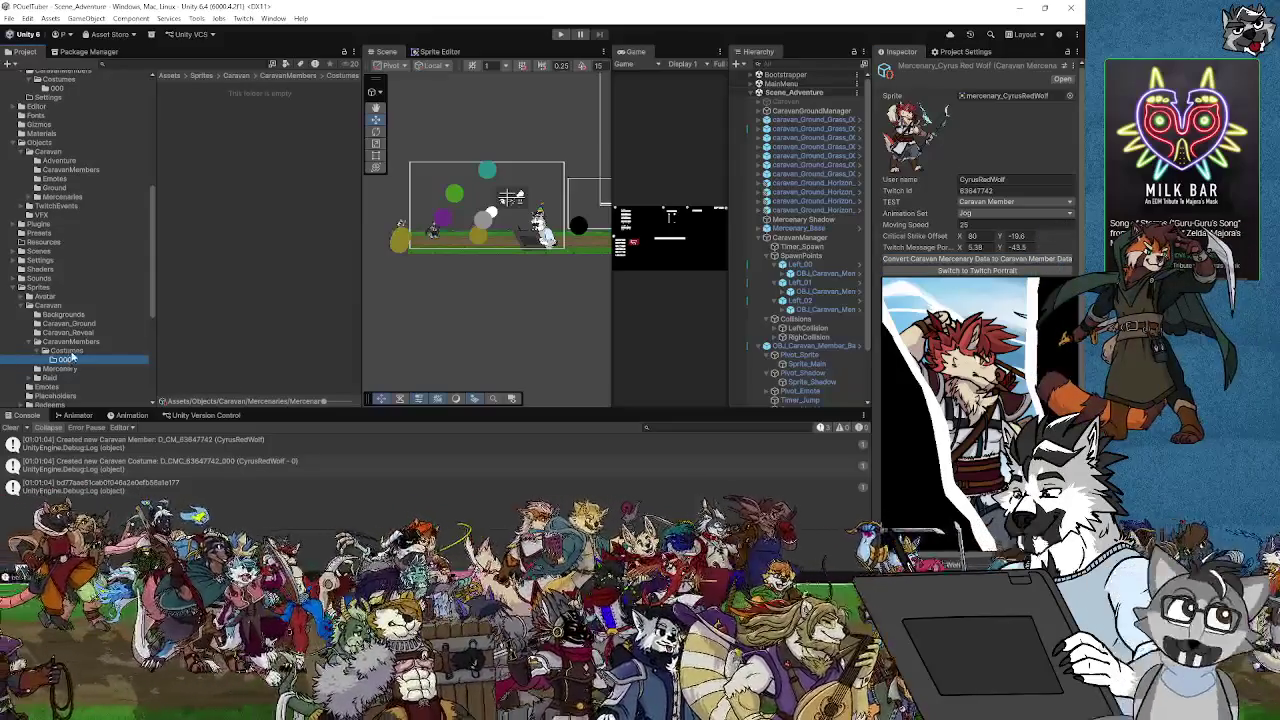
pyautogui.click(74, 342)
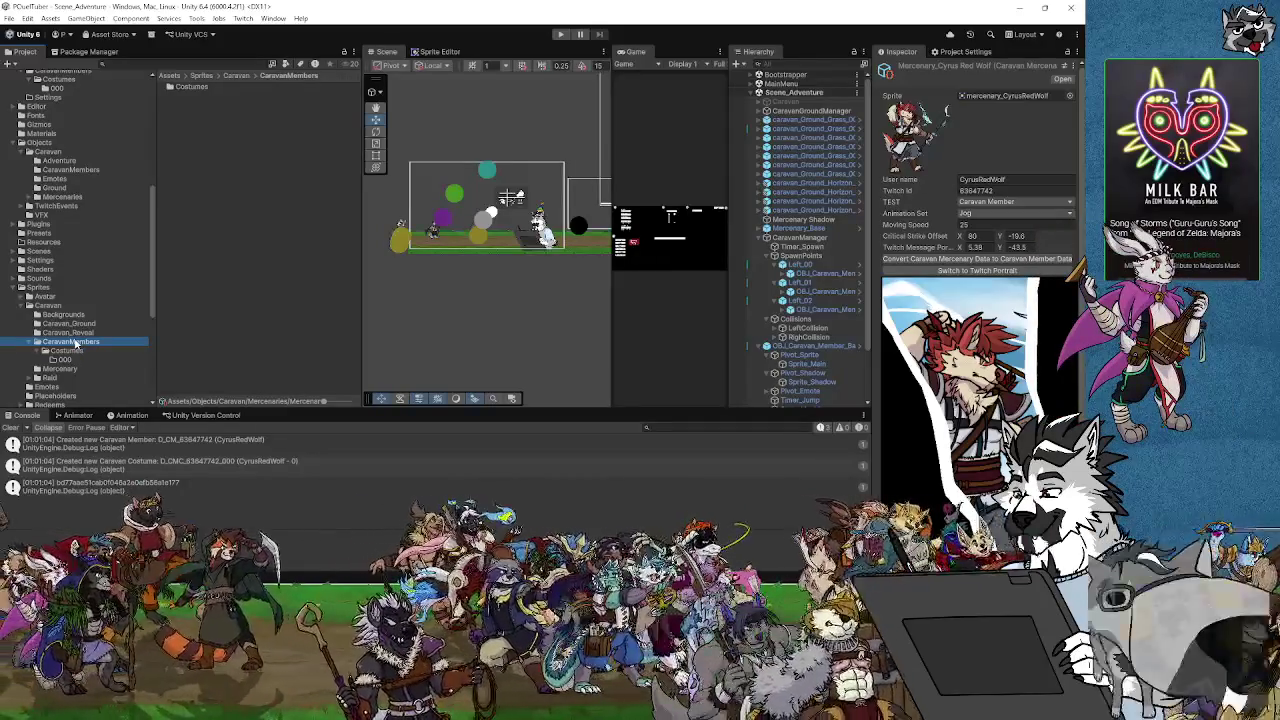
pyautogui.click(205, 88)
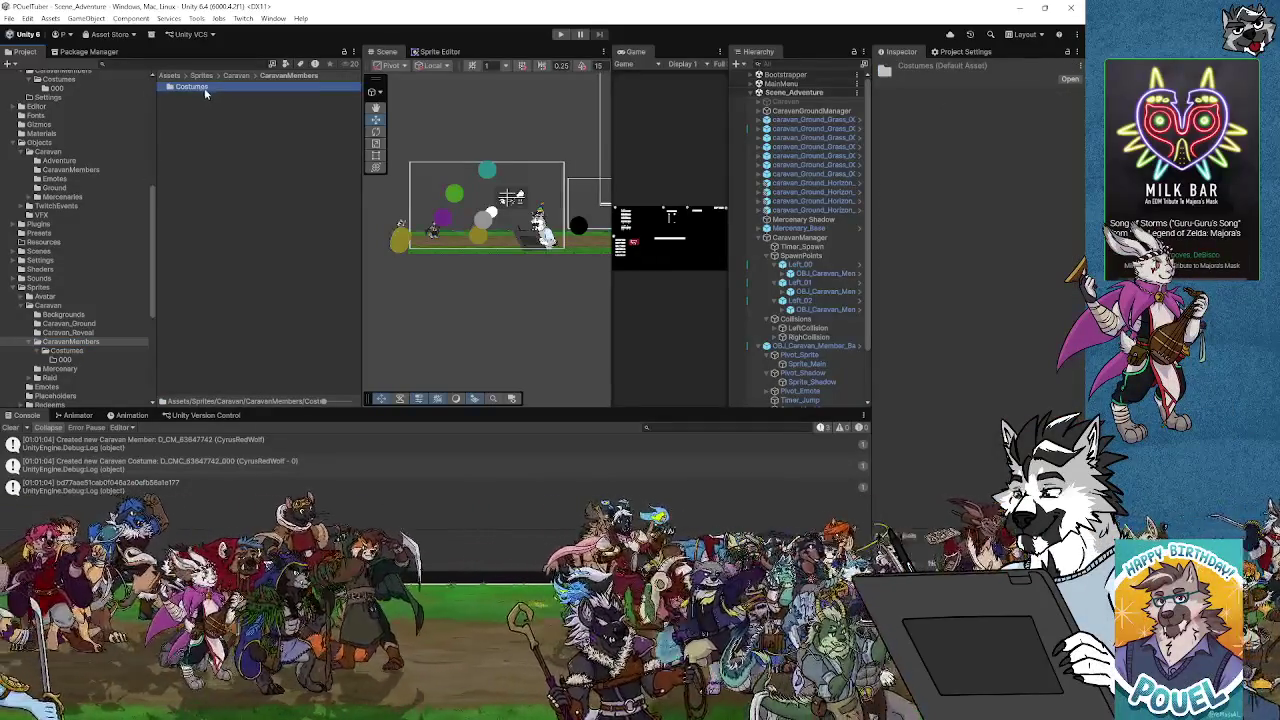
pyautogui.click(58, 369)
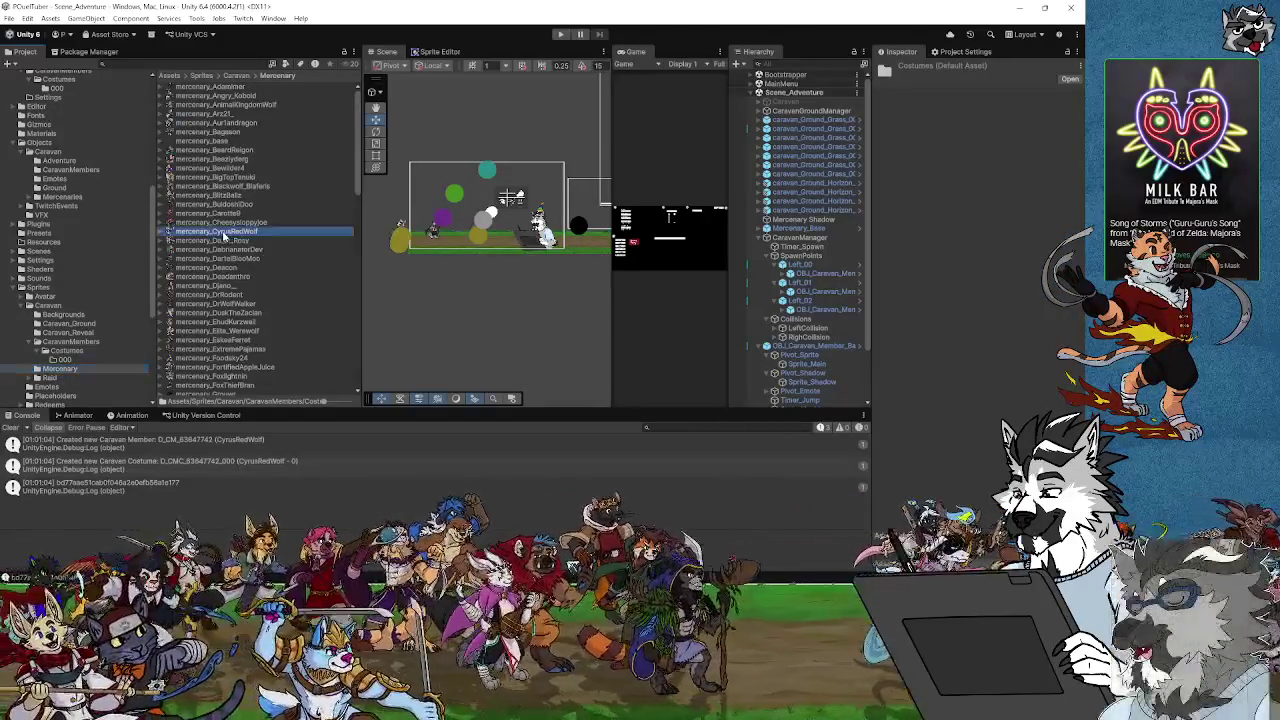
pyautogui.click(215, 231)
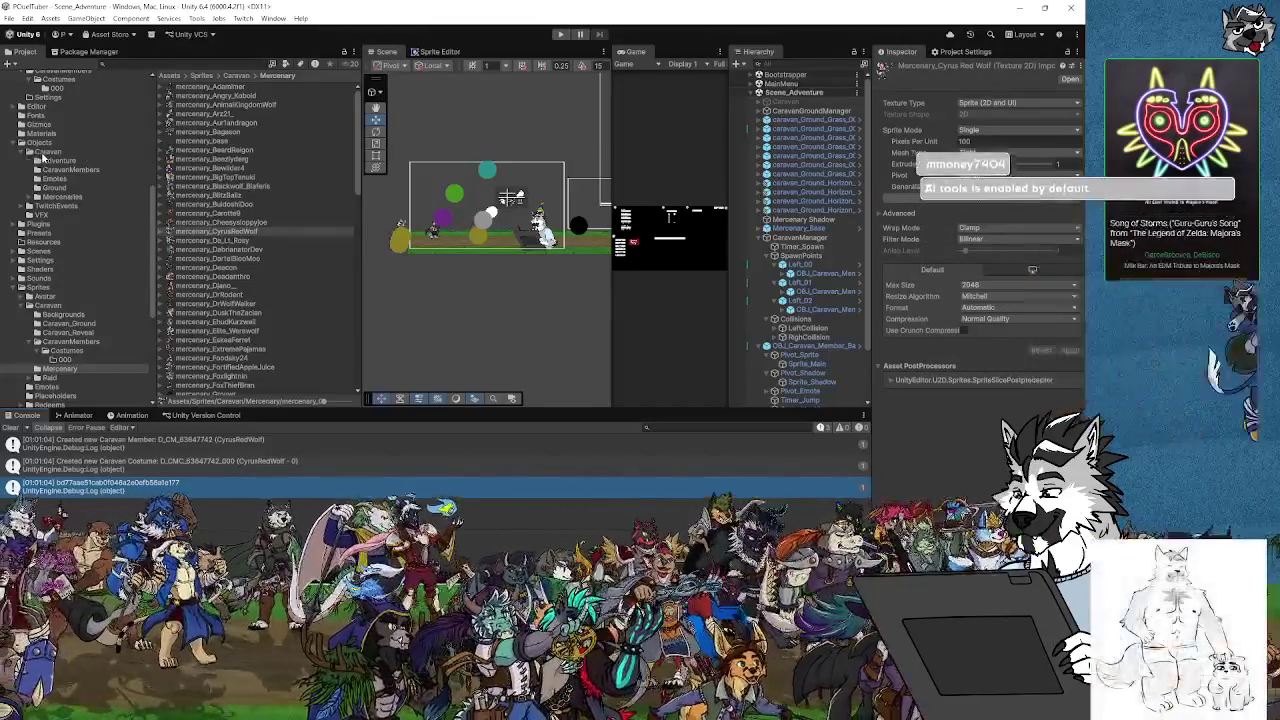
# Delete the new D_CM_83647742 member asset from the CaravanMembers data folder
pyautogui.scroll(3, 45, 170)
pyautogui.click(60, 181)
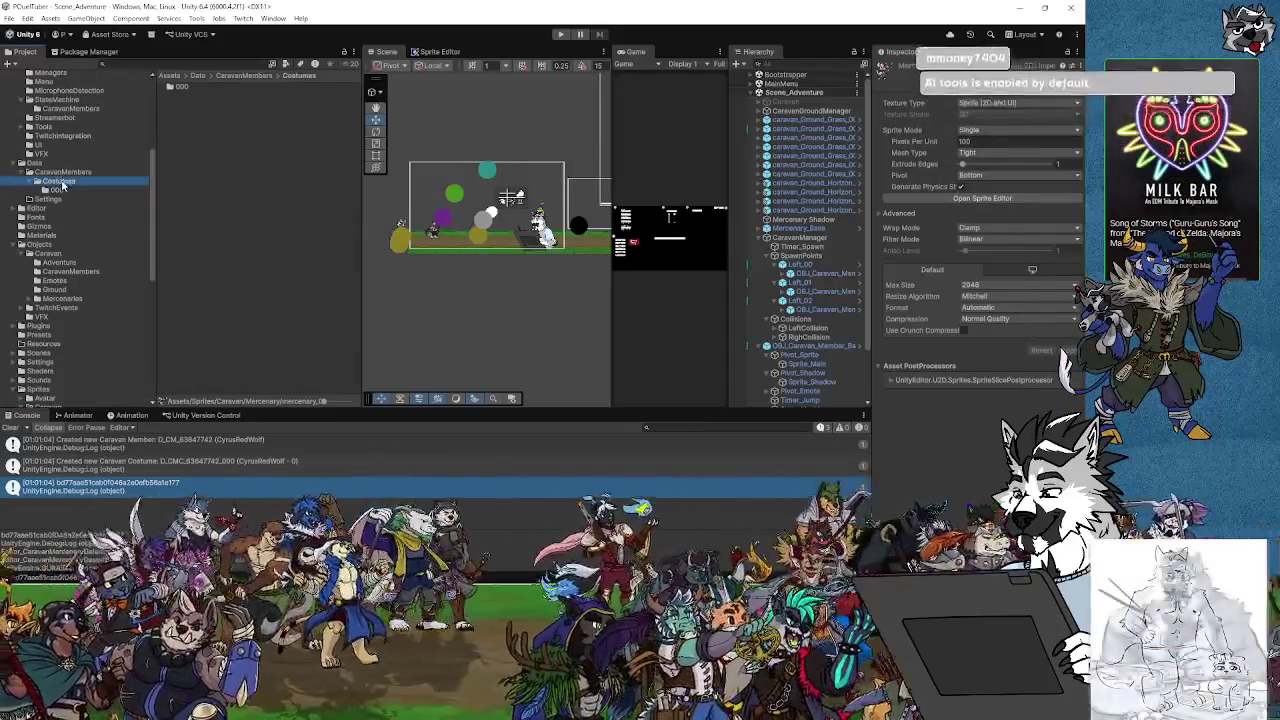
pyautogui.click(60, 172)
pyautogui.click(229, 114)
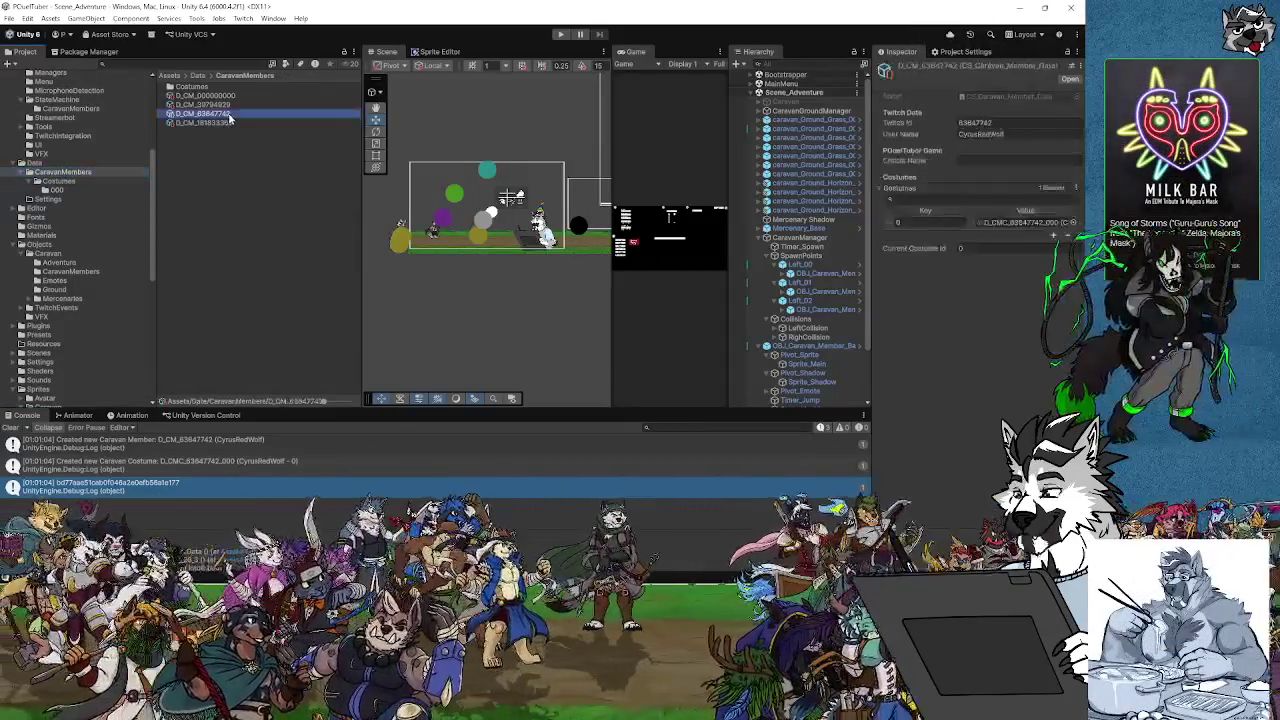
pyautogui.press('Delete')
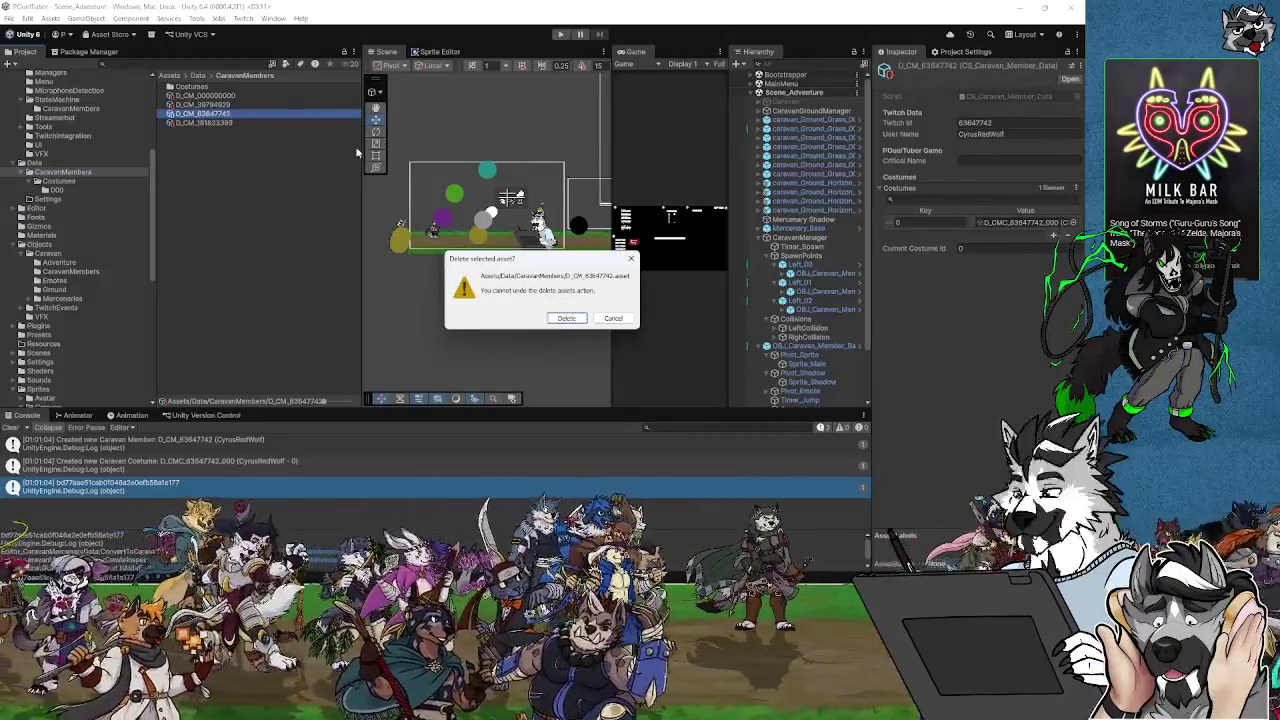
pyautogui.click(567, 319)
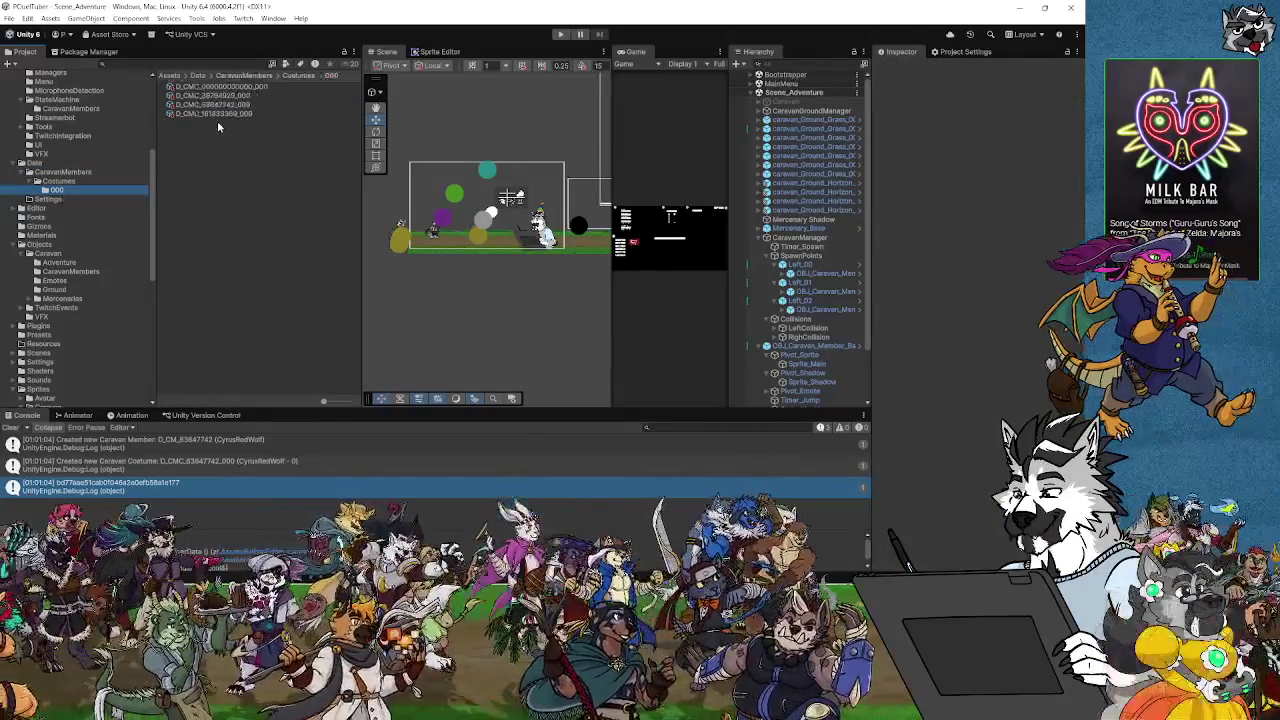
# Delete the D_CMC_83647742_000 costume asset
pyautogui.click(222, 105)
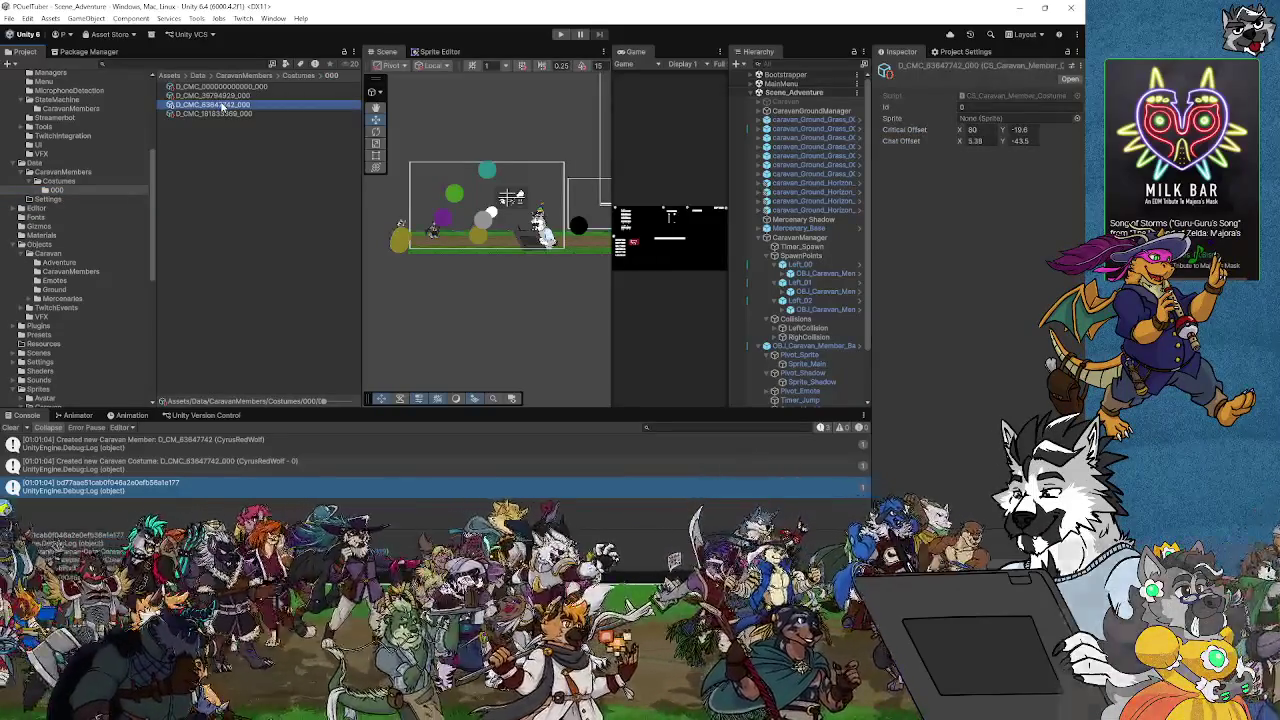
pyautogui.press('Delete')
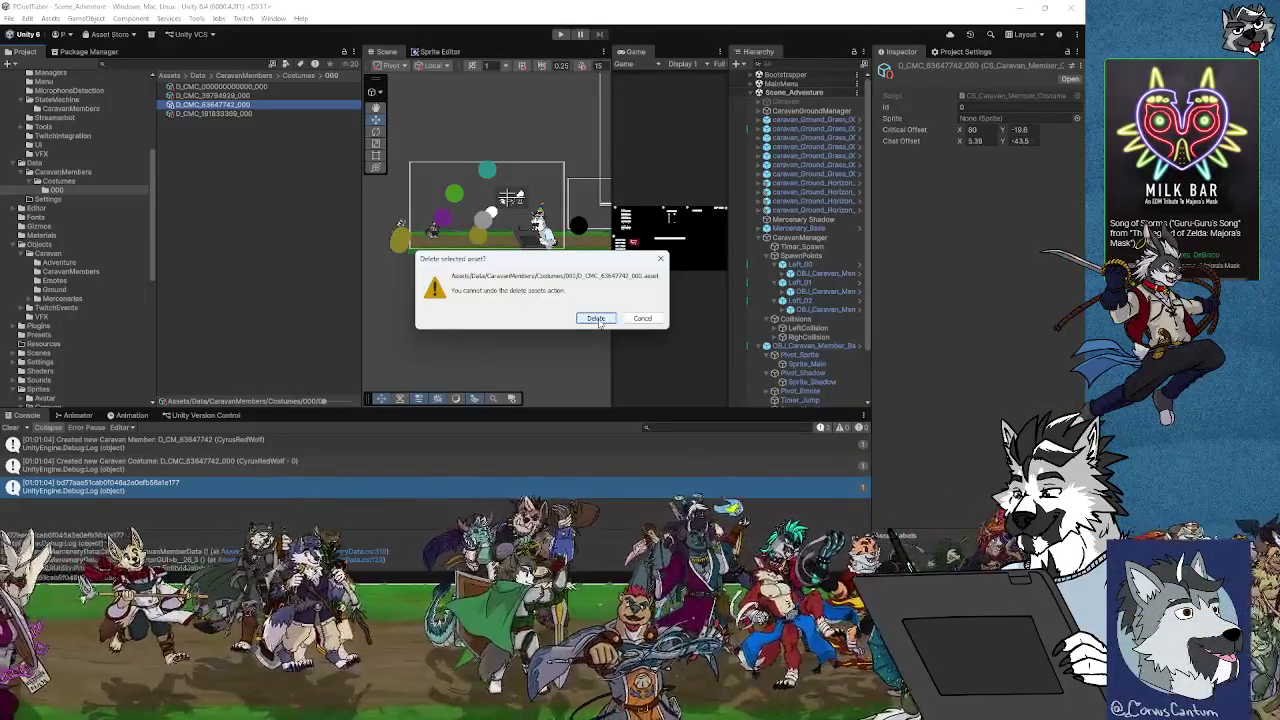
pyautogui.click(596, 319)
# Open the Mercenary sprites folder, then bring up the conversion script in Visual Studio
pyautogui.scroll(-5, 70, 279)
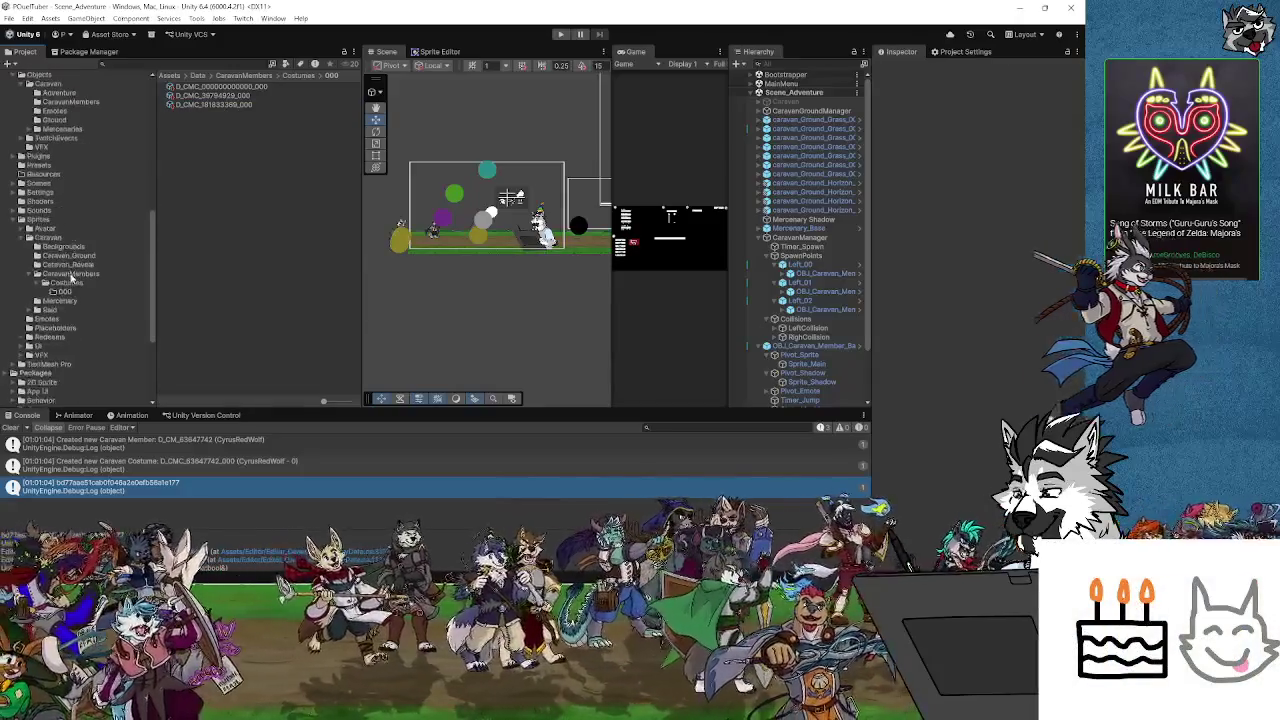
pyautogui.scroll(-5, 70, 279)
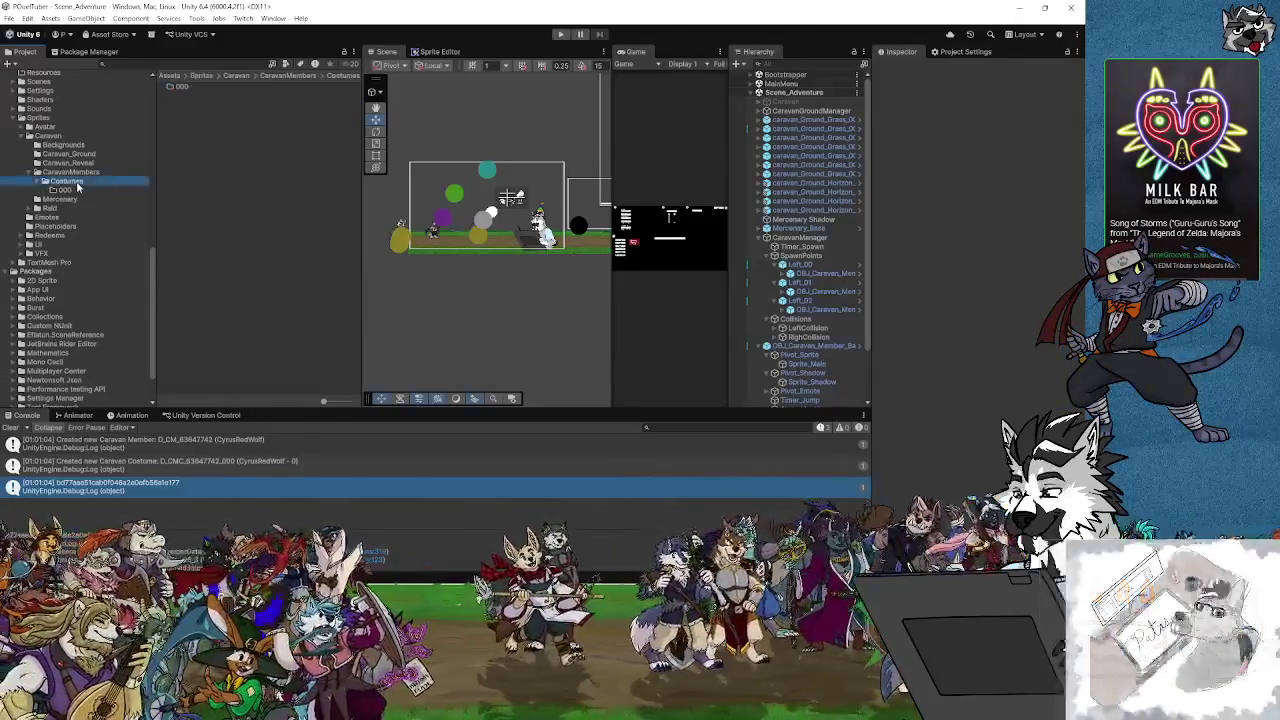
pyautogui.click(60, 200)
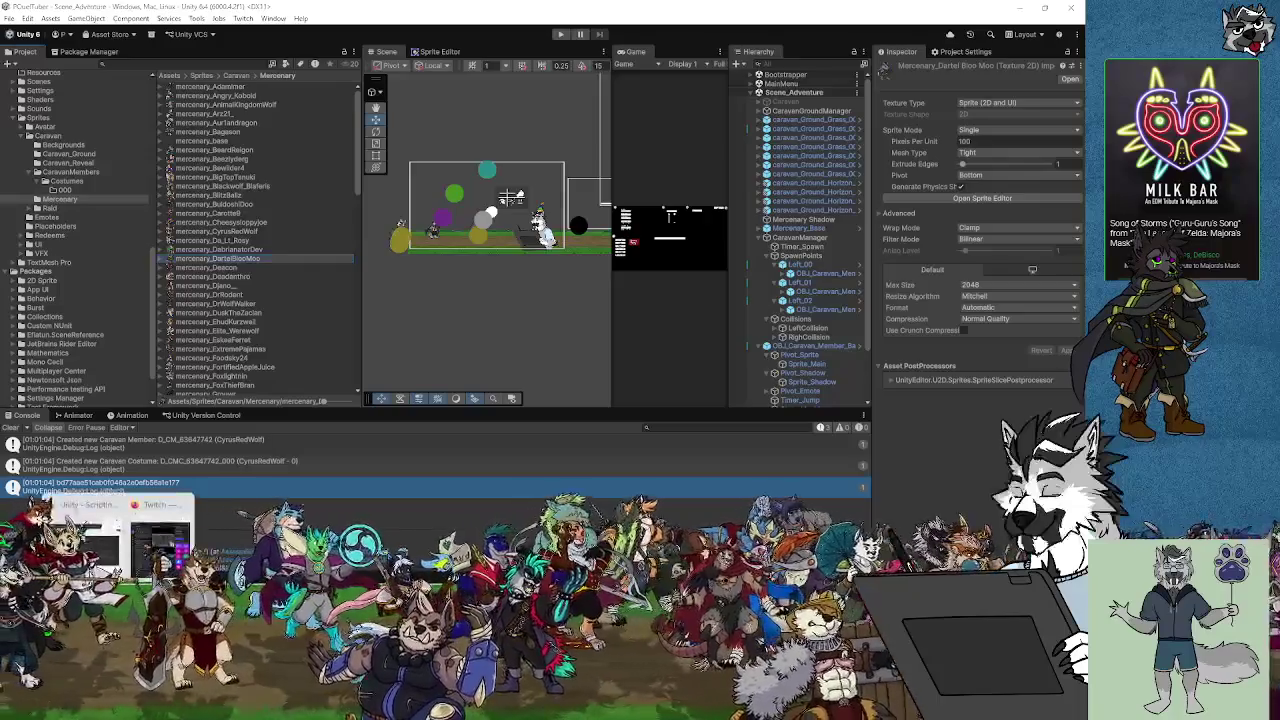
pyautogui.hotkey('alt', 'Tab')
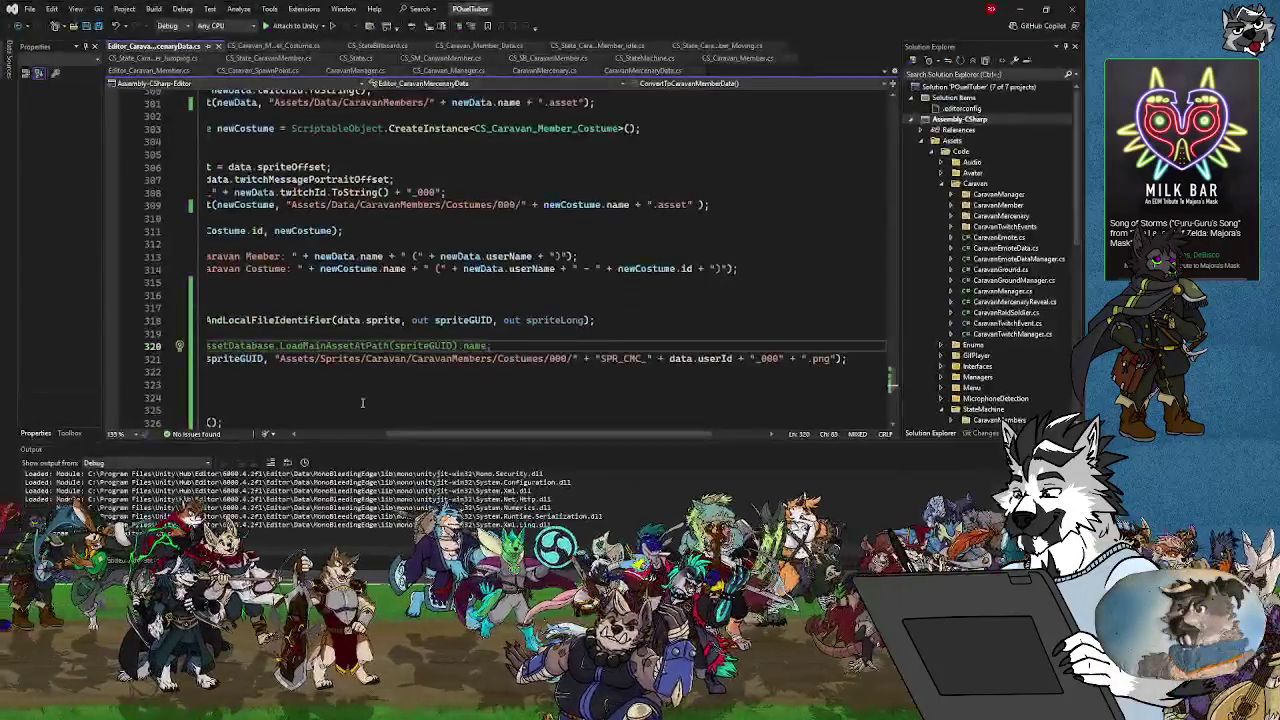
# Wrap line 321's AssetDatabase.MoveAsset call in Debug.Log(...), save, and switch back to Unity
pyautogui.hscroll(-5, 330, 420)
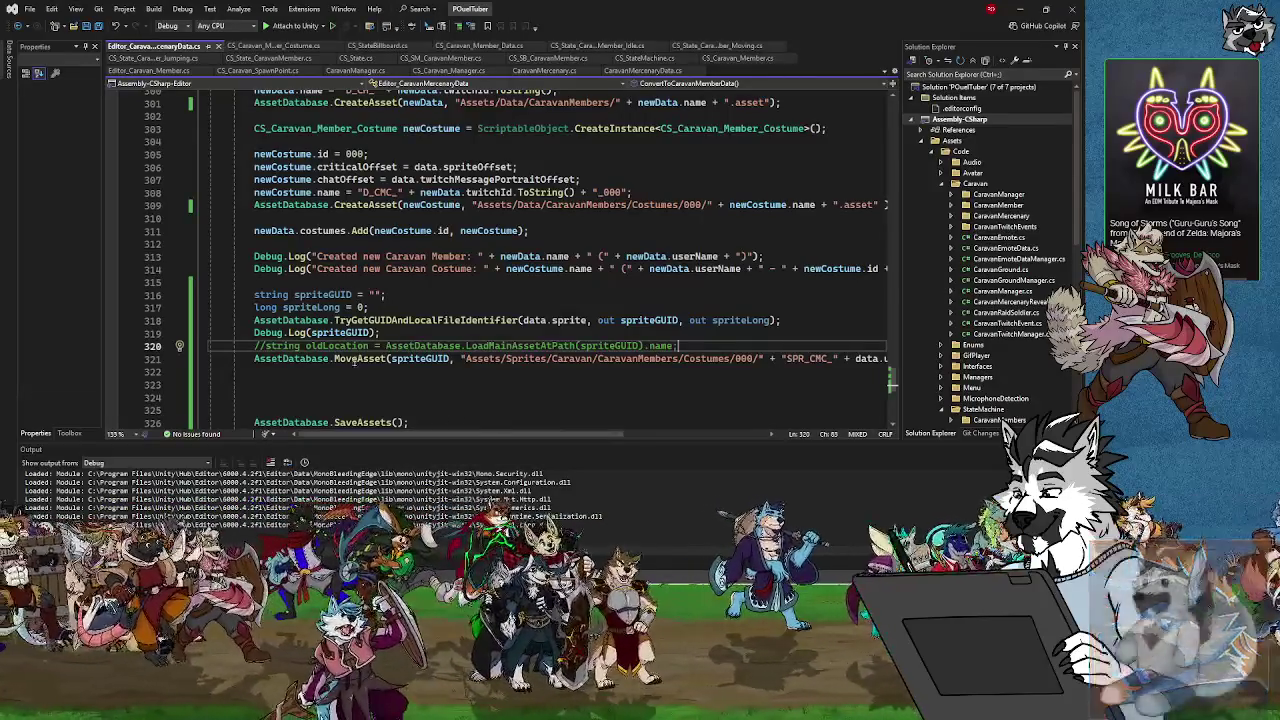
pyautogui.moveTo(354, 360)
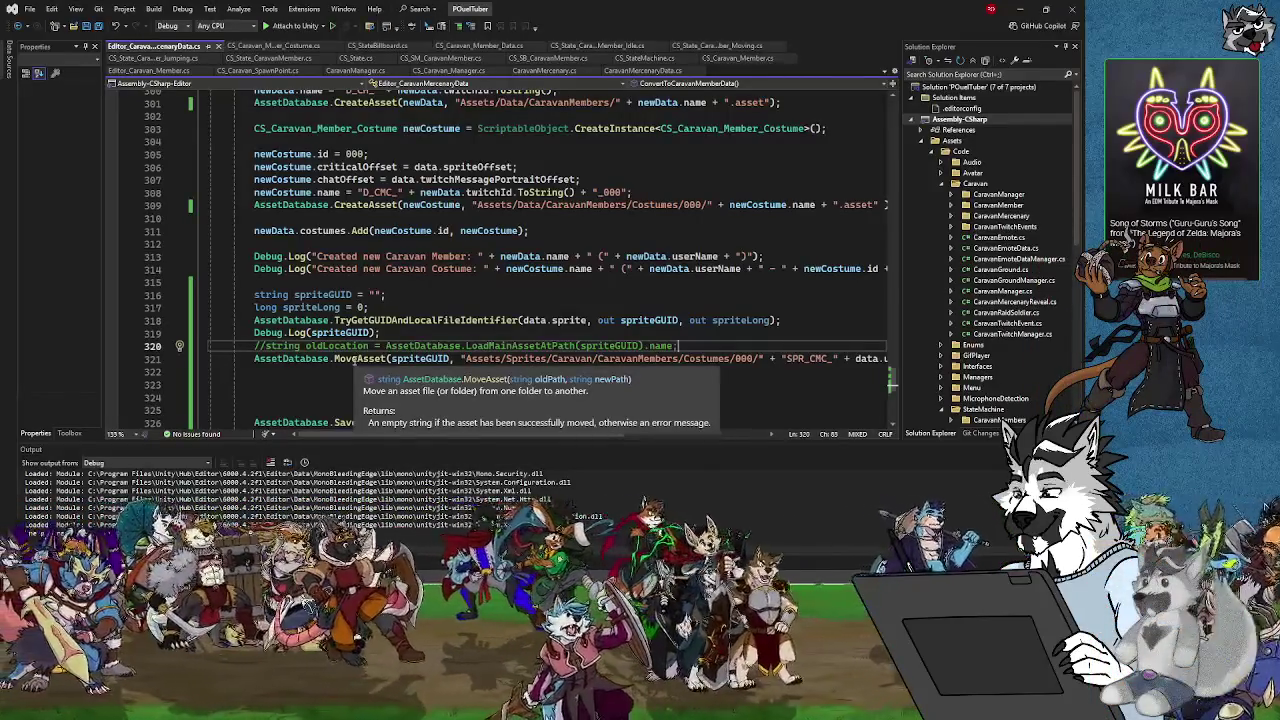
pyautogui.moveTo(285, 358)
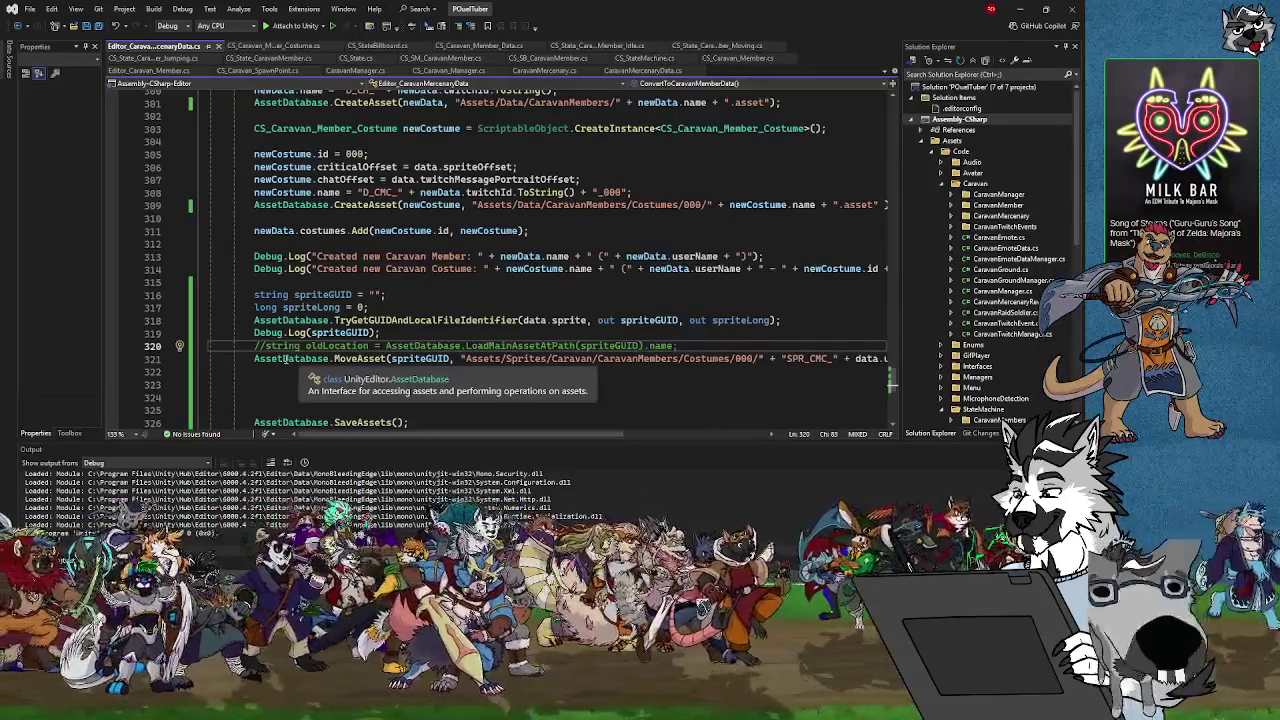
pyautogui.click(289, 358)
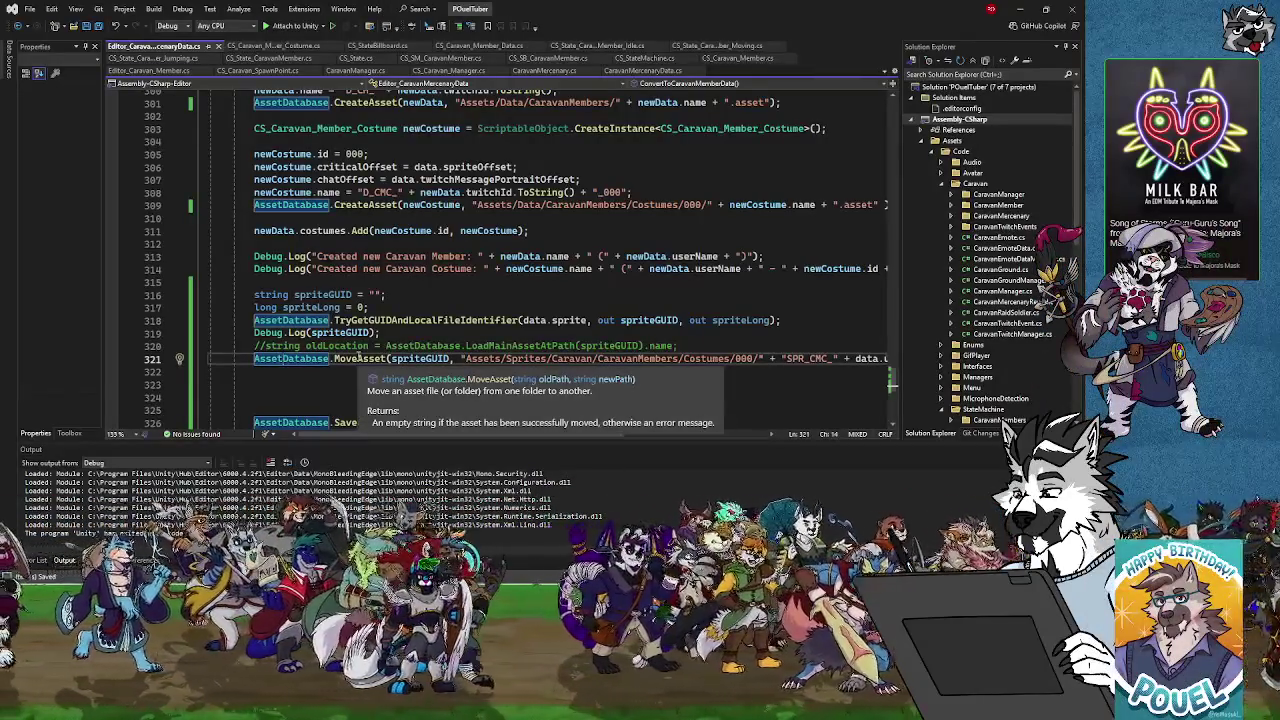
pyautogui.click(255, 358)
pyautogui.write('Debug')
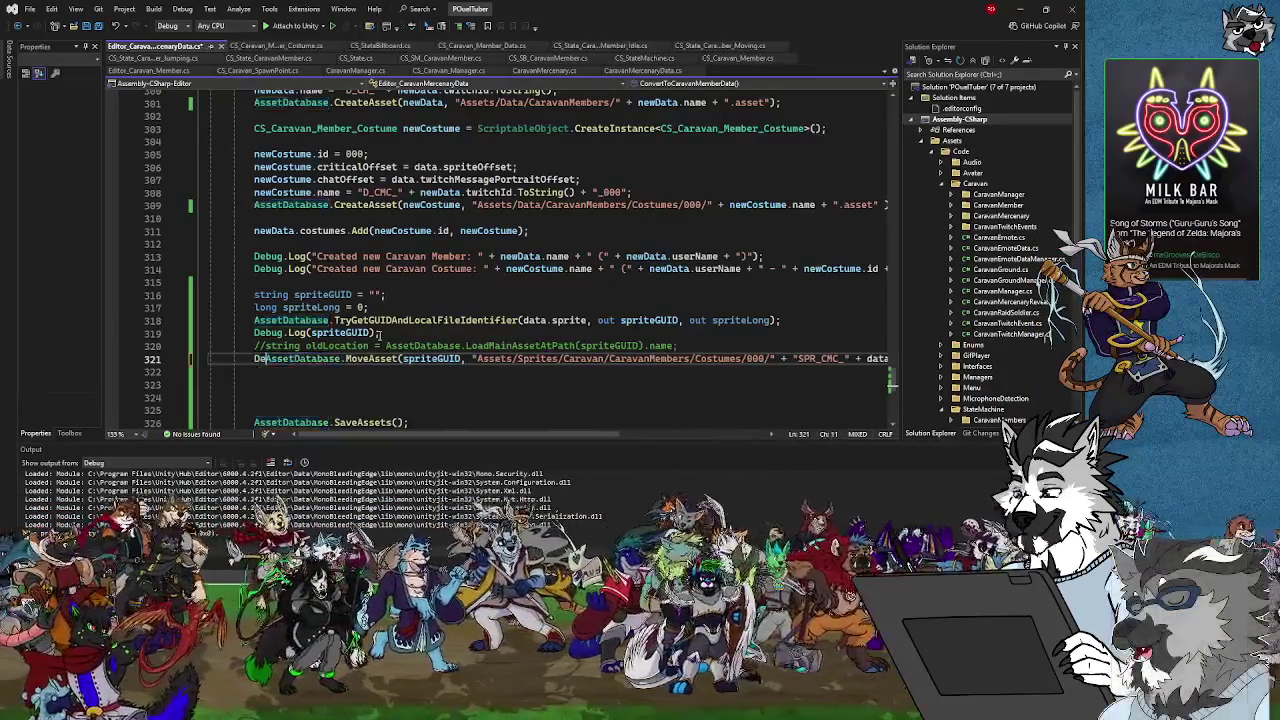
pyautogui.write('.Log(')
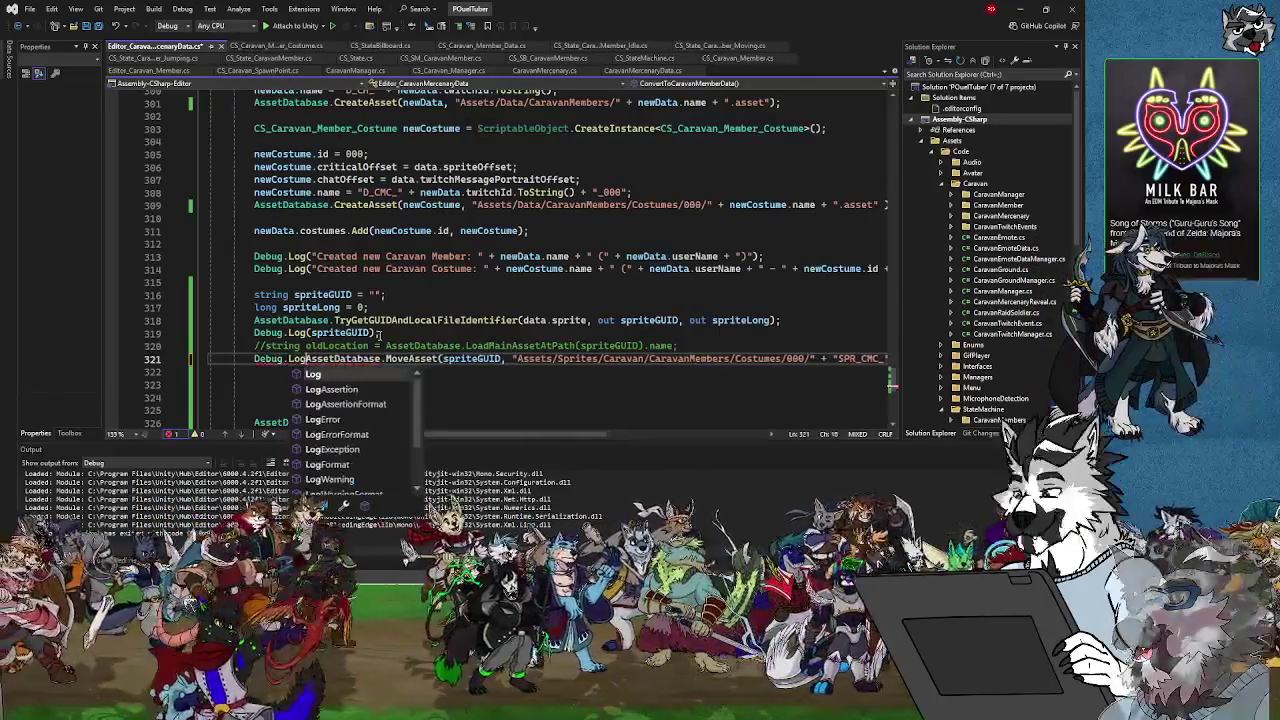
pyautogui.press('End')
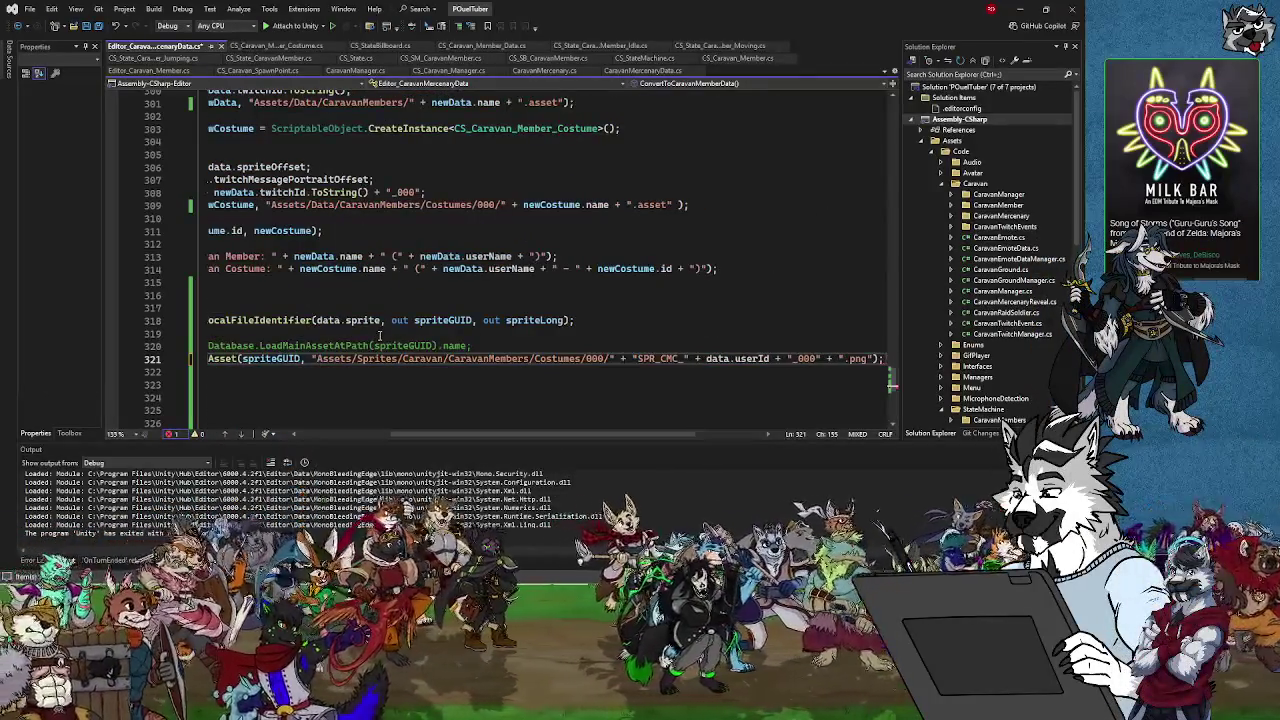
pyautogui.write(')')
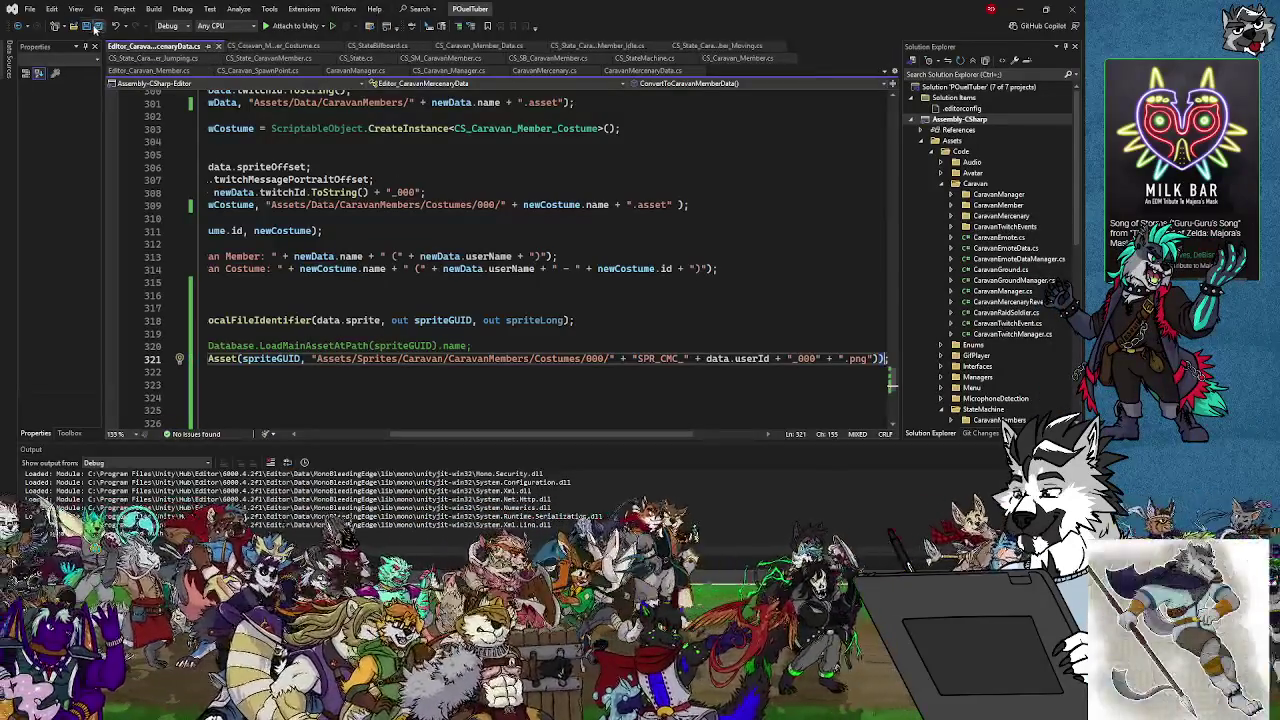
pyautogui.click(99, 28)
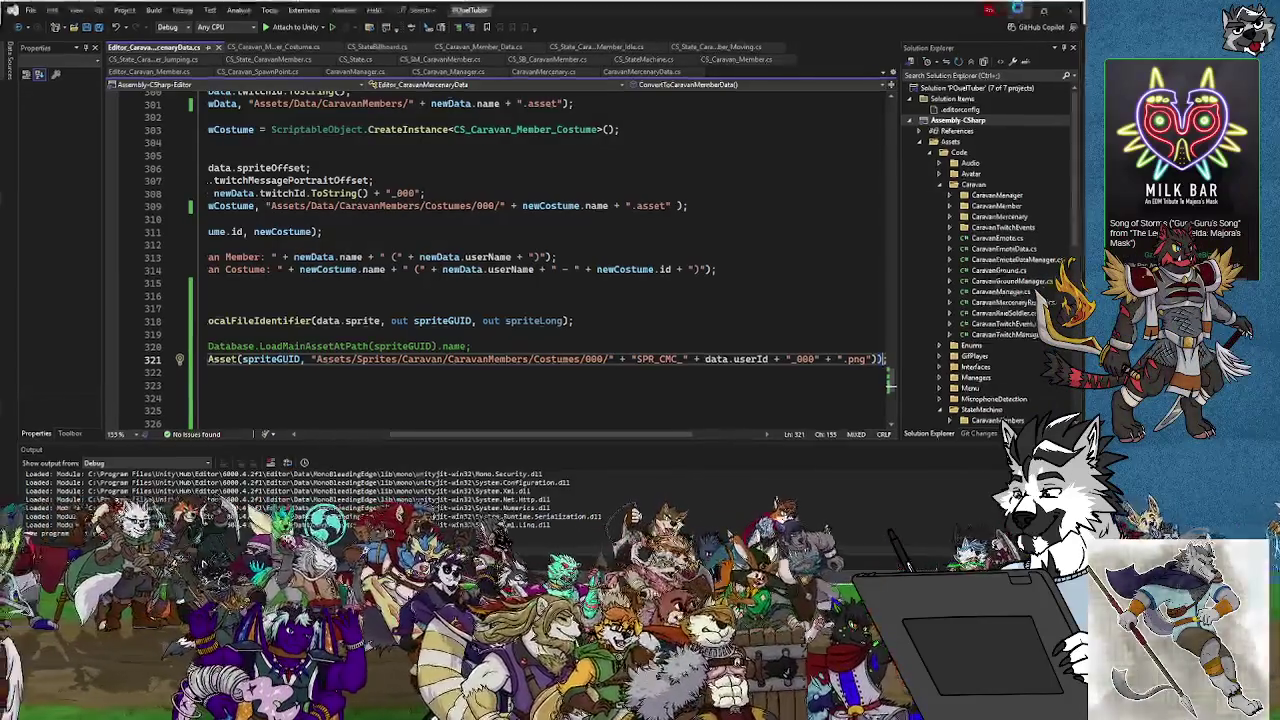
pyautogui.hotkey('alt', 'Tab')
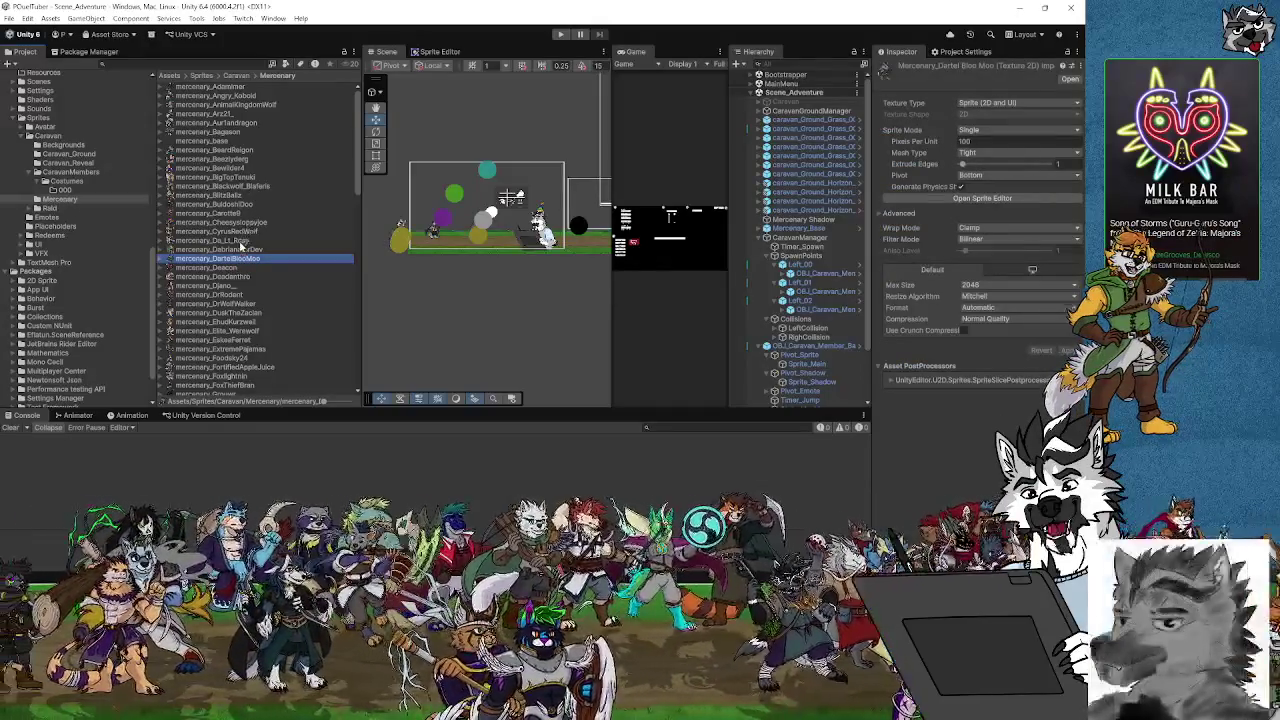
# Select the next mercenary data asset in Objects/Caravan/Mercenaries and run Convert Caravan Mercenary Data
pyautogui.click(238, 241)
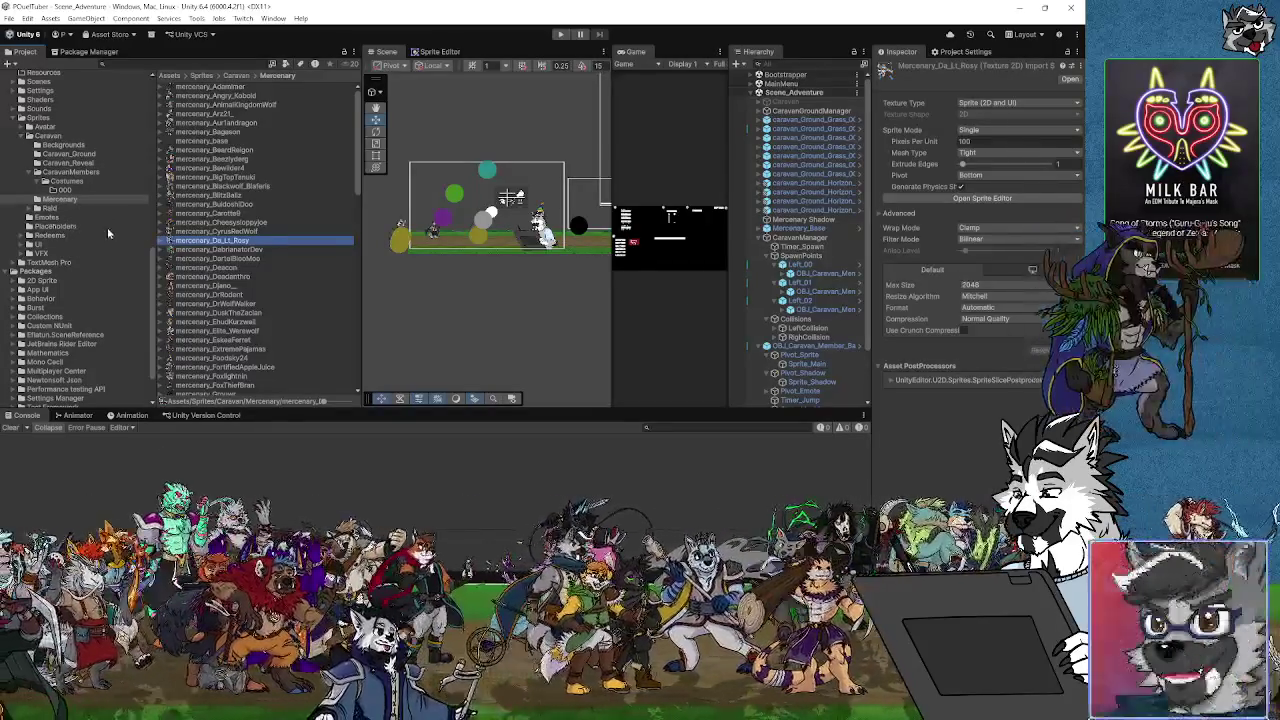
pyautogui.scroll(5, 80, 183)
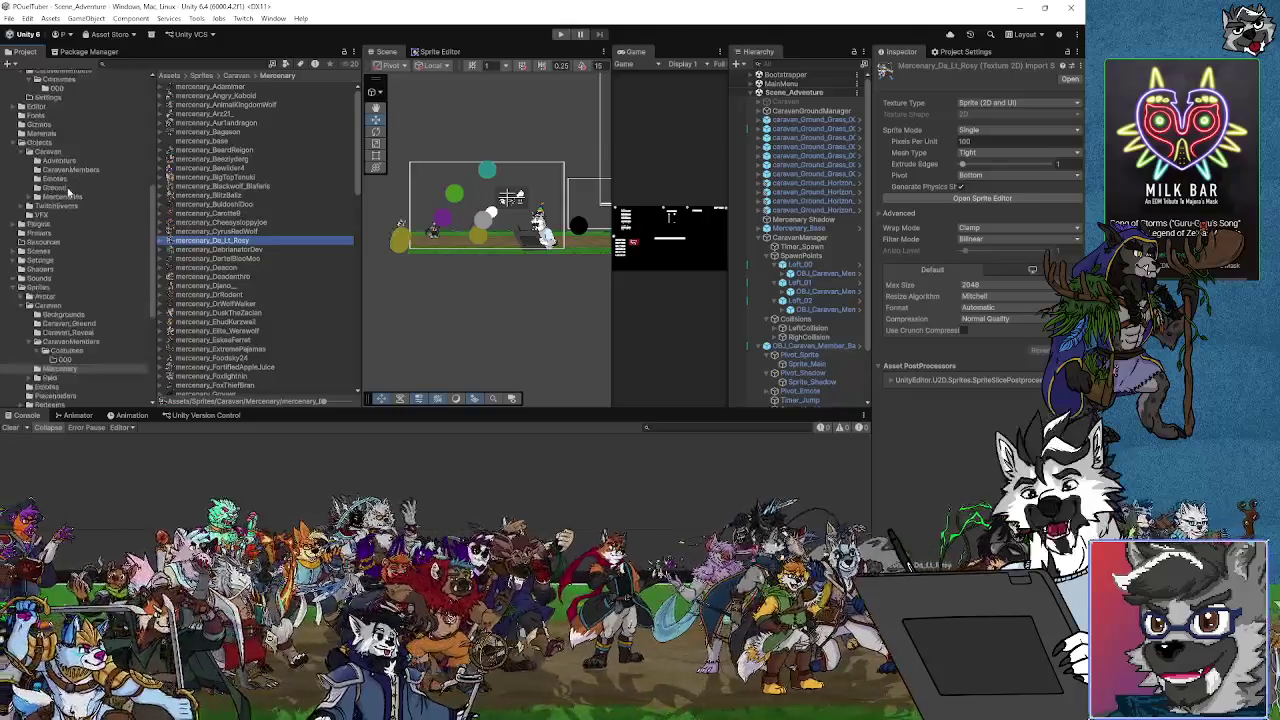
pyautogui.click(68, 197)
pyautogui.click(250, 240)
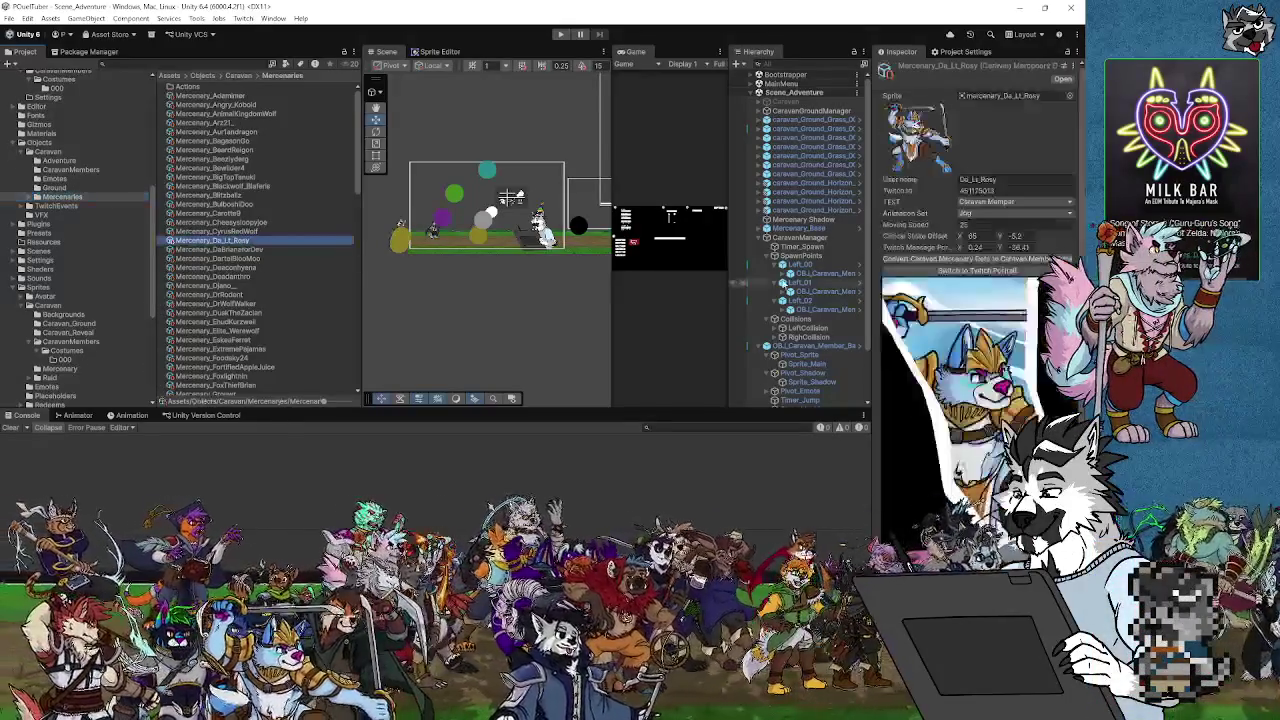
pyautogui.click(978, 262)
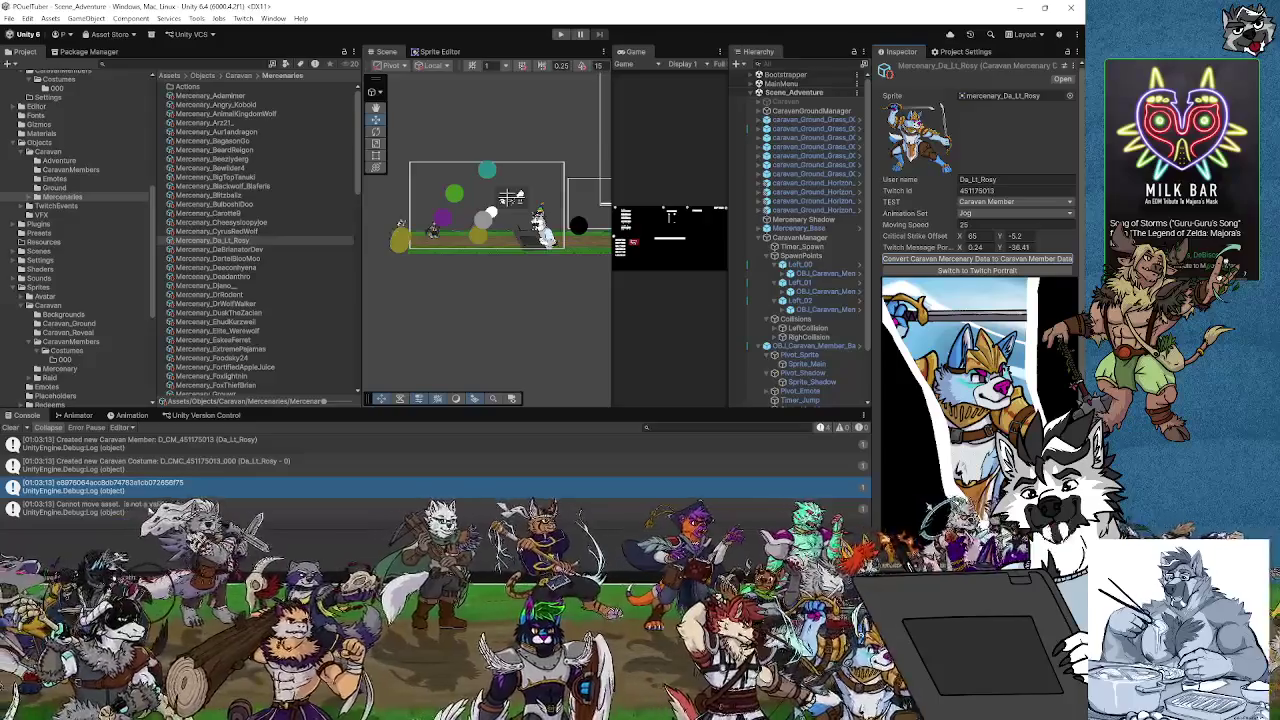
pyautogui.hotkey('alt', 'Tab')
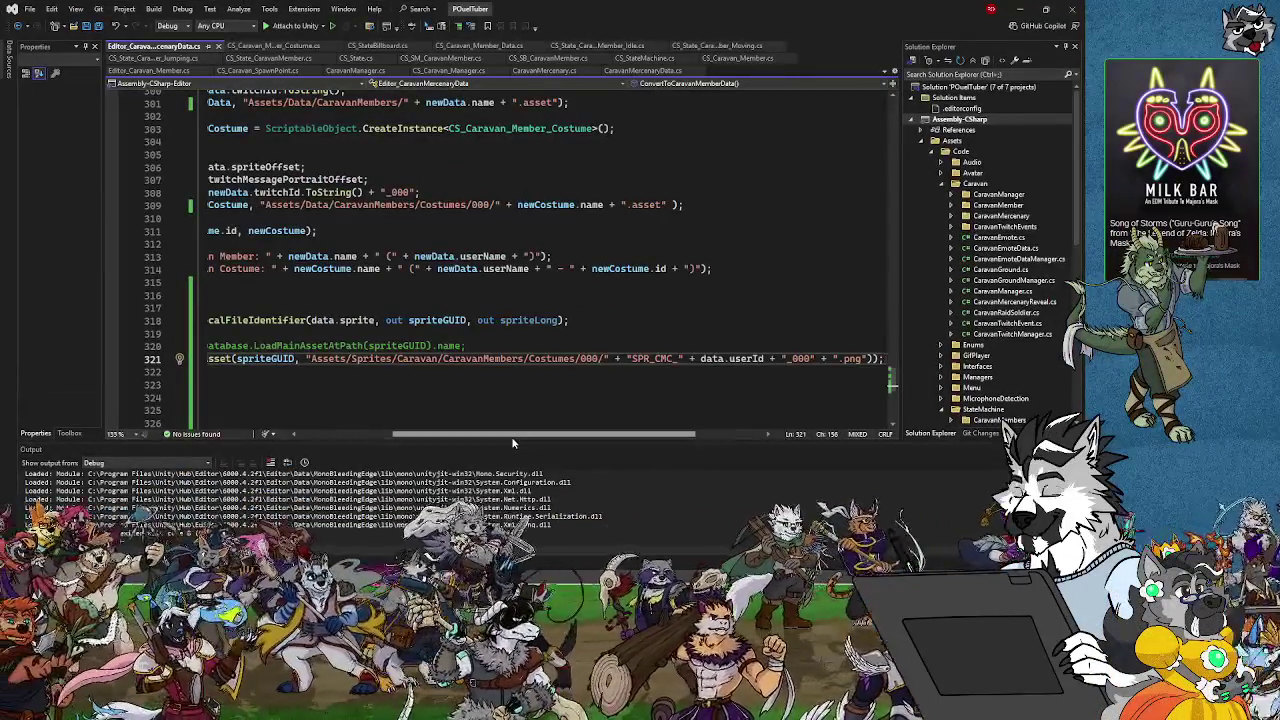
pyautogui.click(1020, 9)
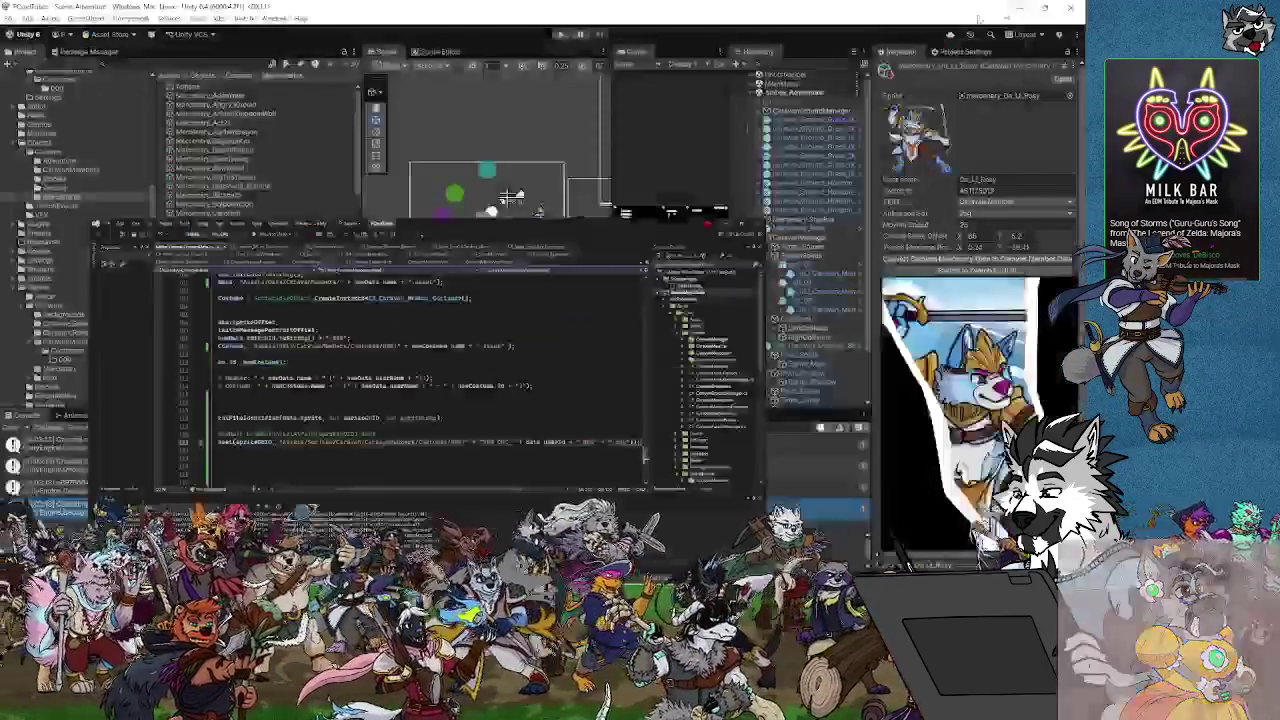
# Check the sprite Costumes folder, then open the Data/CaravanMembers/Costumes/000 folder
pyautogui.click(42, 289)
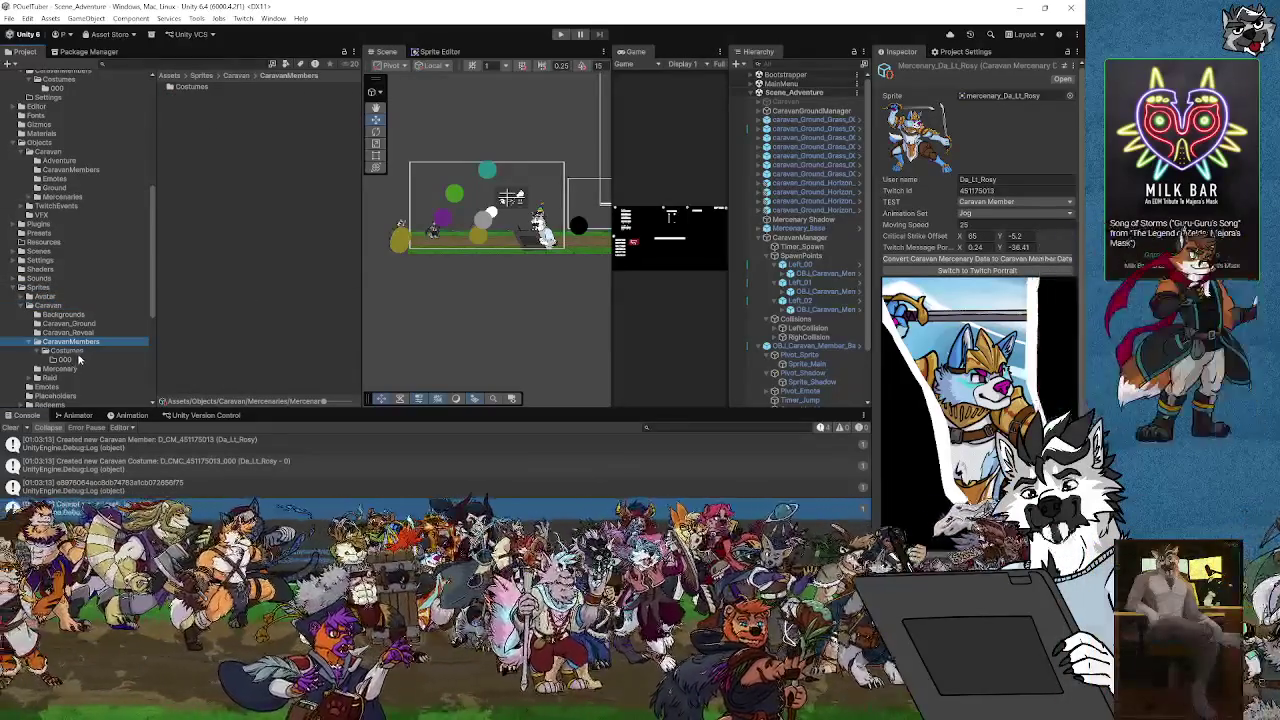
pyautogui.click(83, 352)
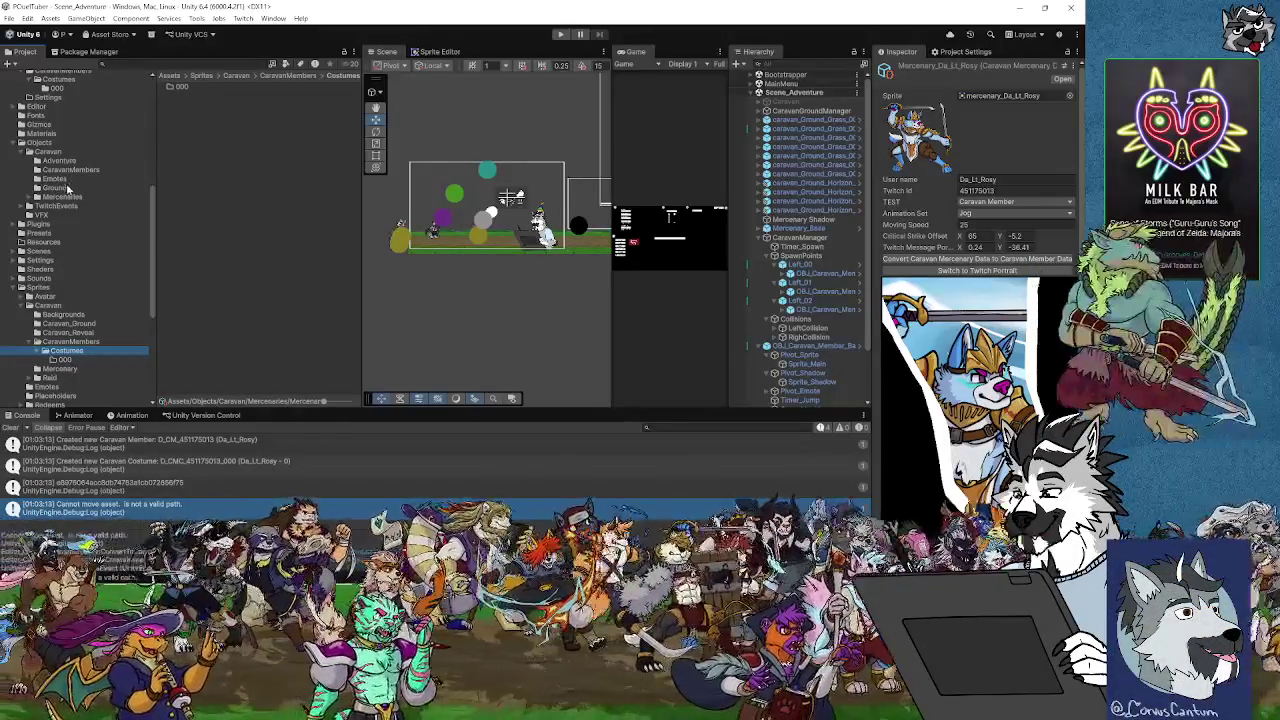
pyautogui.scroll(3, 65, 234)
pyautogui.scroll(3, 80, 176)
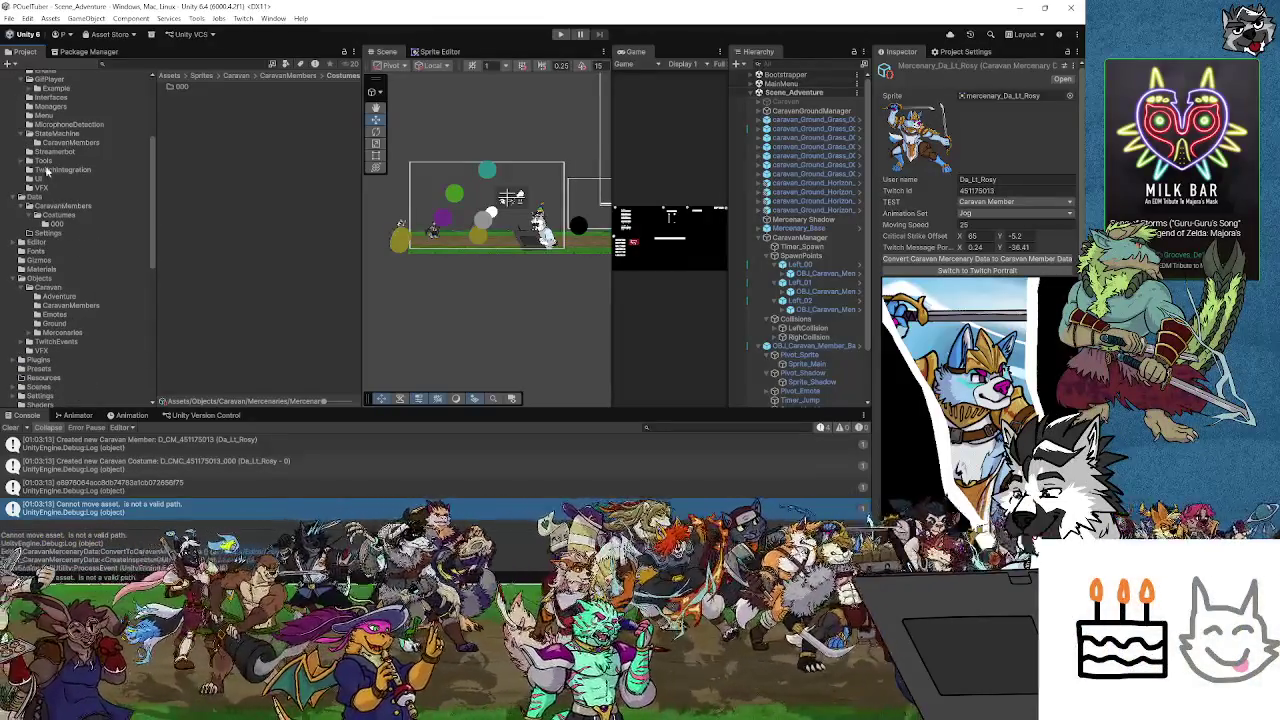
pyautogui.click(60, 151)
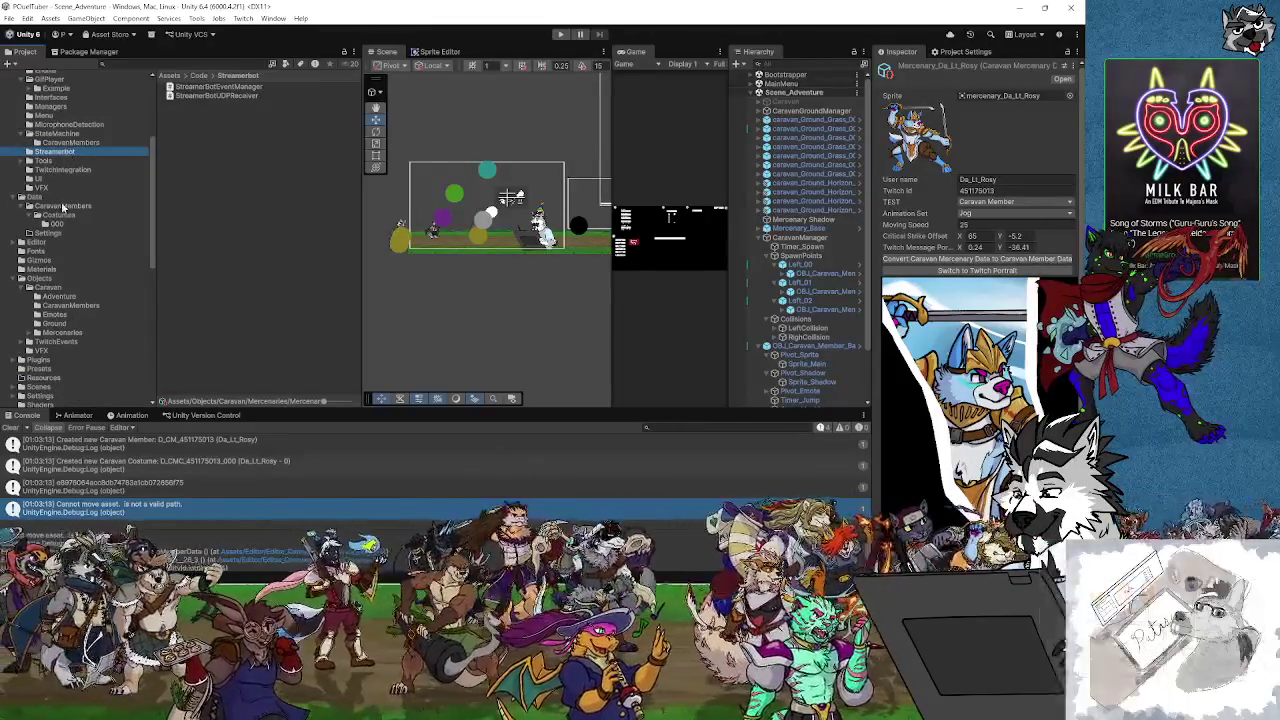
pyautogui.click(67, 225)
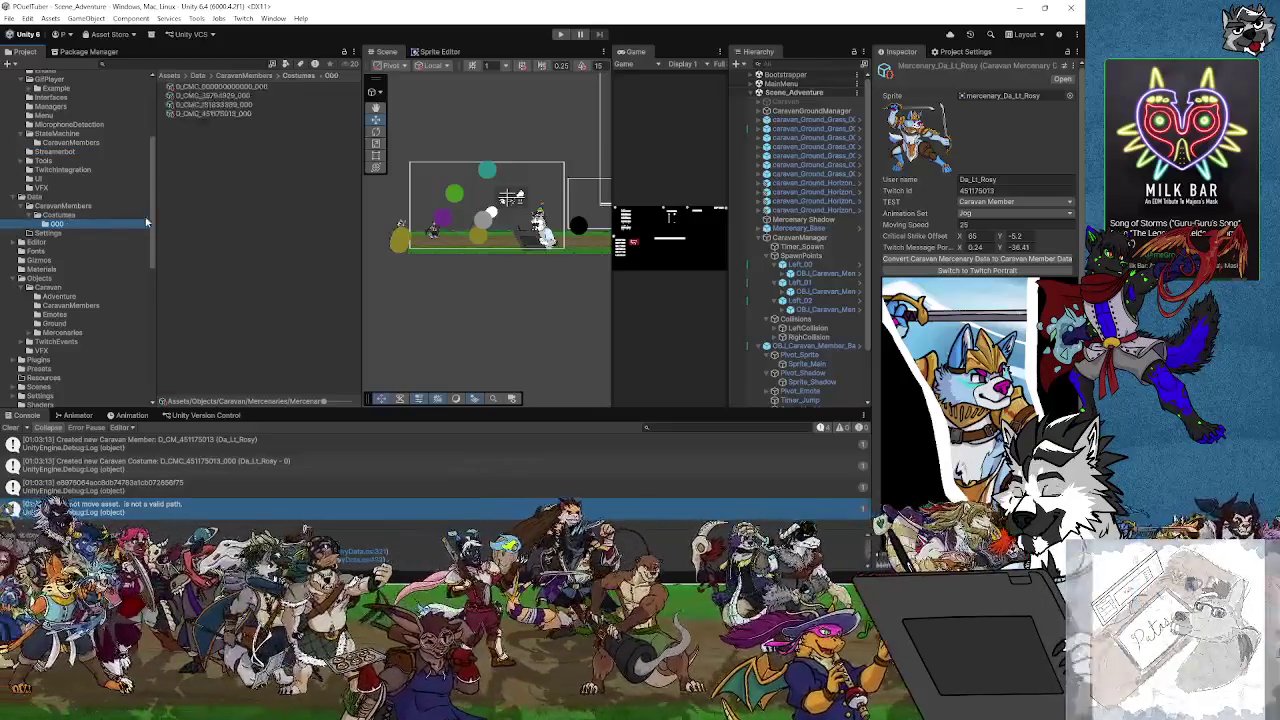
# Delete the newly created D_CMC_451175013_000 costume asset
pyautogui.click(241, 97)
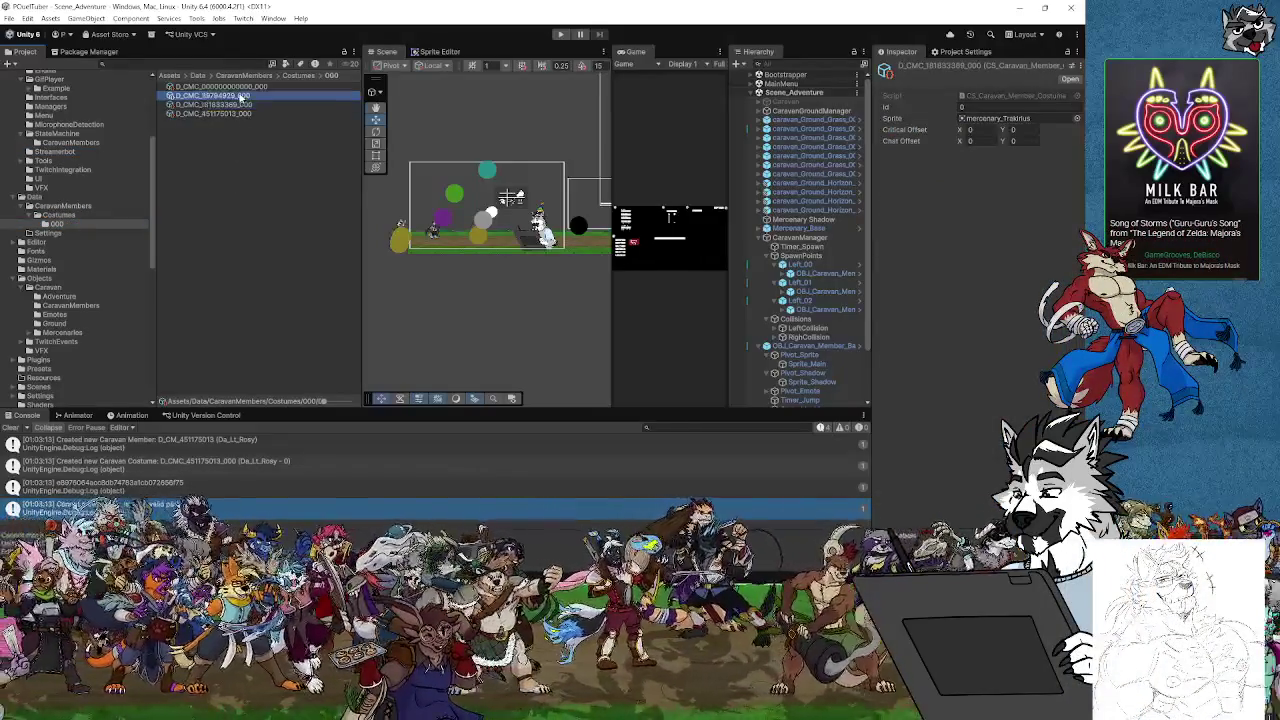
pyautogui.click(237, 113)
pyautogui.press('Up')
pyautogui.press('Up')
pyautogui.press('Up')
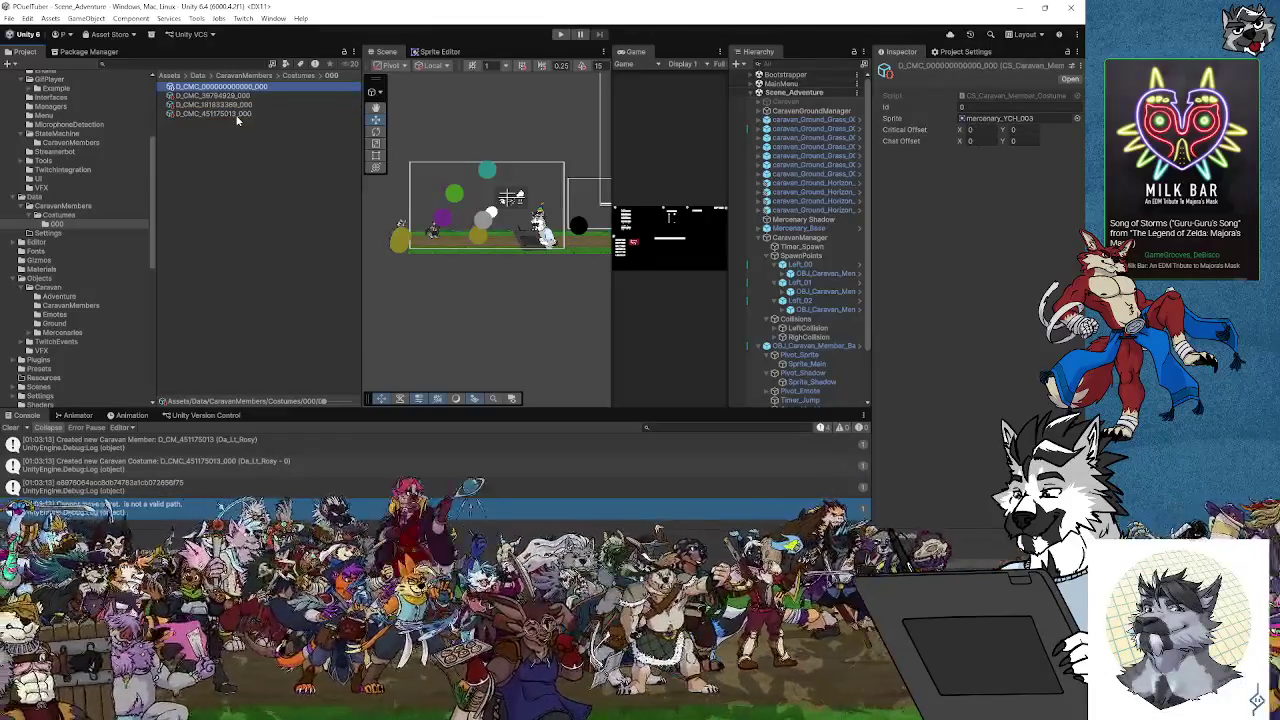
pyautogui.click(237, 115)
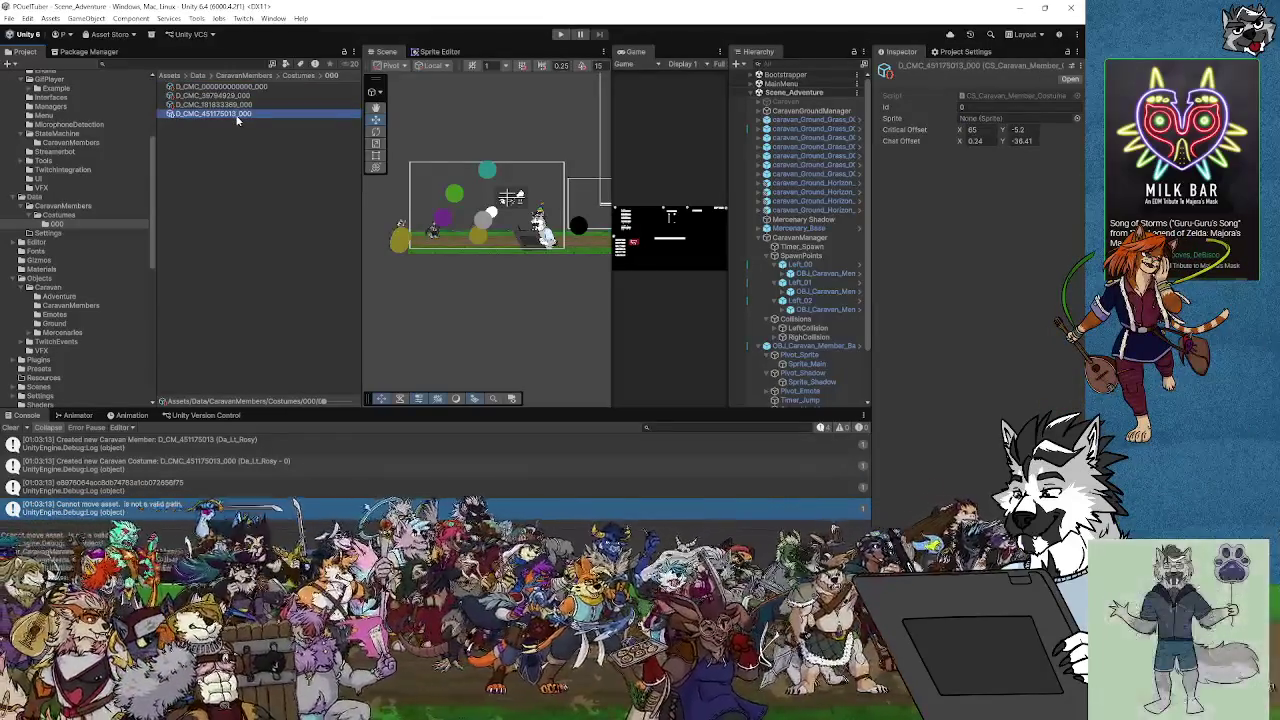
pyautogui.press('Delete')
pyautogui.click(597, 318)
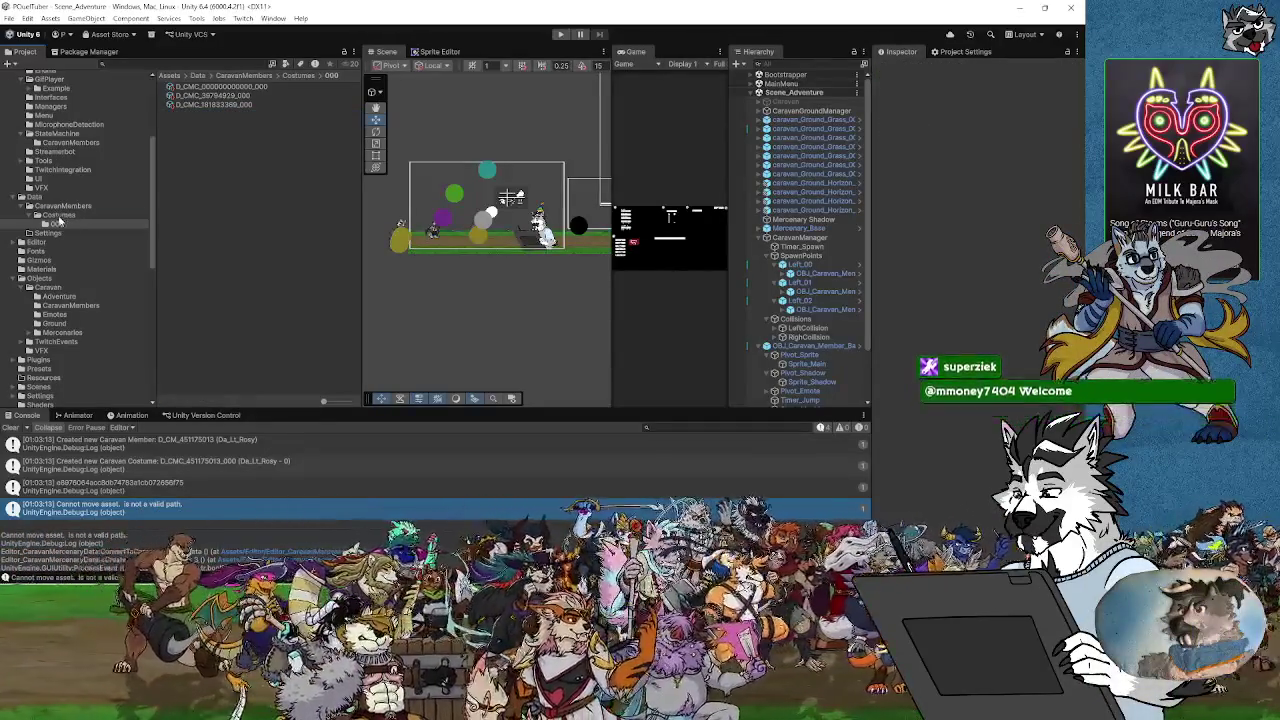
# Review the remaining costume assets and select the new D_CM_451175013 member asset
pyautogui.click(59, 217)
pyautogui.click(225, 104)
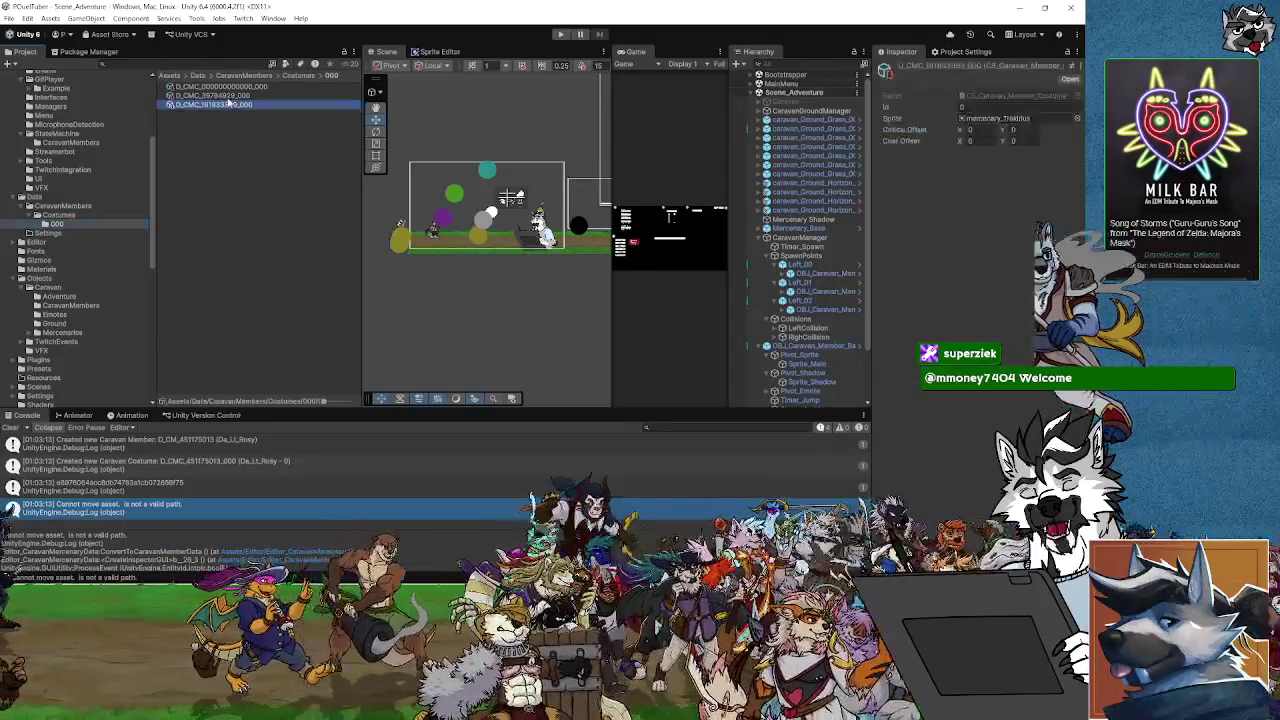
pyautogui.click(212, 170)
pyautogui.click(62, 215)
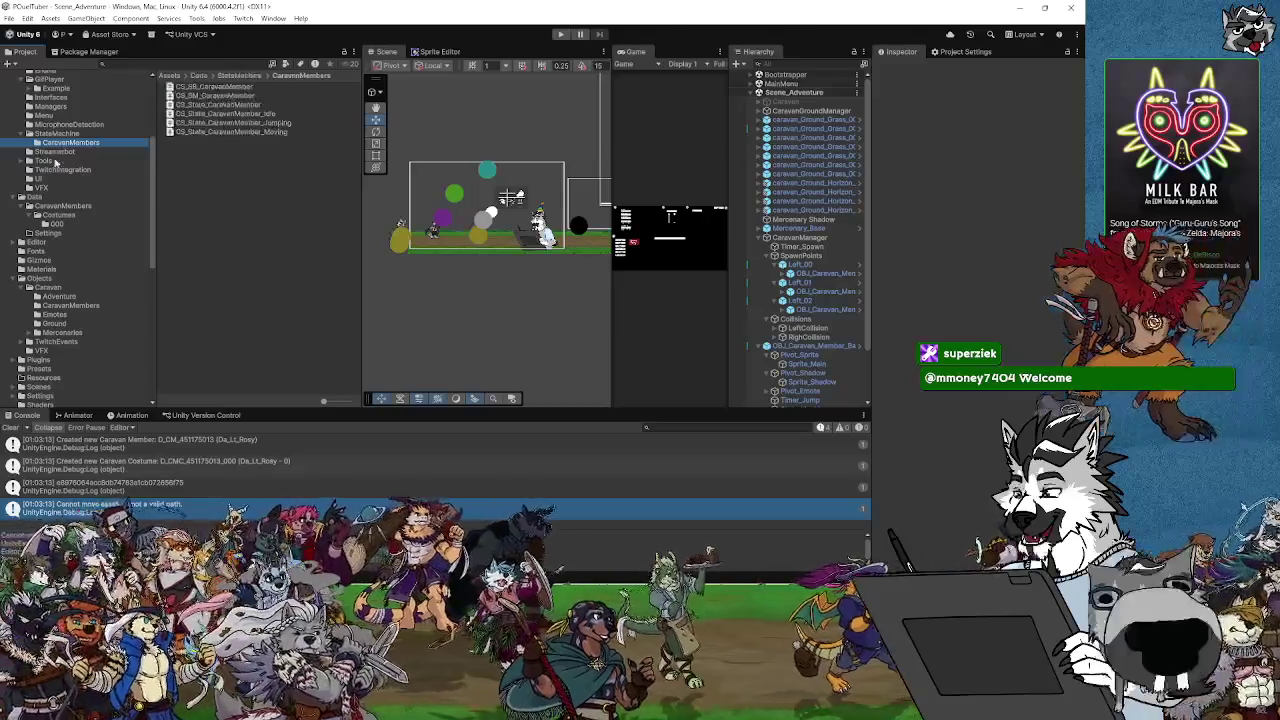
pyautogui.click(200, 122)
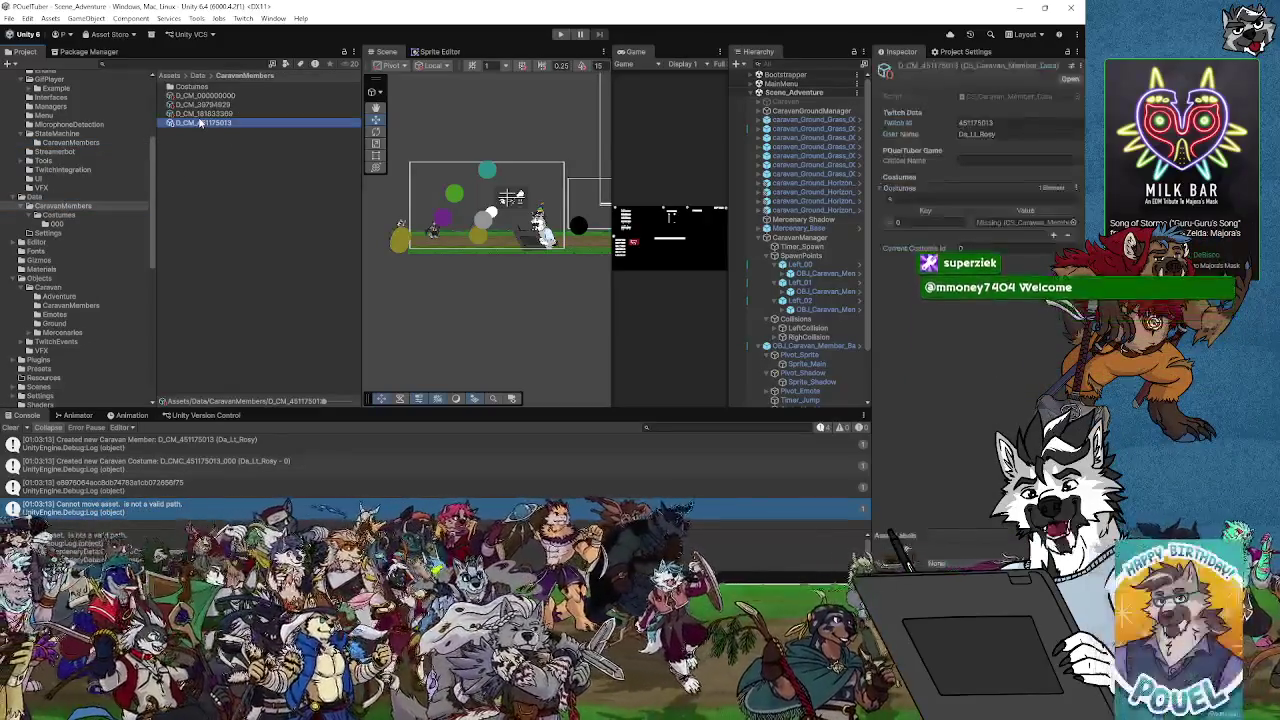
# Delete the D_CM_451175013 member asset and switch to Visual Studio
pyautogui.press('Delete')
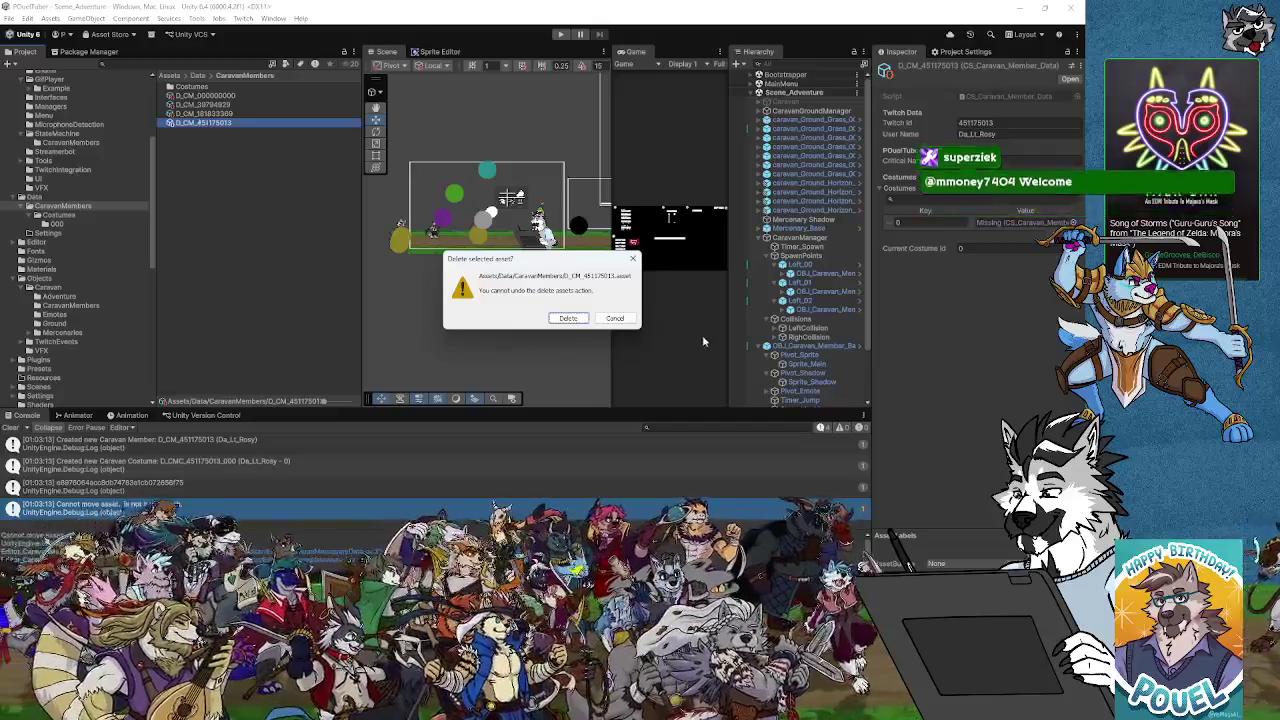
pyautogui.click(557, 317)
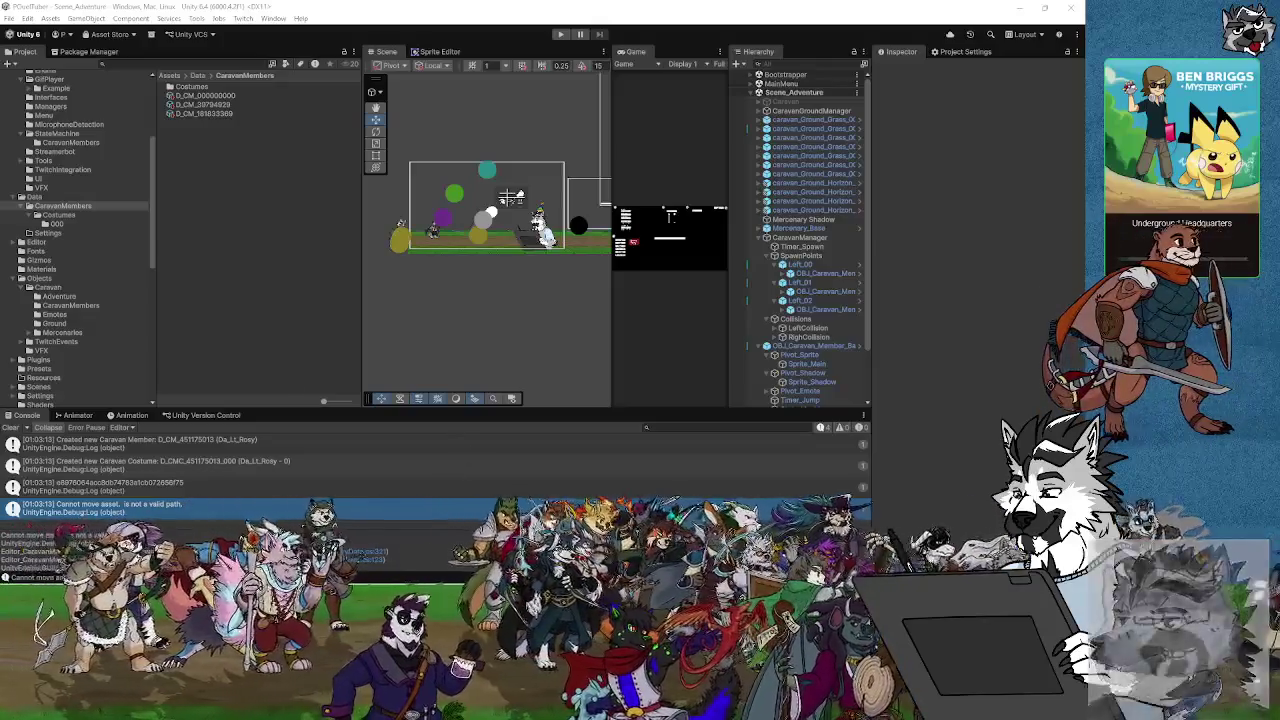
pyautogui.hotkey('alt', 'Tab')
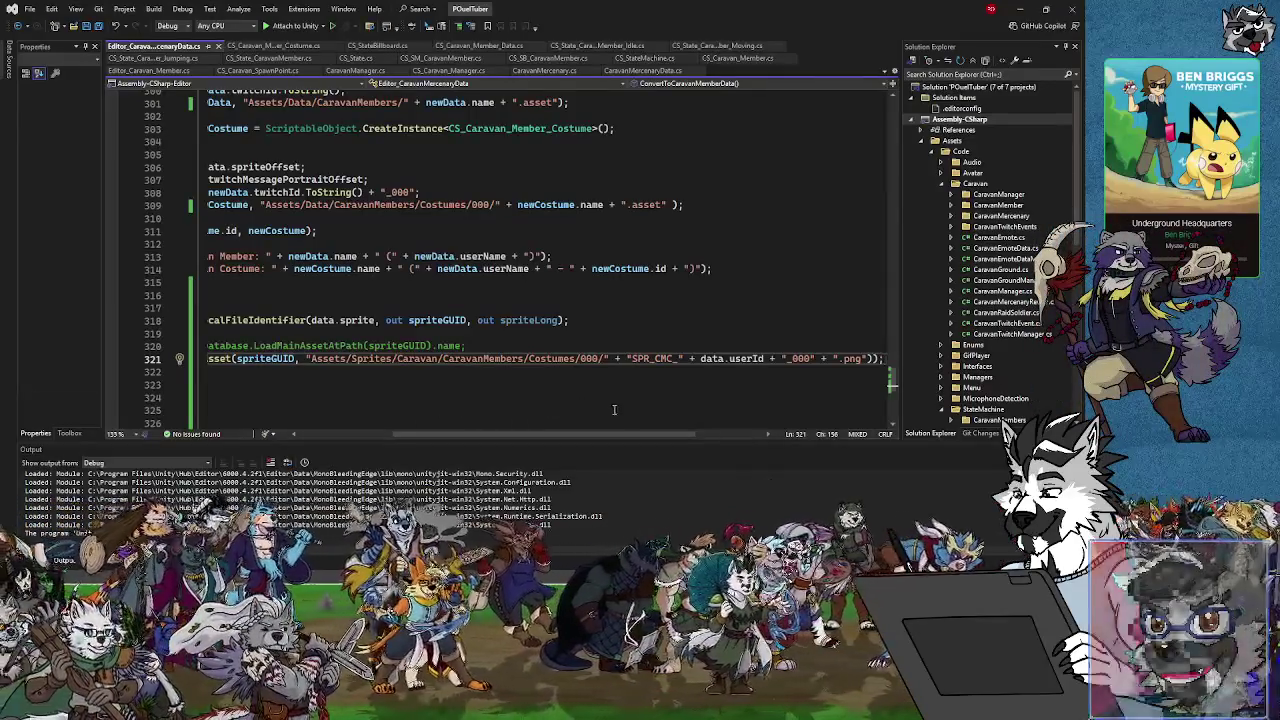
# Scroll along the sprite GUID and MoveAsset code to read it, then return to Unity
pyautogui.hscroll(2, 616, 436)
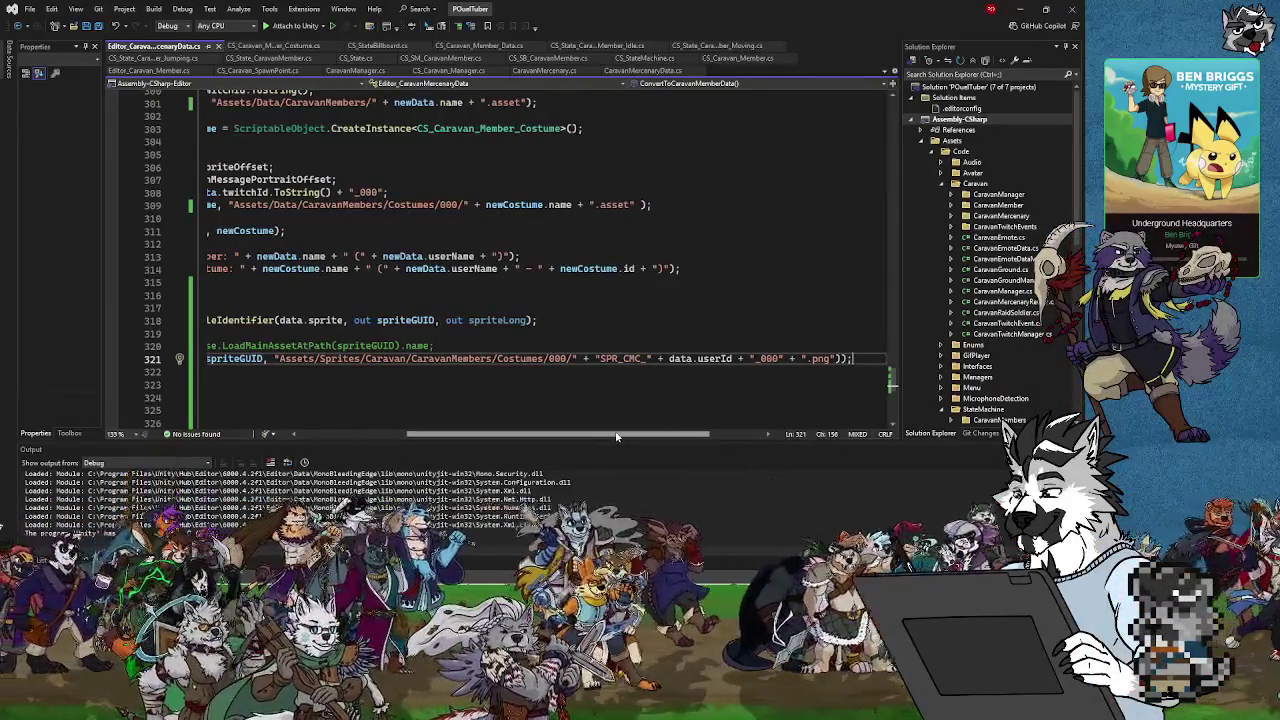
pyautogui.moveTo(616, 436); pyautogui.dragTo(531, 432)
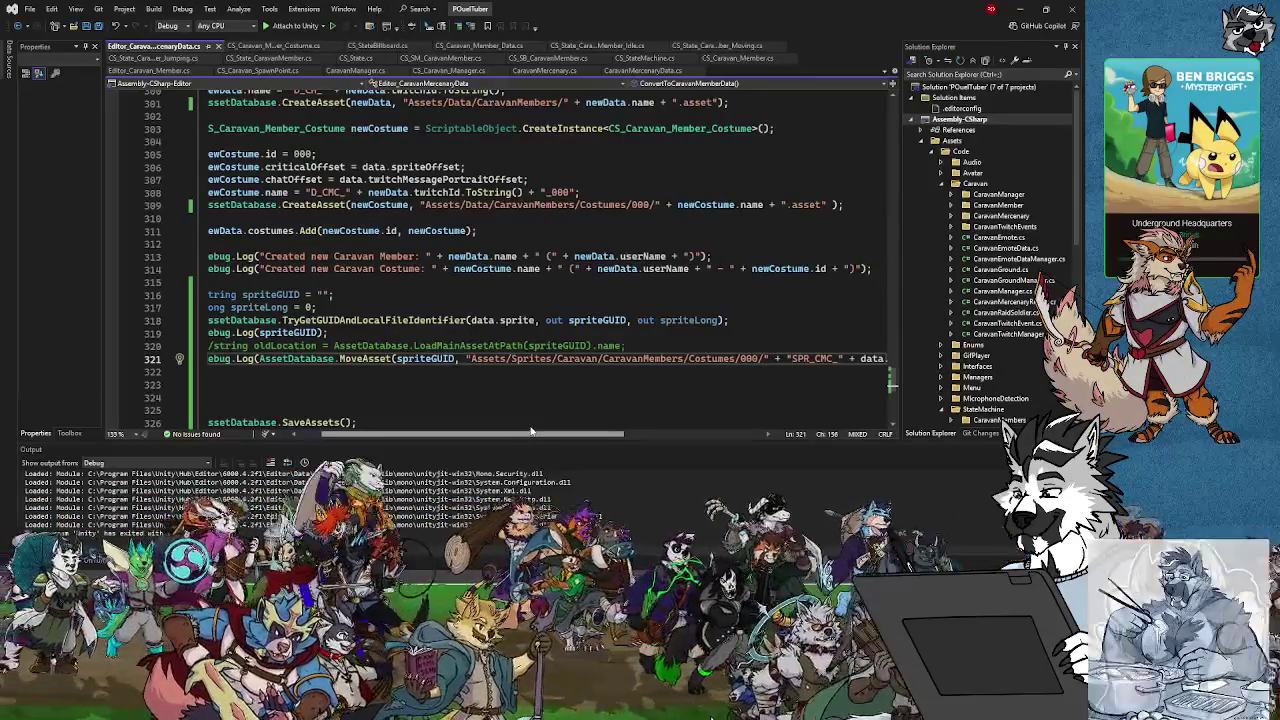
pyautogui.moveTo(531, 432)
pyautogui.mouseDown()
pyautogui.moveTo(519, 429)
pyautogui.moveTo(539, 429)
pyautogui.mouseUp()
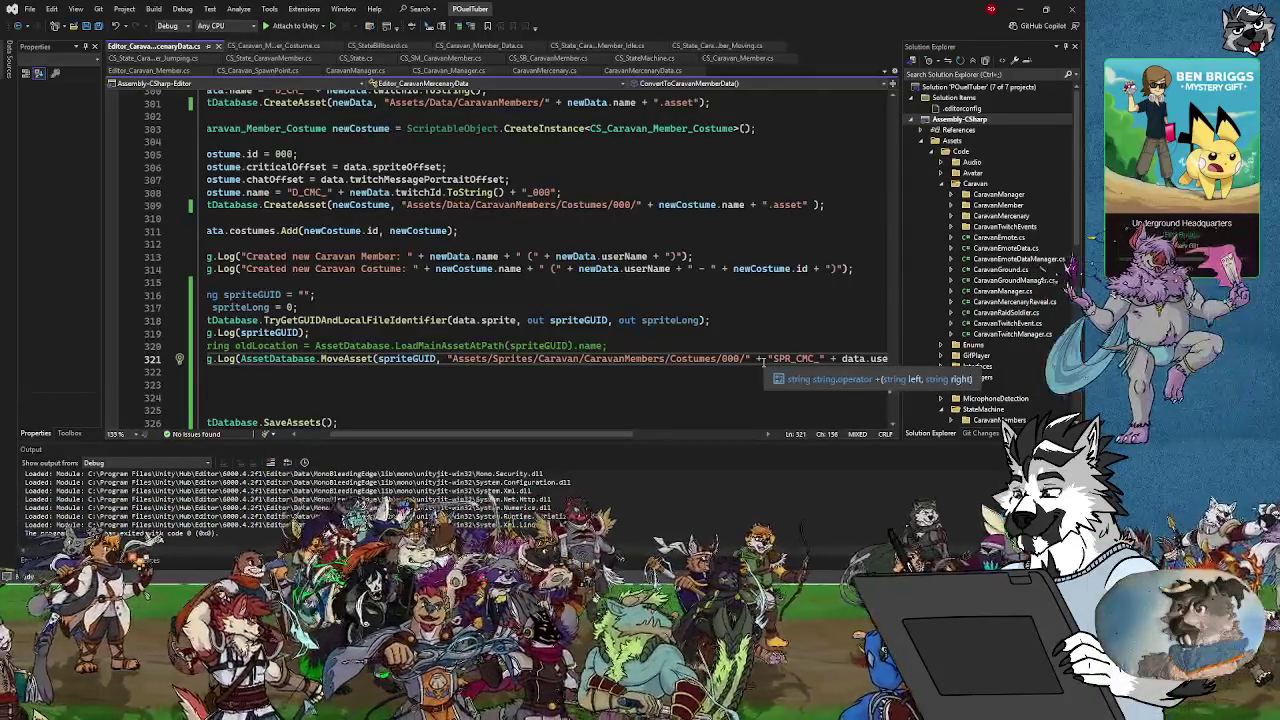
pyautogui.moveTo(446, 438); pyautogui.dragTo(340, 436)
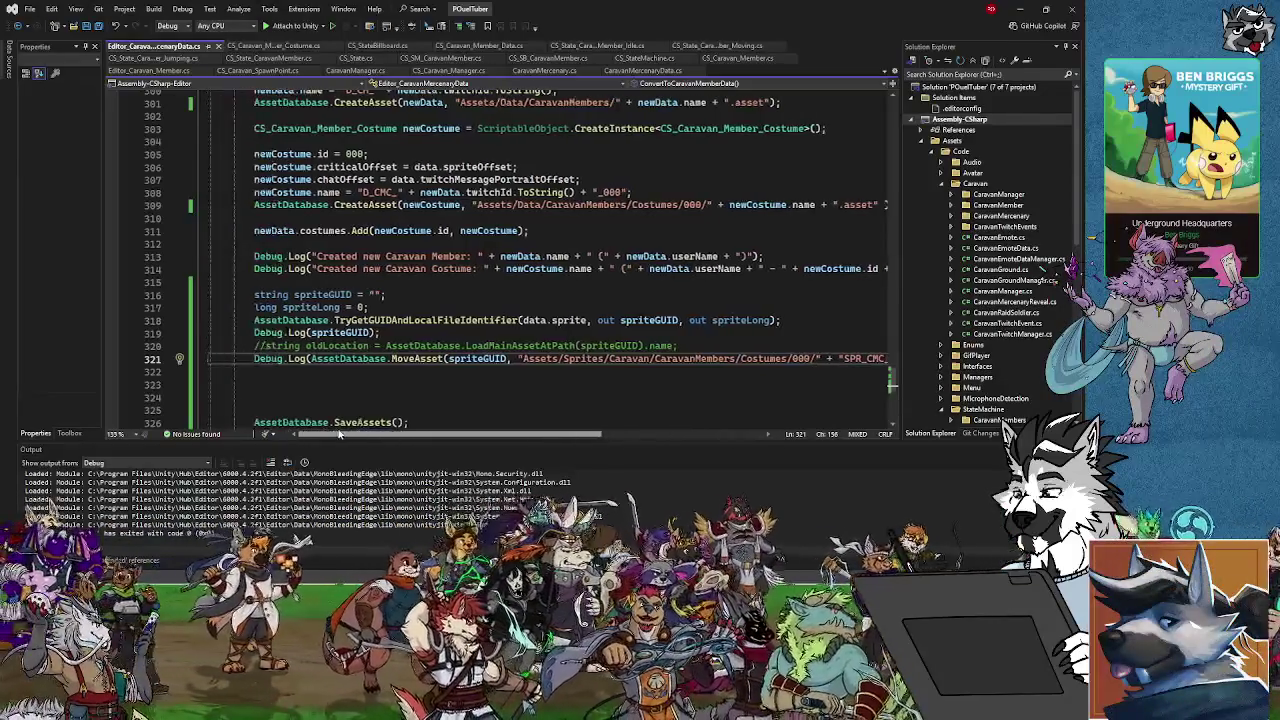
pyautogui.scroll(-1, 436, 379)
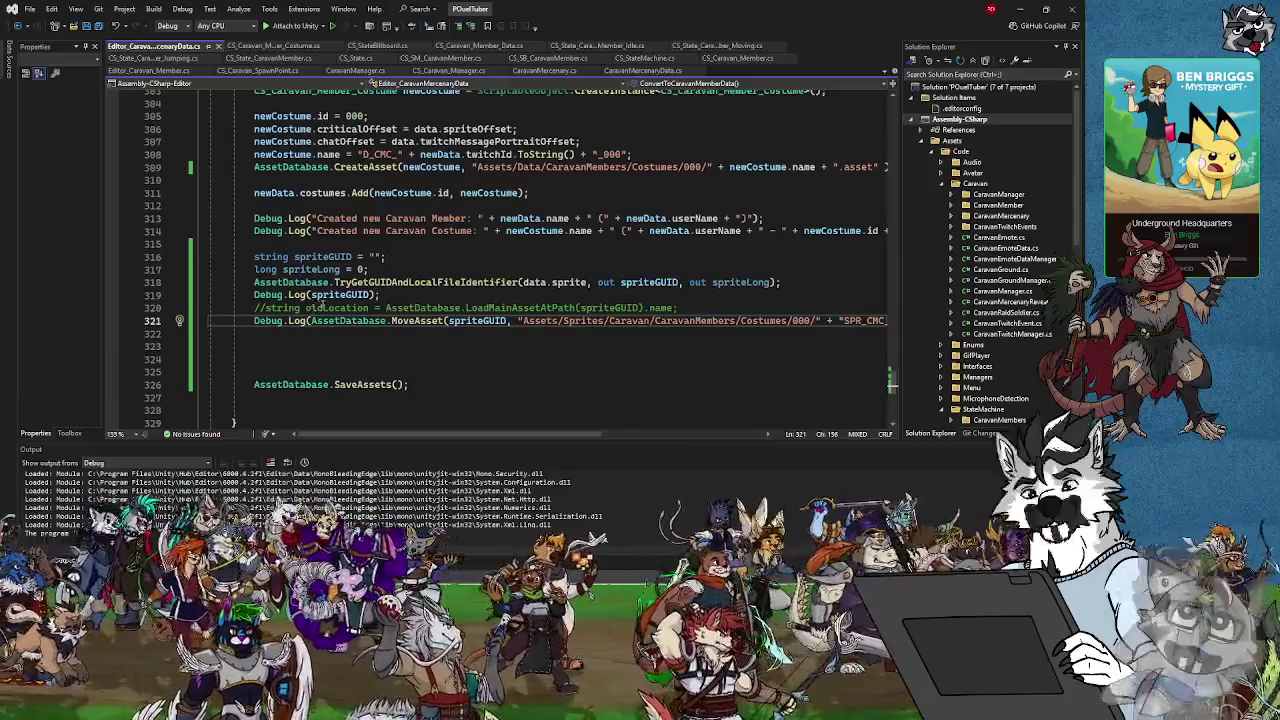
pyautogui.click(1045, 9)
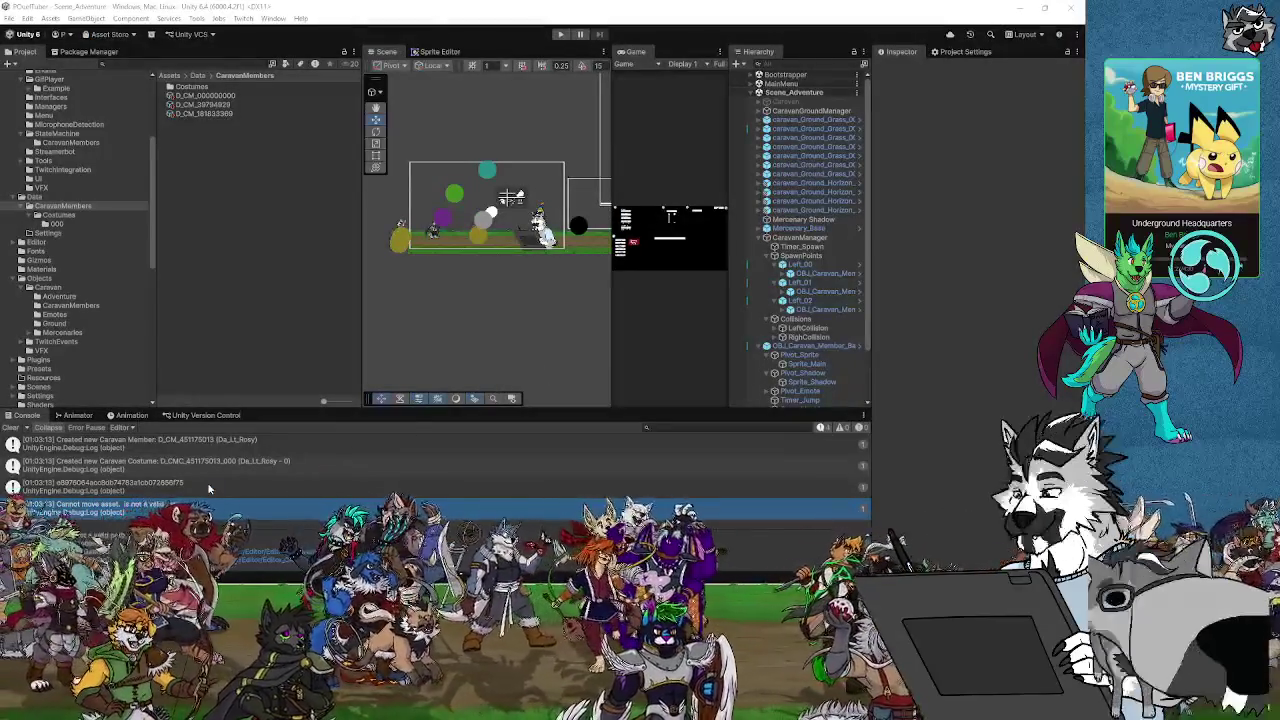
# Jump from the sprite GUID console log to its source, line 321's MoveAsset call
pyautogui.click(209, 487)
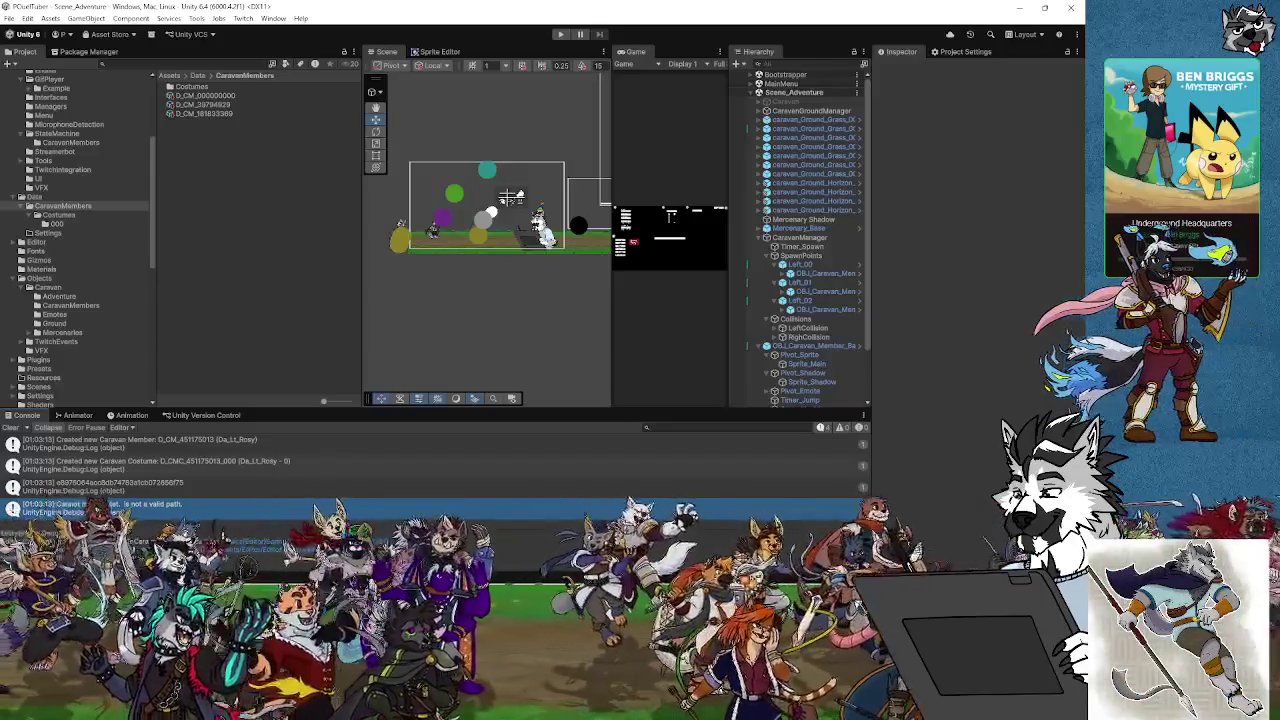
pyautogui.doubleClick(116, 490)
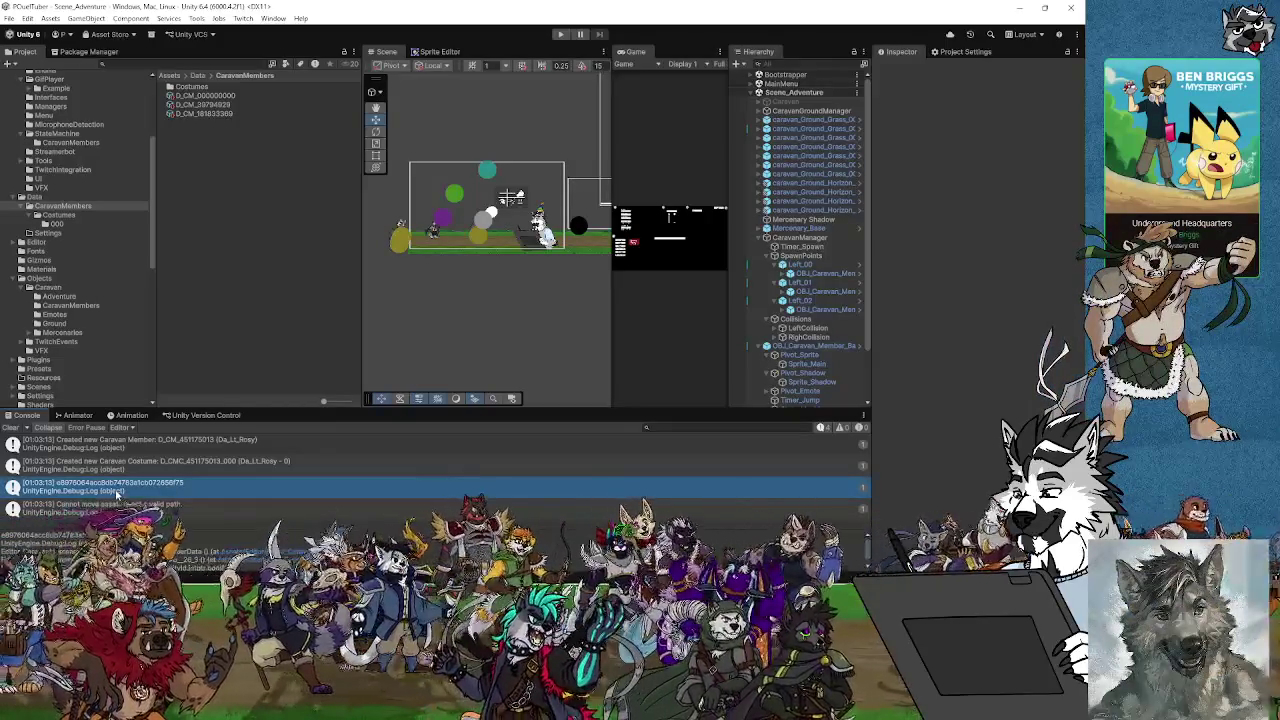
pyautogui.click(348, 319)
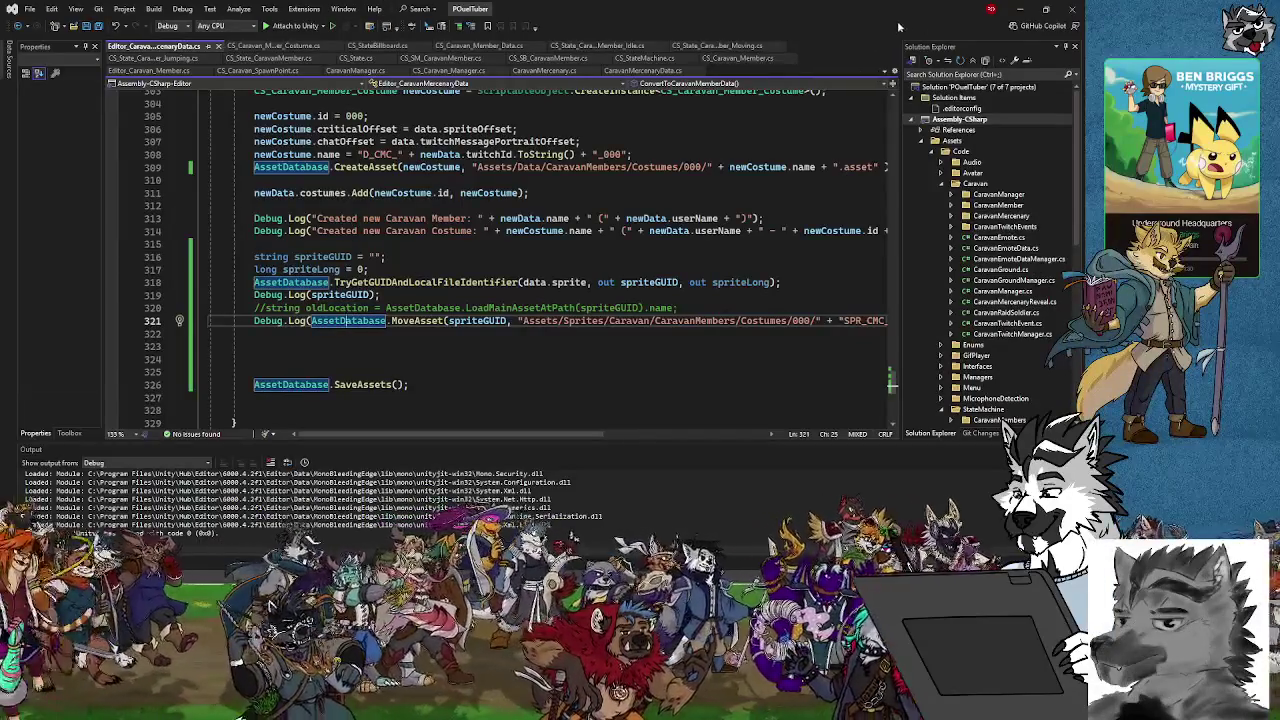
pyautogui.moveTo(892, 15)
pyautogui.mouseDown()
pyautogui.moveTo(780, 65)
pyautogui.moveTo(848, 82)
pyautogui.moveTo(834, 72)
pyautogui.mouseUp()
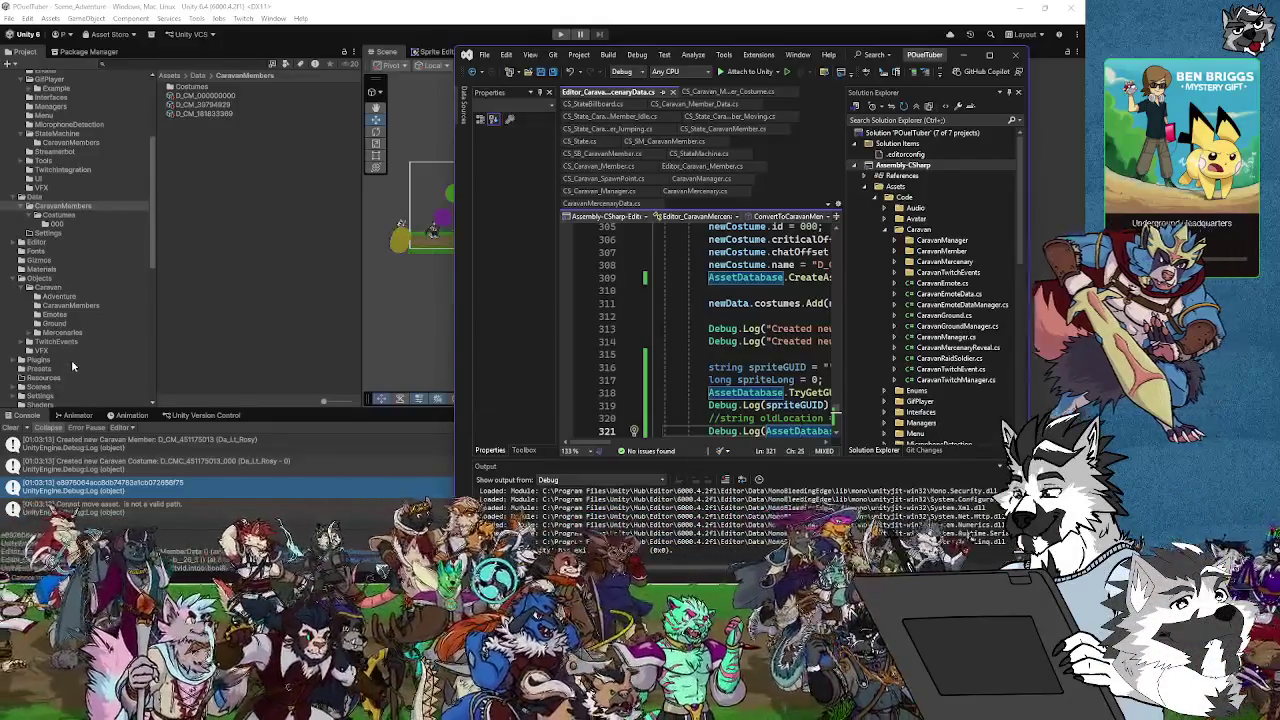
pyautogui.scroll(-1, 71, 359)
pyautogui.scroll(-3, 71, 359)
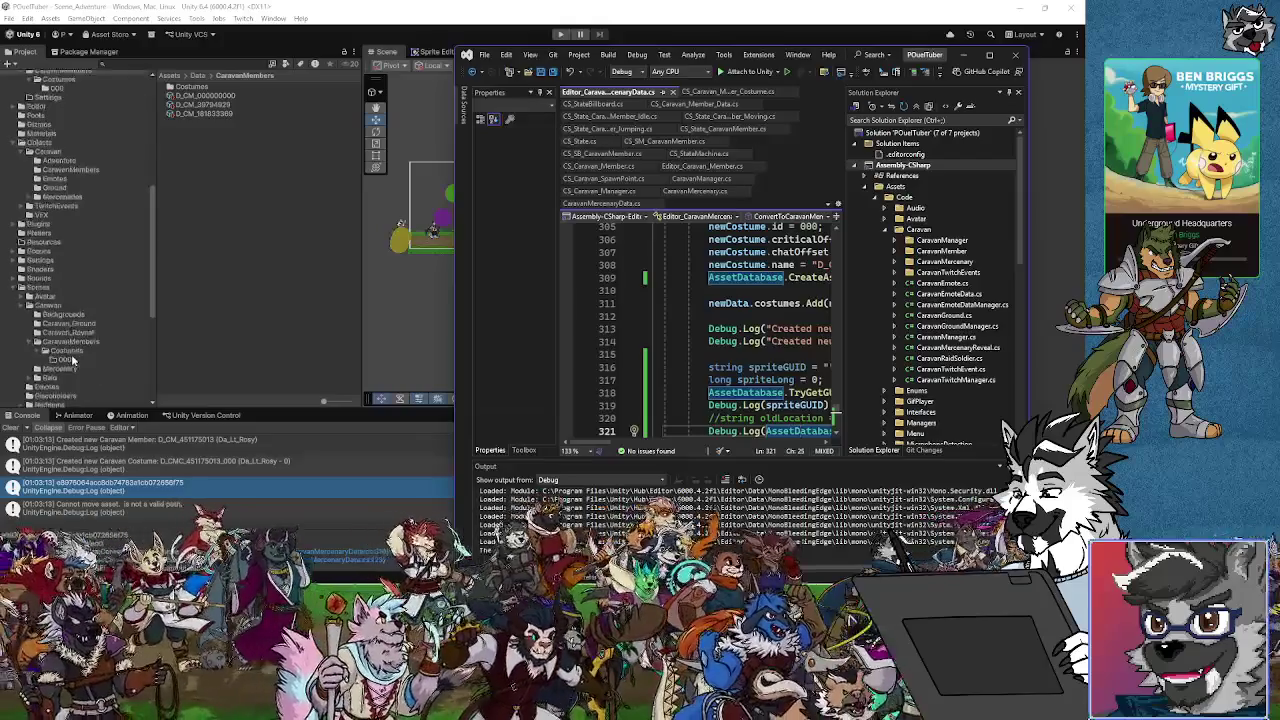
pyautogui.scroll(5, 18, 287)
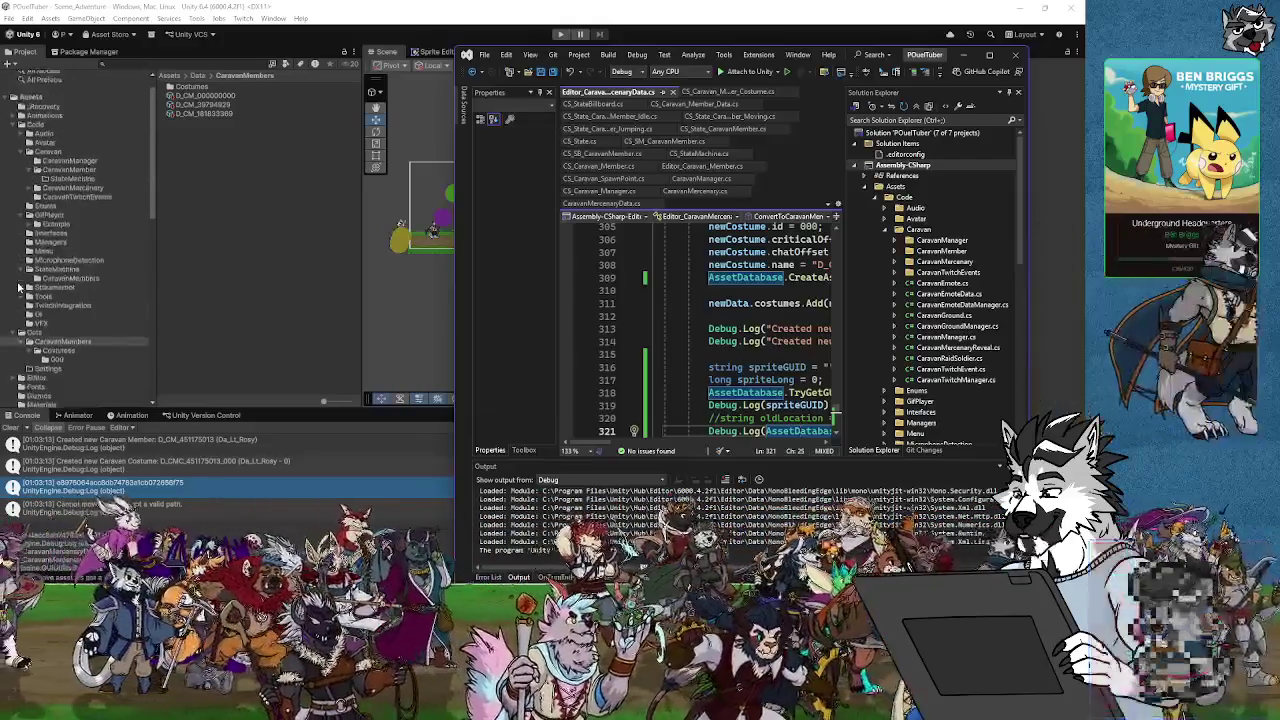
pyautogui.scroll(-5, 18, 287)
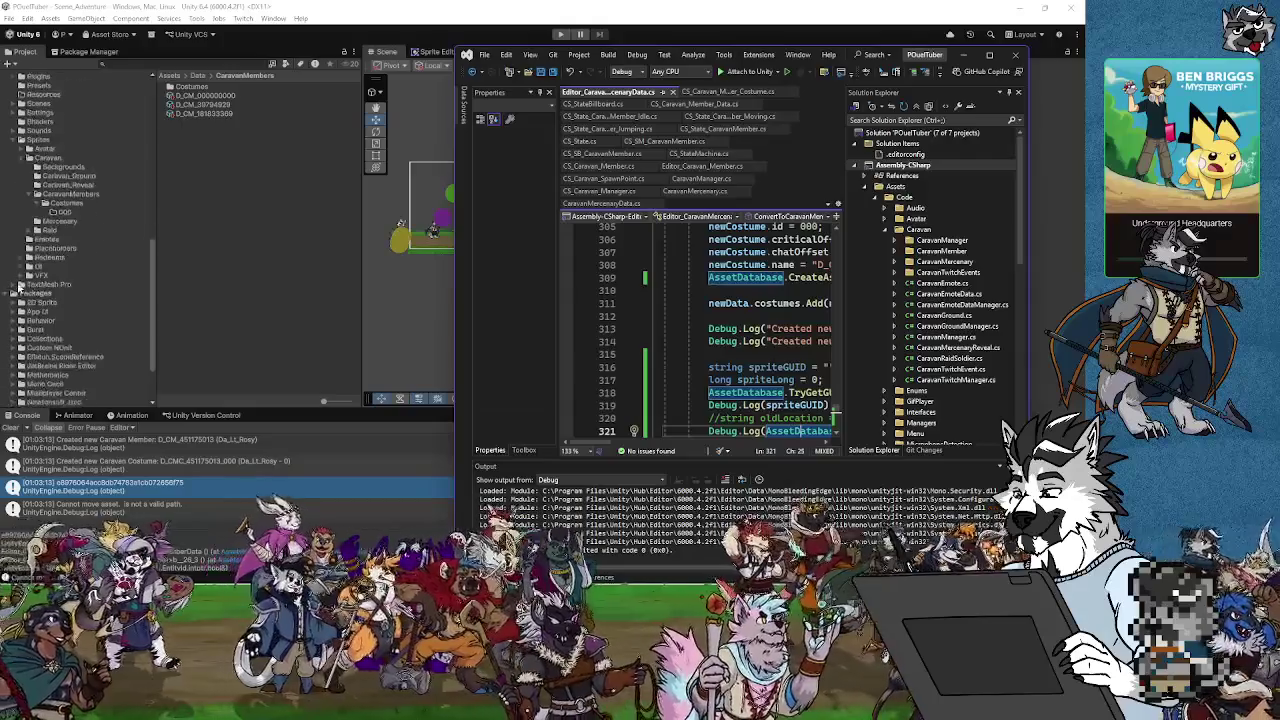
pyautogui.scroll(2, 18, 287)
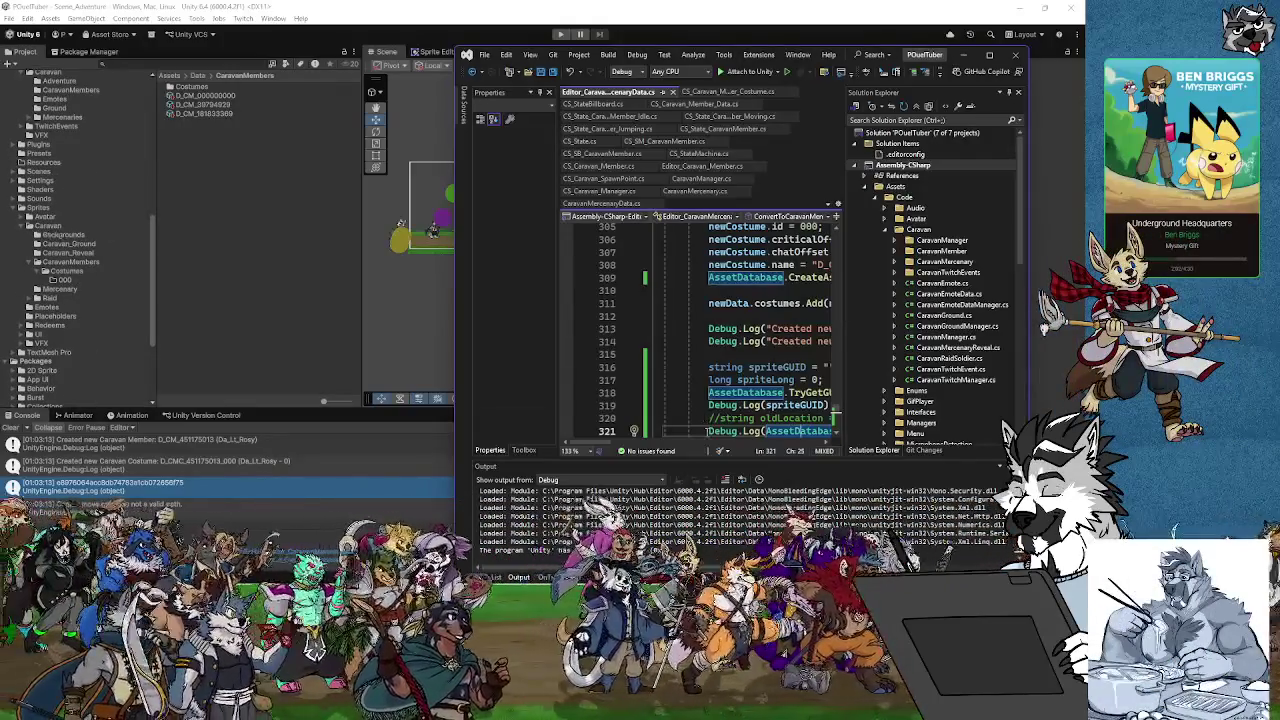
pyautogui.moveTo(596, 443); pyautogui.dragTo(687, 440)
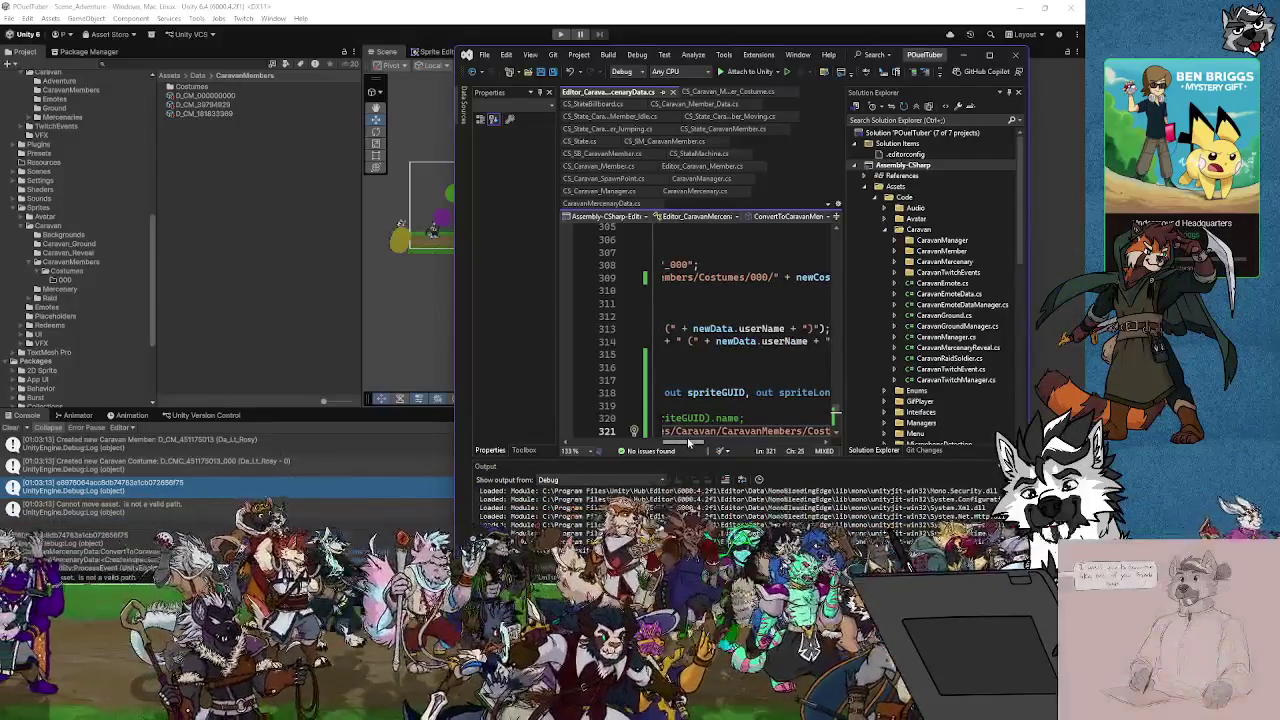
pyautogui.moveTo(687, 437); pyautogui.dragTo(788, 450)
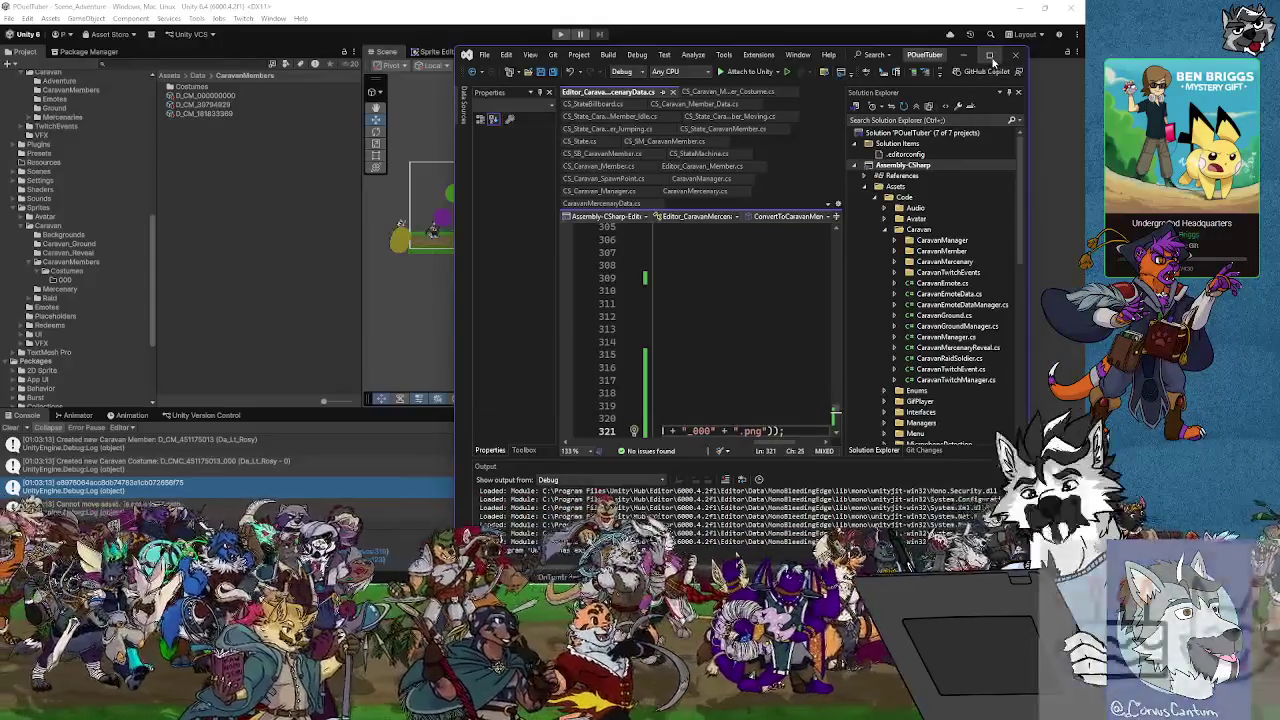
pyautogui.click(990, 56)
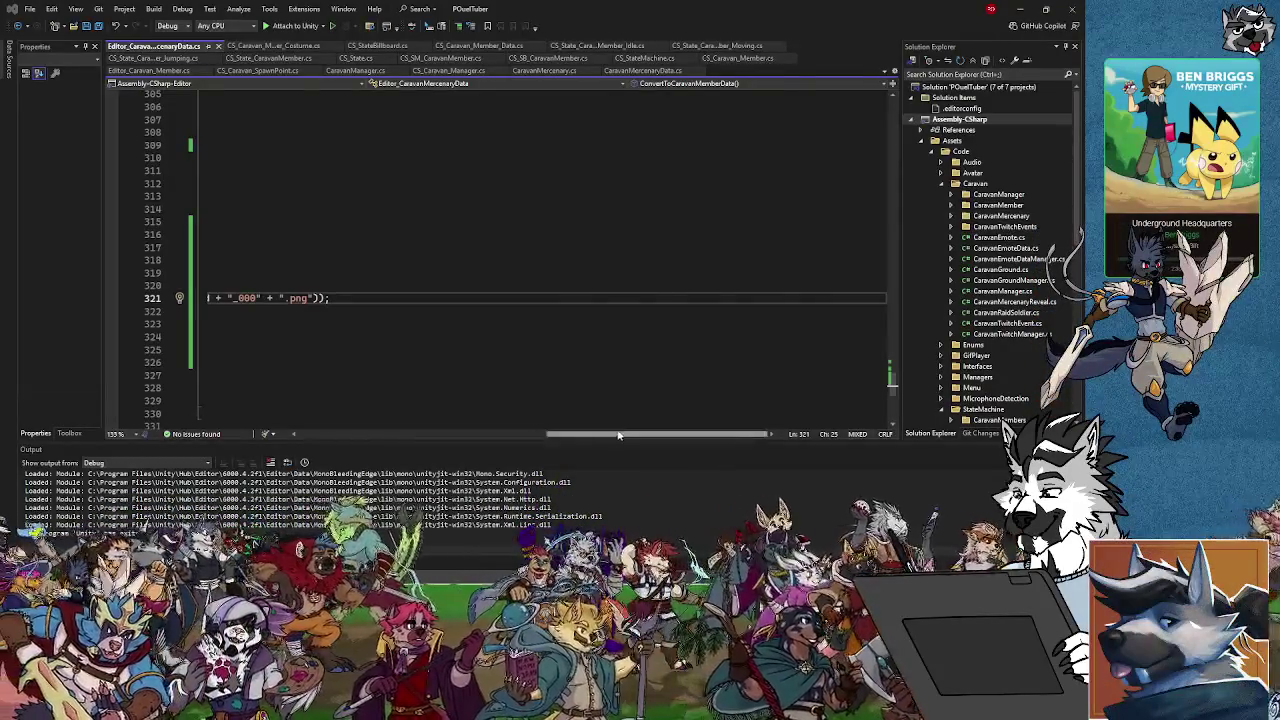
# Uncomment the oldLocation line and add Debug.Log(oldLocation); below it, then return to Unity
pyautogui.hscroll(-10, 302, 305)
pyautogui.click(262, 285)
pyautogui.press('BackSpace')
pyautogui.press('BackSpace')
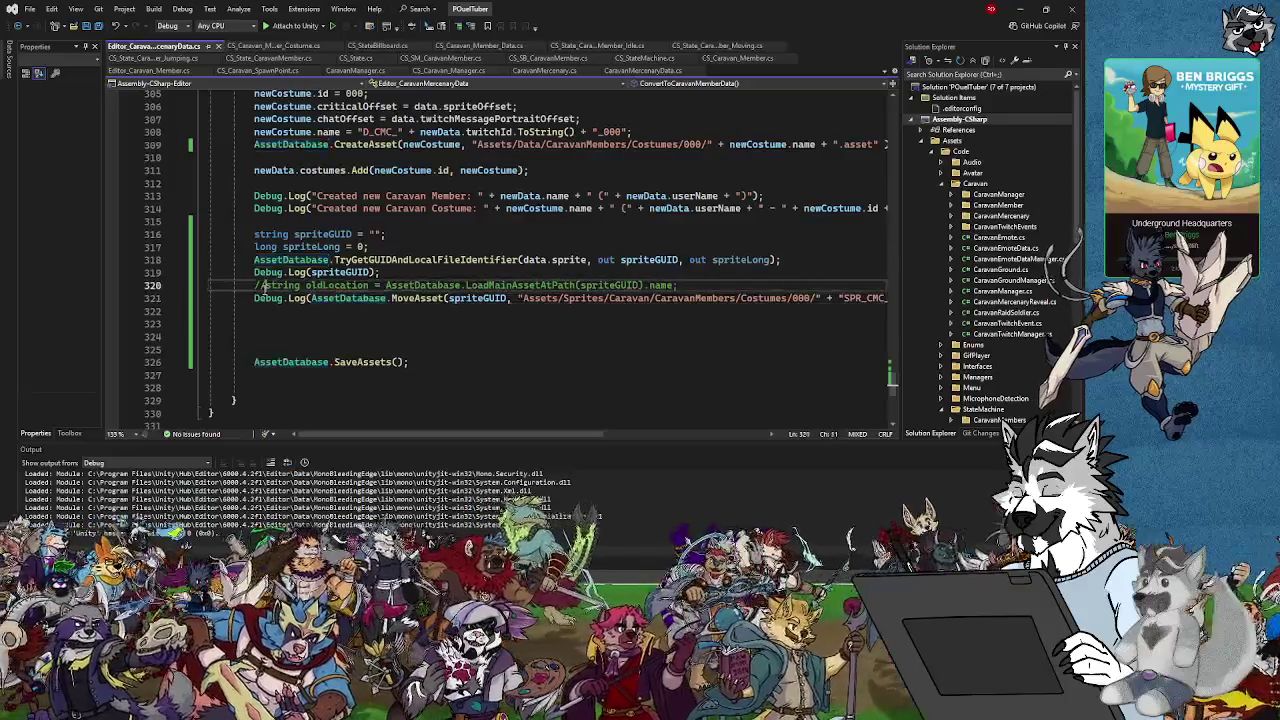
pyautogui.press('End')
pyautogui.press('Return')
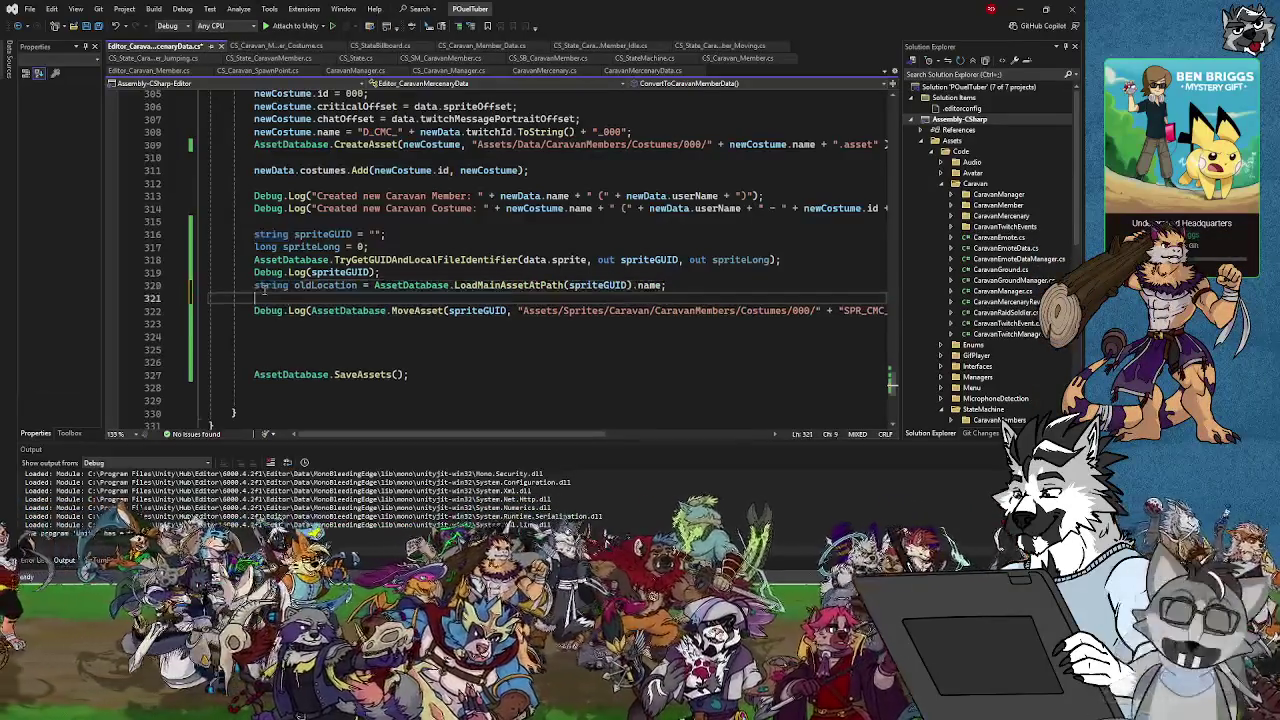
pyautogui.write('Debug.Lo')
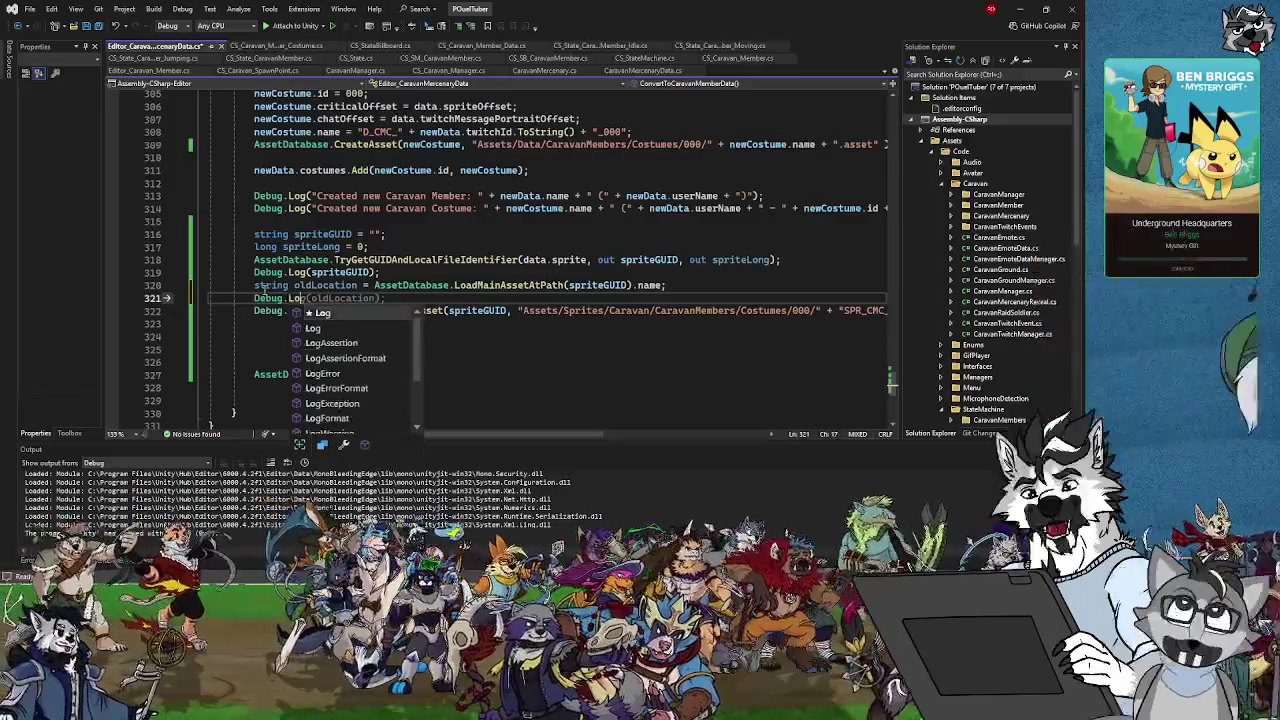
pyautogui.write('g(oldLocation);')
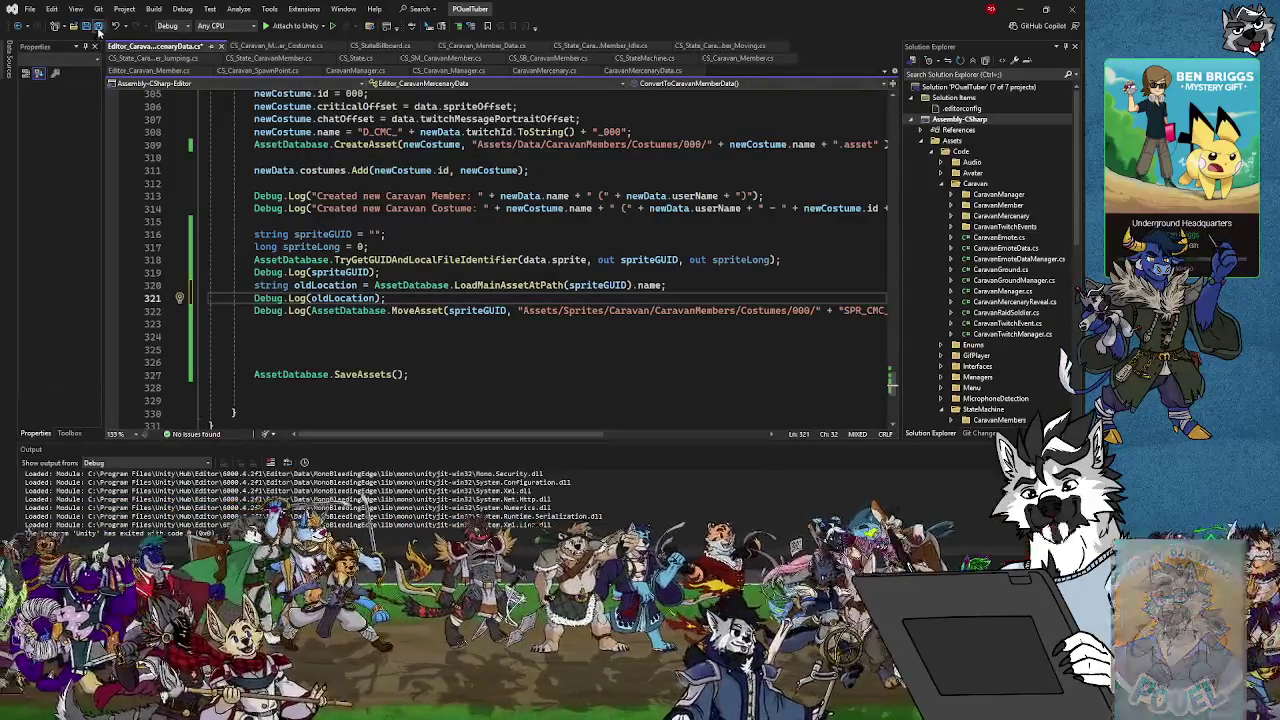
pyautogui.click(1019, 10)
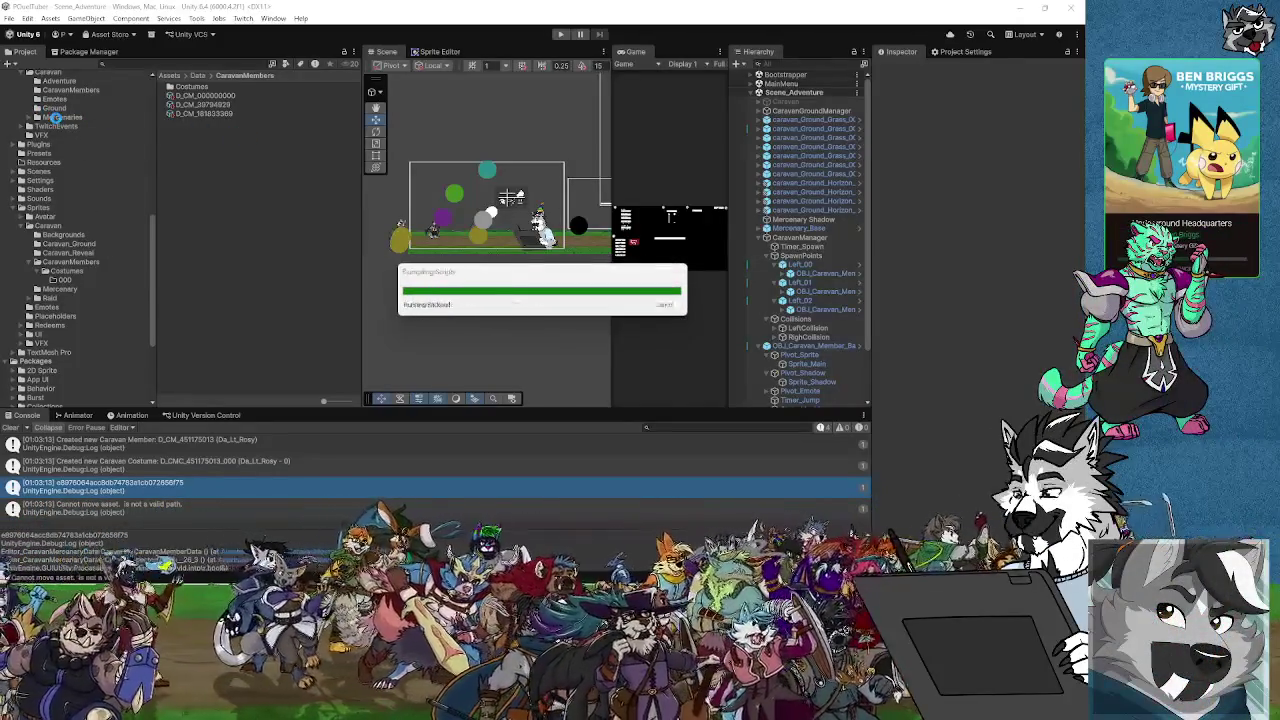
# Convert another mercenary from Objects/Caravan/Mercenaries and inspect the resulting NullReferenceException stack trace
pyautogui.click(57, 120)
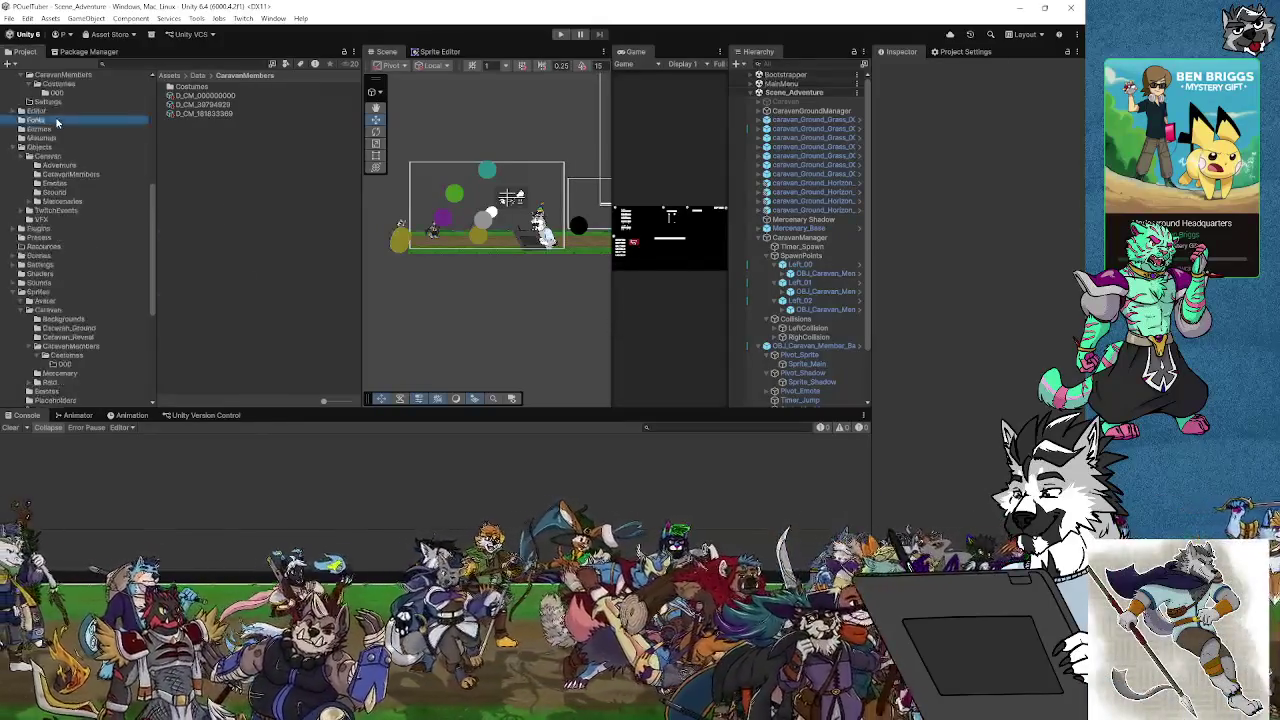
pyautogui.click(55, 157)
pyautogui.scroll(3, 100, 209)
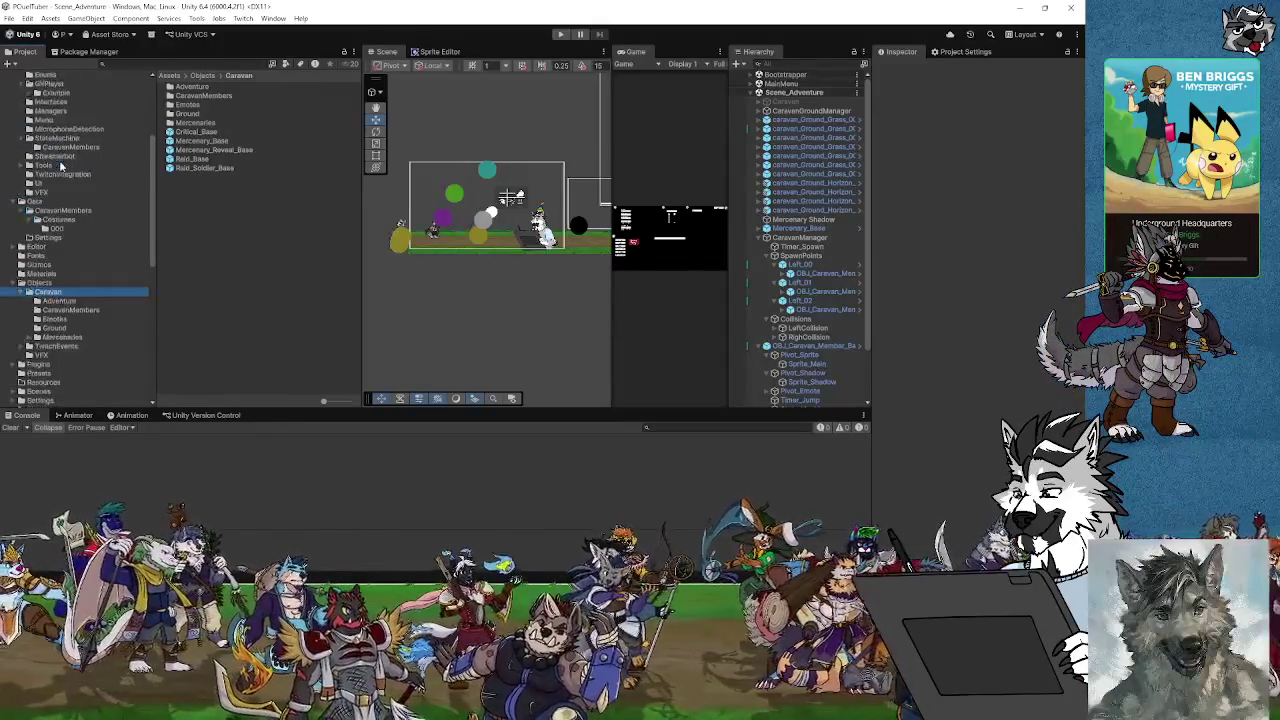
pyautogui.scroll(-2, 85, 214)
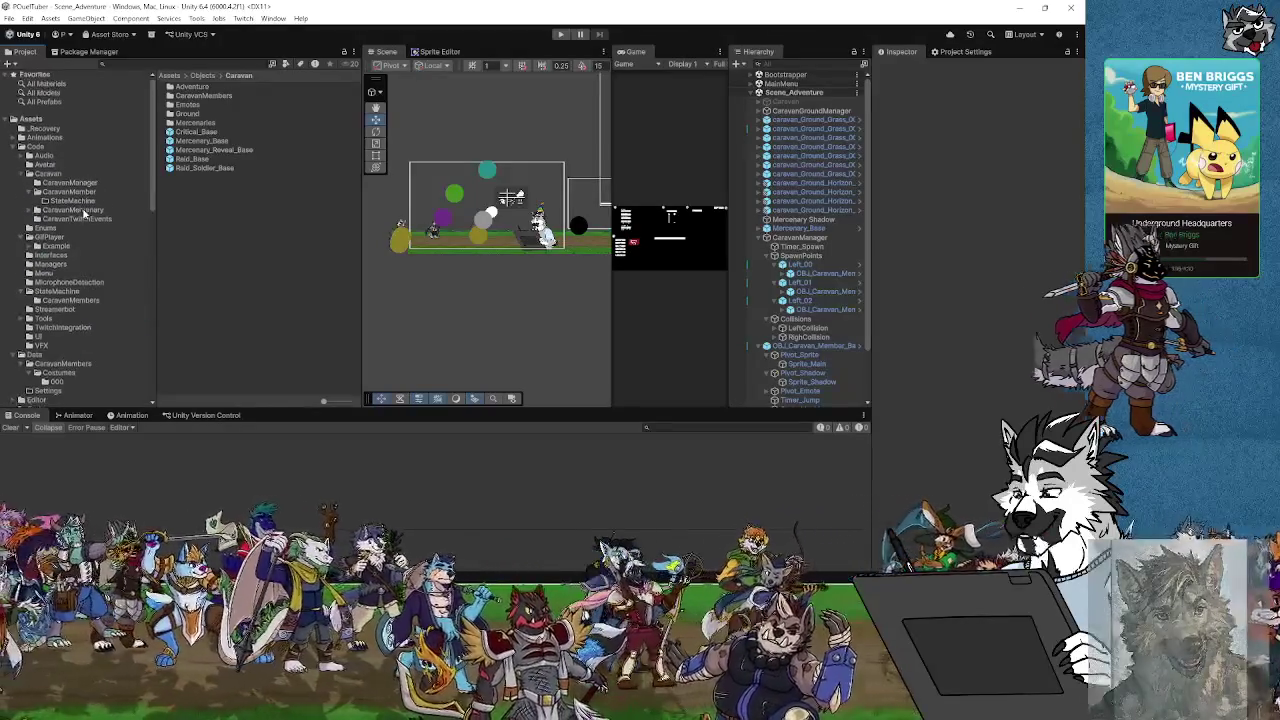
pyautogui.click(75, 288)
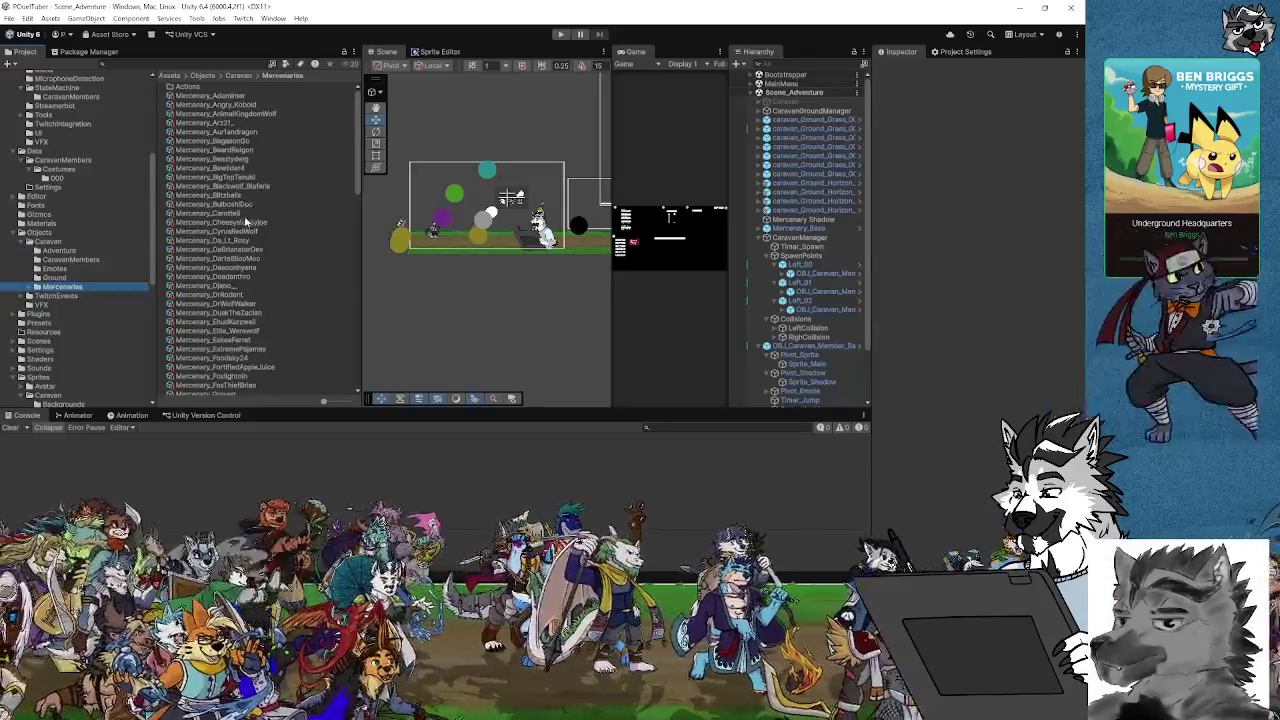
pyautogui.click(245, 224)
pyautogui.click(240, 249)
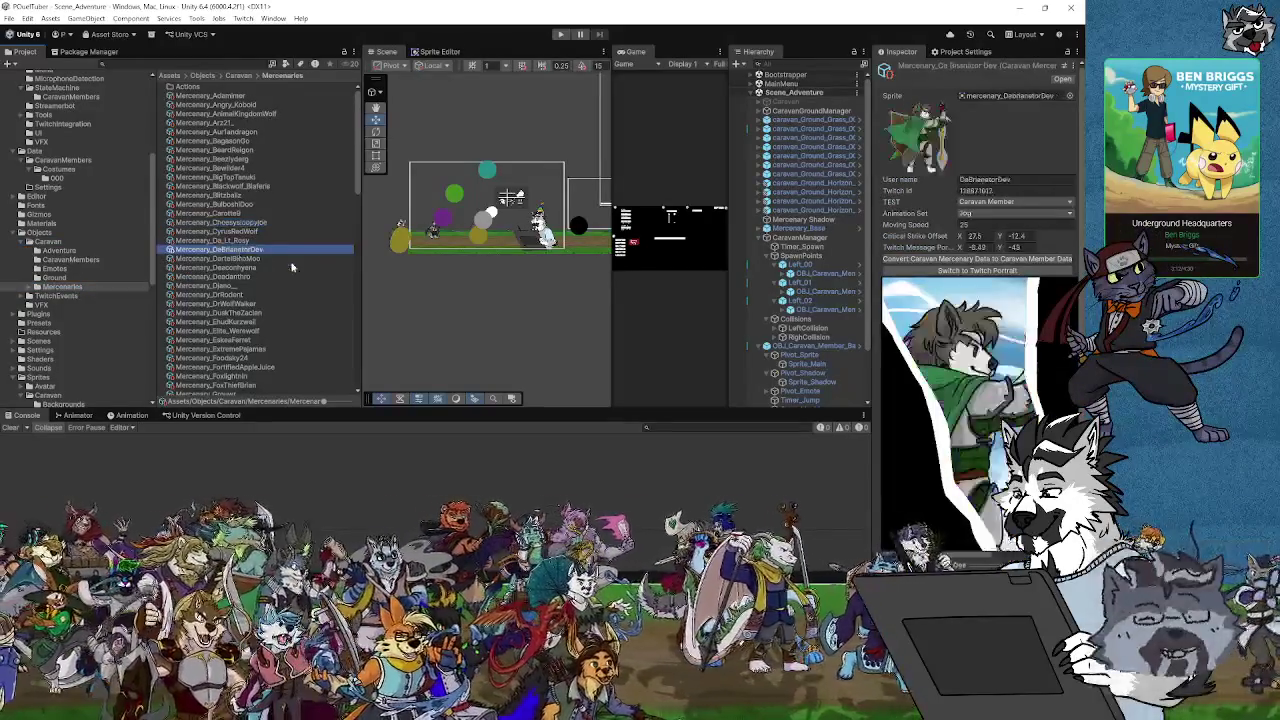
pyautogui.click(917, 259)
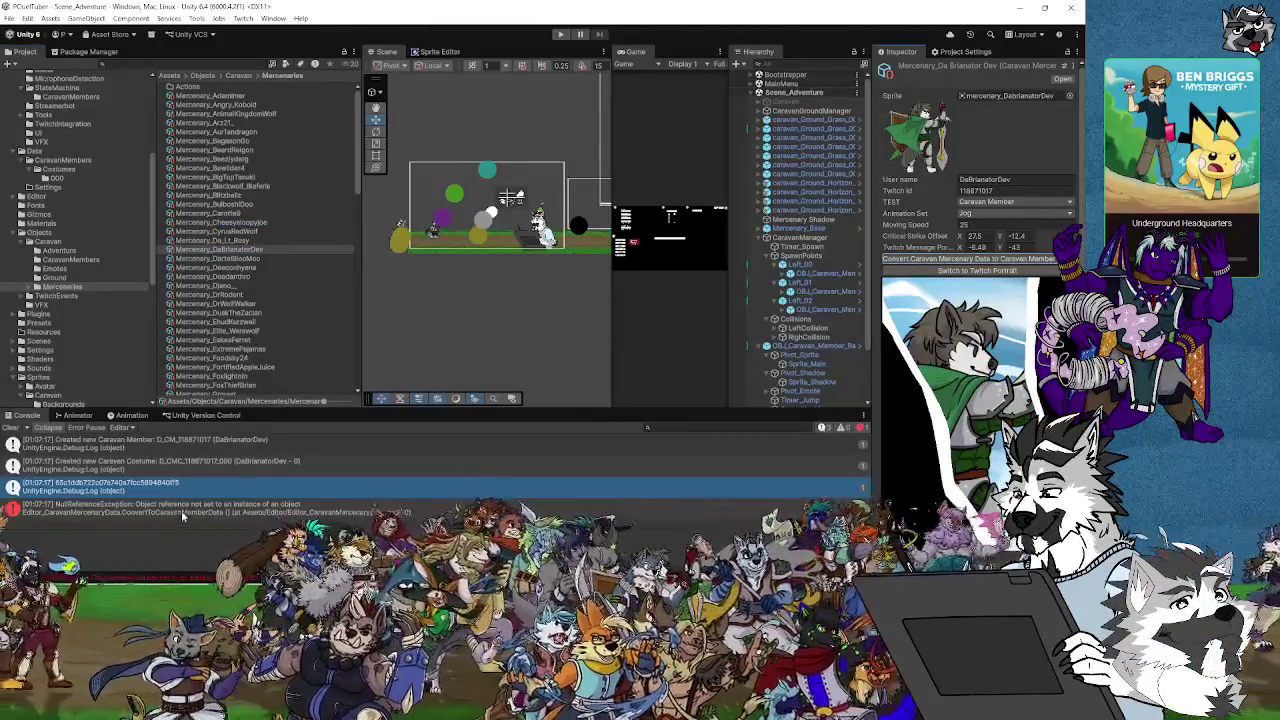
pyautogui.click(183, 510)
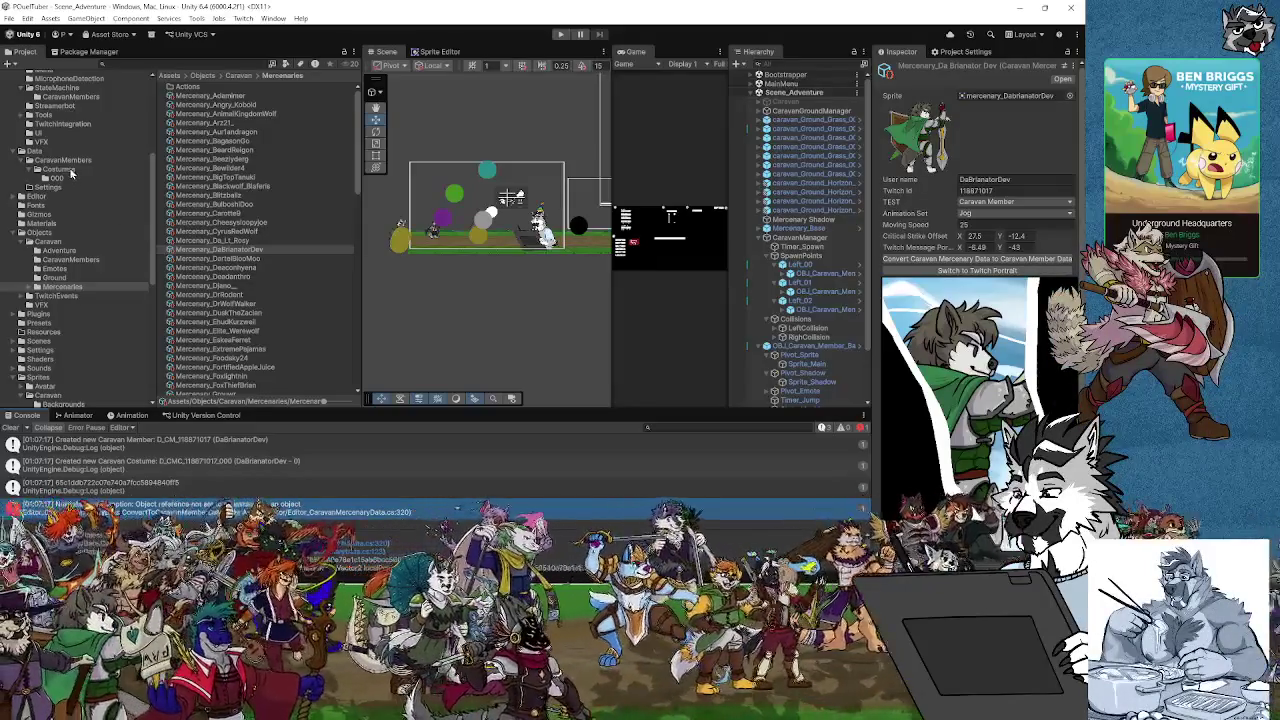
# Delete the newly generated test costume asset from Data/Costumes/000
pyautogui.click(68, 170)
pyautogui.click(57, 179)
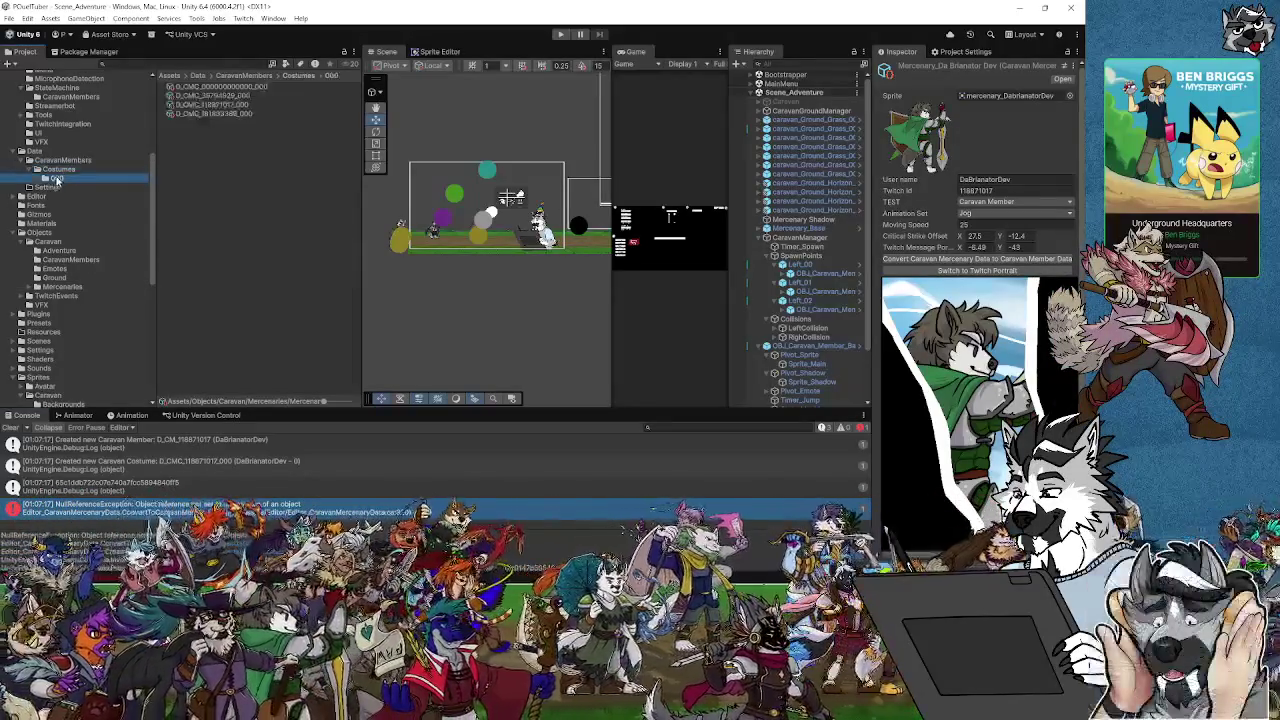
pyautogui.click(209, 114)
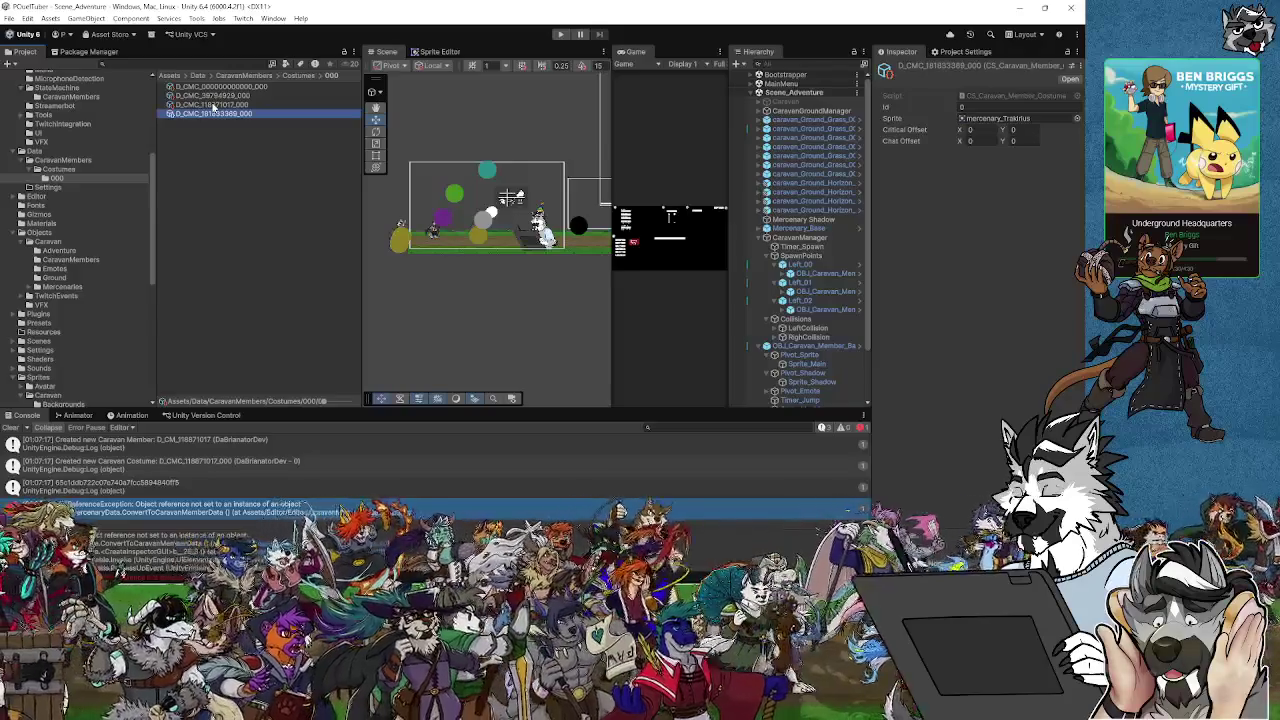
pyautogui.click(213, 105)
pyautogui.press('Delete')
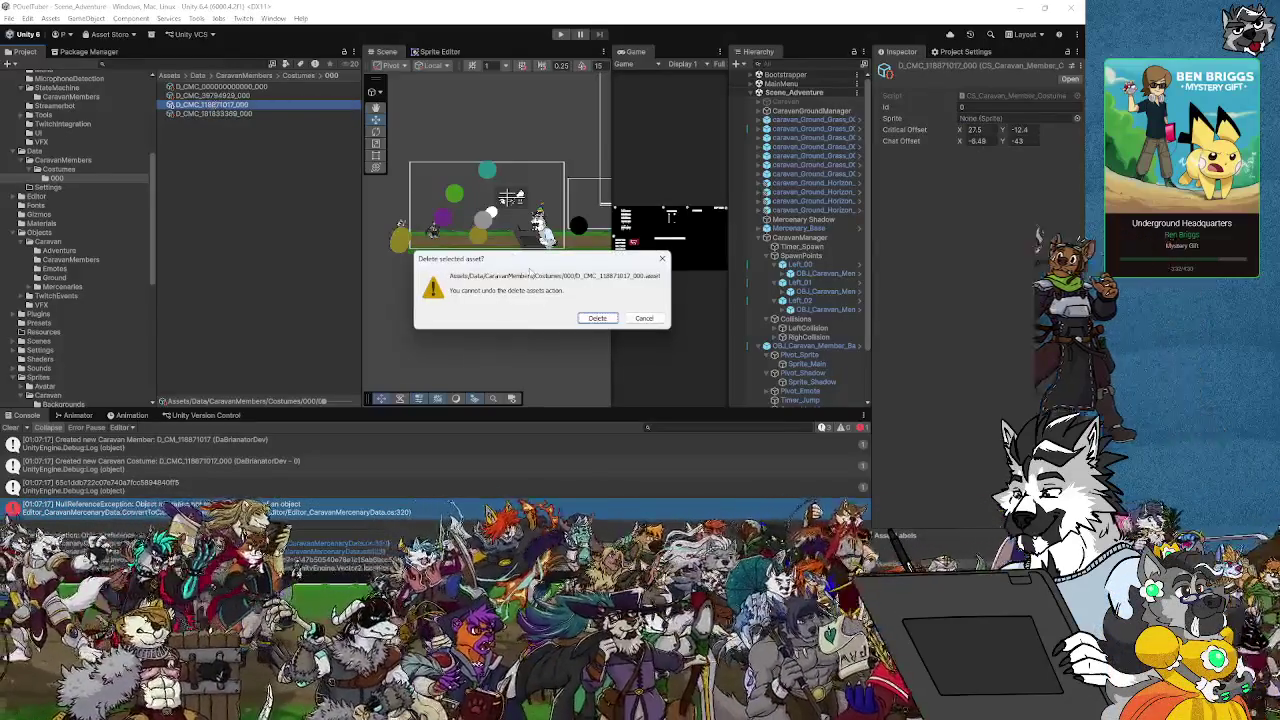
pyautogui.press('Return')
pyautogui.scroll(3, 65, 210)
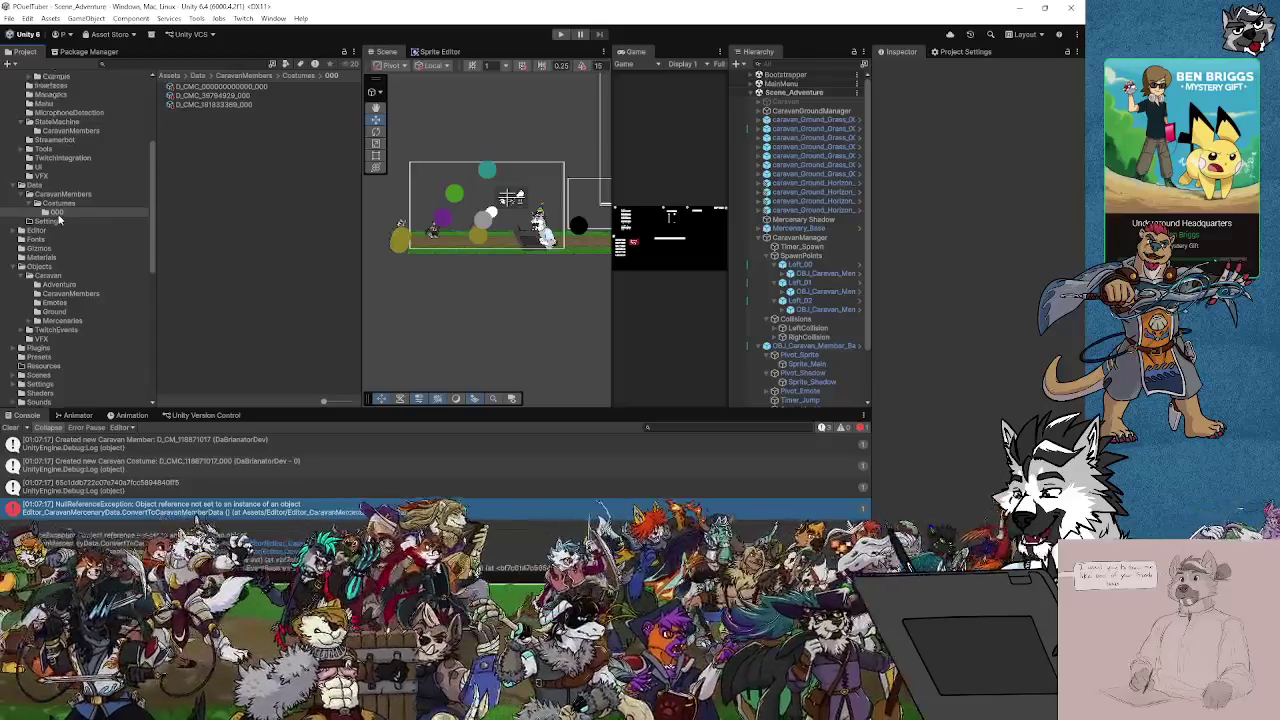
# Delete the new DI_CM_ asset in Data/CaravanMembers and jump to the erroring line in Visual Studio
pyautogui.click(89, 199)
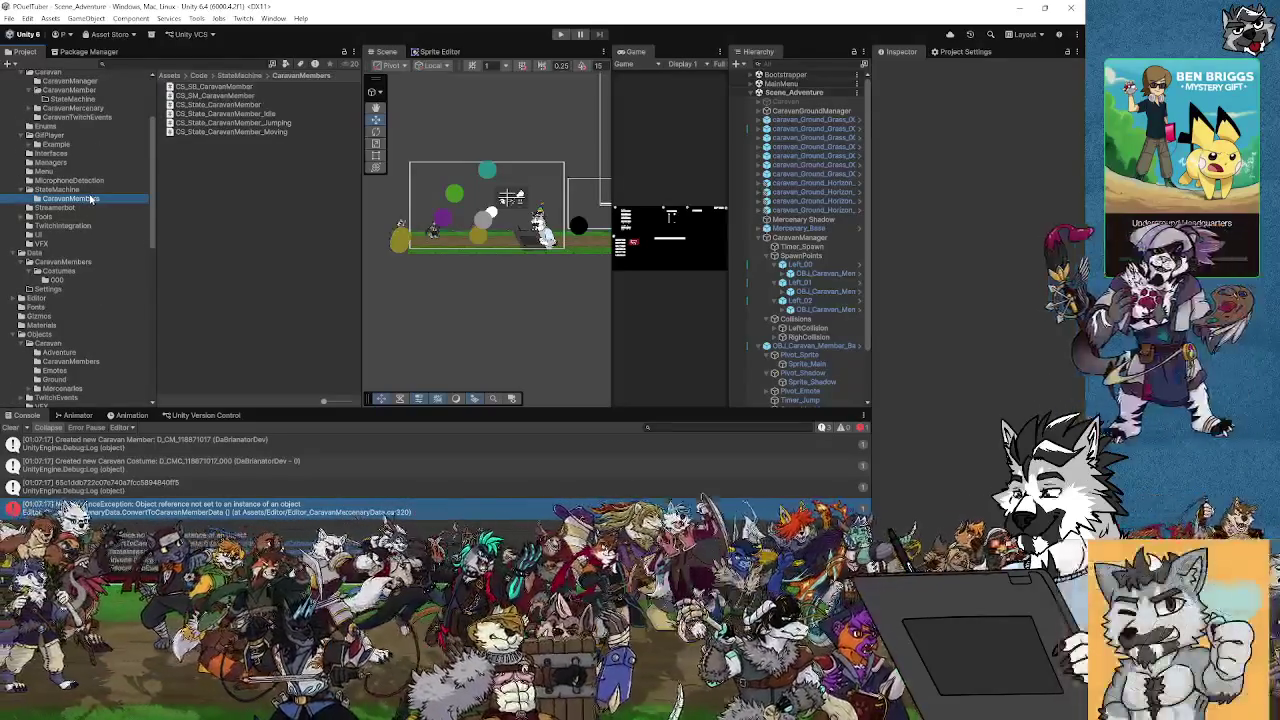
pyautogui.click(62, 262)
pyautogui.click(228, 113)
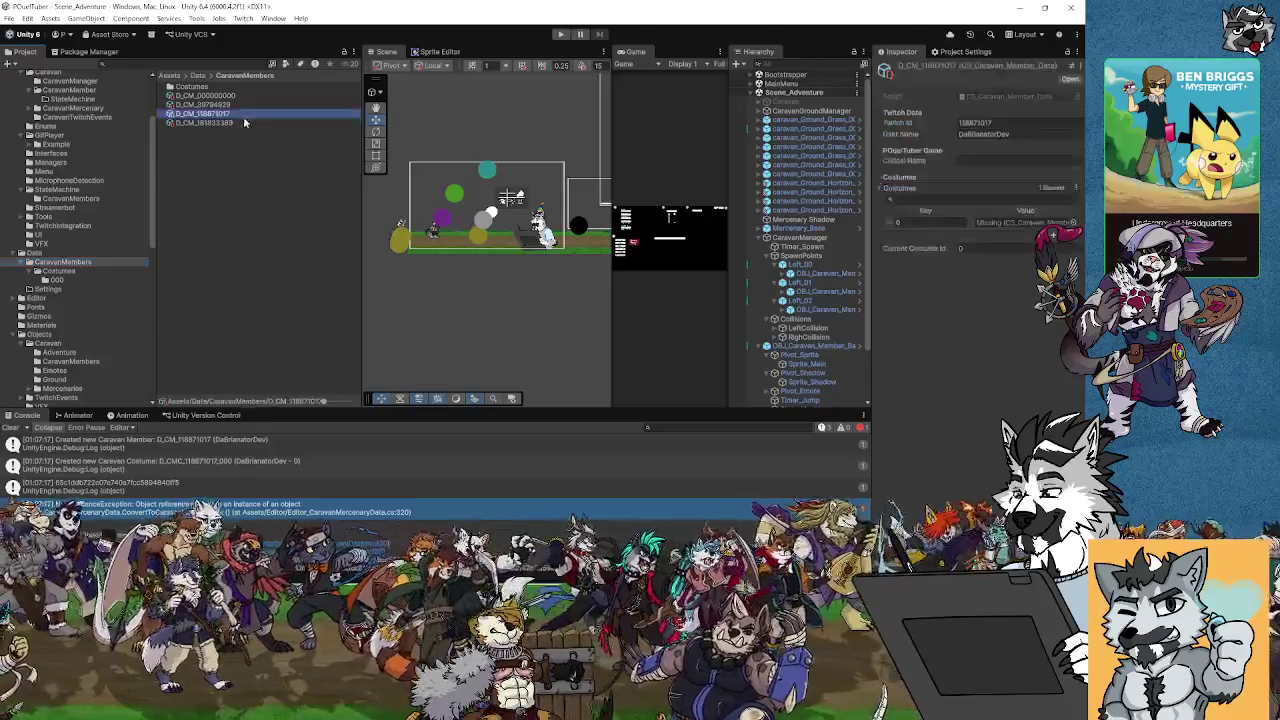
pyautogui.press('Delete')
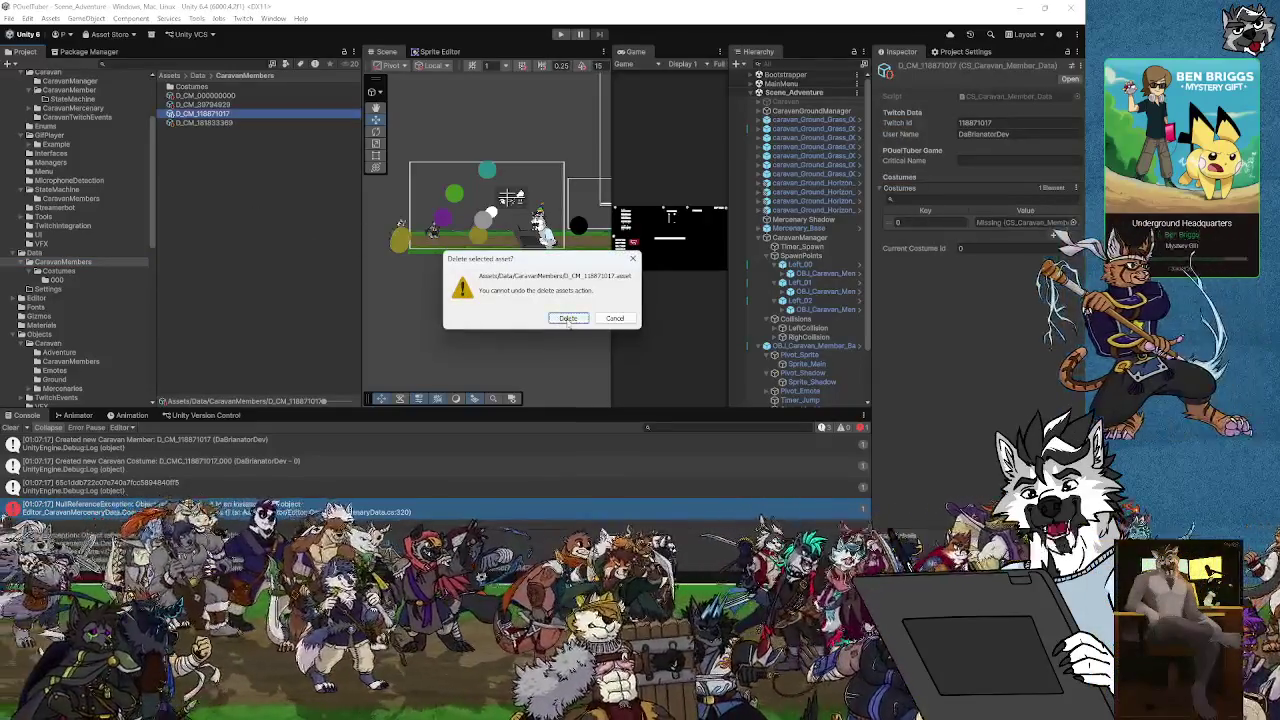
pyautogui.click(567, 318)
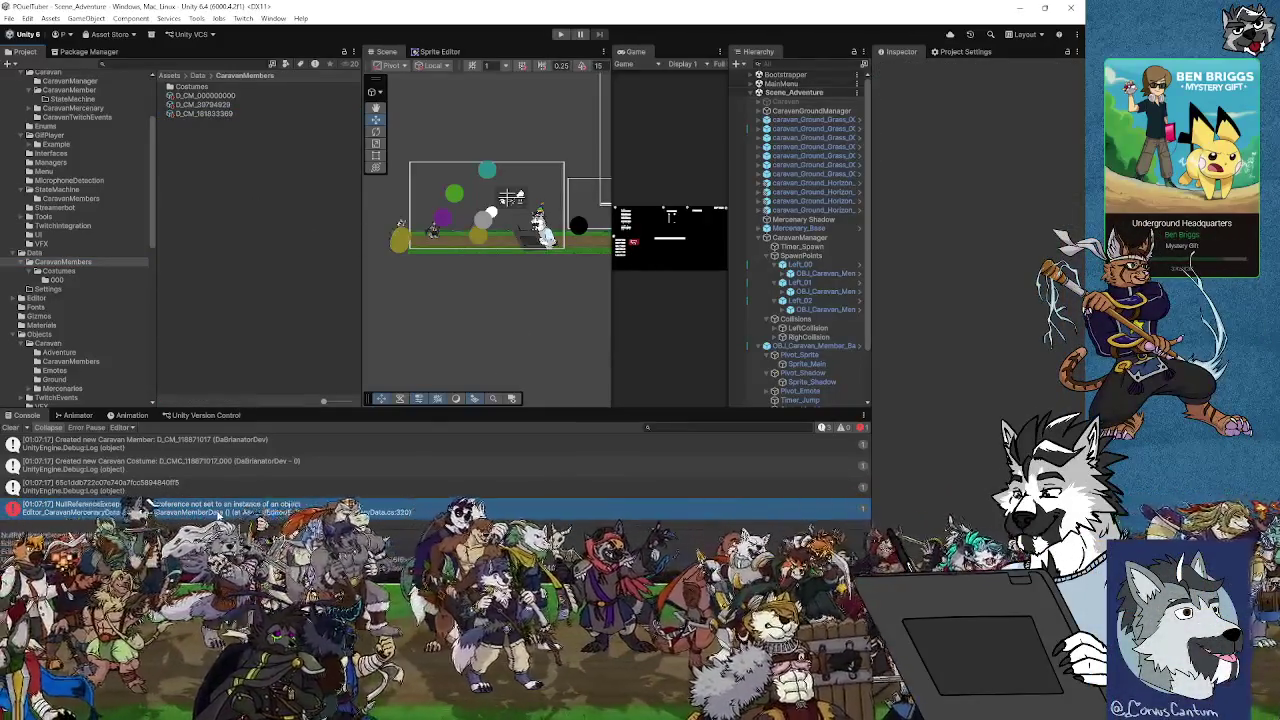
pyautogui.doubleClick(218, 512)
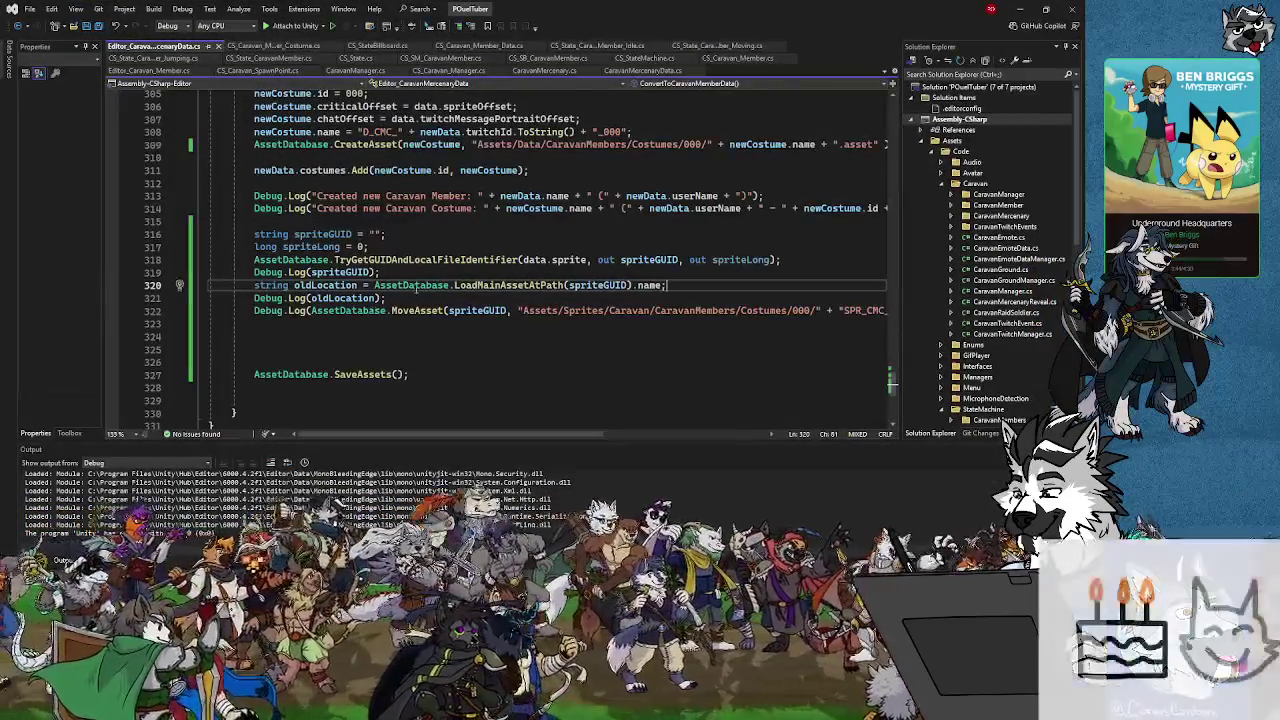
# Check spriteGUID on line 320 and comment out the Debug.Log MoveAsset line 322
pyautogui.click(578, 286)
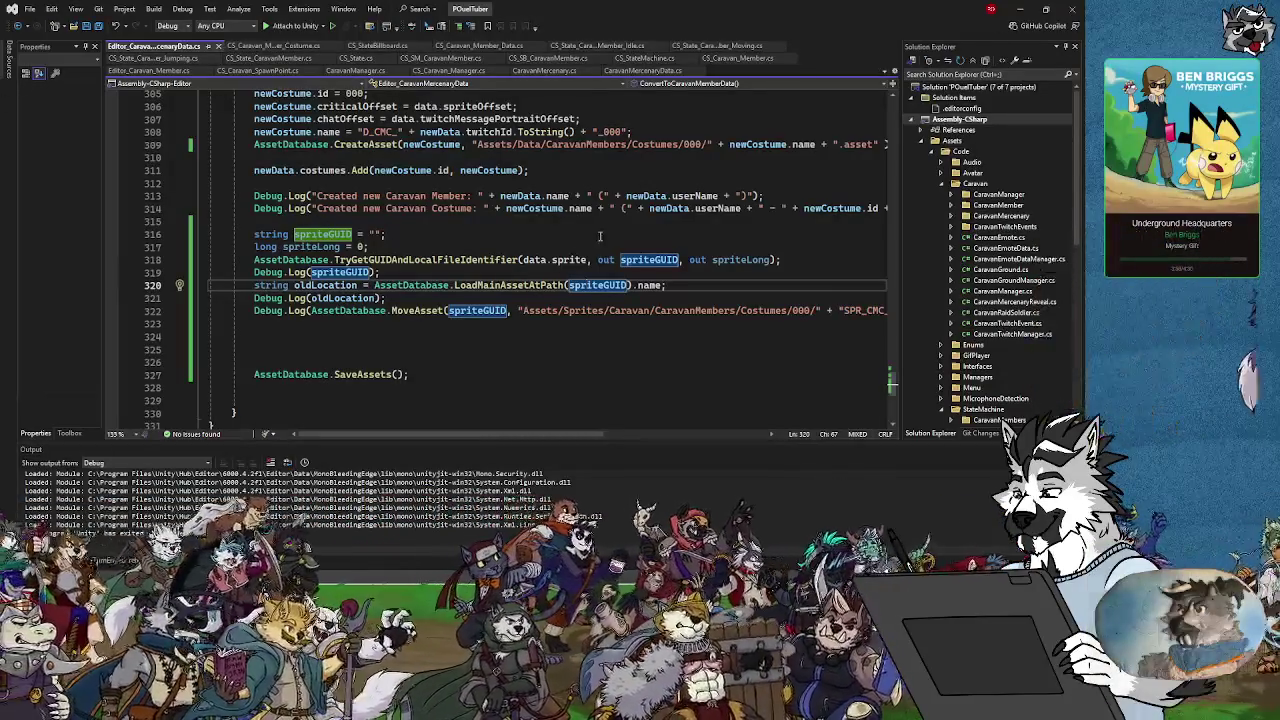
pyautogui.moveTo(524, 287)
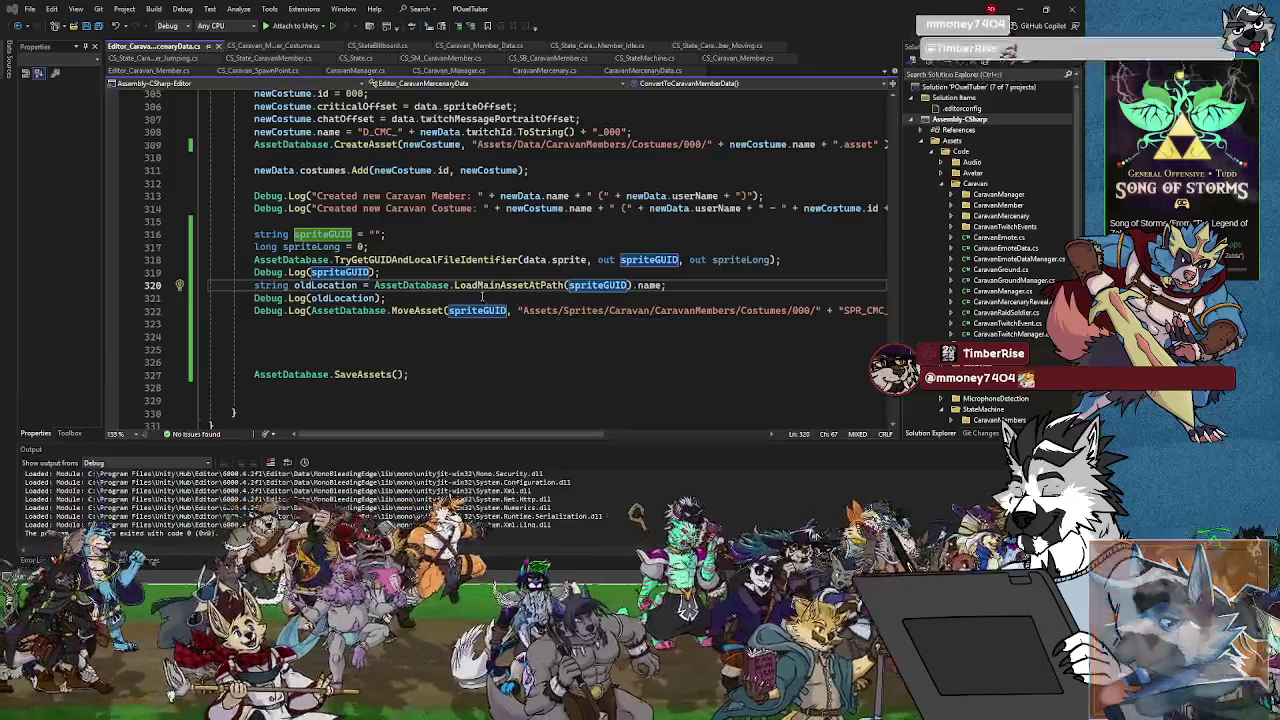
pyautogui.click(256, 311)
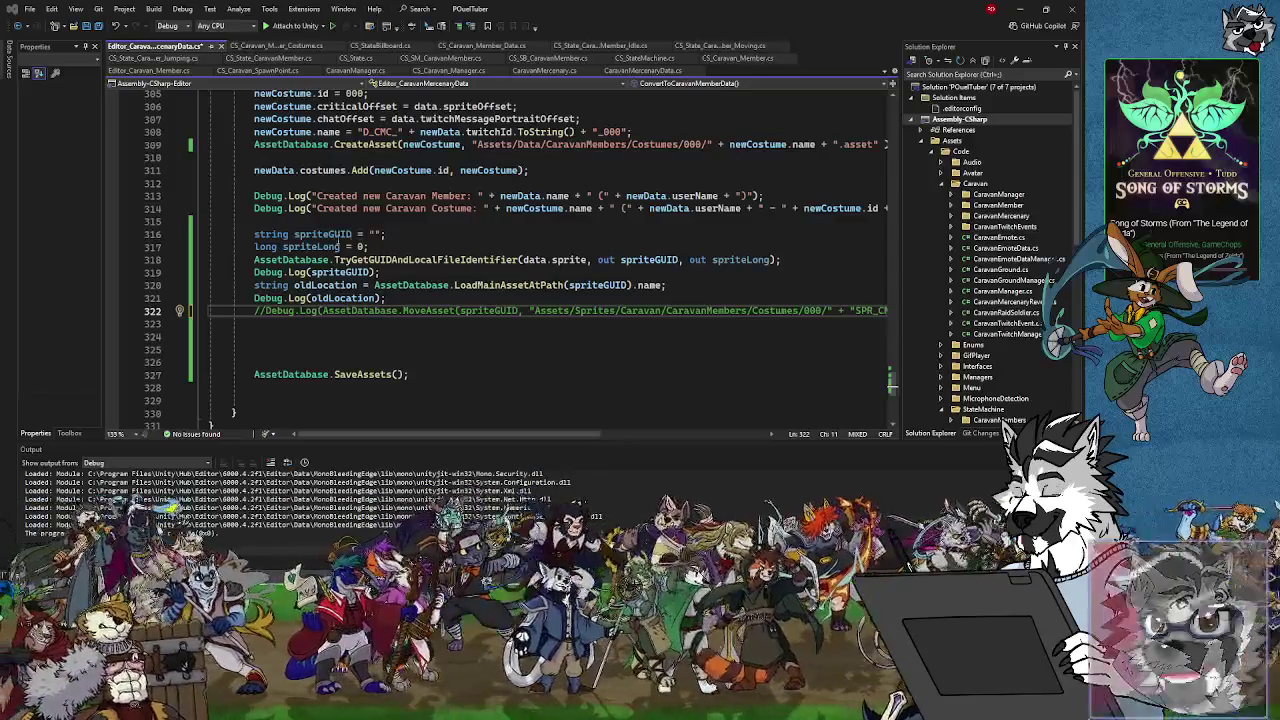
pyautogui.click(397, 234)
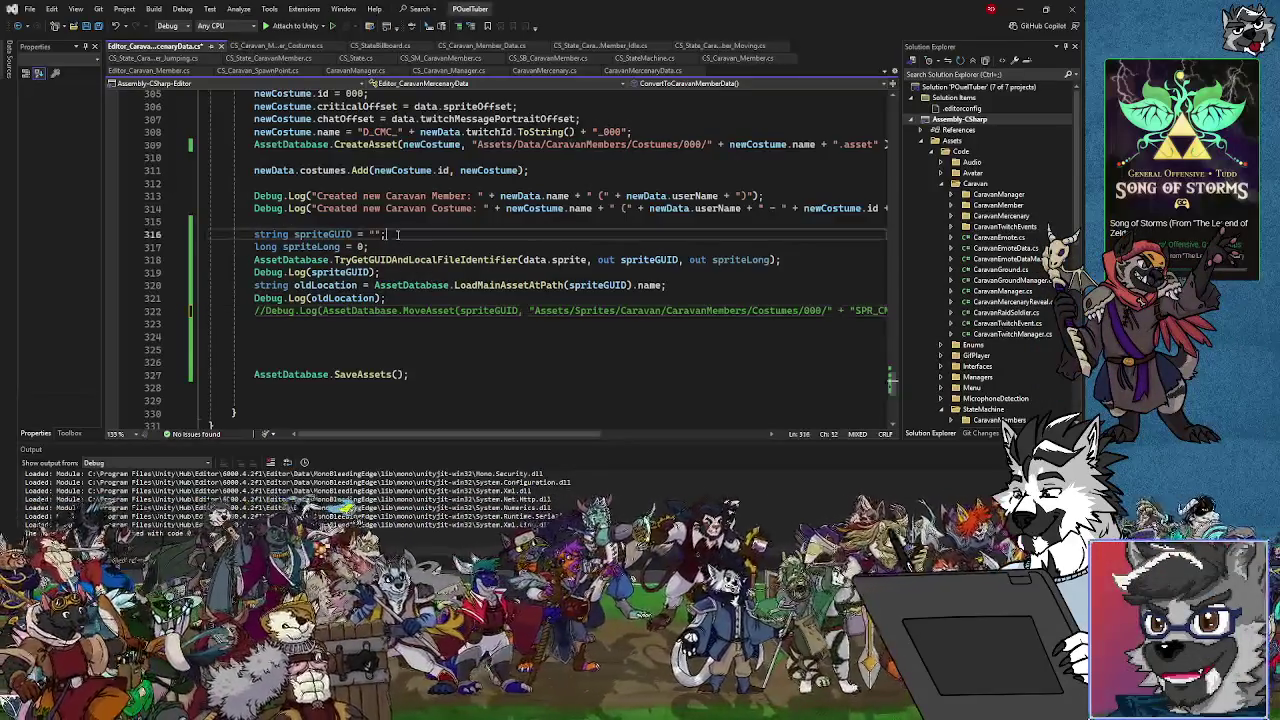
# Enclose the spriteGUID lookup and MoveAsset lines in /* */ and add blank lines above them
pyautogui.click(273, 226)
pyautogui.press('Return')
pyautogui.write('//')
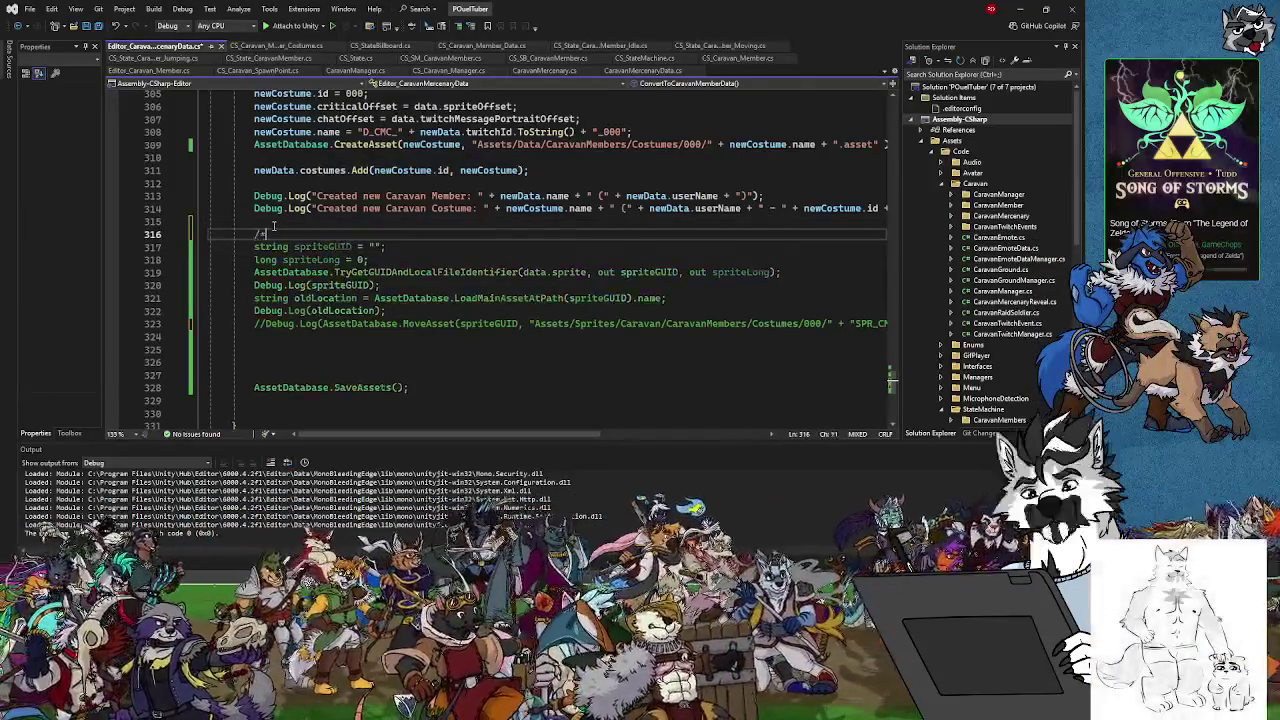
pyautogui.click(268, 324)
pyautogui.press('BackSpace')
pyautogui.press('BackSpace')
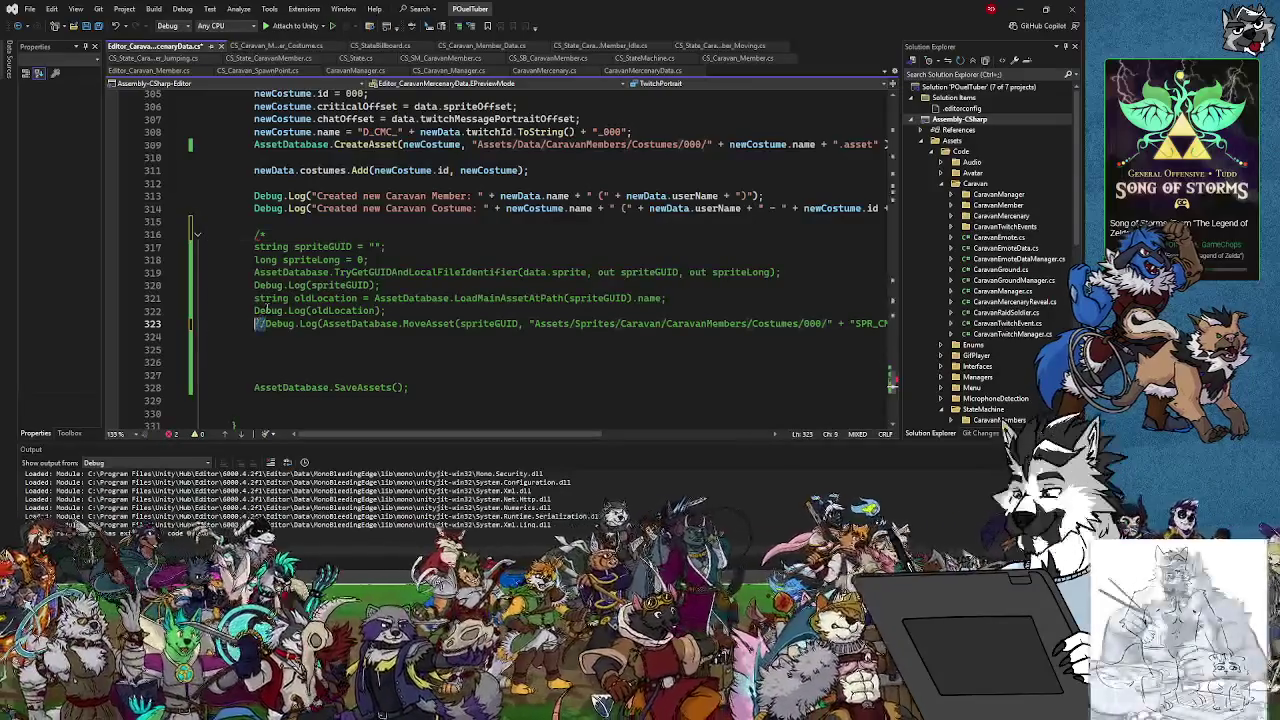
pyautogui.click(257, 335)
pyautogui.write('*/')
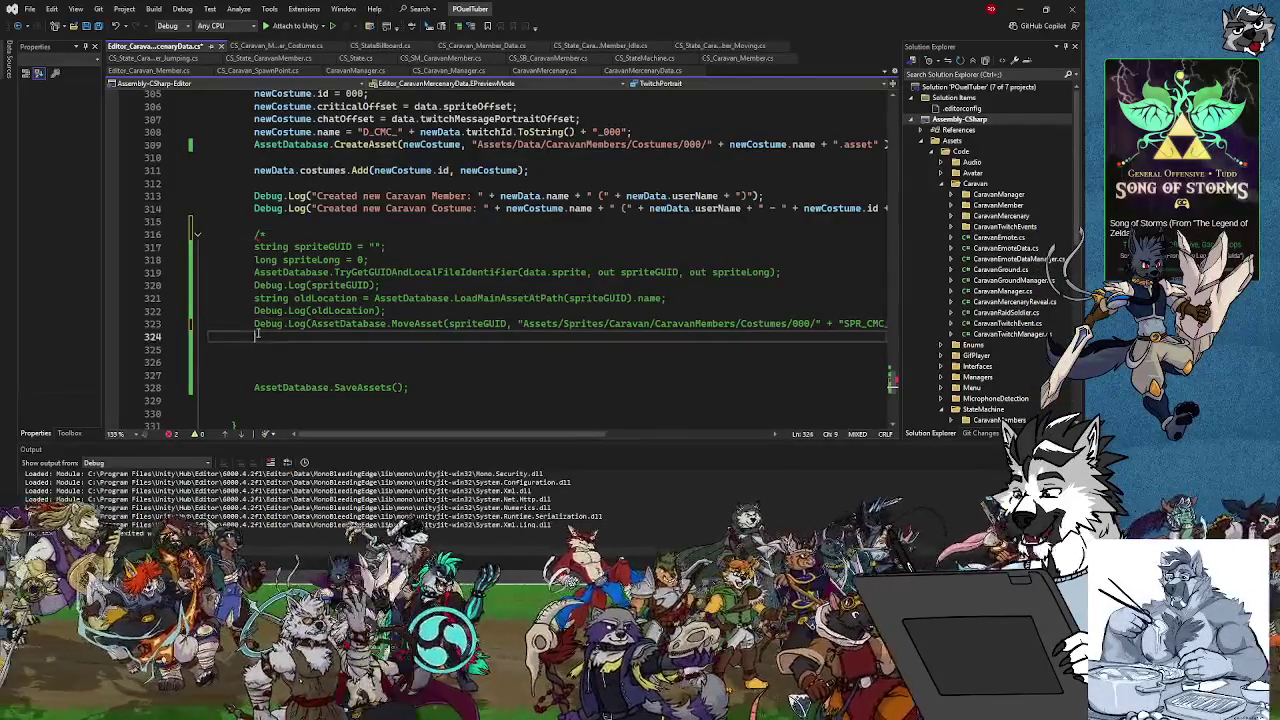
pyautogui.click(264, 220)
pyautogui.press('Return')
pyautogui.press('Return')
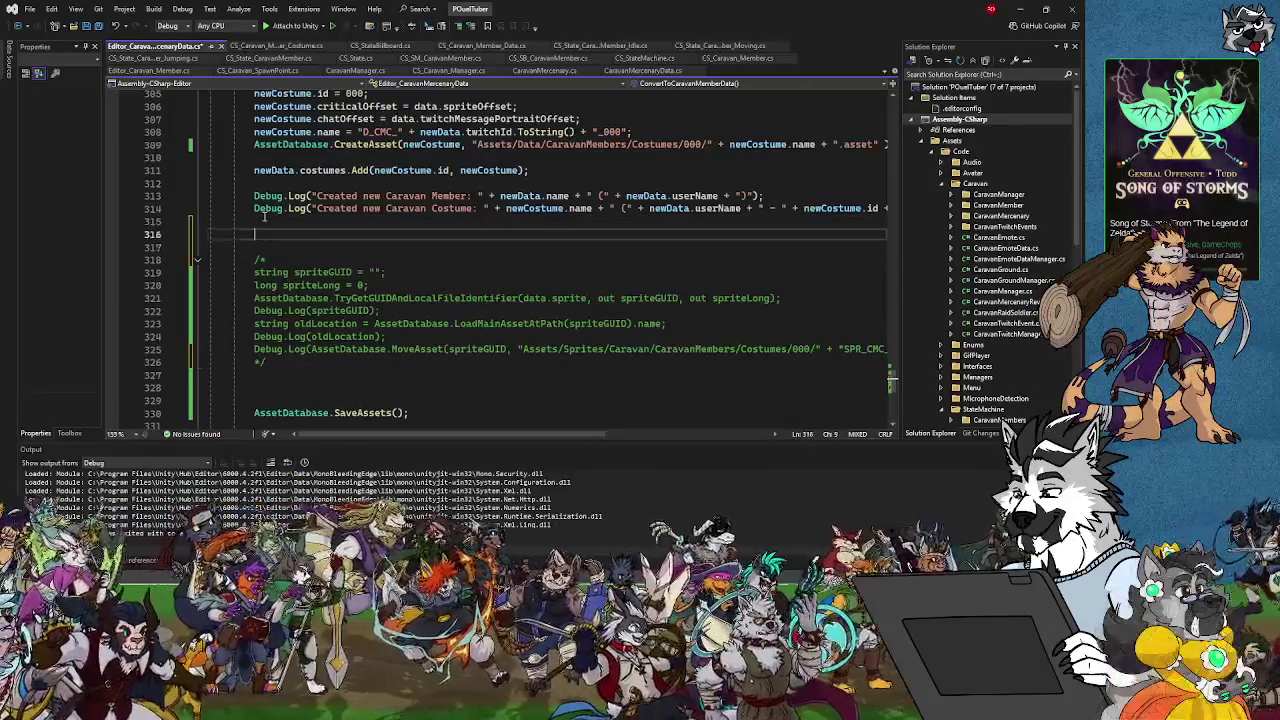
pyautogui.press('Up')
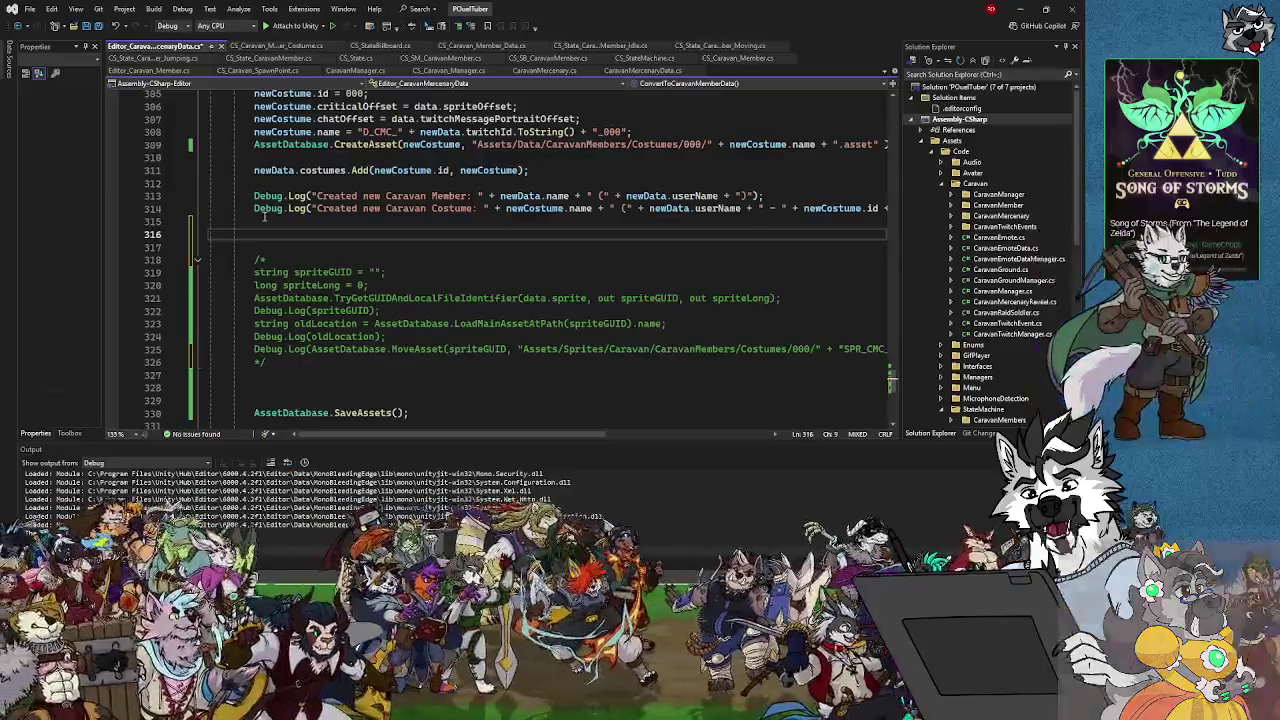
# On line 316 start typing string spritePath = AssetDatabase.GetAllAssetPaths(data.sprite
pyautogui.write('data.sprite')
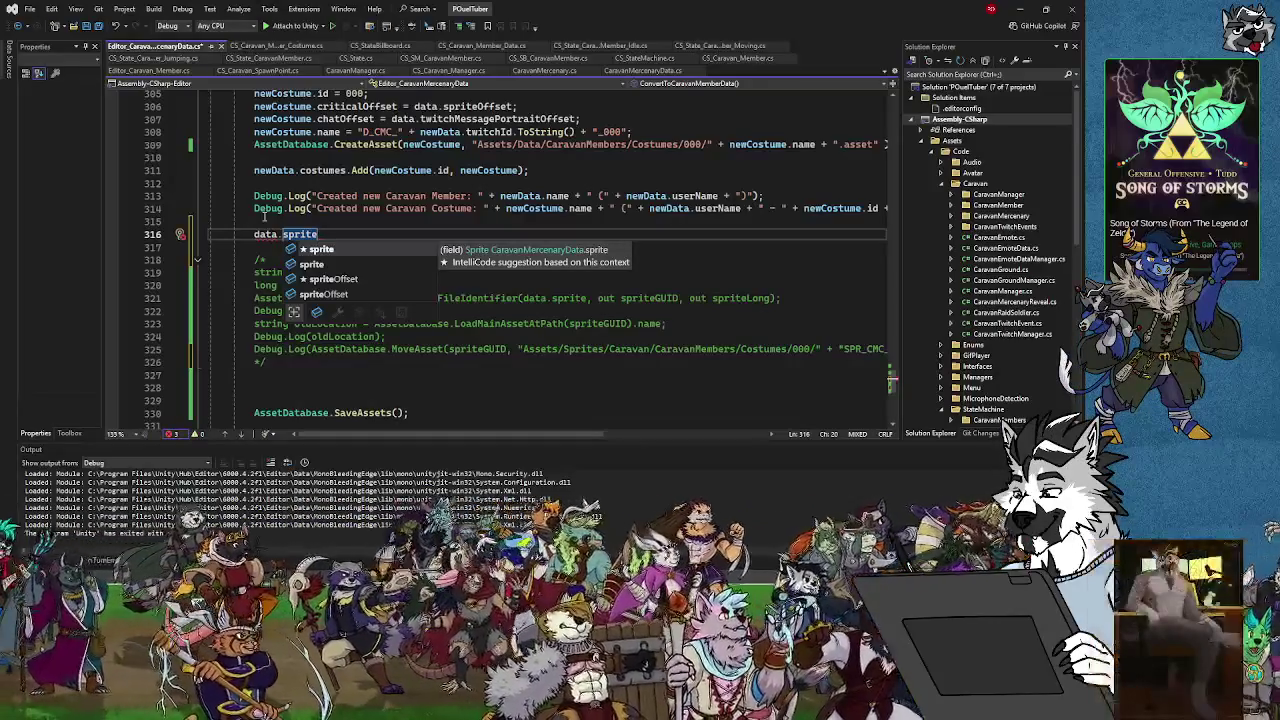
pyautogui.press('Home')
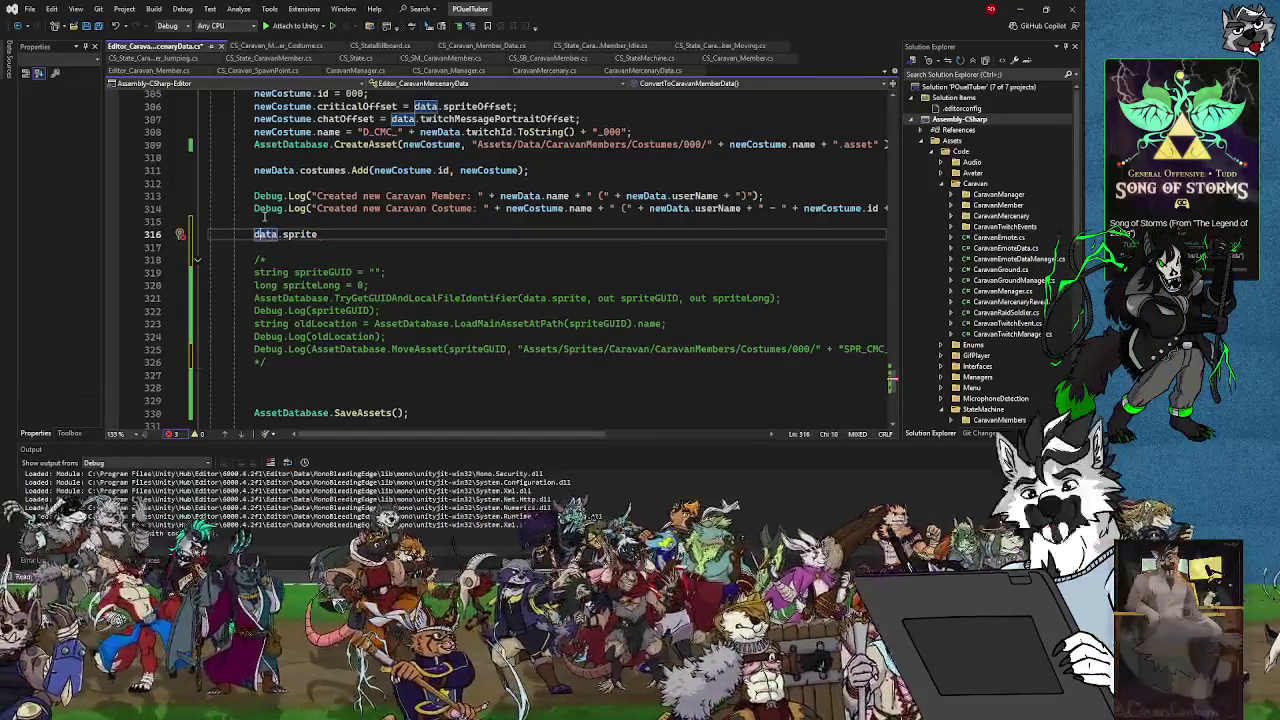
pyautogui.write('string ')
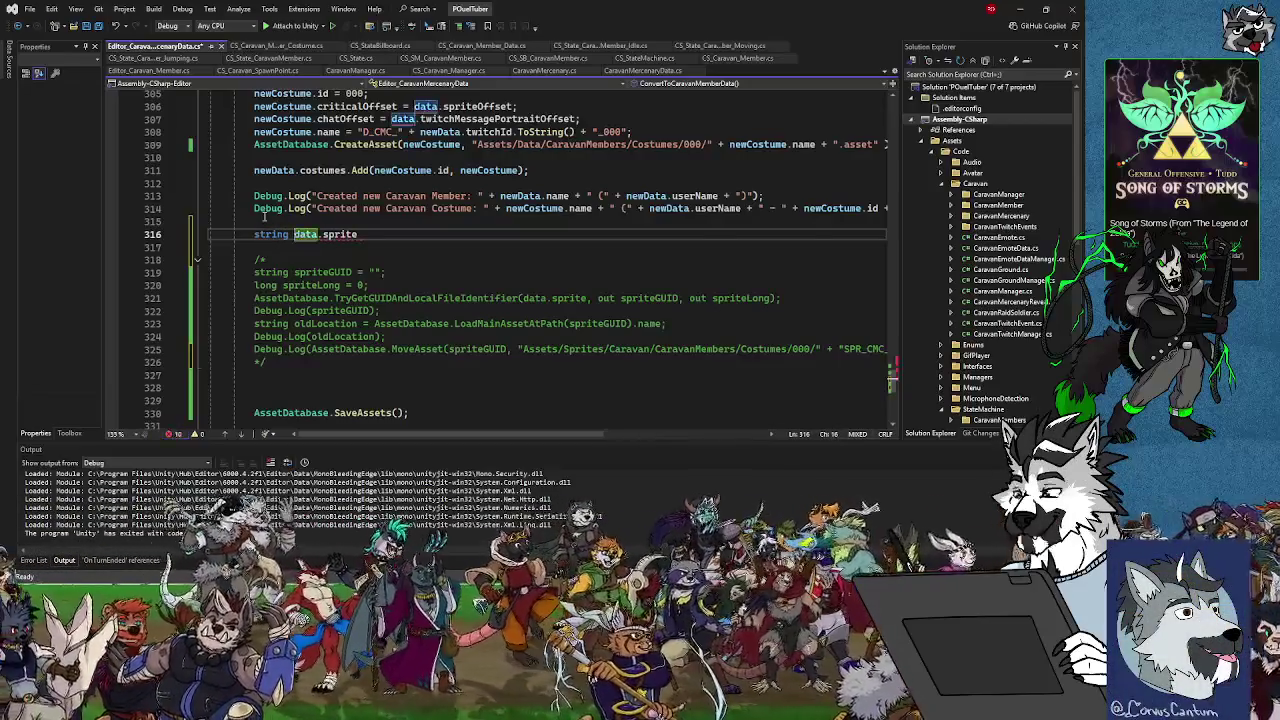
pyautogui.write('spritePath =')
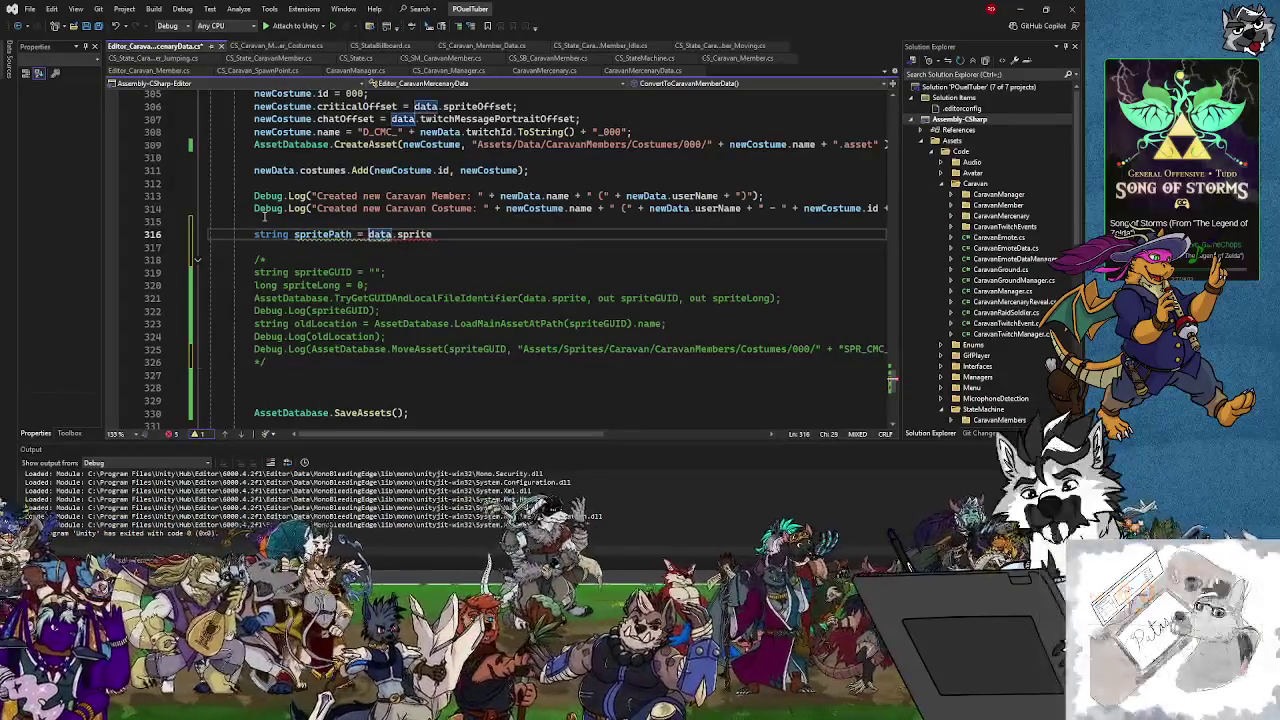
pyautogui.write(' sse')
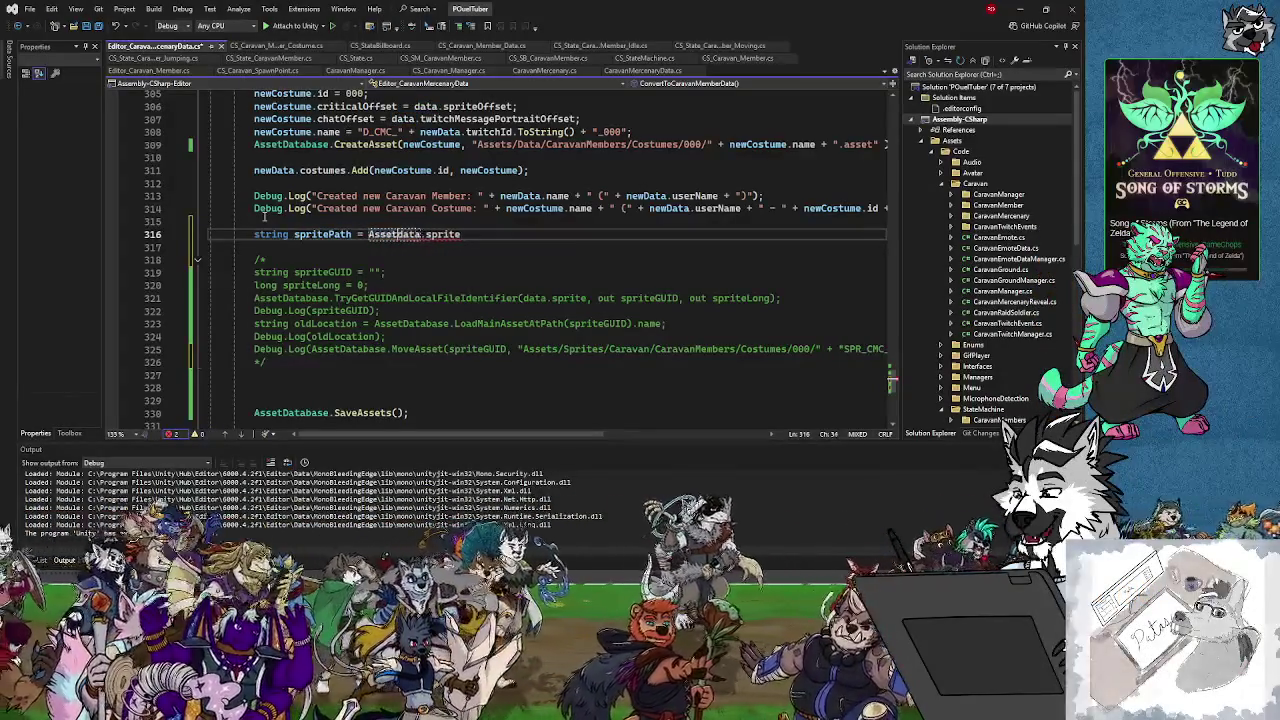
pyautogui.write('data')
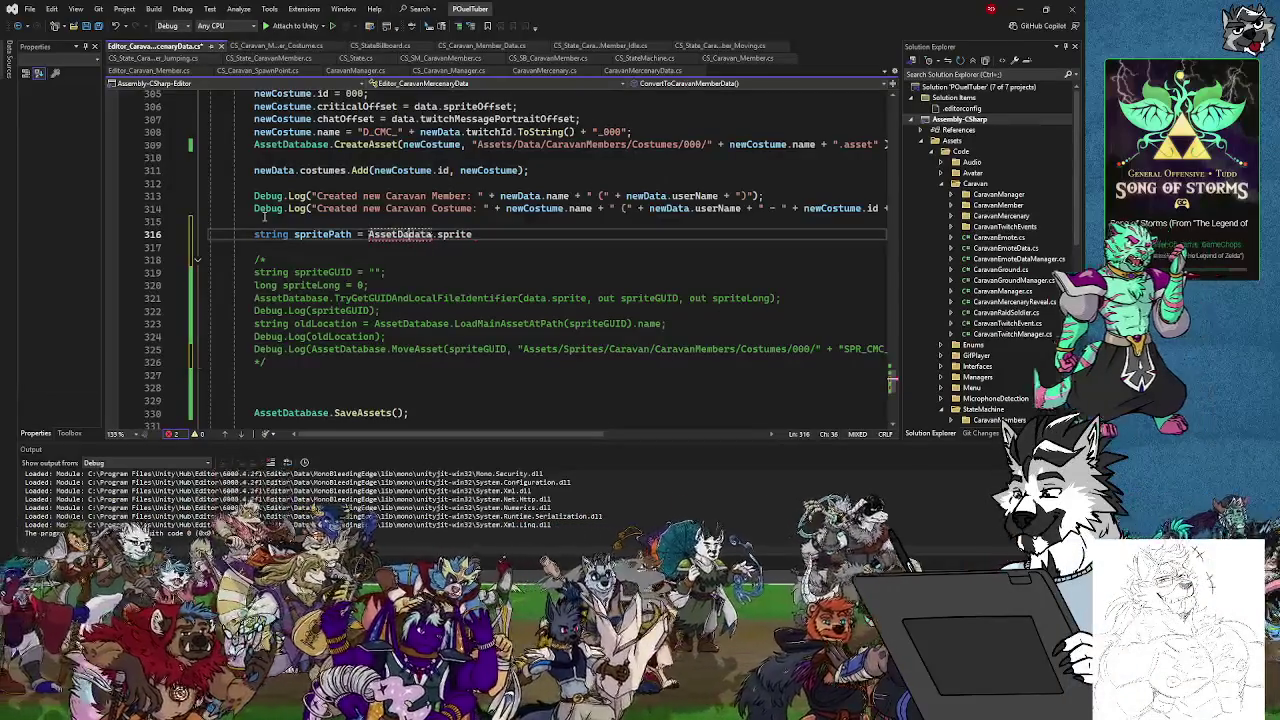
pyautogui.write('base')
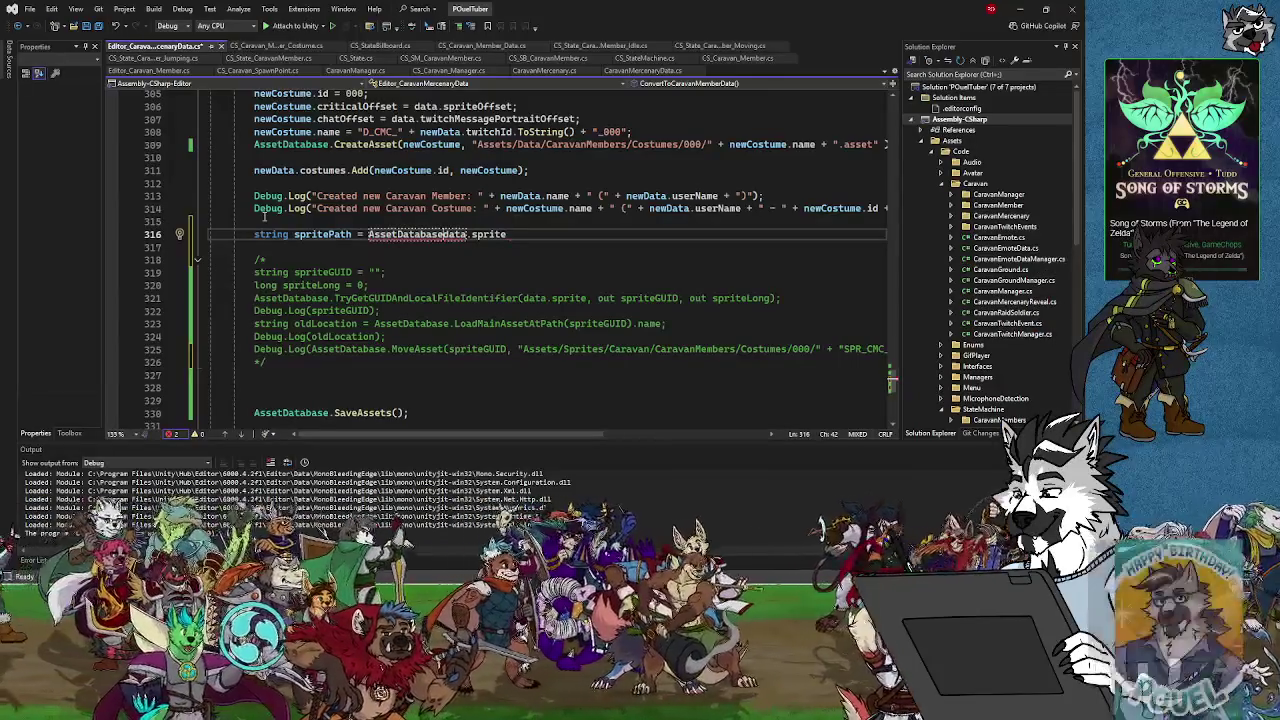
pyautogui.write('.')
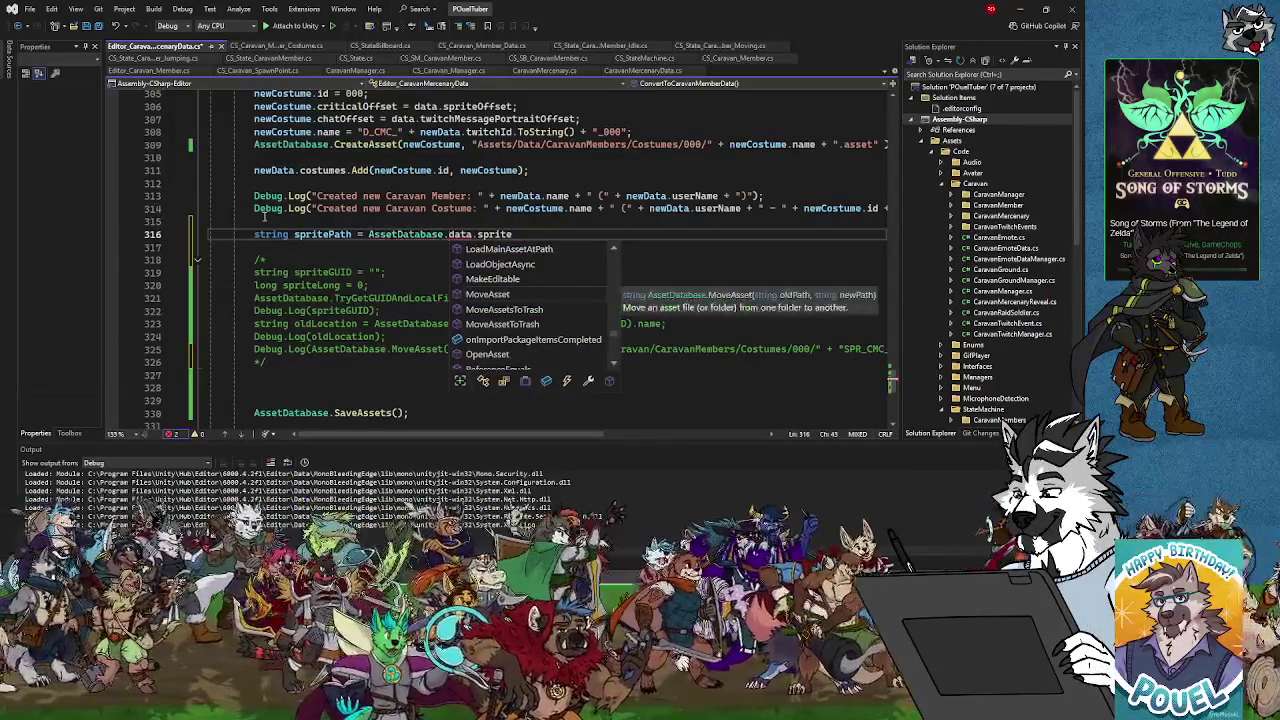
pyautogui.write('GetPat')
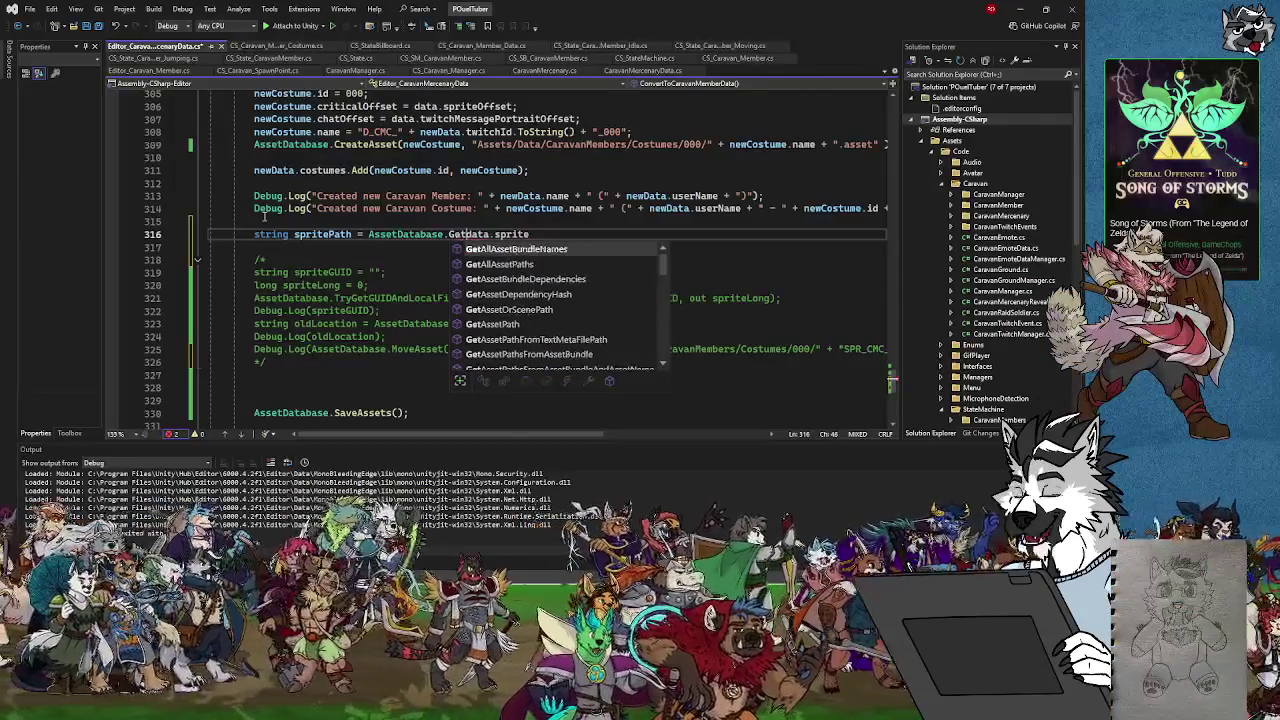
pyautogui.write('(')
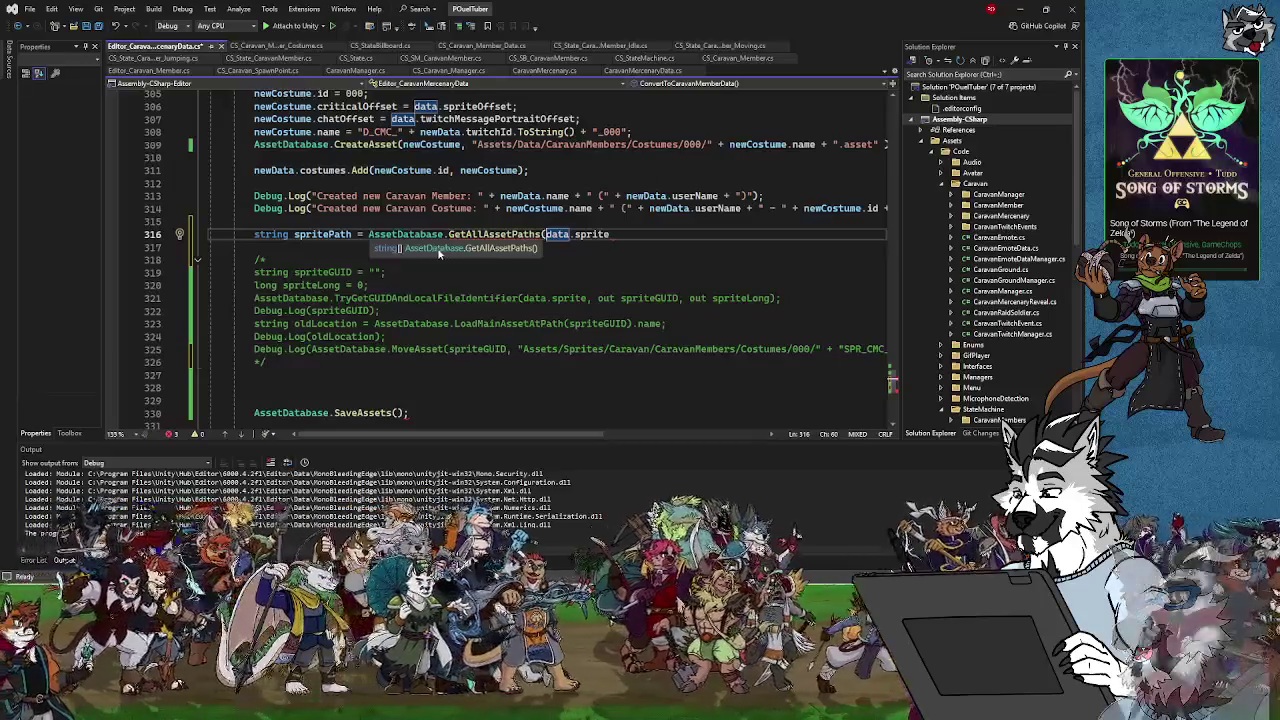
pyautogui.click(505, 233)
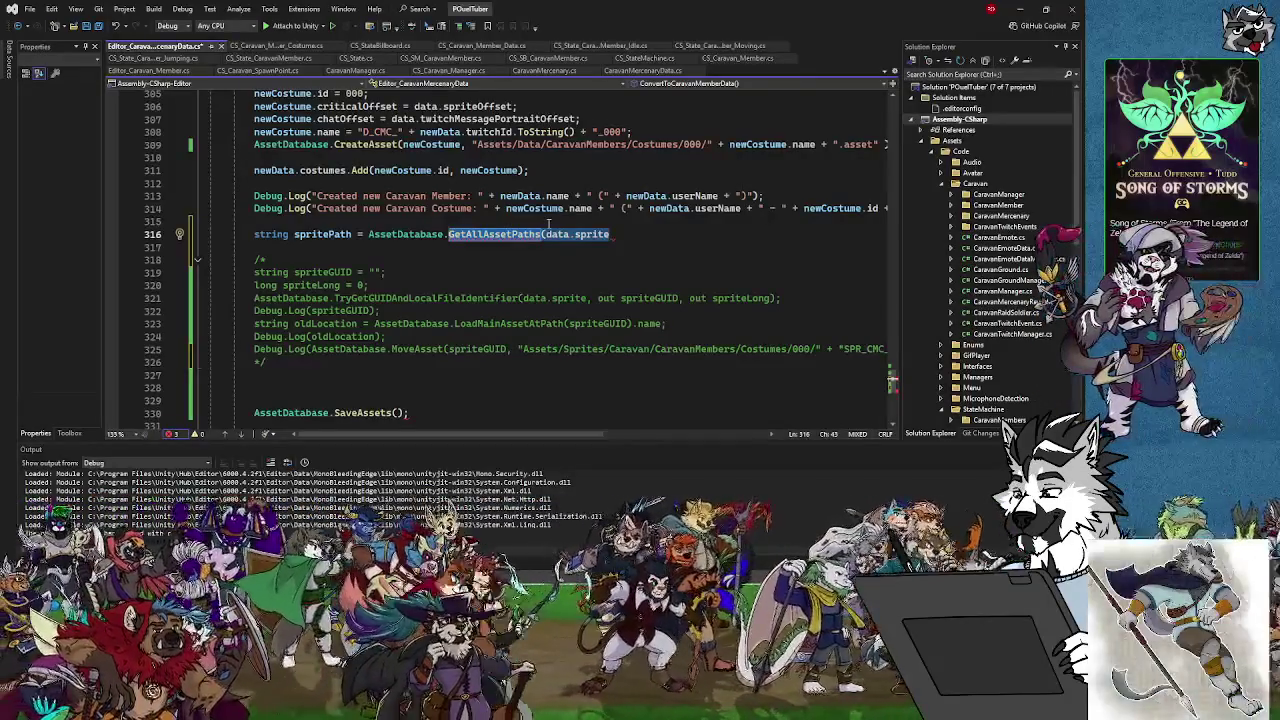
# Switch the call to AssetDatabase.GetAssetPath(data.sprite) and close line 316 with a semicolon
pyautogui.write('Pa')
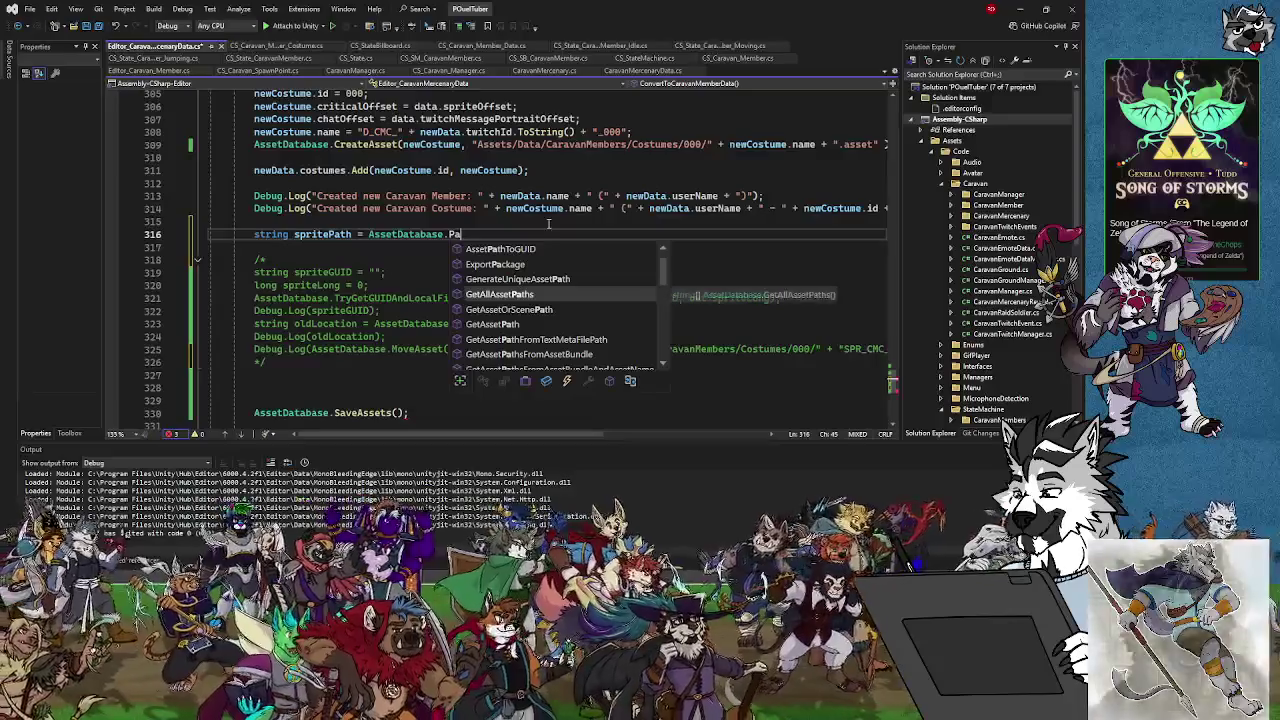
pyautogui.scroll(-5, 555, 298)
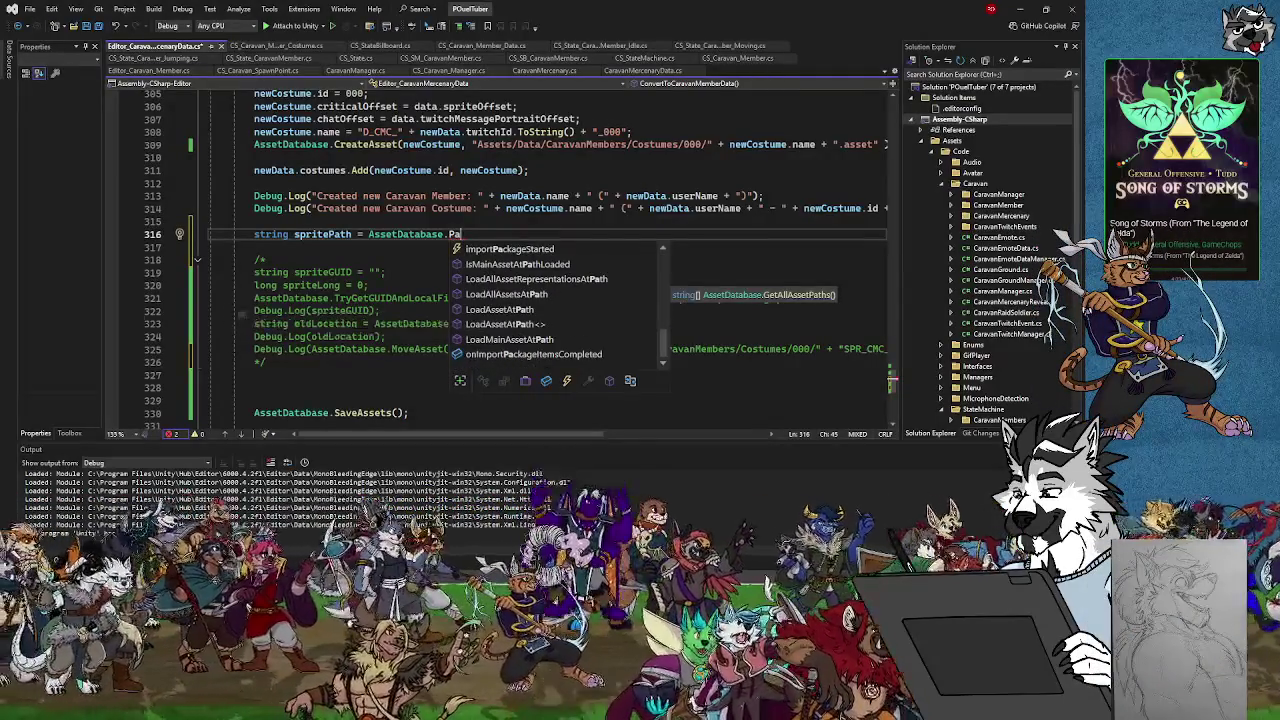
pyautogui.press('Escape')
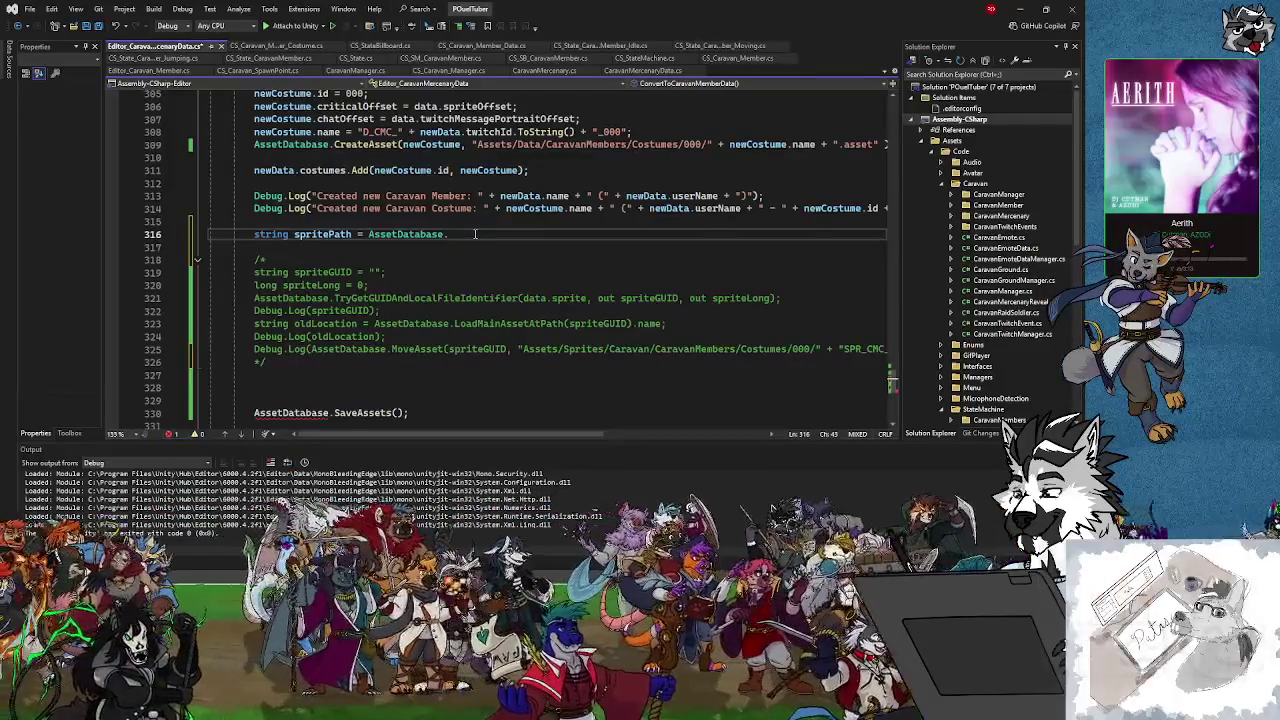
pyautogui.write('GetAsset')
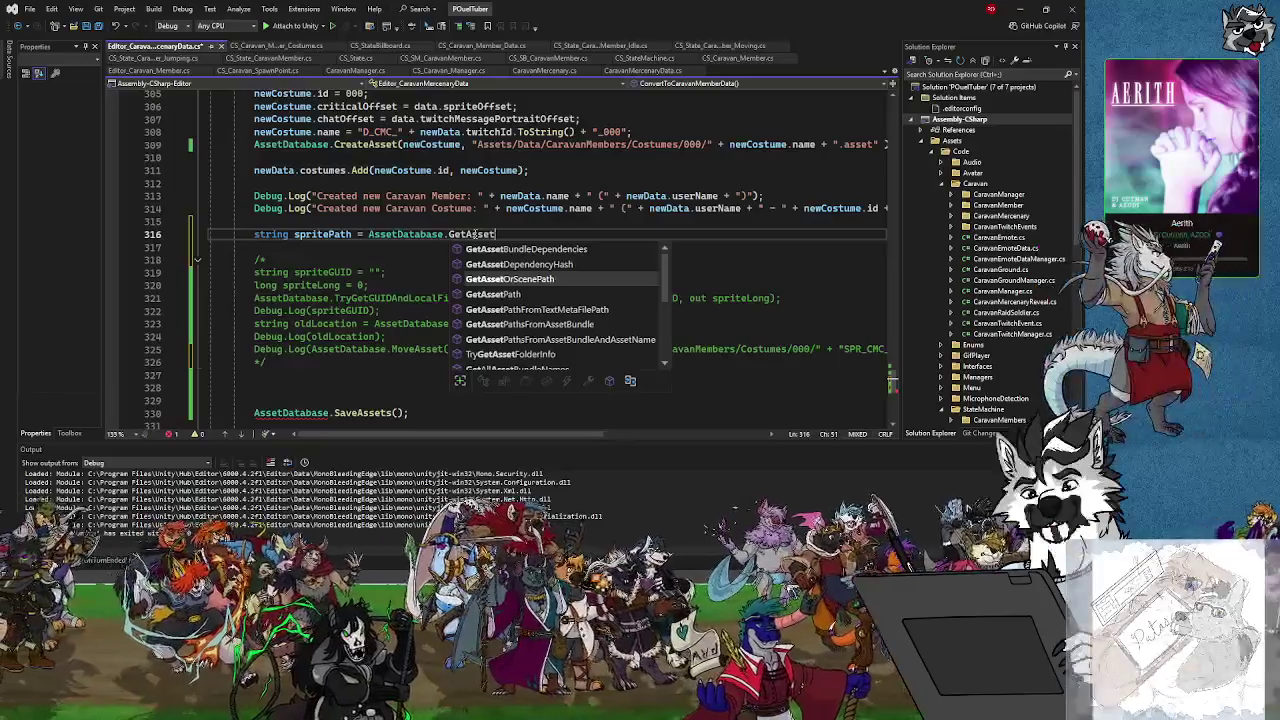
pyautogui.write('Path(')
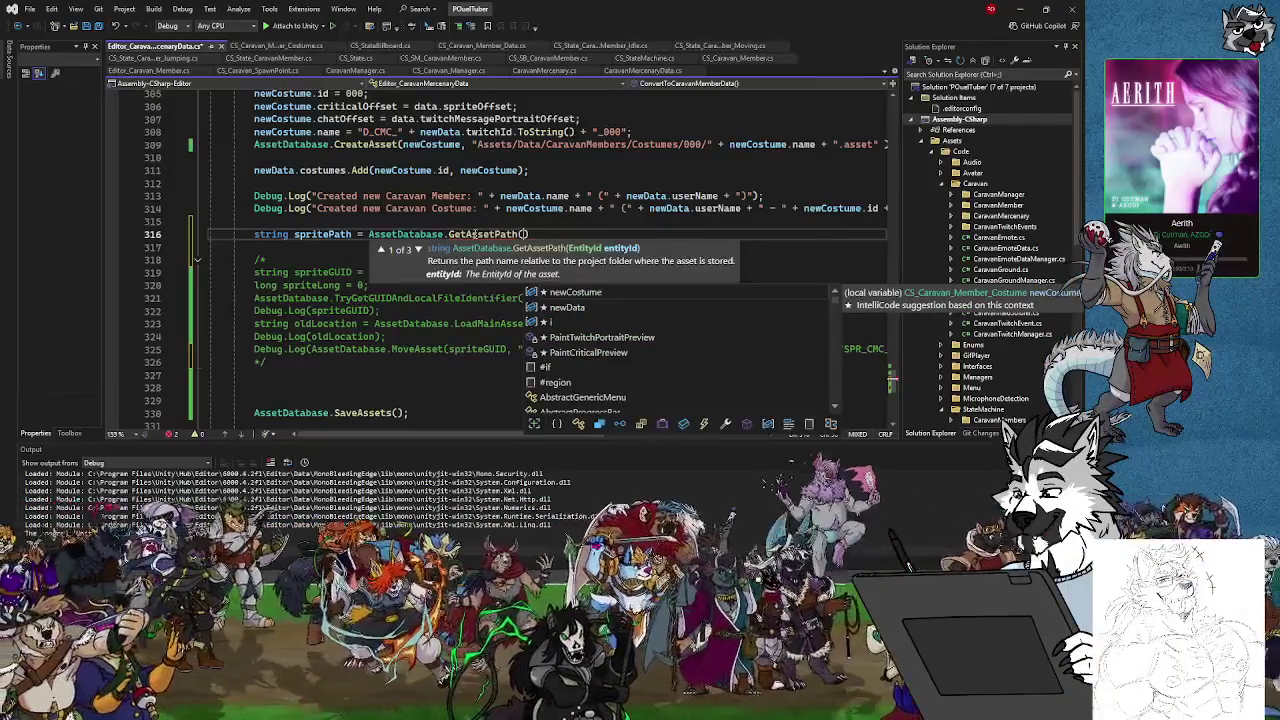
pyautogui.write('data')
pyautogui.write('.sprite')
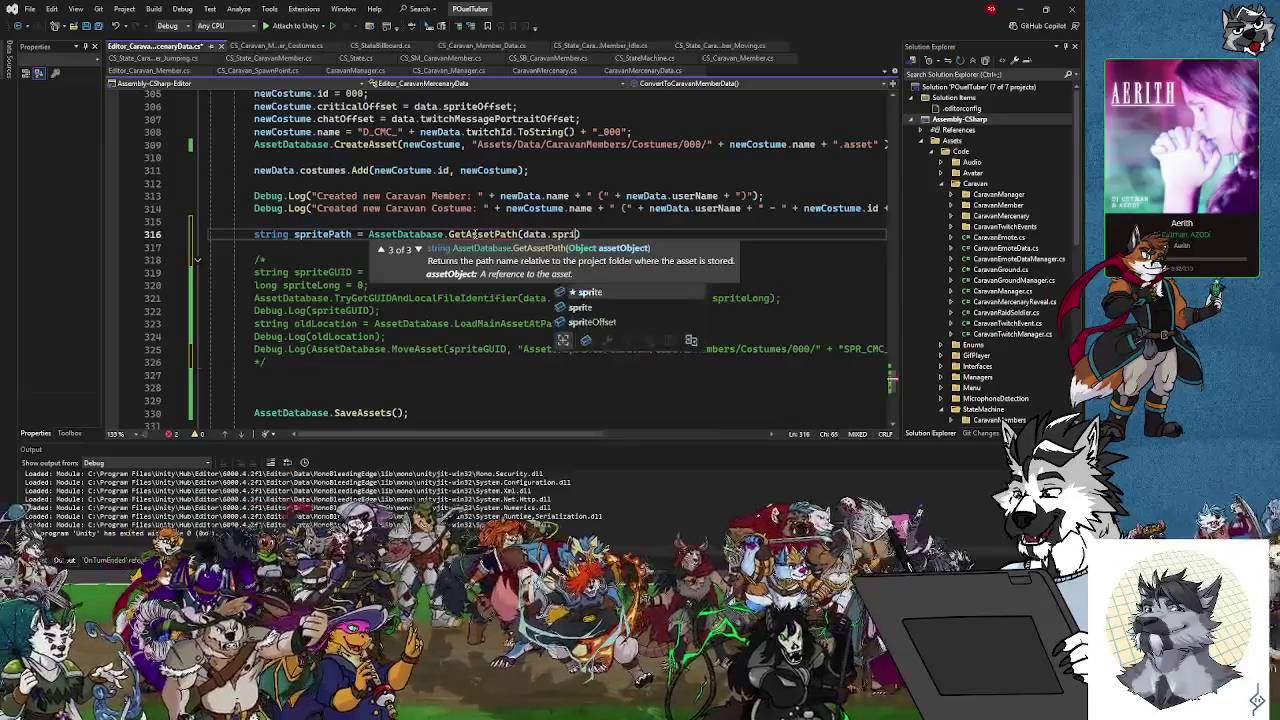
pyautogui.write(')')
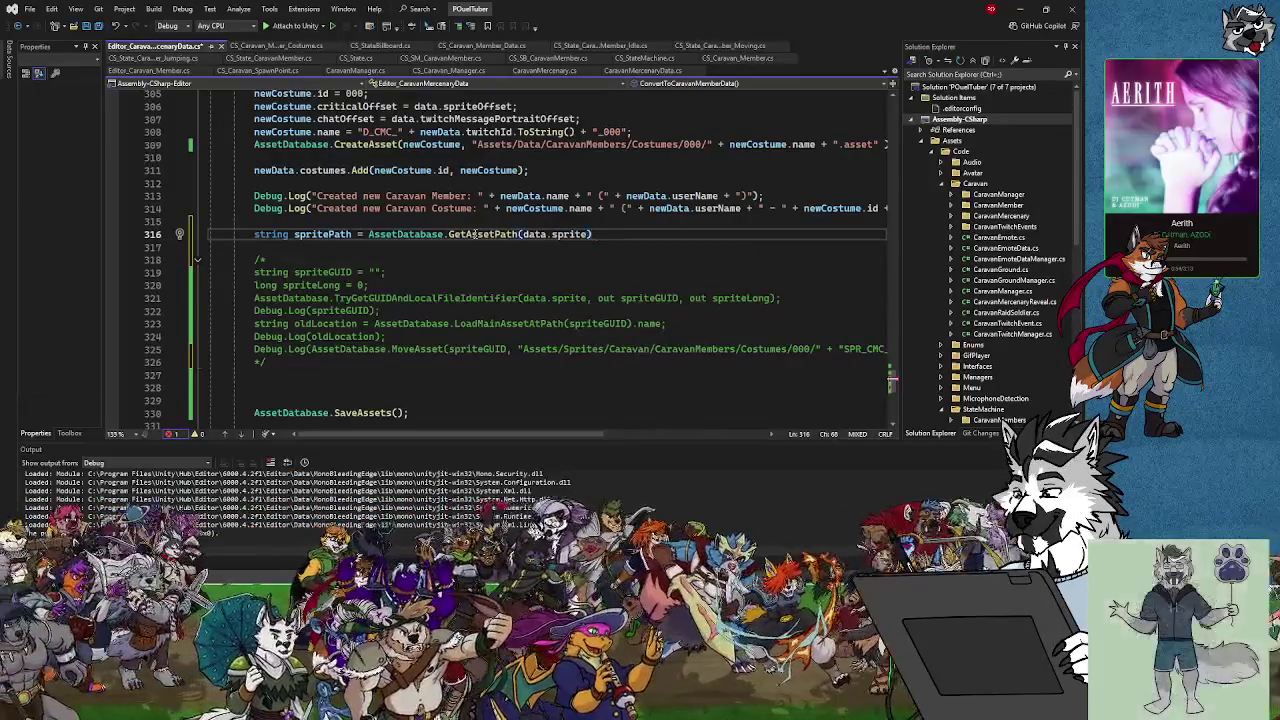
pyautogui.click(299, 249)
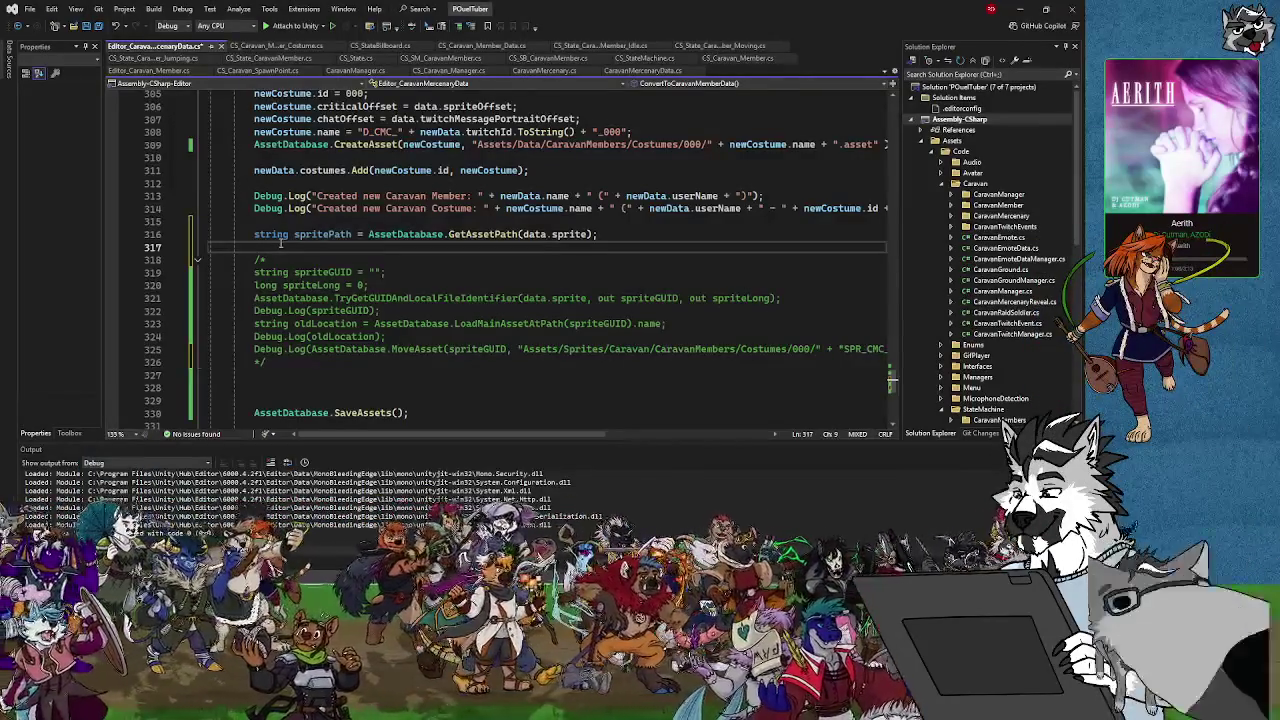
# Type AssetDatabase.CopyAsset(spritePath, on line 317
pyautogui.write('Asse')
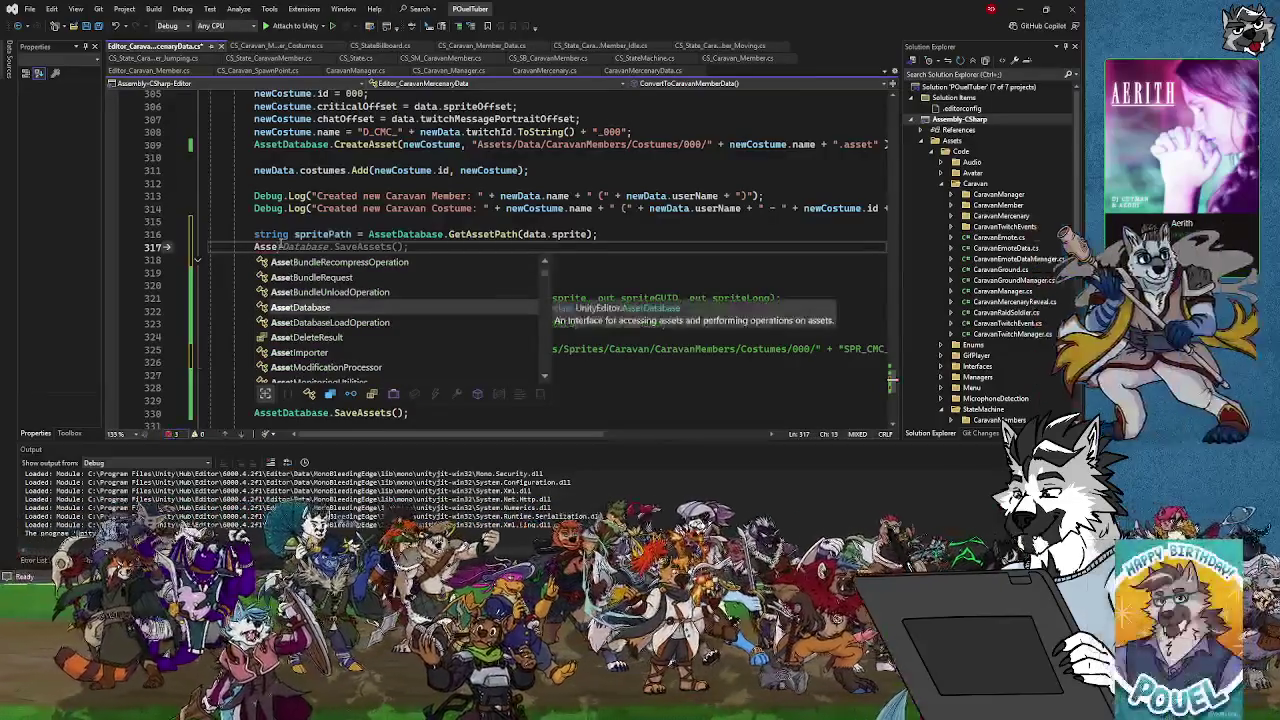
pyautogui.write('tDataba')
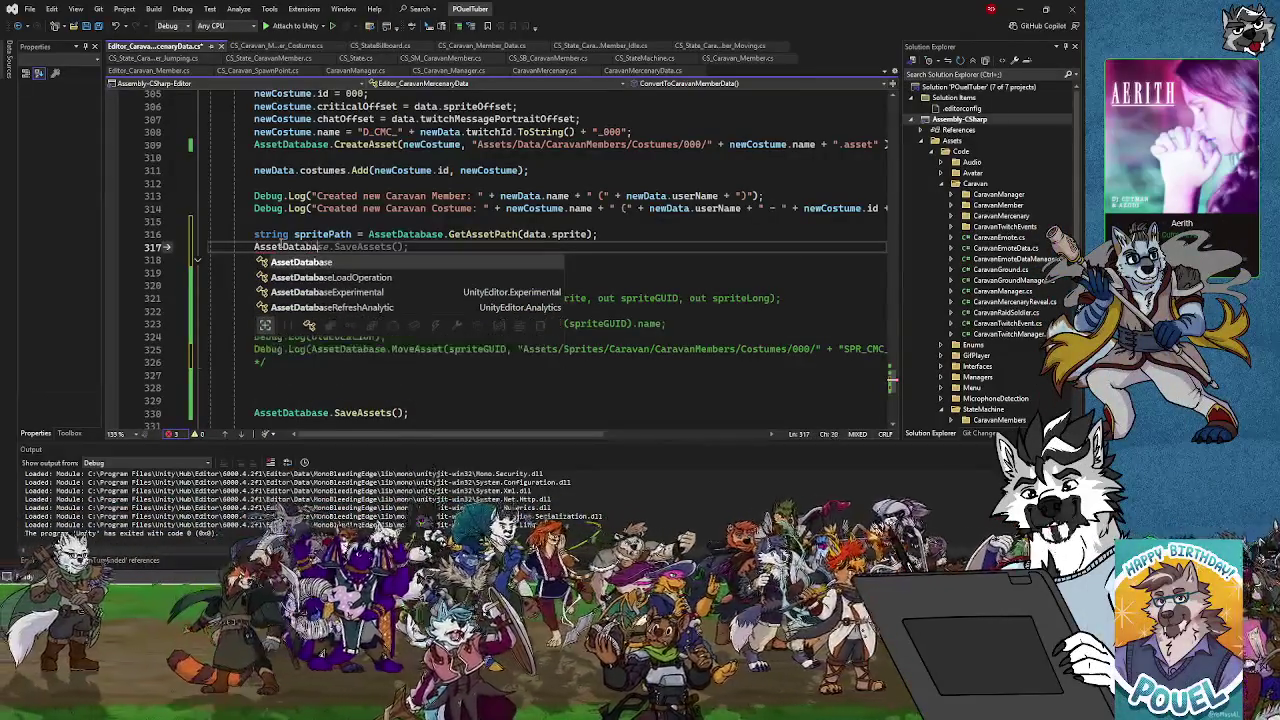
pyautogui.write('se.')
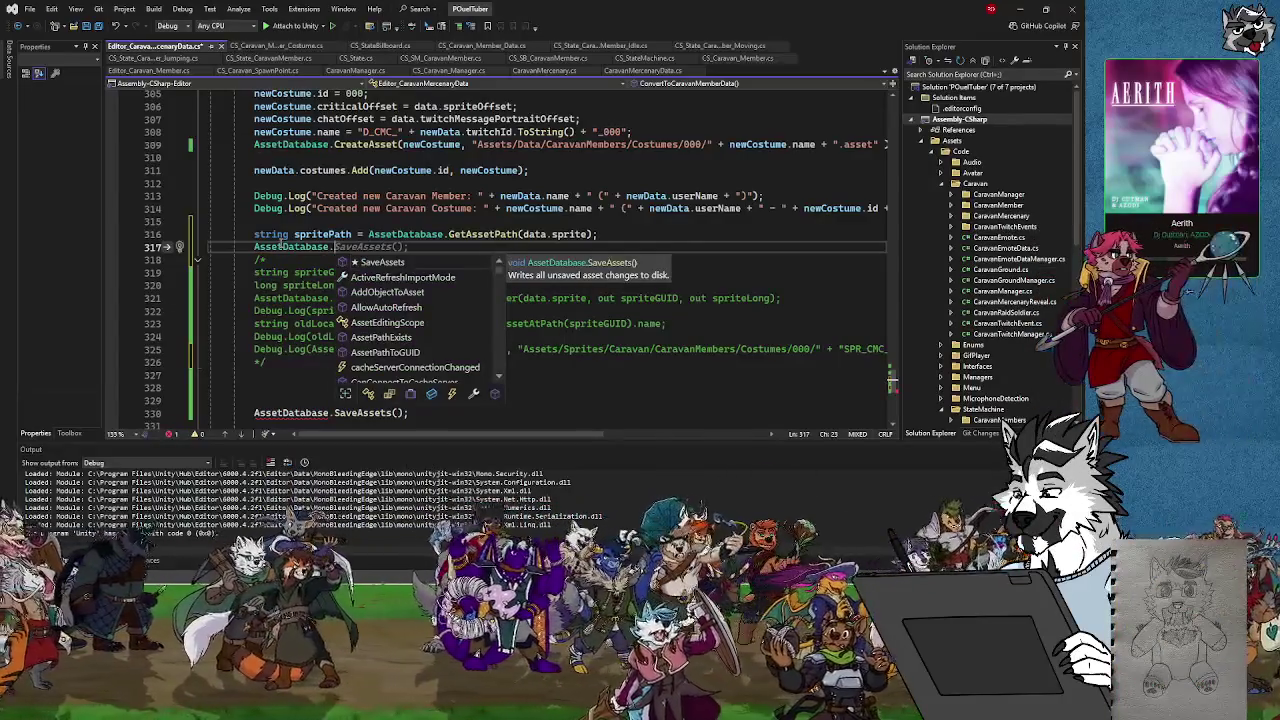
pyautogui.write('CopyAsset')
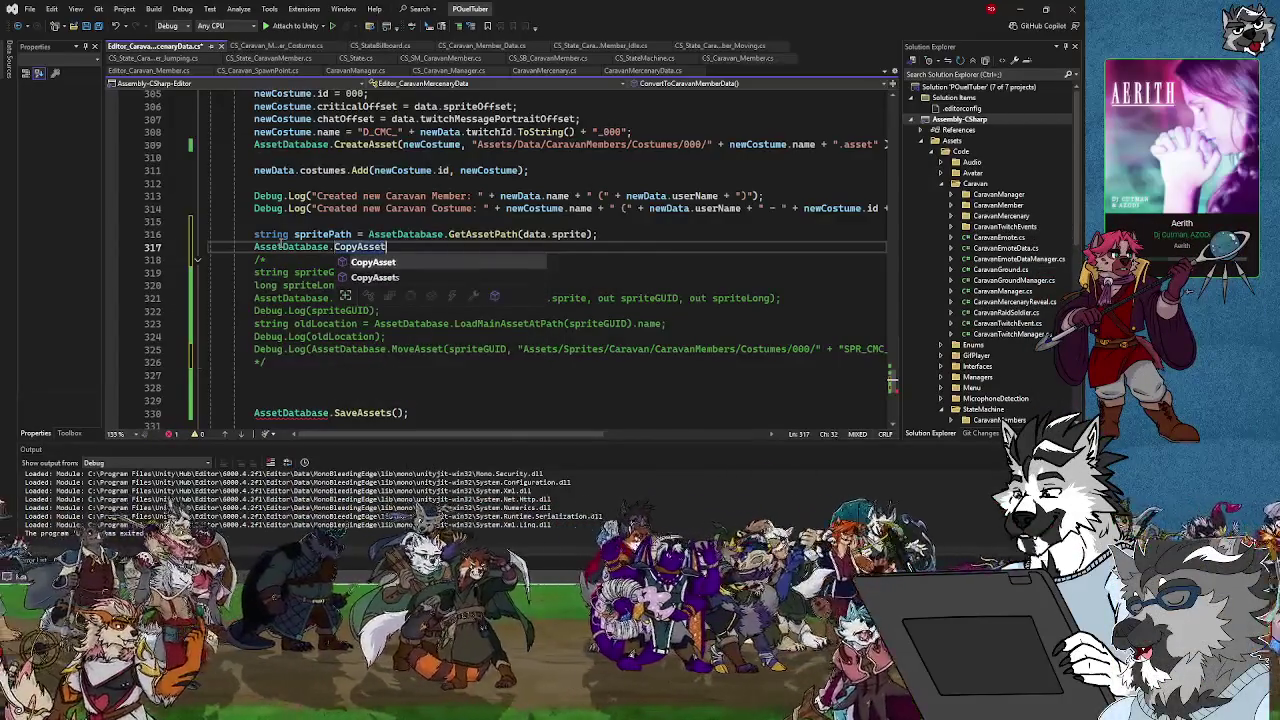
pyautogui.write('(')
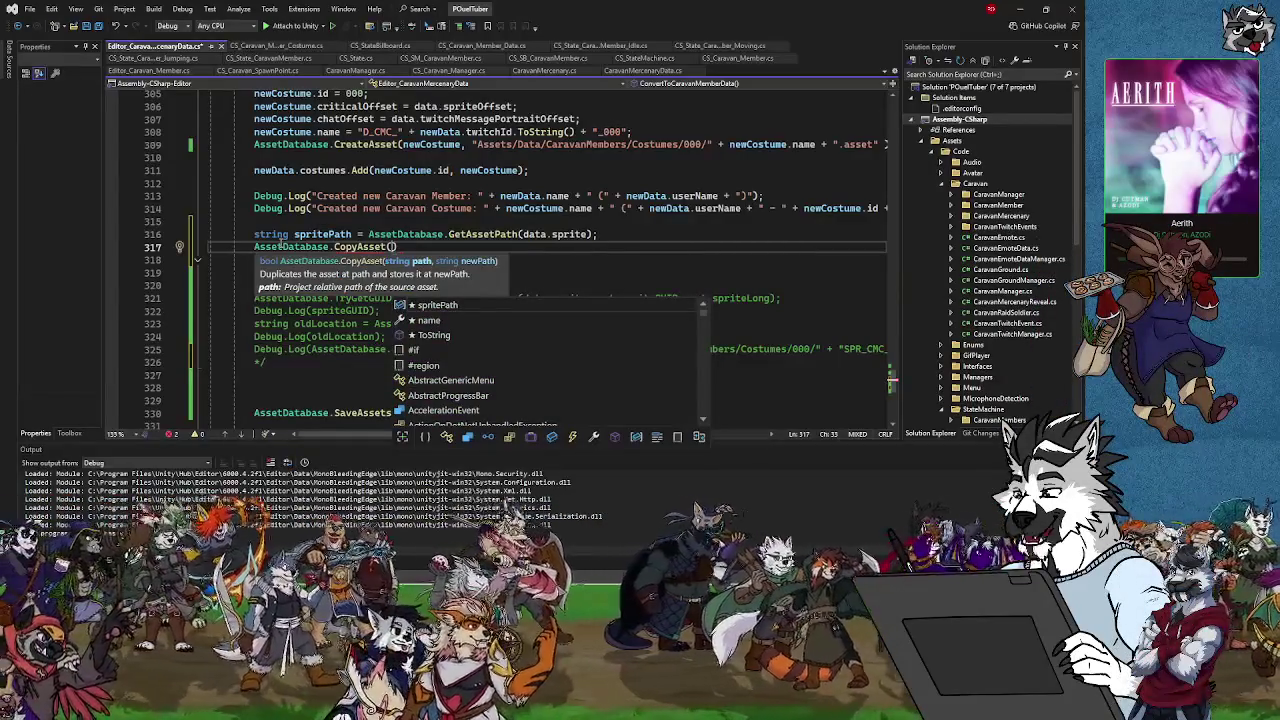
pyautogui.write('spritePath')
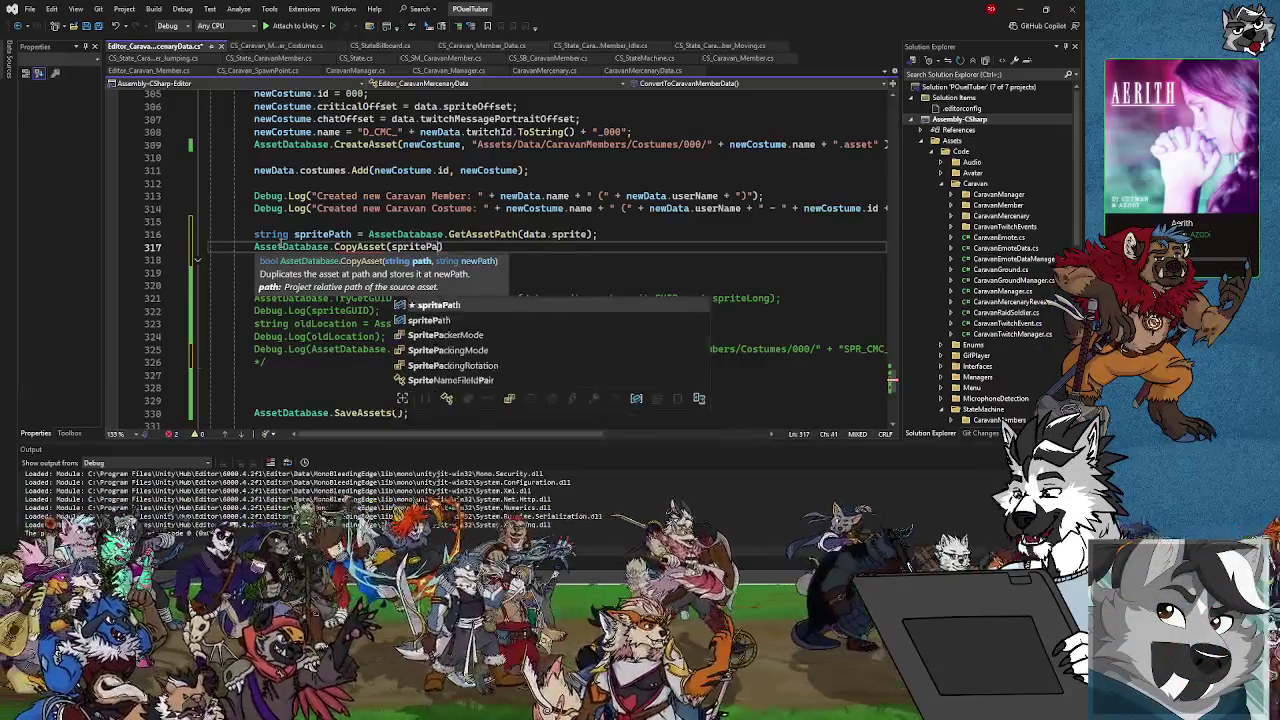
pyautogui.write(',')
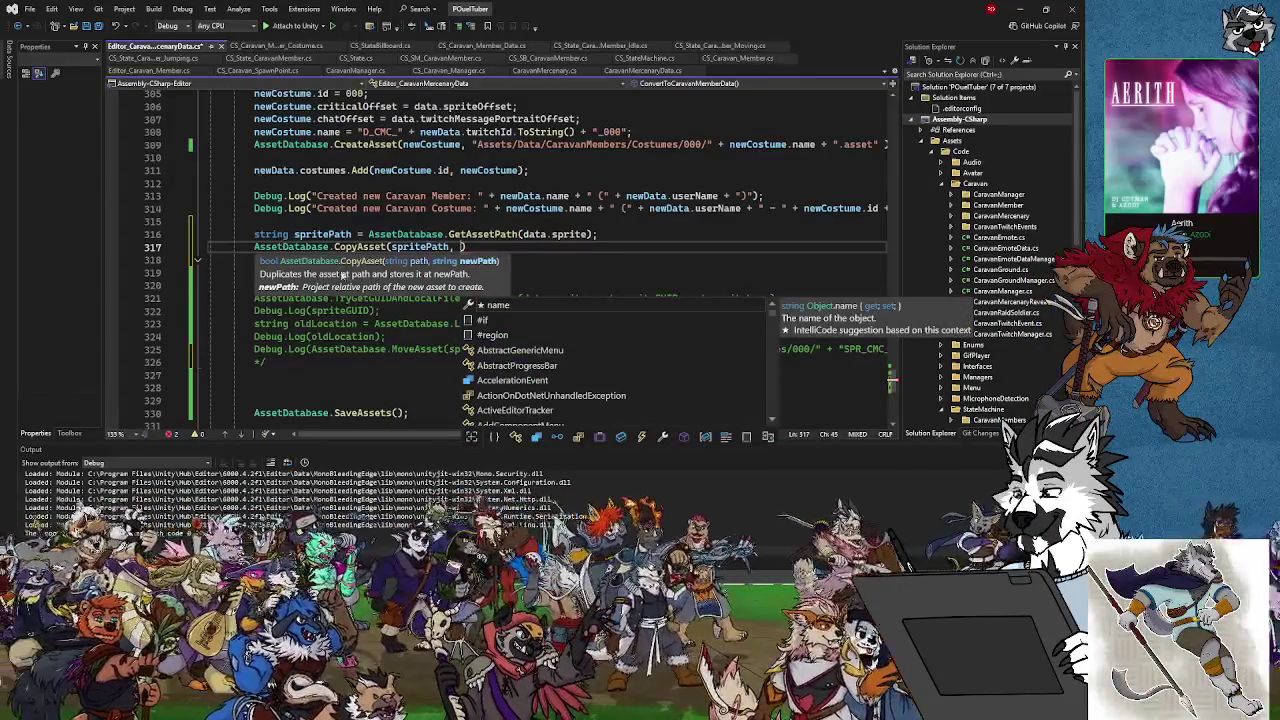
pyautogui.click(395, 349)
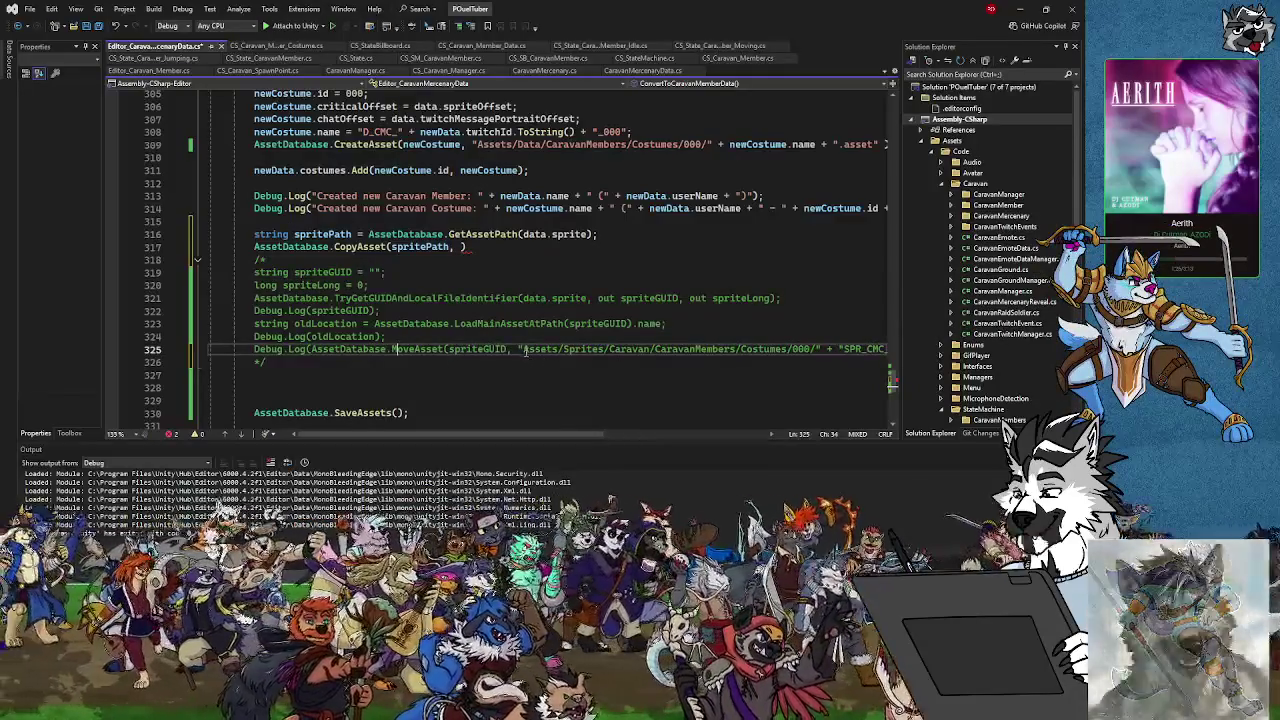
# Paste the Costumes/000 SPR_CMC_ destination path from line 325 into CopyAsset and end with a semicolon
pyautogui.moveTo(517, 349); pyautogui.dragTo(560, 349)
pyautogui.moveTo(888, 362); pyautogui.dragTo(867, 349)
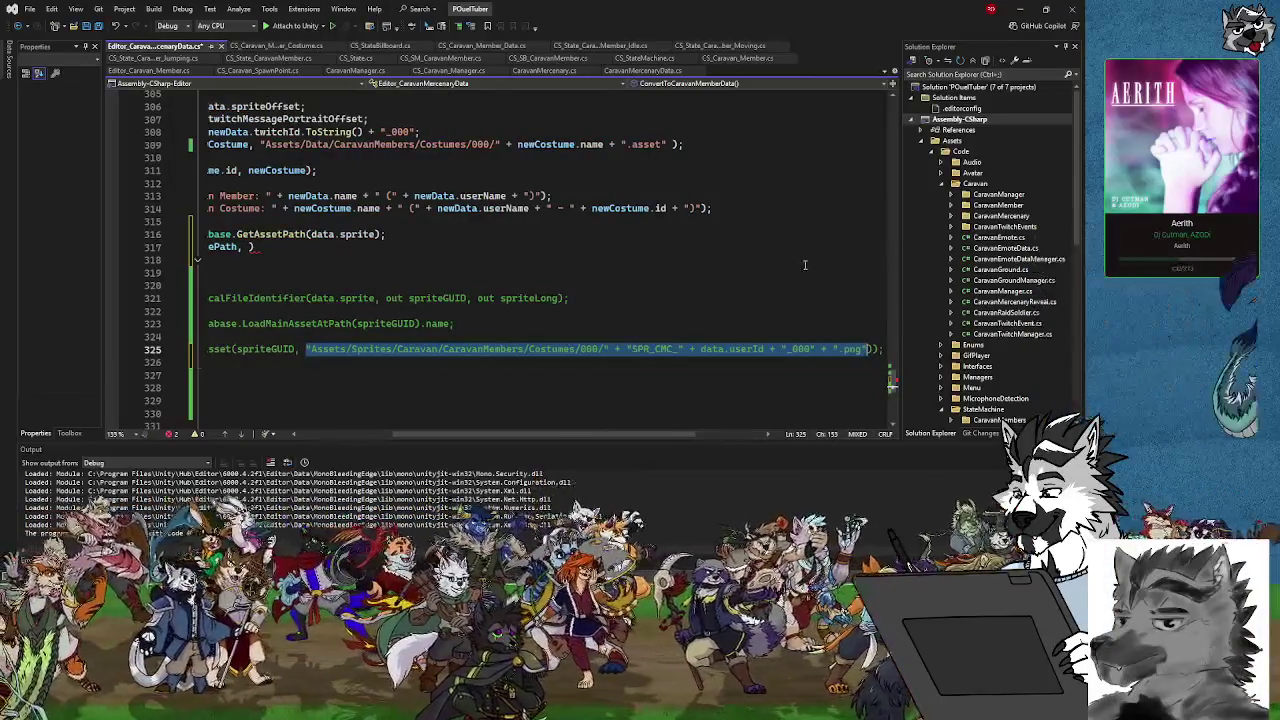
pyautogui.hotkey('ctrl', 'c')
pyautogui.click(253, 247)
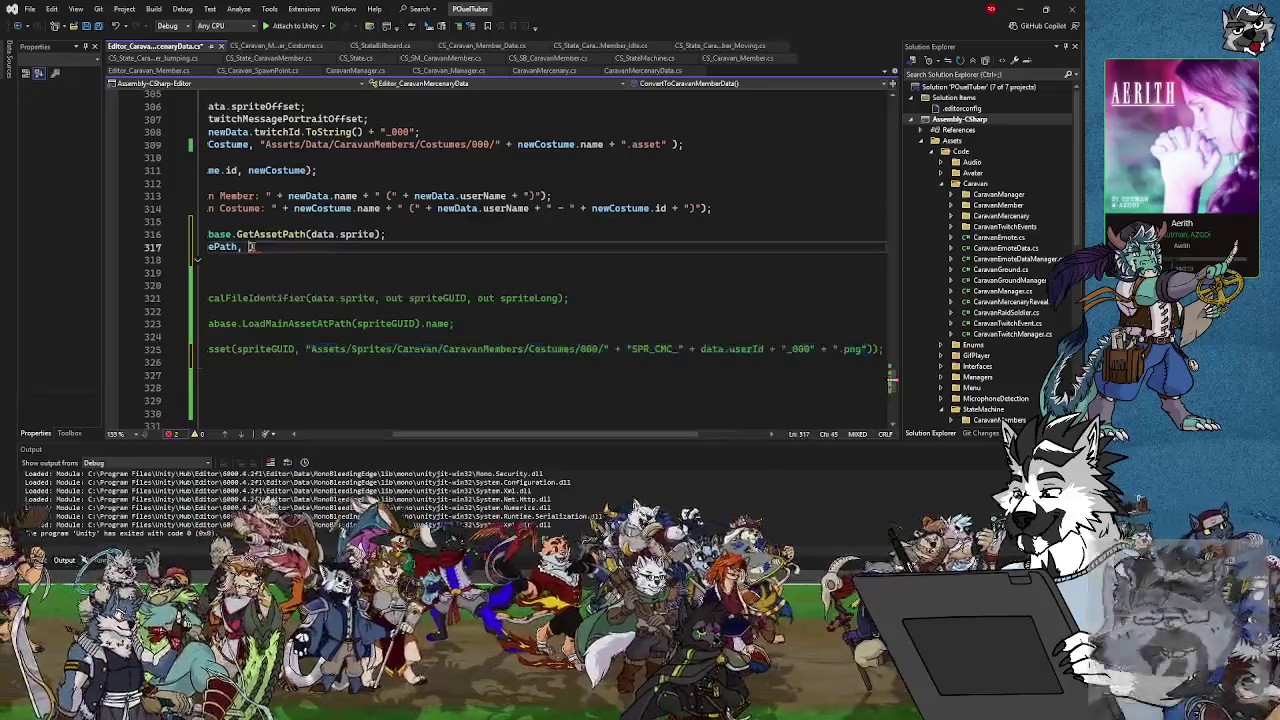
pyautogui.hotkey('ctrl', 'v')
pyautogui.write(';')
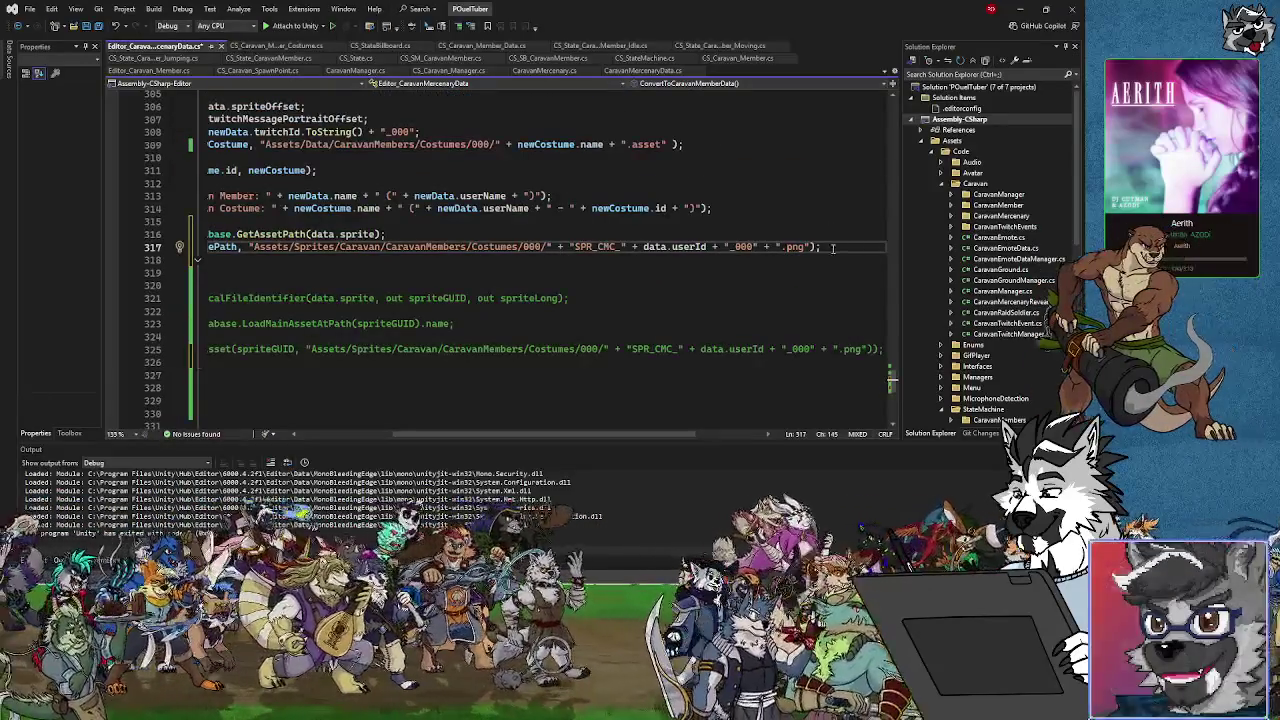
# Wrap the CopyAsset call on line 317 in Debug.Log(...) and return to Unity
pyautogui.press('Home')
pyautogui.press('Right')
pyautogui.press('Right')
pyautogui.press('Delete')
pyautogui.press('Delete')
pyautogui.press('Delete')
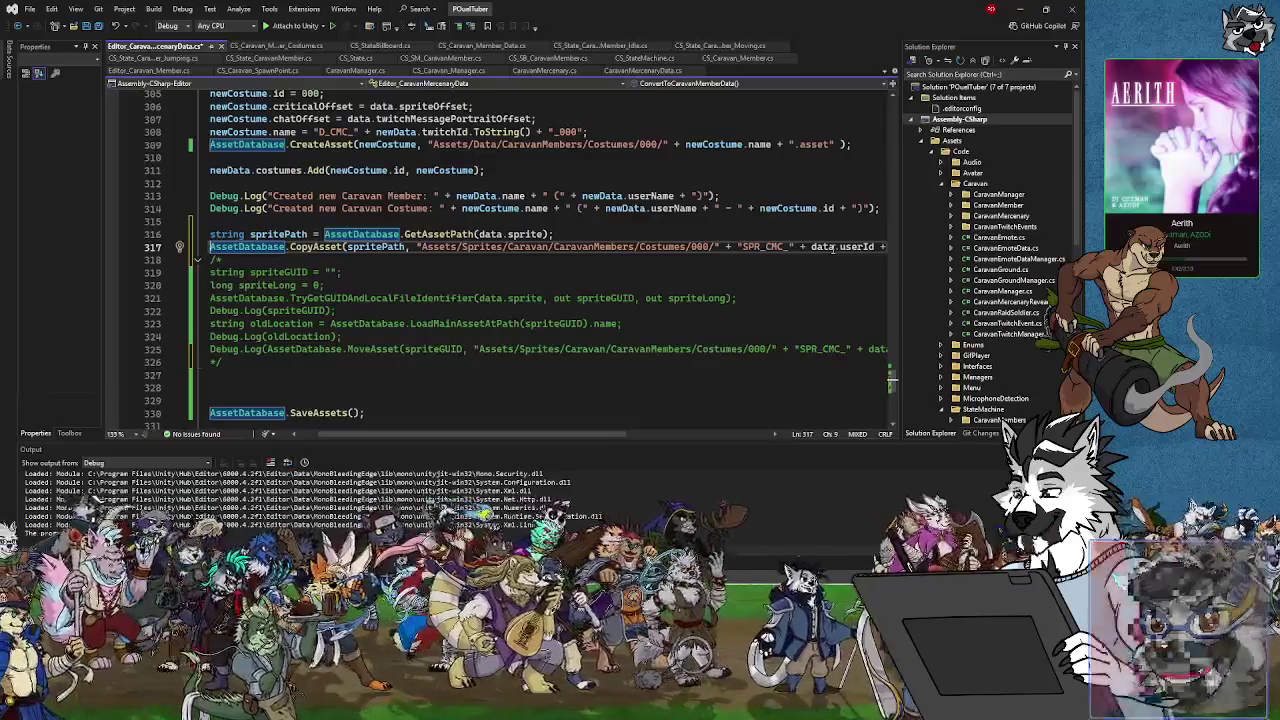
pyautogui.write('bug.Log(')
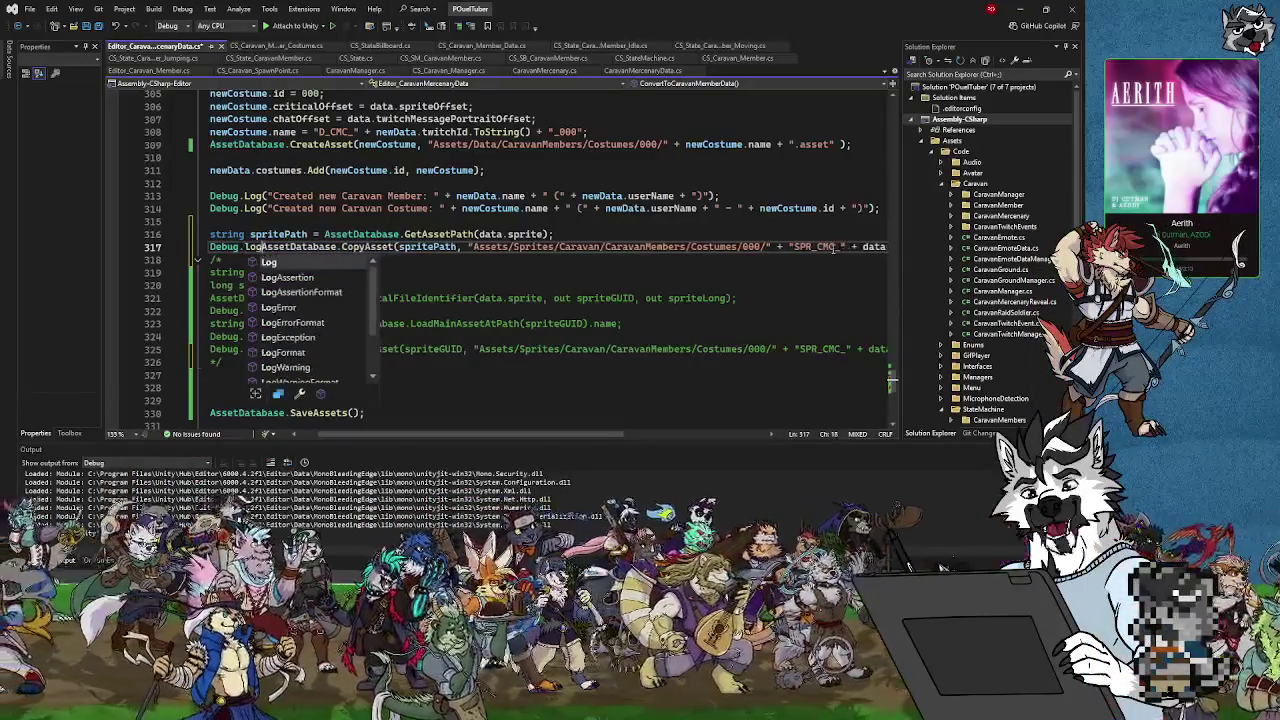
pyautogui.press('Escape')
pyautogui.press('End')
pyautogui.press('Left')
pyautogui.write(')')
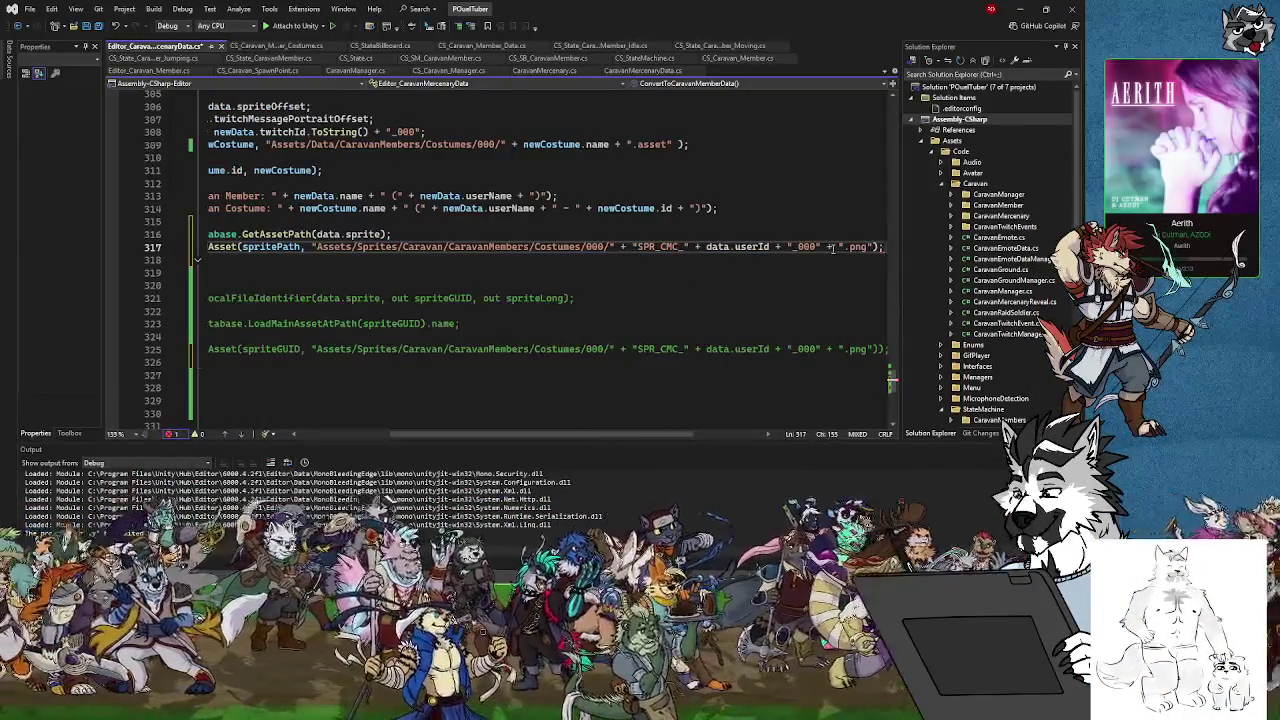
pyautogui.write(')')
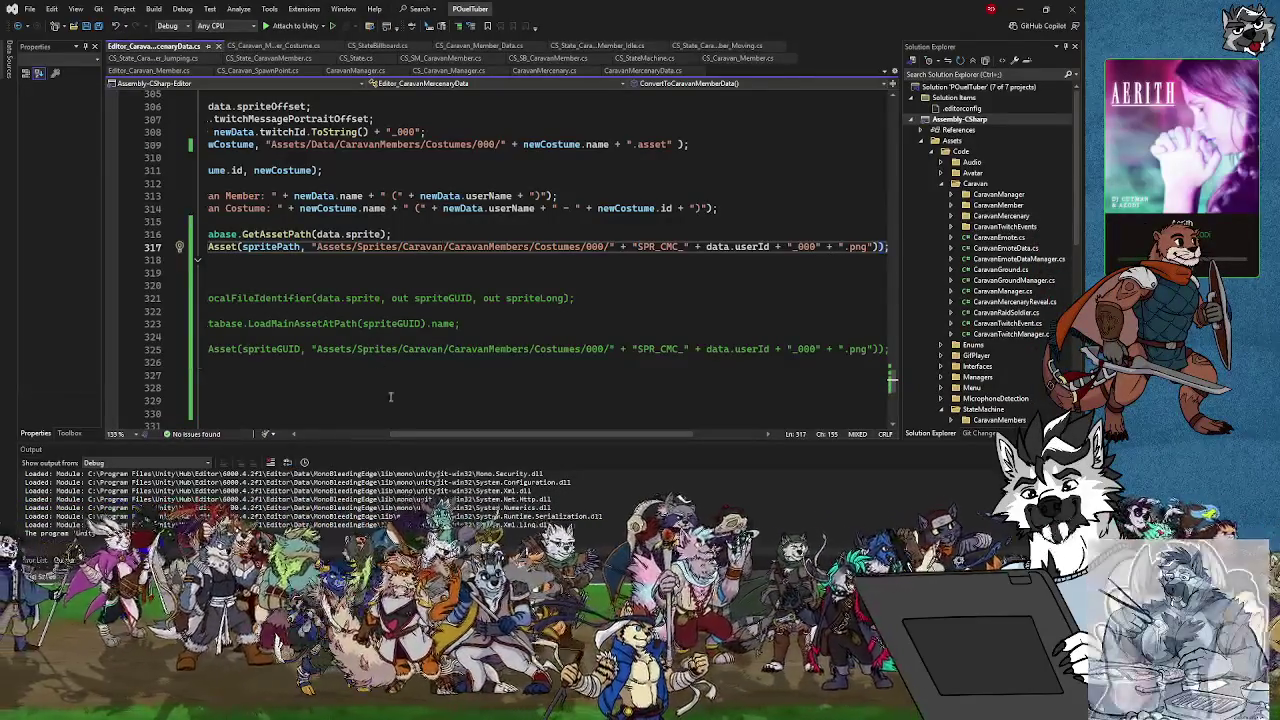
pyautogui.moveTo(405, 441); pyautogui.dragTo(315, 441)
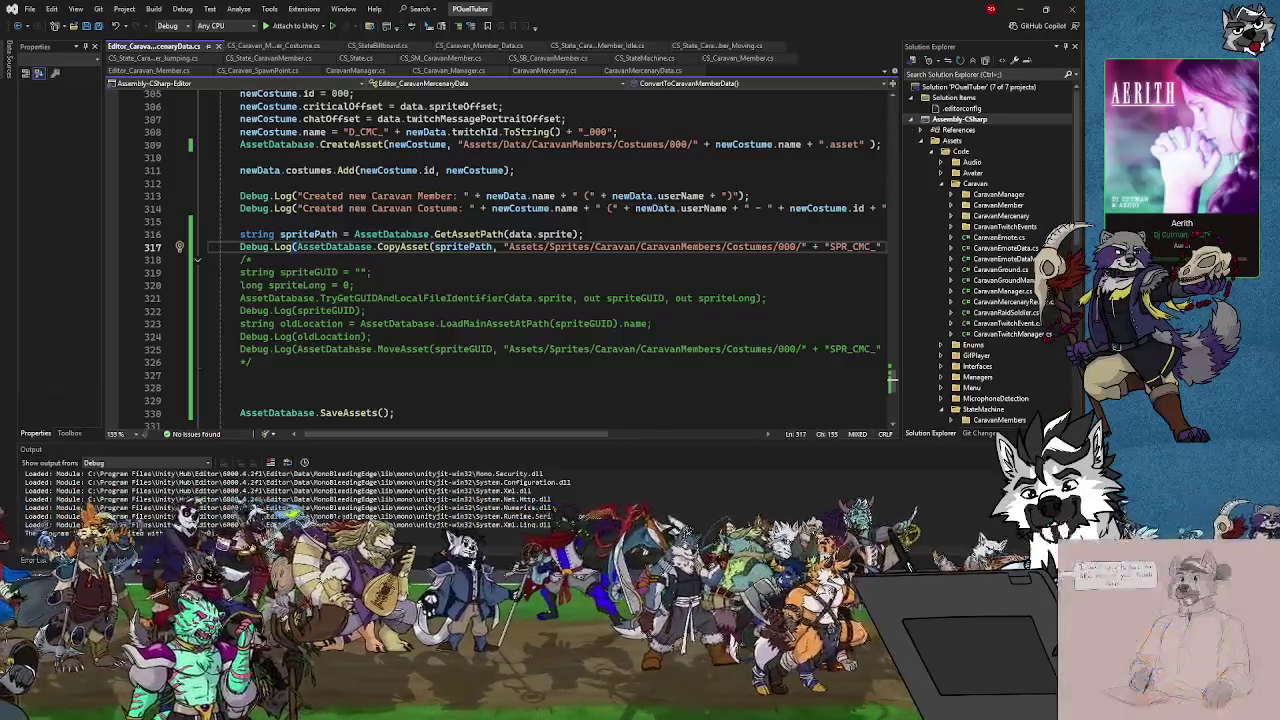
pyautogui.hotkey('alt', 'Tab')
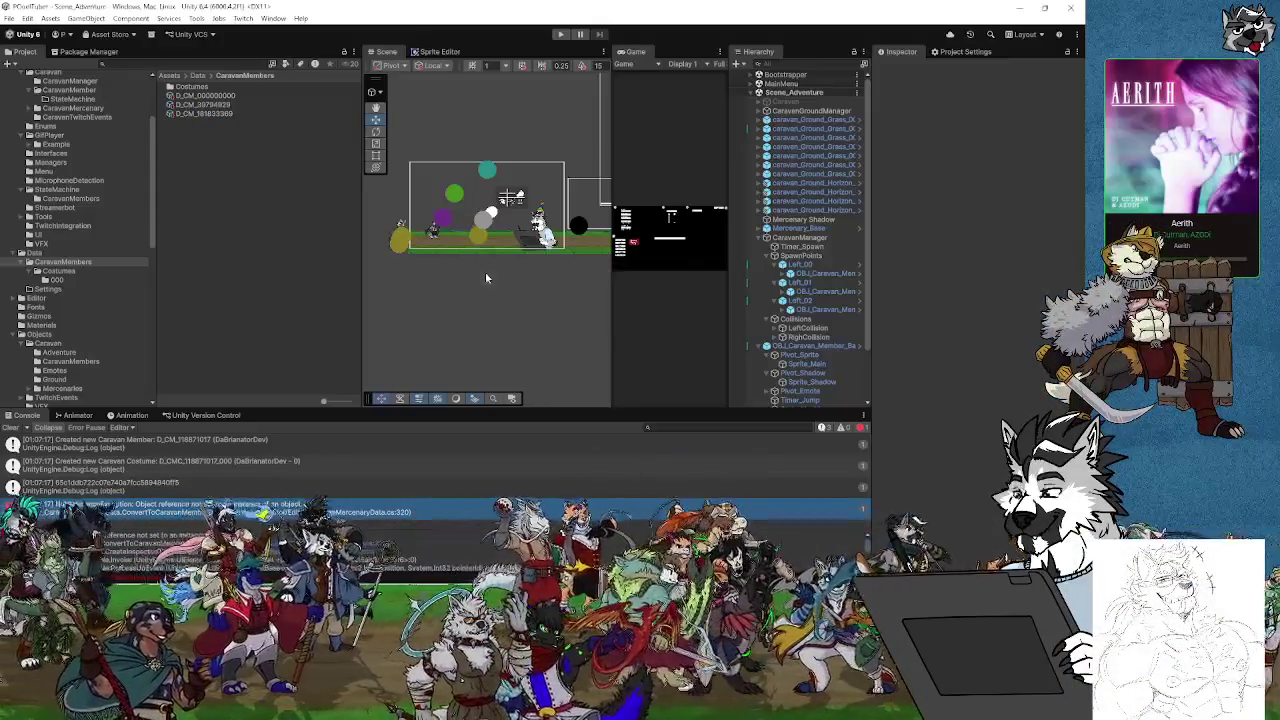
# Scroll the Project folder tree and open Objects/Caravan/Mercenaries
pyautogui.scroll(1, 57, 237)
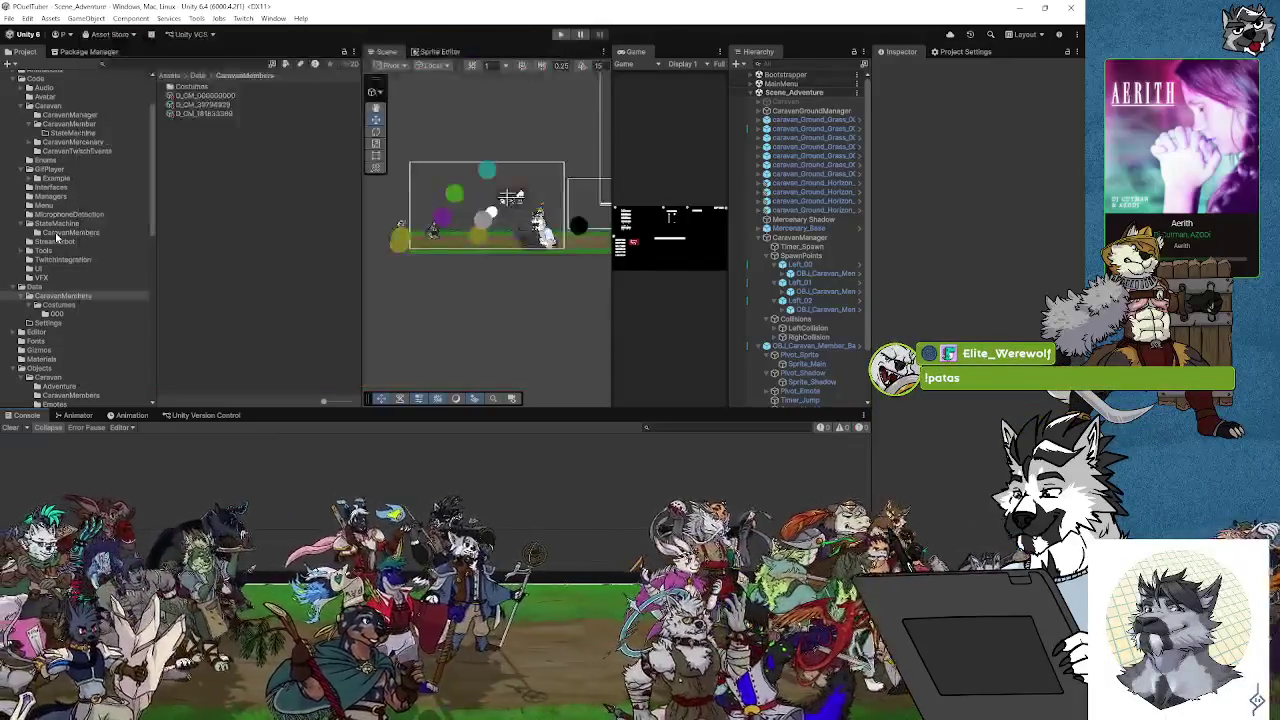
pyautogui.scroll(1, 57, 237)
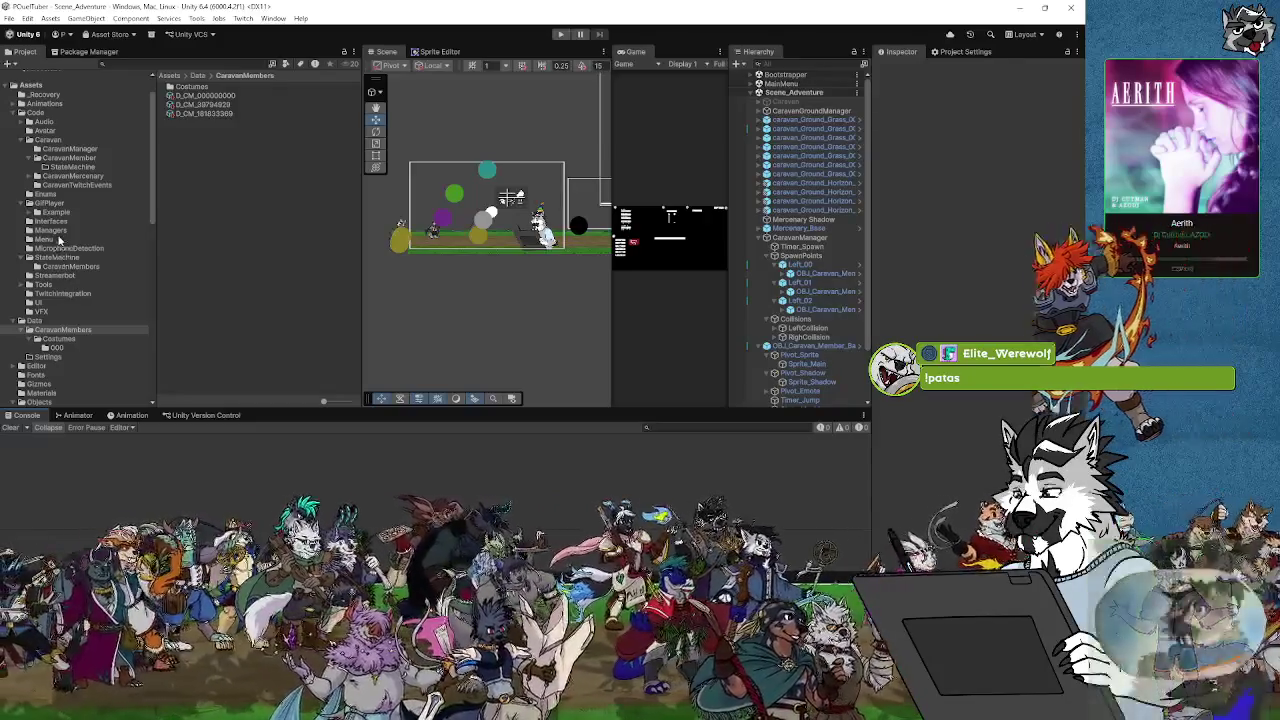
pyautogui.scroll(-2, 66, 265)
pyautogui.scroll(-1, 72, 288)
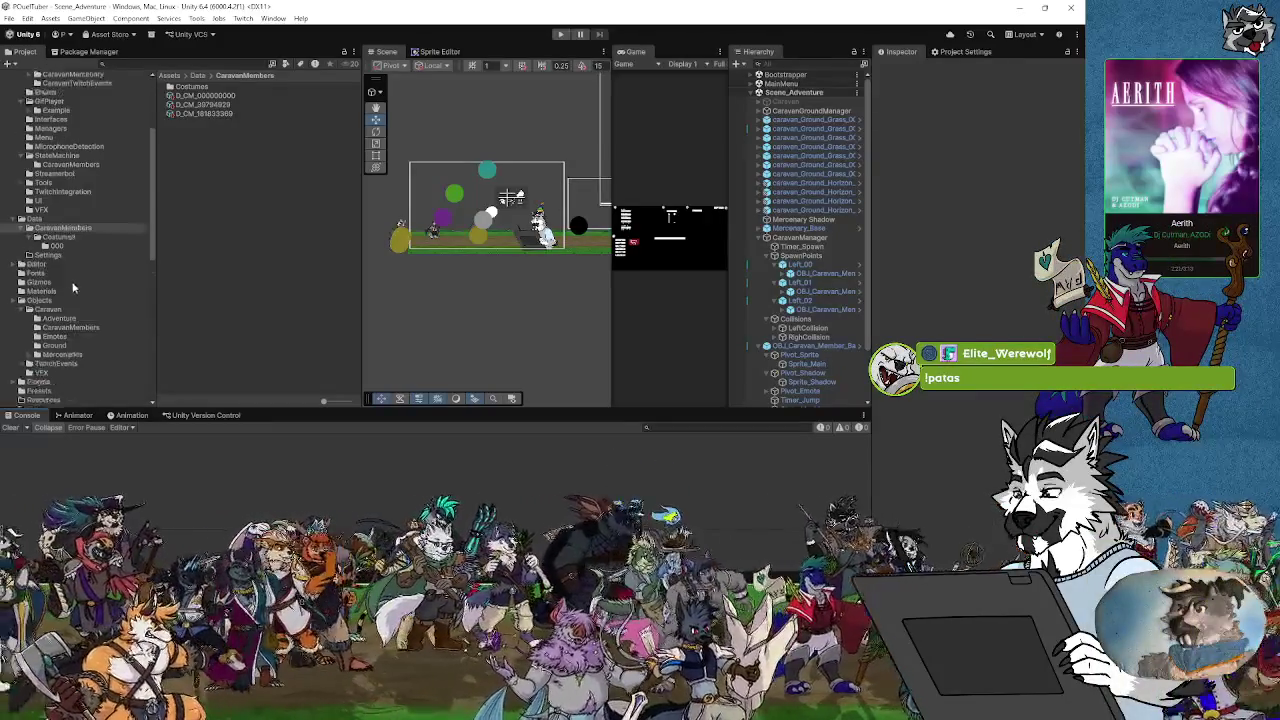
pyautogui.scroll(-1, 72, 288)
pyautogui.click(72, 320)
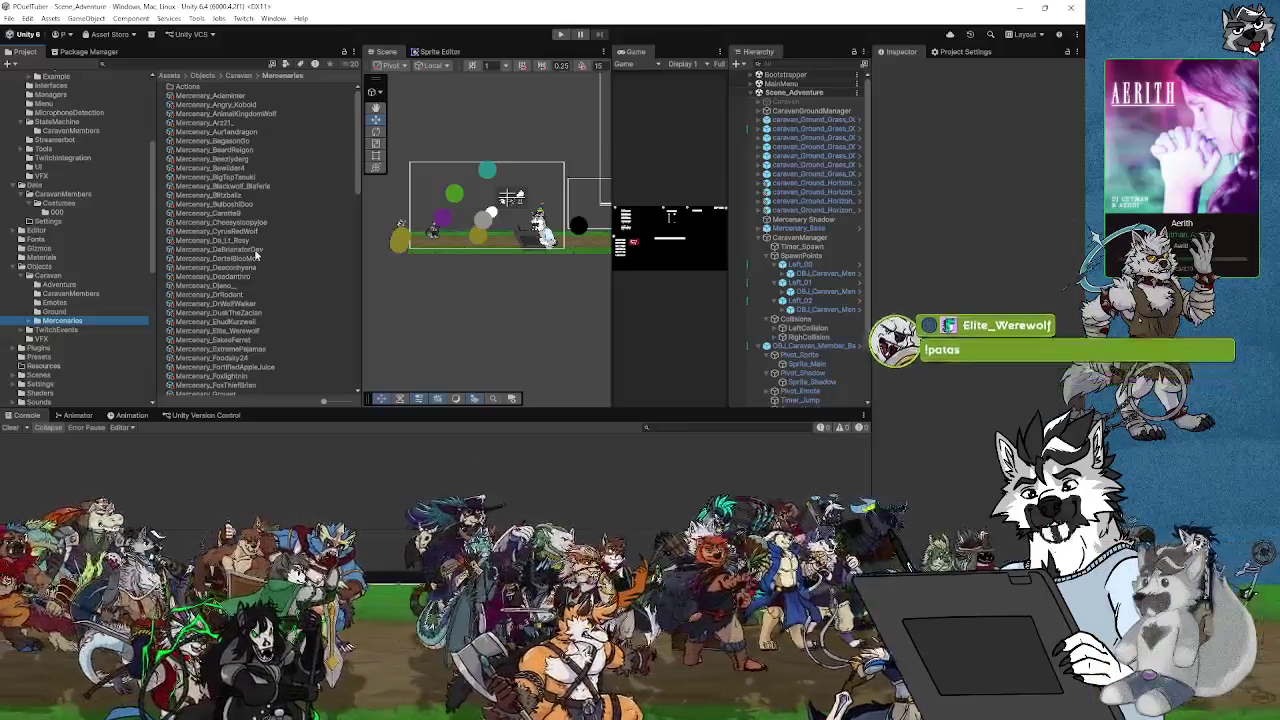
# Select a mercenary and run 'Convert Caravan Mercenary Data to Caravan Member', then check the Console
pyautogui.click(246, 259)
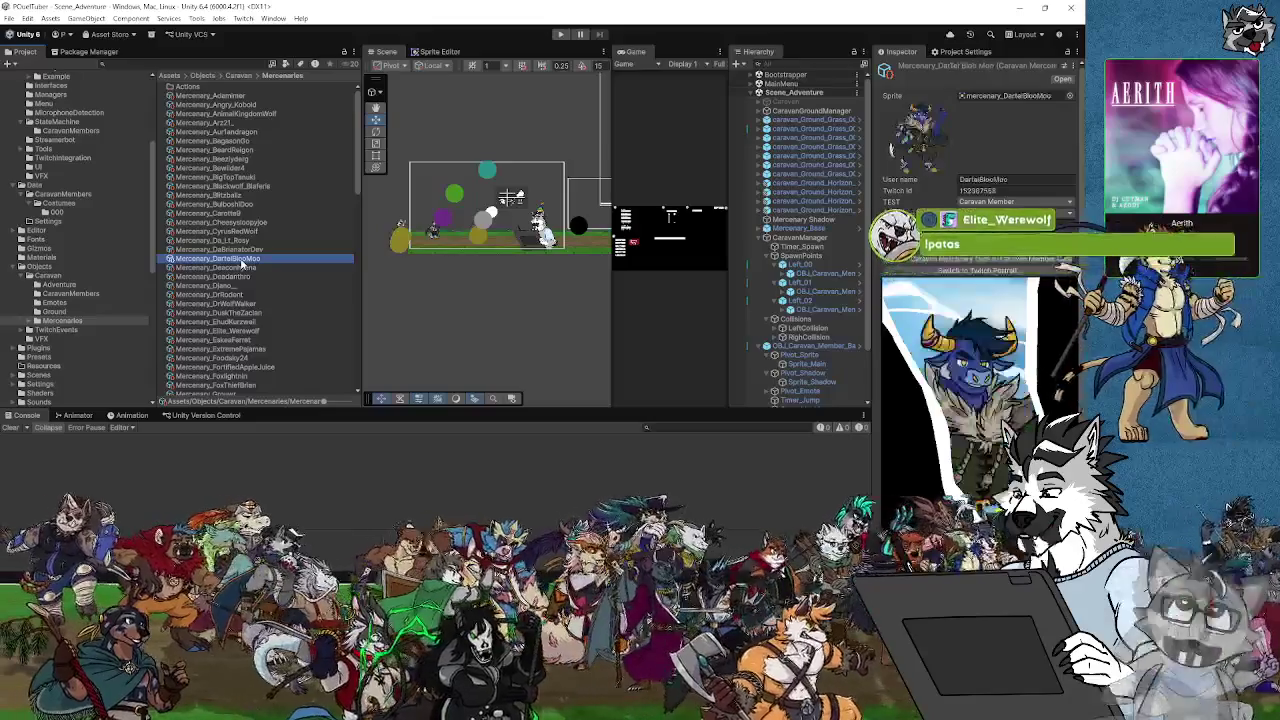
pyautogui.click(905, 260)
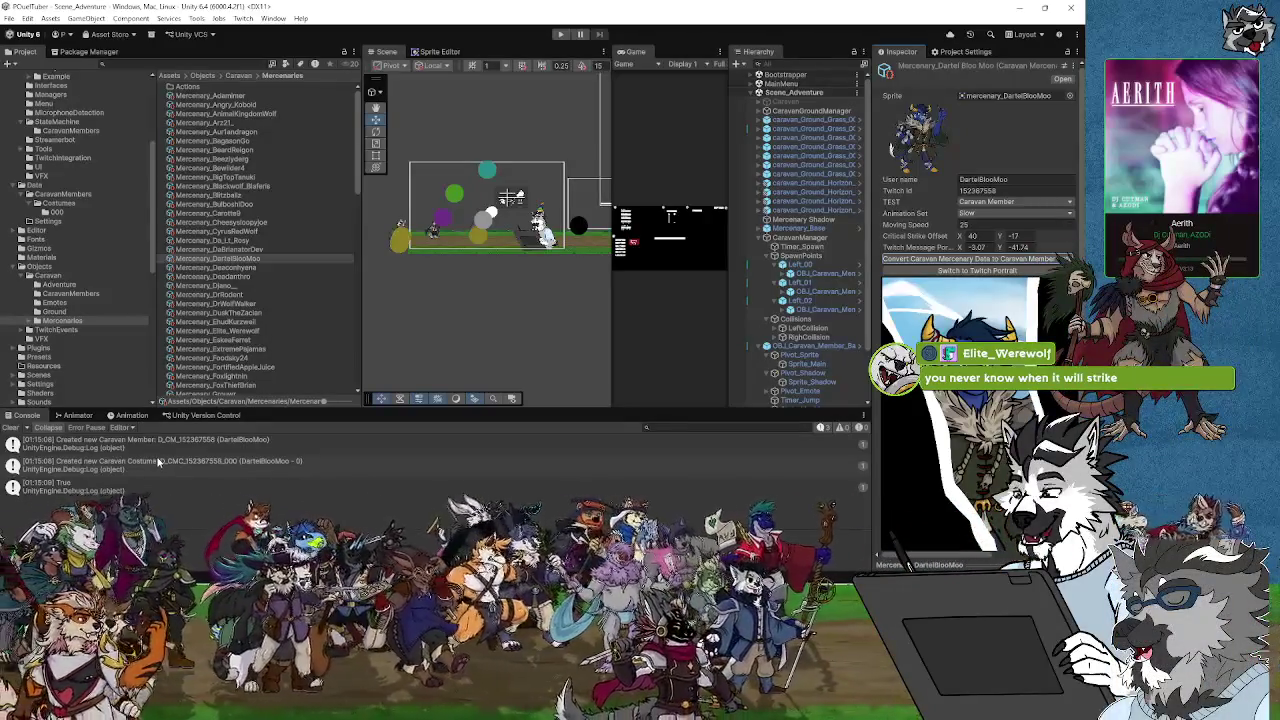
pyautogui.scroll(-3, 95, 282)
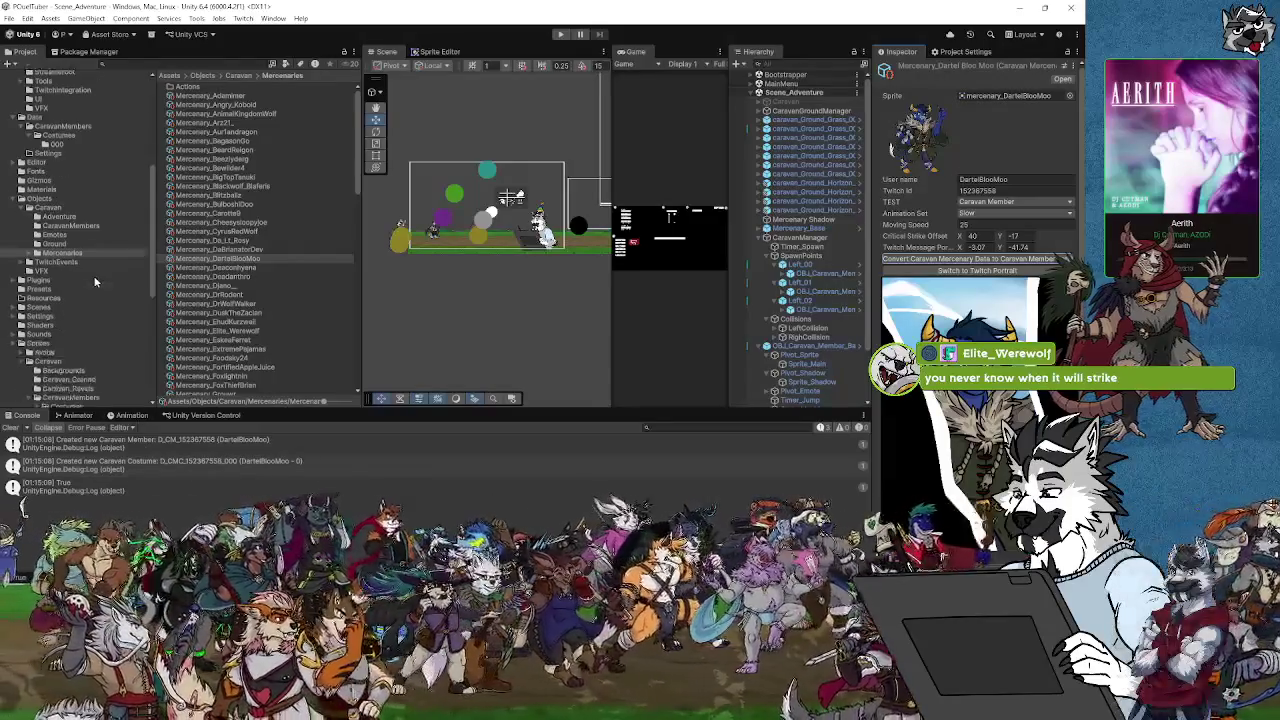
# Preview the copied SPR_CMC_ sprite in Sprites Costumes/000, then open the Data Costumes/000 folder
pyautogui.scroll(-3, 95, 280)
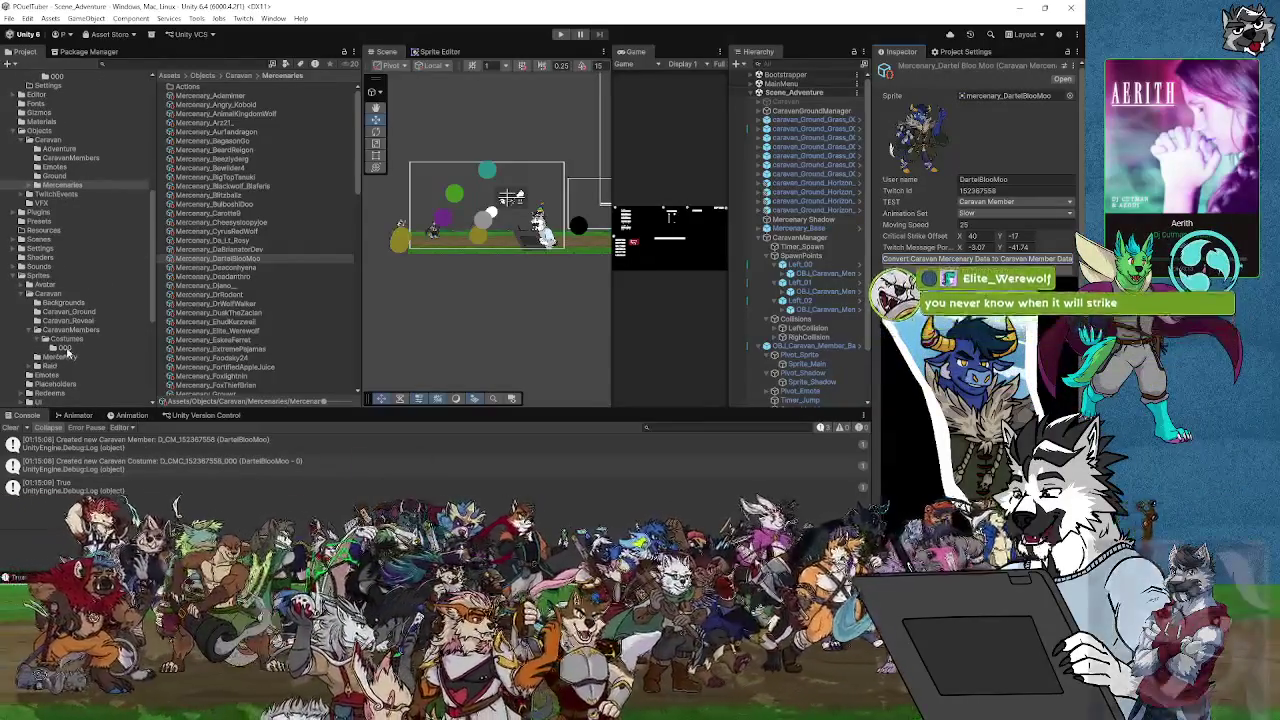
pyautogui.click(66, 348)
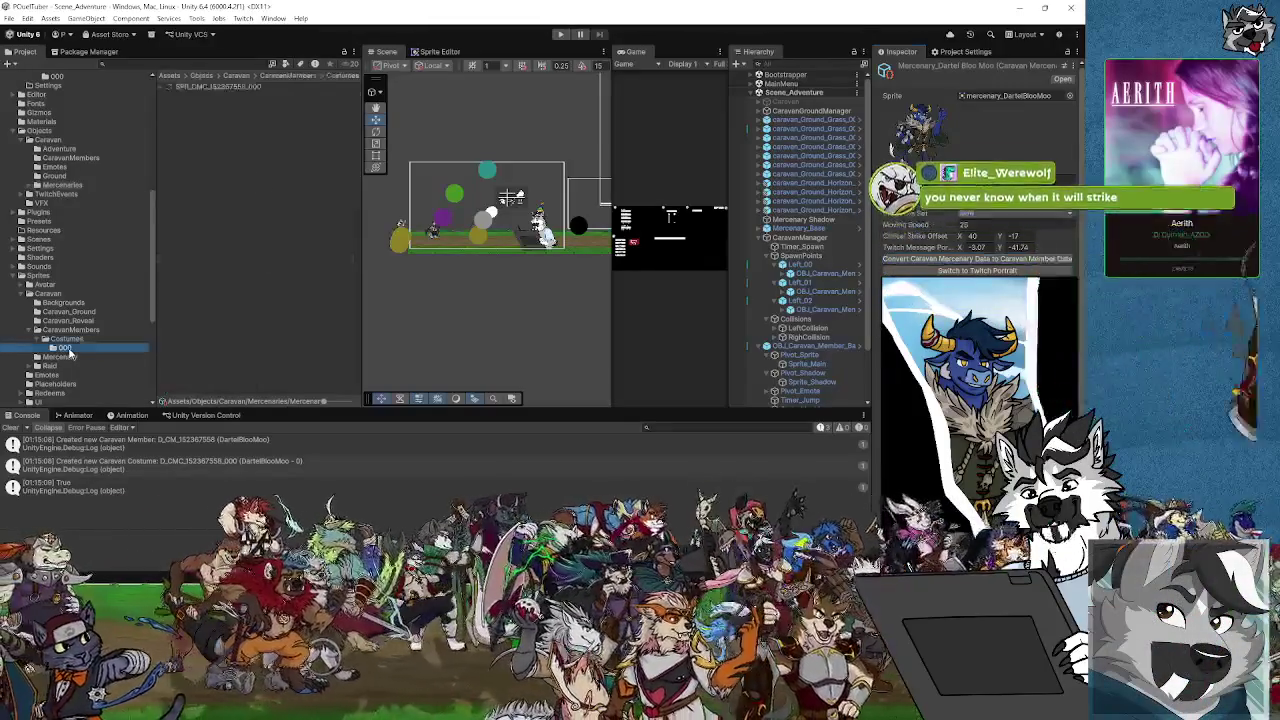
pyautogui.click(220, 86)
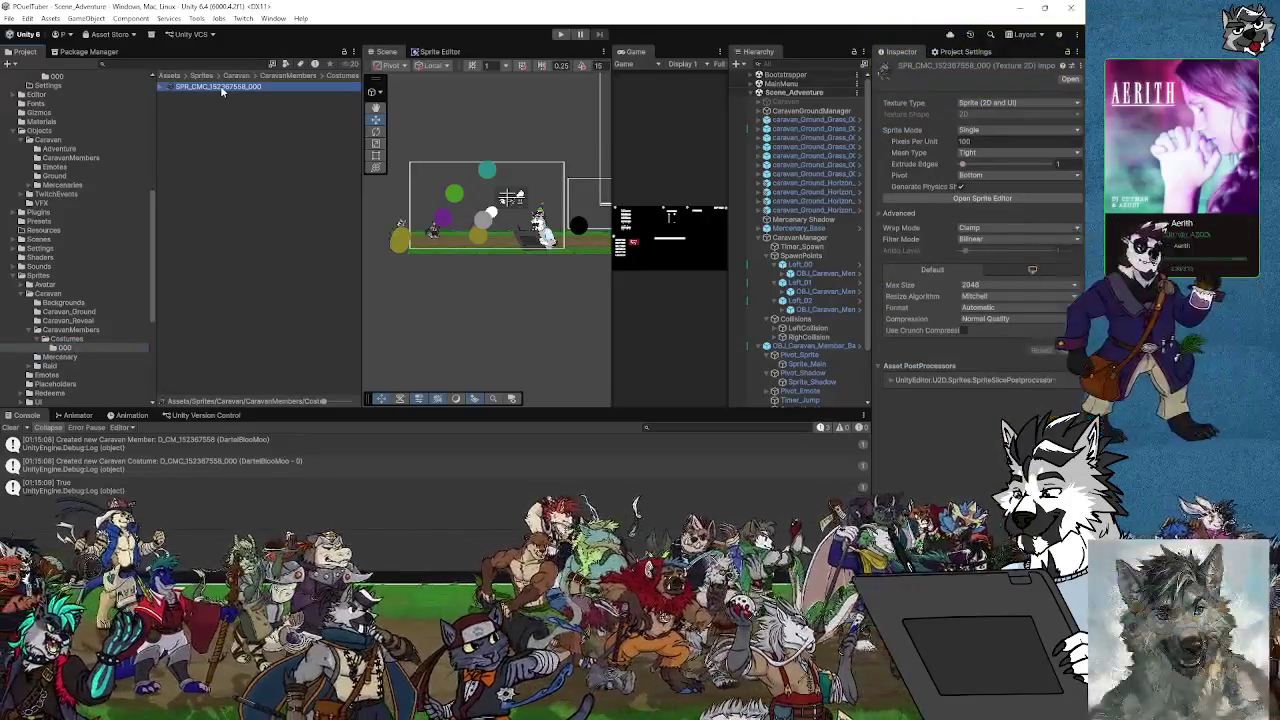
pyautogui.doubleClick(220, 85)
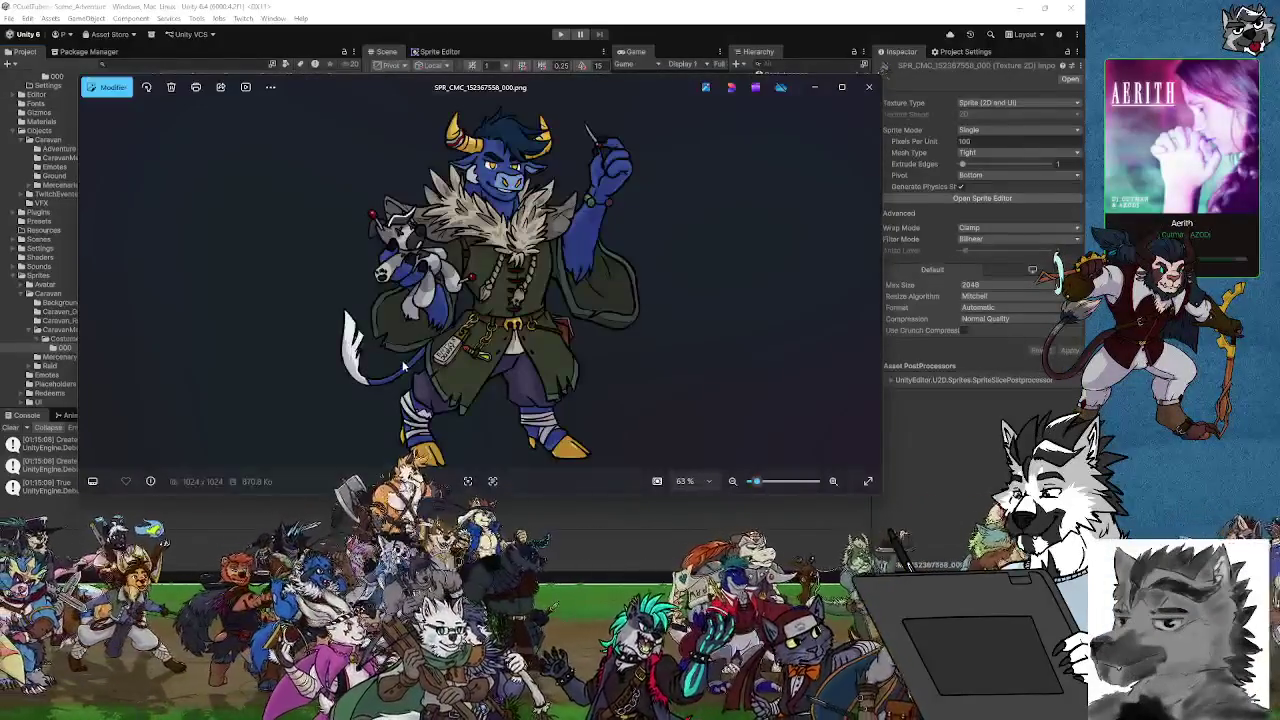
pyautogui.click(871, 86)
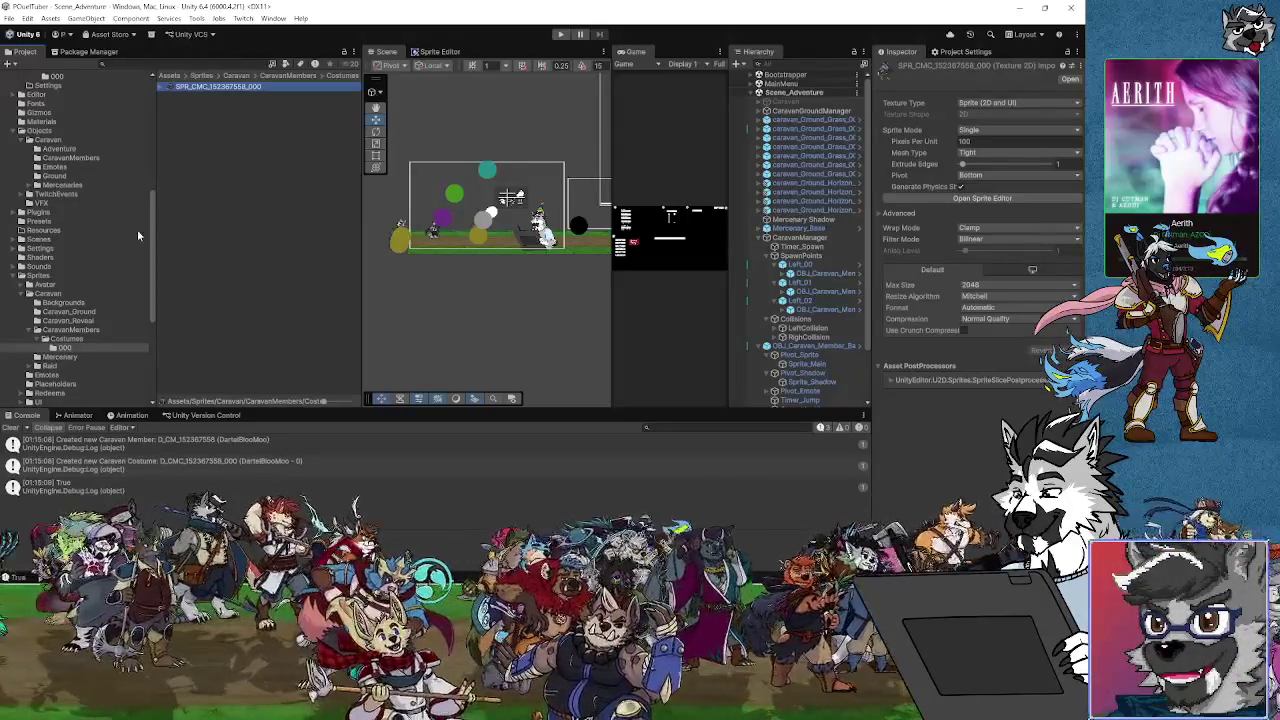
pyautogui.scroll(3, 137, 236)
pyautogui.click(57, 212)
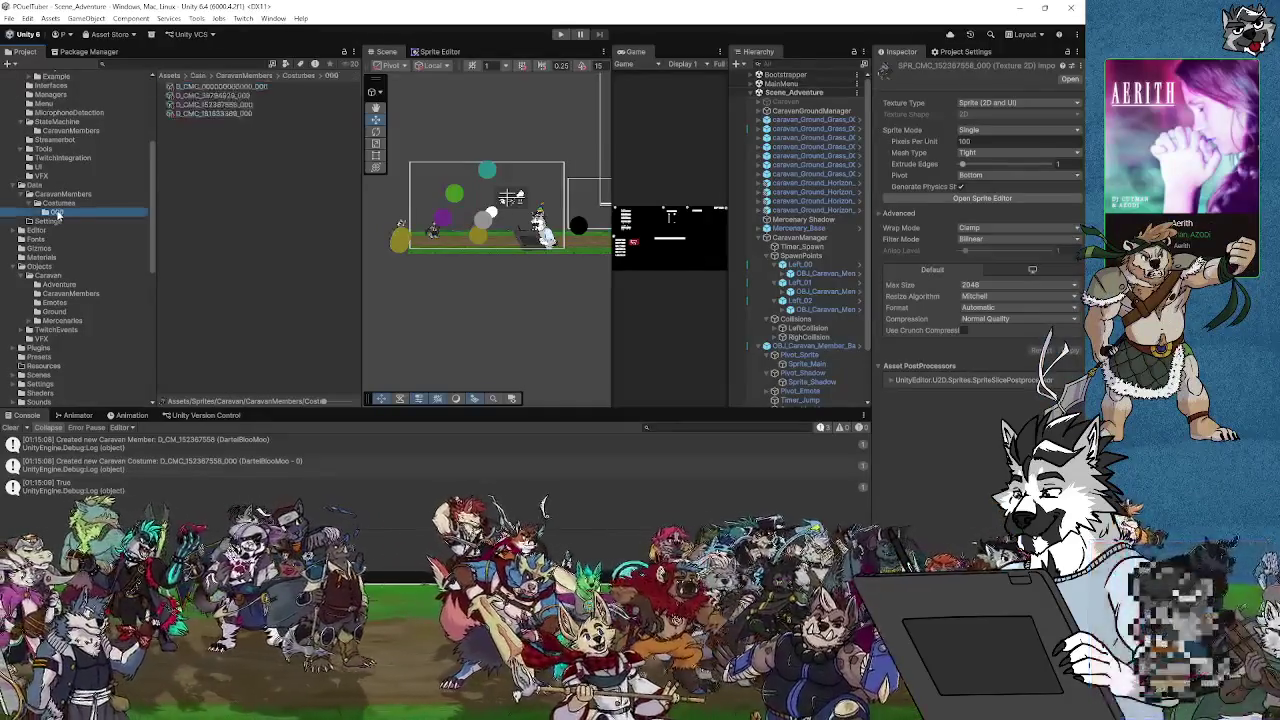
# Inspect each D_CMC costume asset in Costumes/000, checking its sprite and offsets
pyautogui.click(236, 104)
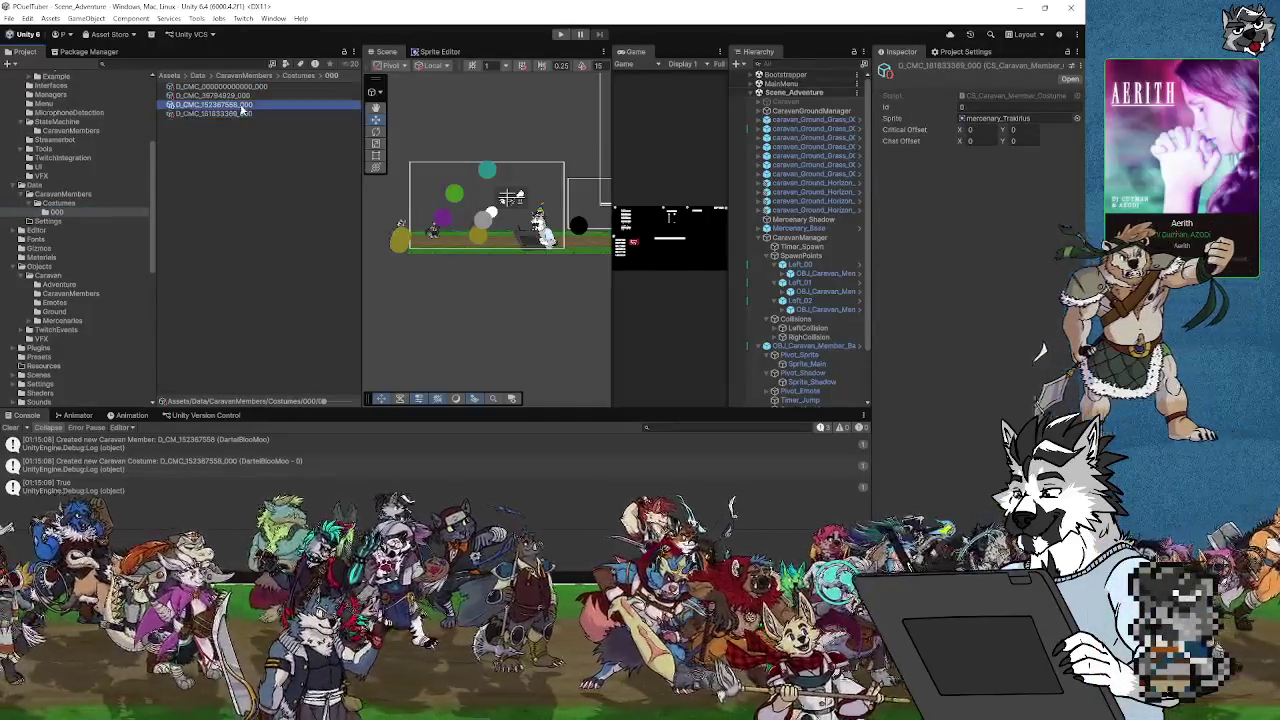
pyautogui.click(236, 90)
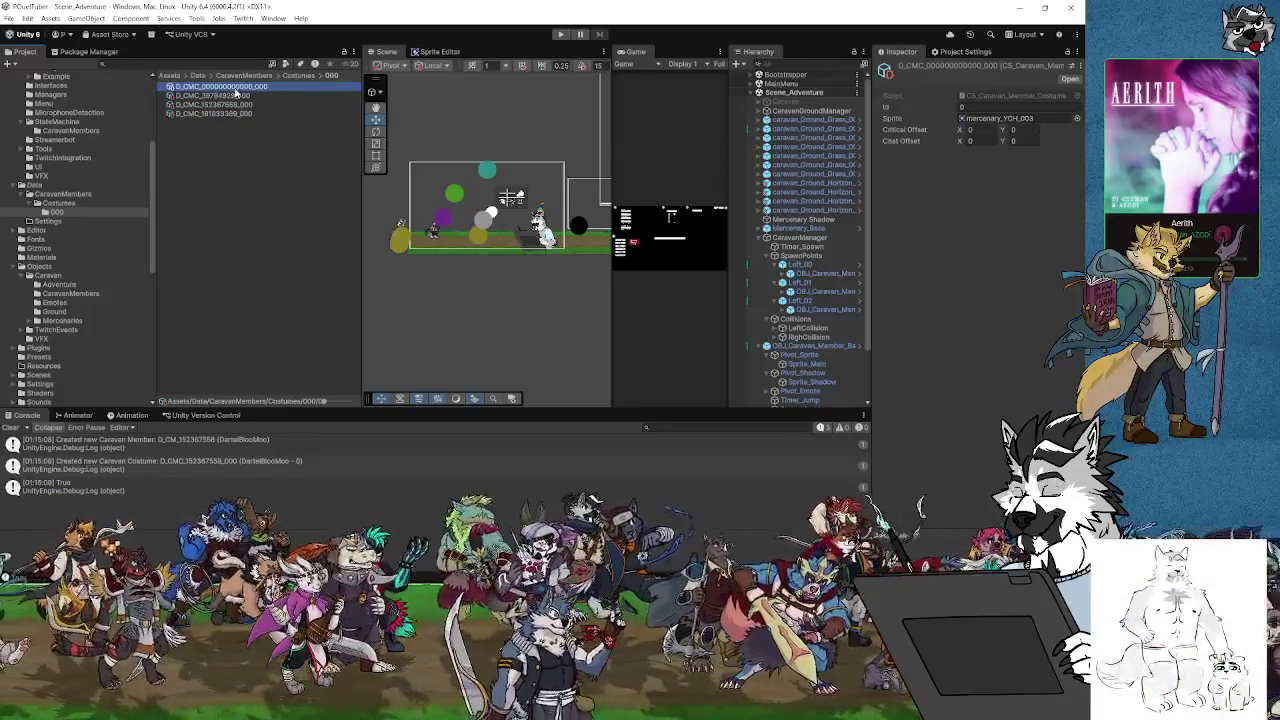
pyautogui.click(237, 104)
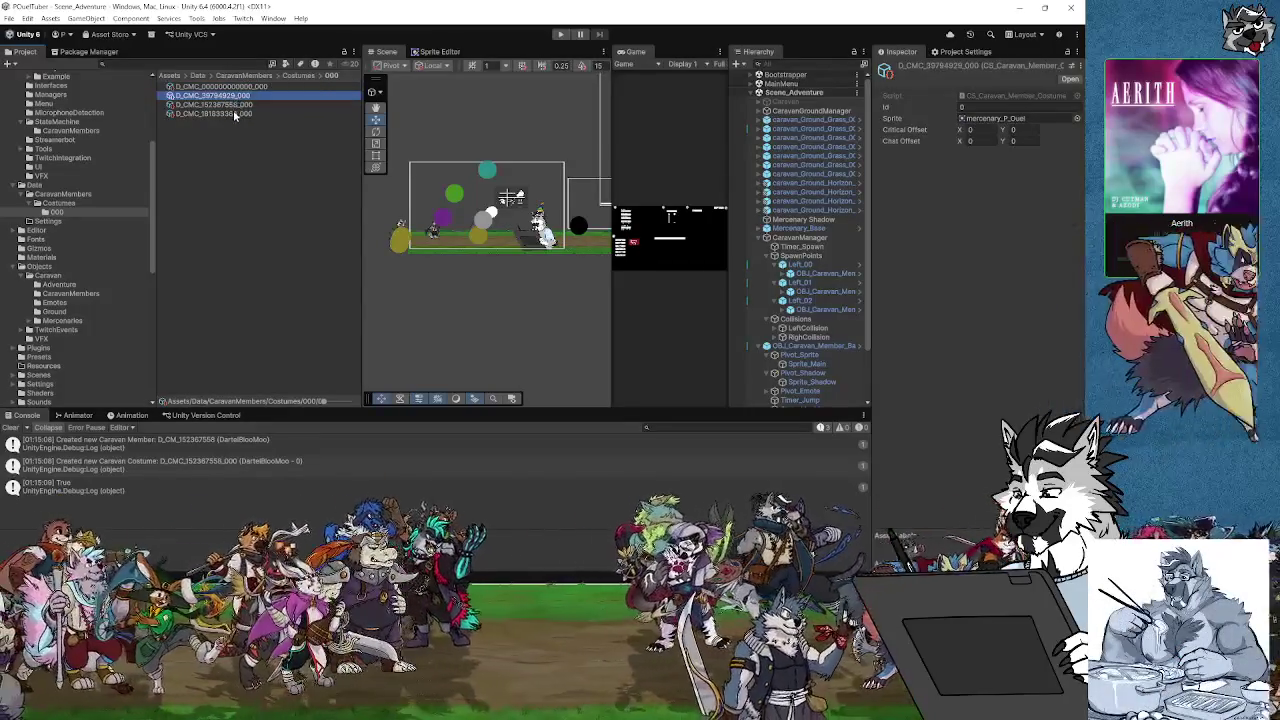
pyautogui.click(235, 114)
pyautogui.click(237, 104)
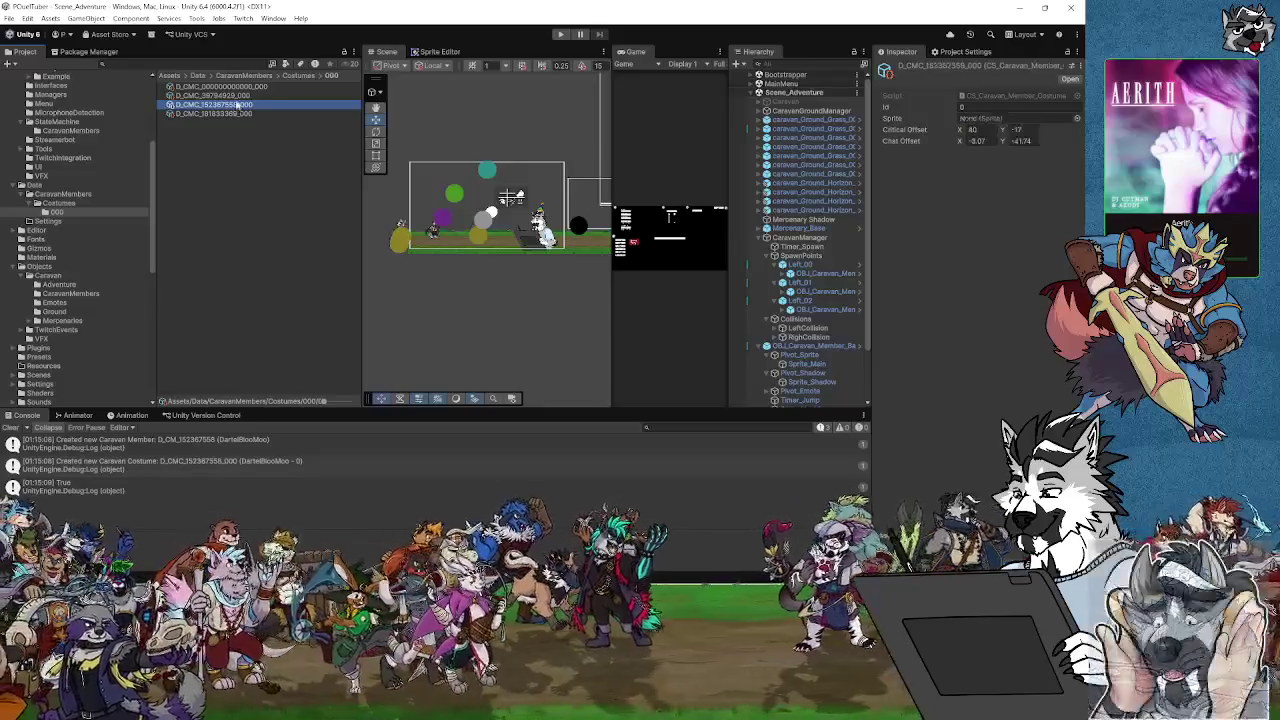
pyautogui.click(236, 95)
pyautogui.click(237, 104)
pyautogui.click(235, 114)
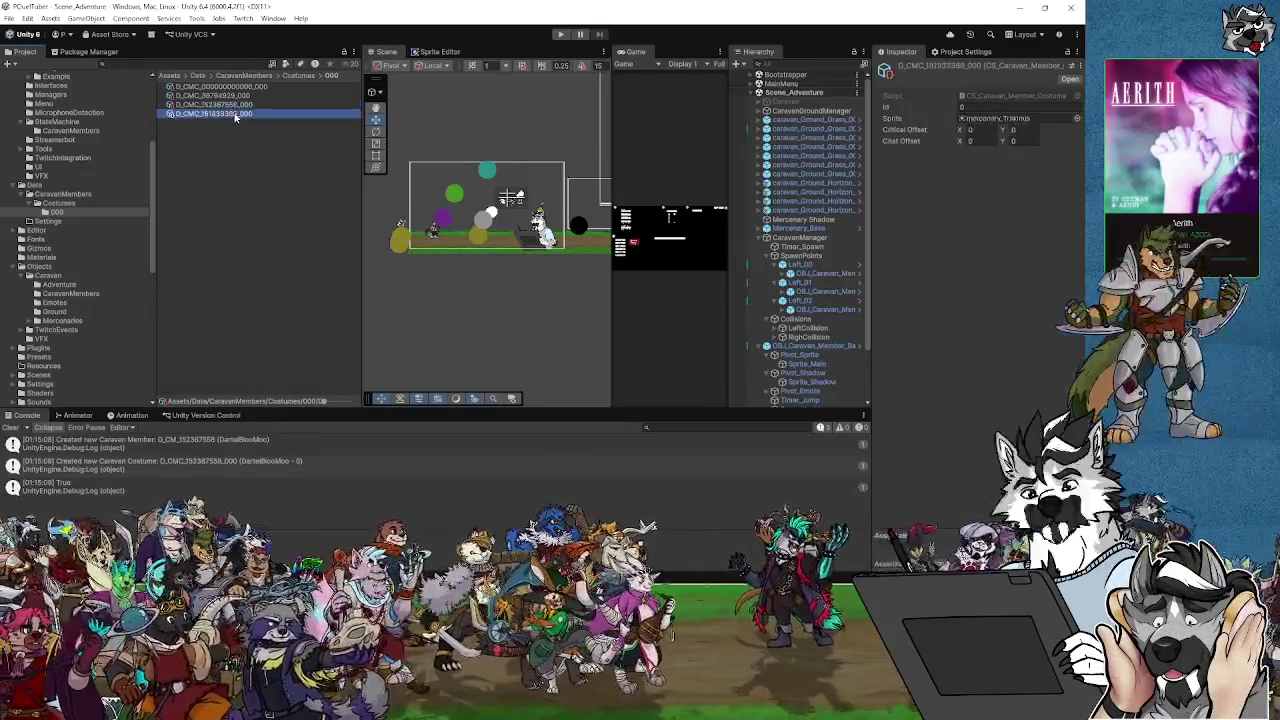
pyautogui.click(237, 104)
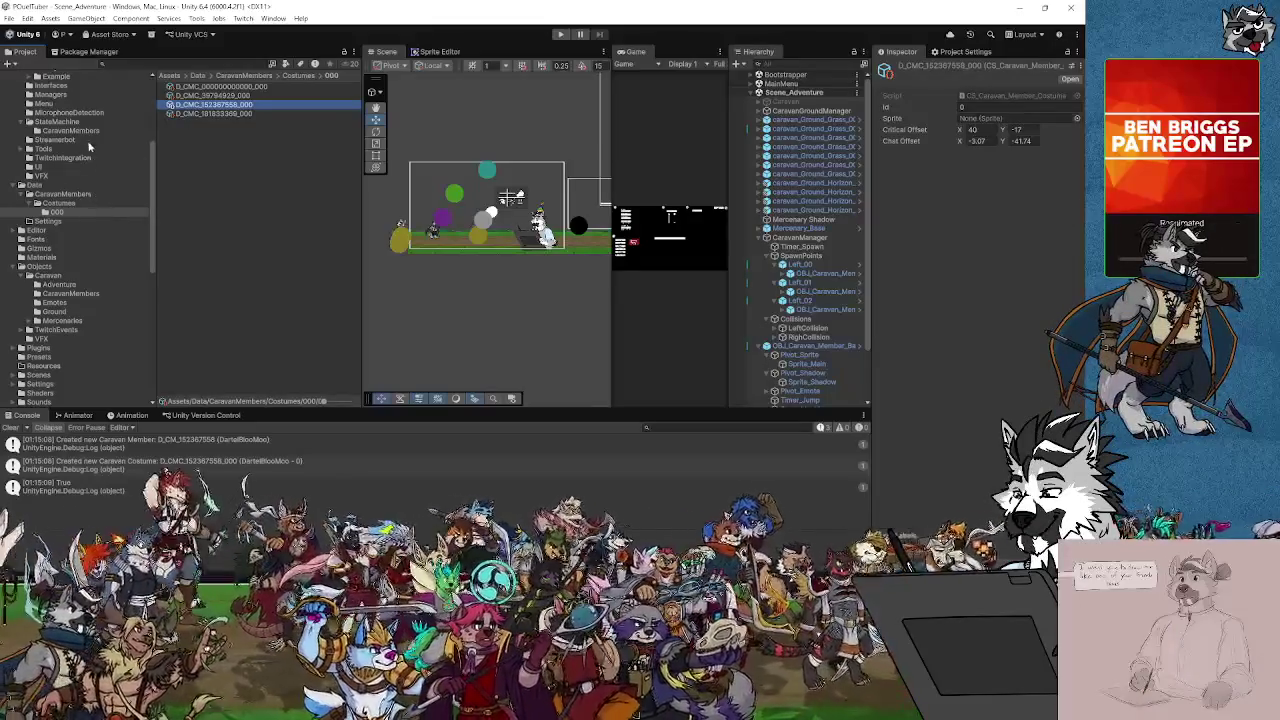
# Review the new D_CM caravan member asset and its neighbours, checking their costume entries
pyautogui.click(72, 131)
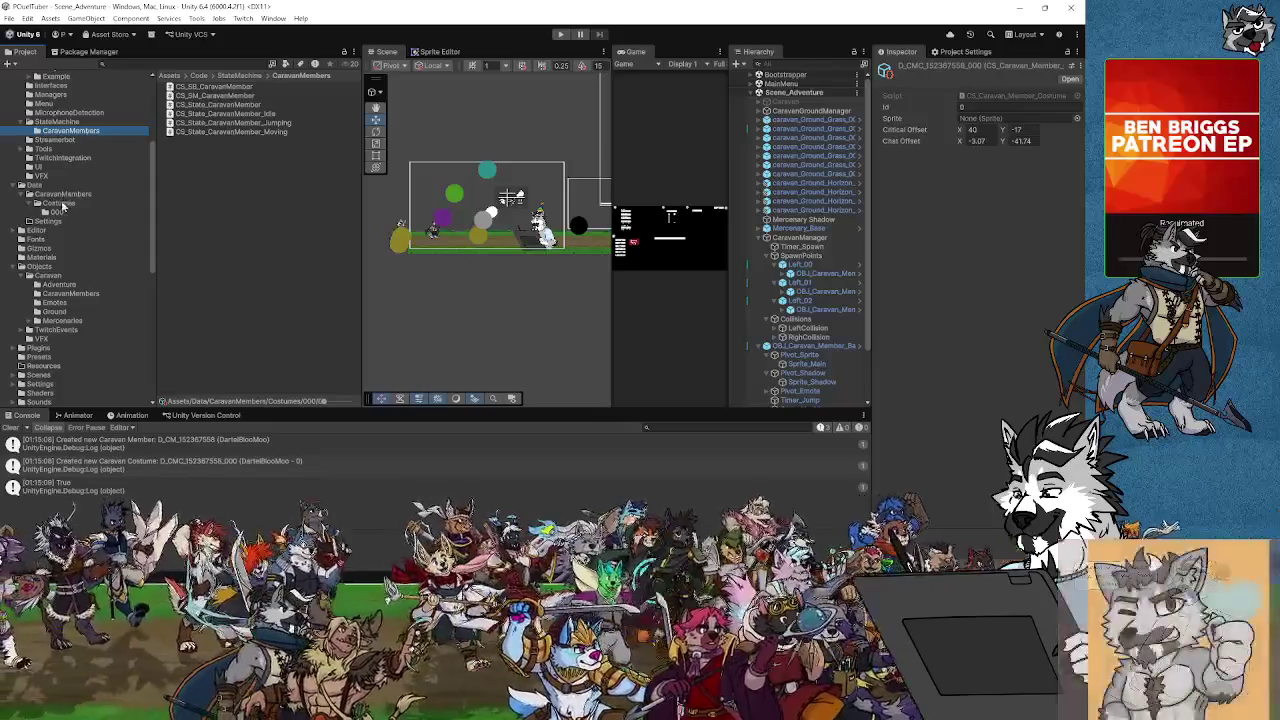
pyautogui.click(66, 195)
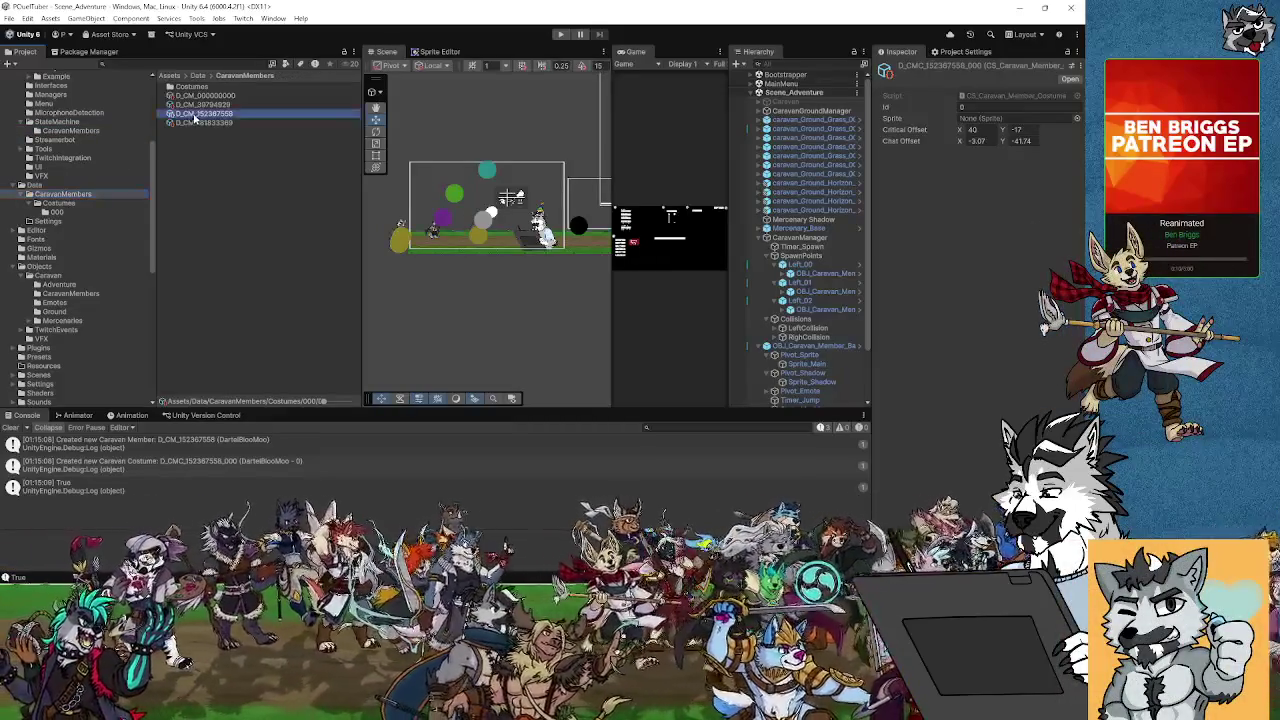
pyautogui.click(203, 105)
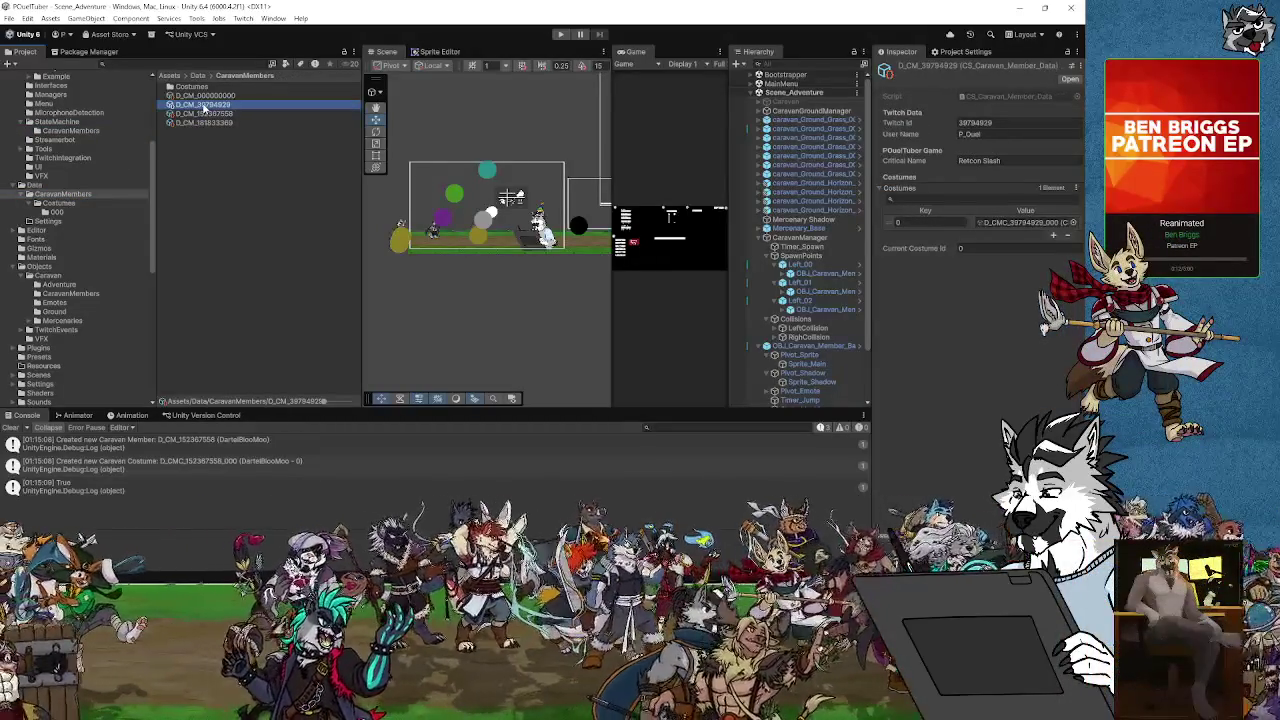
pyautogui.click(206, 114)
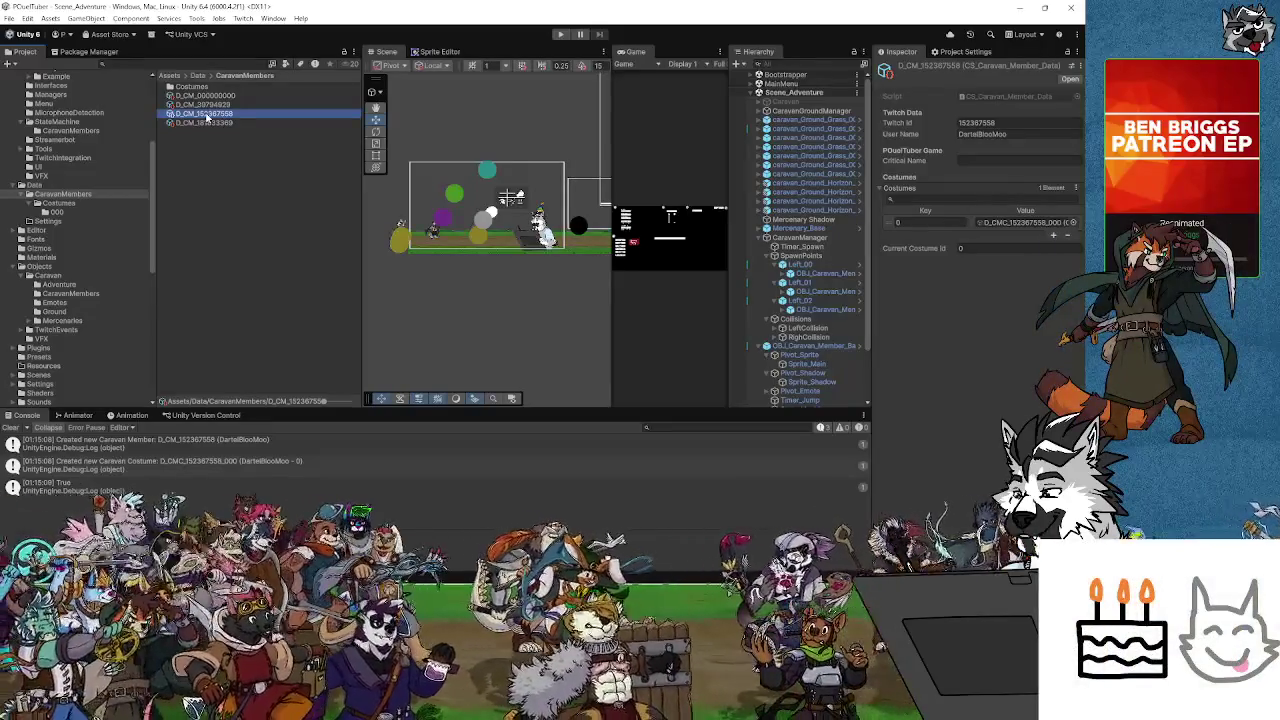
pyautogui.press('Up')
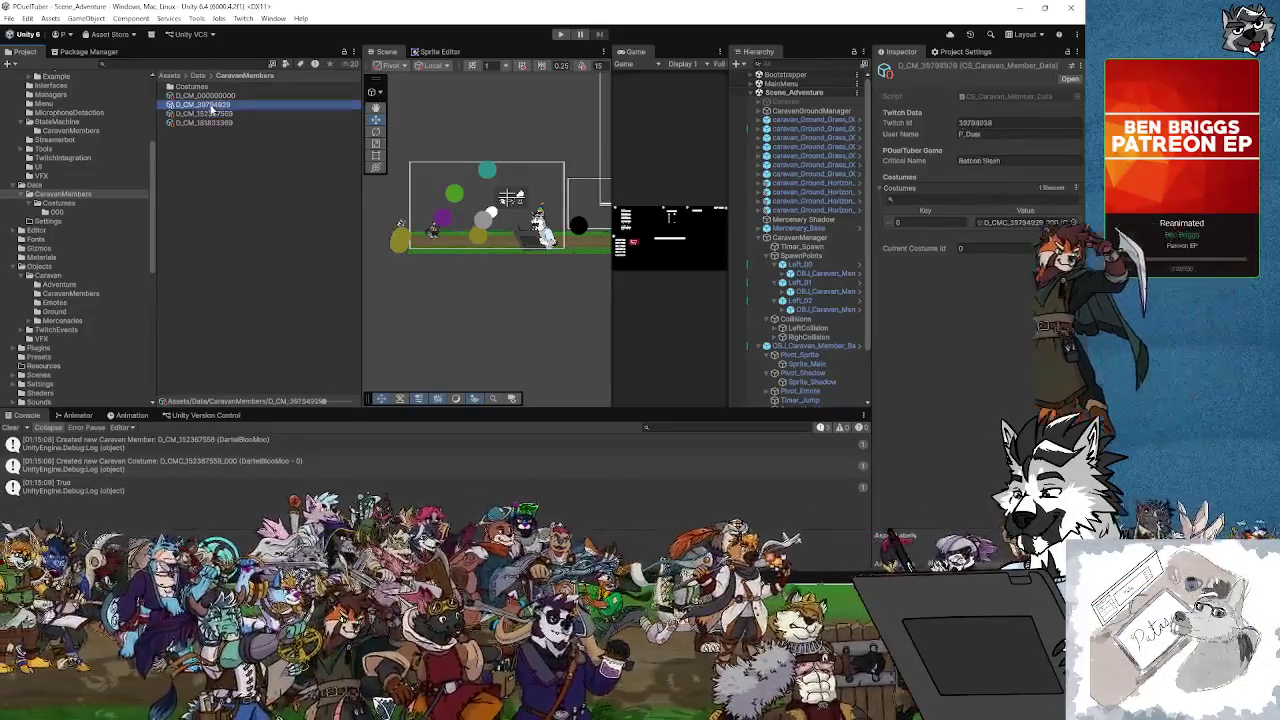
pyautogui.press('Up')
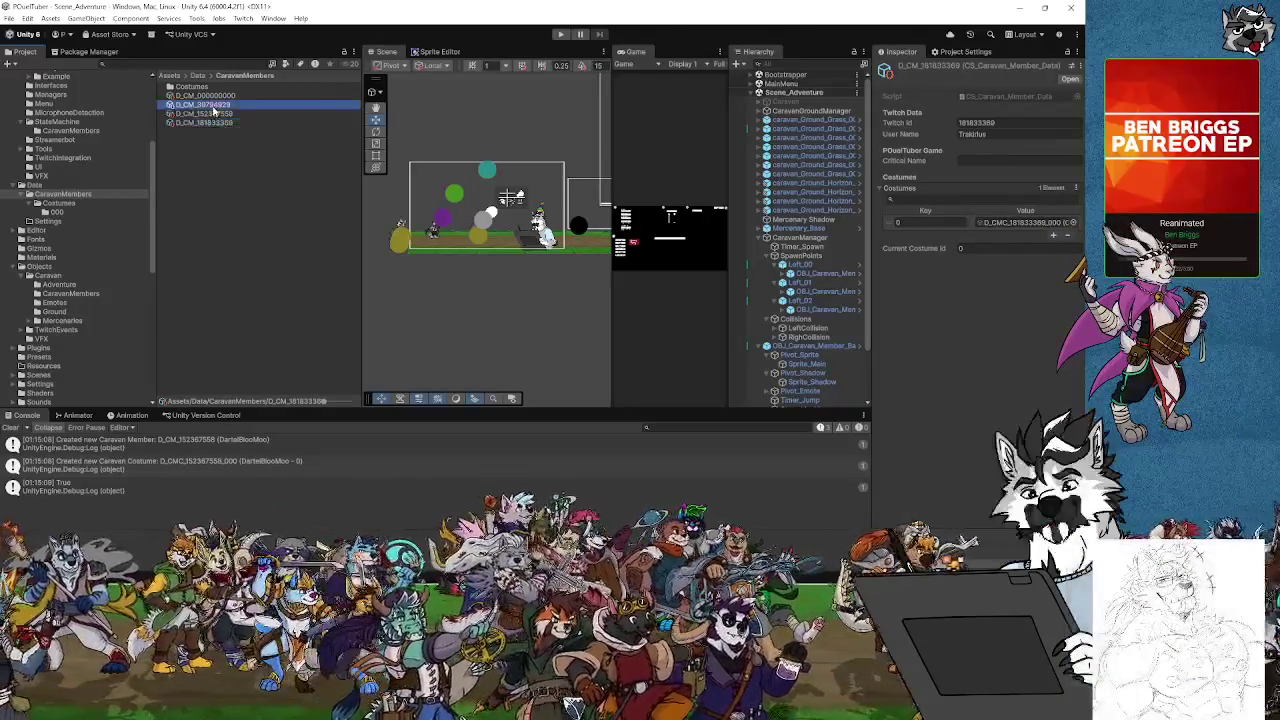
pyautogui.scroll(-5, 55, 227)
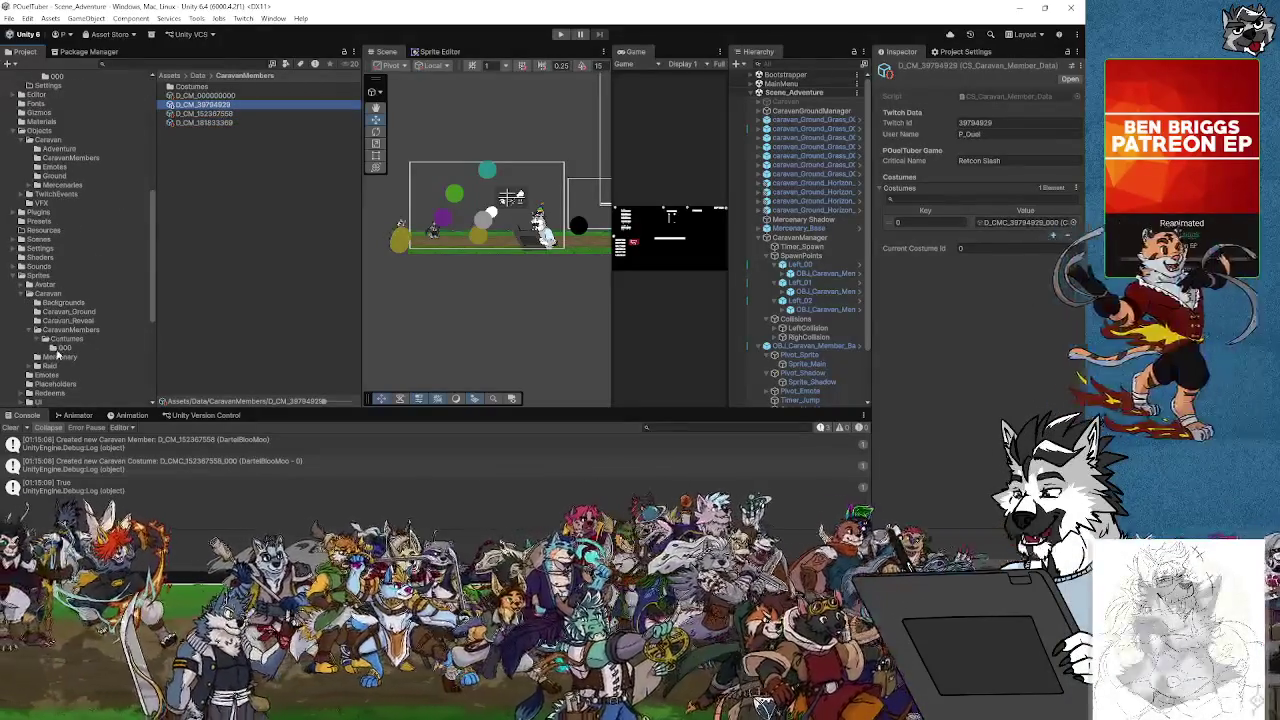
# Compare the original Mercenary sprite's import settings with the copied sprite in Costumes/000
pyautogui.click(64, 347)
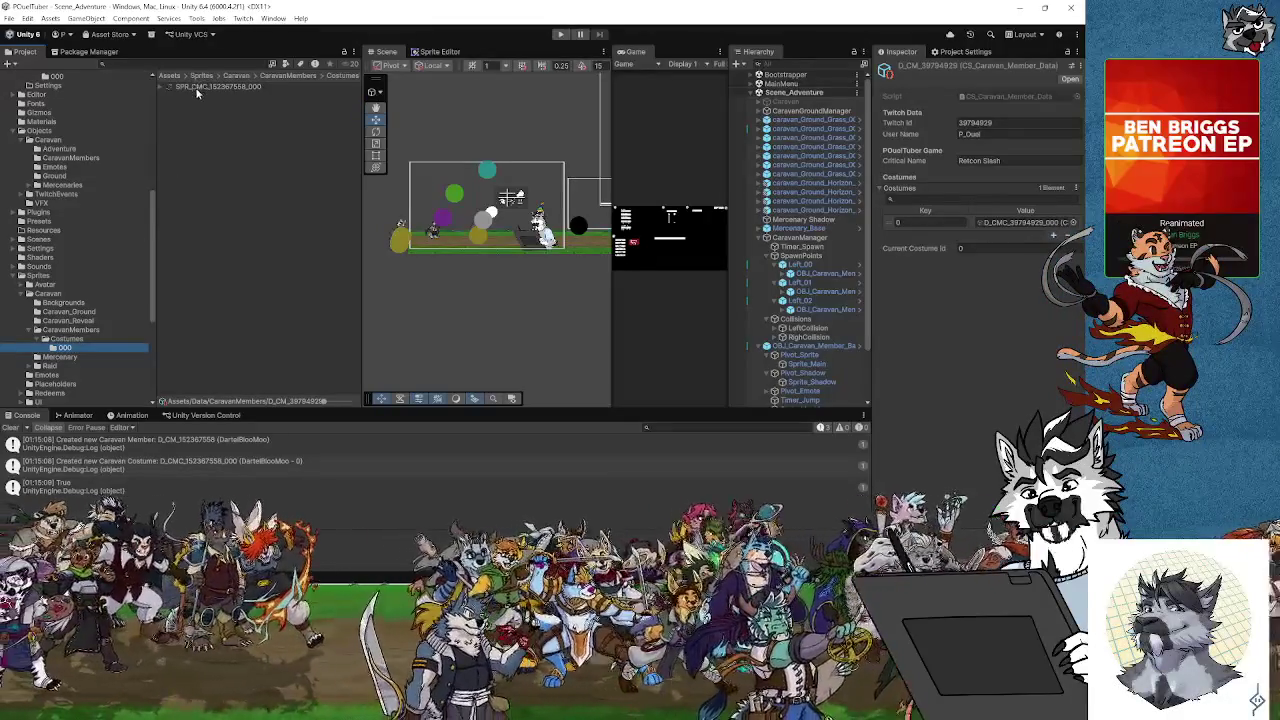
pyautogui.click(74, 332)
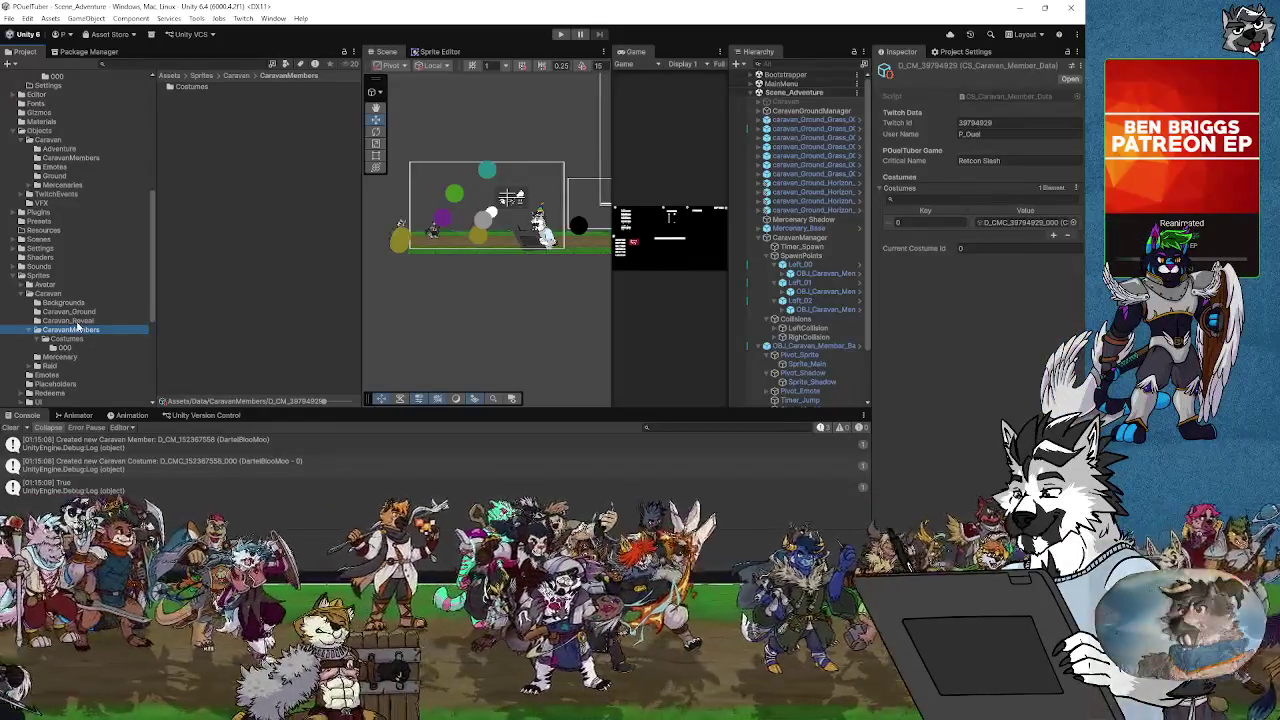
pyautogui.click(72, 357)
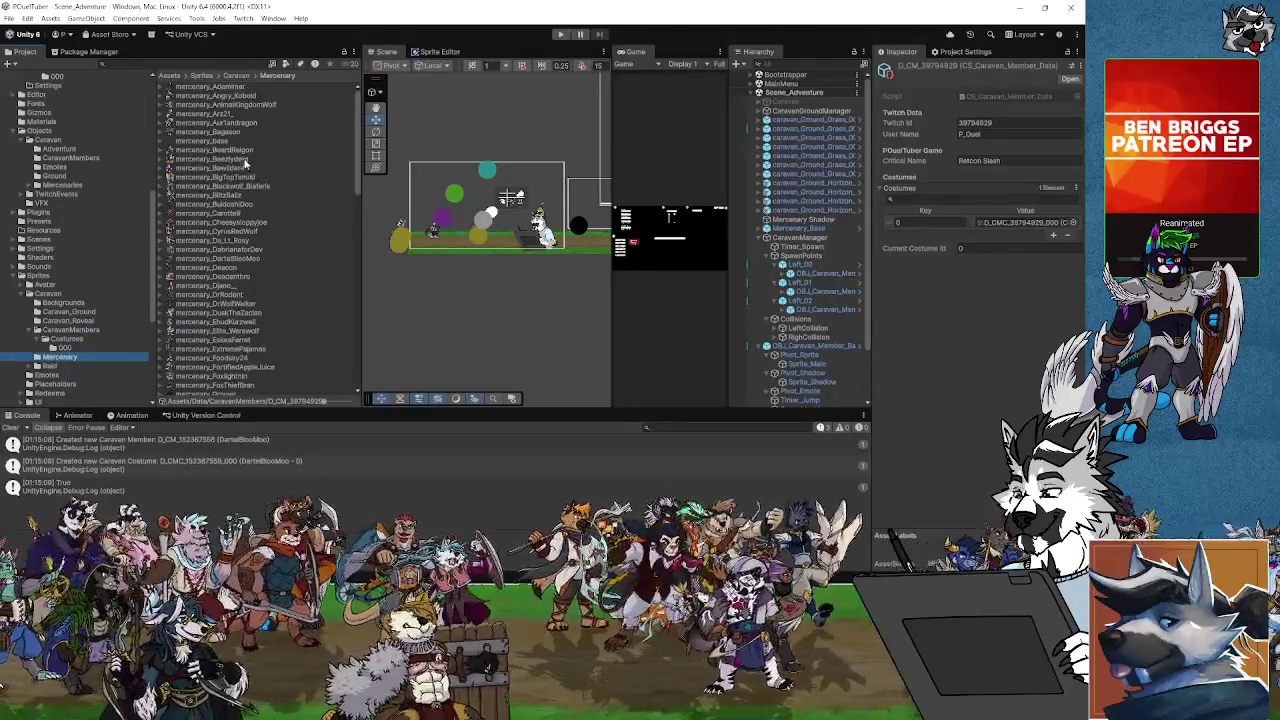
pyautogui.click(238, 259)
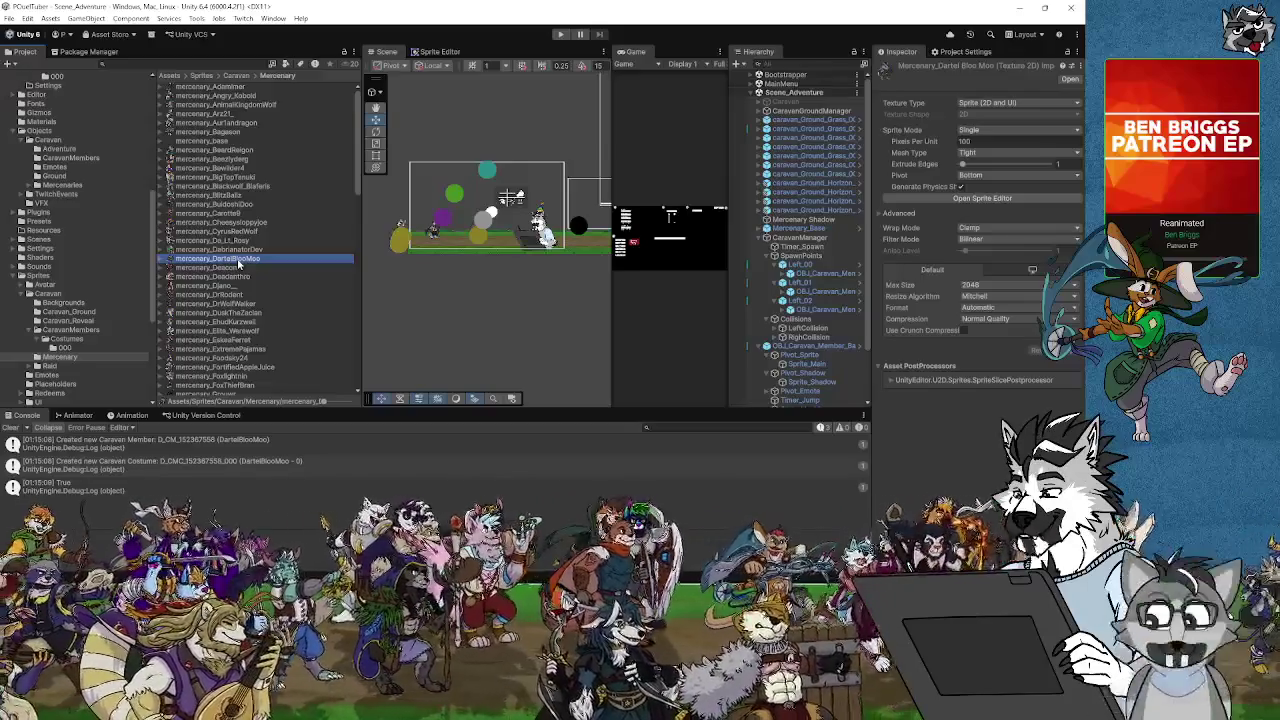
pyautogui.click(70, 349)
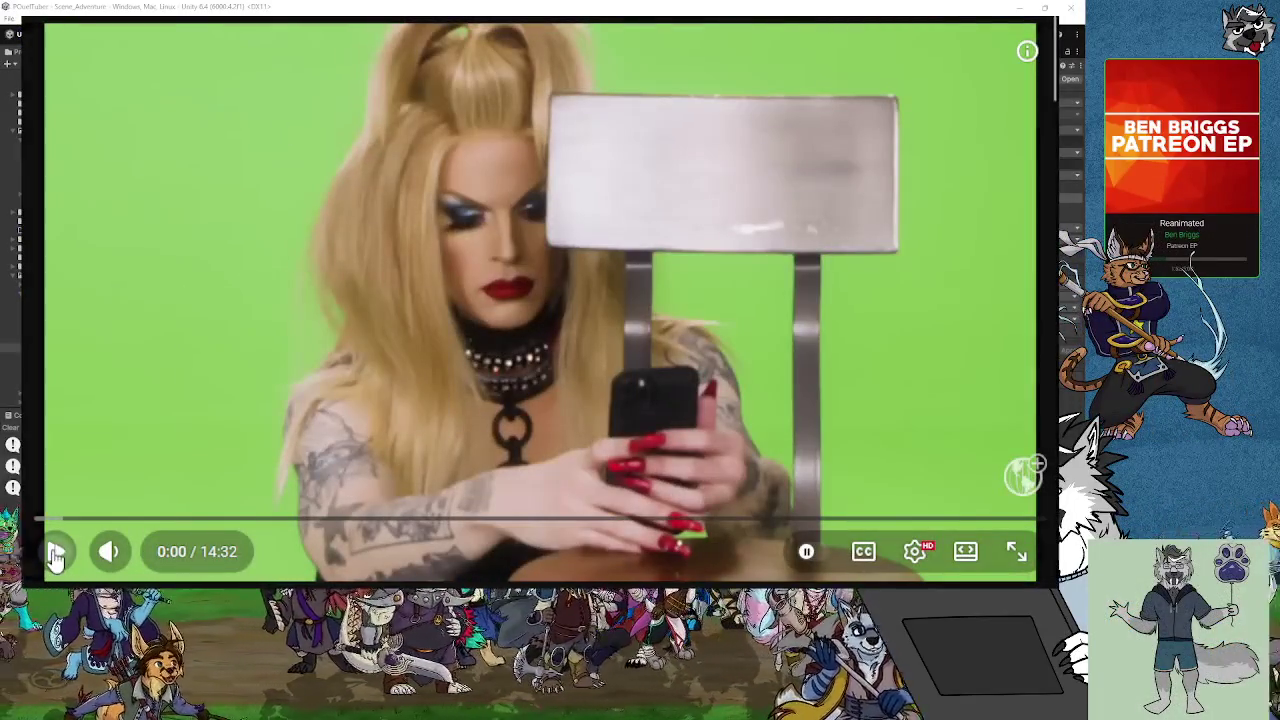
# Start the video clip playing in the player window over Unity
pyautogui.click(56, 556)
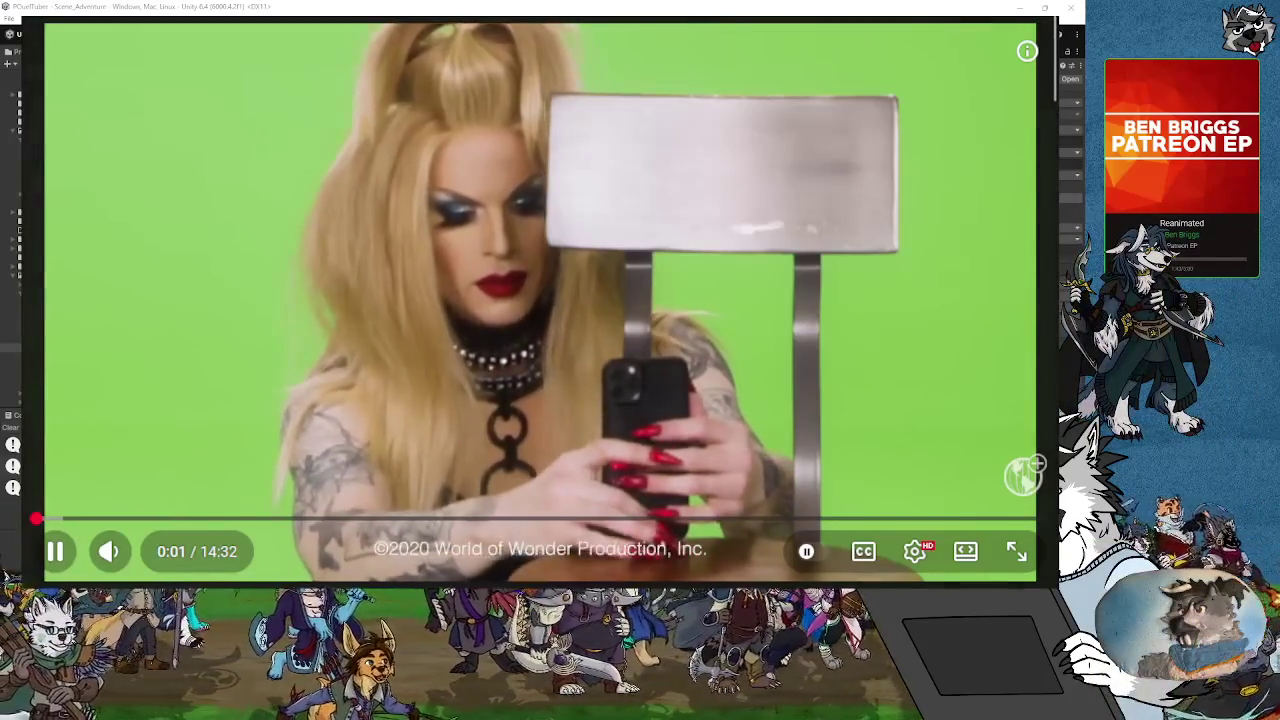